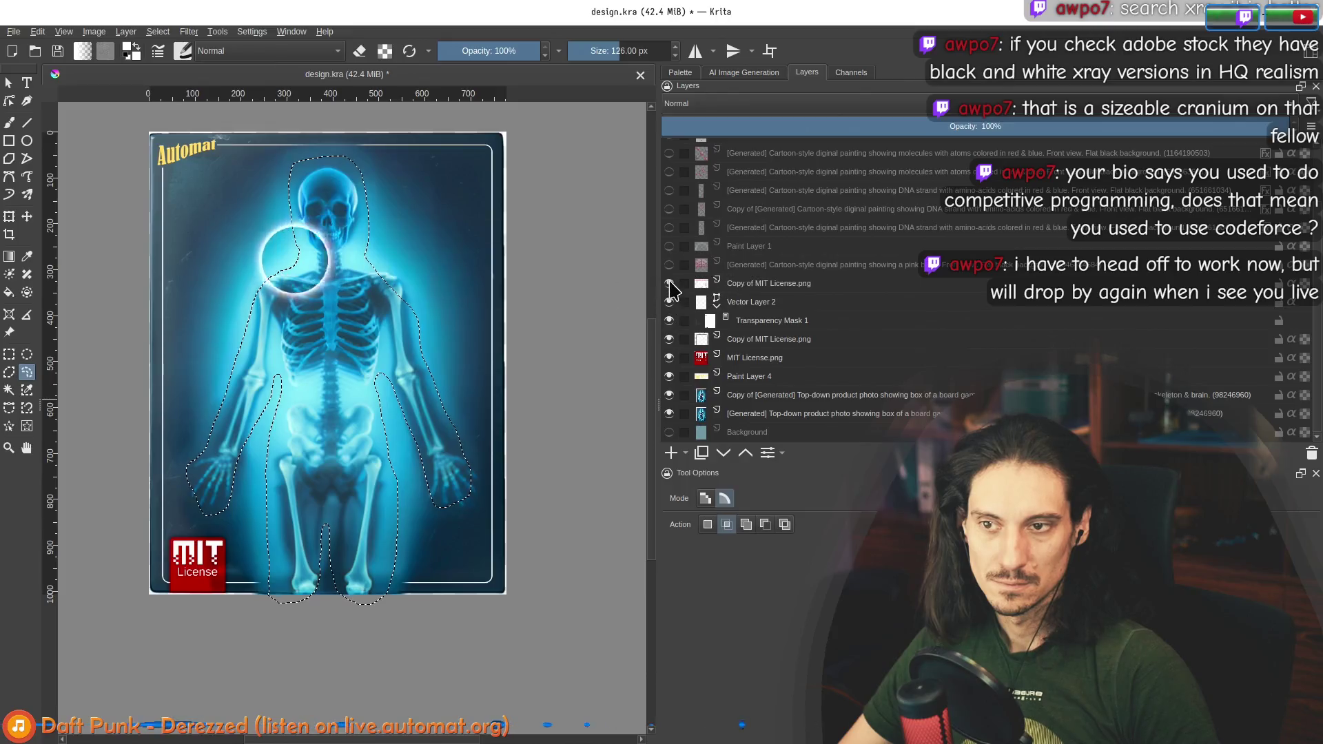
# Step: Show the pink brain, DNA strand and molecule layers, and hide Paint Layer 5
pyautogui.click(669, 265)
pyautogui.click(668, 227)
pyautogui.click(669, 209)
pyautogui.click(668, 172)
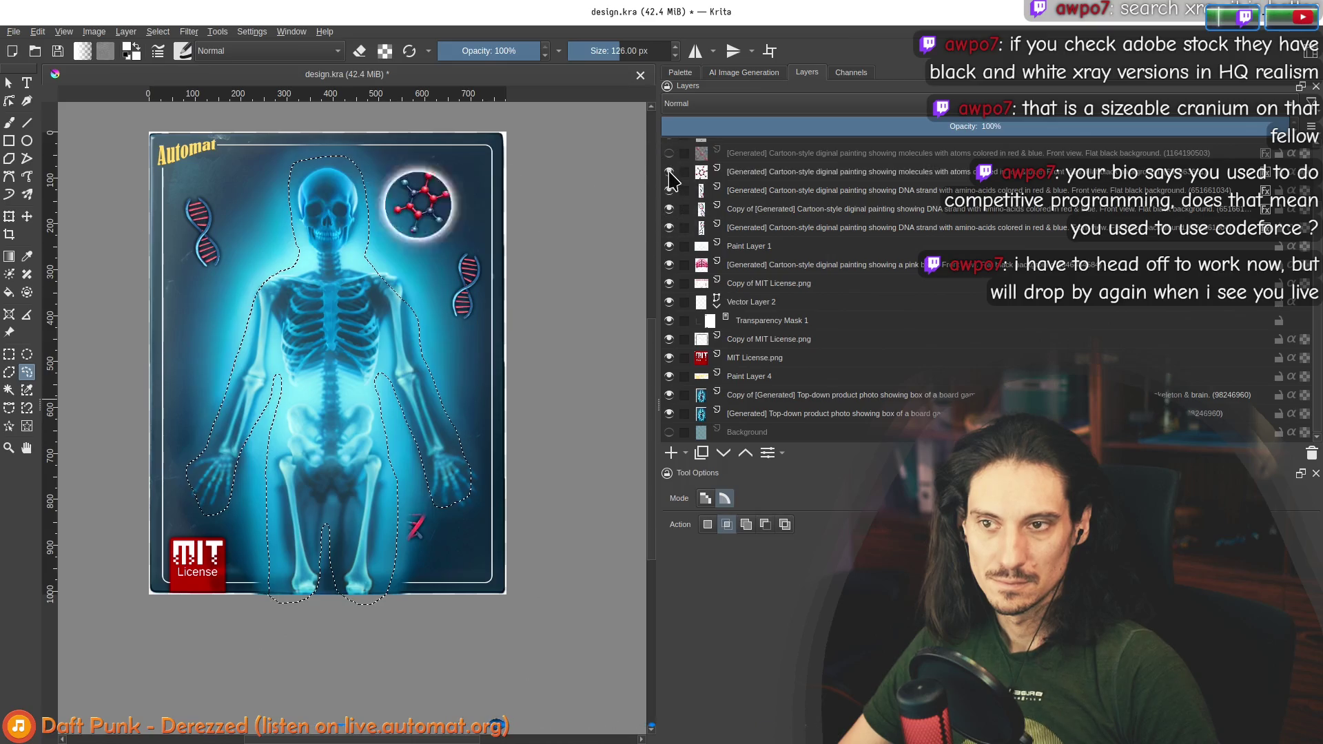
pyautogui.scroll(1, 670, 166)
pyautogui.click(669, 222)
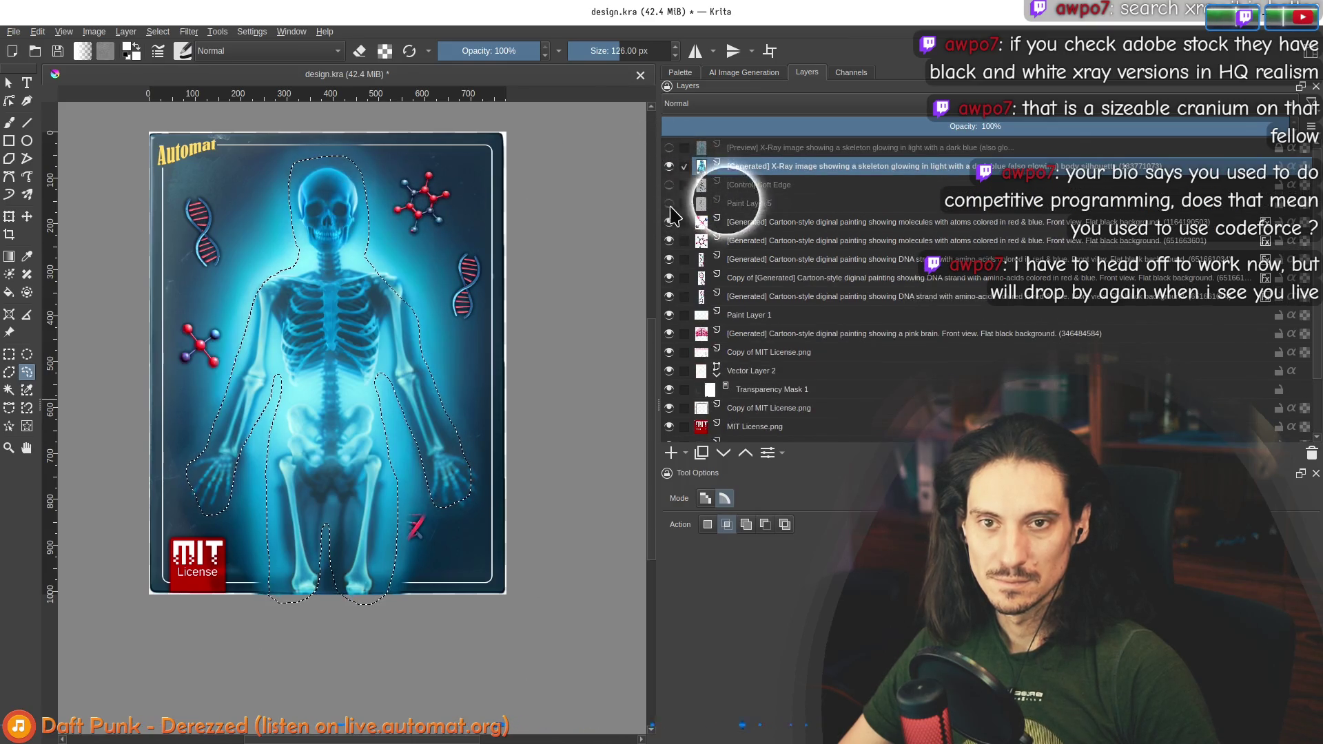
pyautogui.click(669, 206)
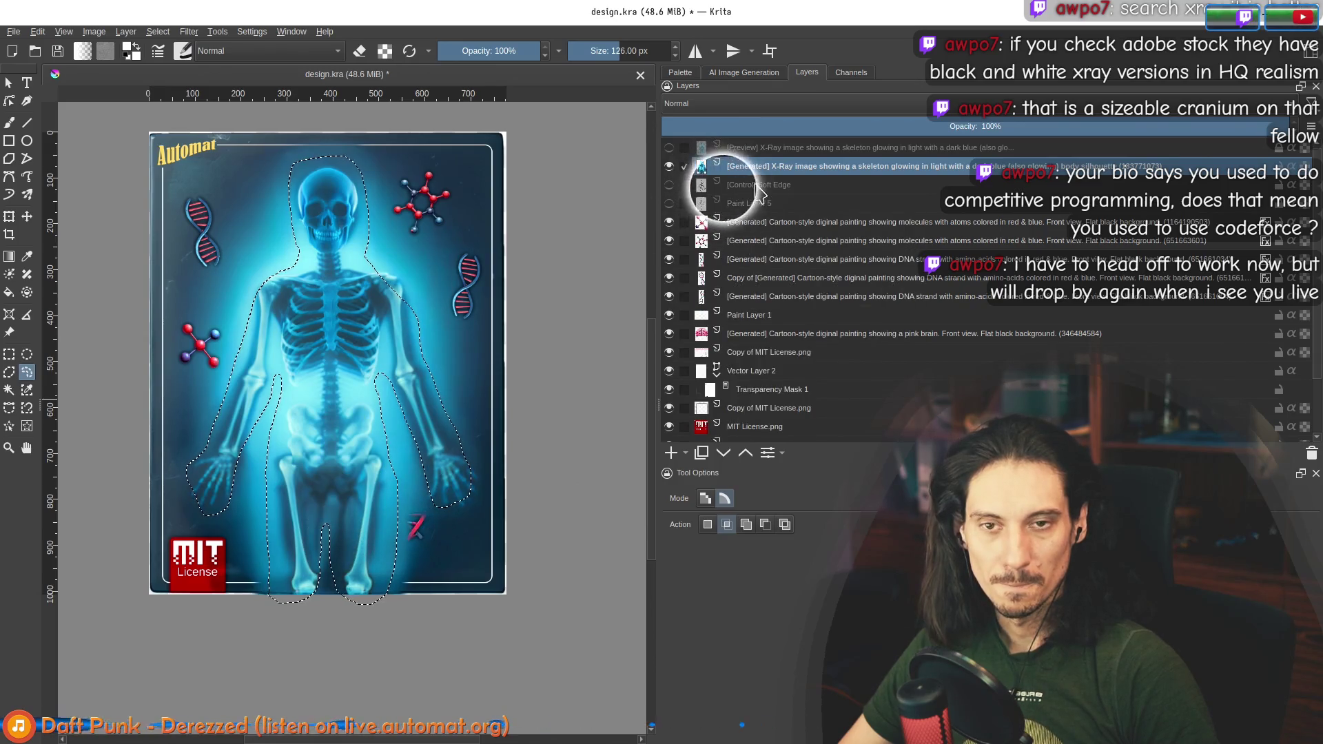
# Step: Move the X-ray skeleton layer down below the pink brain and Paint Layer 4
pyautogui.click(723, 453)
pyautogui.click(724, 453)
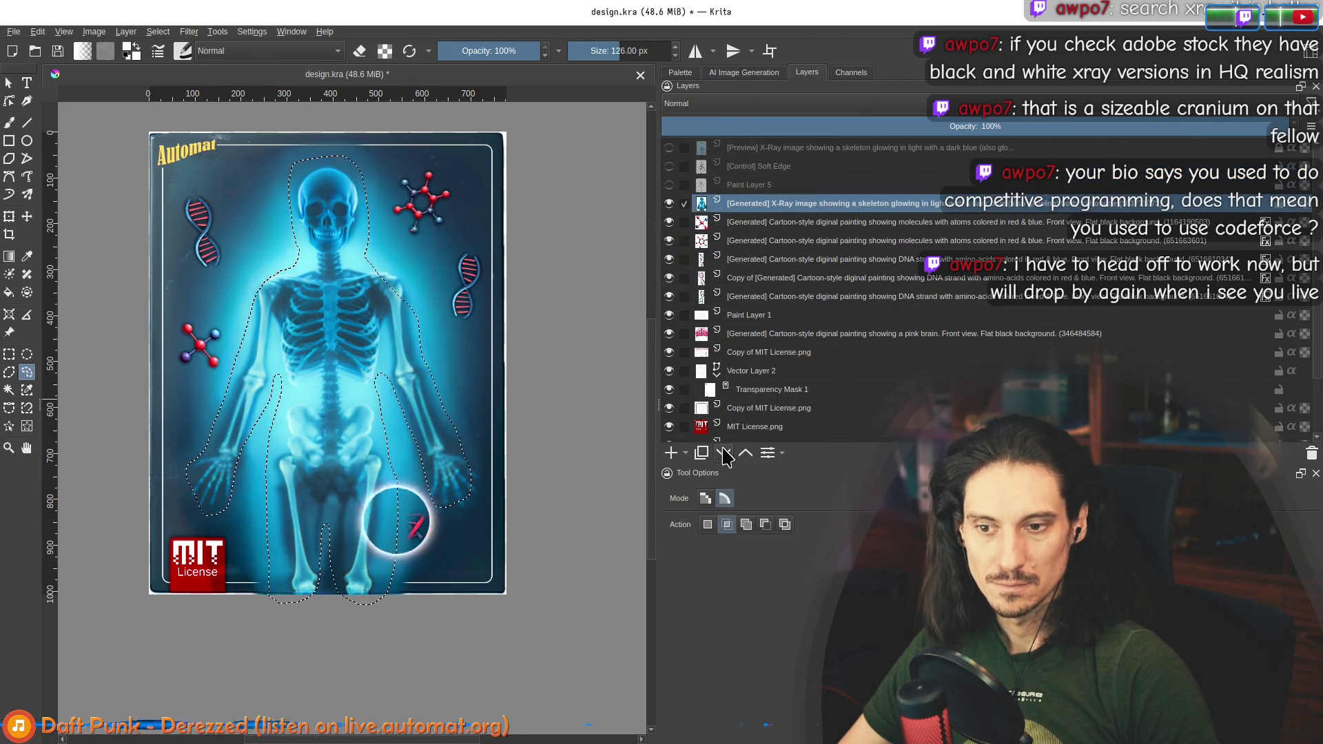
pyautogui.click(724, 453)
pyautogui.click(724, 453)
pyautogui.click(724, 453)
pyautogui.click(724, 453)
pyautogui.click(724, 453)
pyautogui.click(723, 453)
pyautogui.click(724, 453)
pyautogui.click(724, 453)
pyautogui.click(723, 453)
pyautogui.click(724, 452)
pyautogui.click(724, 453)
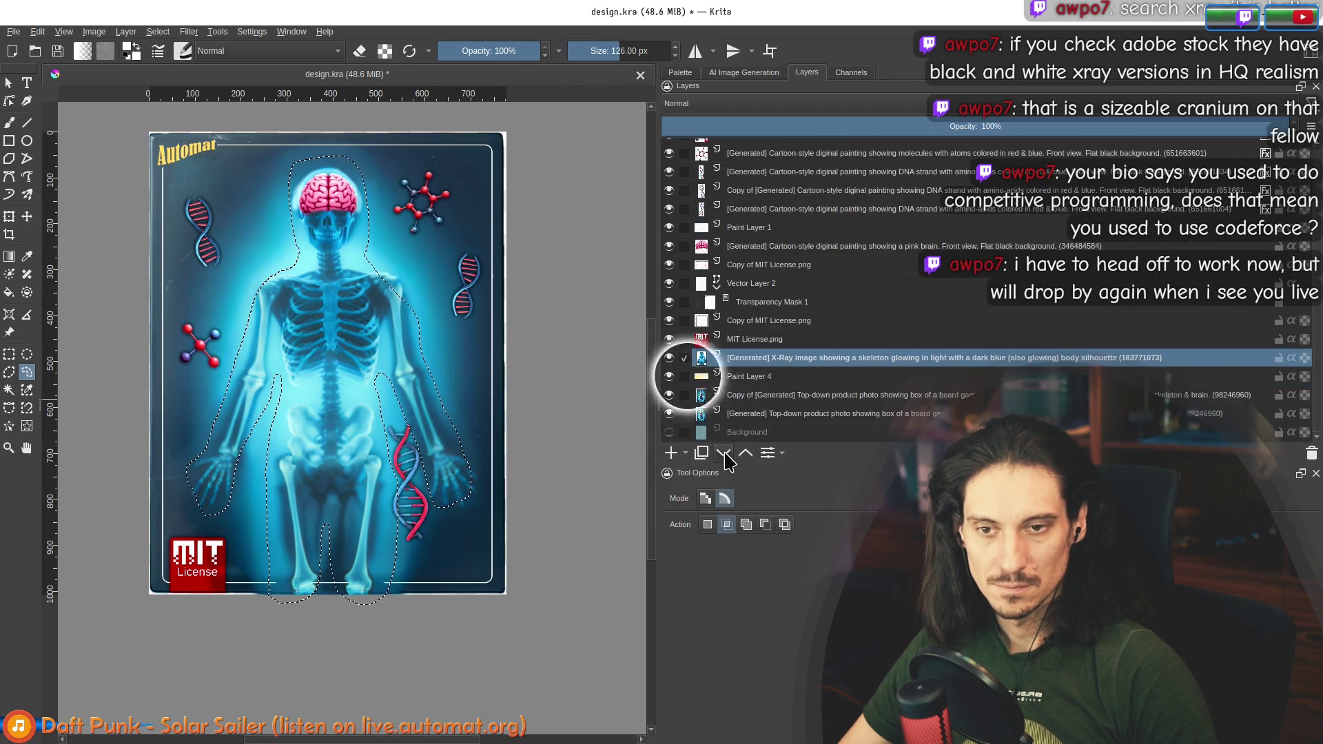
pyautogui.click(724, 453)
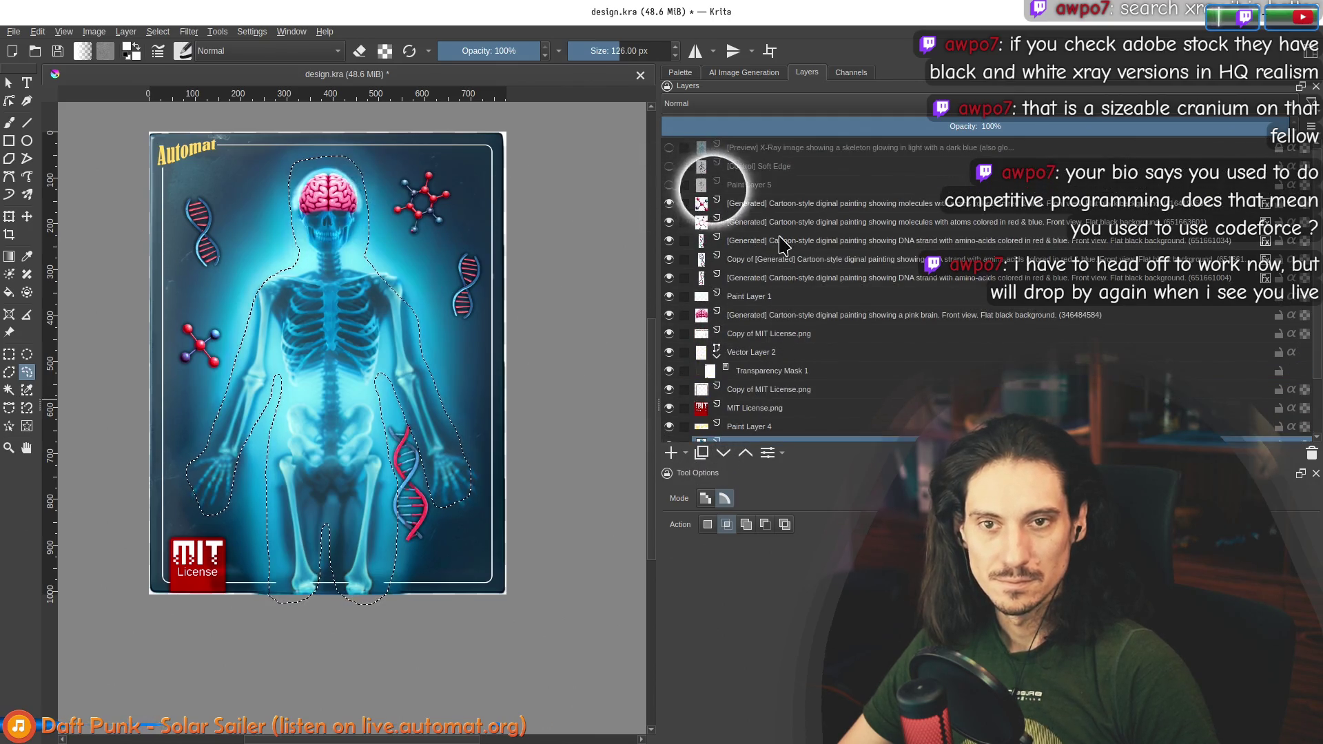
pyautogui.click(744, 72)
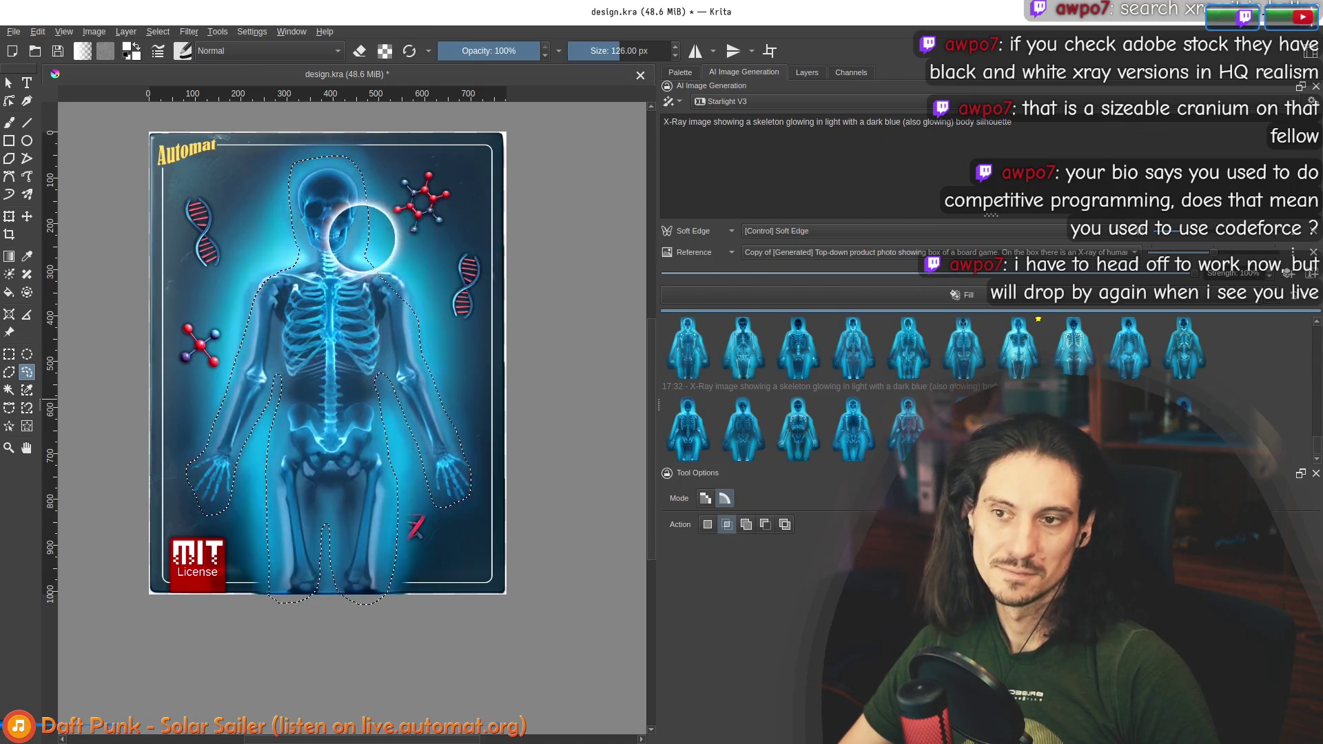
# Step: Preview the generated X-ray skeleton variations in the second row one by one
pyautogui.click(915, 427)
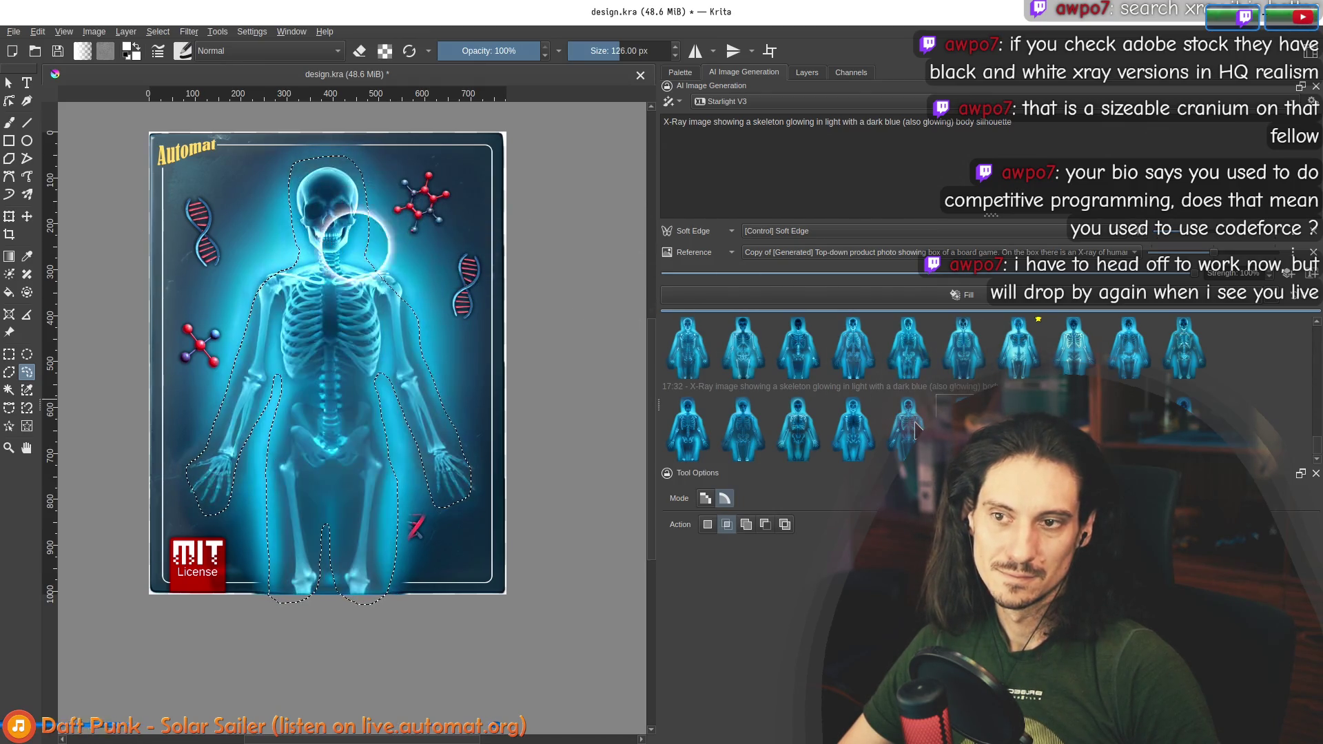
pyautogui.click(915, 427)
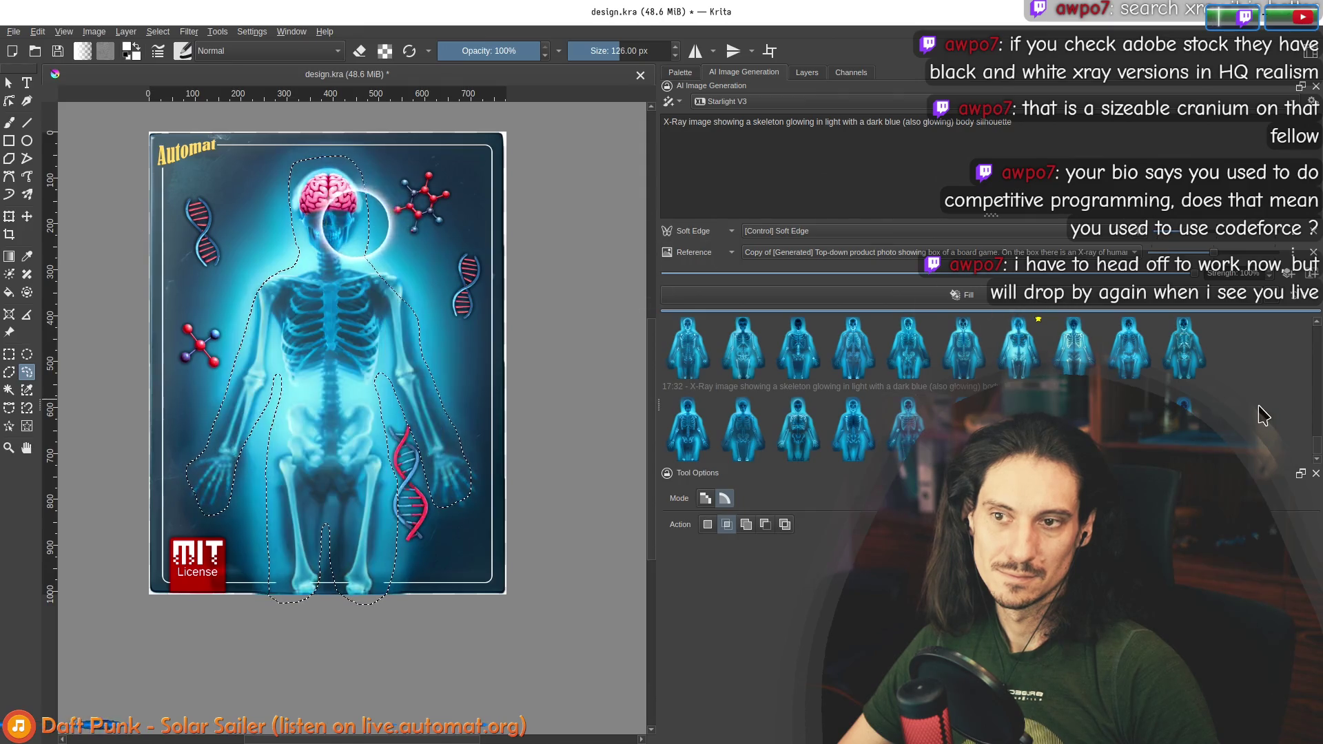
pyautogui.click(708, 441)
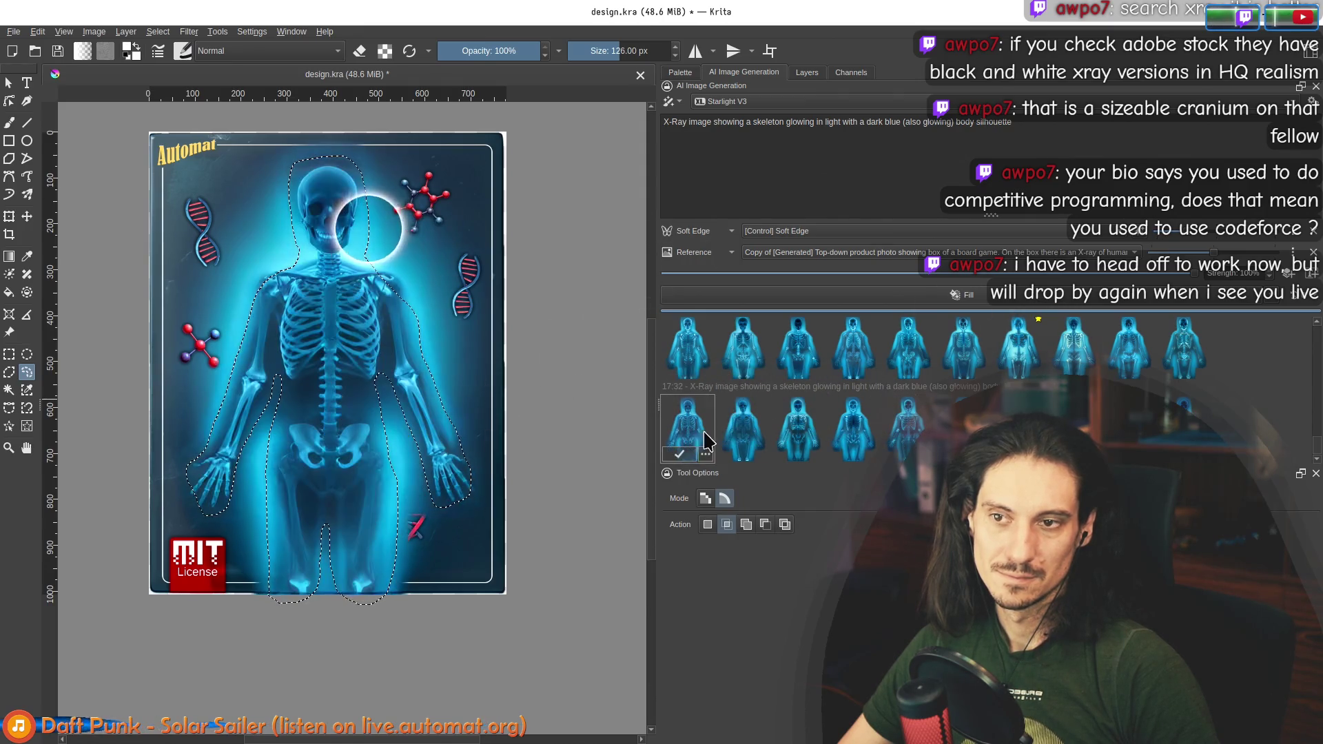
pyautogui.click(734, 438)
pyautogui.click(814, 435)
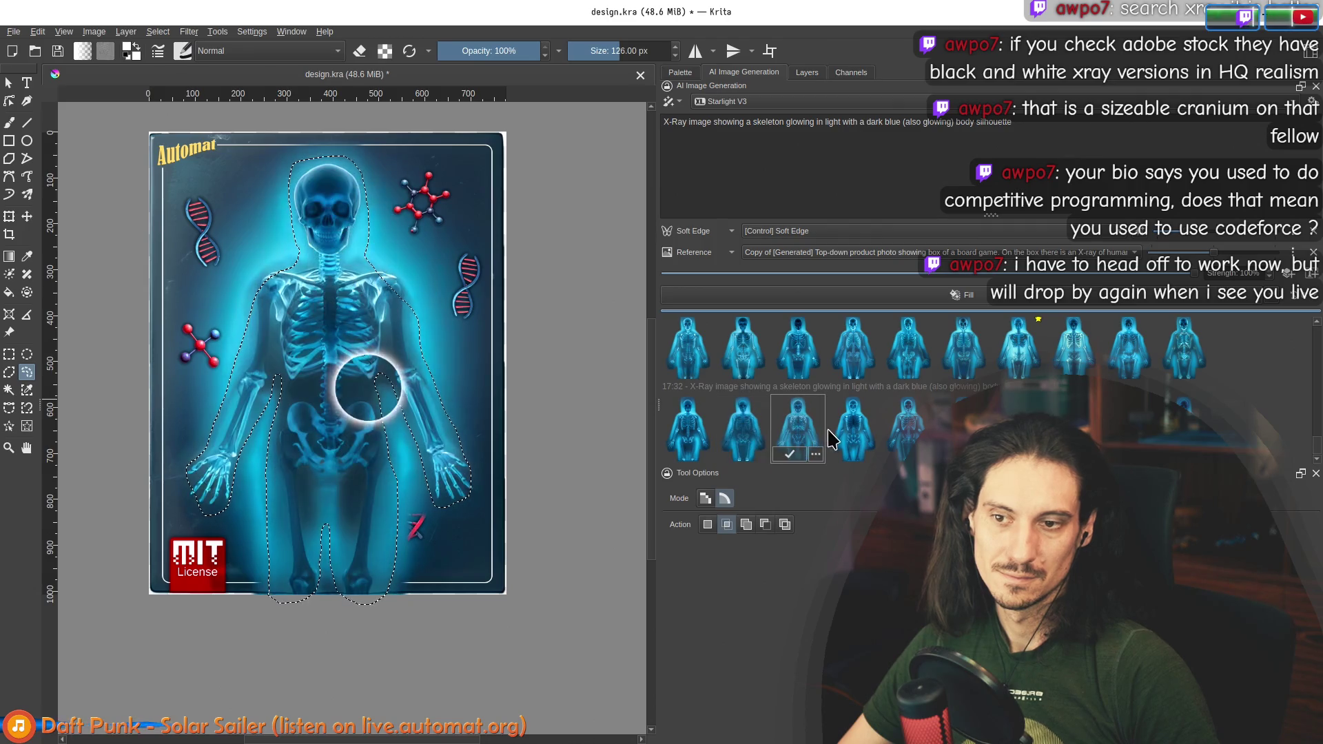
pyautogui.click(836, 438)
pyautogui.click(907, 431)
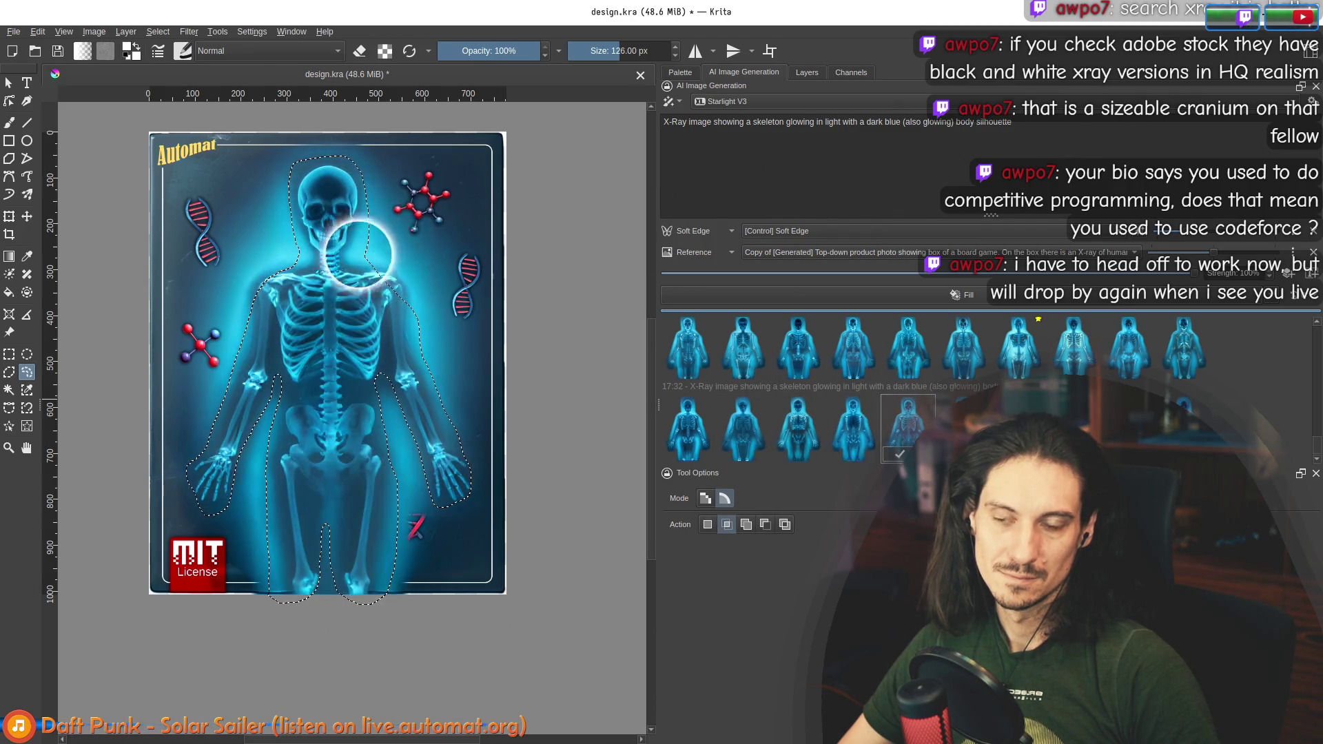
pyautogui.click(963, 430)
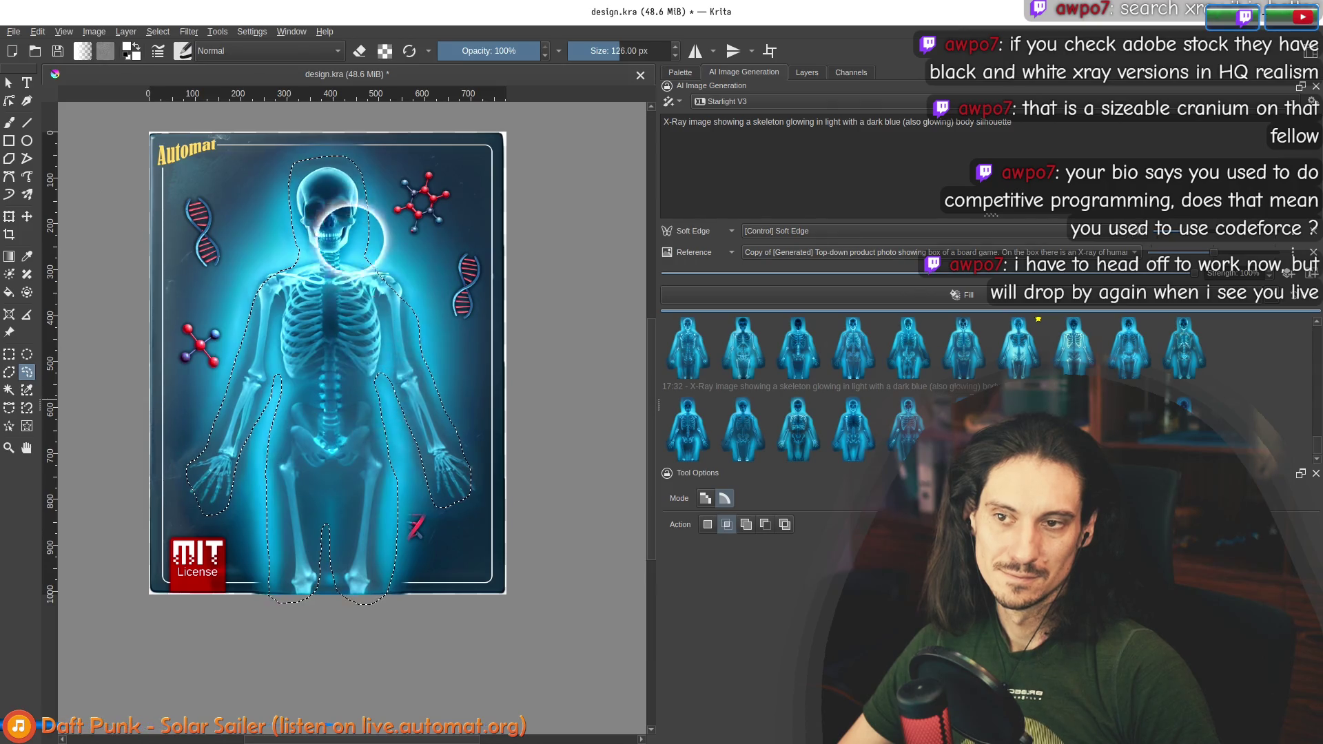
# Step: Cycle to another skeleton variation and return to the Layers list with it added
pyautogui.press('Right')
pyautogui.press('Right')
pyautogui.press('Right')
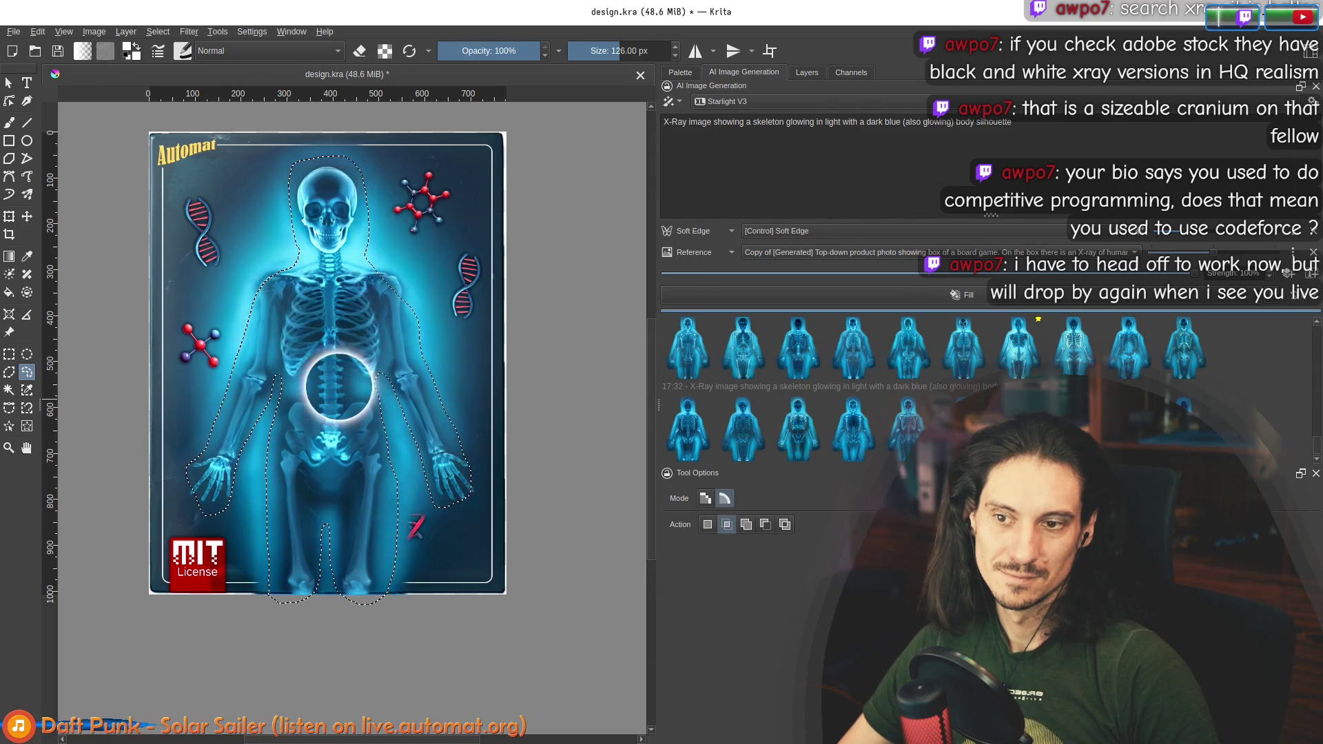
pyautogui.scroll(-3, 328, 384)
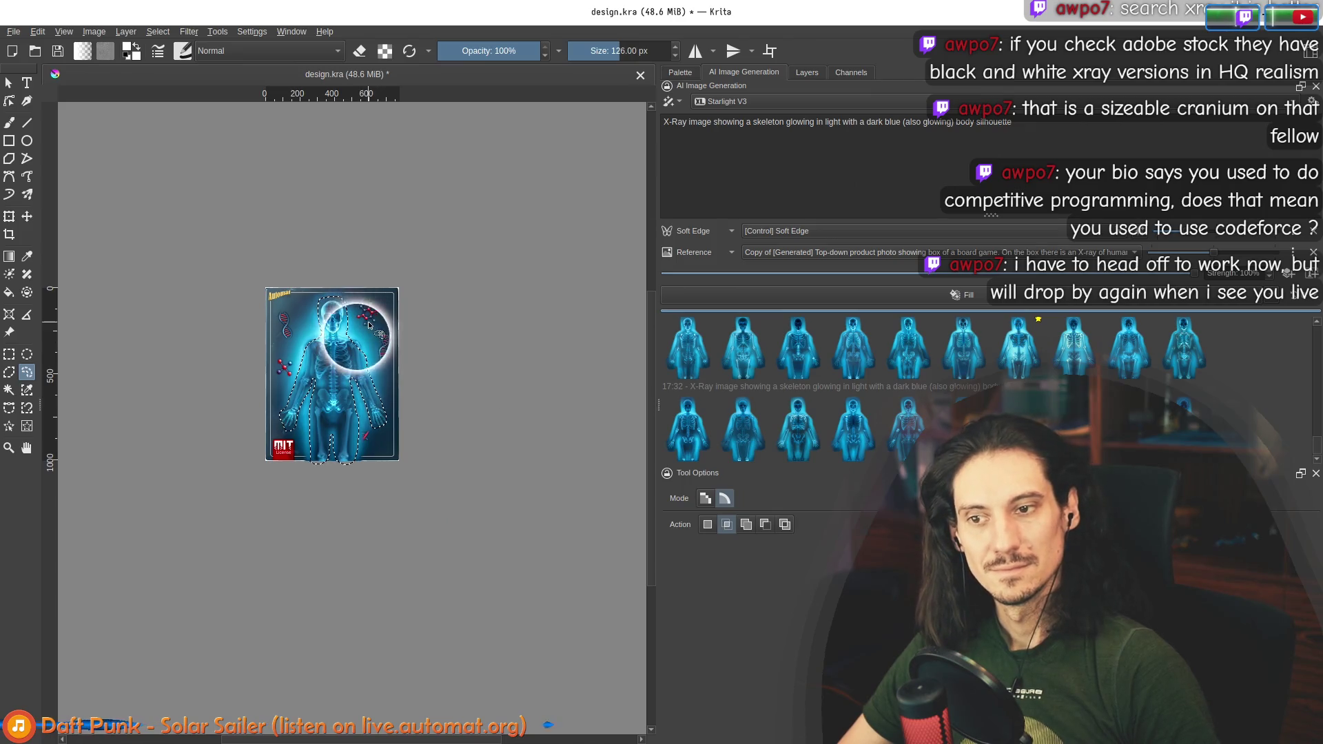
pyautogui.scroll(2, 372, 373)
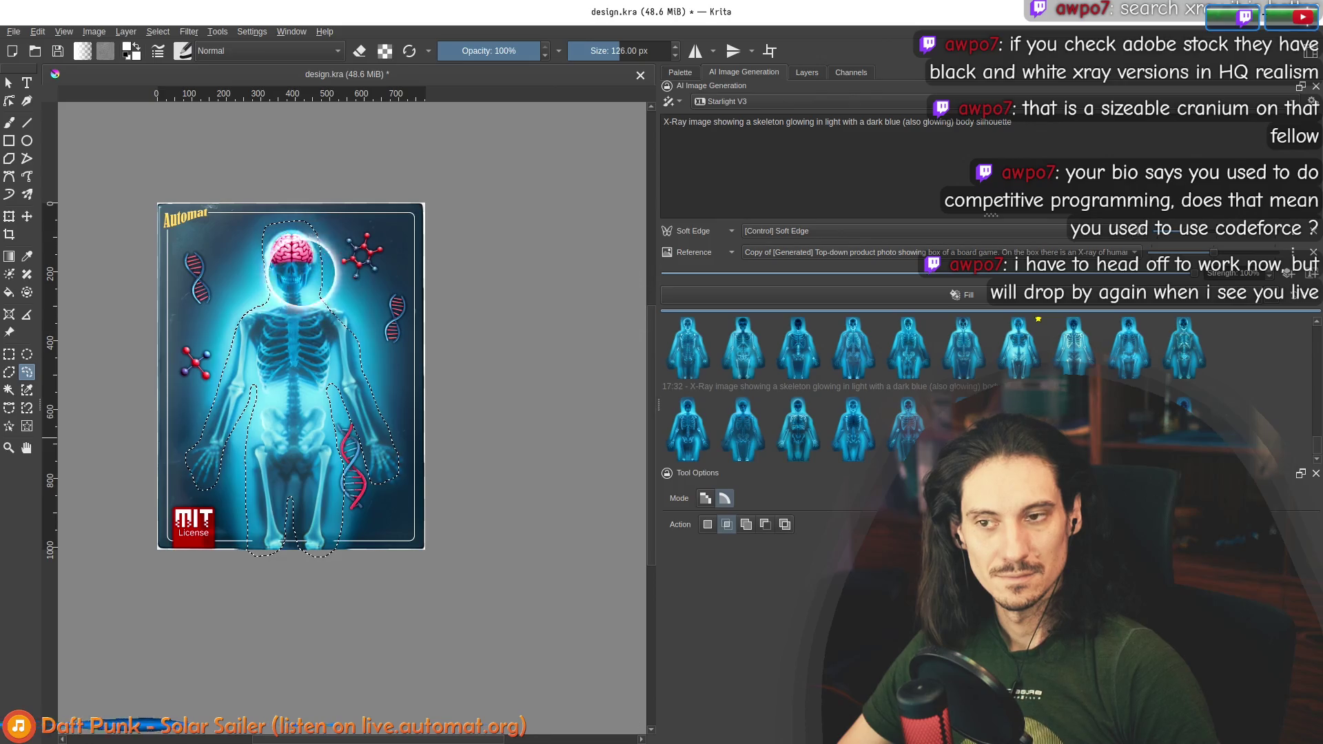
pyautogui.press('Right')
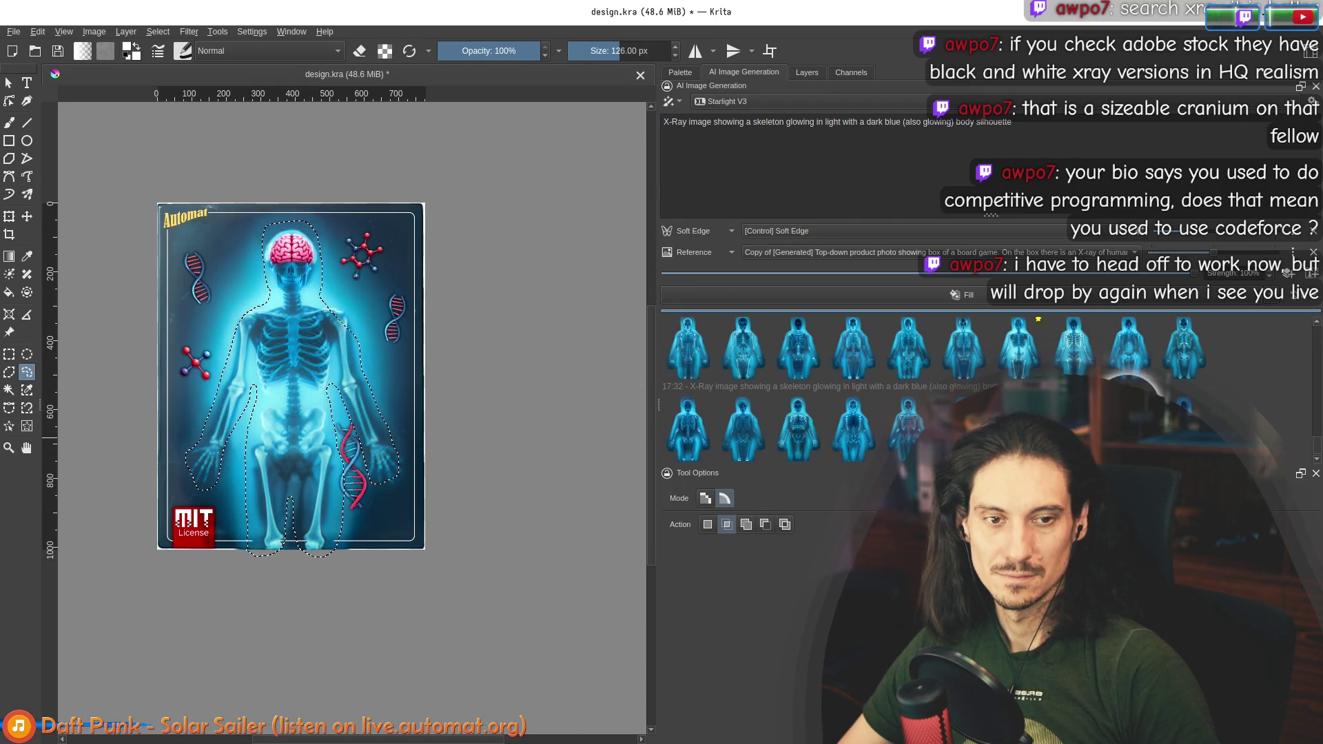
pyautogui.click(805, 73)
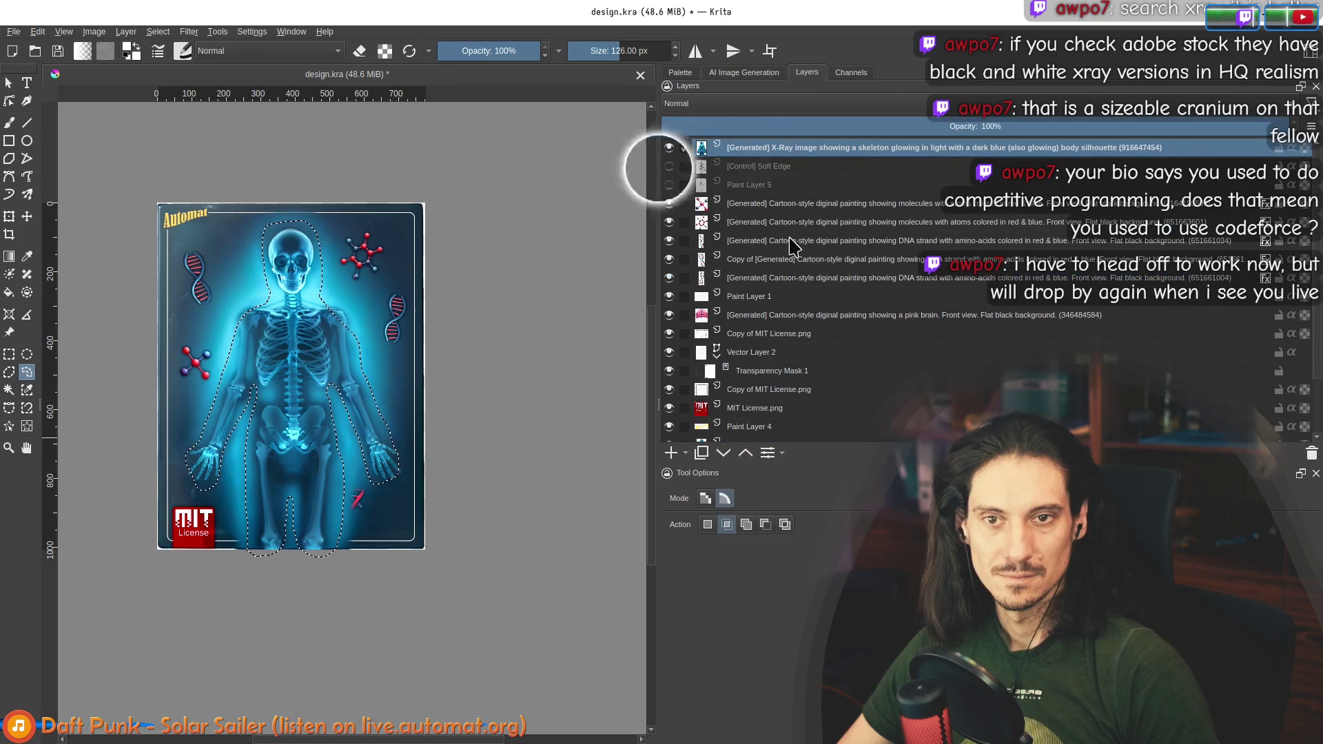
# Step: Drag the new X-ray skeleton layer down below the artwork layers
pyautogui.moveTo(753, 147)
pyautogui.mouseDown()
pyautogui.moveTo(739, 378)
pyautogui.moveTo(788, 482)
pyautogui.moveTo(731, 424)
pyautogui.moveTo(716, 434)
pyautogui.mouseUp()
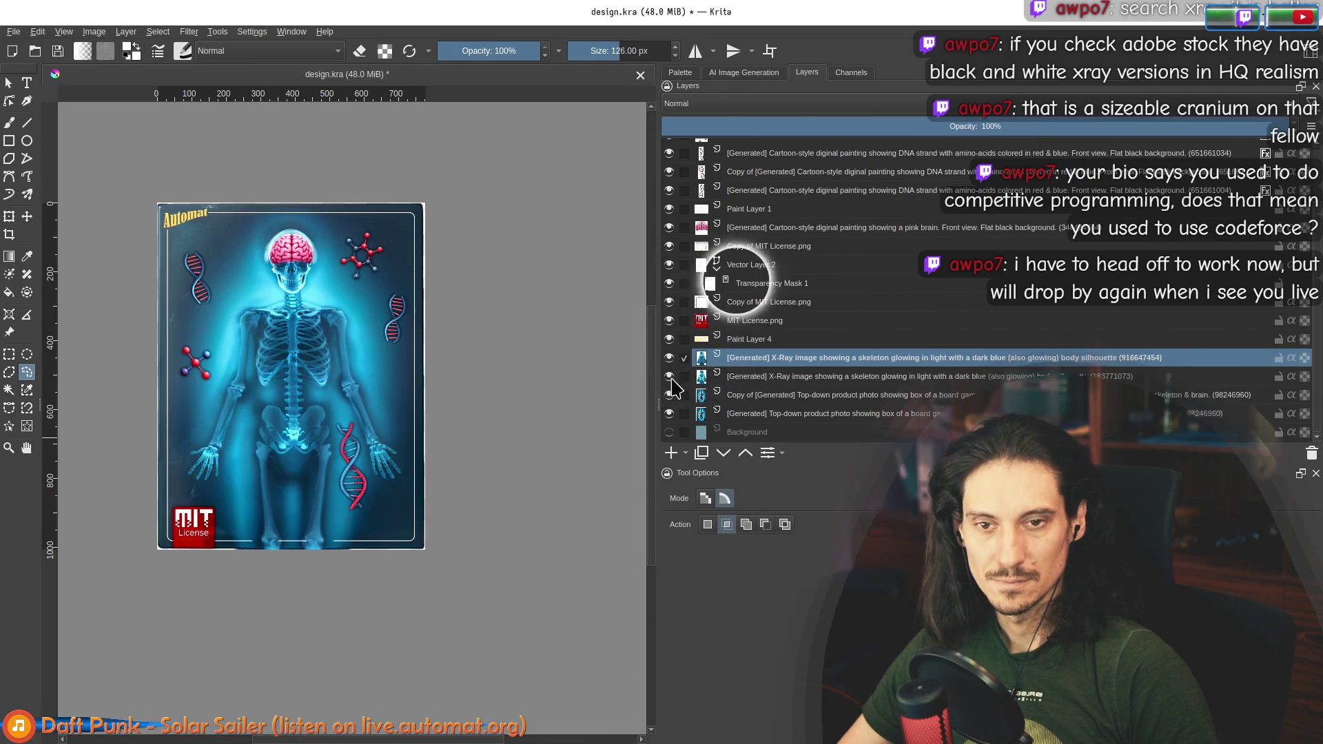
pyautogui.scroll(2, 676, 311)
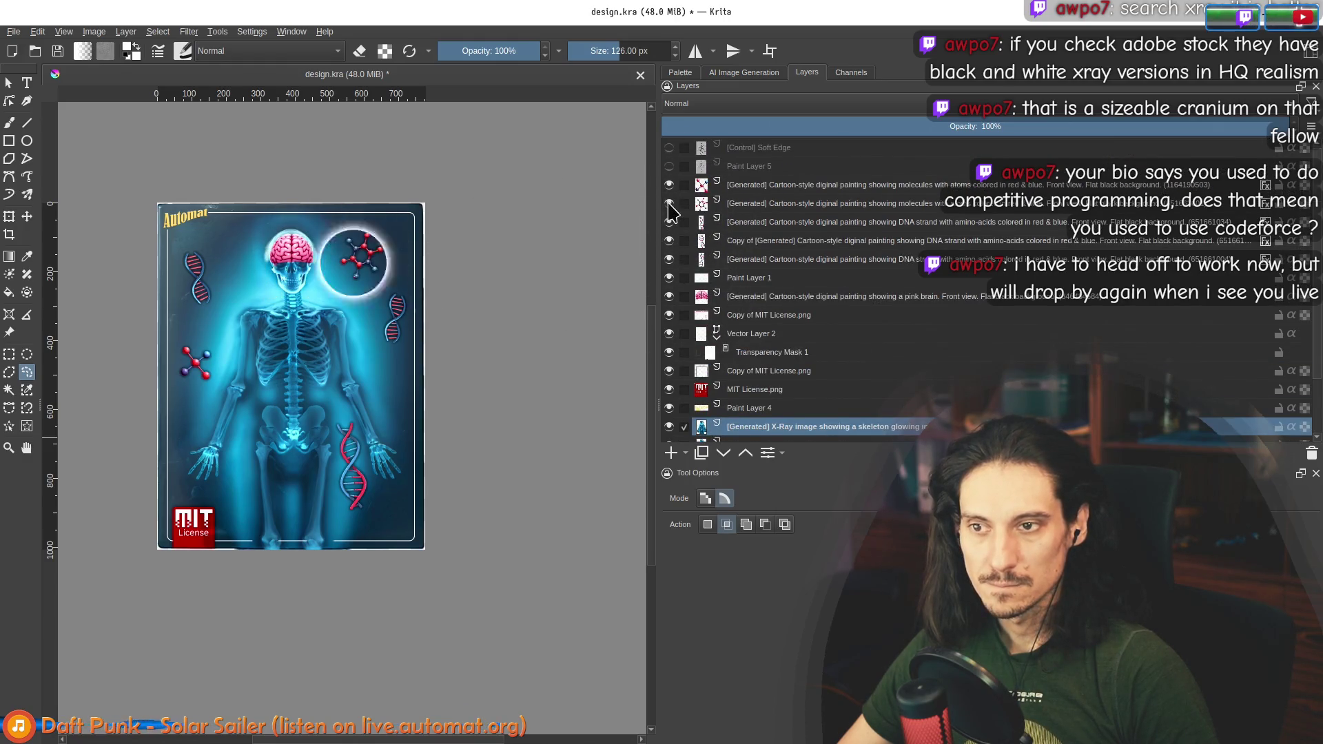
pyautogui.scroll(3, 283, 296)
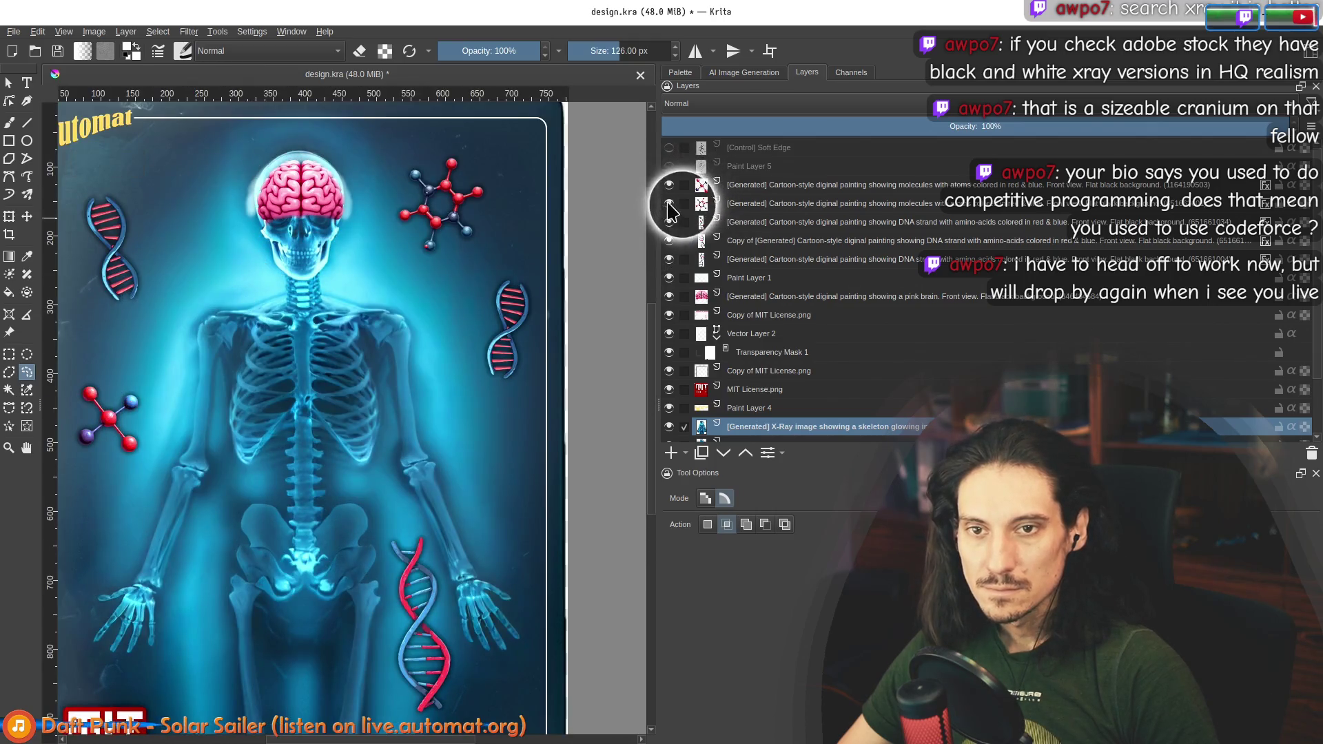
# Step: Delete Paint Layer 1 and nudge the pink brain slightly up-left with the Move tool
pyautogui.click(668, 296)
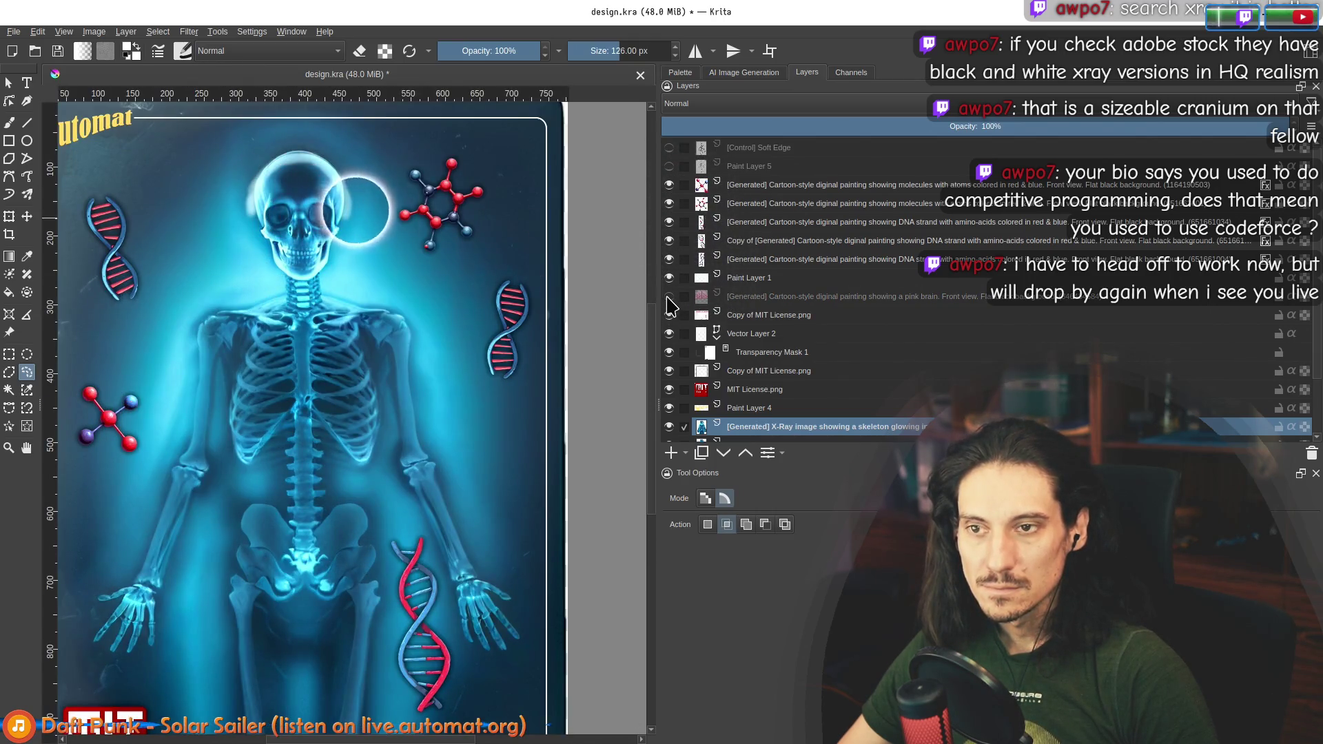
pyautogui.click(669, 297)
pyautogui.click(669, 277)
pyautogui.click(669, 278)
pyautogui.click(771, 279)
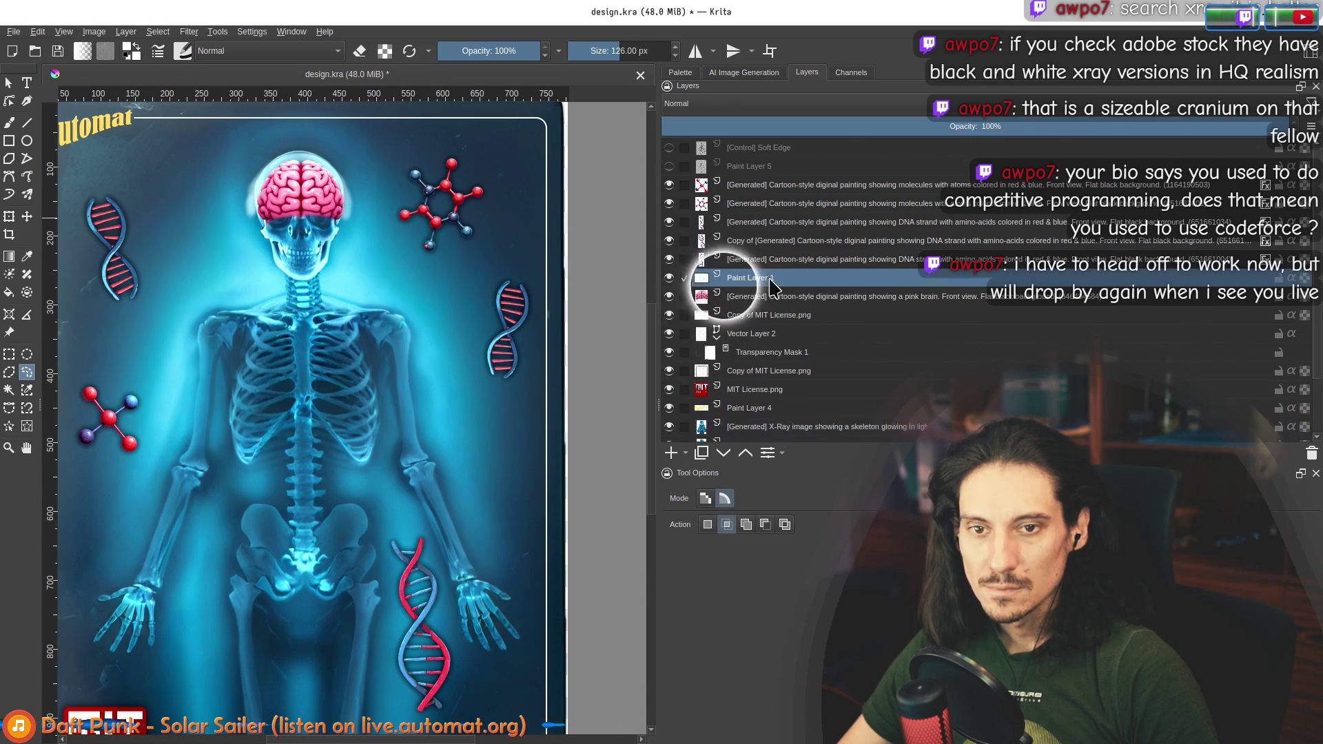
pyautogui.click(1312, 453)
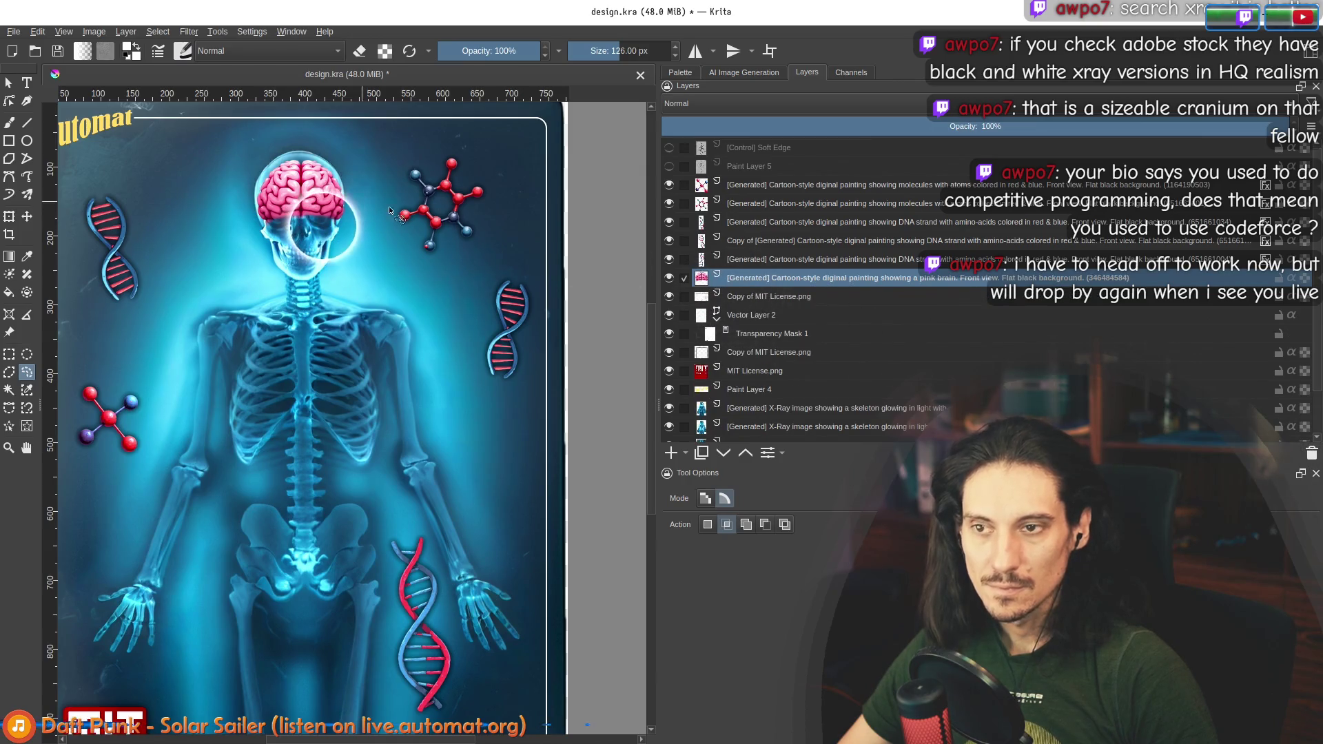
pyautogui.click(27, 215)
pyautogui.moveTo(299, 200); pyautogui.dragTo(298, 191)
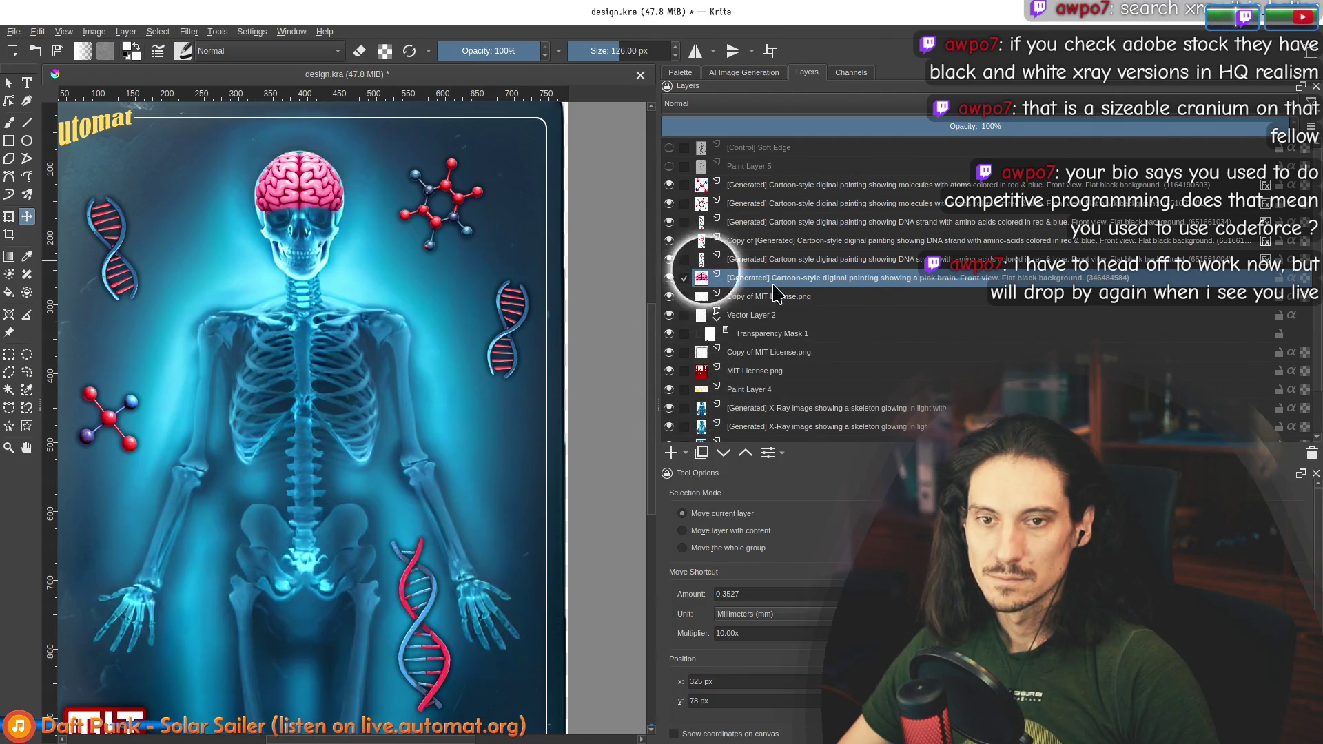
# Step: Transform the pink brain, shifting it slightly right and down onto the skull
pyautogui.scroll(-2, 344, 201)
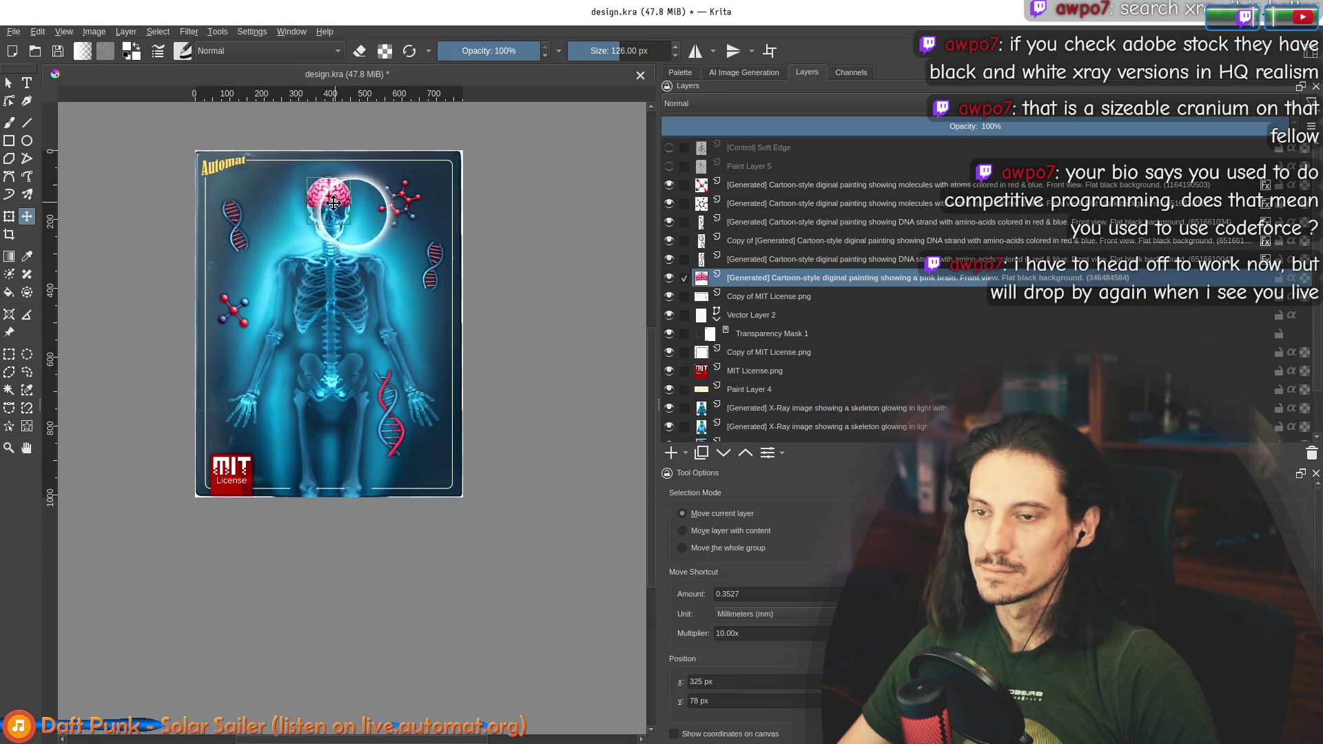
pyautogui.scroll(1, 340, 192)
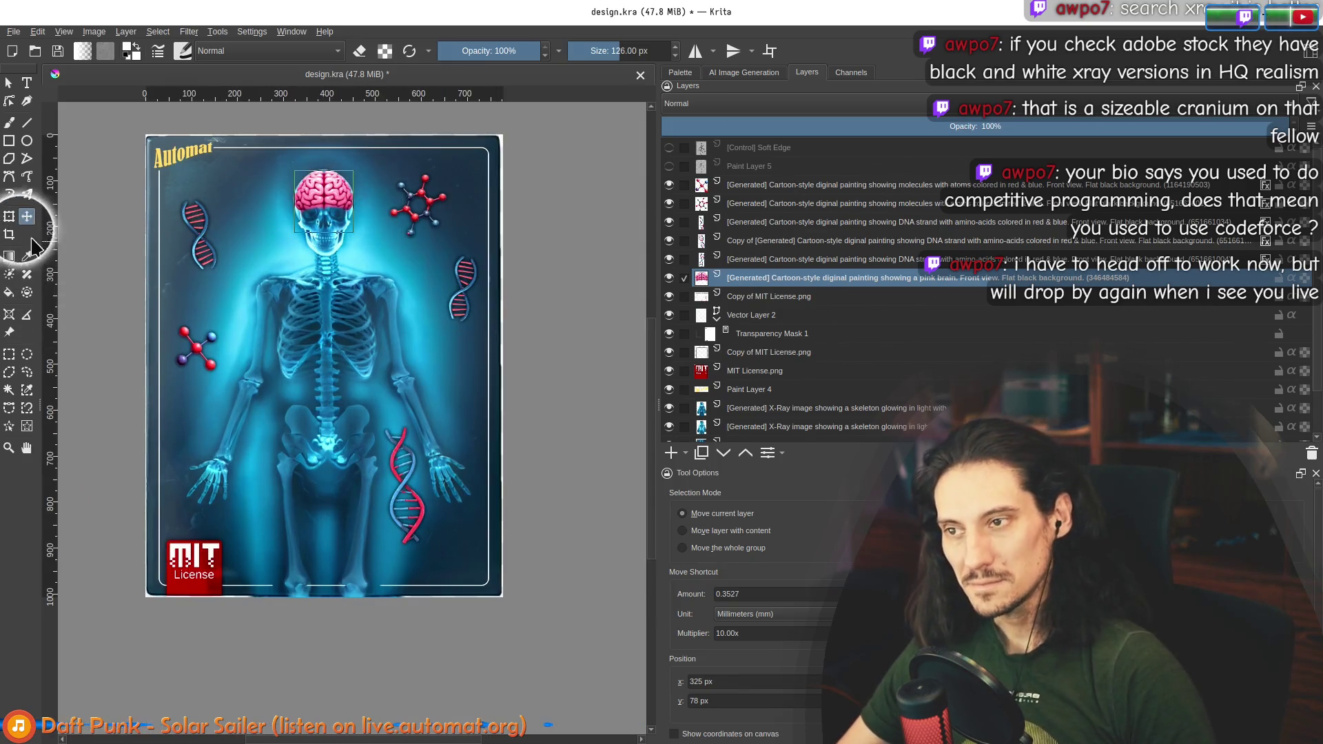
pyautogui.click(9, 216)
pyautogui.scroll(3, 263, 195)
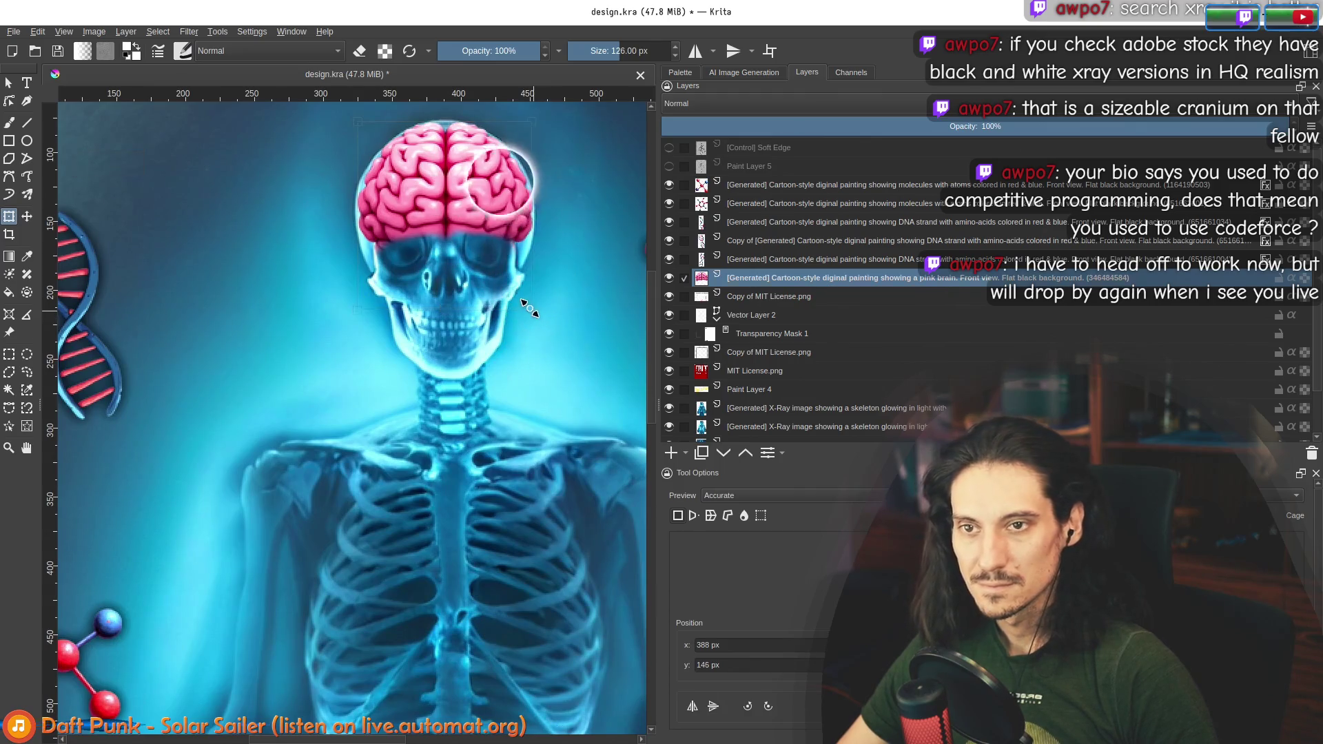
pyautogui.moveTo(470, 206); pyautogui.dragTo(480, 212)
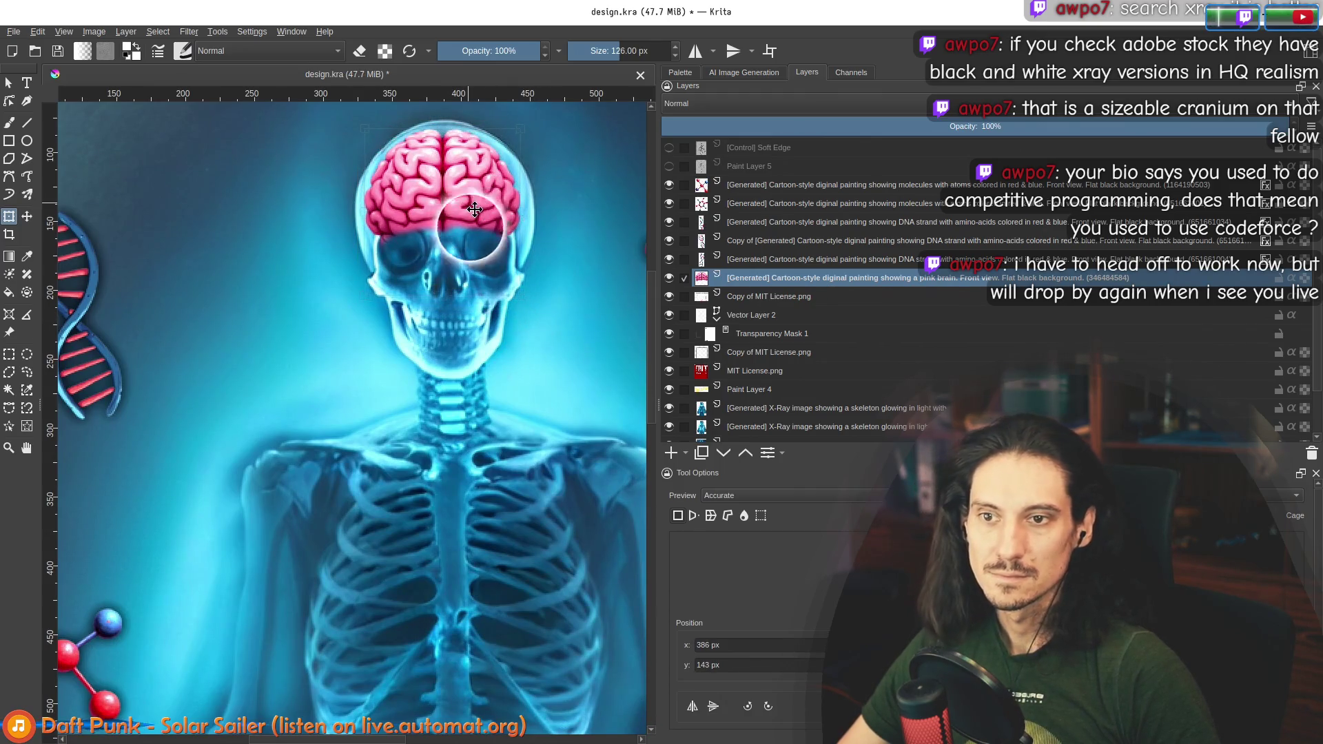
# Step: Compare with and without the top X-ray skeleton layer, leaving it hidden
pyautogui.scroll(-4, 476, 206)
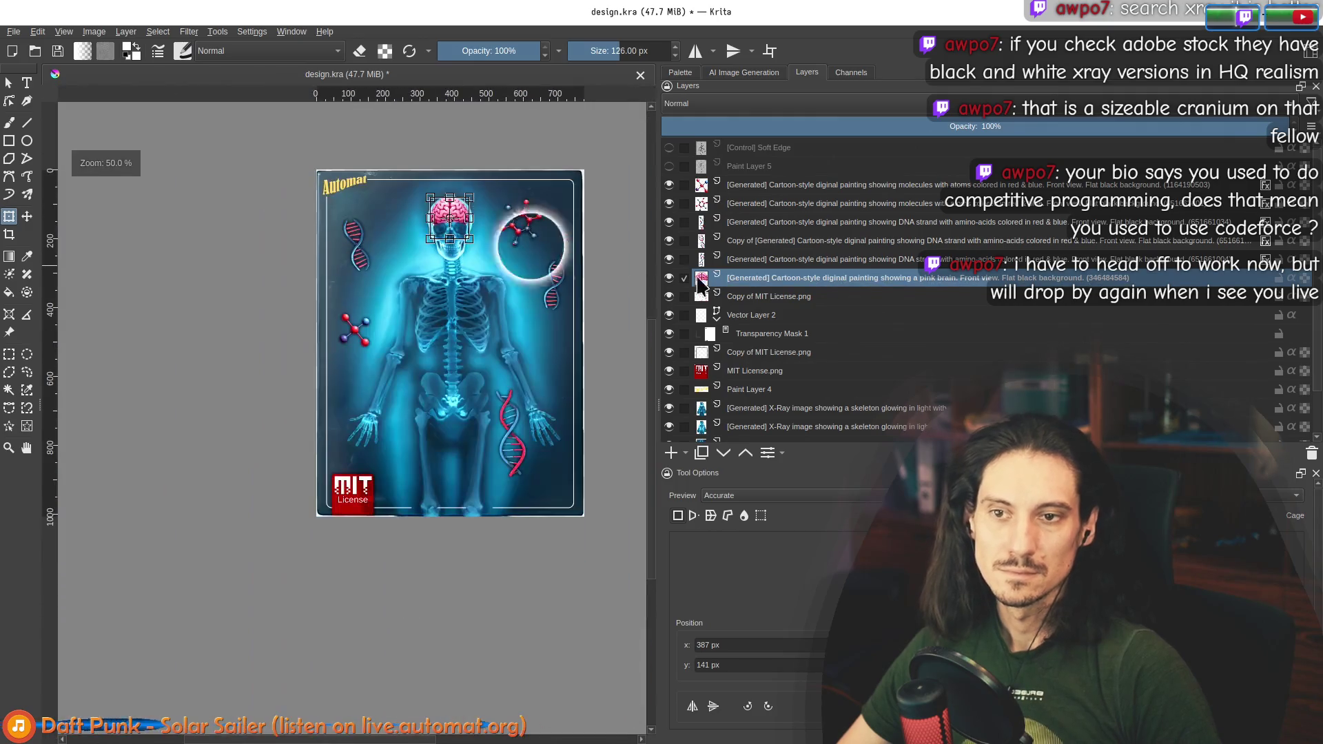
pyautogui.click(668, 408)
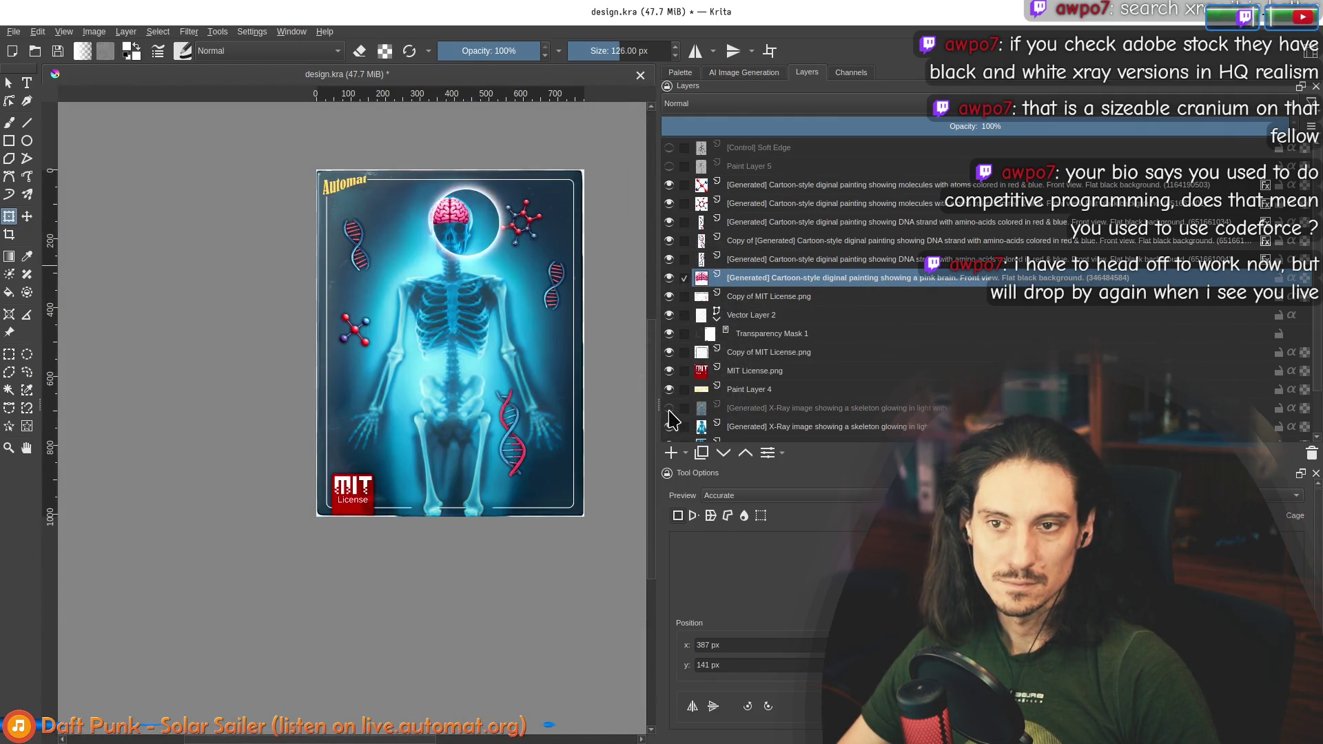
pyautogui.click(668, 408)
pyautogui.scroll(5, 452, 209)
pyautogui.click(669, 408)
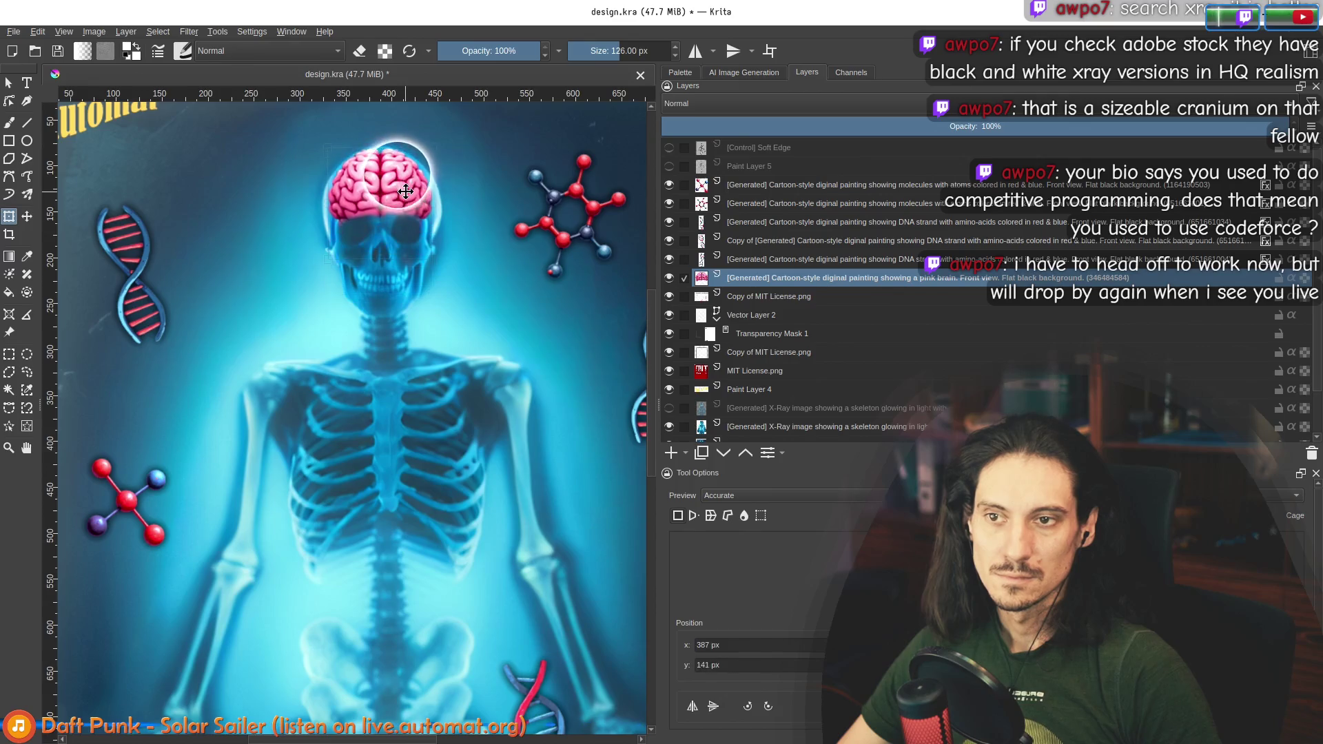
pyautogui.scroll(-5, 405, 193)
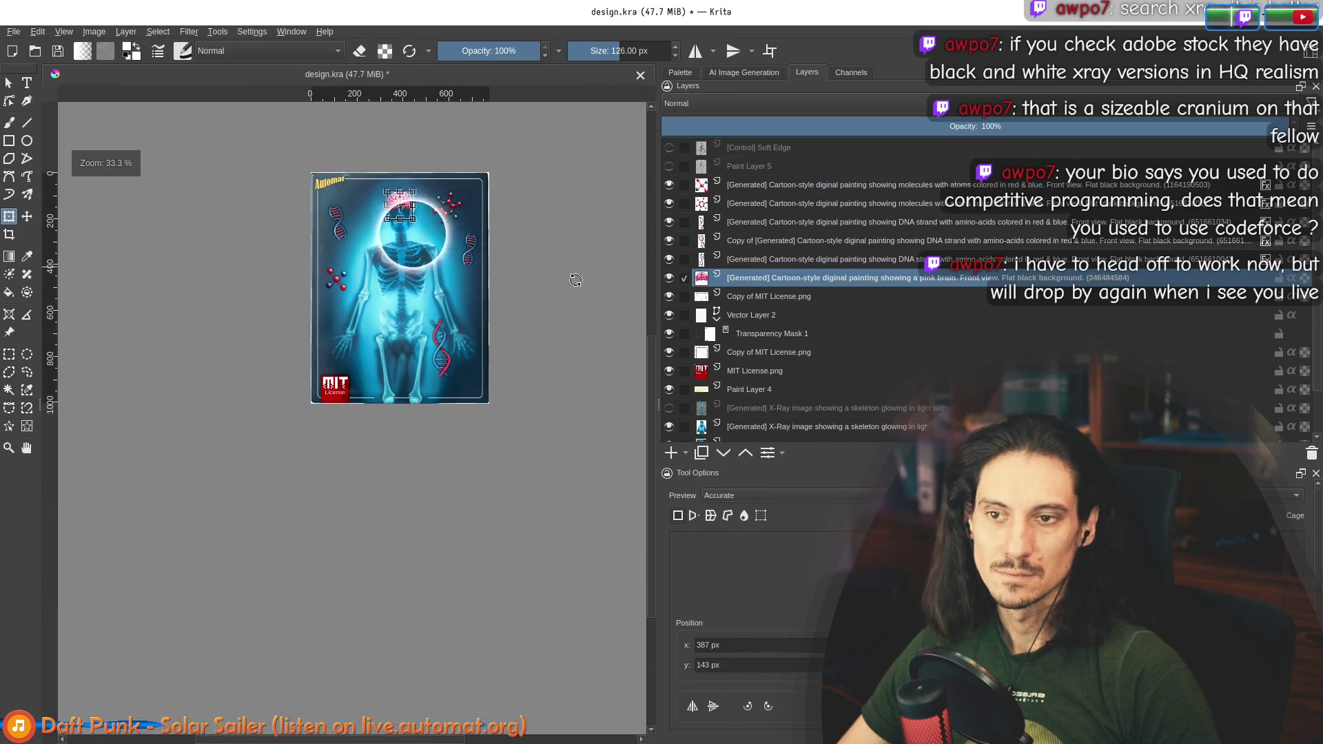
# Step: Shift the glowing circle on Paint Layer 4 slightly to the right
pyautogui.click(812, 390)
pyautogui.moveTo(448, 221); pyautogui.dragTo(471, 221)
pyautogui.scroll(-2, 471, 220)
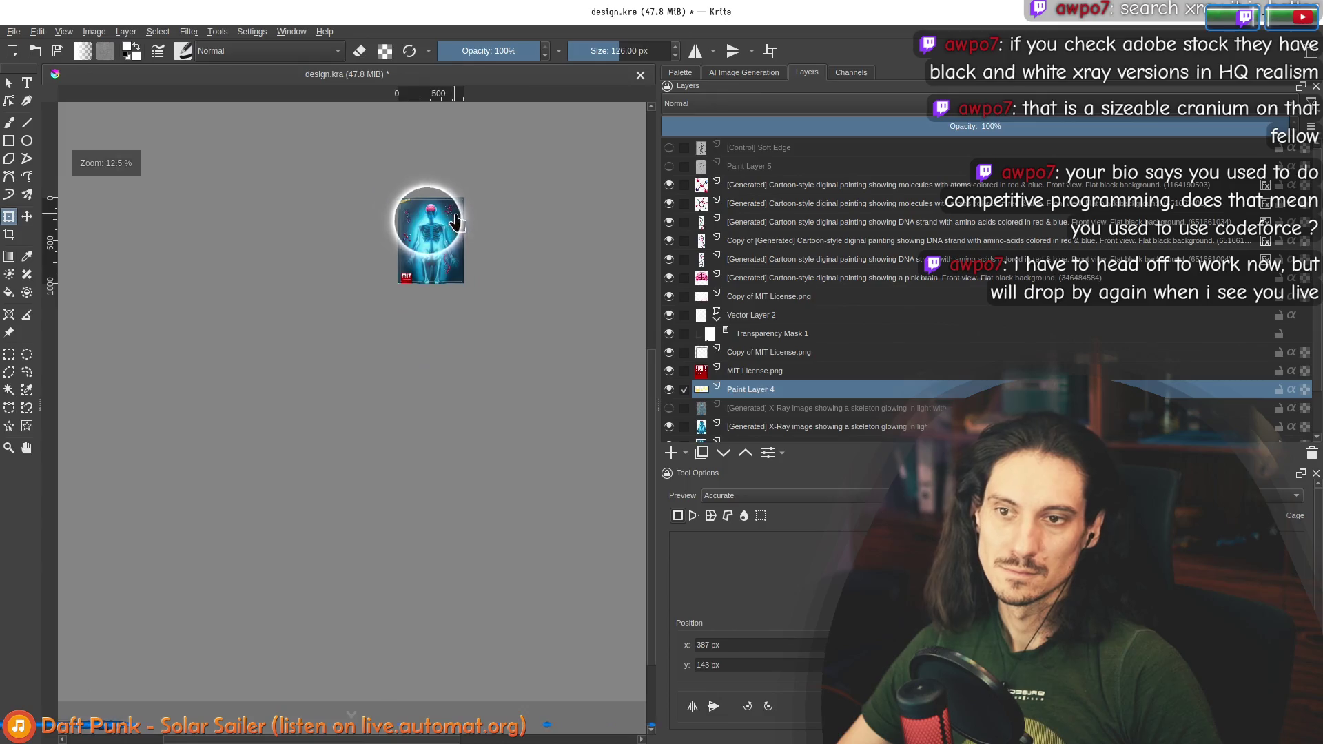
pyautogui.scroll(2, 478, 219)
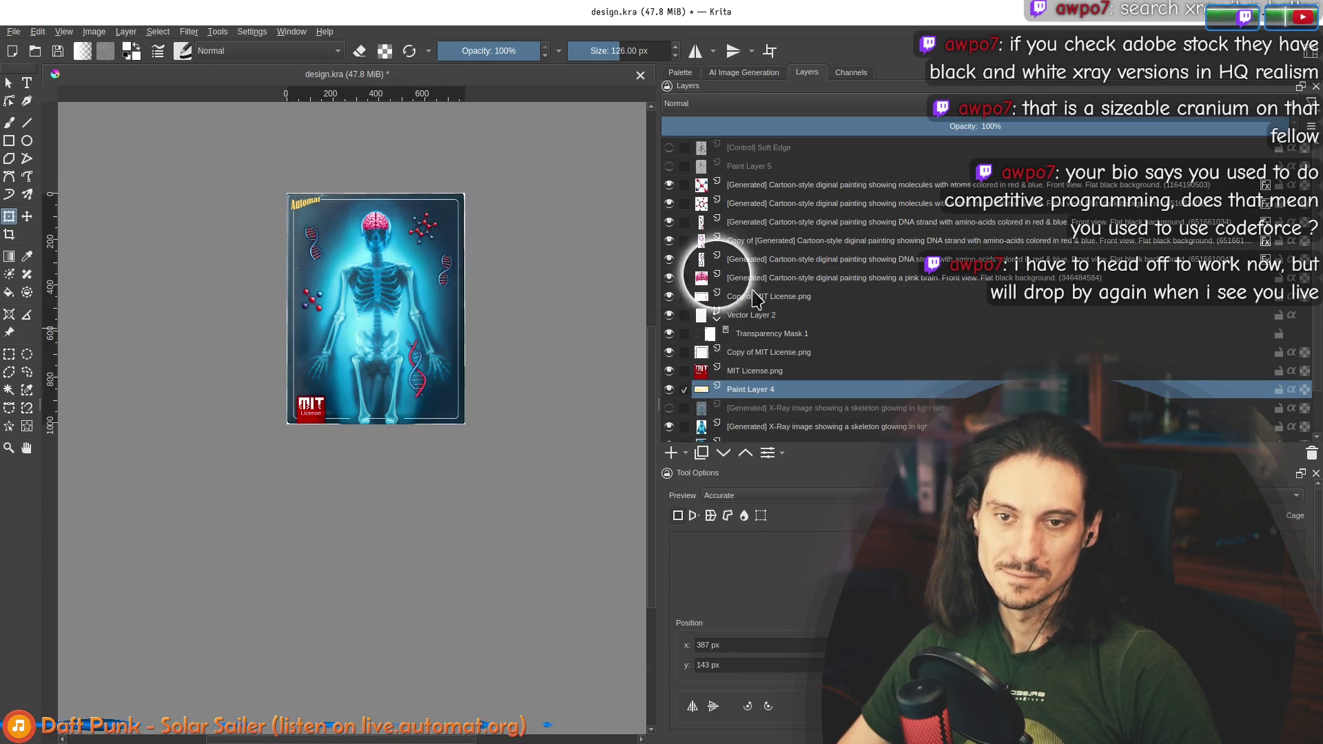
# Step: Compare the X-Ray skeleton layers, leaving the other skeleton visible and selected
pyautogui.click(730, 278)
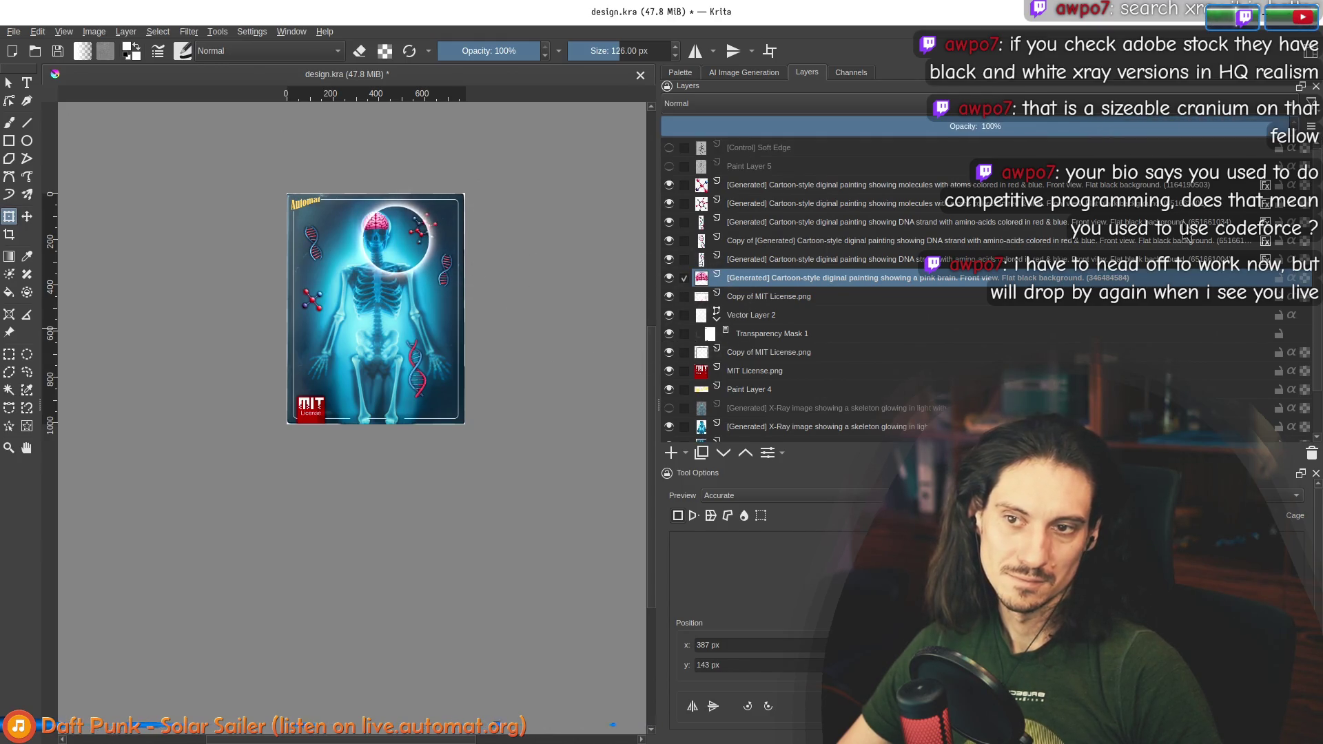
pyautogui.click(670, 408)
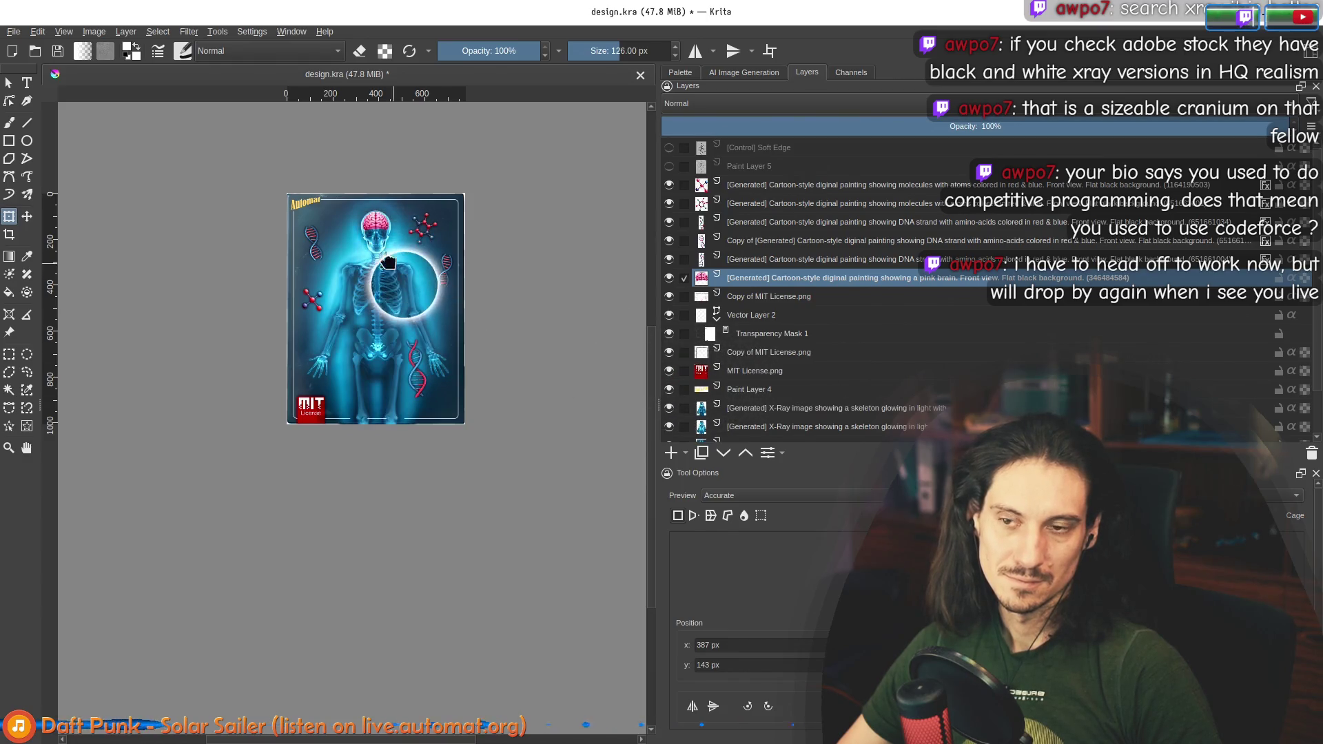
pyautogui.scroll(3, 414, 260)
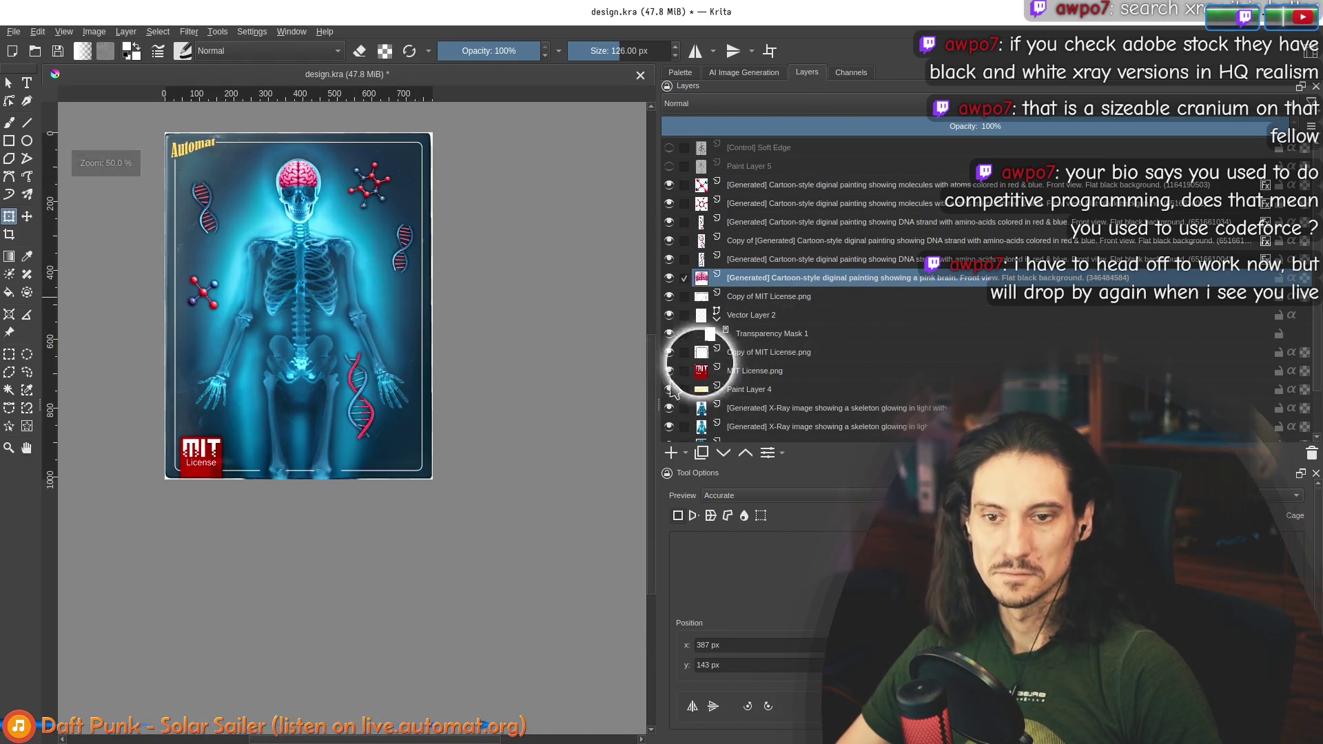
pyautogui.click(669, 408)
pyautogui.scroll(-1, 414, 361)
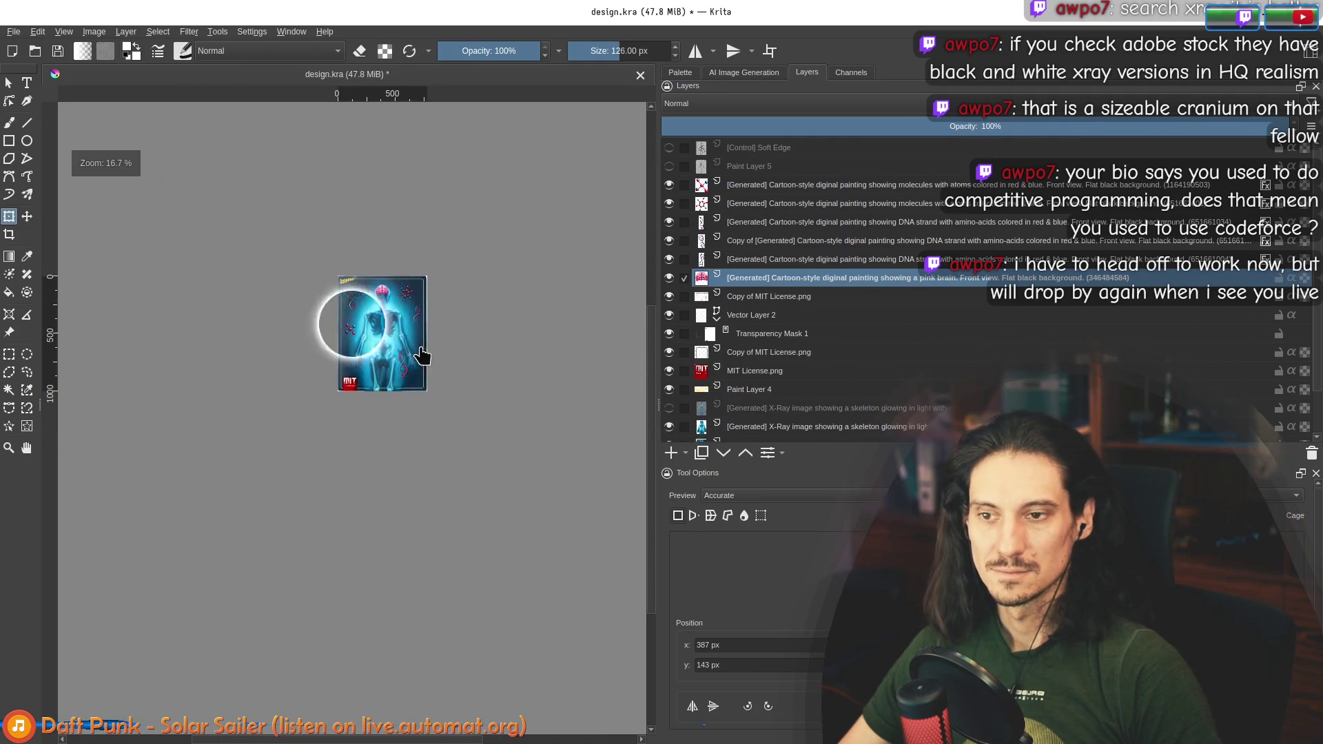
pyautogui.scroll(2, 393, 348)
pyautogui.moveTo(392, 346); pyautogui.dragTo(420, 320)
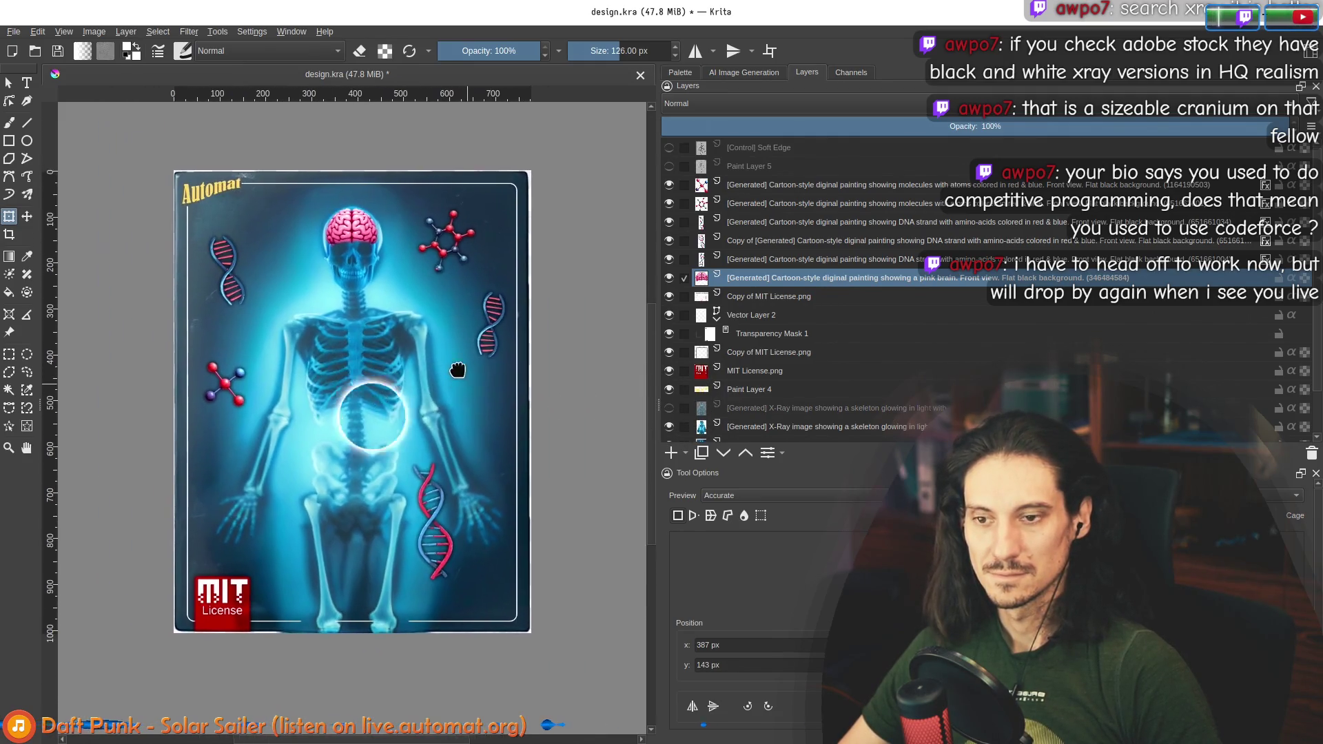
pyautogui.click(669, 409)
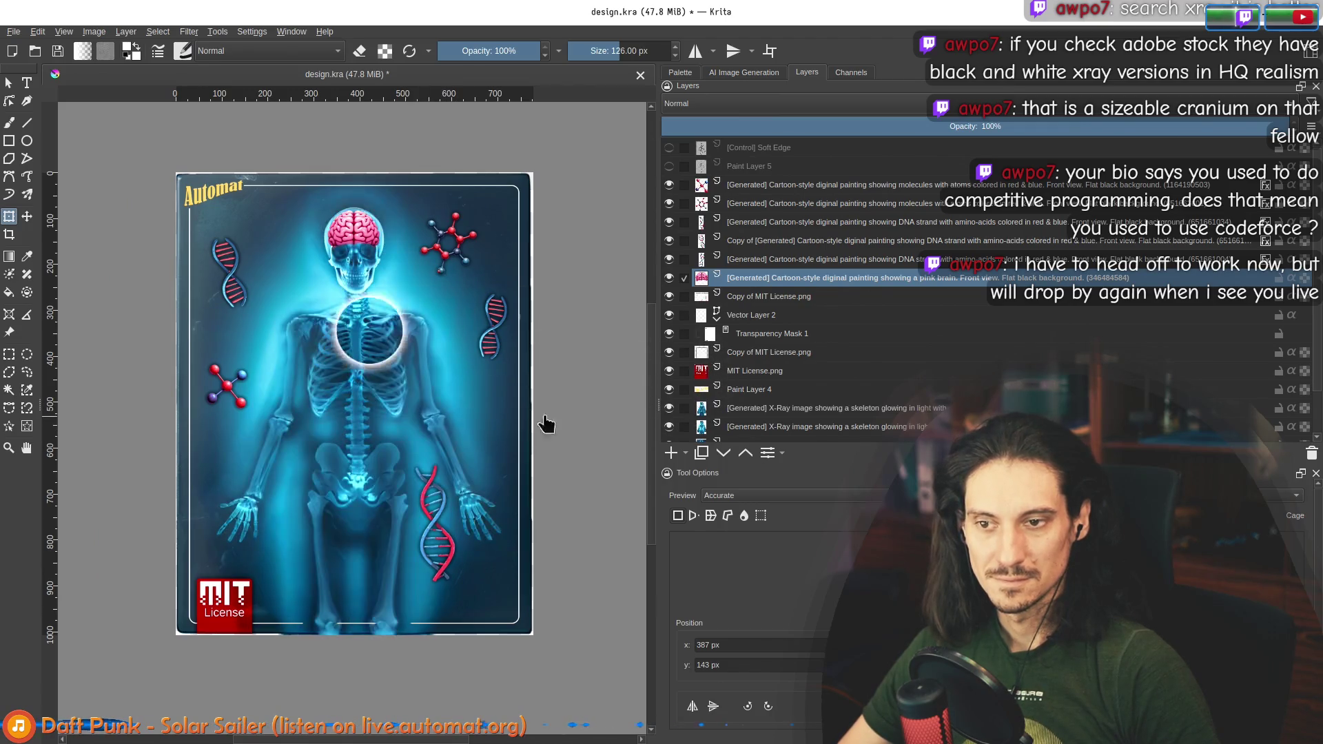
pyautogui.click(745, 408)
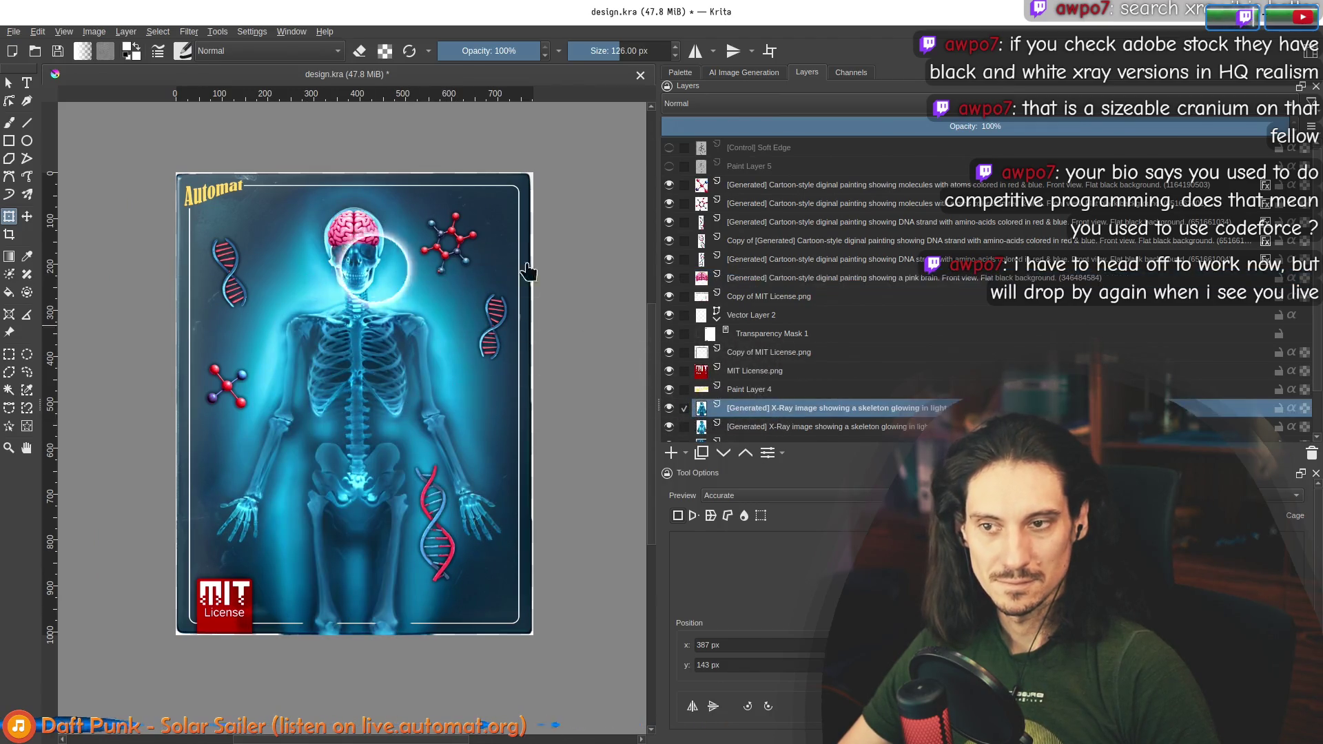
# Step: Open Filter > Adjust > Levels and set the white point input to 255
pyautogui.click(189, 31)
pyautogui.moveTo(331, 77)
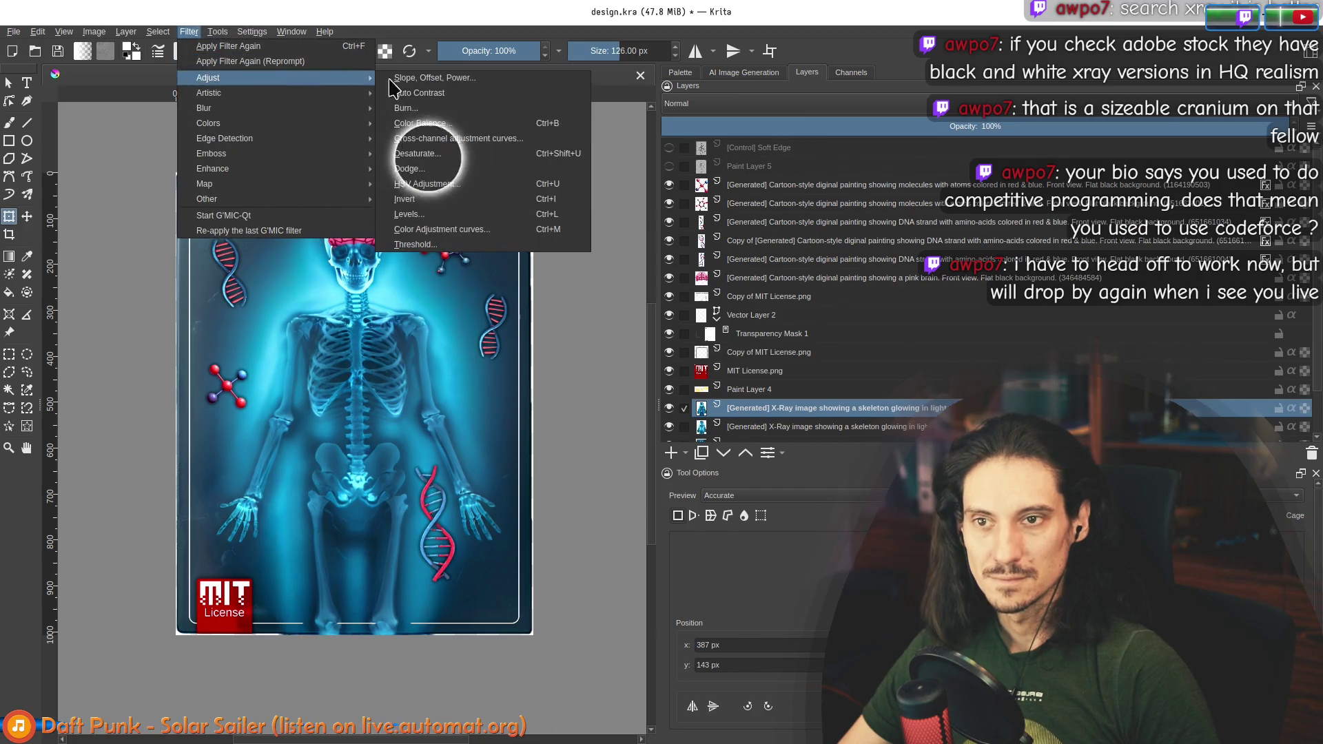
pyautogui.click(439, 219)
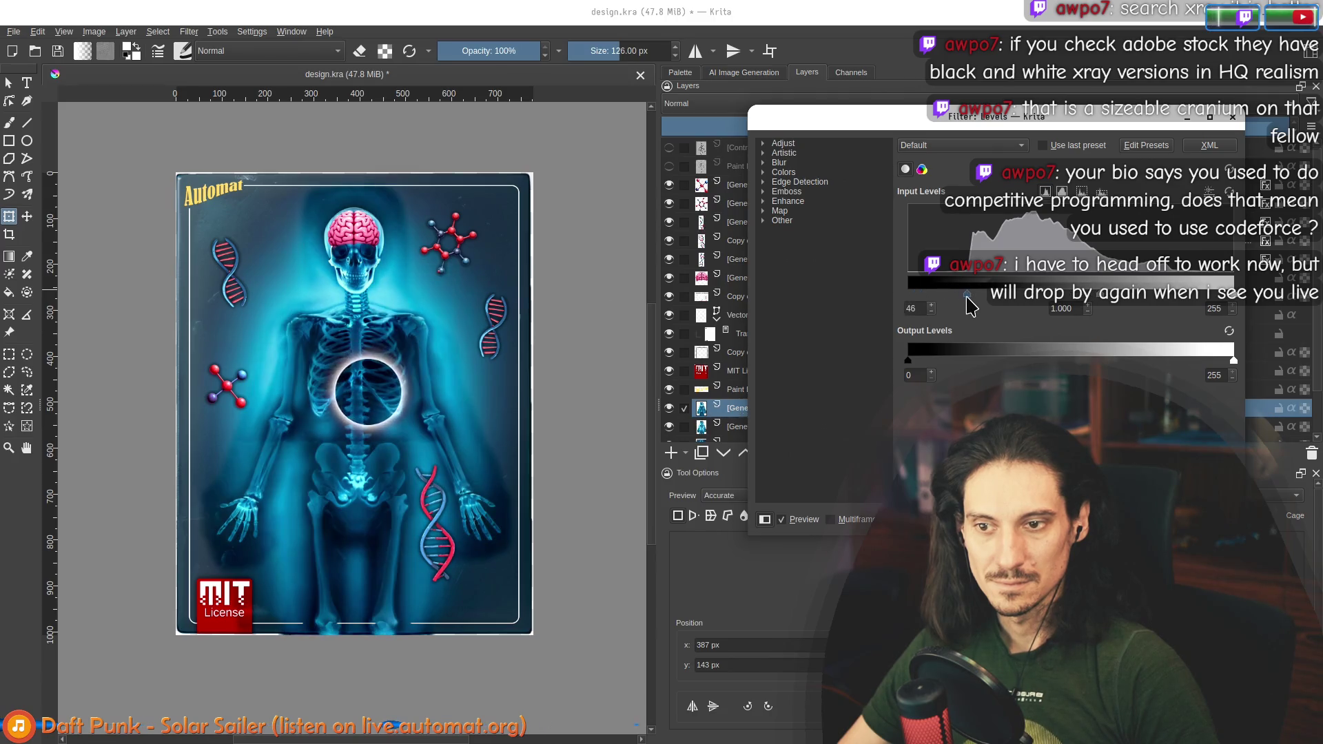
pyautogui.moveTo(1238, 303); pyautogui.dragTo(1198, 307)
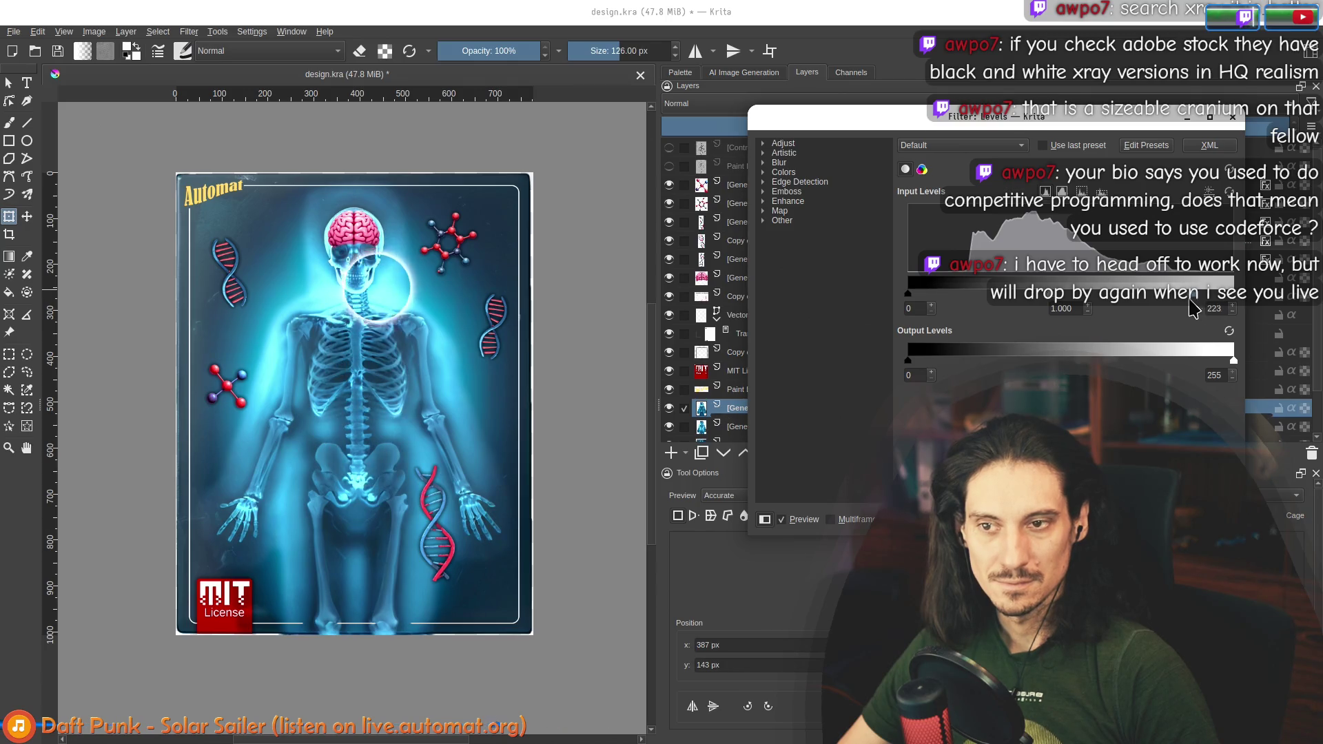
pyautogui.write('255')
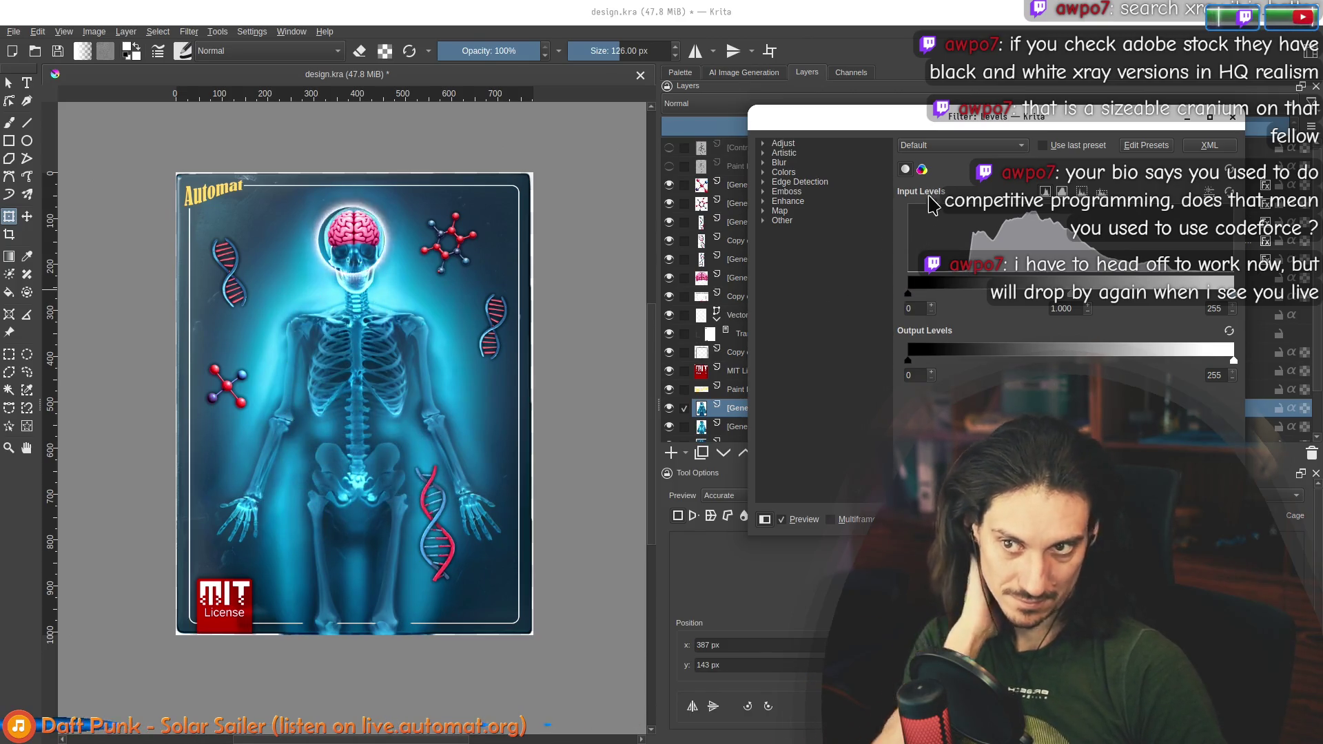
# Step: In per-channel Levels, raise the Red channel's black point and lower its white point
pyautogui.click(922, 169)
pyautogui.click(955, 170)
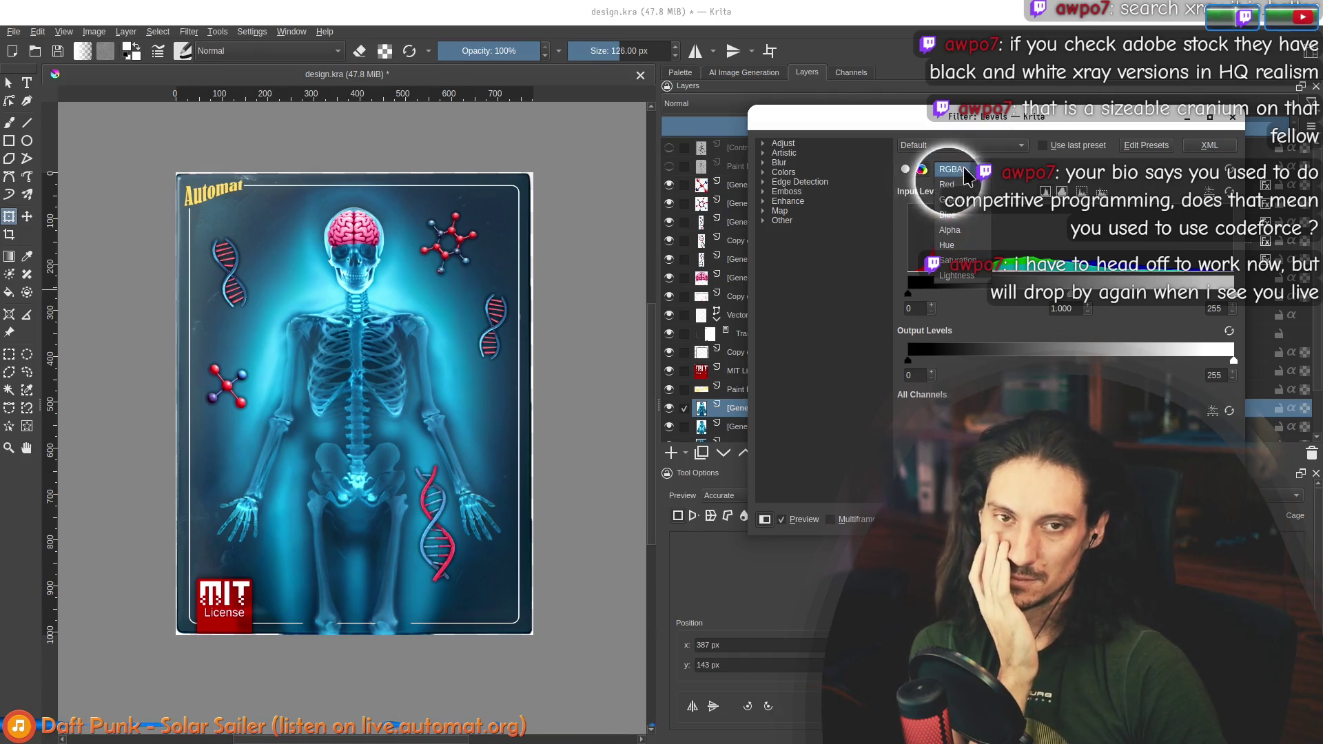
pyautogui.click(969, 184)
pyautogui.moveTo(908, 294)
pyautogui.mouseDown()
pyautogui.moveTo(1077, 311)
pyautogui.moveTo(561, 295)
pyautogui.mouseUp()
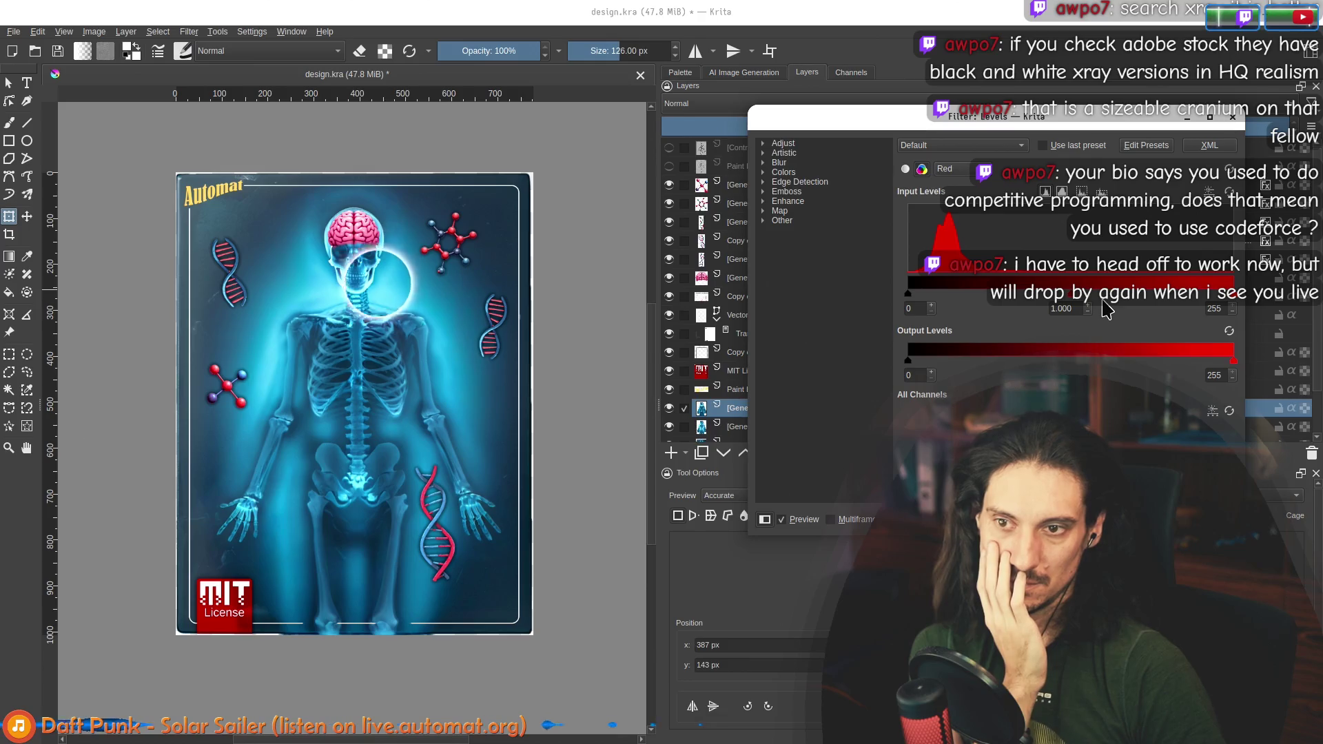
pyautogui.moveTo(1233, 295)
pyautogui.mouseDown()
pyautogui.moveTo(1061, 303)
pyautogui.moveTo(1234, 296)
pyautogui.mouseUp()
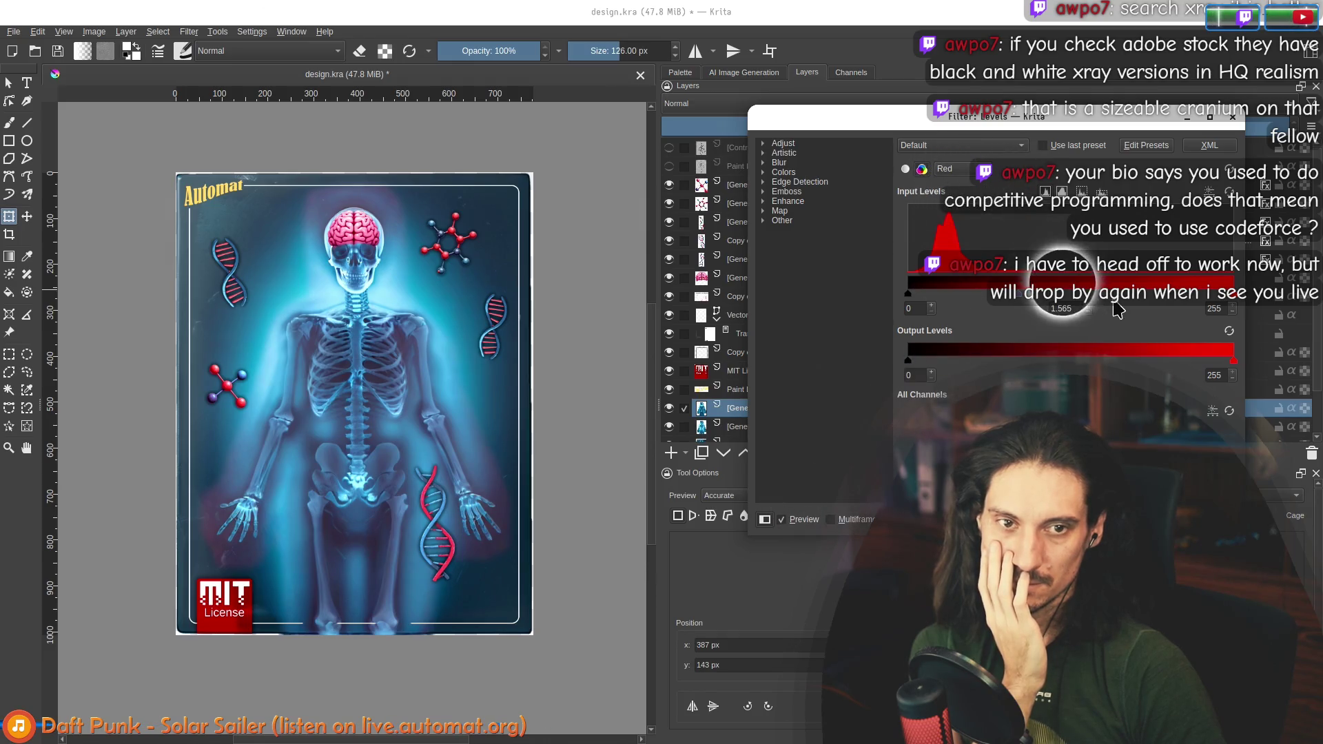
# Step: Raise the Green channel's black point, darken its midtones, and apply the levels
pyautogui.click(945, 169)
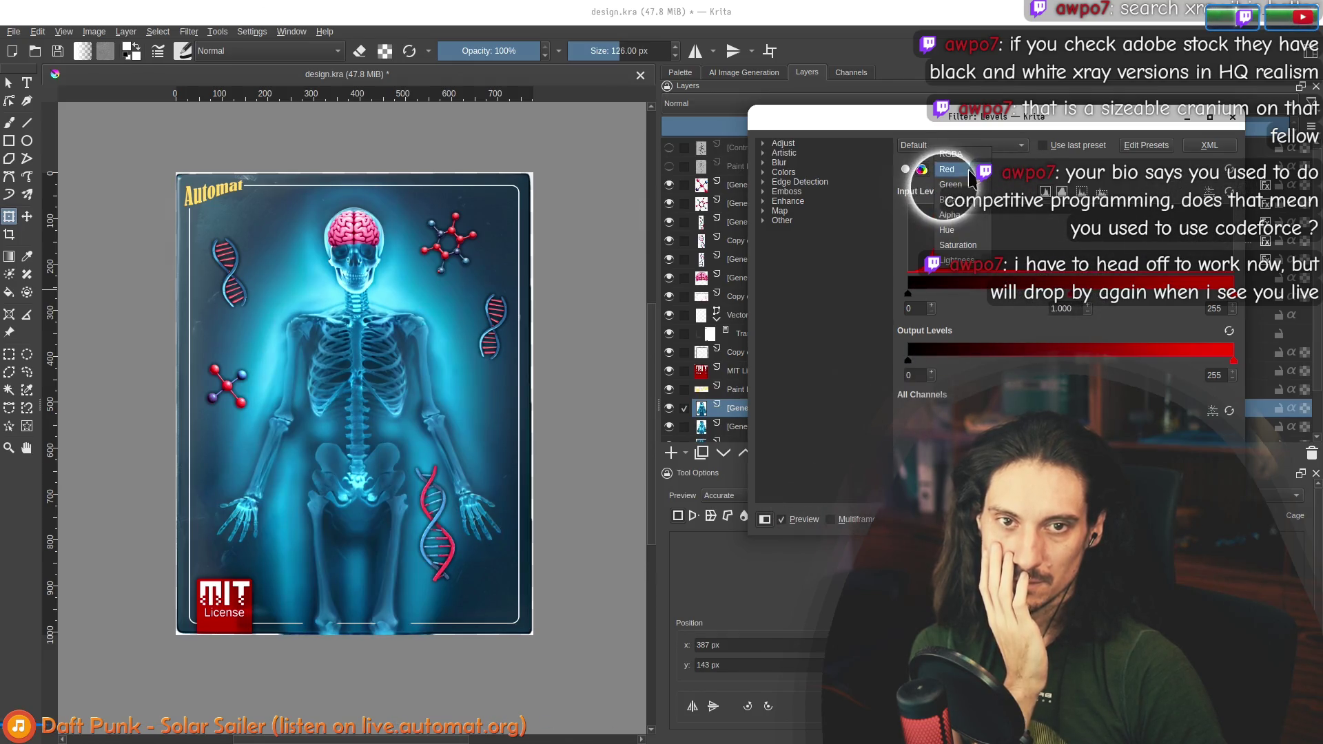
pyautogui.click(969, 186)
pyautogui.moveTo(909, 295)
pyautogui.mouseDown()
pyautogui.moveTo(949, 295)
pyautogui.moveTo(960, 310)
pyautogui.moveTo(789, 314)
pyautogui.mouseUp()
pyautogui.moveTo(1071, 295)
pyautogui.mouseDown()
pyautogui.moveTo(1113, 306)
pyautogui.moveTo(962, 314)
pyautogui.moveTo(1147, 306)
pyautogui.moveTo(1077, 313)
pyautogui.mouseUp()
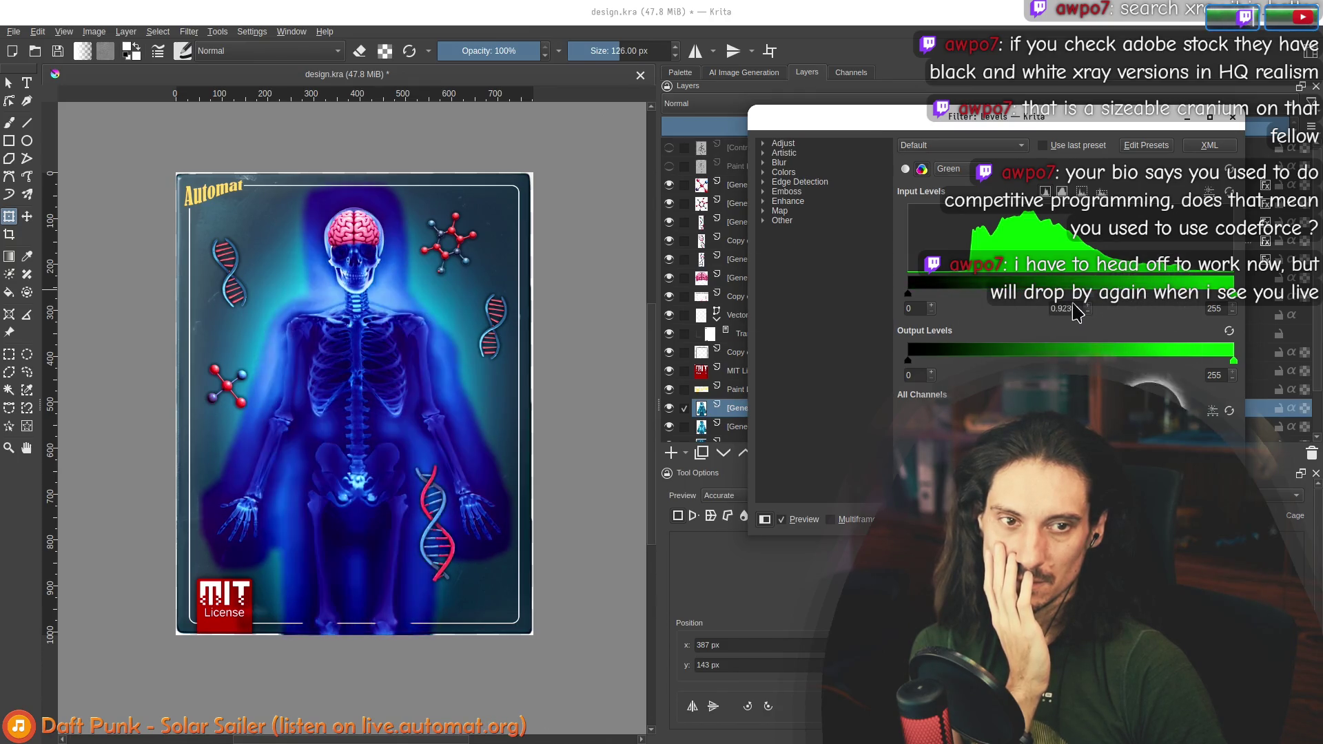
pyautogui.click(1155, 519)
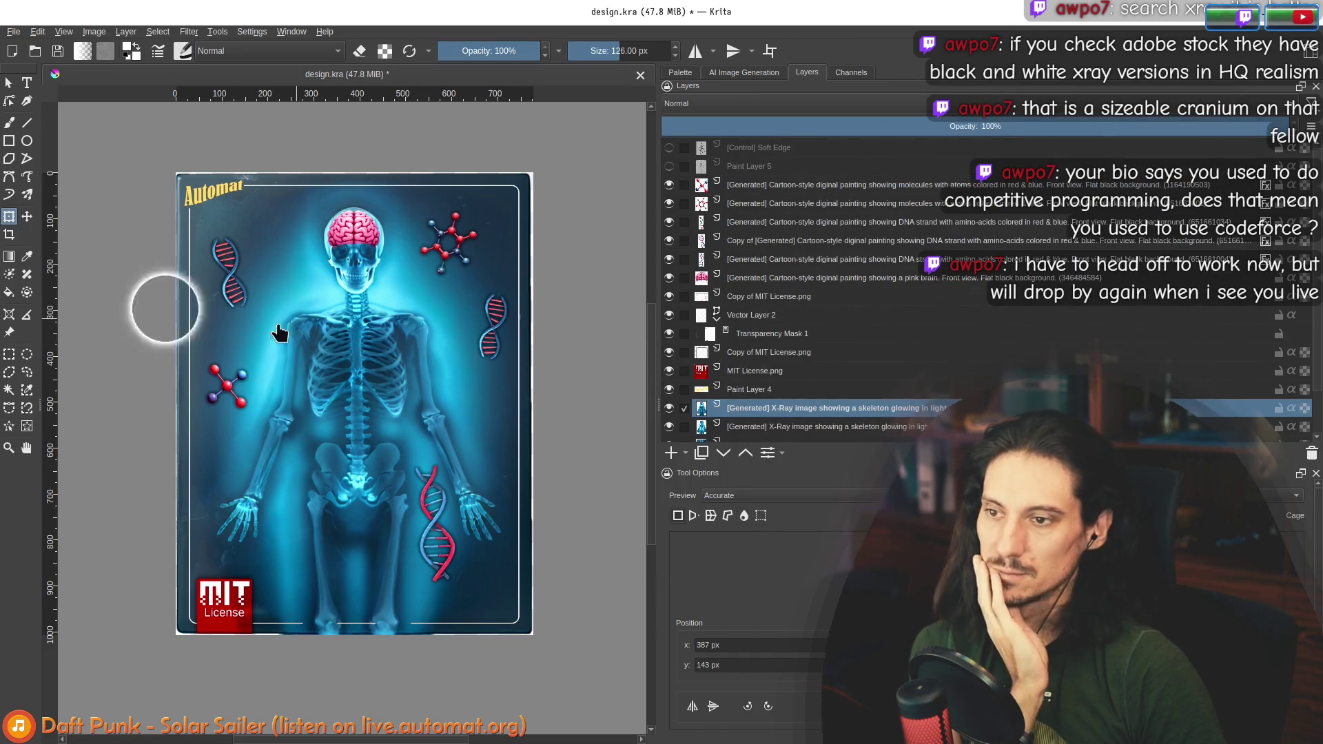
# Step: Select the segment selection tool and hide the MIT badge and logo layers
pyautogui.click(26, 426)
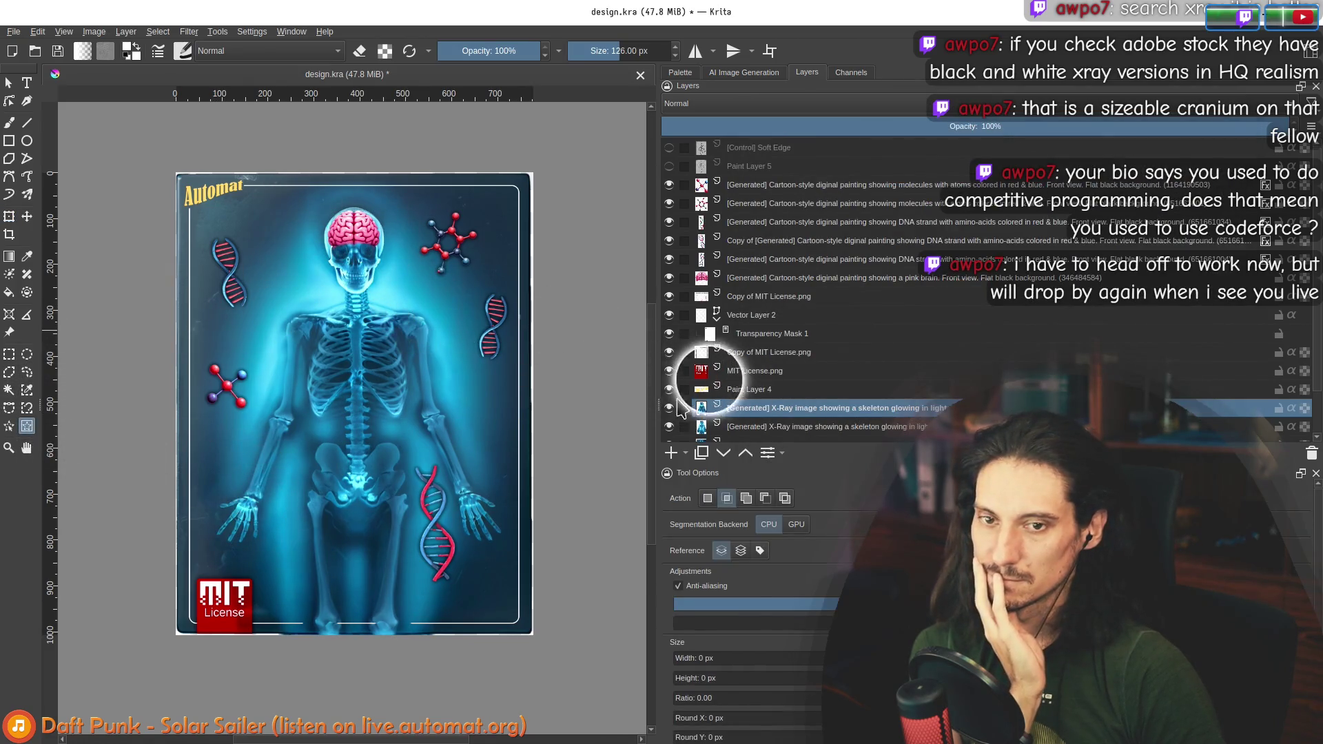
pyautogui.moveTo(670, 389); pyautogui.dragTo(673, 193)
pyautogui.scroll(-1, 703, 370)
# Step: Delete both X-Ray layers, show the top-down skeleton copy, and box the skeleton
pyautogui.click(777, 393)
pyautogui.click(778, 380)
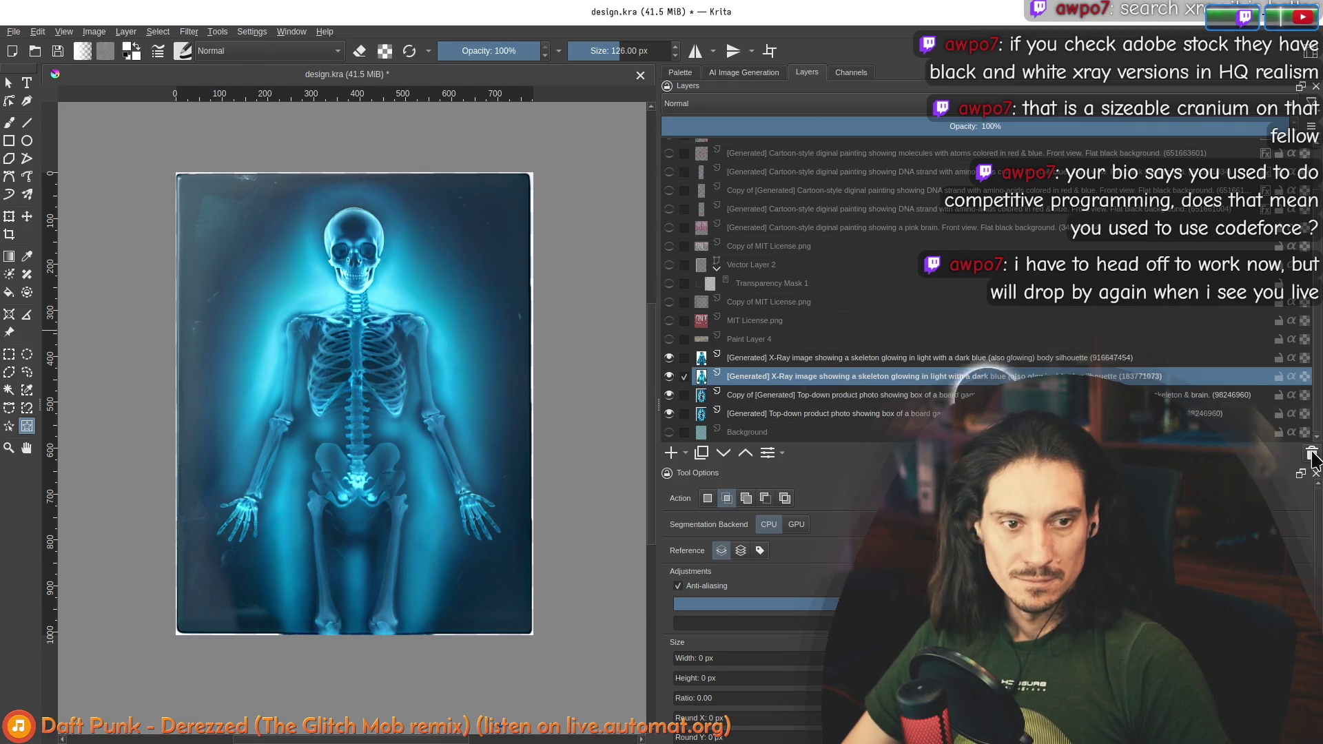
pyautogui.hotkey('shift', 'Delete')
pyautogui.click(778, 379)
pyautogui.keyDown('shift'); pyautogui.click(669, 414); pyautogui.keyUp('shift')
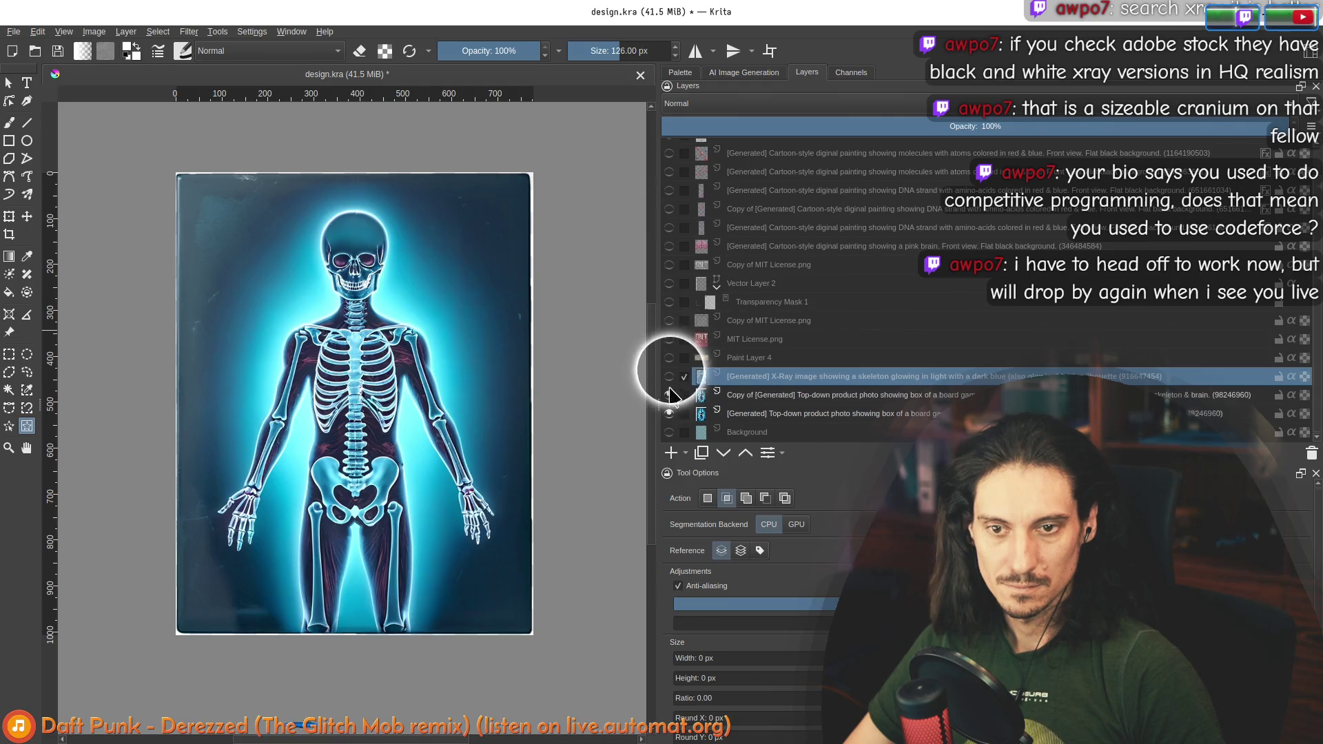
pyautogui.click(668, 395)
pyautogui.hotkey('shift', 'Delete')
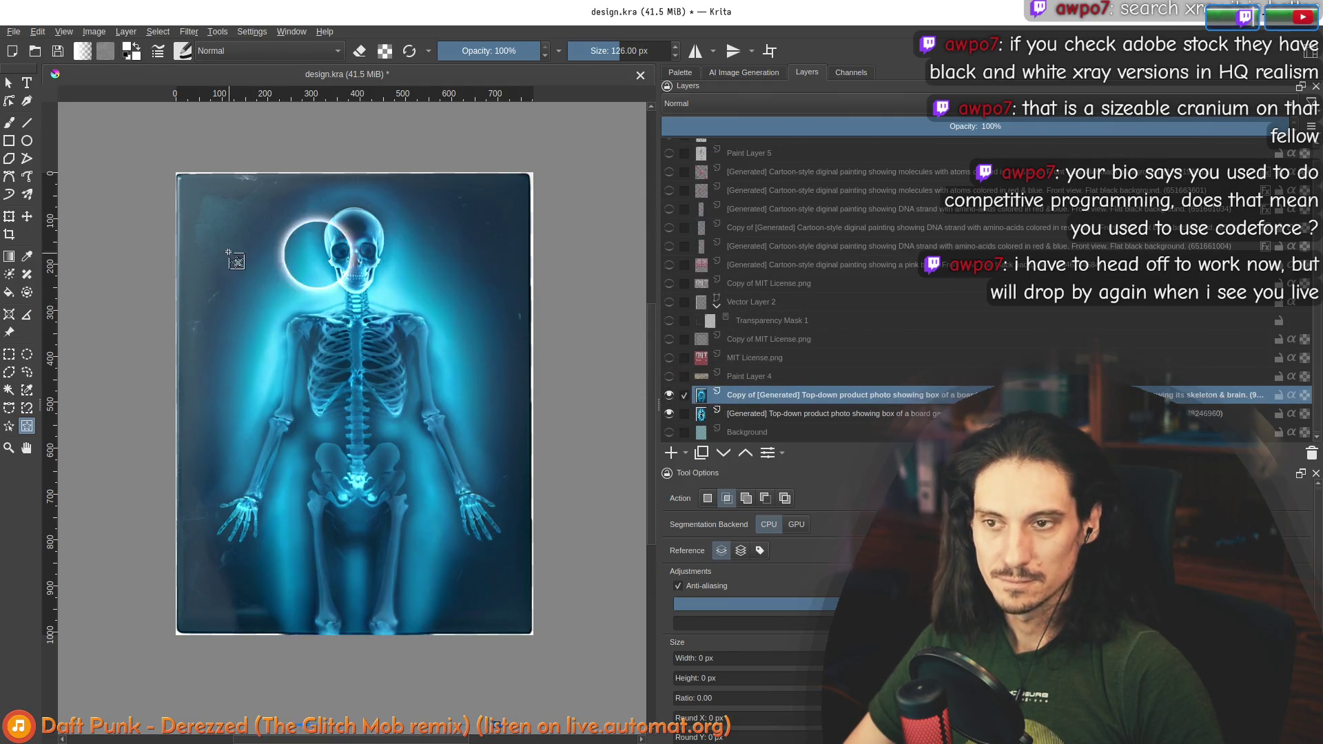
pyautogui.moveTo(203, 195); pyautogui.dragTo(507, 539)
pyautogui.moveTo(512, 638); pyautogui.dragTo(514, 643)
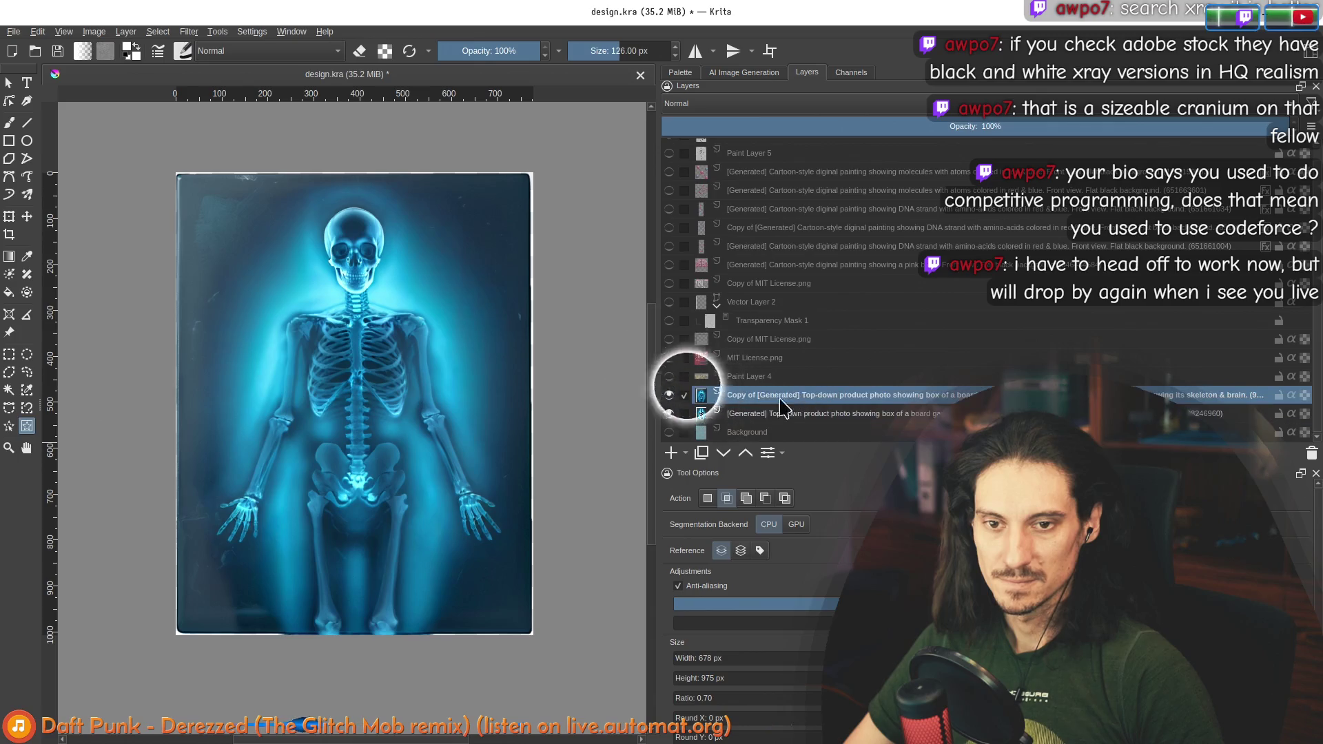
# Step: Draw selection boxes around the skeleton, then deselect all with Ctrl+Shift+A
pyautogui.scroll(-1, 388, 308)
pyautogui.scroll(1, 396, 317)
pyautogui.moveTo(458, 204); pyautogui.dragTo(463, 208)
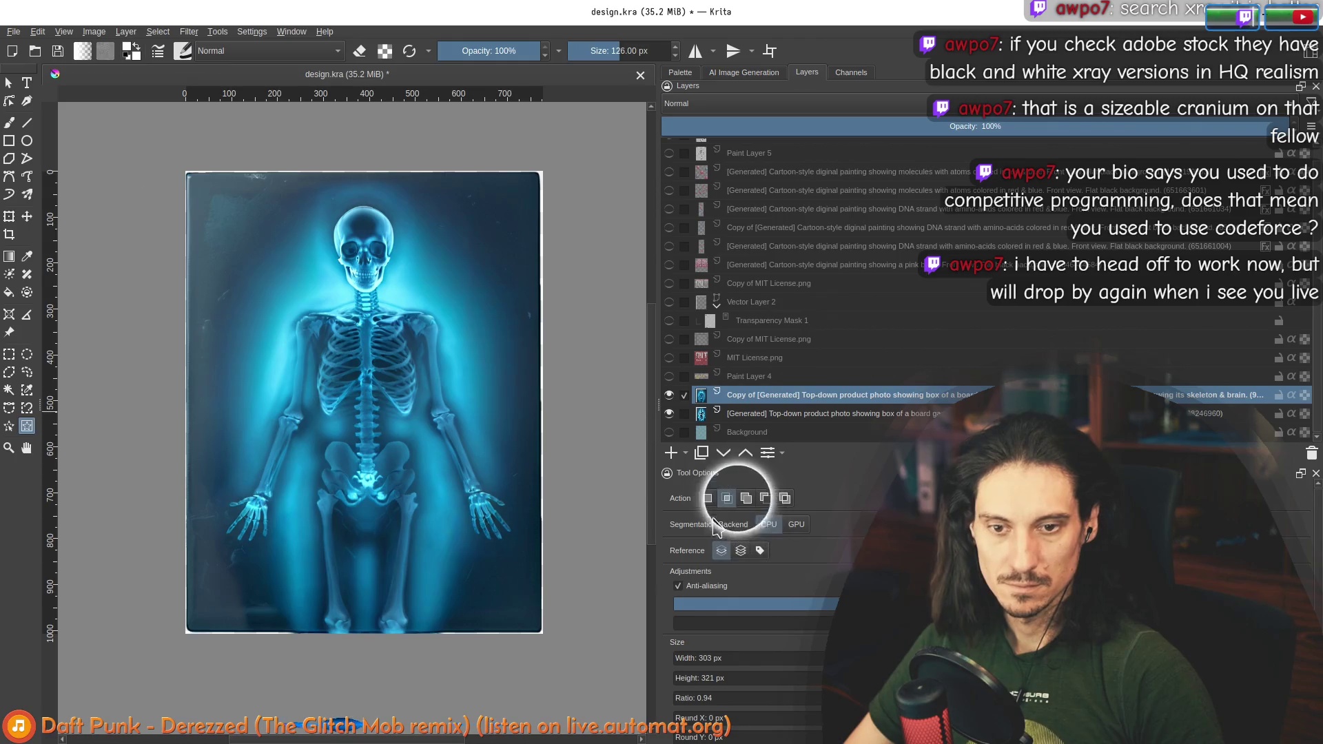
pyautogui.moveTo(214, 187); pyautogui.dragTo(360, 442)
pyautogui.moveTo(412, 513); pyautogui.dragTo(518, 646)
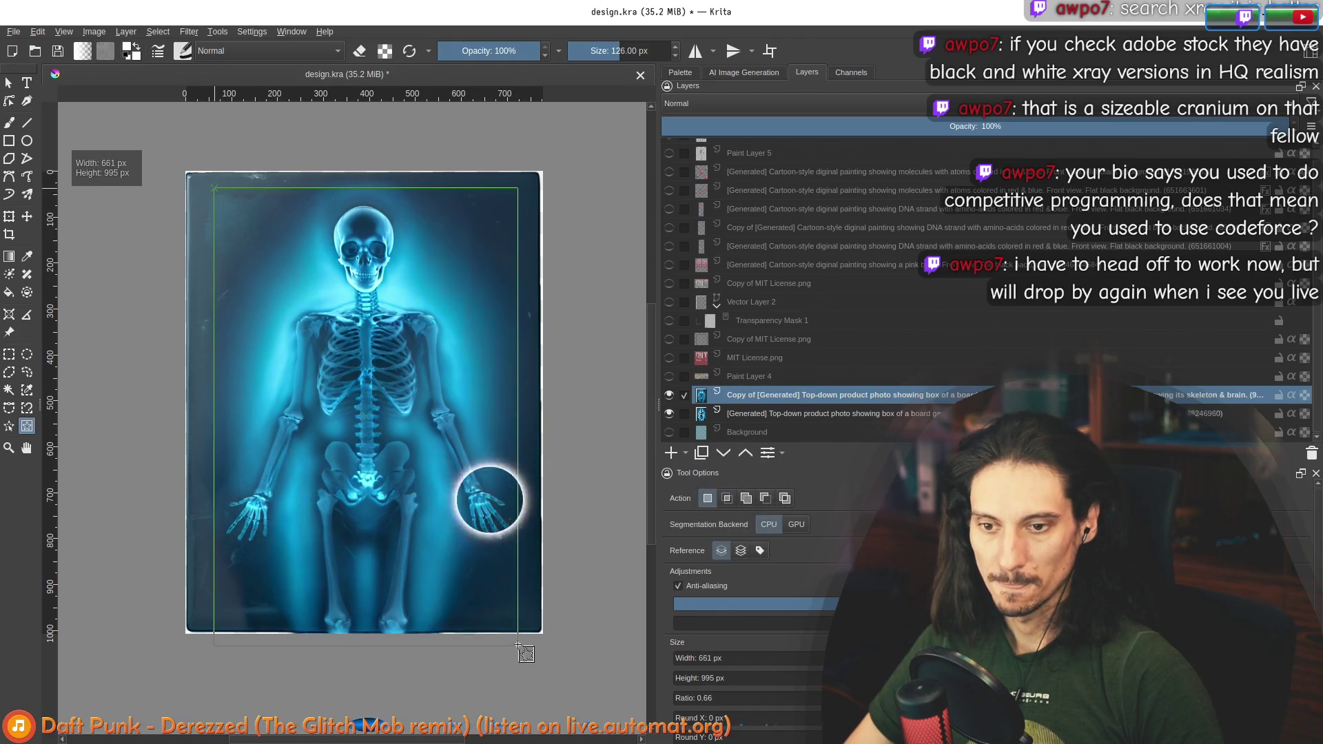
pyautogui.hotkey('ctrl', 'shift', 'a')
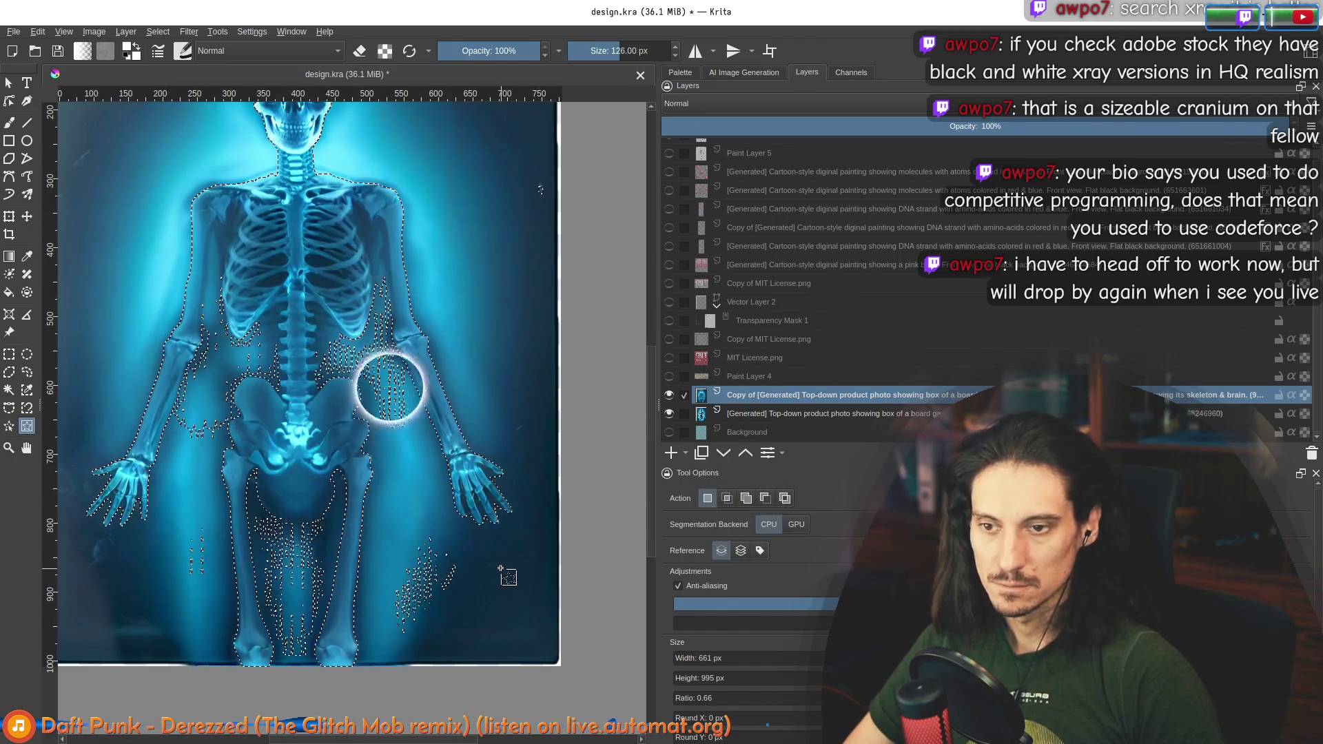
# Step: Redraw the selection box around the skeleton and open the Select menu
pyautogui.scroll(-2, 439, 502)
pyautogui.moveTo(286, 288); pyautogui.dragTo(522, 565)
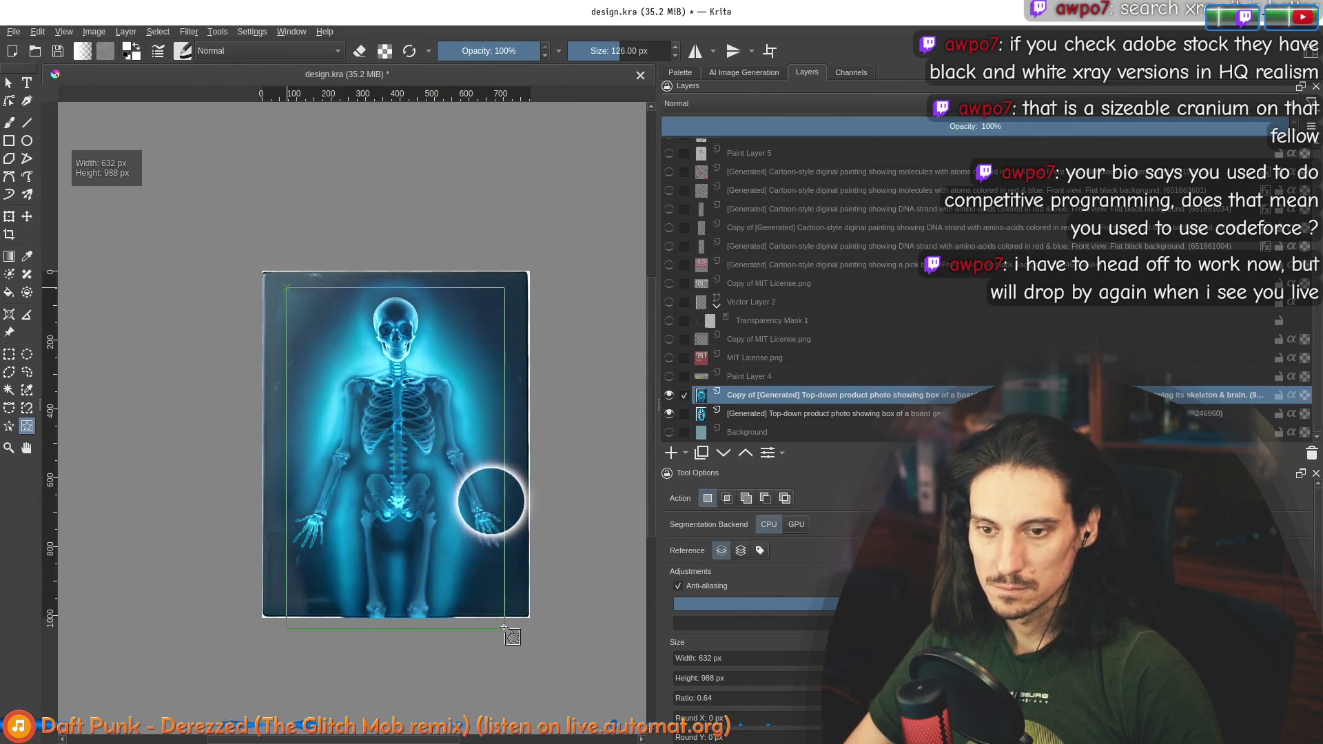
pyautogui.scroll(2, 498, 590)
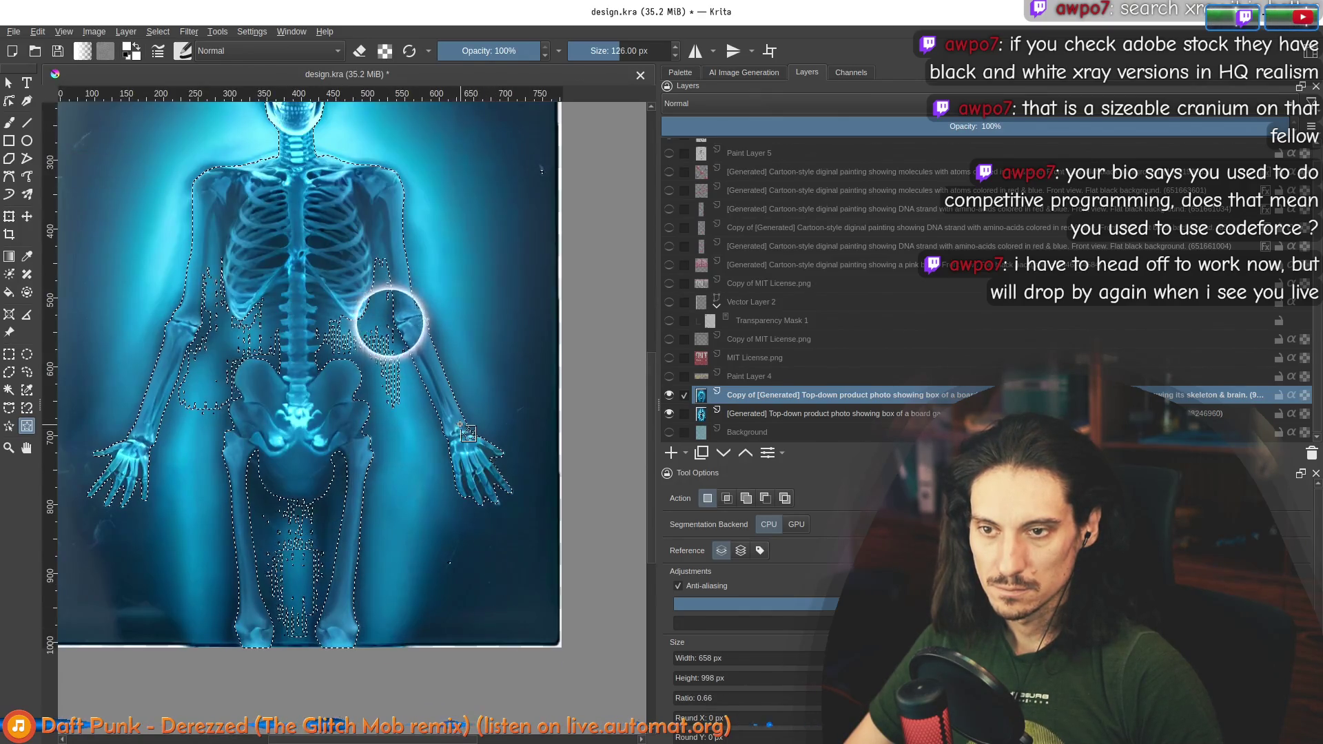
pyautogui.scroll(-2, 461, 426)
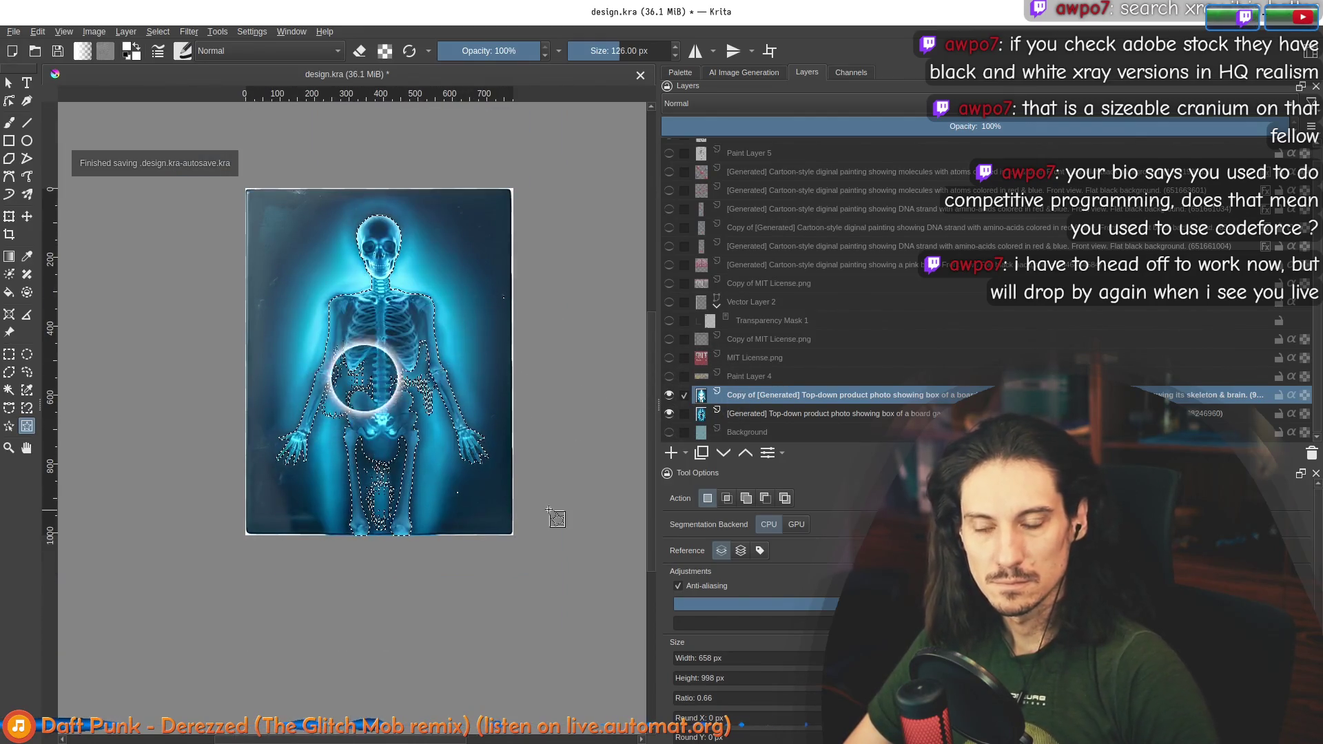
pyautogui.scroll(2, 454, 395)
pyautogui.scroll(-1, 337, 269)
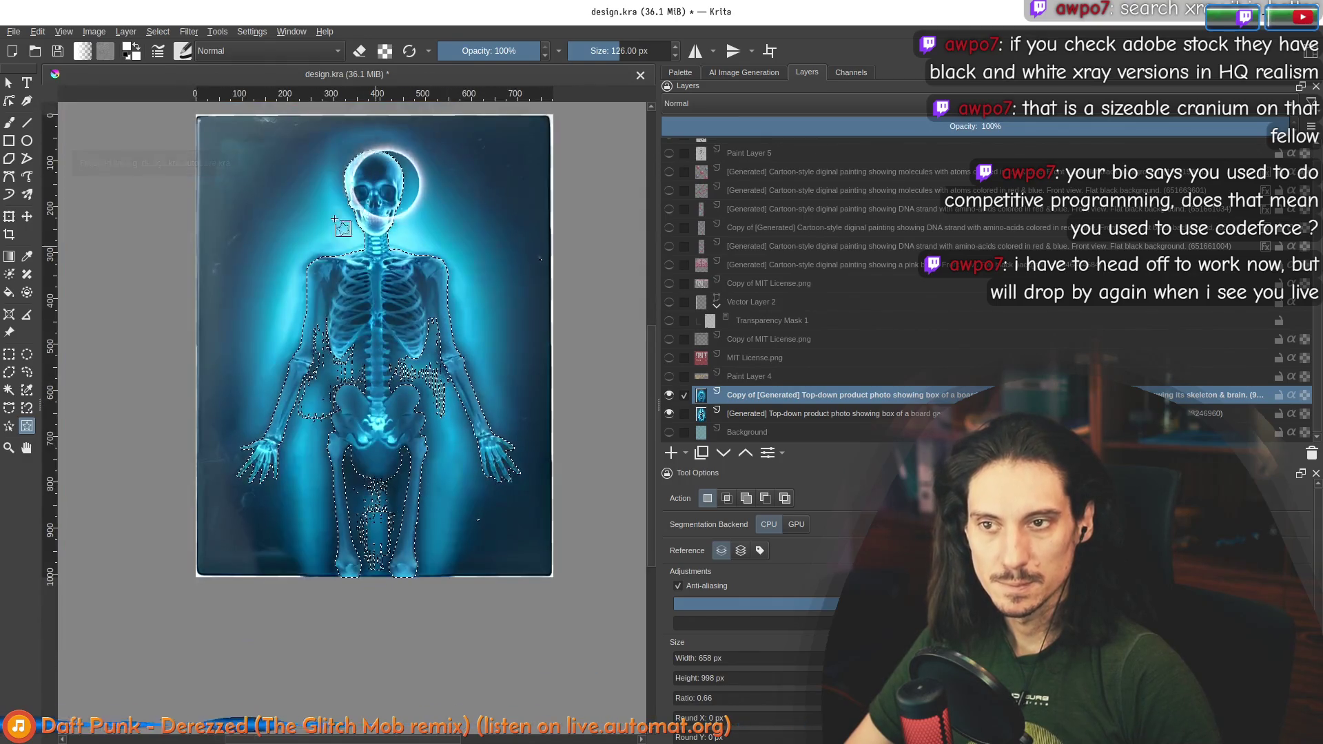
pyautogui.scroll(1, 337, 269)
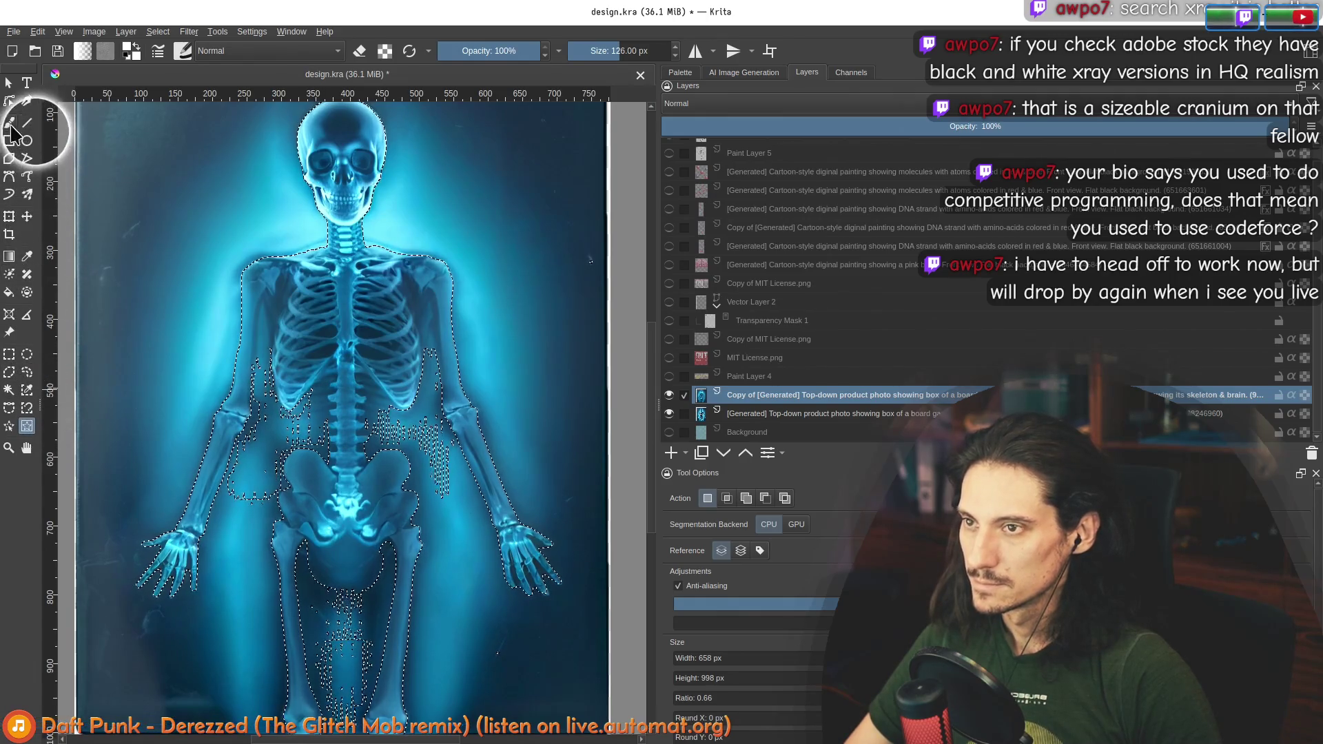
pyautogui.click(158, 32)
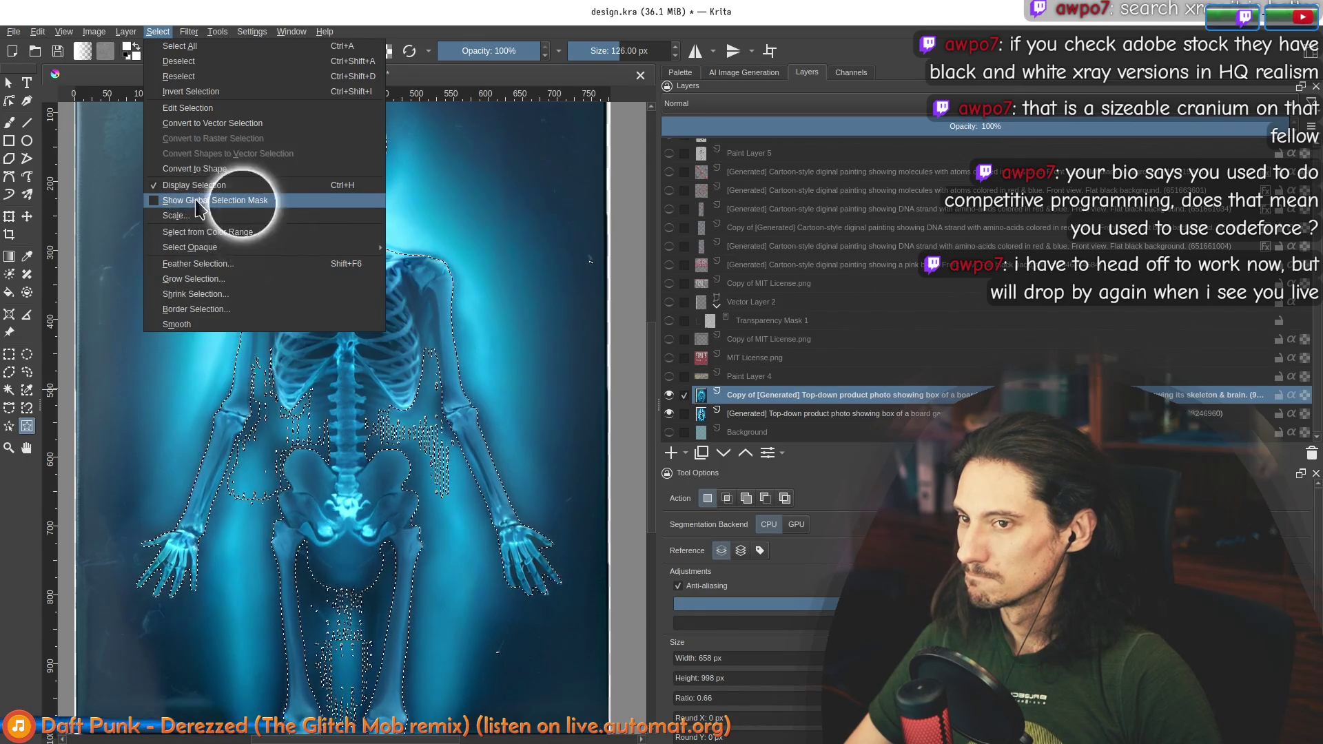
# Step: Show the global selection mask and paint out the blue streaks between forearm and ribs with a 51 px brush
pyautogui.click(215, 200)
pyautogui.click(9, 122)
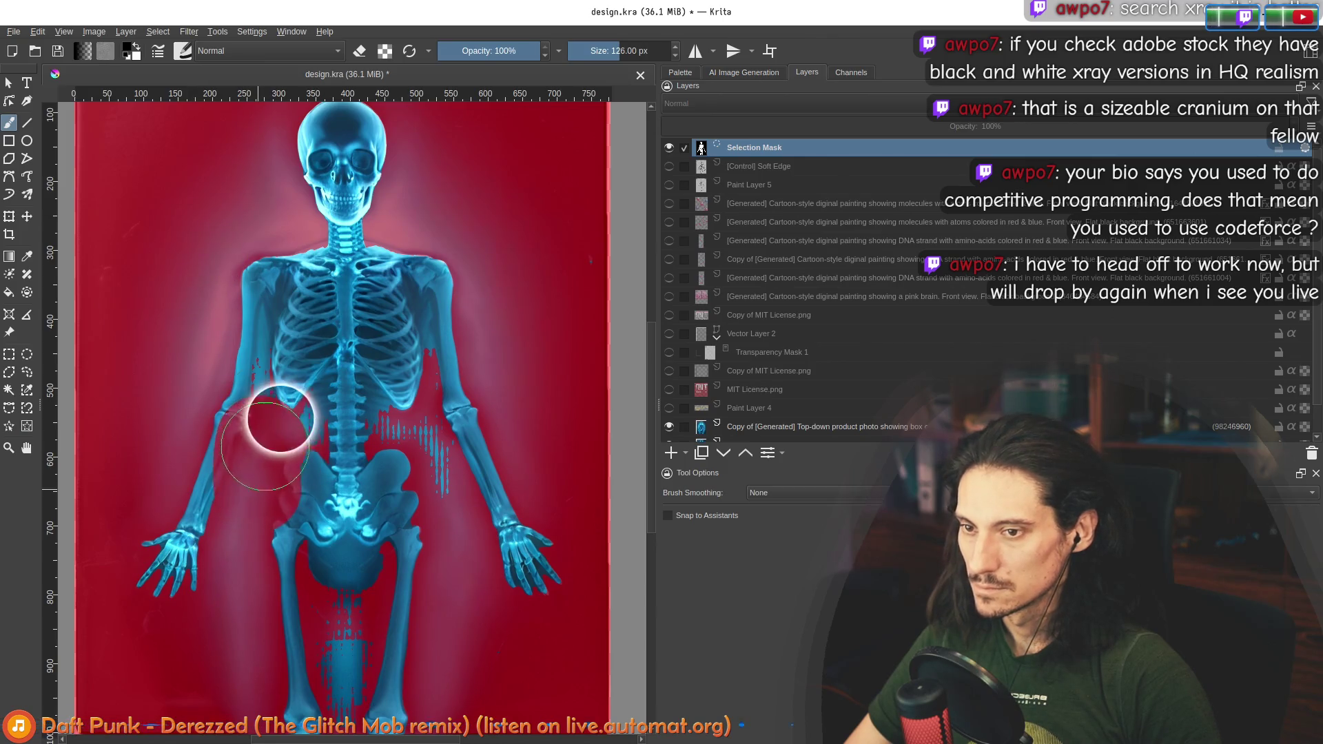
pyautogui.moveTo(337, 541)
pyautogui.keyDown('shift'); pyautogui.mouseDown()
pyautogui.moveTo(346, 556)
pyautogui.moveTo(323, 346)
pyautogui.mouseUp(); pyautogui.keyUp('shift')
pyautogui.keyDown('ctrl'); pyautogui.scroll(2, 314, 439); pyautogui.keyUp('ctrl')
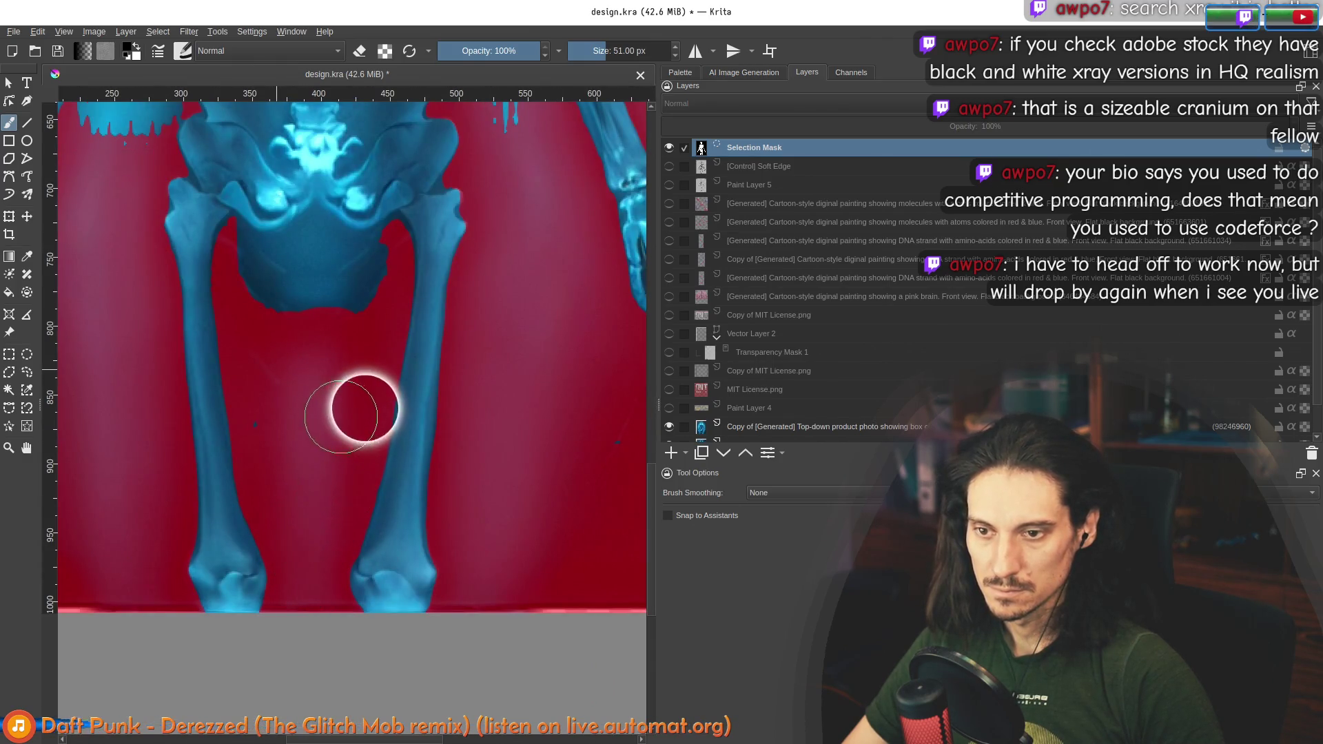
pyautogui.keyDown('ctrl'); pyautogui.scroll(-3, 431, 224); pyautogui.keyUp('ctrl')
pyautogui.keyDown('ctrl'); pyautogui.scroll(3, 431, 326); pyautogui.keyUp('ctrl')
pyautogui.moveTo(428, 329)
pyautogui.mouseDown()
pyautogui.moveTo(446, 260)
pyautogui.moveTo(432, 242)
pyautogui.moveTo(319, 203)
pyautogui.mouseUp()
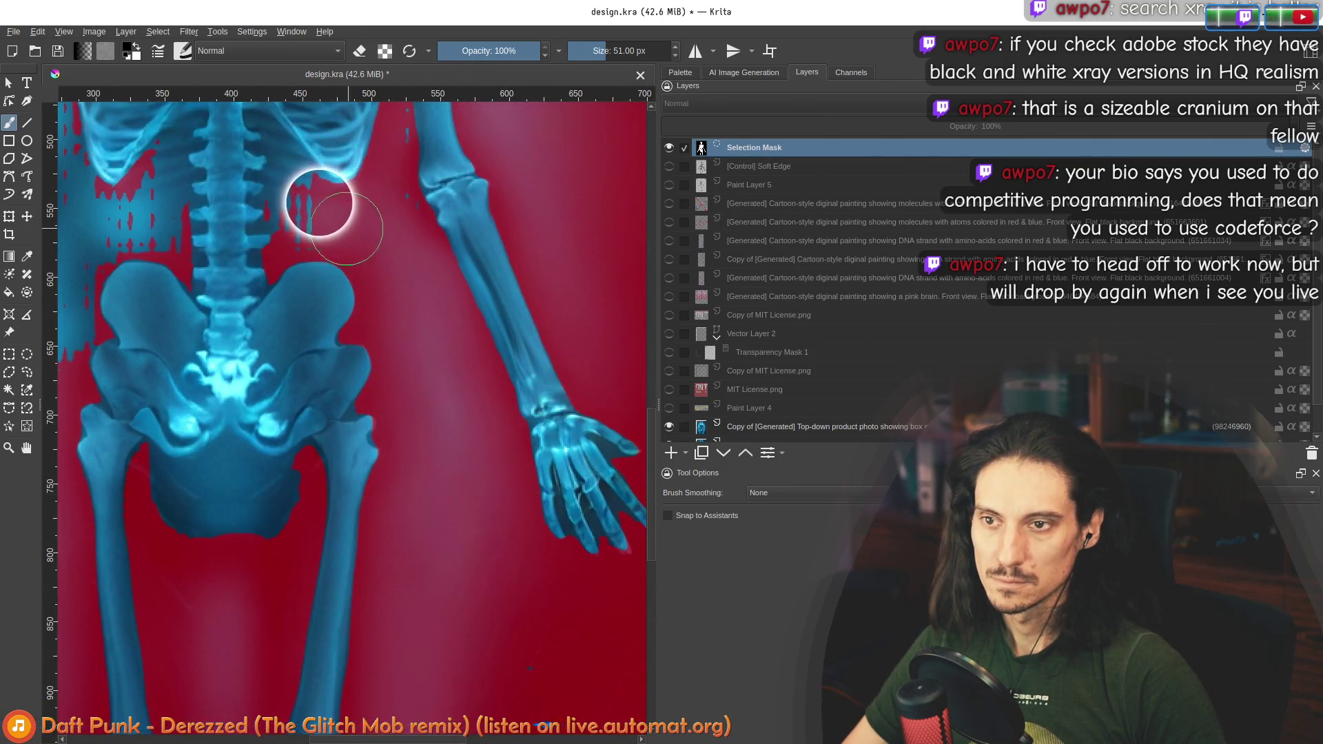
# Step: With a smaller brush, mask out the gap inside the upper arm and between arm and ribs
pyautogui.moveTo(163, 189)
pyautogui.mouseDown()
pyautogui.moveTo(327, 436)
pyautogui.moveTo(296, 420)
pyautogui.moveTo(204, 454)
pyautogui.moveTo(168, 531)
pyautogui.moveTo(227, 570)
pyautogui.moveTo(249, 567)
pyautogui.moveTo(261, 530)
pyautogui.mouseUp()
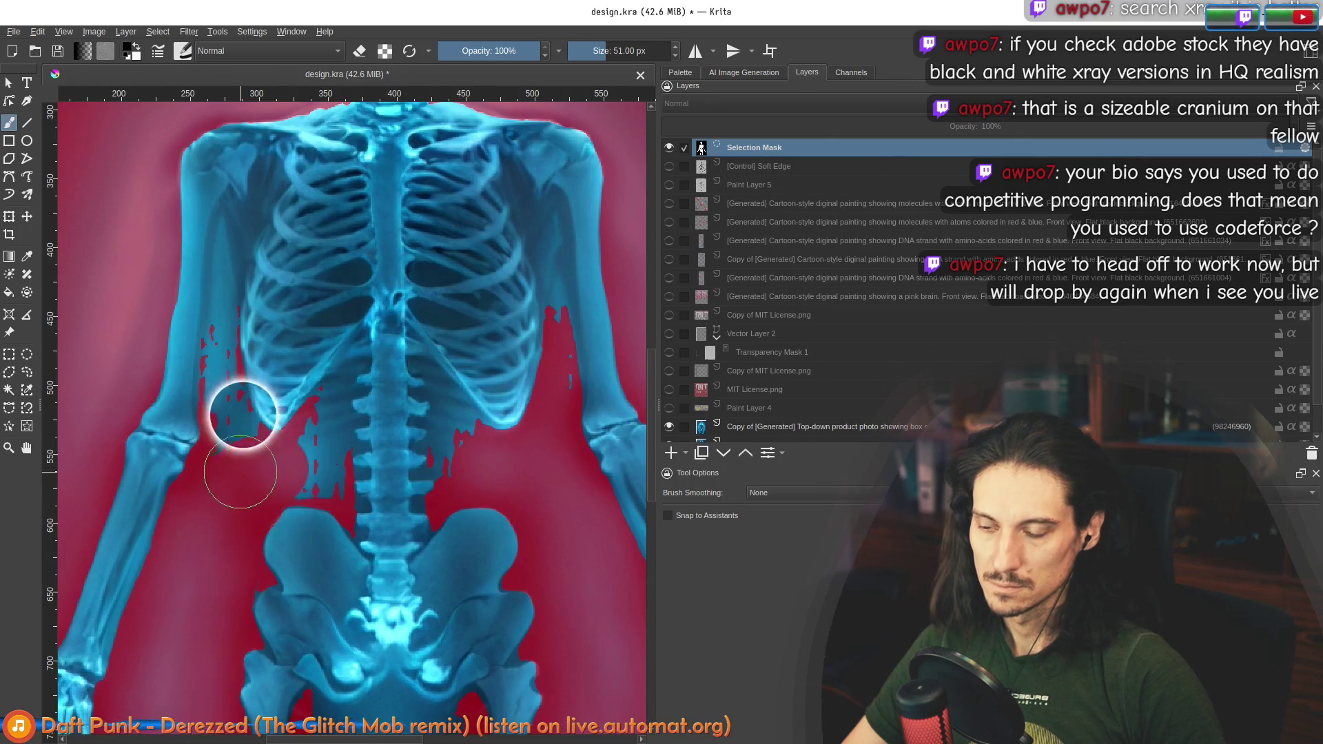
pyautogui.press('[')
pyautogui.press('[')
pyautogui.press('[')
pyautogui.scroll(1, 232, 413)
pyautogui.press('[')
pyautogui.press('[')
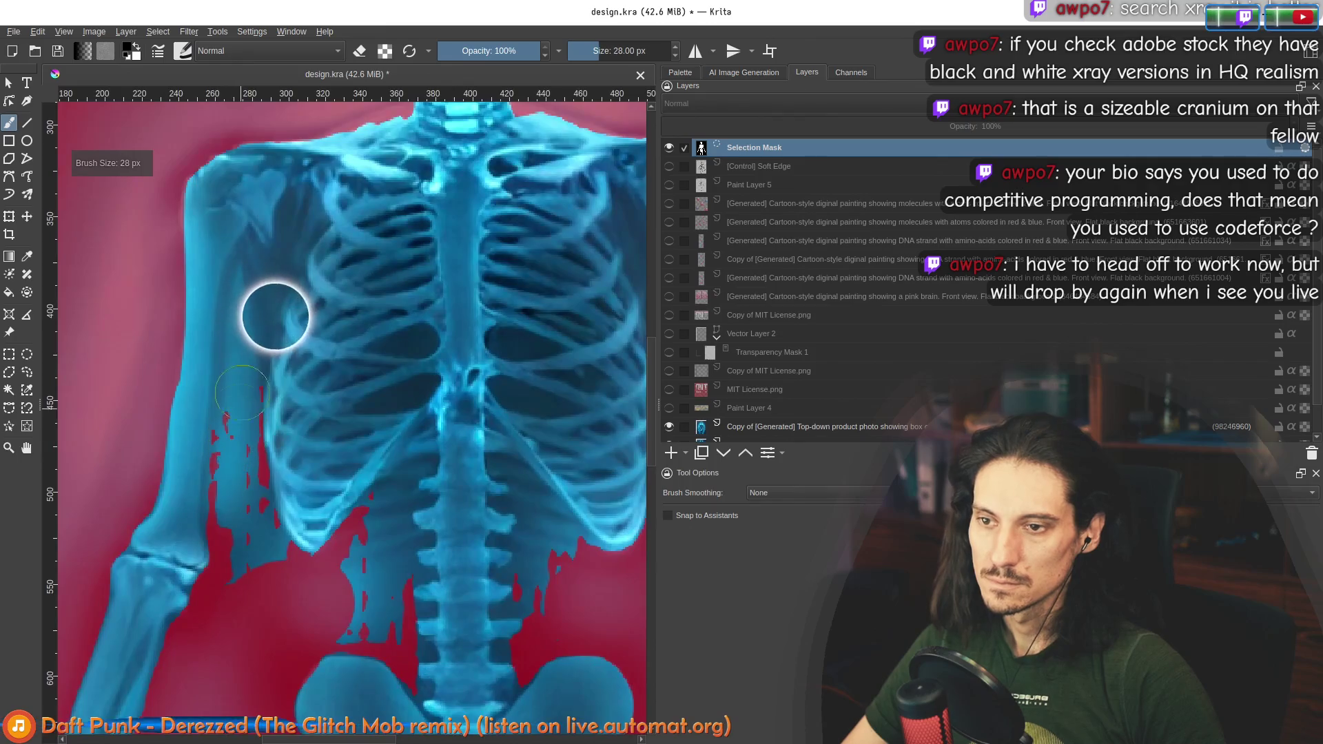
pyautogui.moveTo(245, 384)
pyautogui.mouseDown()
pyautogui.moveTo(233, 486)
pyautogui.moveTo(247, 574)
pyautogui.moveTo(279, 534)
pyautogui.moveTo(289, 544)
pyautogui.moveTo(264, 520)
pyautogui.mouseUp()
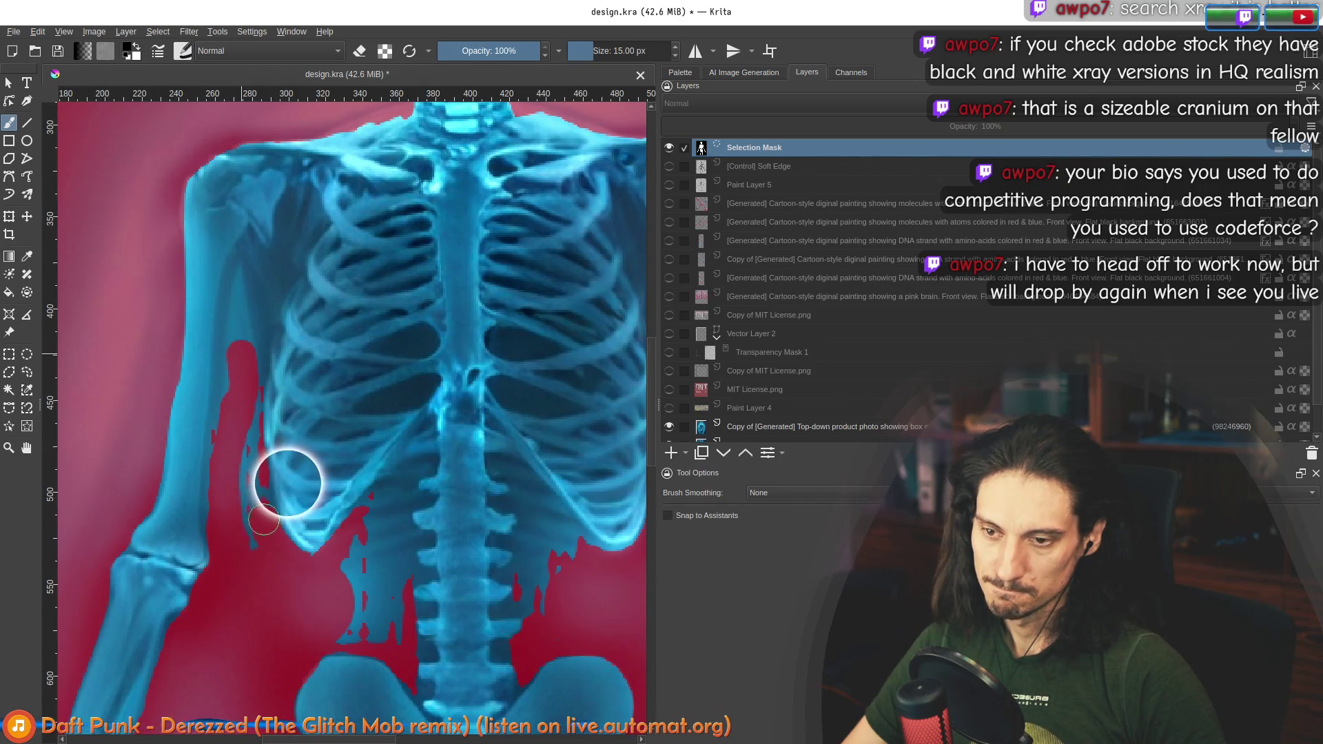
pyautogui.moveTo(247, 387); pyautogui.dragTo(251, 553)
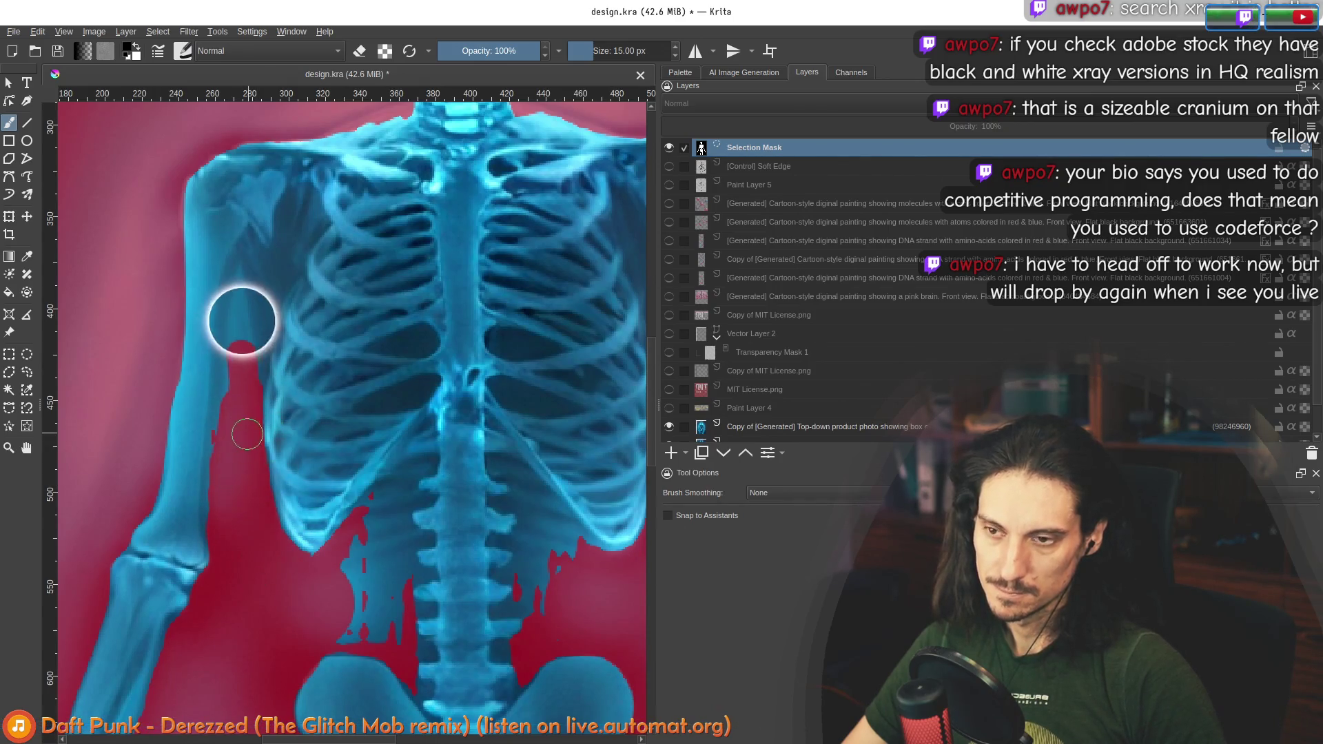
pyautogui.scroll(2, 247, 434)
pyautogui.scroll(-6, 238, 377)
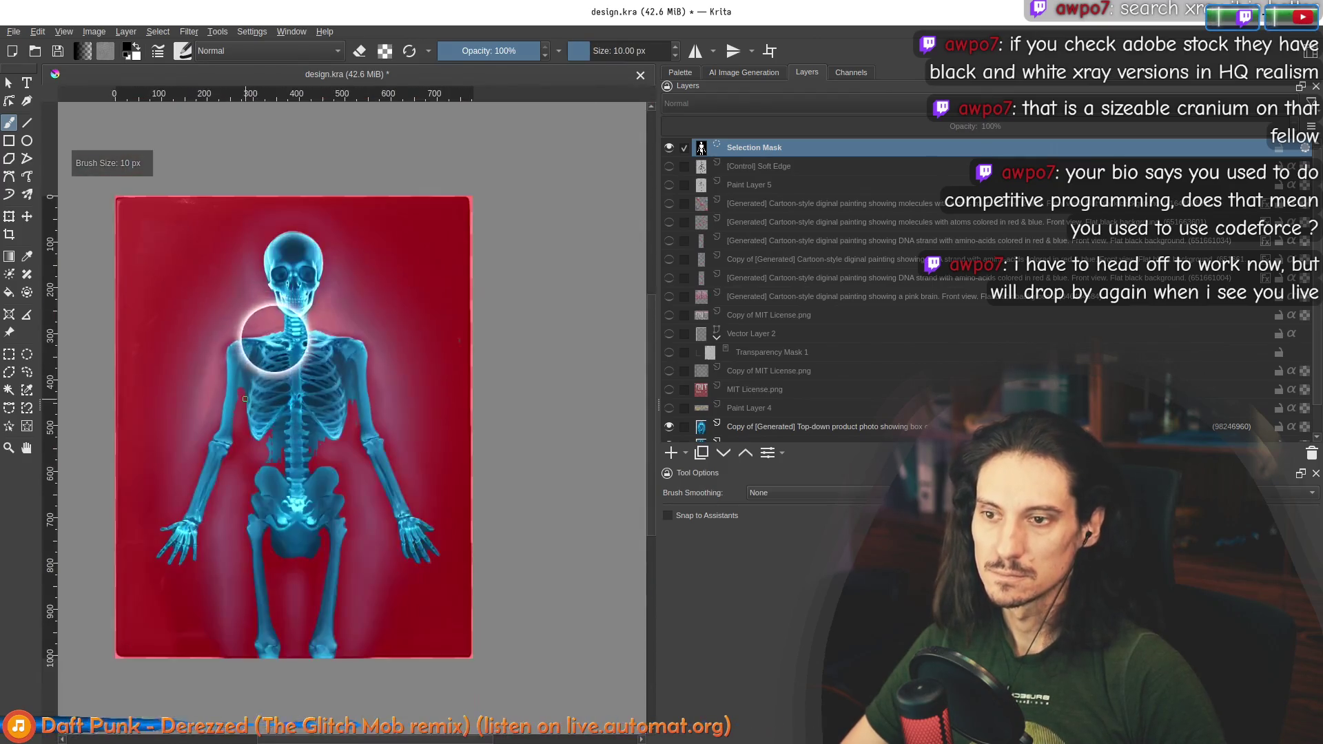
pyautogui.scroll(5, 241, 391)
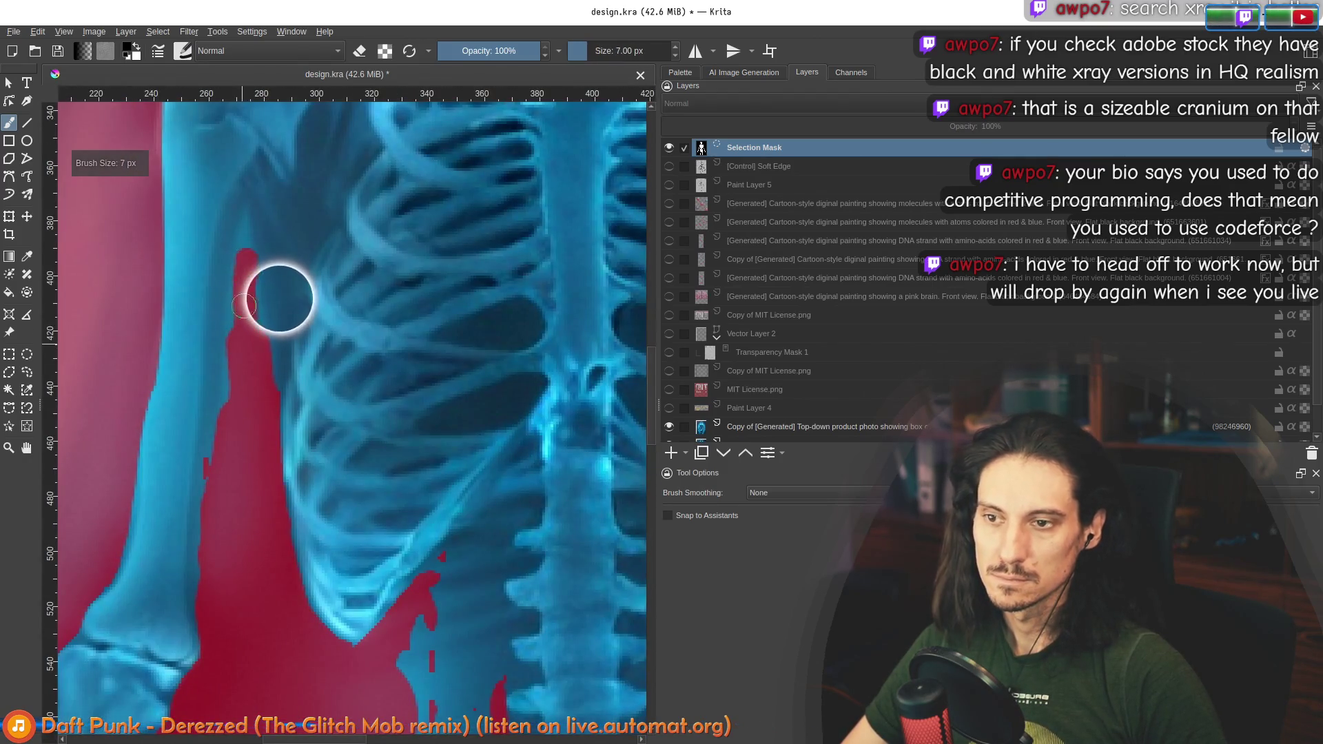
pyautogui.scroll(-5, 243, 306)
pyautogui.scroll(4, 267, 481)
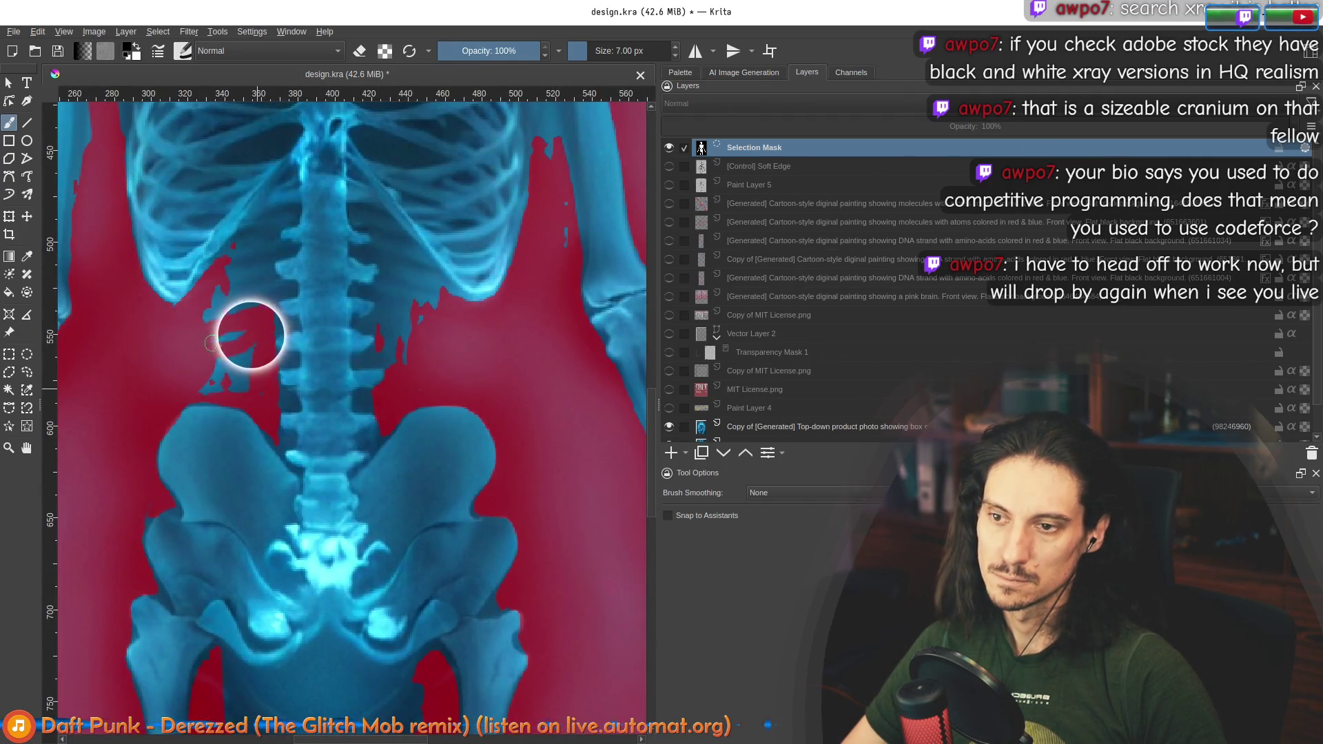
# Step: Mask out the small blue patches beside the spine and near the lower ribs
pyautogui.moveTo(257, 370)
pyautogui.mouseDown()
pyautogui.moveTo(230, 375)
pyautogui.moveTo(256, 348)
pyautogui.mouseUp()
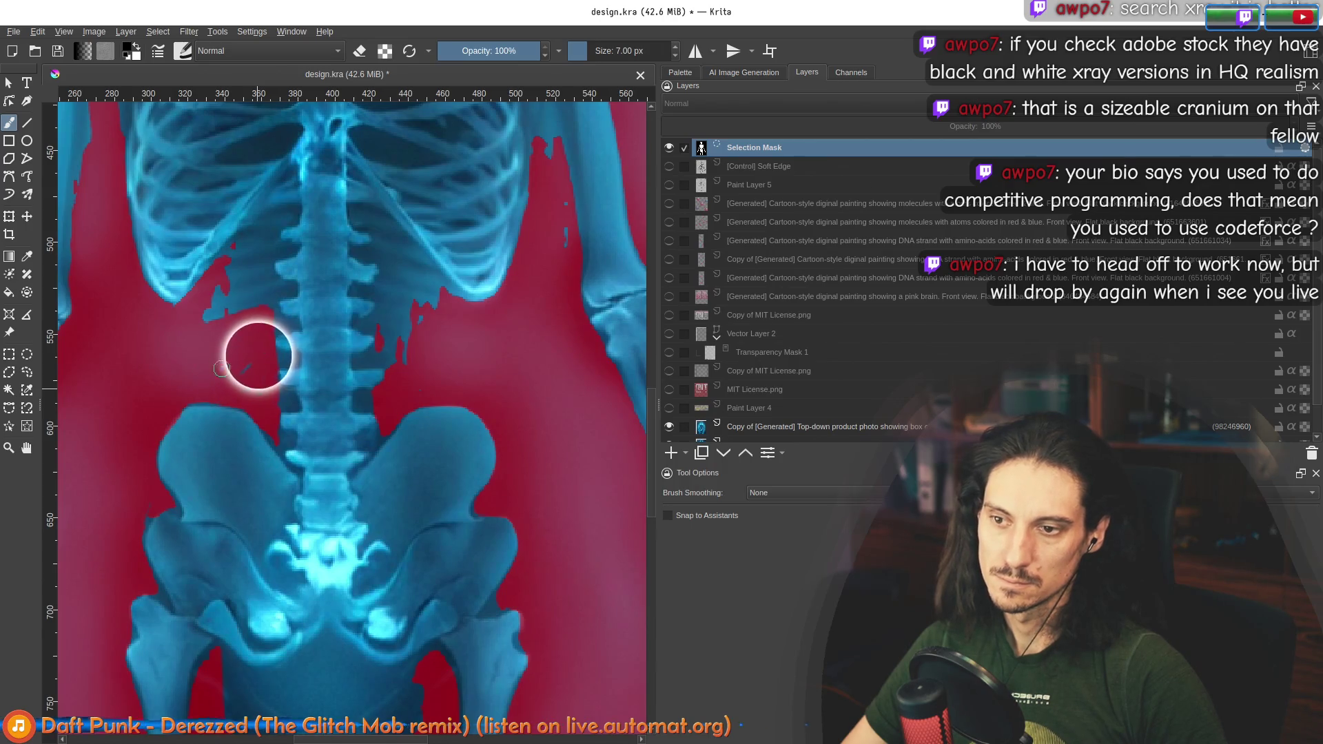
pyautogui.scroll(2, 414, 337)
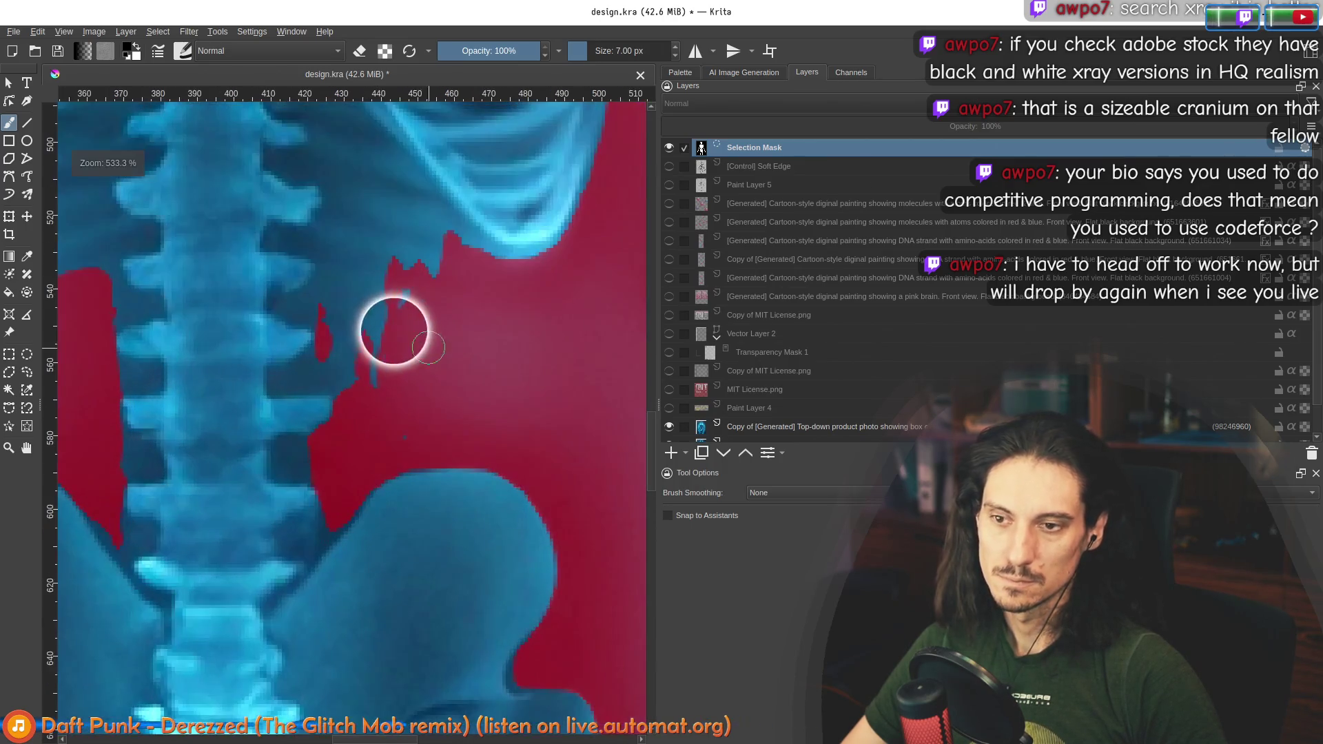
pyautogui.moveTo(369, 284)
pyautogui.mouseDown()
pyautogui.moveTo(408, 283)
pyautogui.moveTo(378, 325)
pyautogui.moveTo(396, 348)
pyautogui.mouseUp()
pyautogui.scroll(-3, 400, 433)
pyautogui.scroll(3, 482, 303)
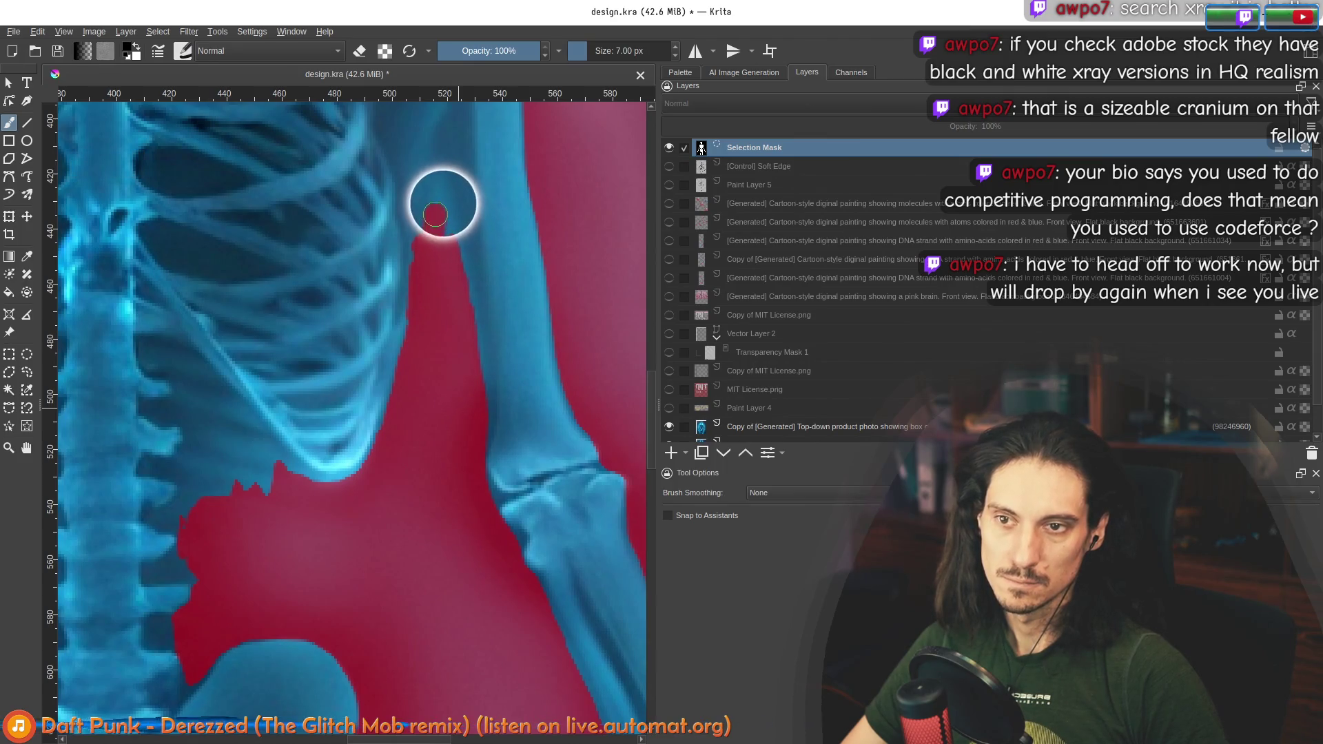
pyautogui.scroll(-4, 440, 306)
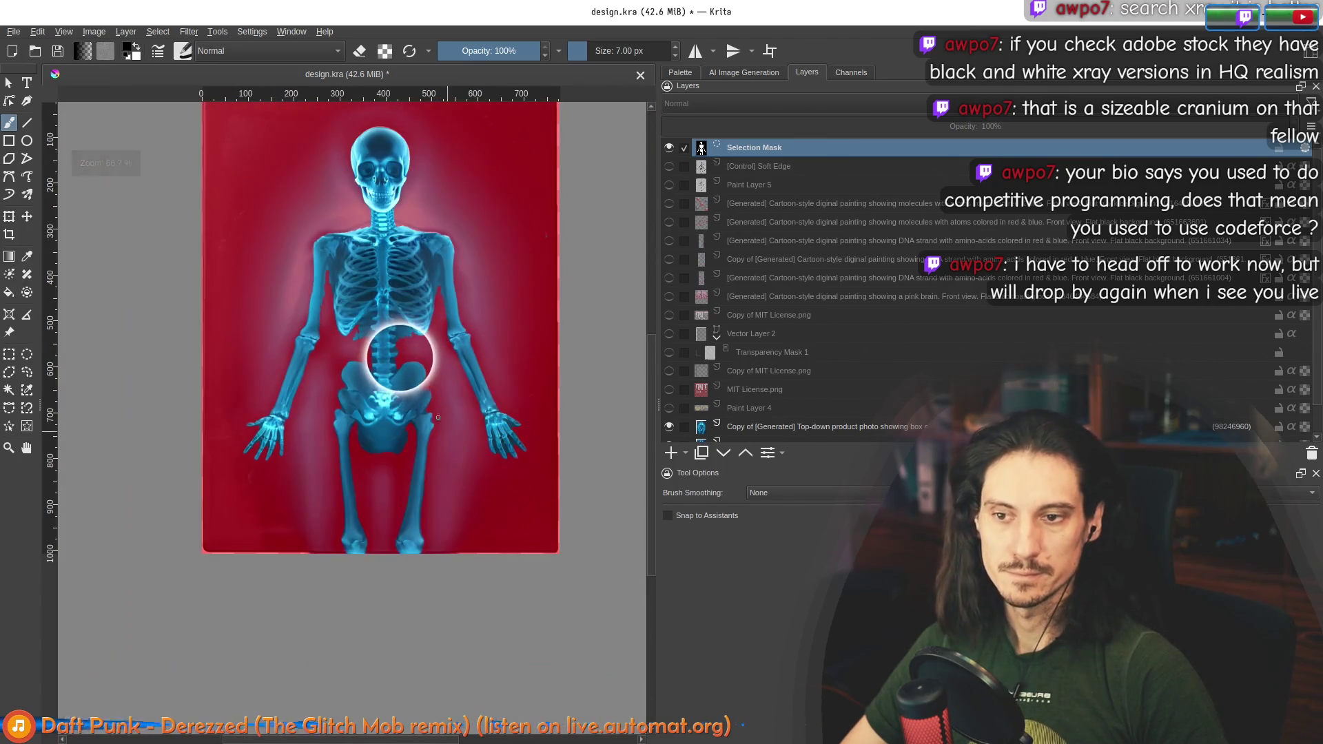
pyautogui.scroll(2, 372, 358)
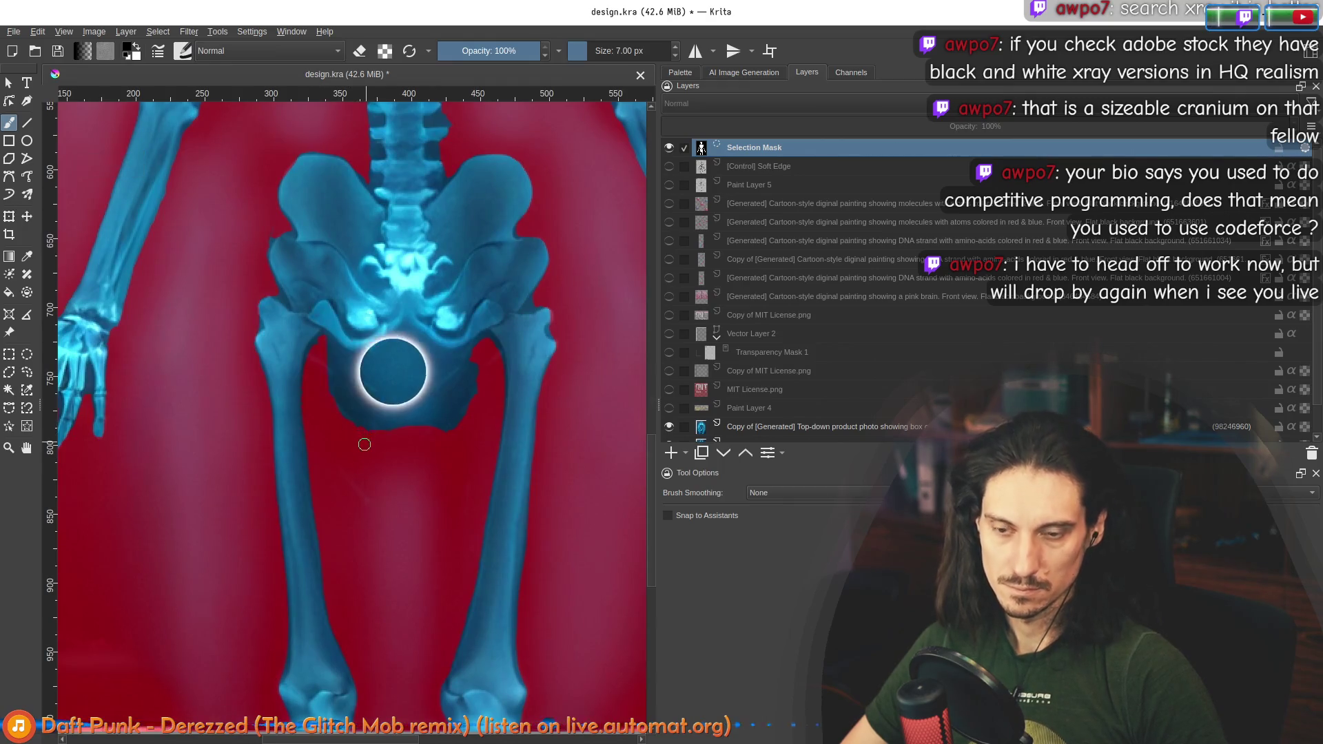
# Step: Hide the selection mask to check the outline, then show it again
pyautogui.click(157, 31)
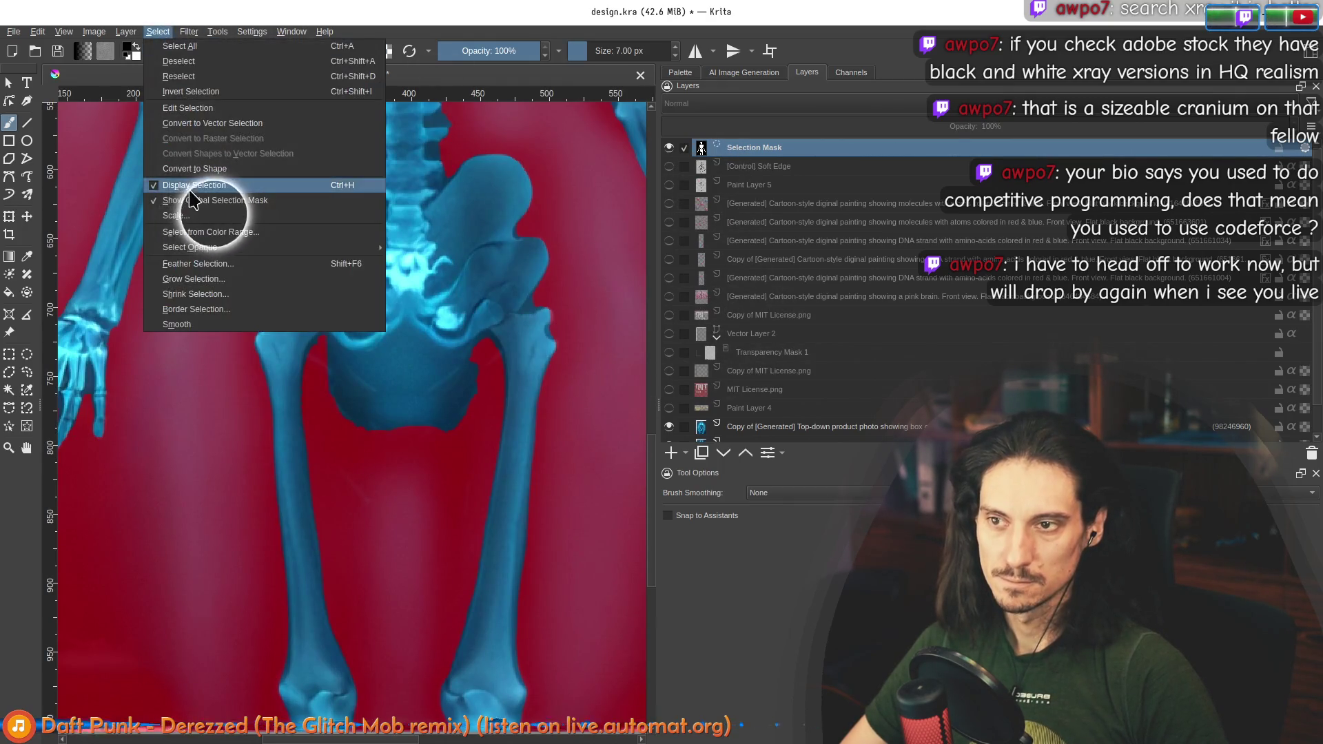
pyautogui.click(207, 215)
pyautogui.scroll(-5, 419, 423)
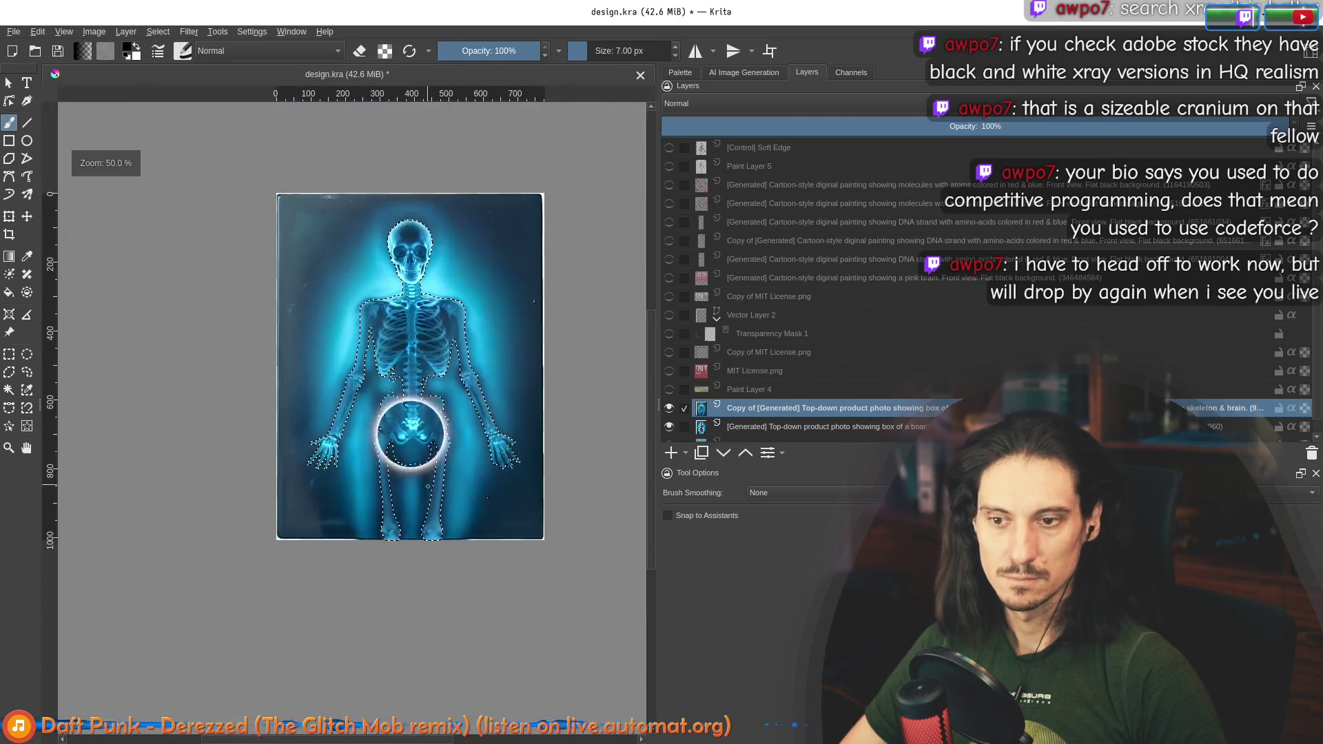
pyautogui.scroll(4, 413, 423)
pyautogui.click(158, 31)
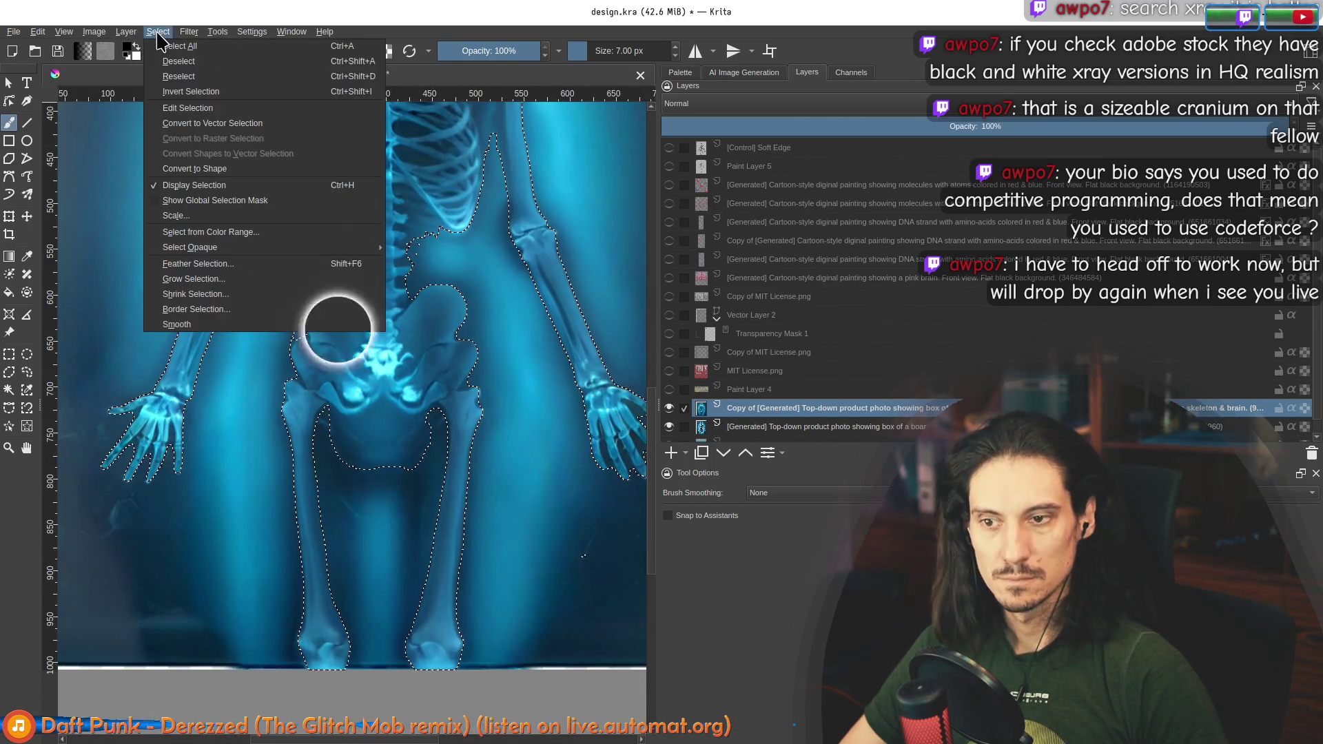
pyautogui.click(195, 201)
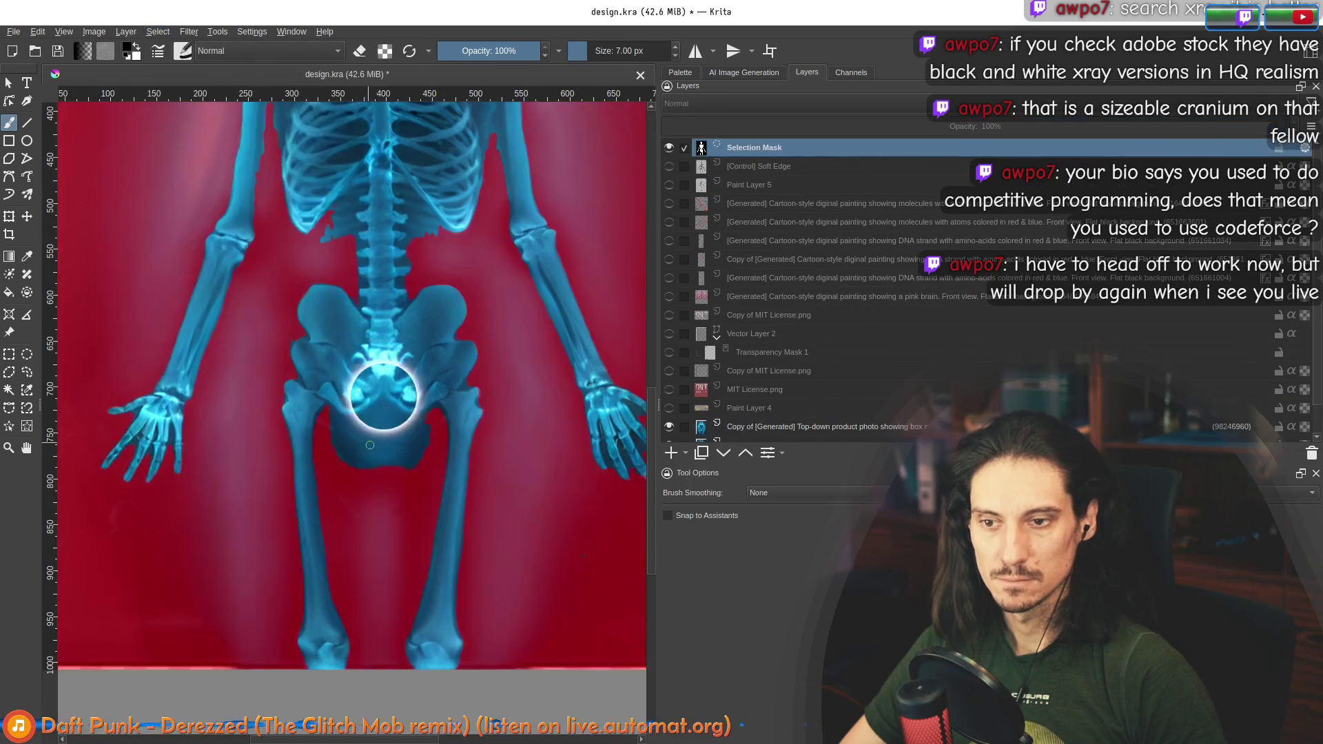
# Step: With a slightly larger brush, mask out the blue area below the pelvis, then hide the mask
pyautogui.scroll(3, 368, 434)
pyautogui.press(']')
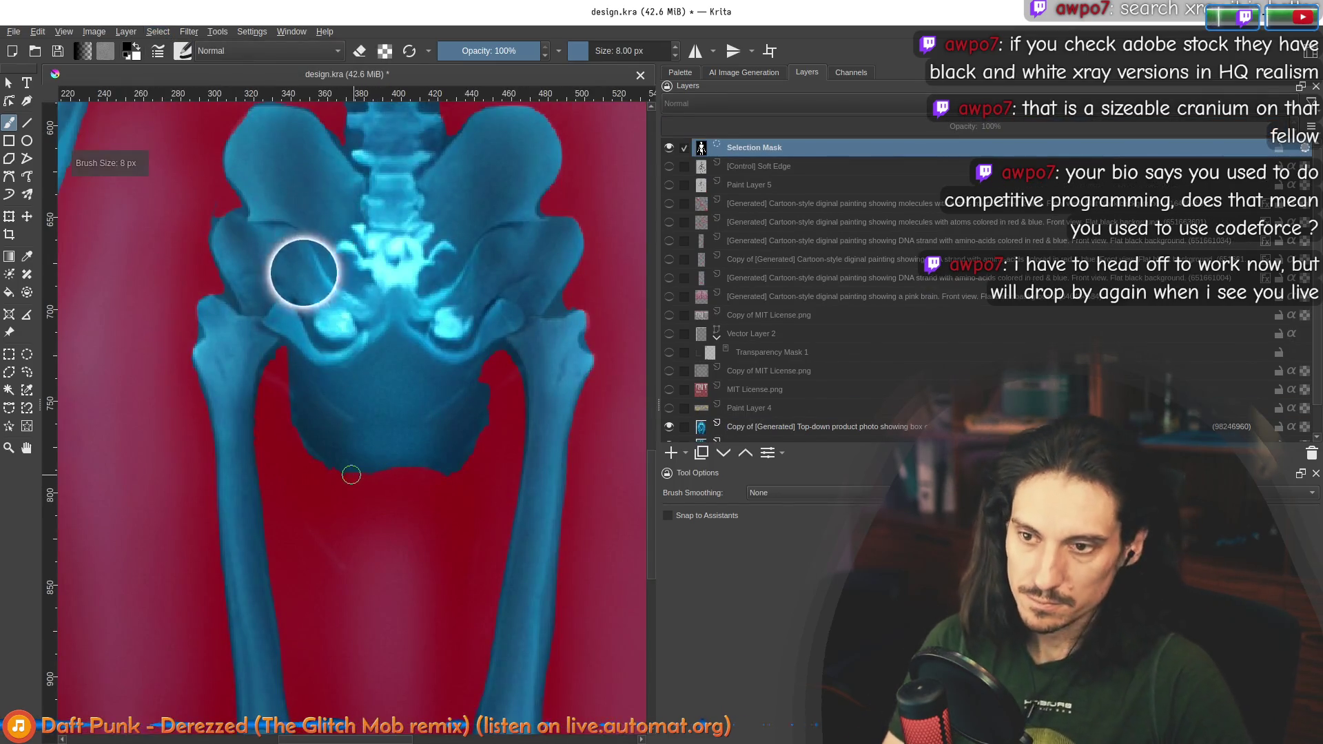
pyautogui.moveTo(368, 446); pyautogui.dragTo(443, 443)
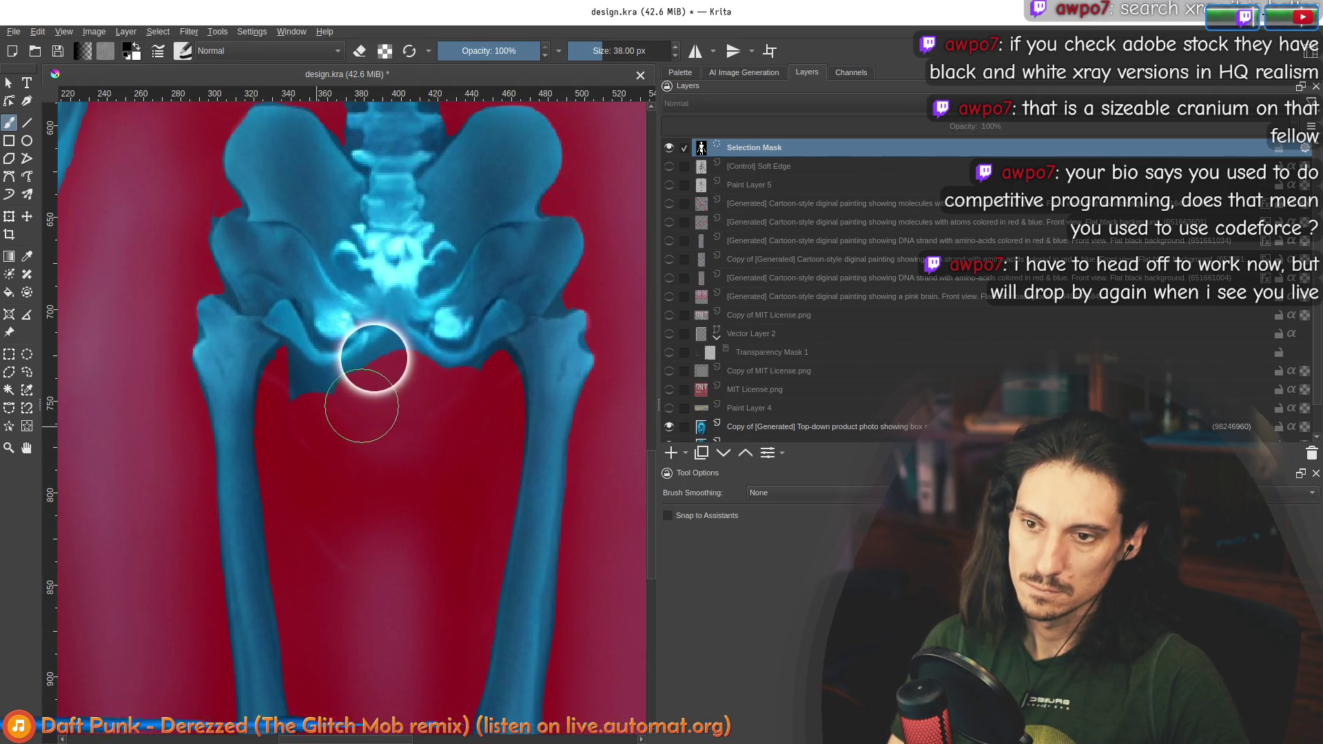
pyautogui.scroll(-4, 300, 426)
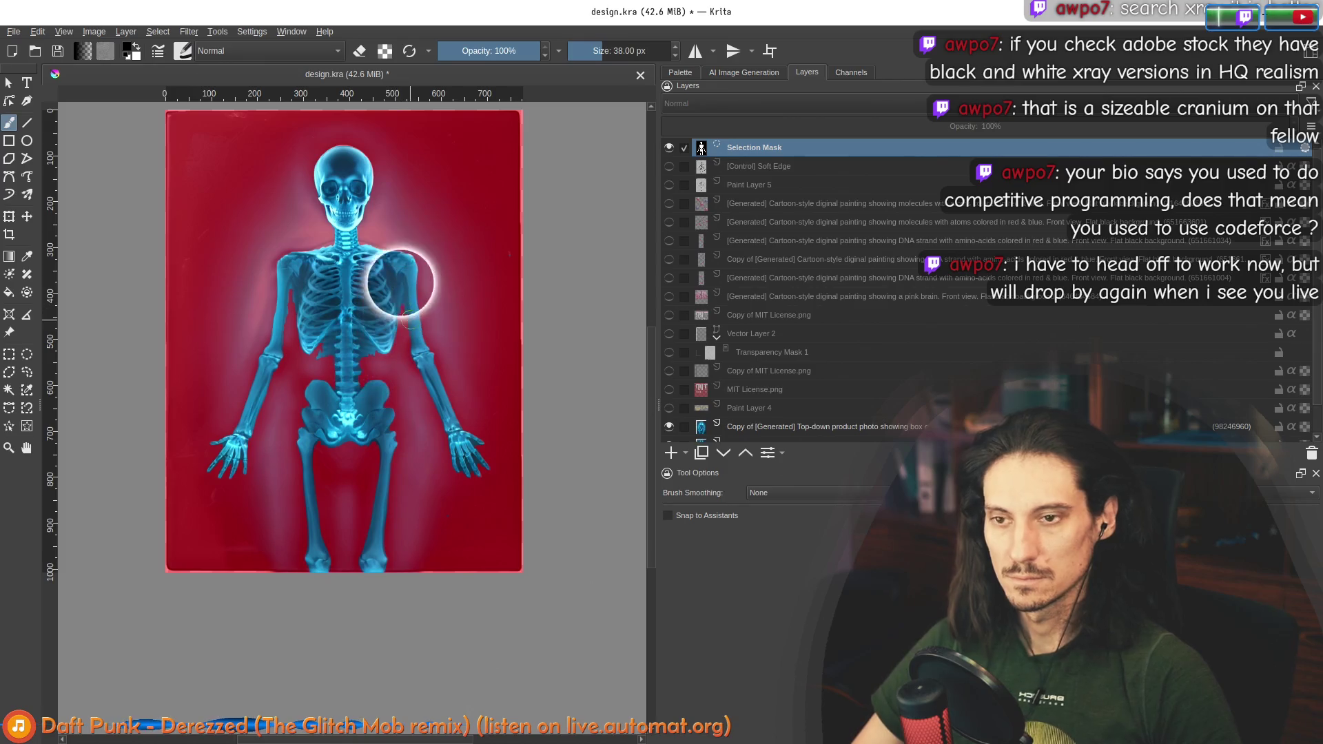
pyautogui.click(158, 32)
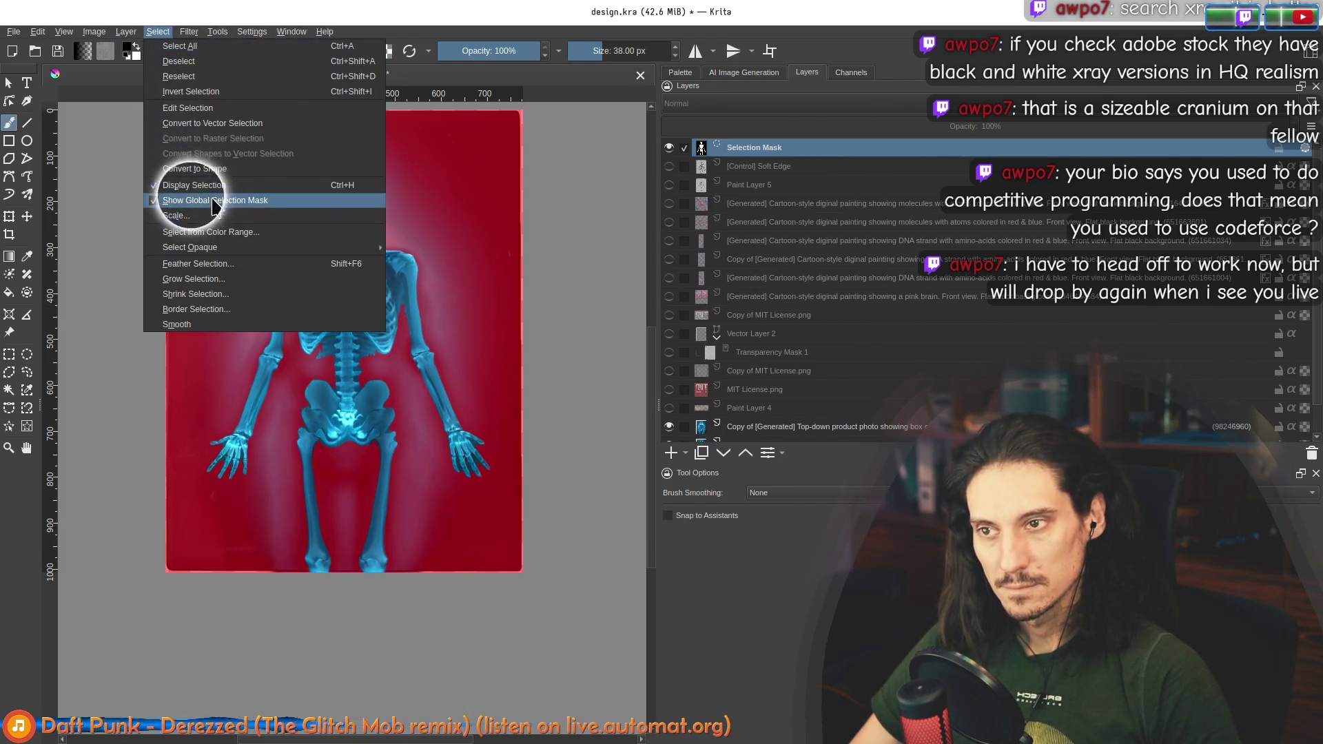
pyautogui.click(177, 195)
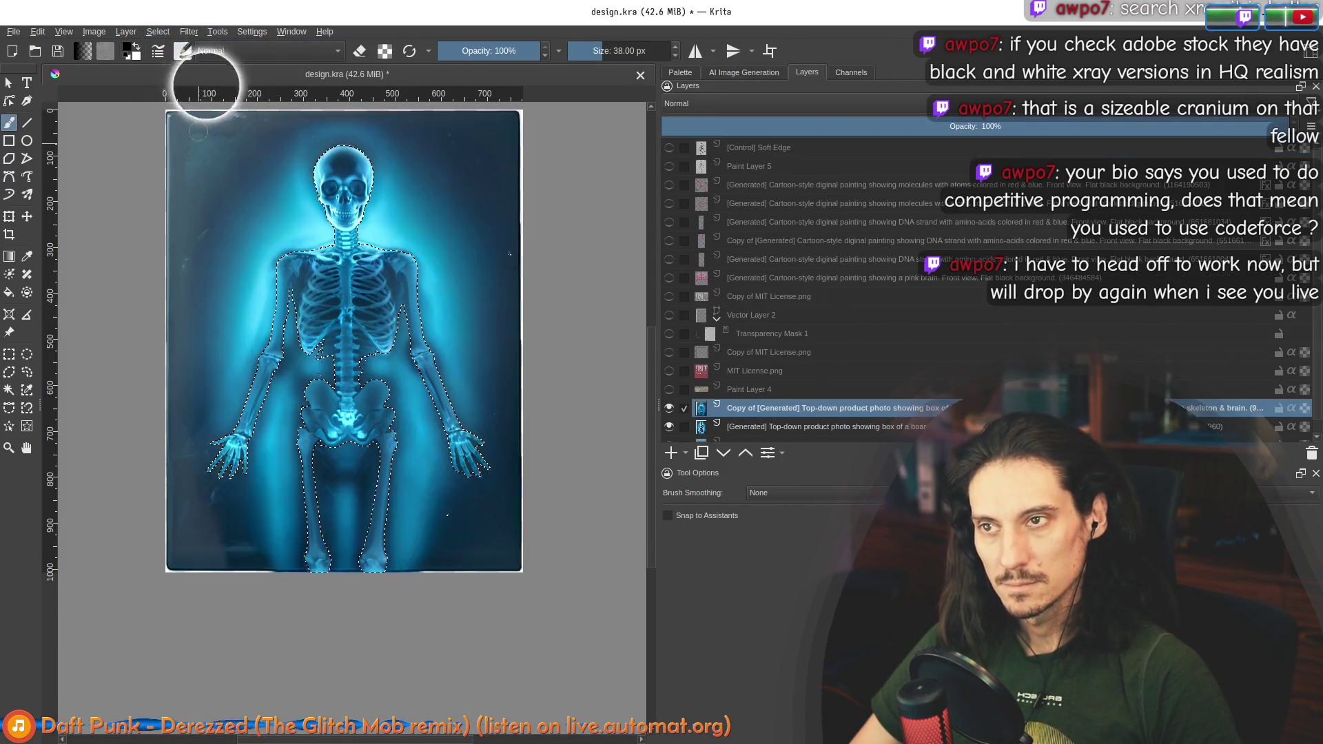
pyautogui.click(158, 32)
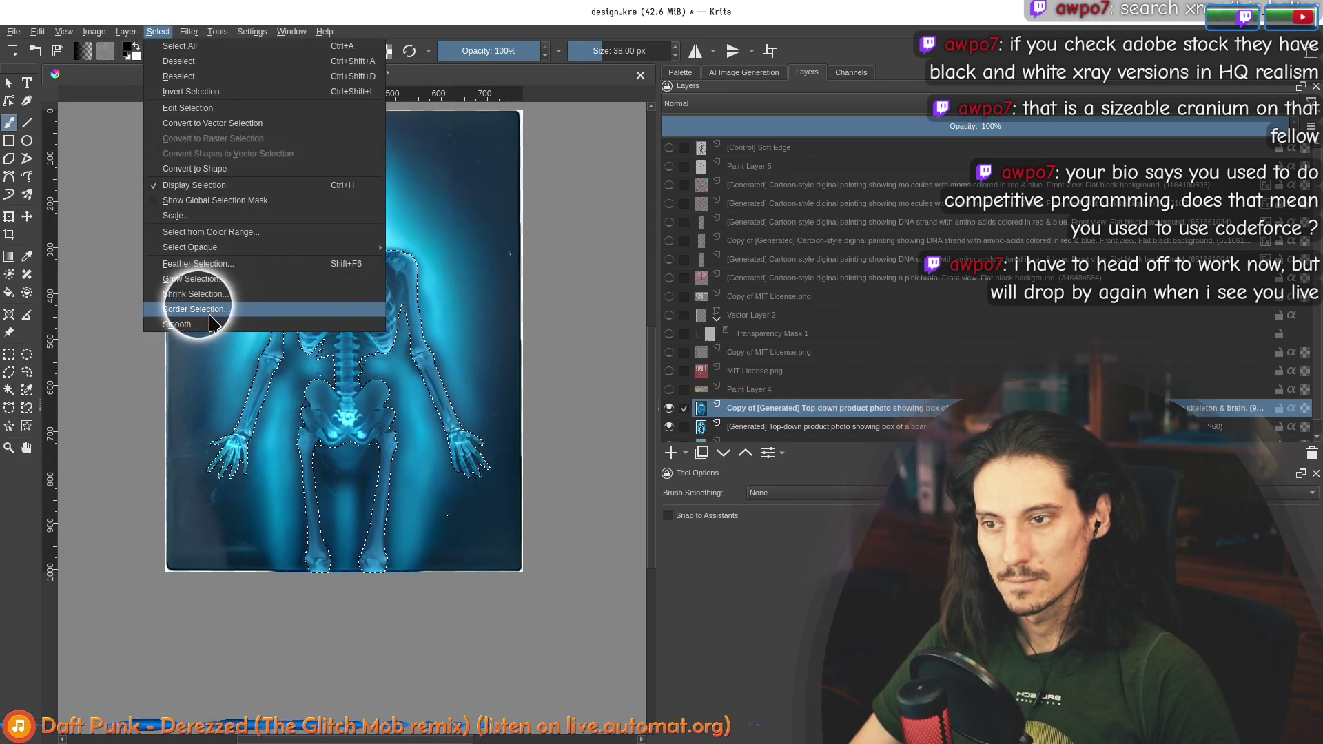
# Step: Feather the skeleton selection's edge and view it as a red mask again
pyautogui.click(200, 264)
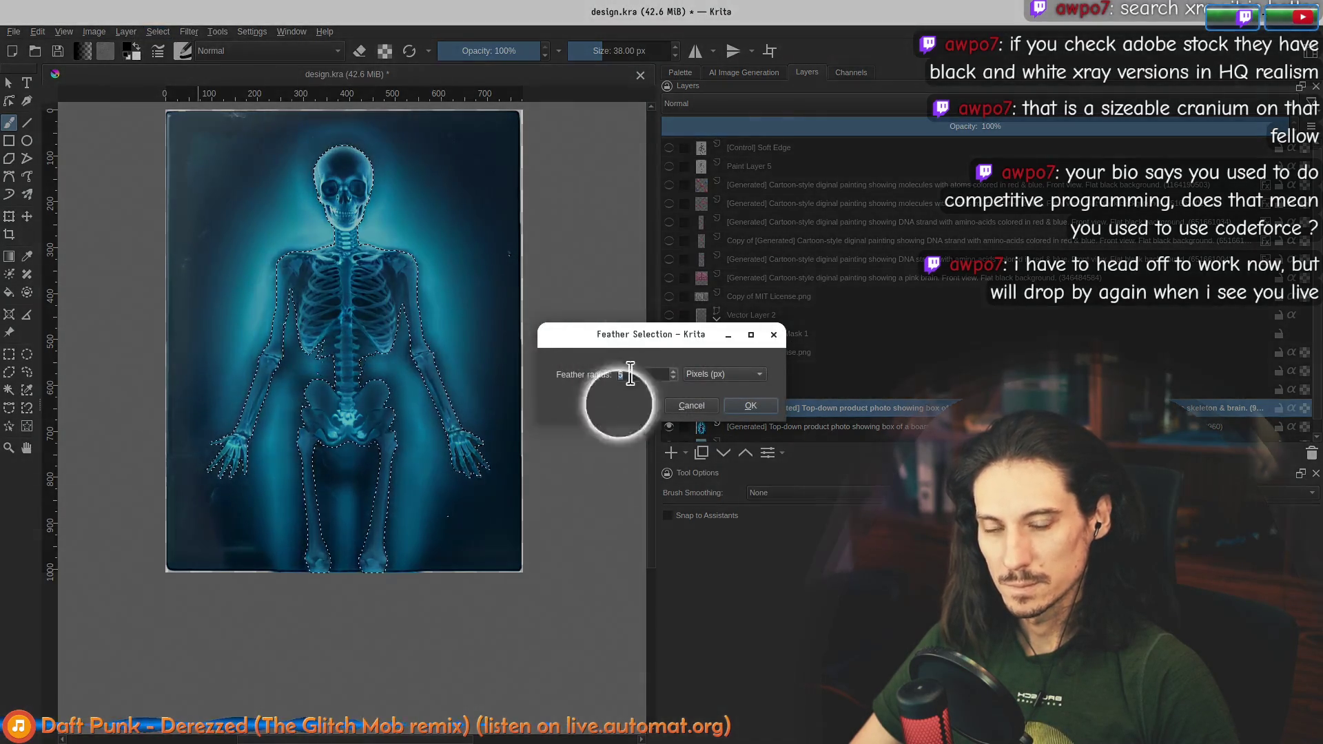
pyautogui.click(750, 405)
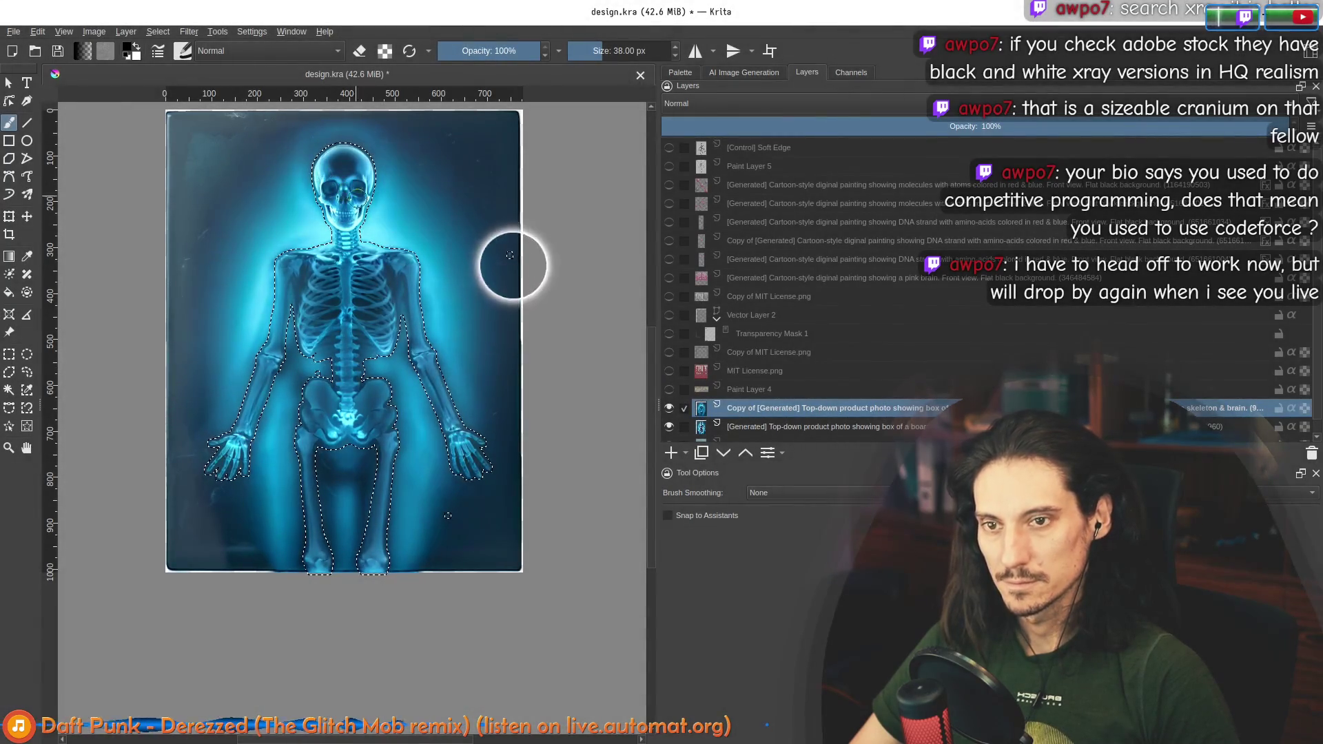
pyautogui.scroll(3, 510, 296)
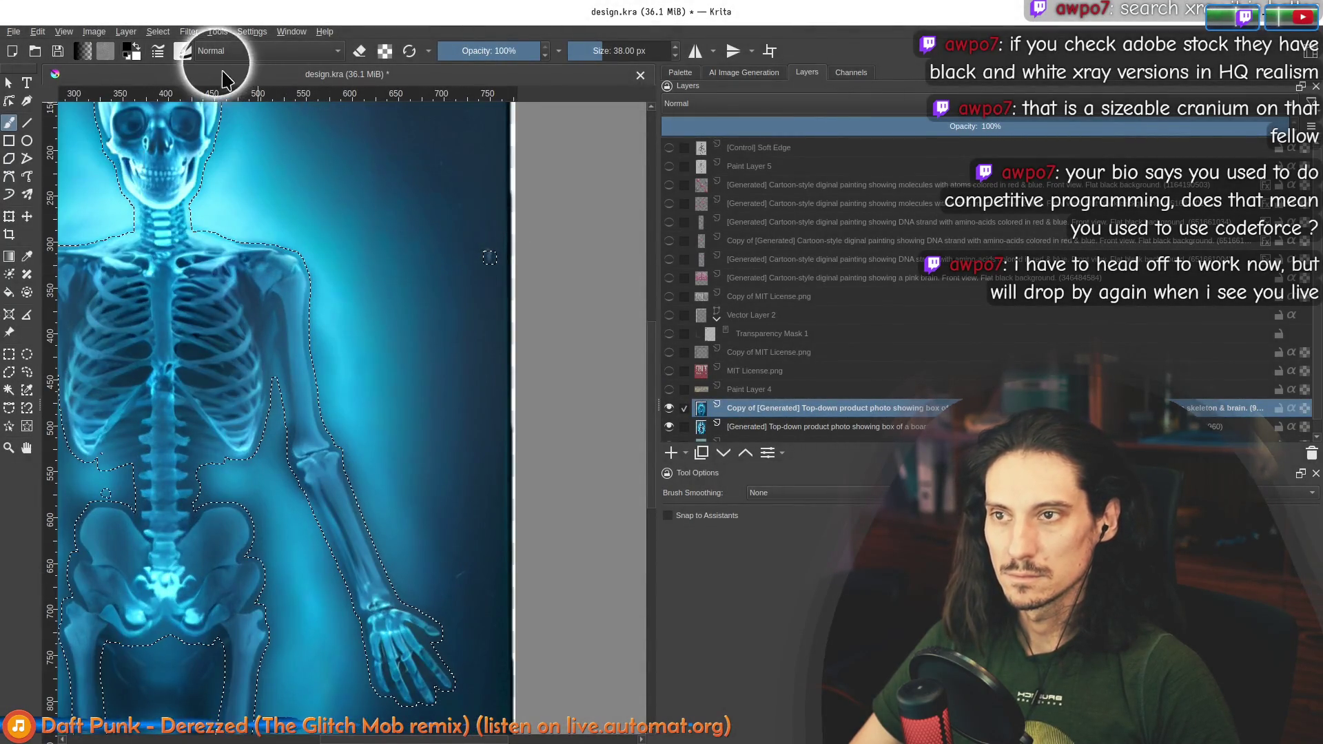
pyautogui.click(158, 32)
pyautogui.click(230, 201)
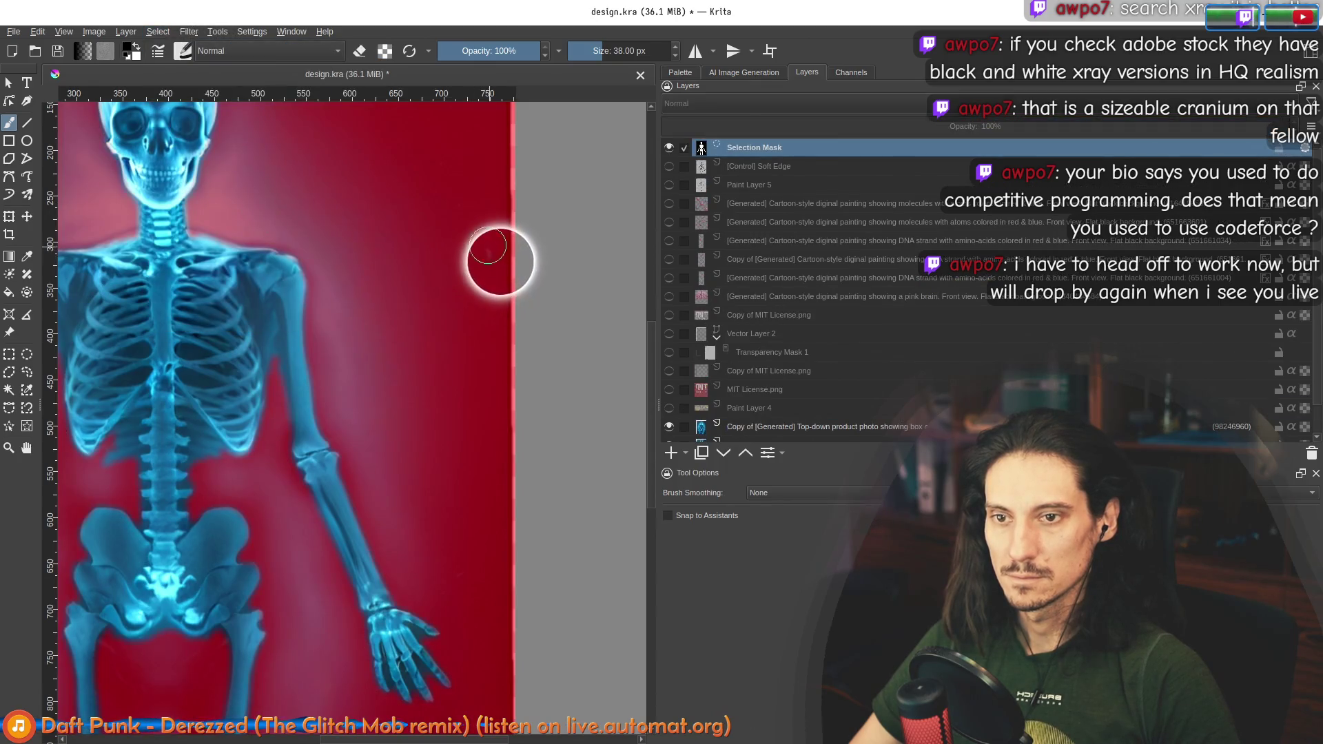
pyautogui.scroll(-3, 447, 459)
pyautogui.scroll(3, 454, 481)
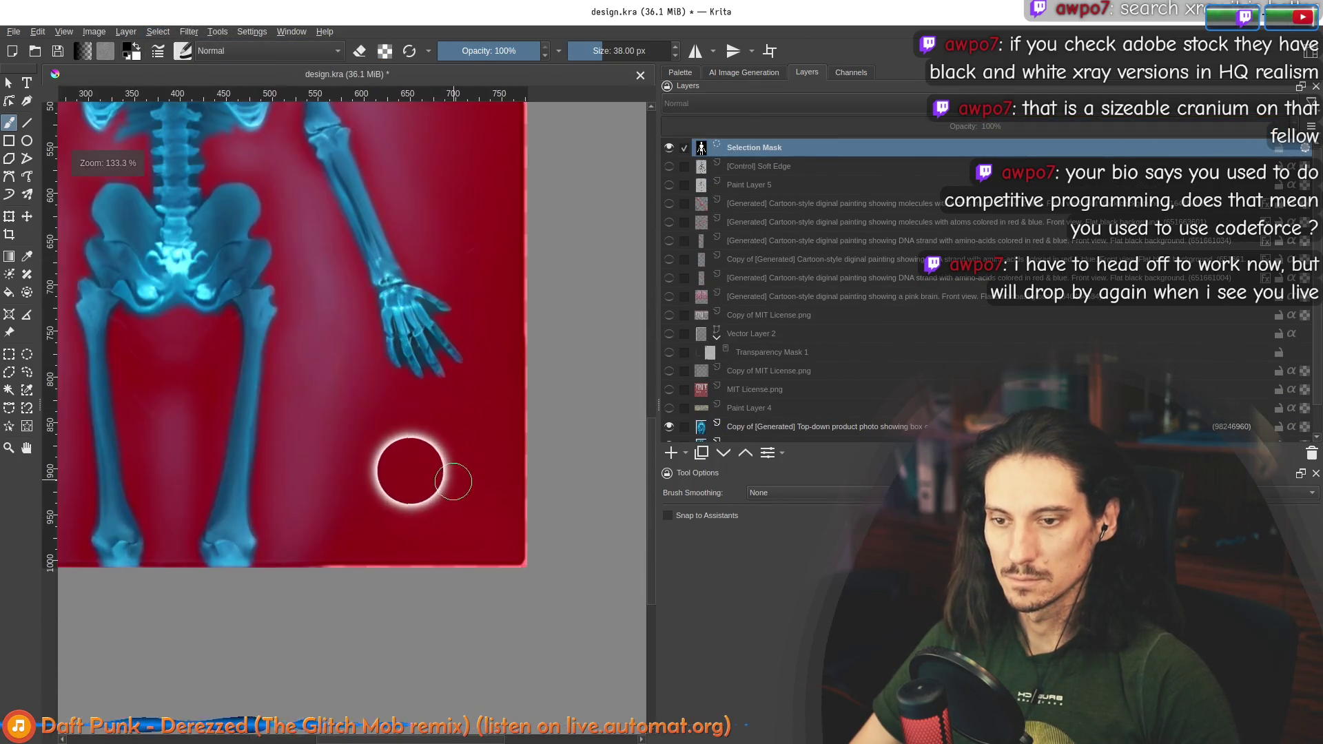
# Step: Toggle the selection mask overlay off and on to compare the outline
pyautogui.click(158, 31)
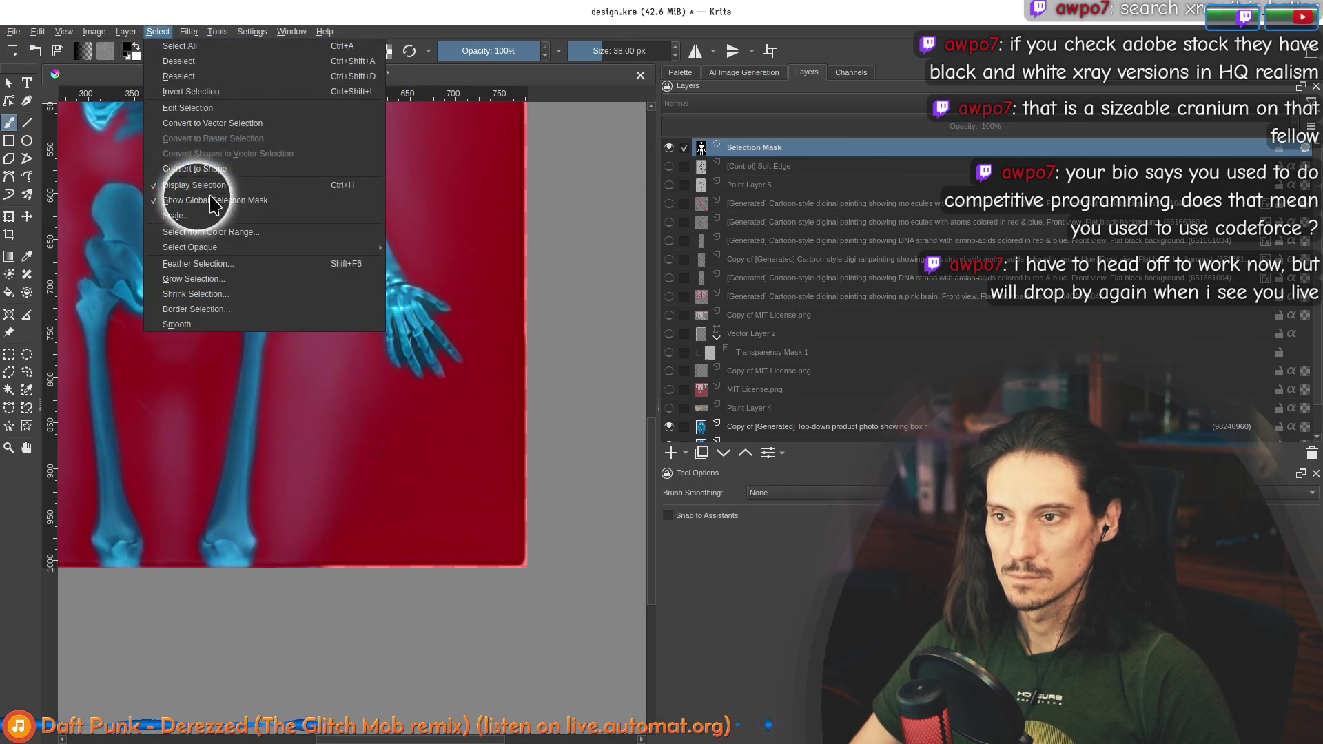
pyautogui.click(193, 184)
pyautogui.click(157, 31)
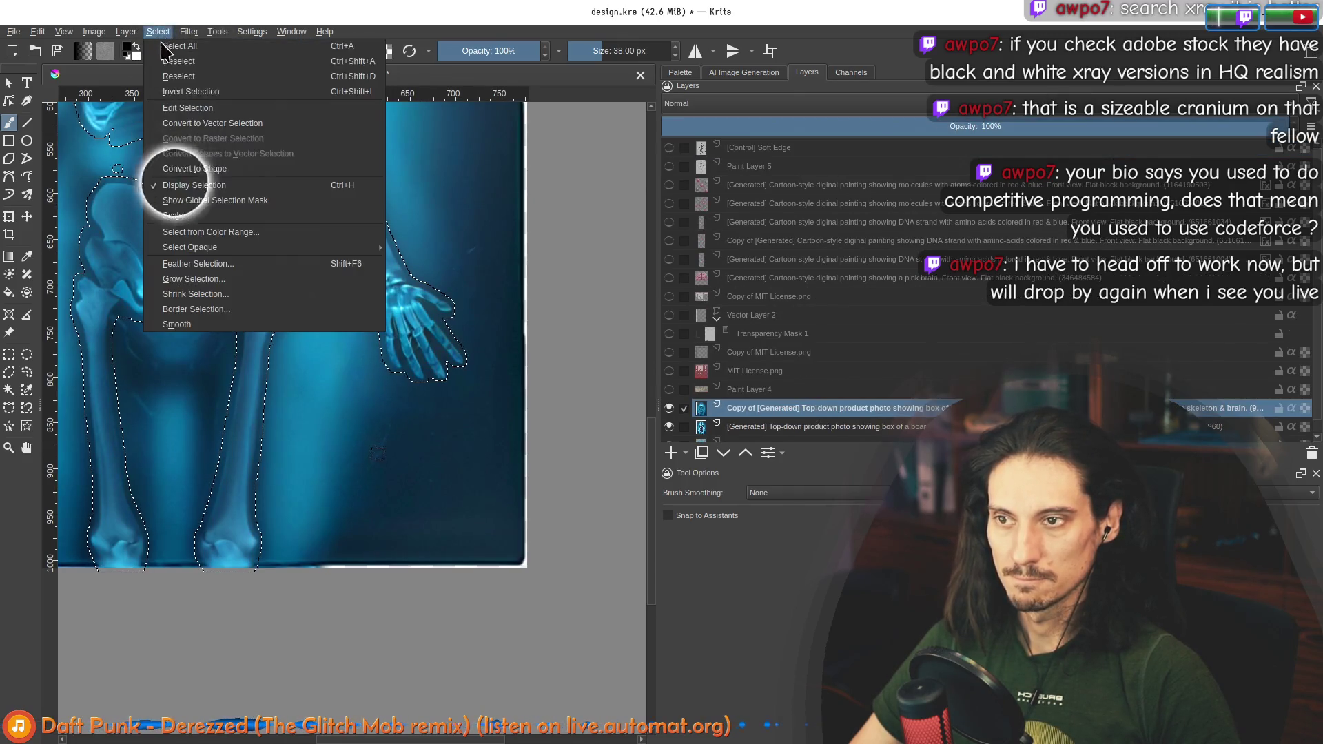
pyautogui.click(207, 200)
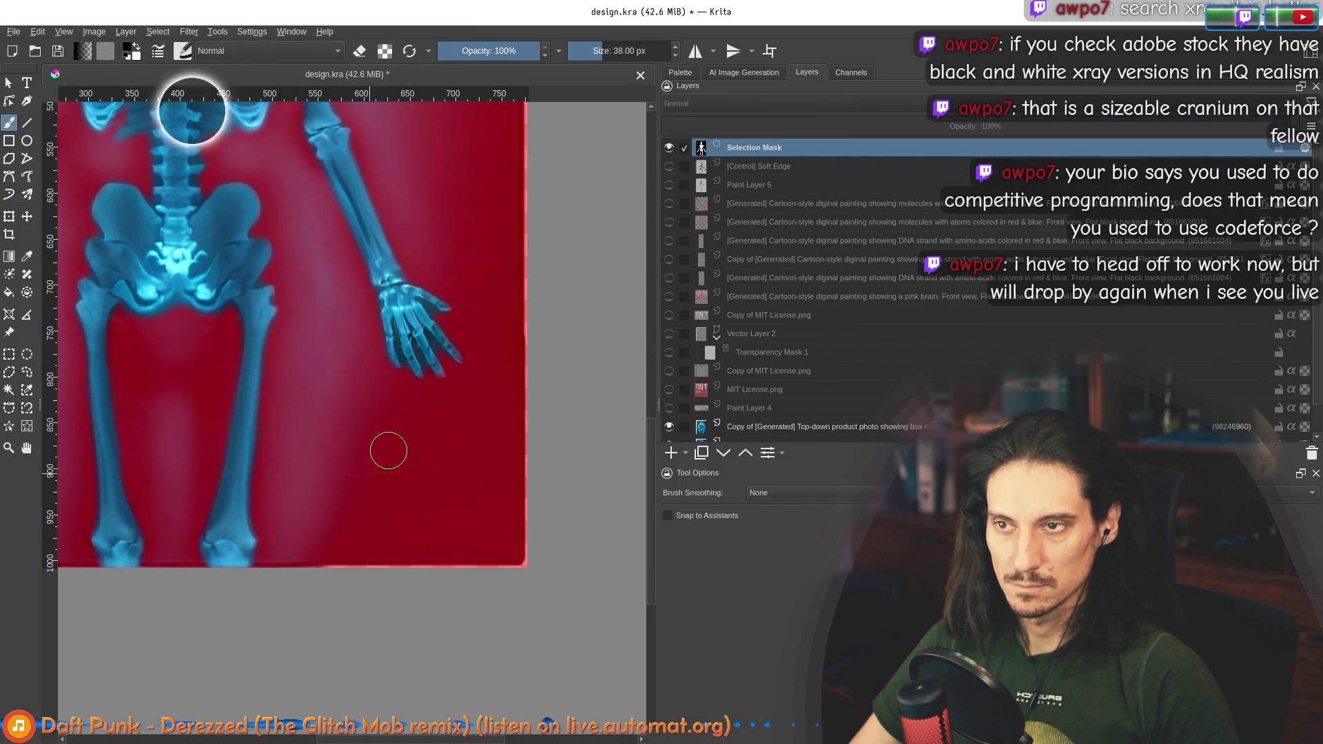
pyautogui.click(157, 31)
pyautogui.press('Escape')
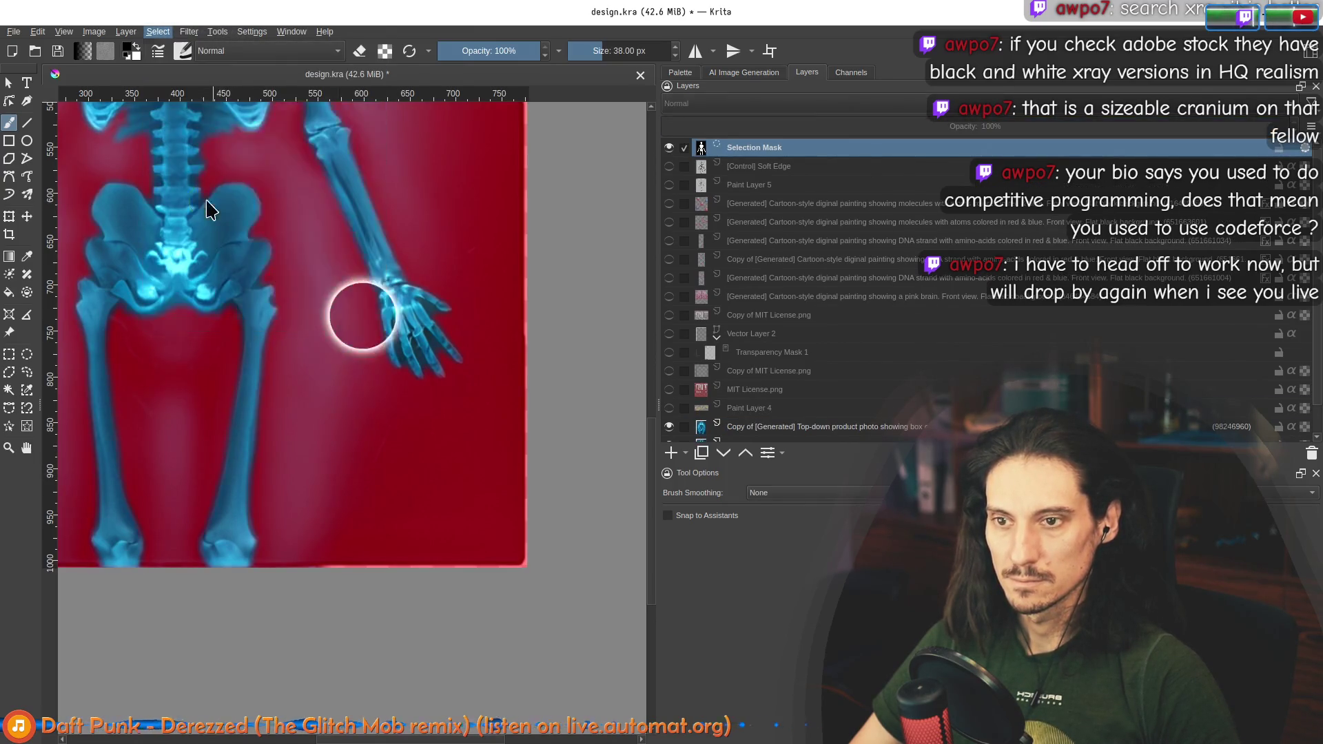
pyautogui.scroll(-4, 335, 304)
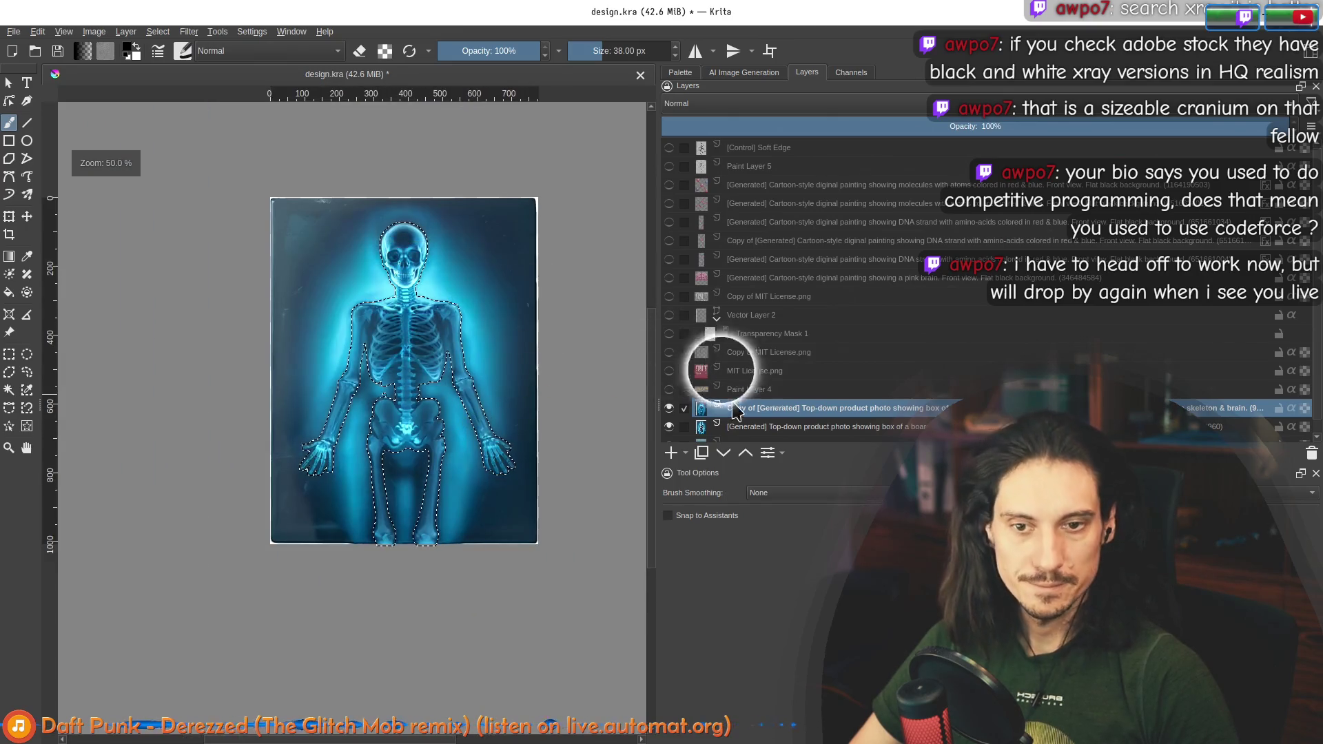
pyautogui.click(158, 31)
# Step: Invert the selection so everything except the skeleton is selected
pyautogui.moveTo(189, 31)
pyautogui.moveTo(279, 110)
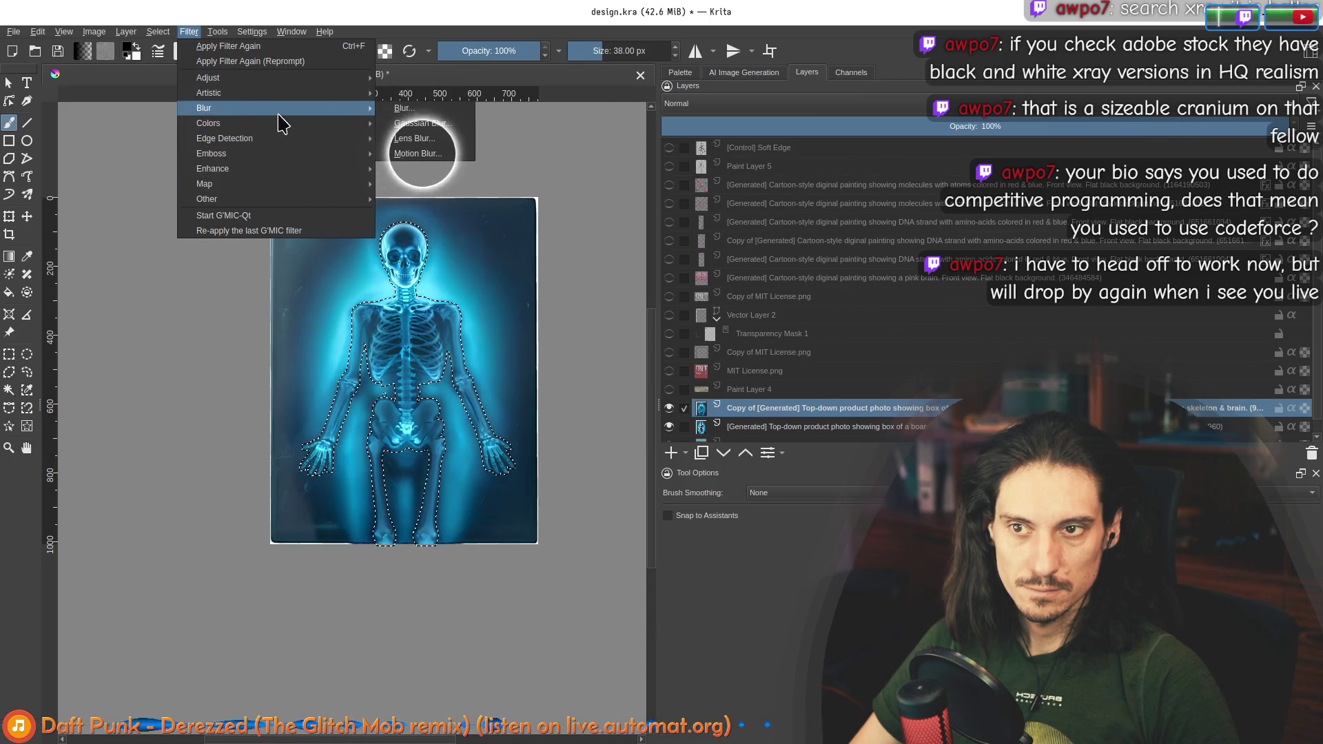
pyautogui.click(441, 132)
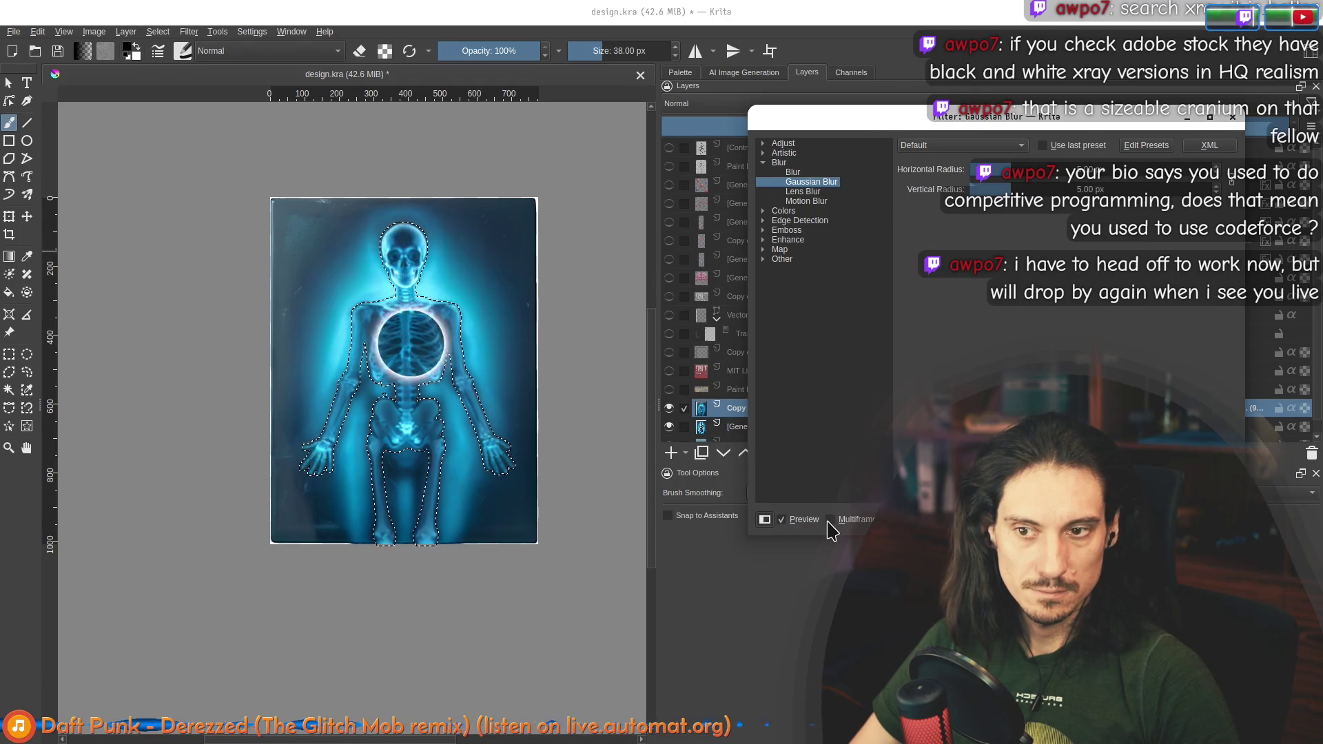
pyautogui.press('Return')
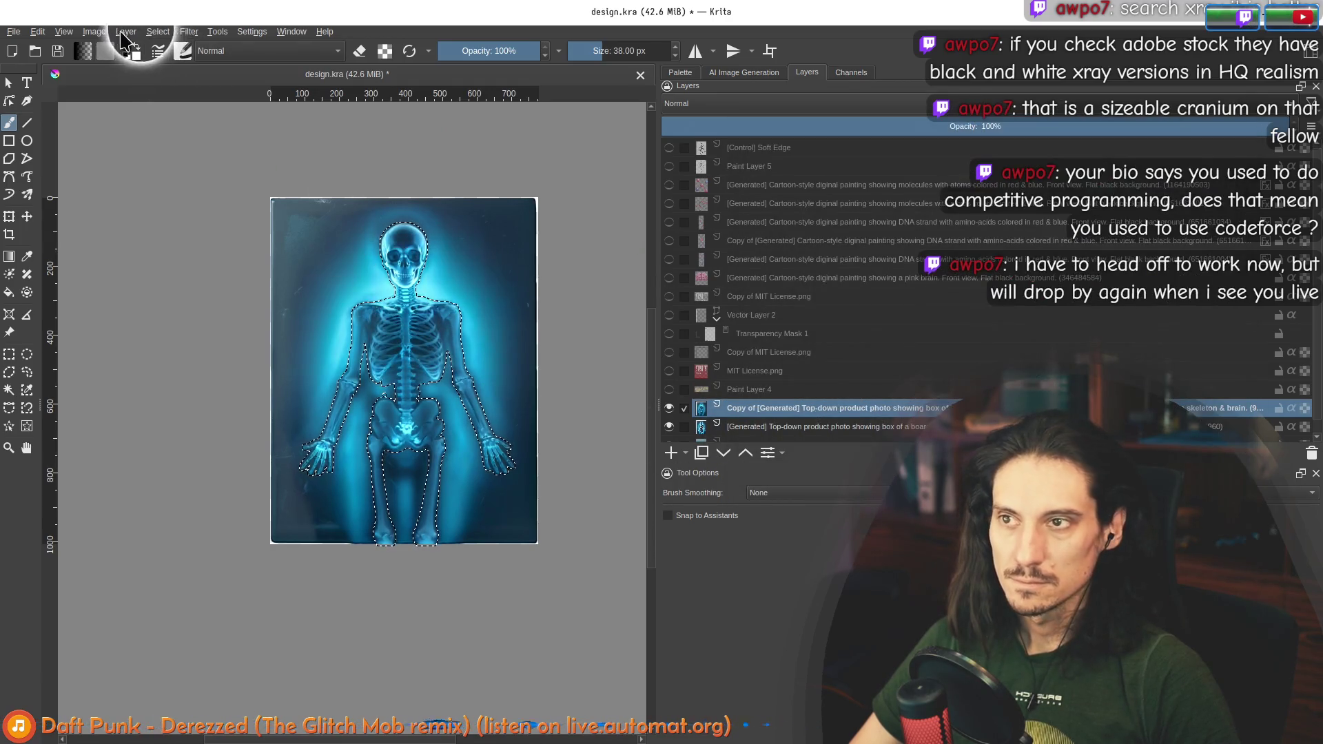
pyautogui.click(94, 31)
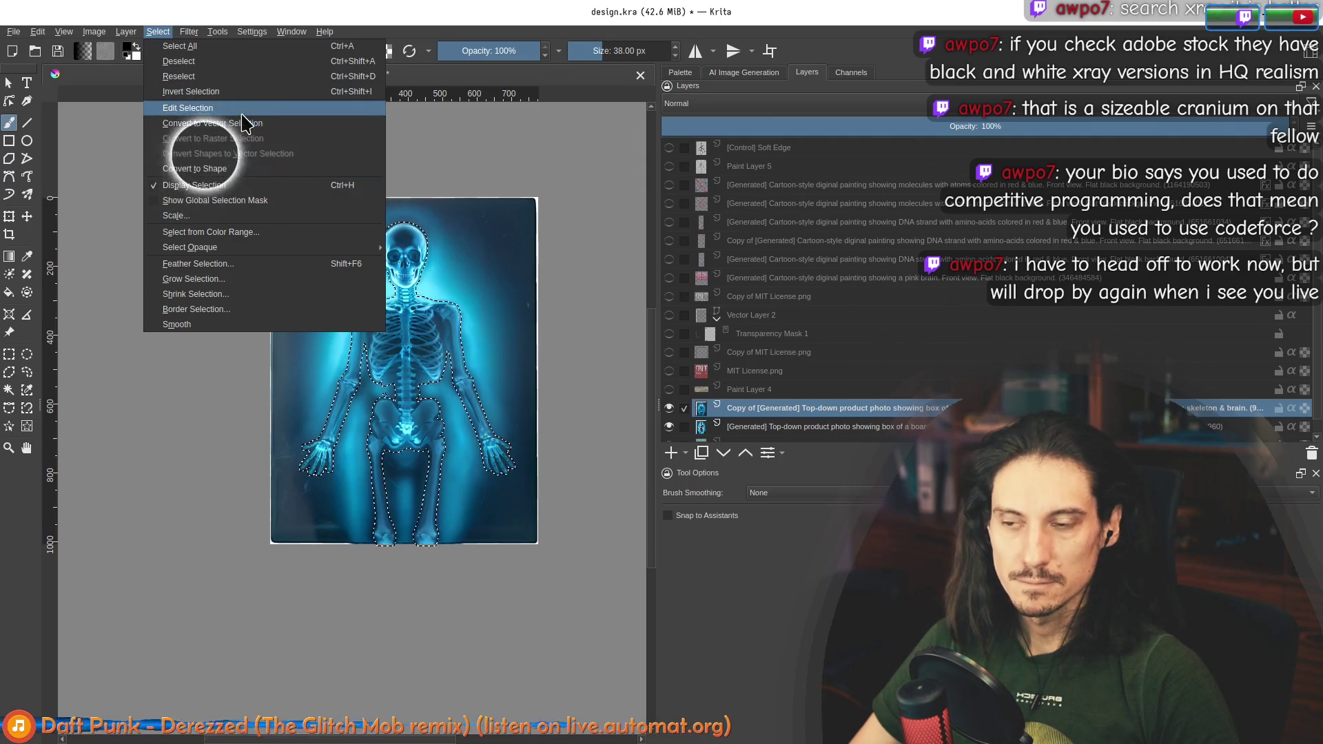
pyautogui.click(190, 91)
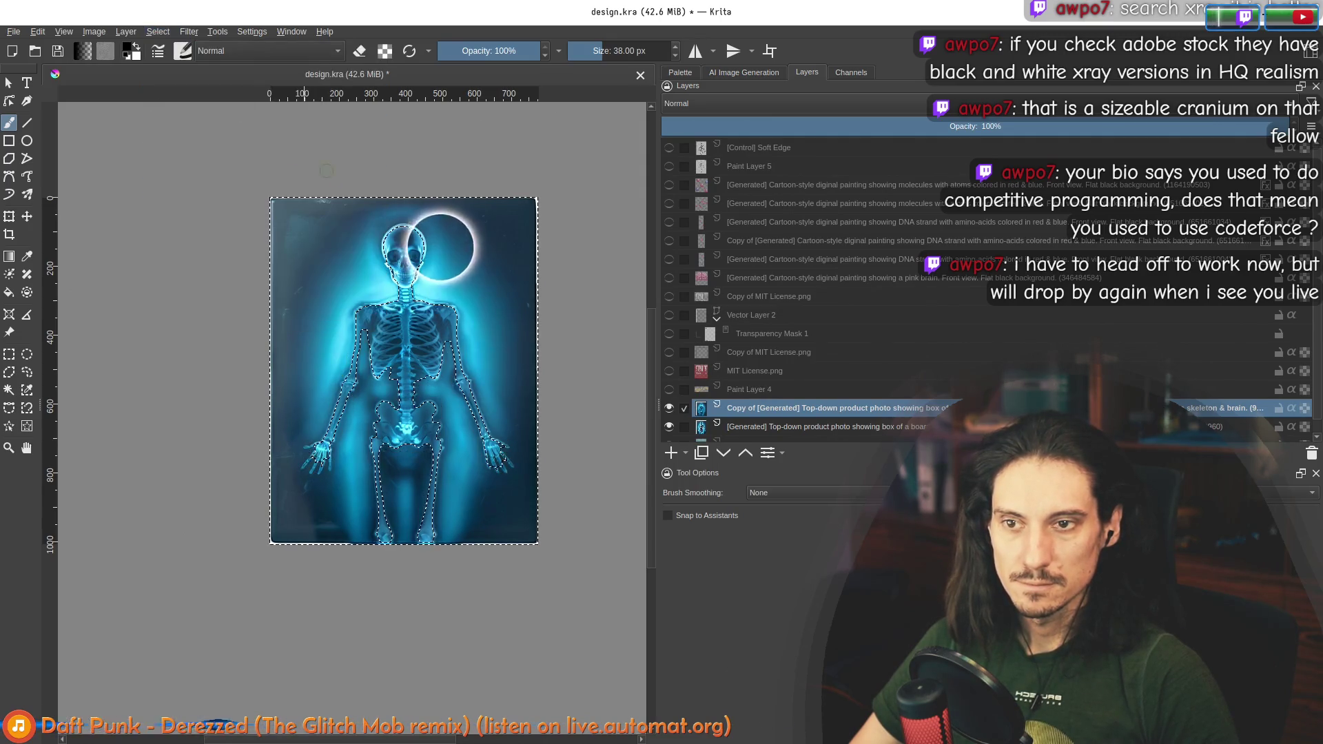
# Step: Apply a Gaussian blur of about 104 px to the background
pyautogui.click(189, 32)
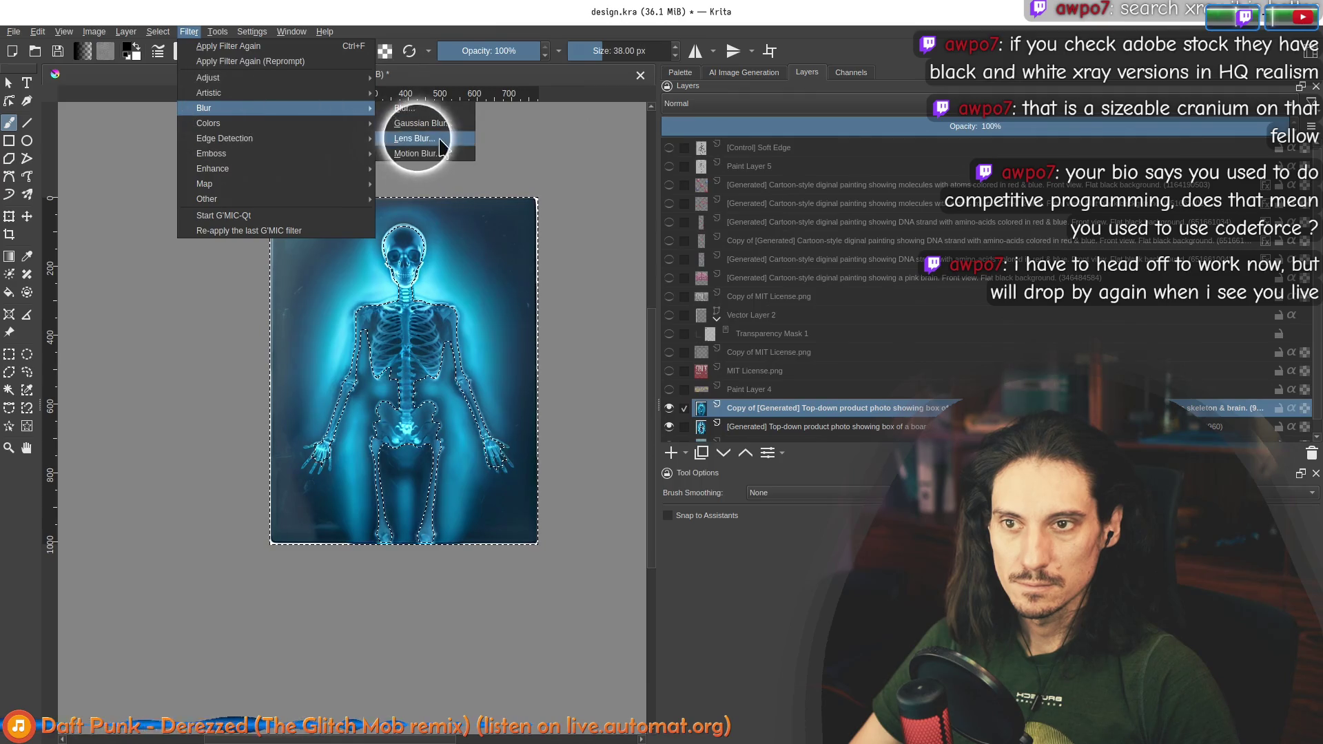
pyautogui.click(412, 121)
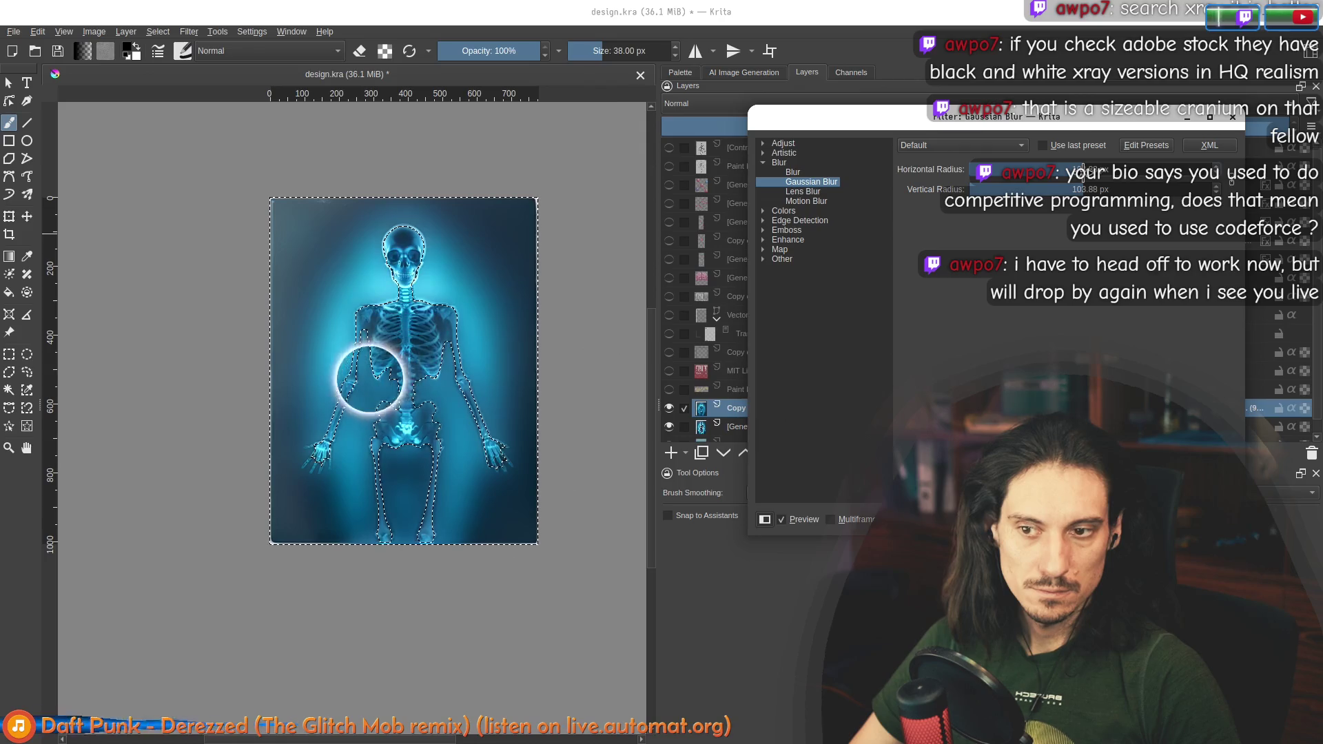
pyautogui.press('Return')
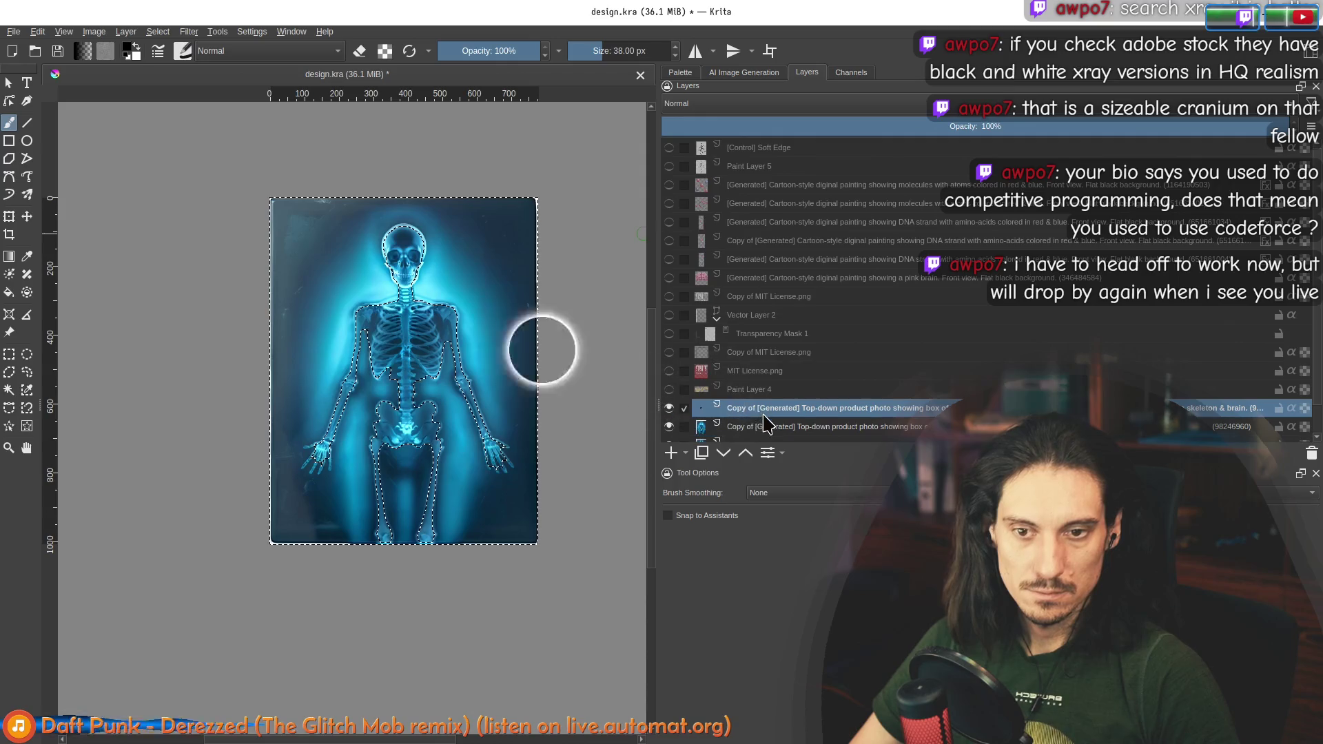
pyautogui.scroll(2, 340, 260)
# Step: Apply a second, stronger Gaussian blur of about 126 px to the background
pyautogui.click(189, 31)
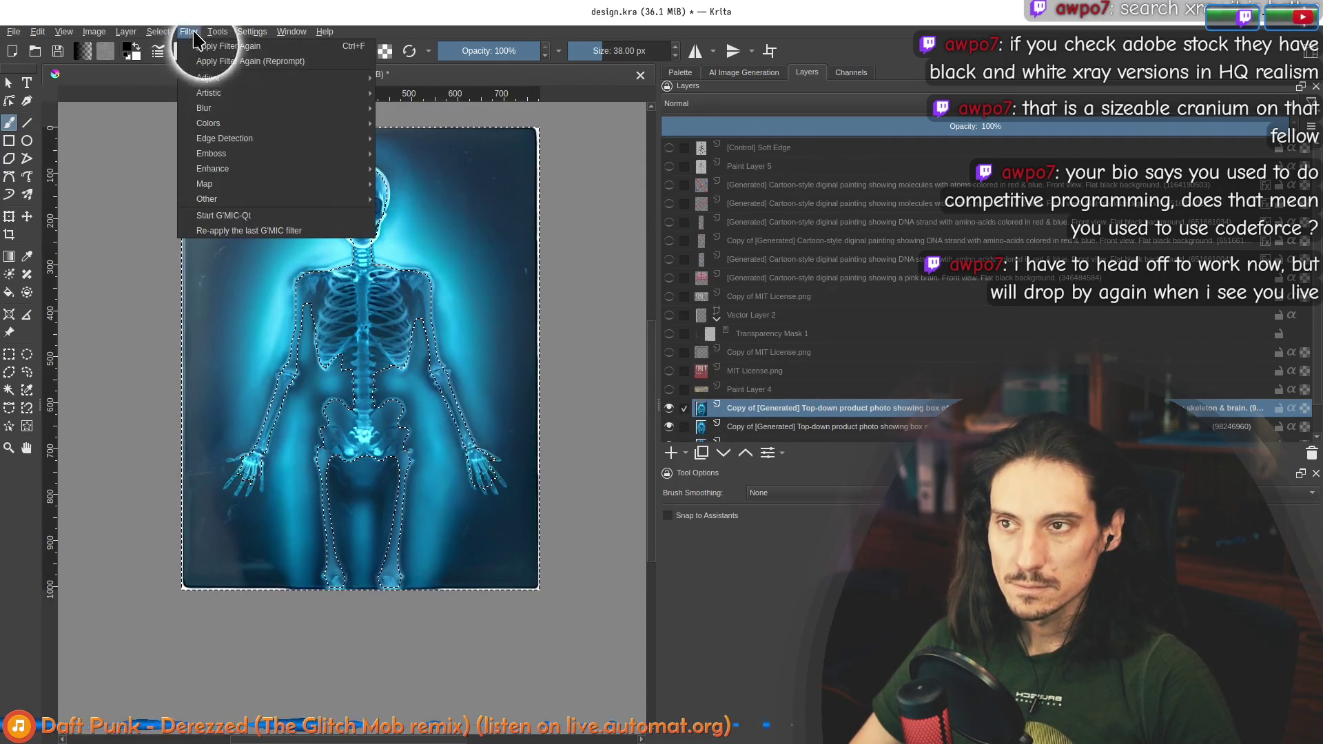
pyautogui.moveTo(228, 113)
pyautogui.click(455, 124)
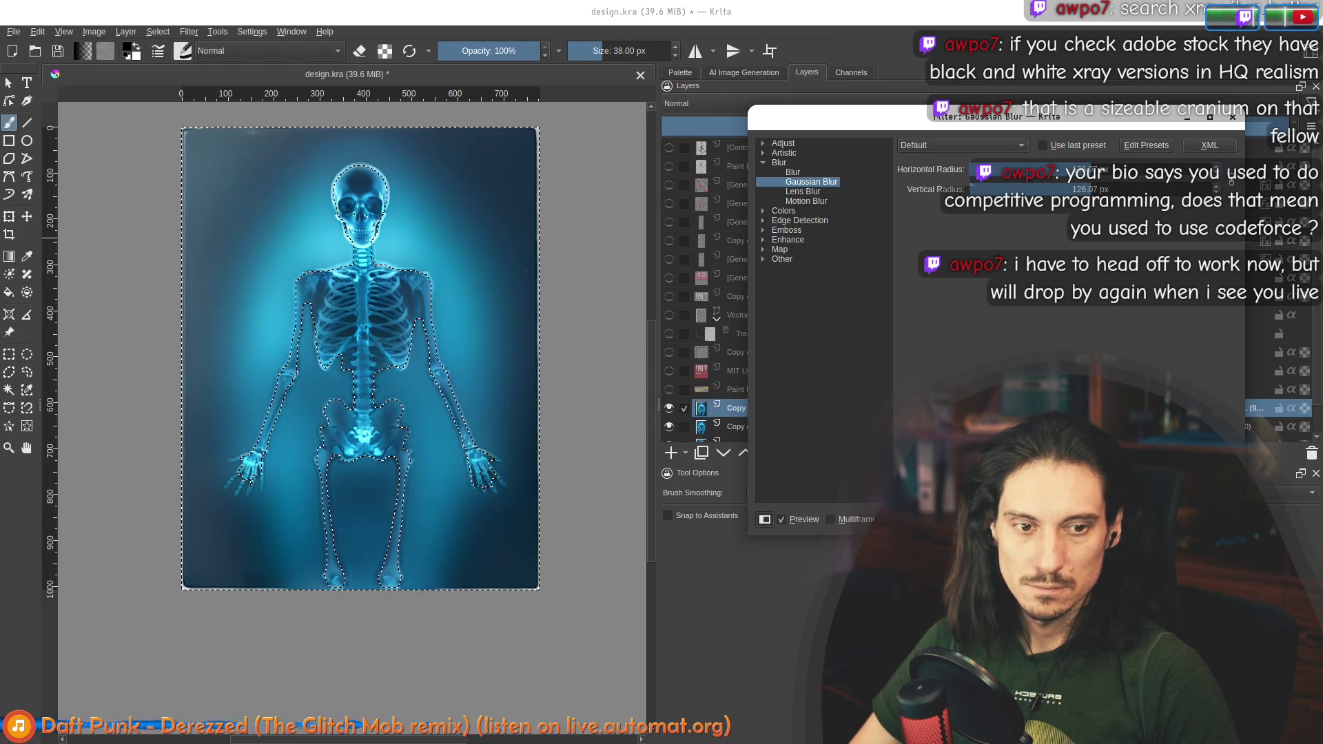
pyautogui.press('Return')
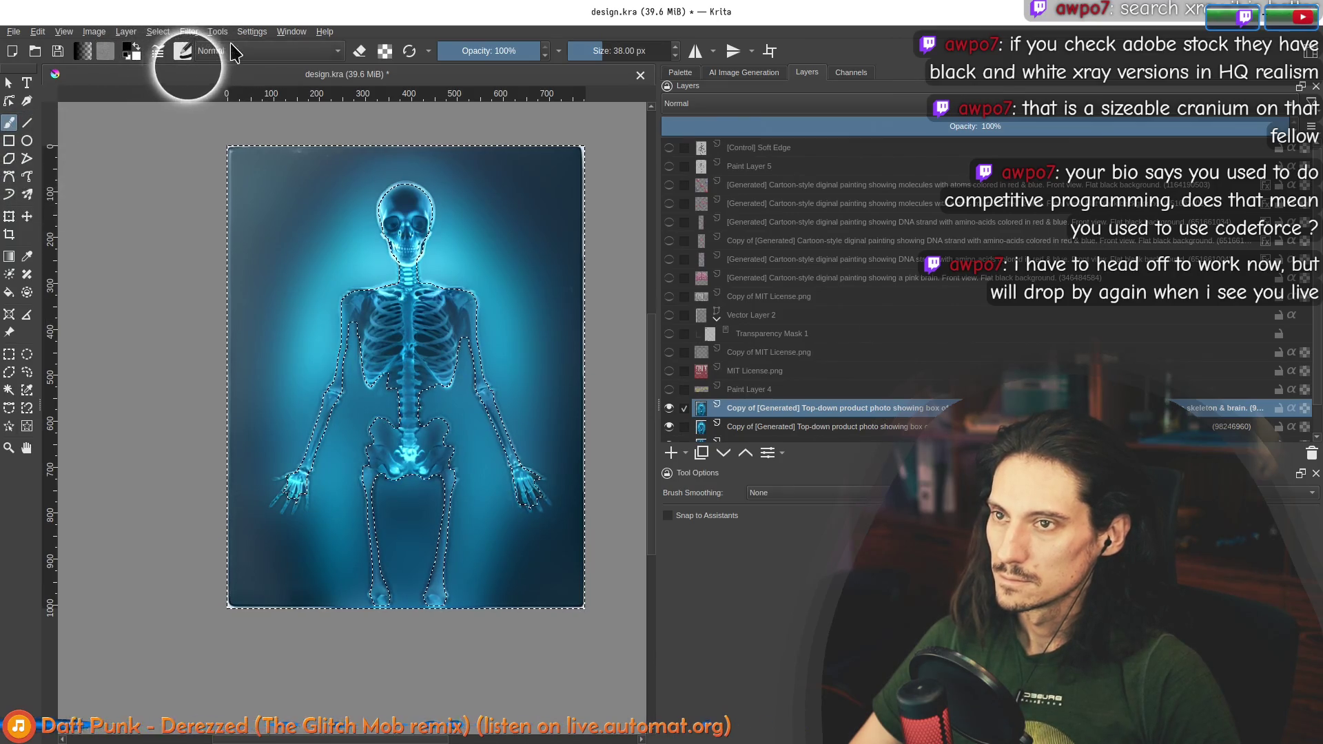
pyautogui.click(183, 51)
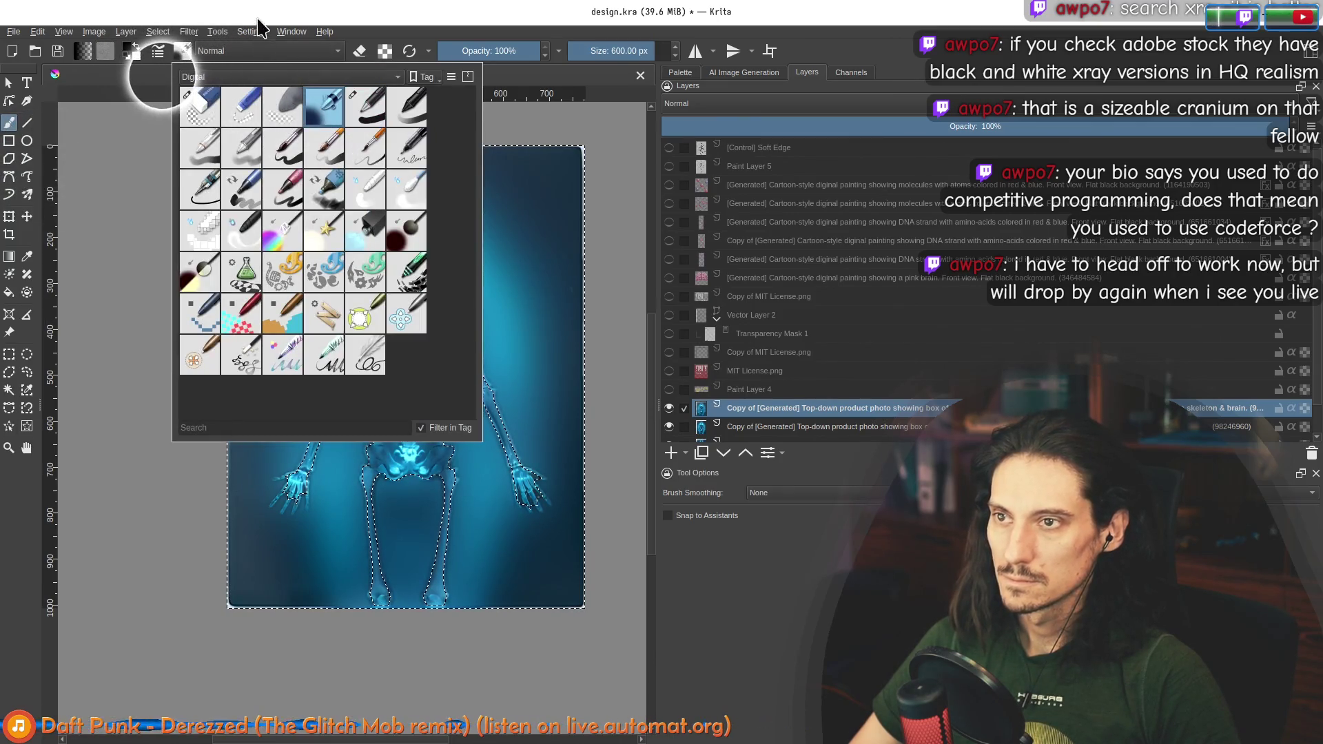
# Step: Set a 600 px brush in Color Dodge mode and test a white glow, then undo it
pyautogui.click(135, 49)
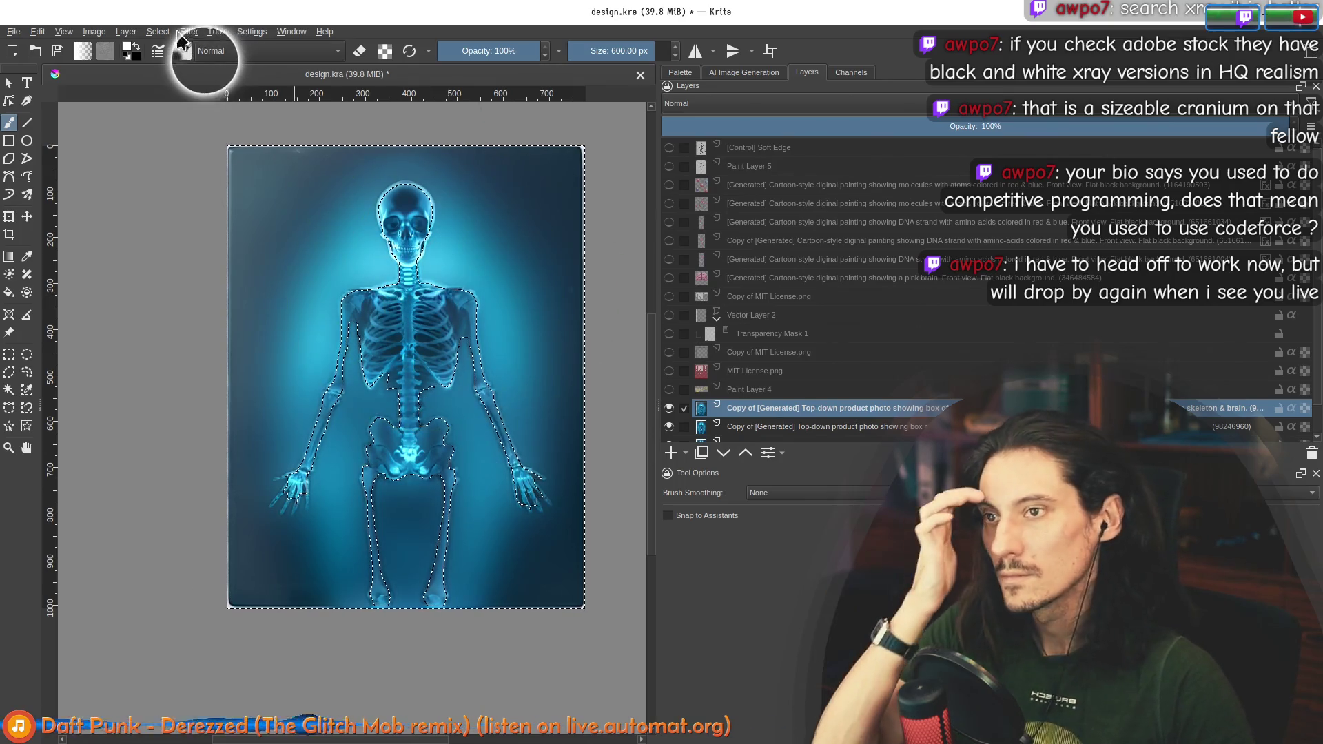
pyautogui.click(231, 51)
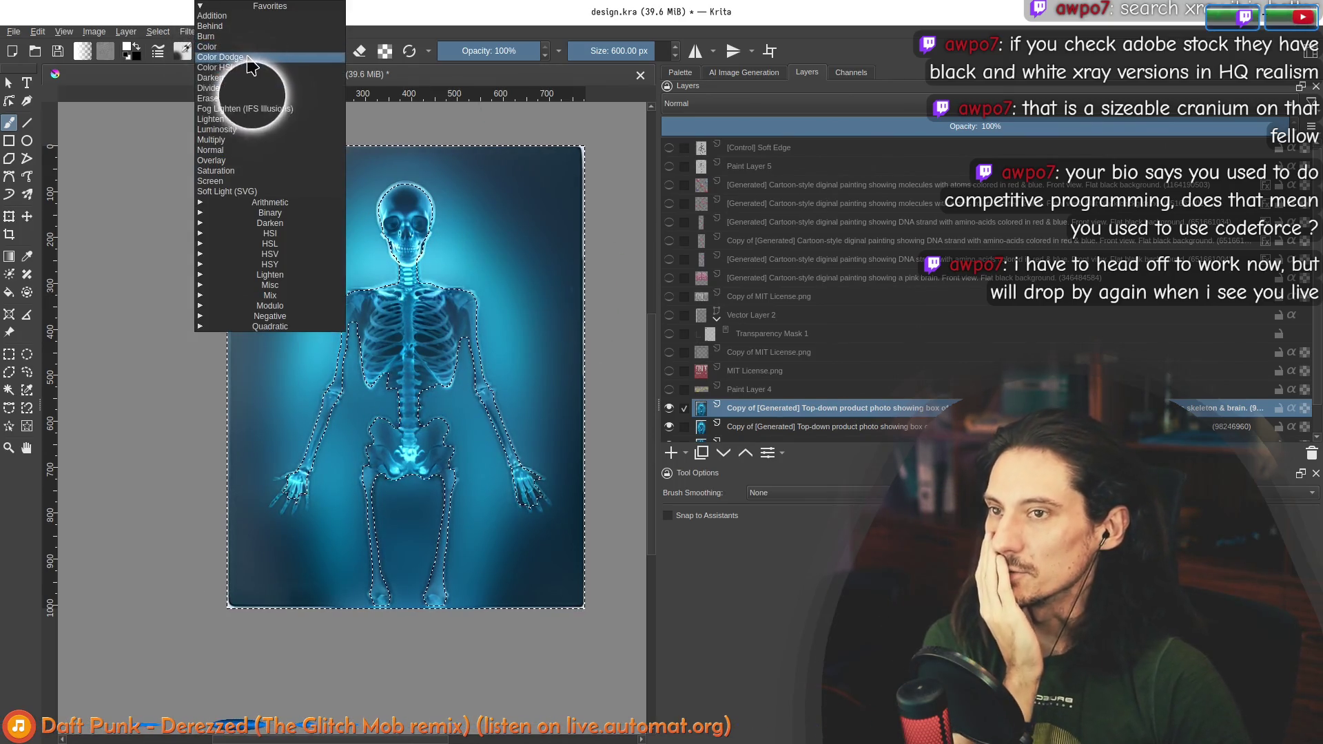
pyautogui.click(232, 58)
pyautogui.moveTo(407, 207); pyautogui.dragTo(406, 386)
pyautogui.click(491, 328)
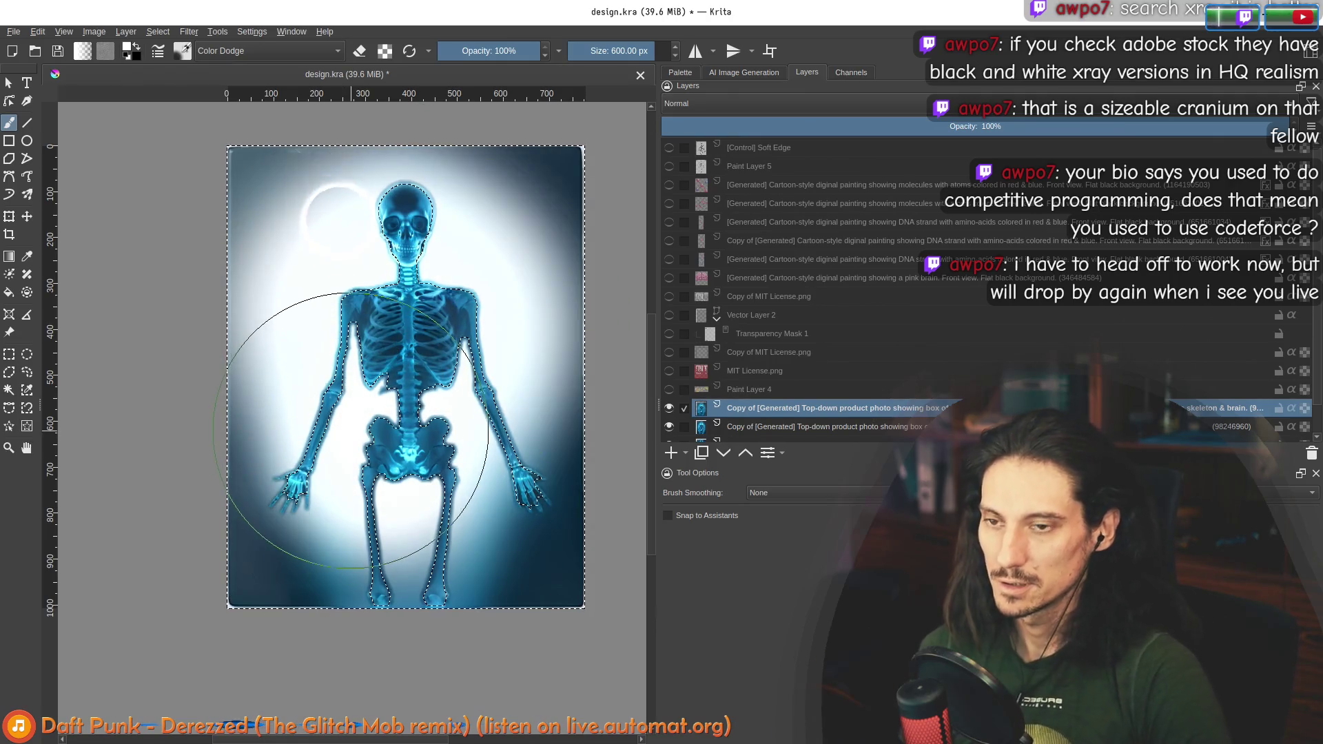
pyautogui.hotkey('ctrl', 'z')
pyautogui.hotkey('ctrl', 'z')
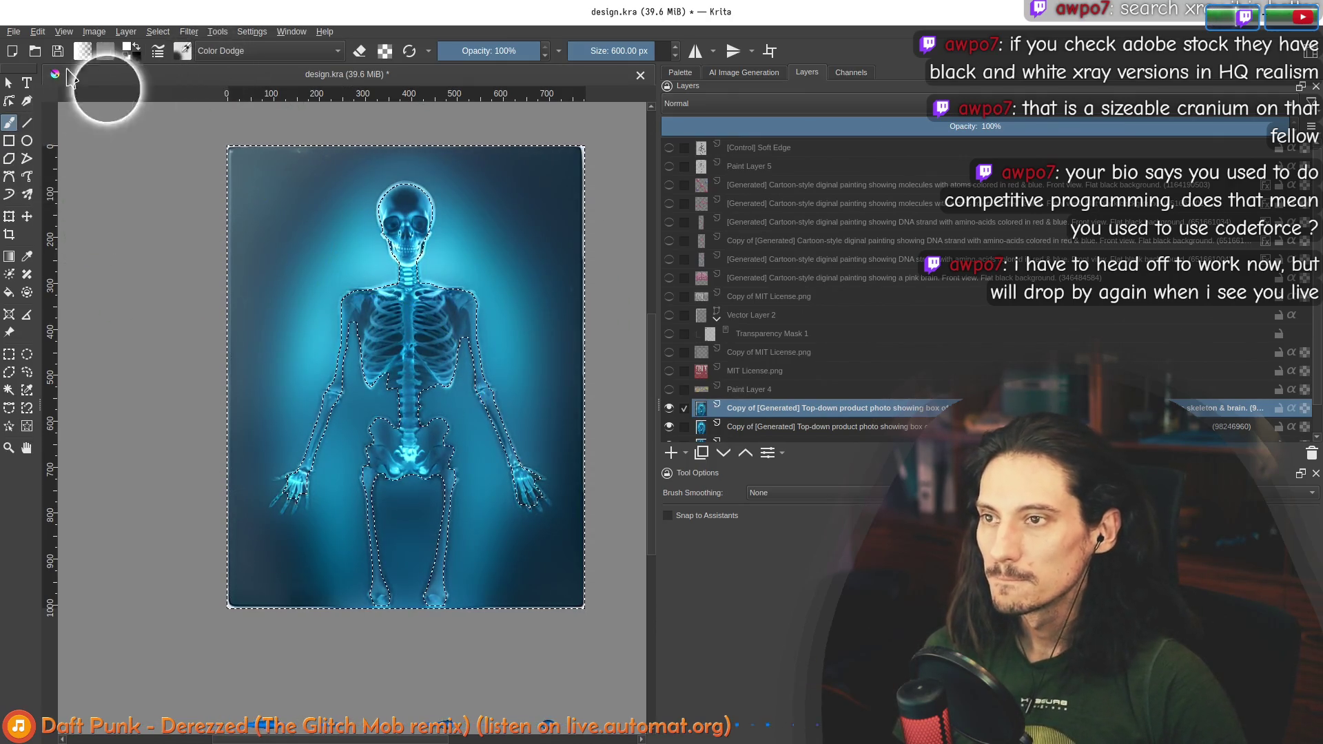
# Step: Try a light cyan dodge glow over the skeleton and pelvis, then undo it
pyautogui.click(128, 48)
pyautogui.click(577, 275)
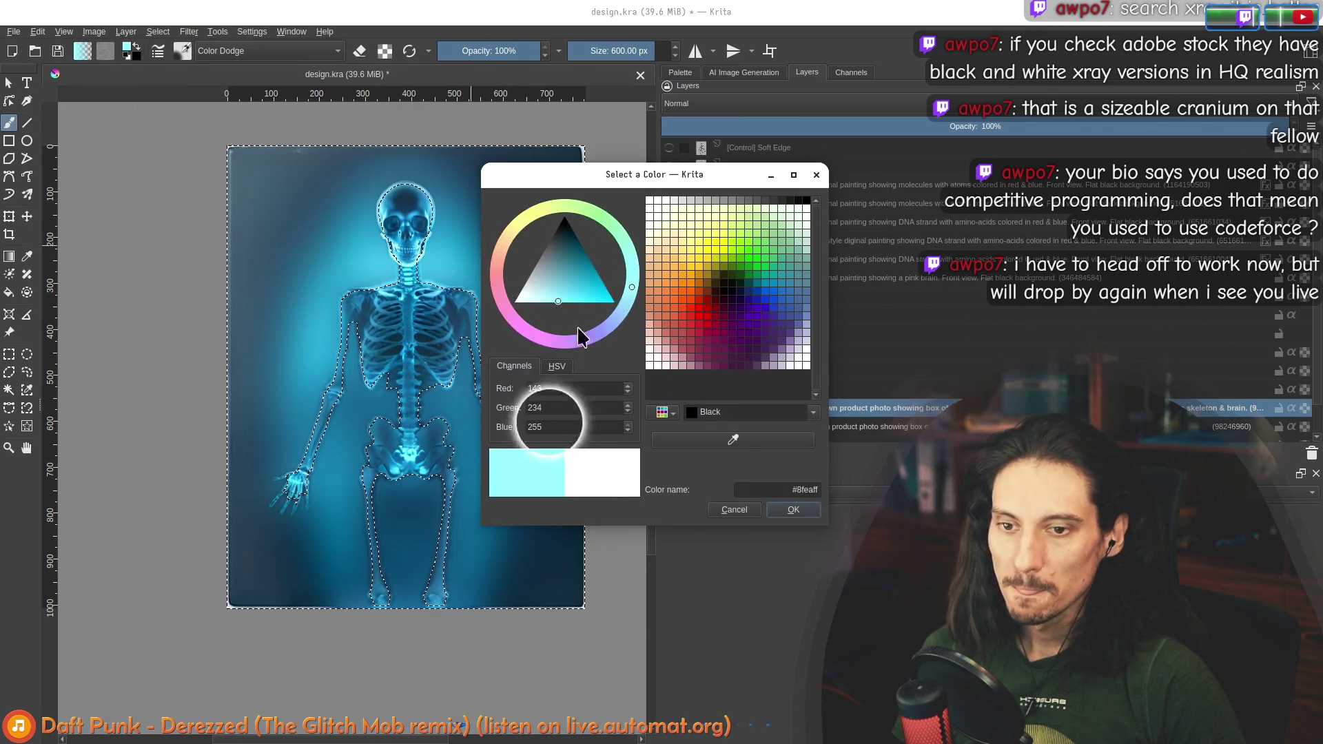
pyautogui.click(792, 509)
pyautogui.click(387, 264)
pyautogui.click(384, 295)
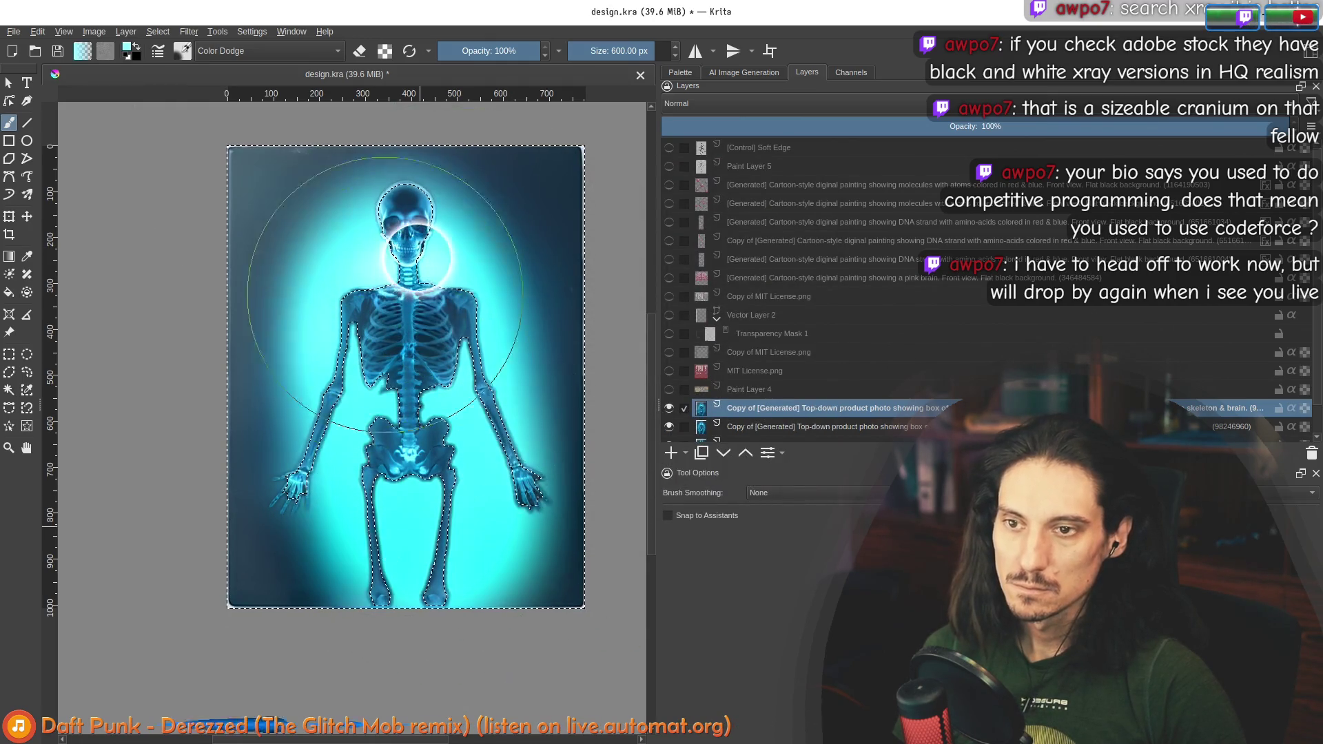
pyautogui.hotkey('ctrl', 'z')
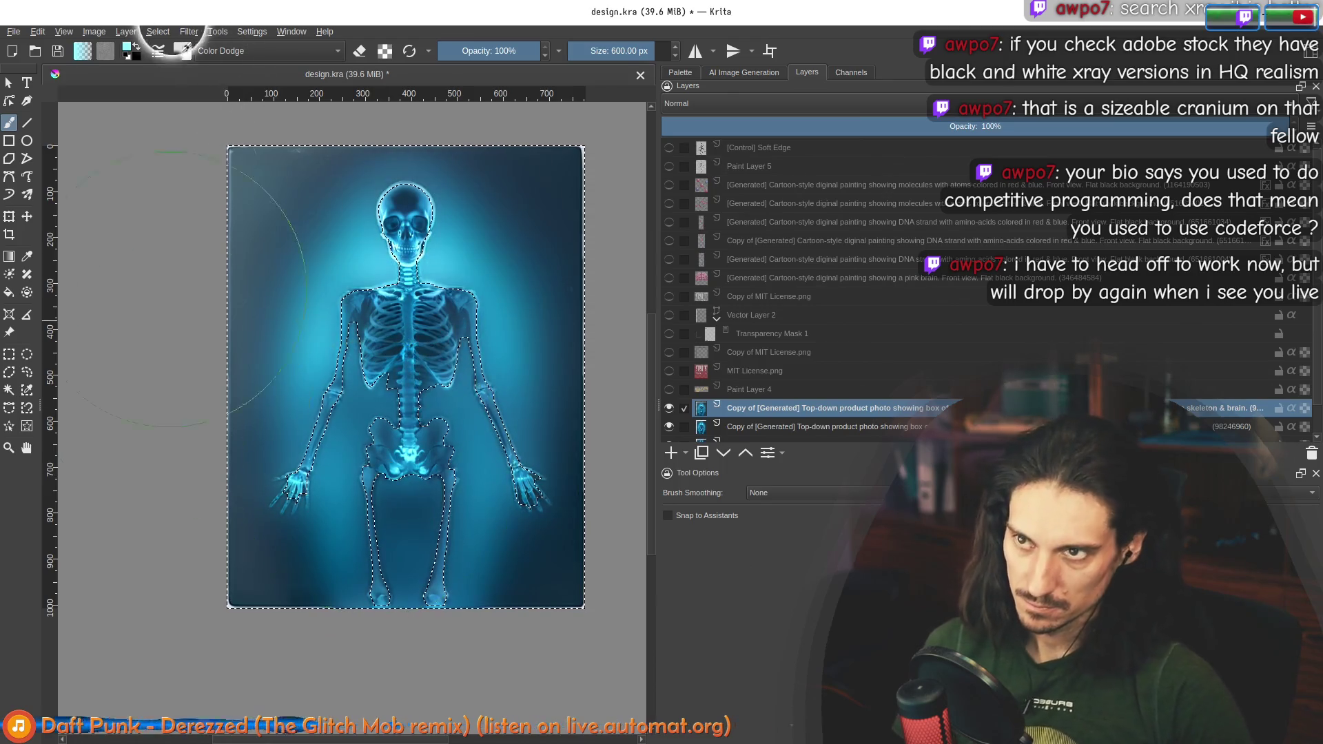
# Step: Try a dark teal colour with Fog Lighten and Lighten modes, then return to Color Dodge
pyautogui.click(131, 50)
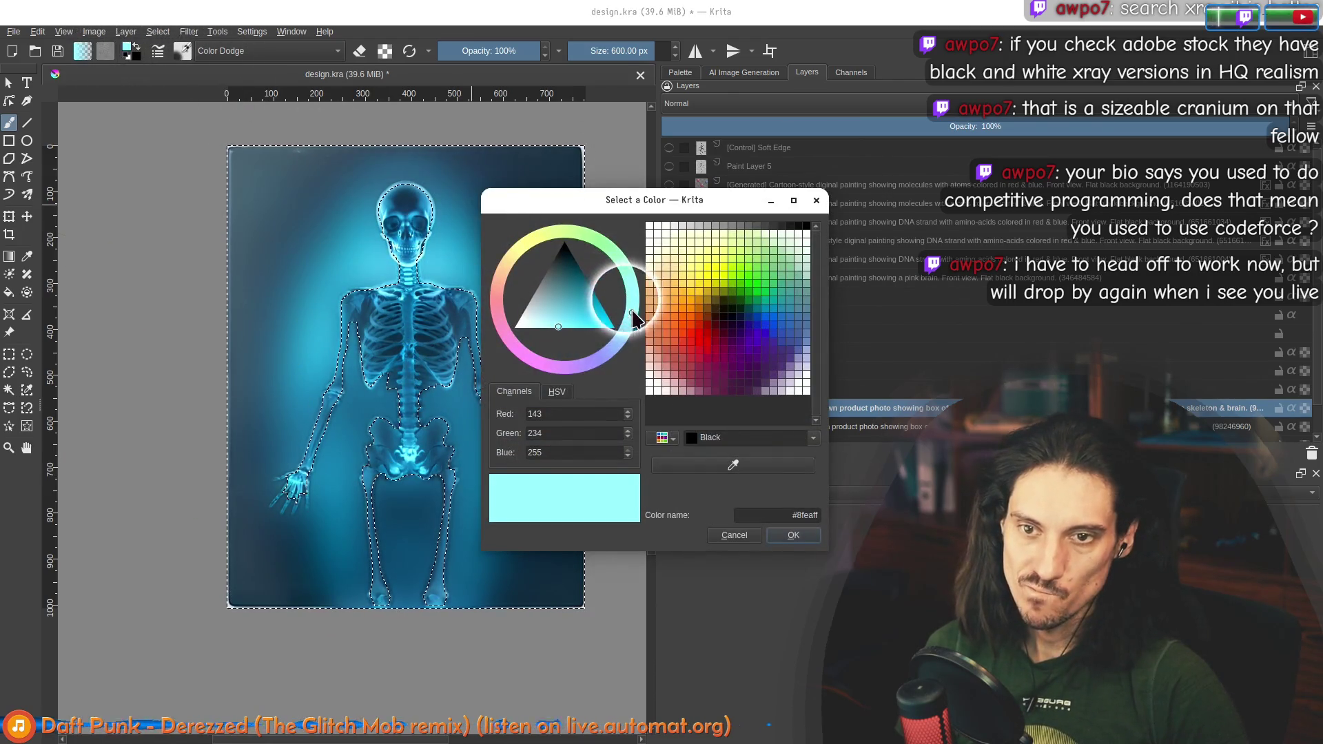
pyautogui.click(633, 297)
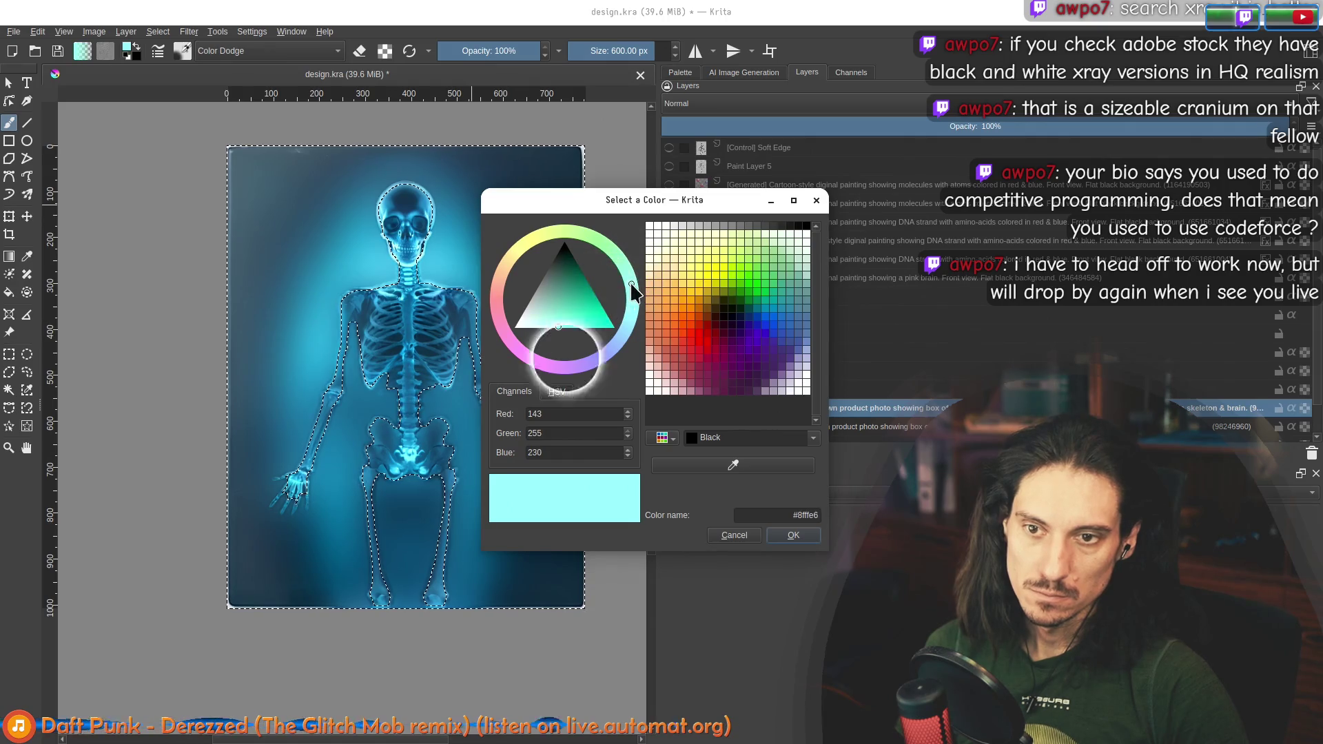
pyautogui.click(581, 261)
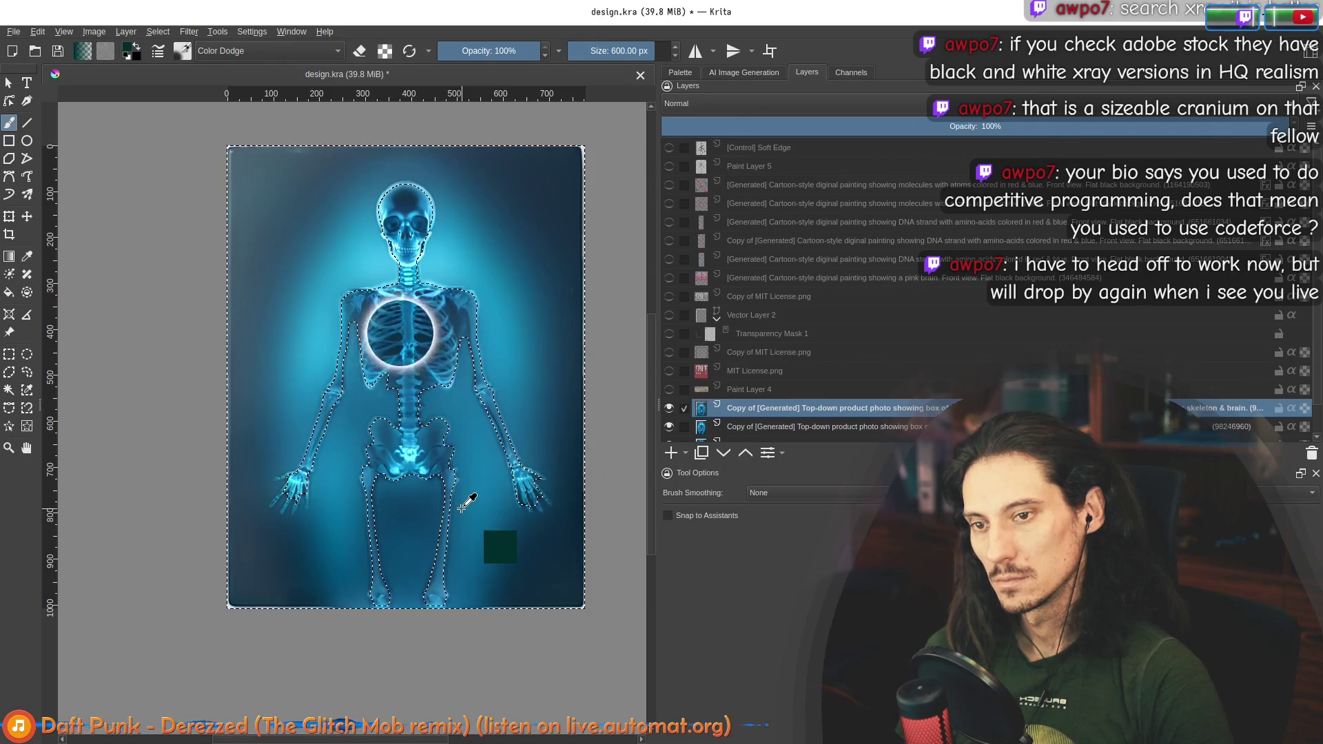
pyautogui.click(183, 48)
pyautogui.click(255, 51)
pyautogui.click(257, 52)
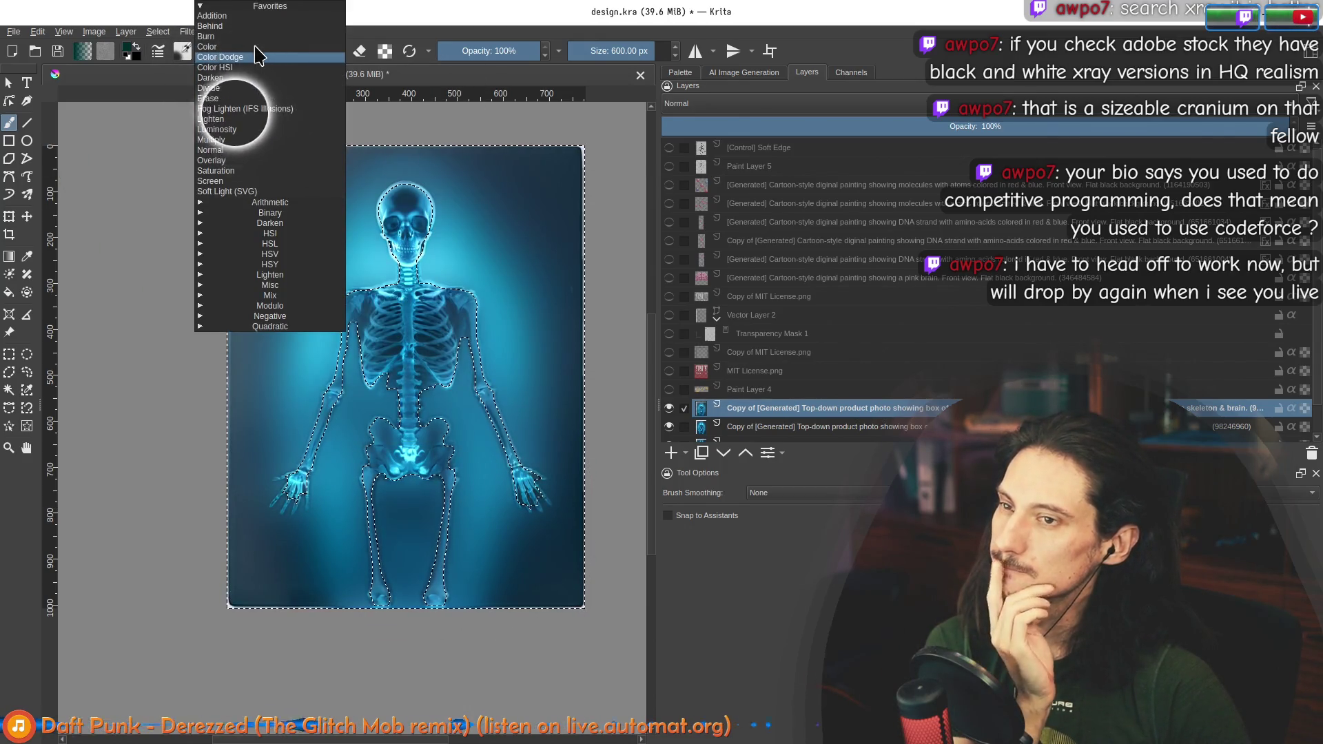
pyautogui.click(260, 110)
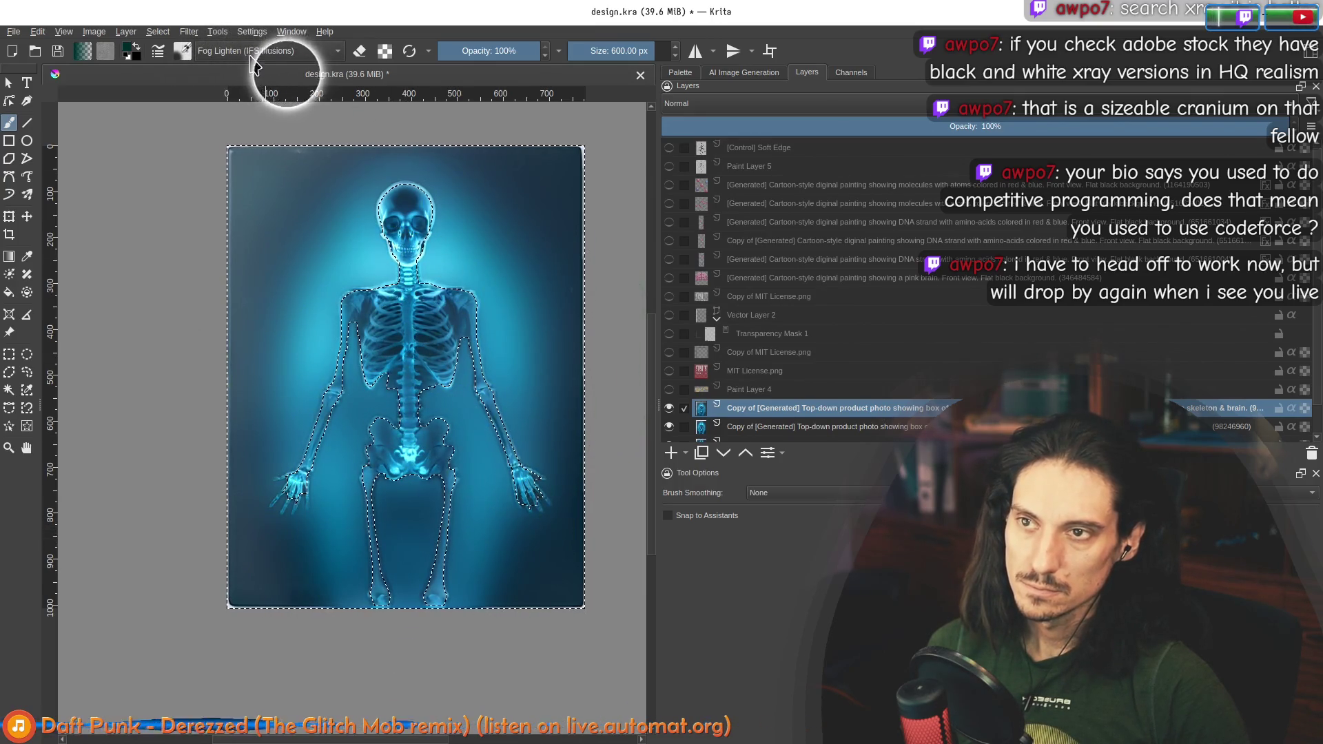
pyautogui.click(227, 51)
pyautogui.click(260, 115)
pyautogui.click(265, 51)
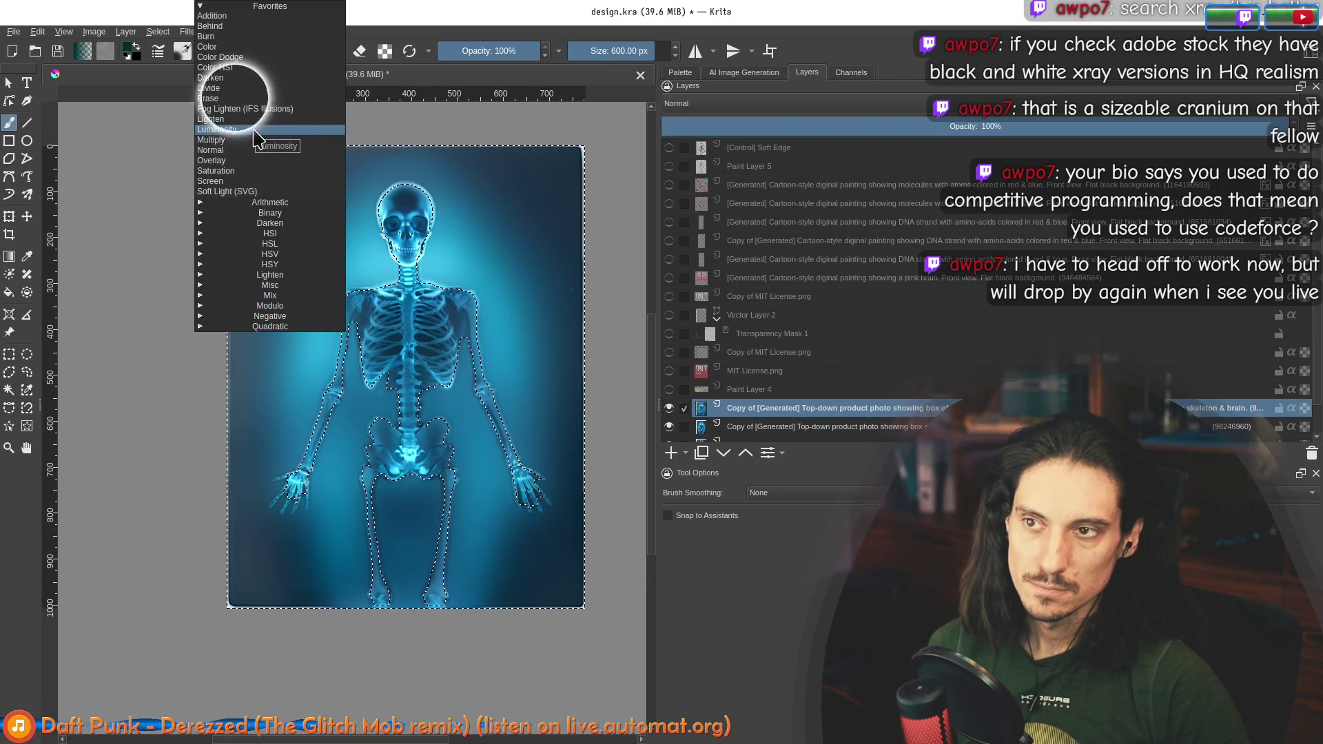
pyautogui.click(260, 58)
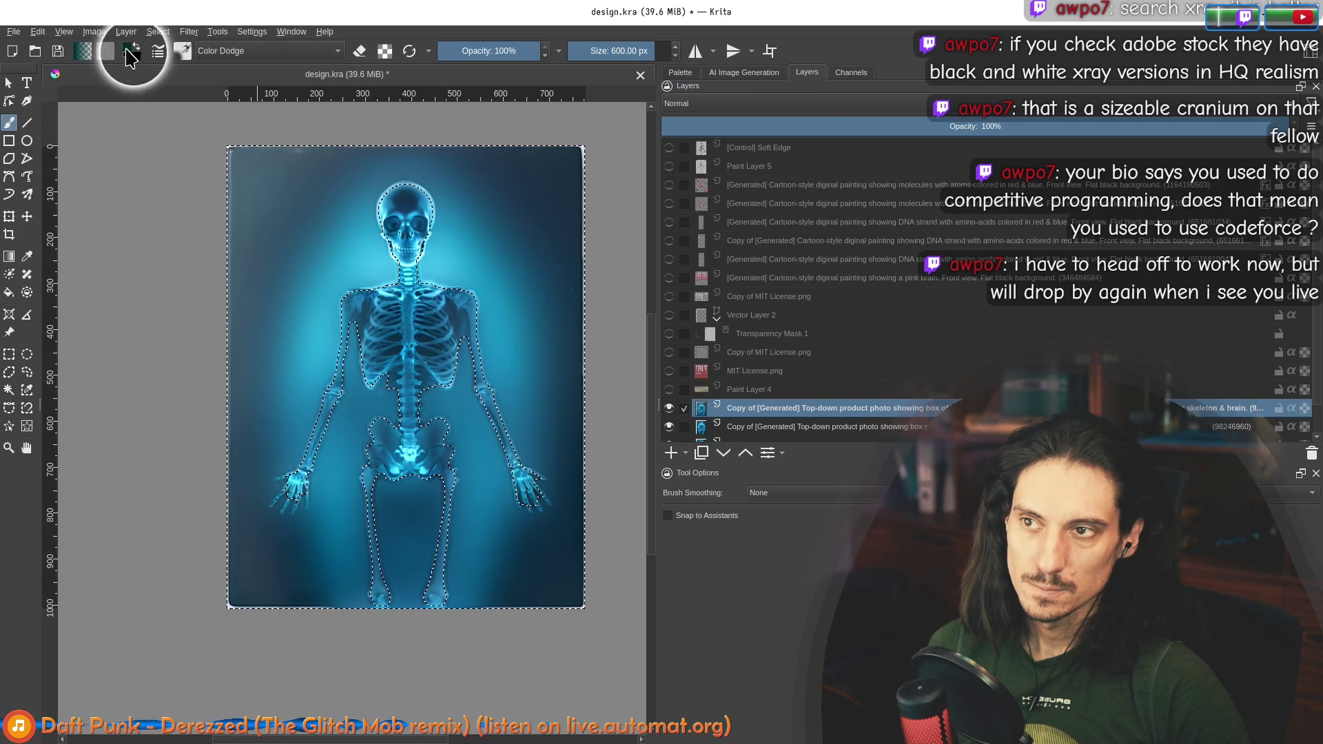
# Step: Pick a fine-tuned light cyan and dodge it over the skull, shoulders and down toward the legs
pyautogui.click(128, 49)
pyautogui.click(573, 314)
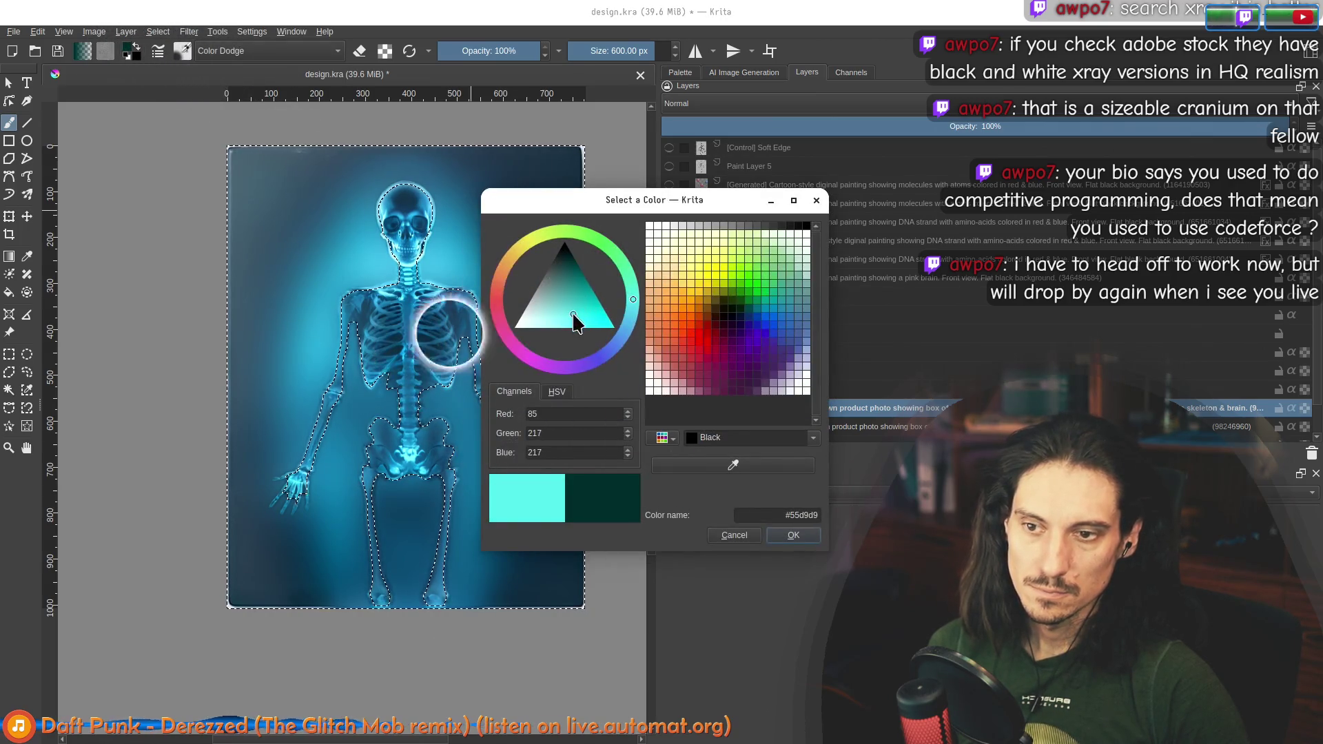
pyautogui.moveTo(633, 298)
pyautogui.mouseDown()
pyautogui.moveTo(634, 318)
pyautogui.moveTo(555, 328)
pyautogui.moveTo(561, 352)
pyautogui.mouseUp()
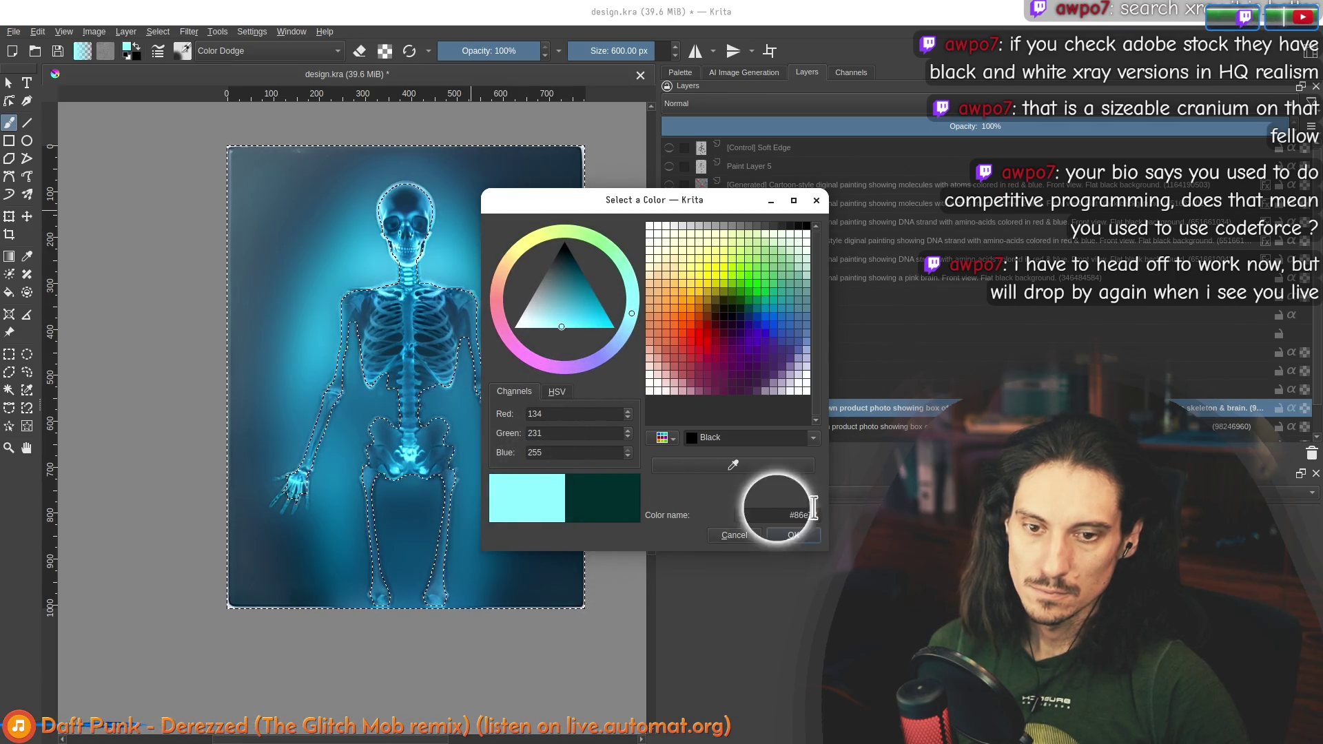
pyautogui.click(794, 536)
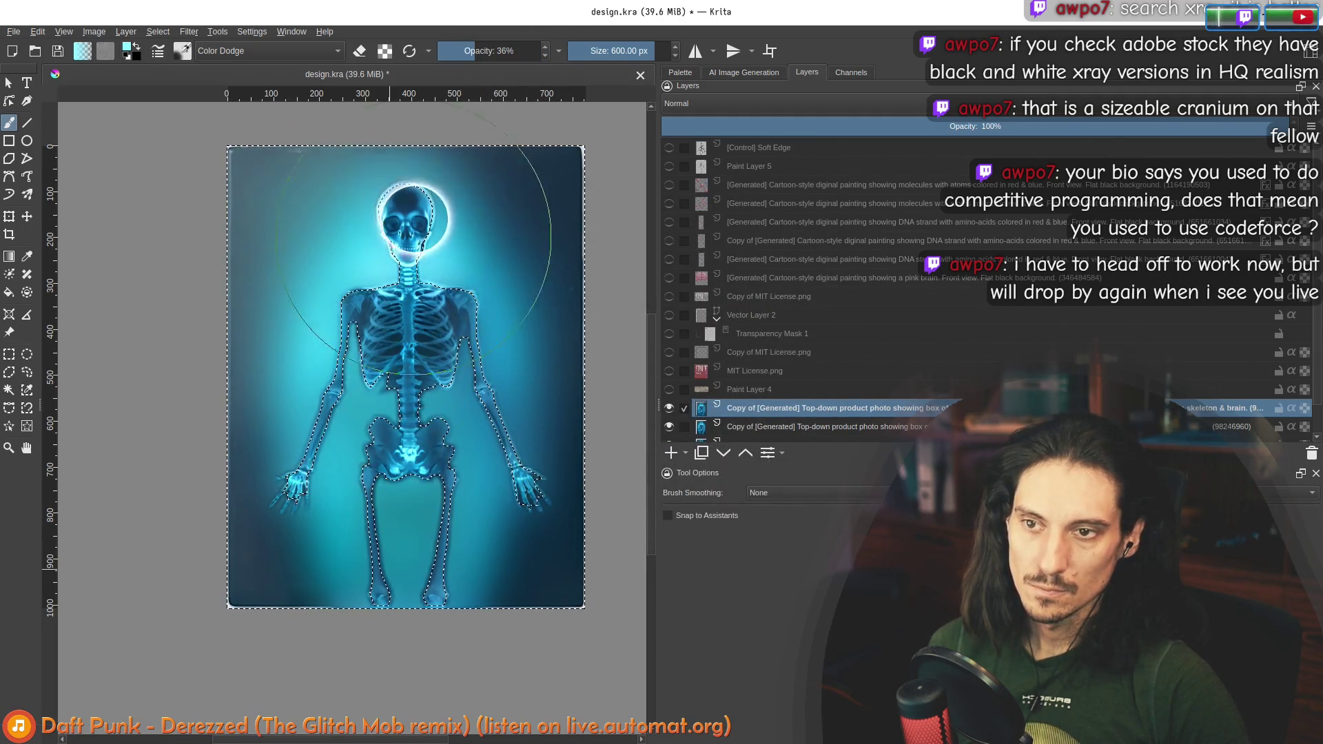
pyautogui.moveTo(413, 238); pyautogui.dragTo(436, 548)
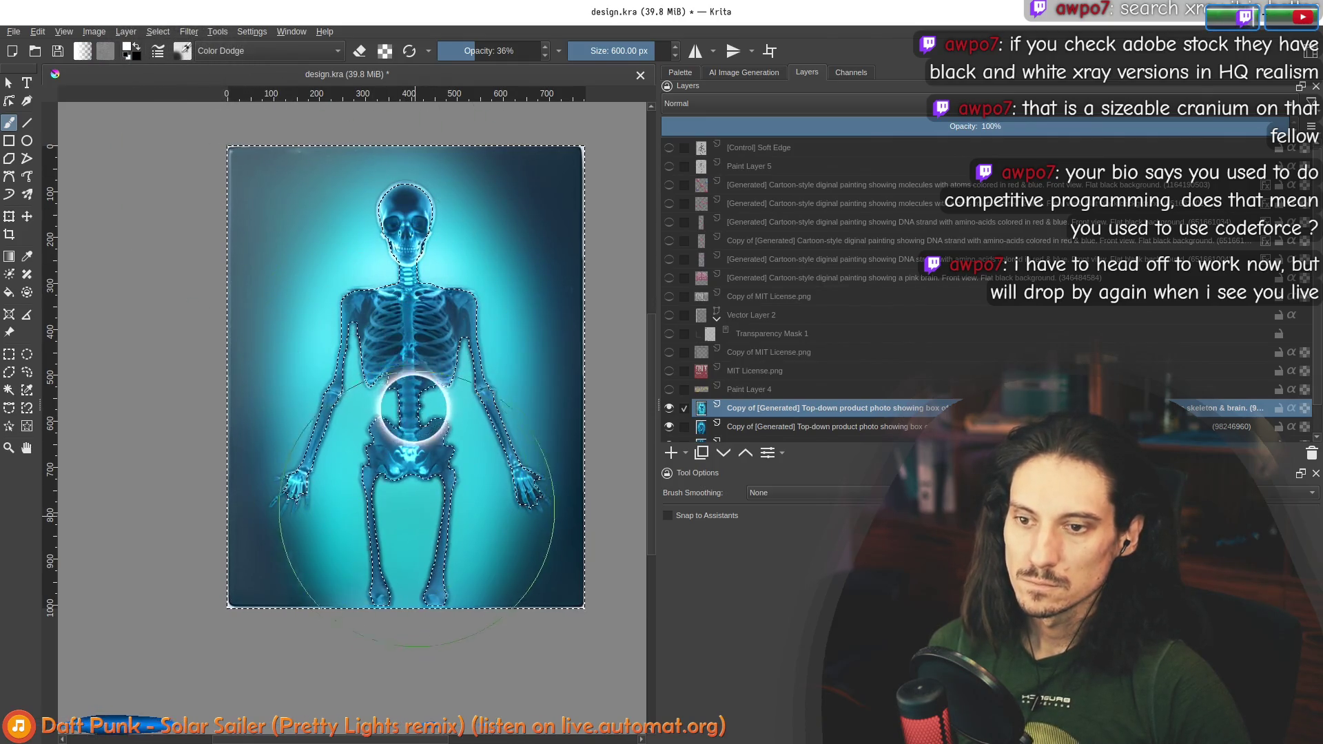
pyautogui.moveTo(396, 235); pyautogui.dragTo(415, 585)
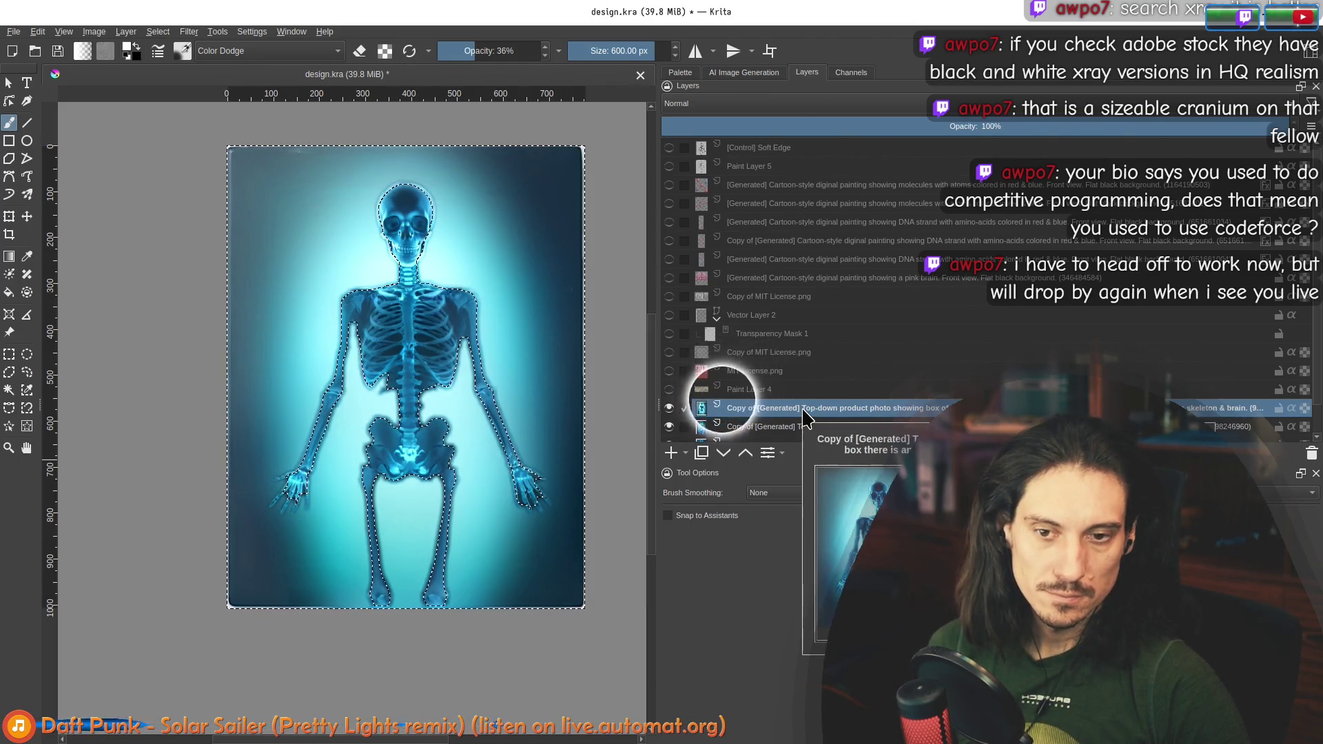
# Step: Try Color HSI, Darken and Divide blending on the skeleton layer
pyautogui.scroll(-2, 794, 417)
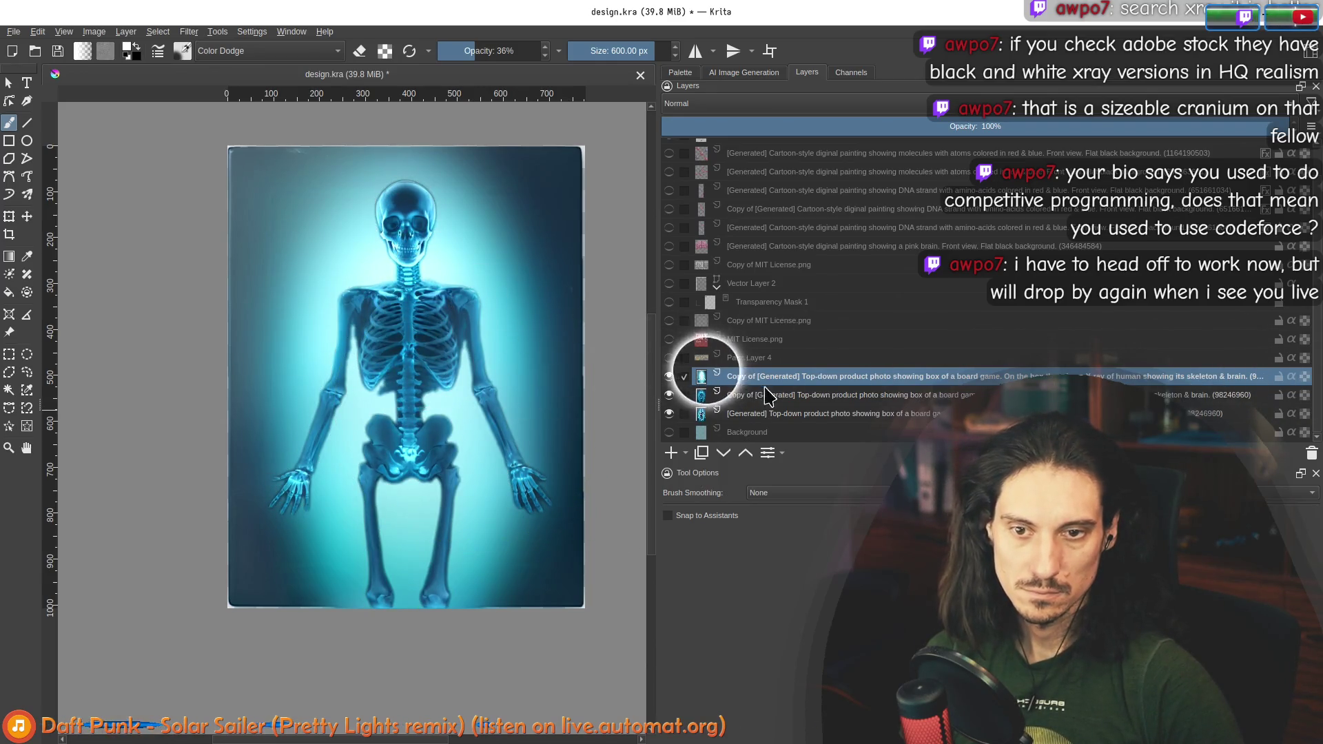
pyautogui.click(773, 105)
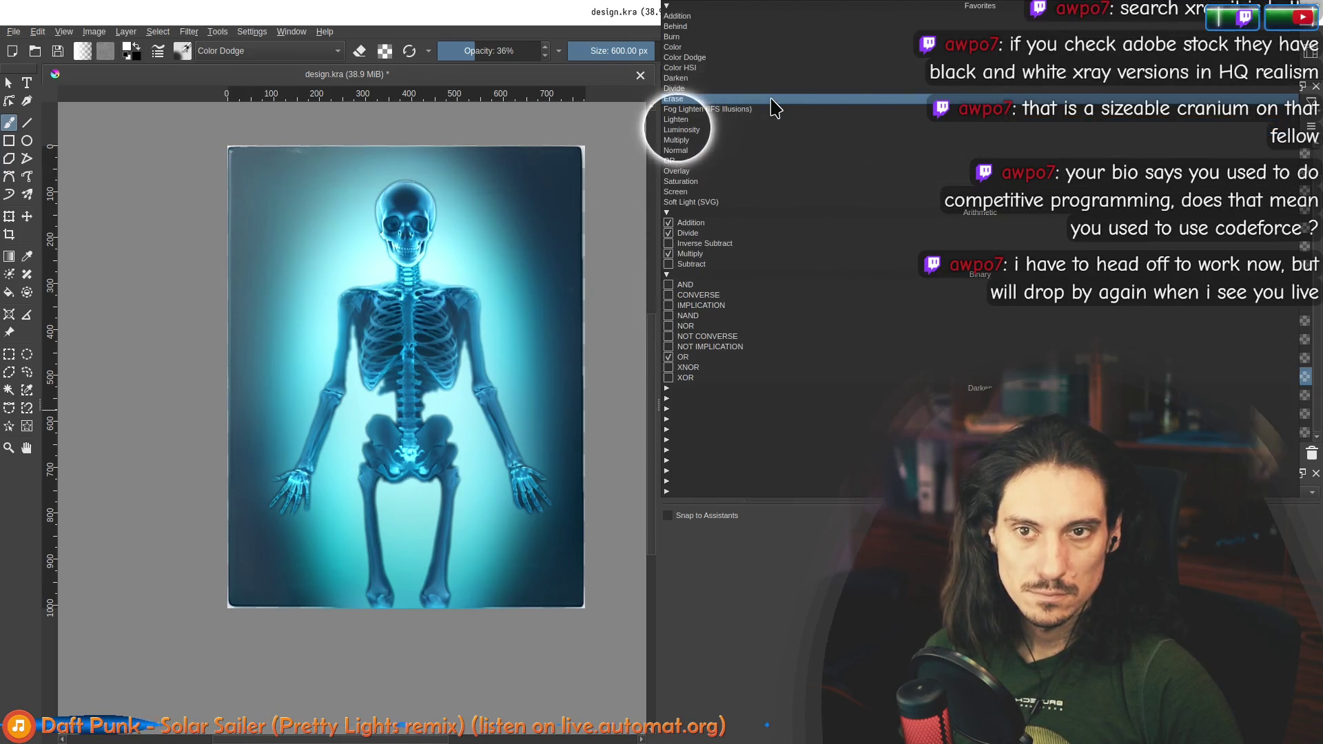
pyautogui.click(771, 69)
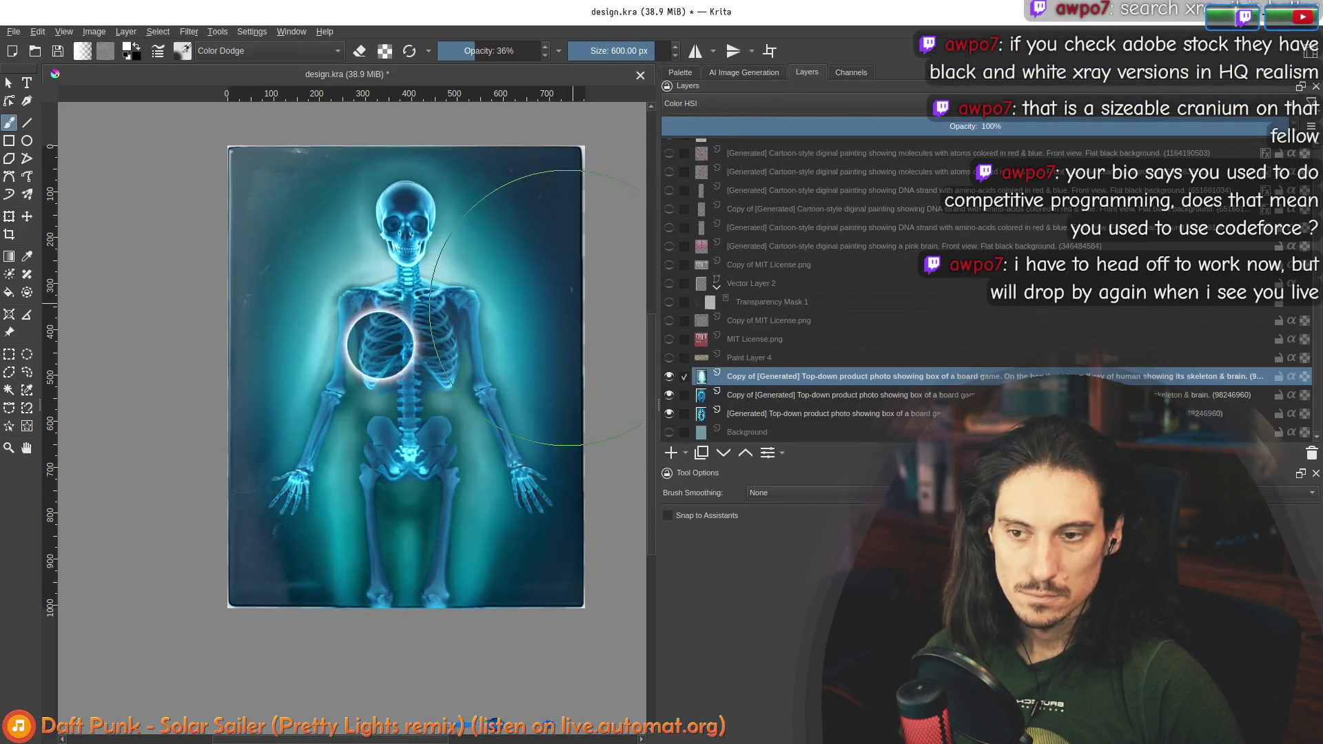
pyautogui.click(751, 103)
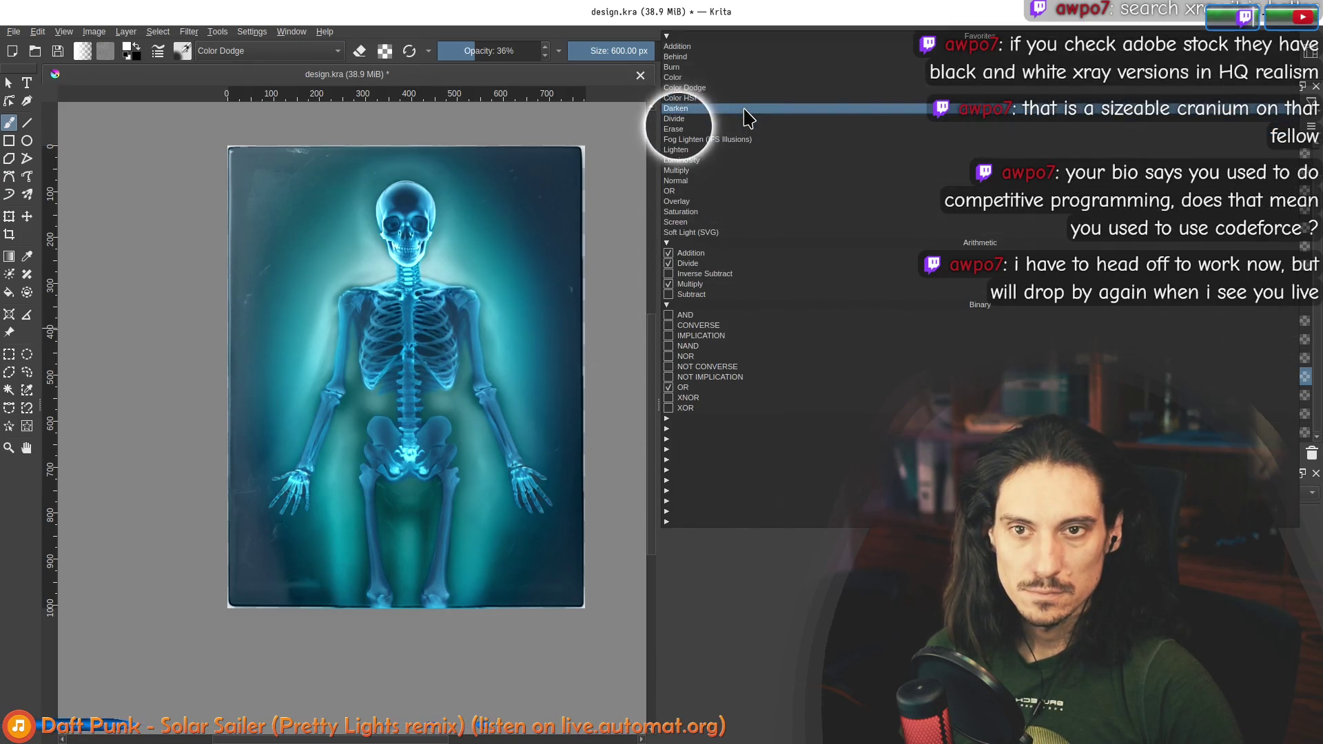
pyautogui.click(748, 116)
pyautogui.click(753, 108)
pyautogui.click(752, 110)
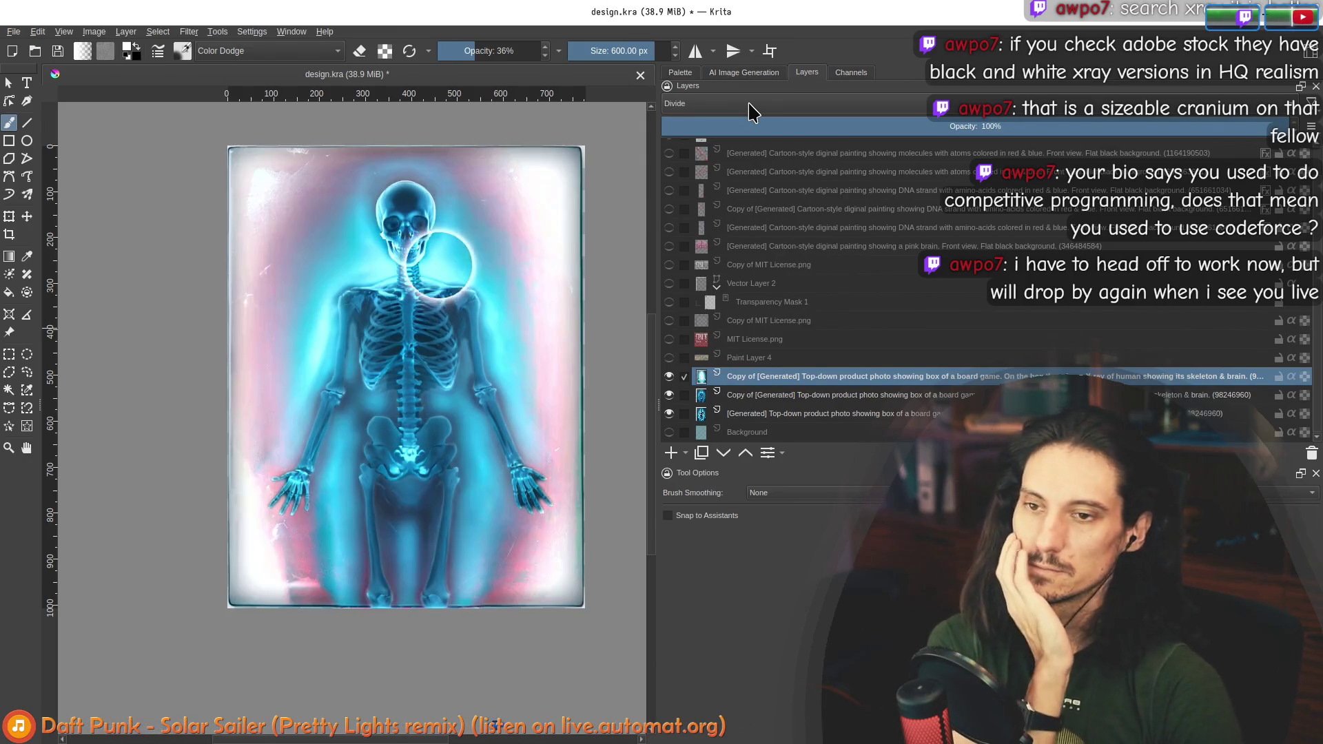
# Step: Make the skeleton layer visible, try Lighten and Luminosity, and settle on Multiply
pyautogui.scroll(-3, 752, 104)
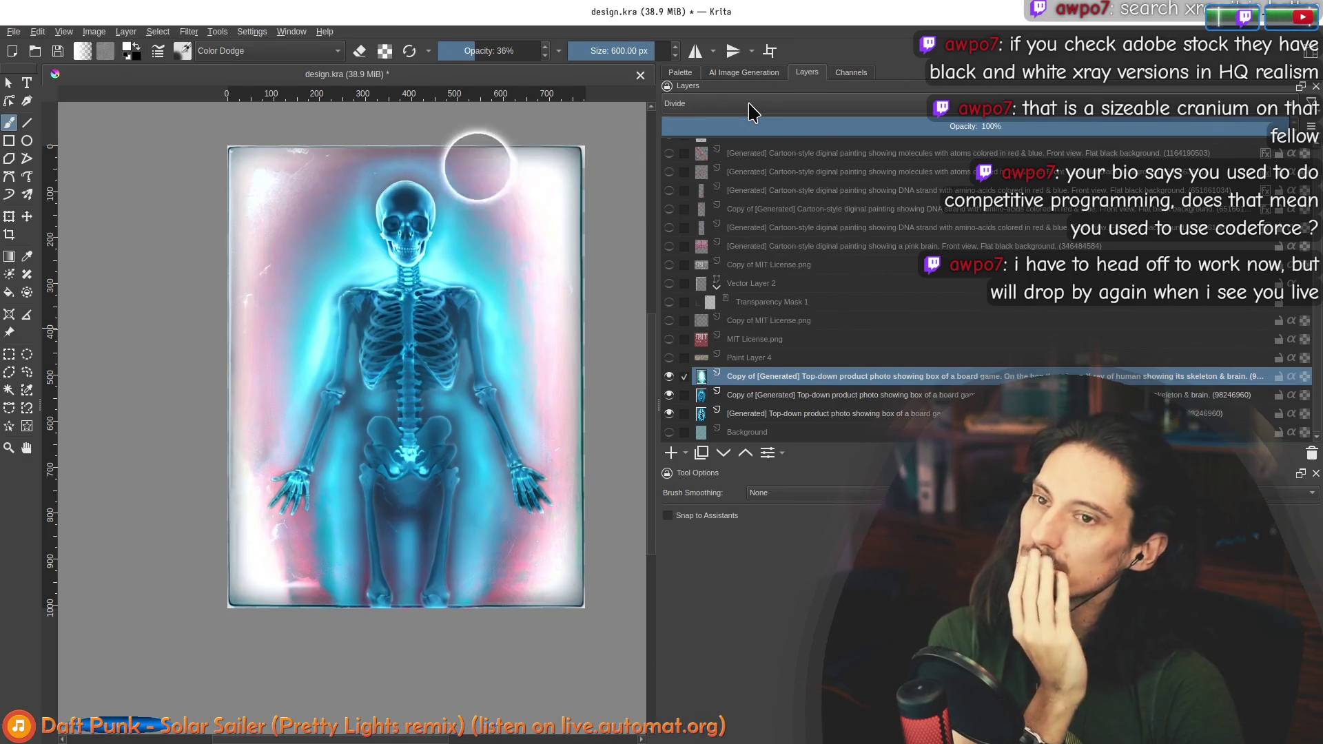
pyautogui.scroll(-1, 752, 107)
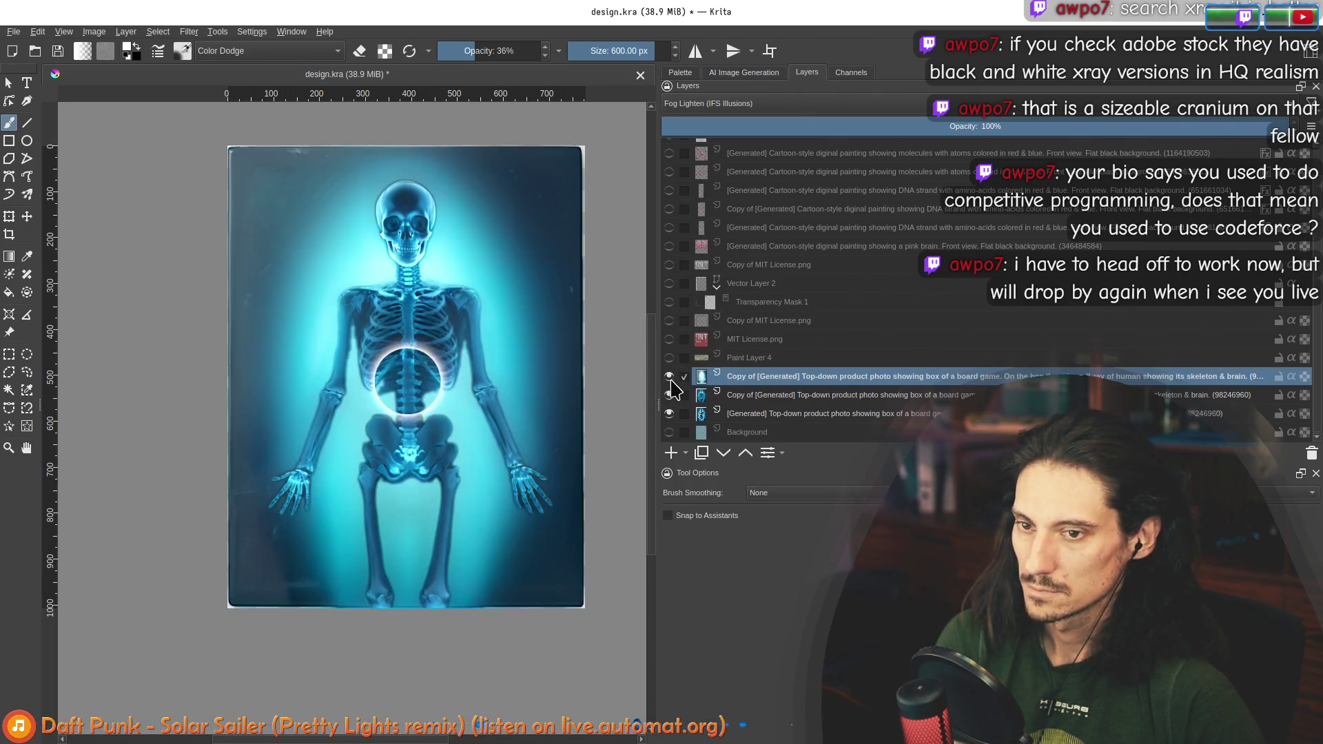
pyautogui.scroll(-2, 428, 355)
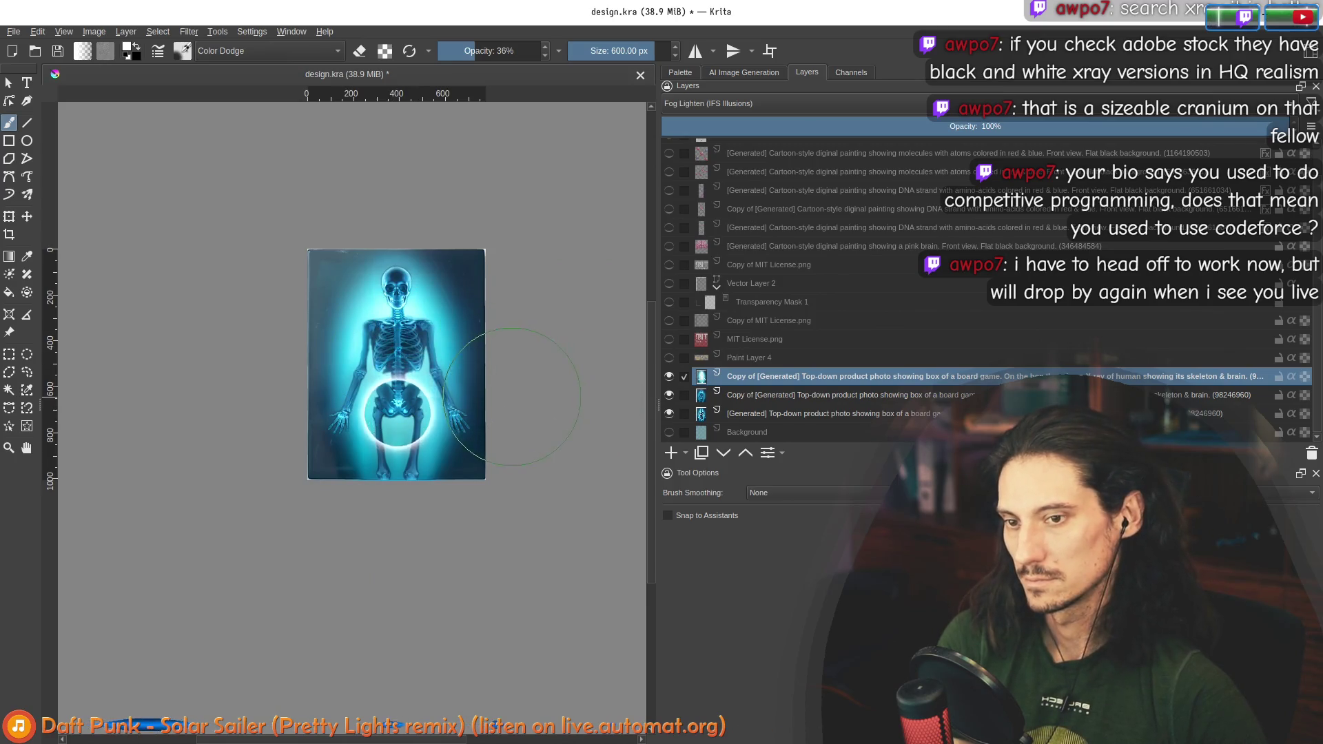
pyautogui.scroll(2, 486, 364)
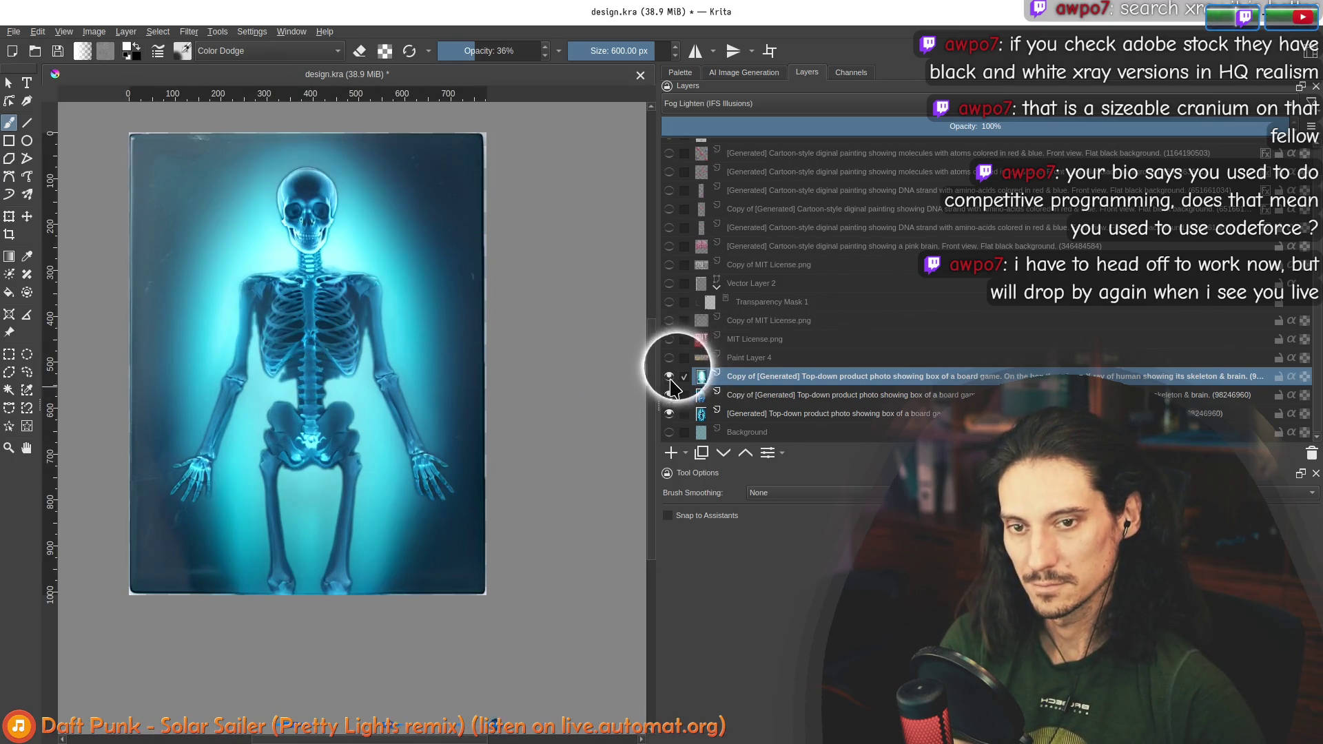
pyautogui.click(670, 376)
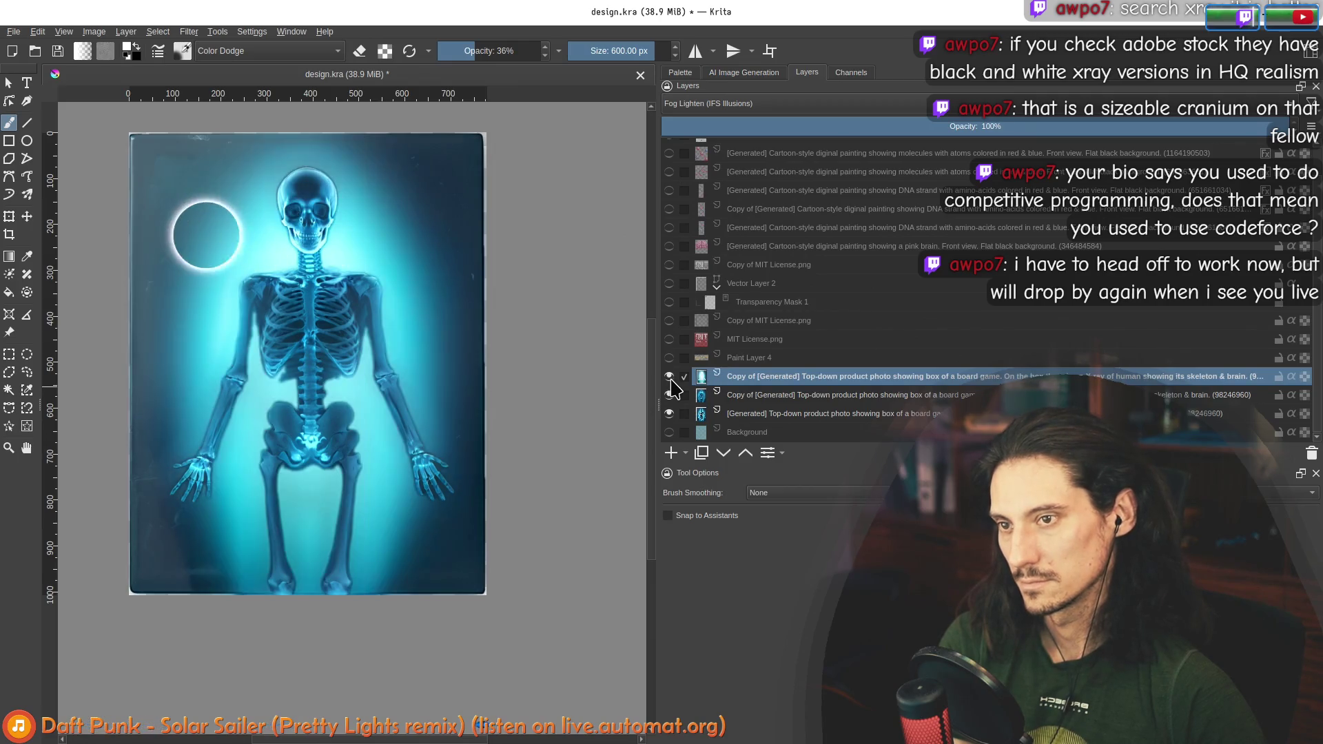
pyautogui.click(737, 114)
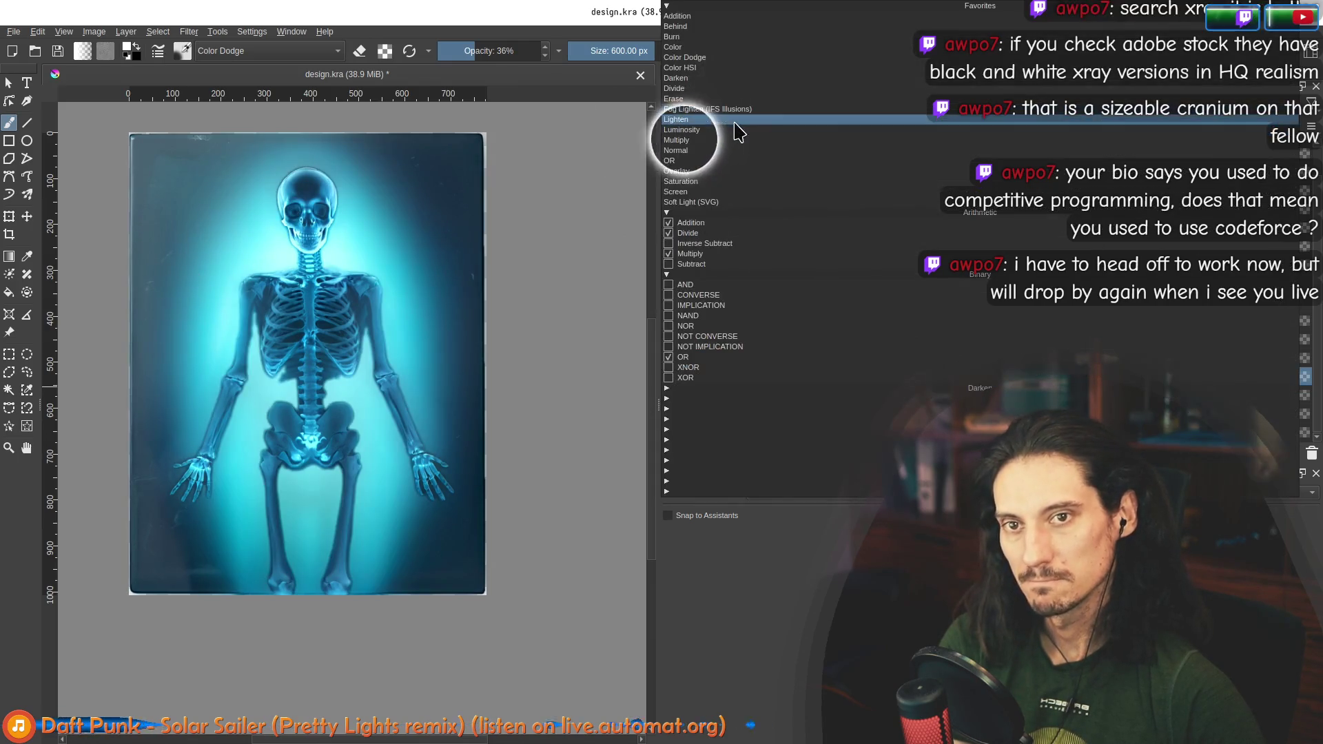
pyautogui.click(689, 131)
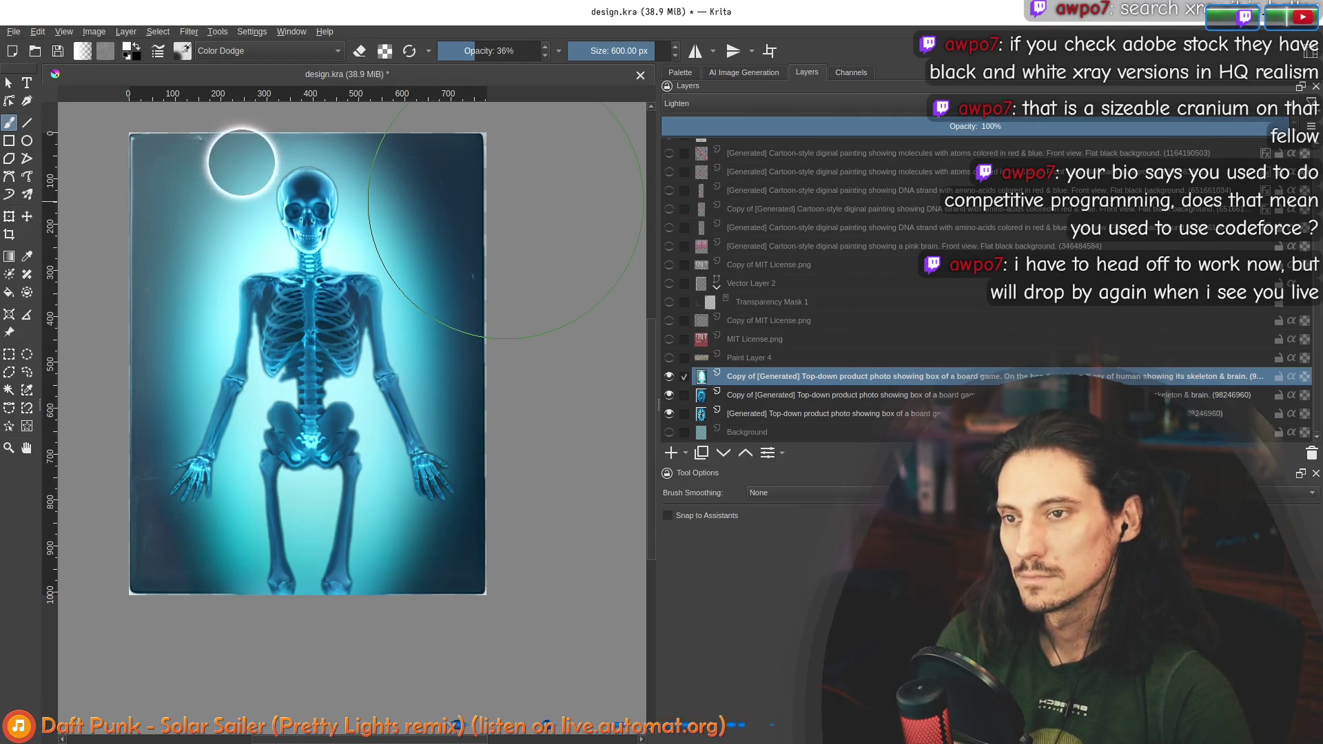
pyautogui.click(696, 111)
pyautogui.click(693, 127)
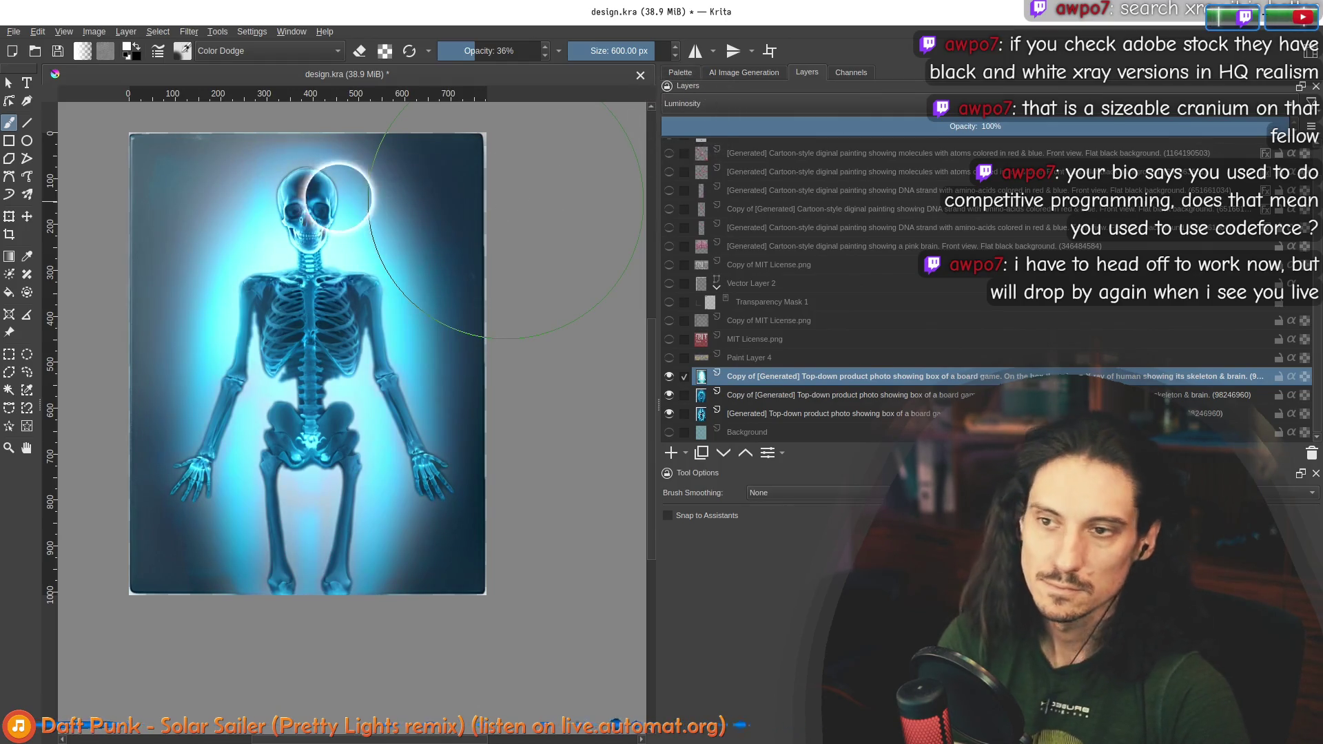
pyautogui.click(697, 103)
pyautogui.click(693, 128)
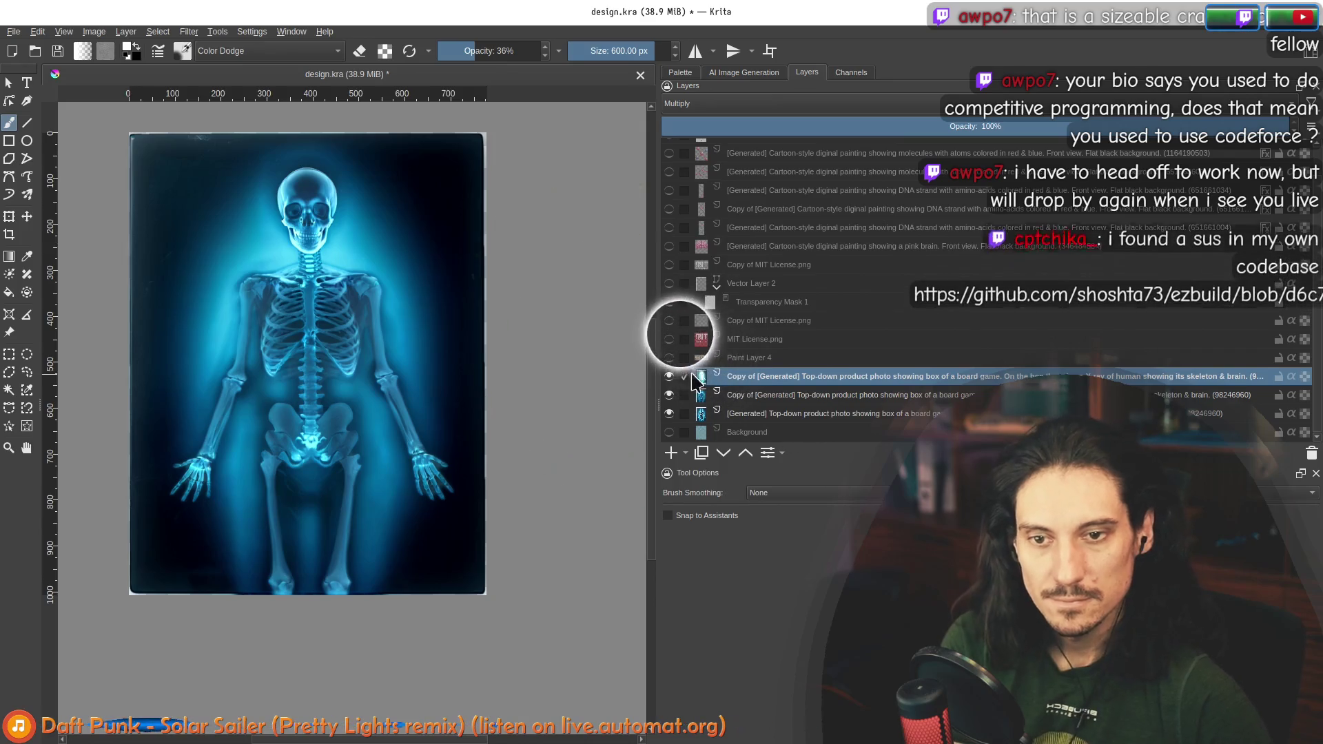
# Step: Turn on the Automat title, MIT License badge, brain, DNA, molecule and border layers
pyautogui.click(669, 358)
pyautogui.click(668, 340)
pyautogui.moveTo(672, 333)
pyautogui.mouseDown()
pyautogui.moveTo(679, 165)
pyautogui.moveTo(674, 179)
pyautogui.mouseUp()
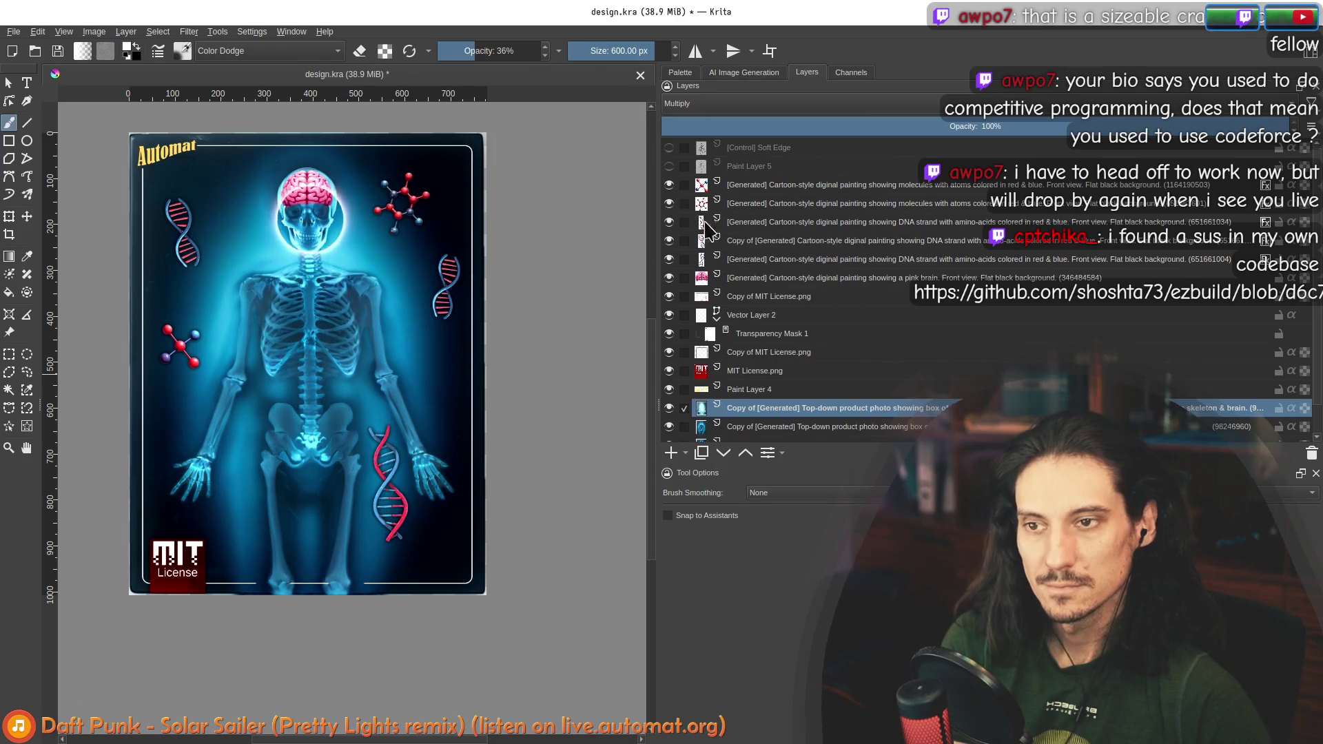
pyautogui.scroll(-2, 358, 270)
pyautogui.scroll(2, 305, 290)
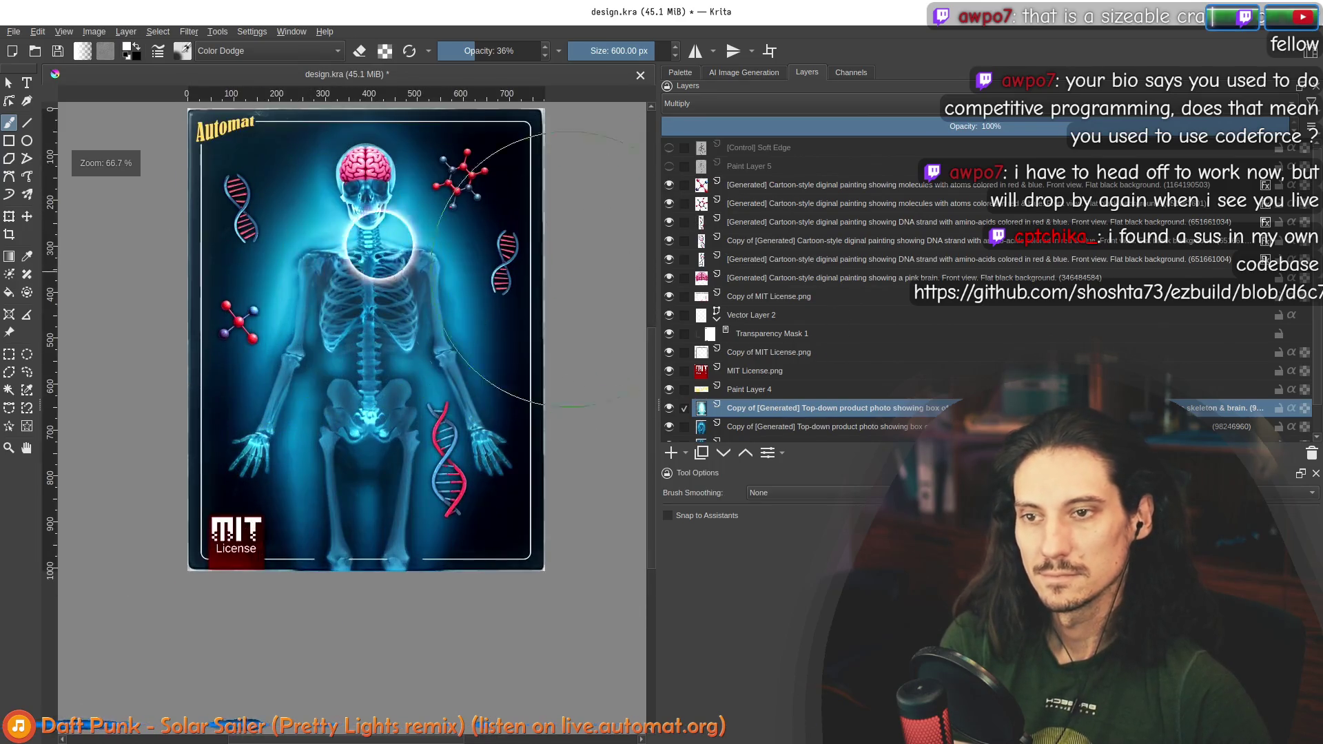
# Step: Set the skeleton layer's blending mode to Addition
pyautogui.click(753, 105)
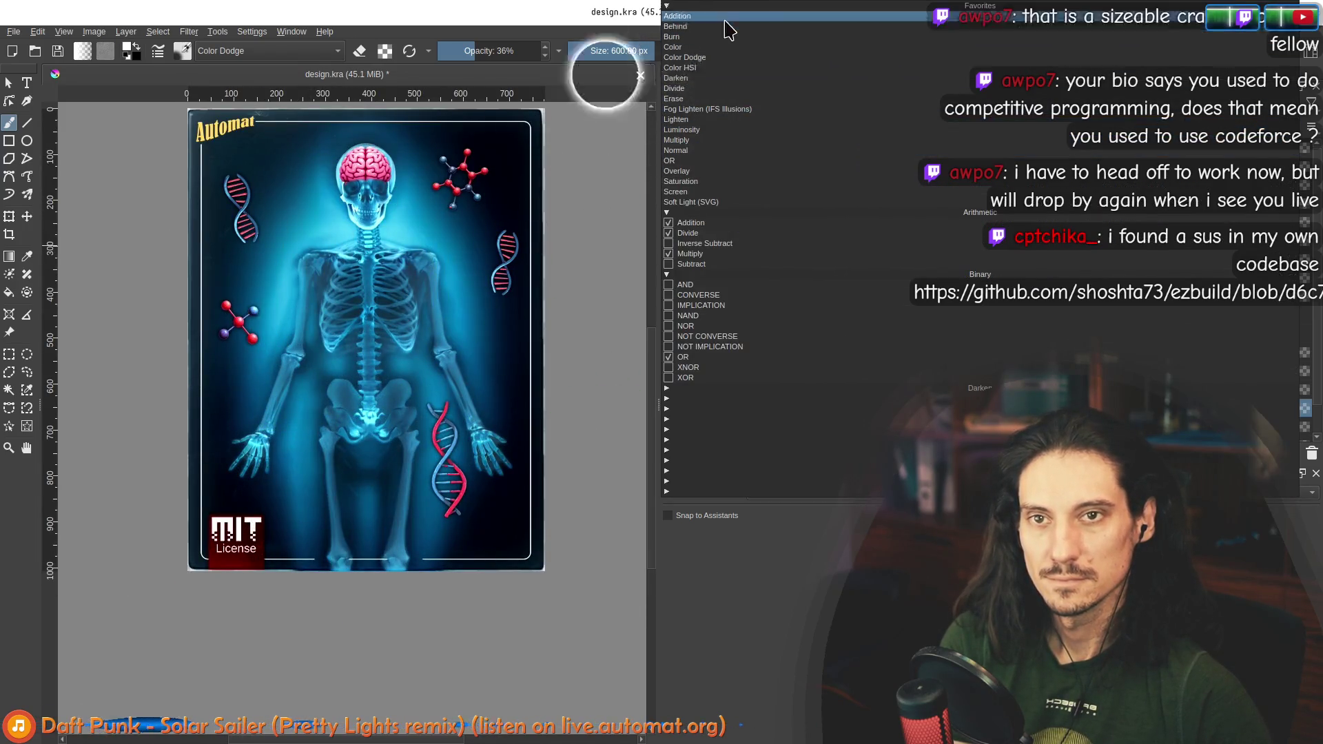
pyautogui.click(729, 16)
pyautogui.click(744, 103)
pyautogui.click(742, 99)
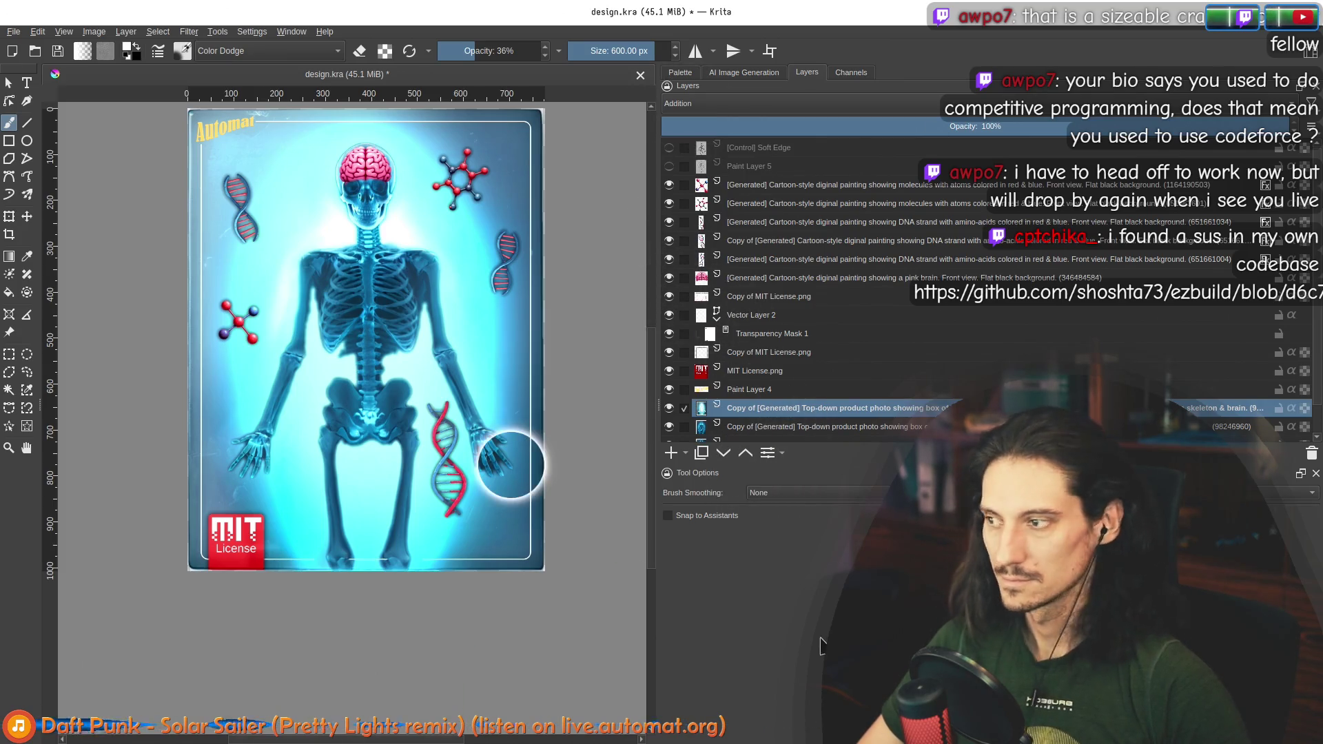
pyautogui.hotkey('alt', 'Tab')
# Step: Load the pasted ezbuild GitHub link in a new Chrome tab, browse the repo page, and return to Krita
pyautogui.hotkey('ctrl', 't')
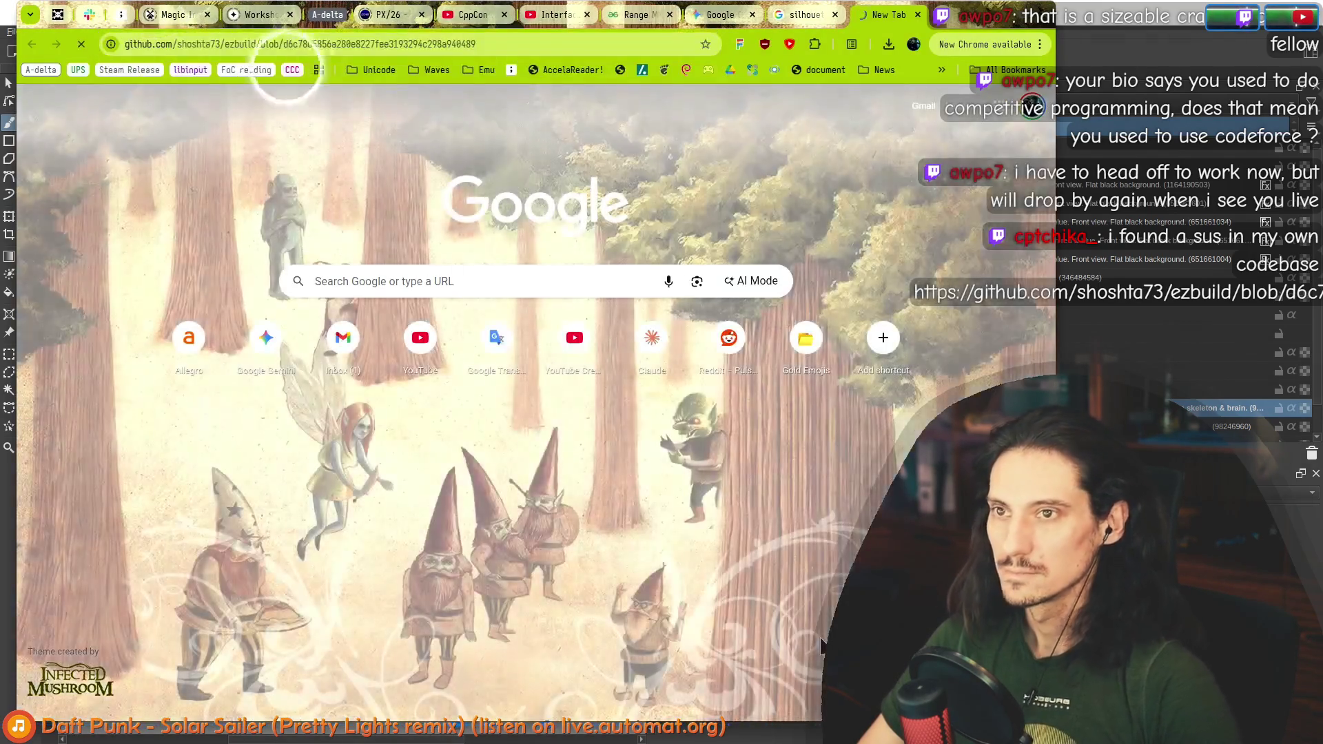
pyautogui.hotkey('ctrl', 'v')
pyautogui.press('Return')
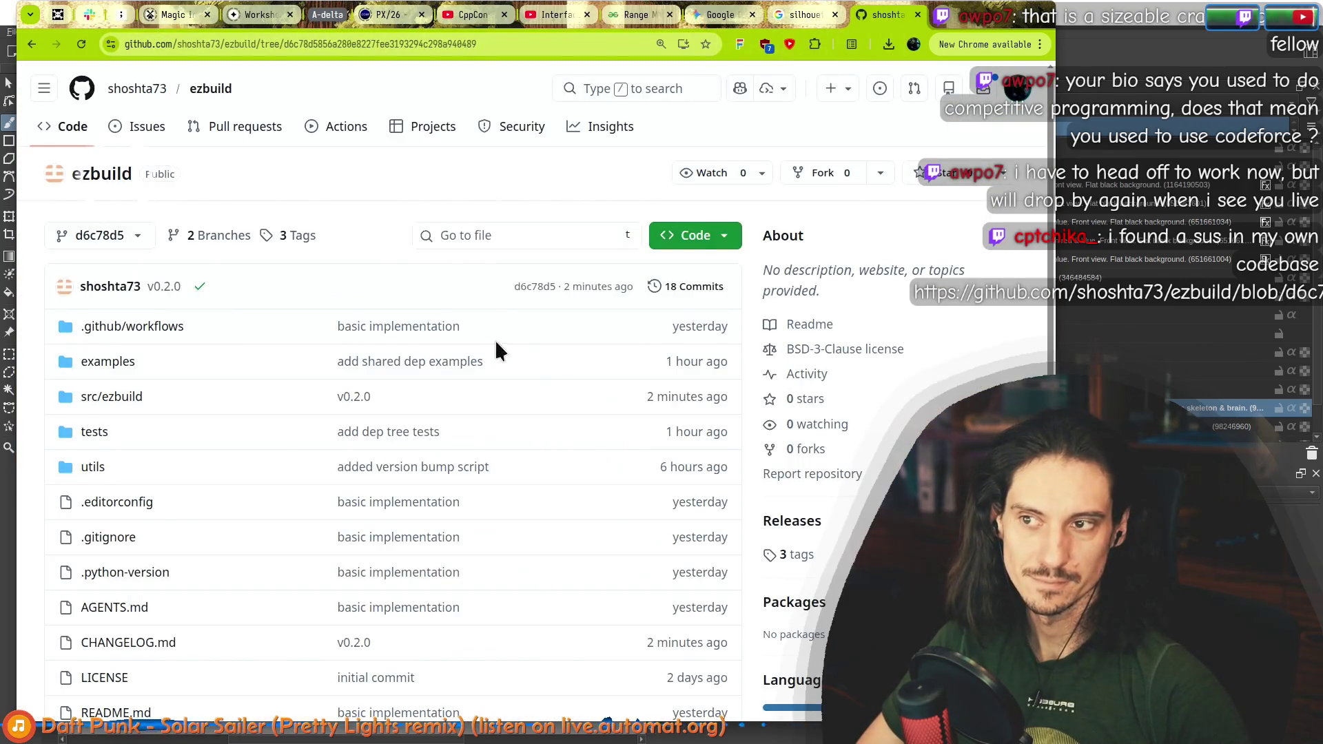
pyautogui.scroll(-7, 901, 467)
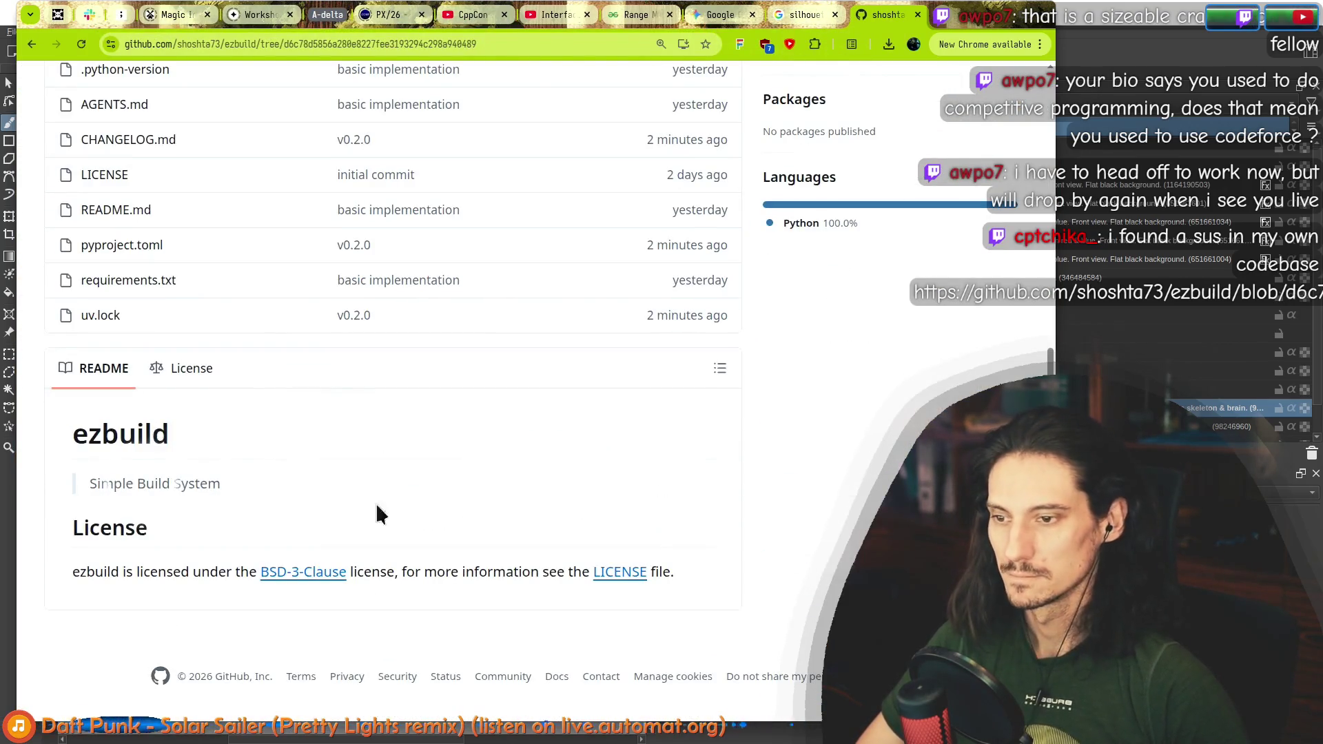
pyautogui.scroll(6, 110, 459)
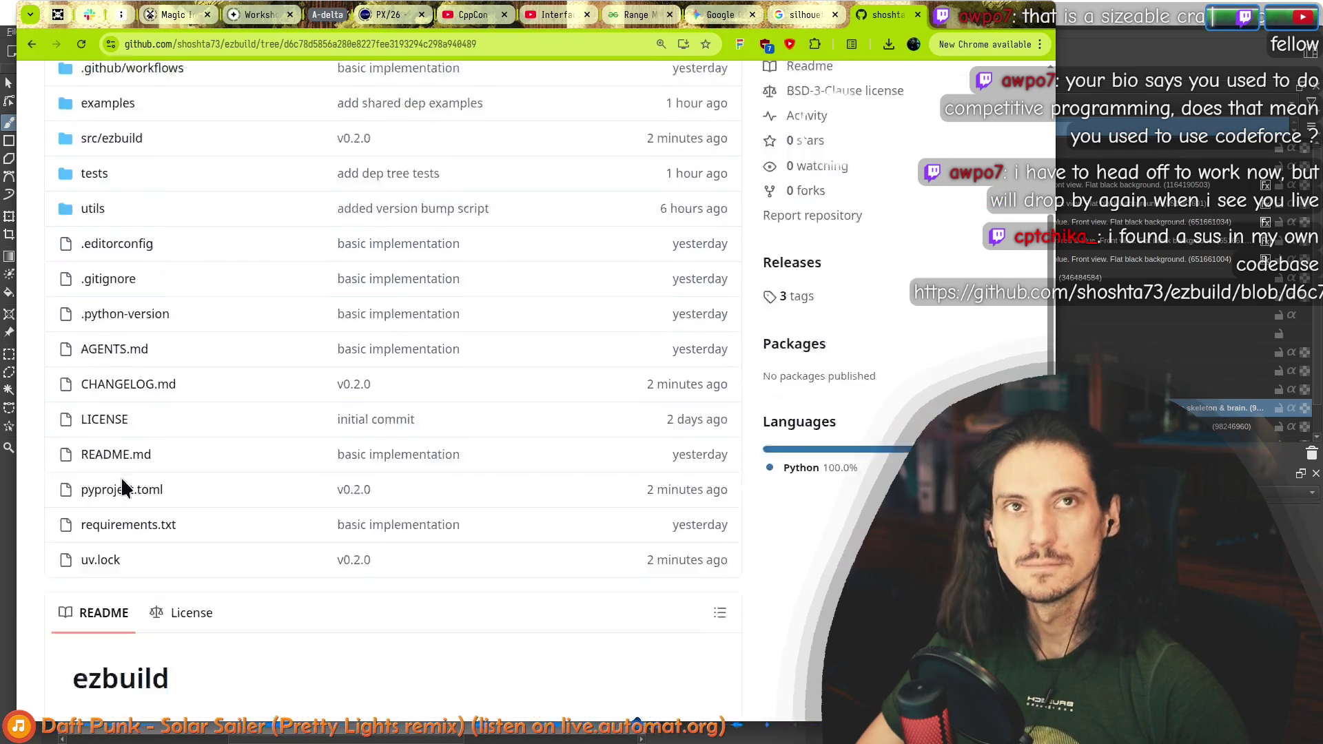
pyautogui.scroll(-4, 373, 517)
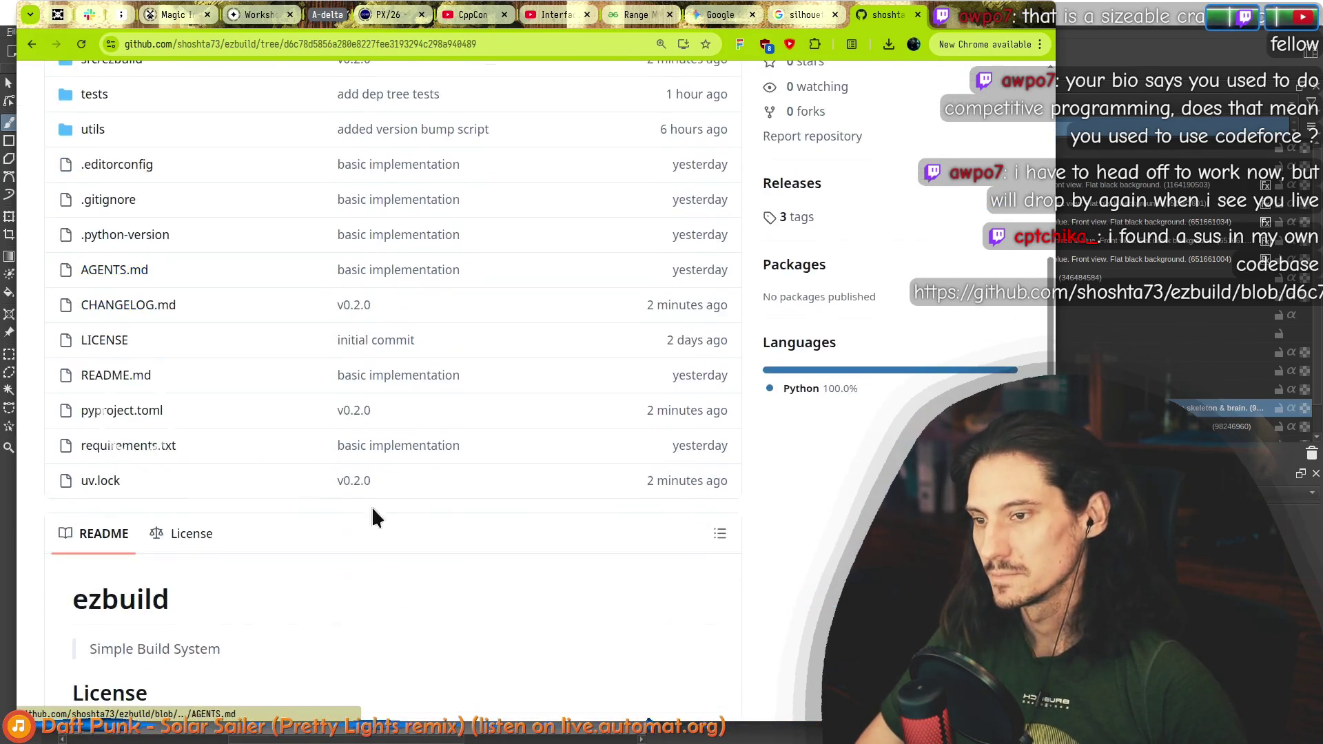
pyautogui.scroll(-2, 146, 596)
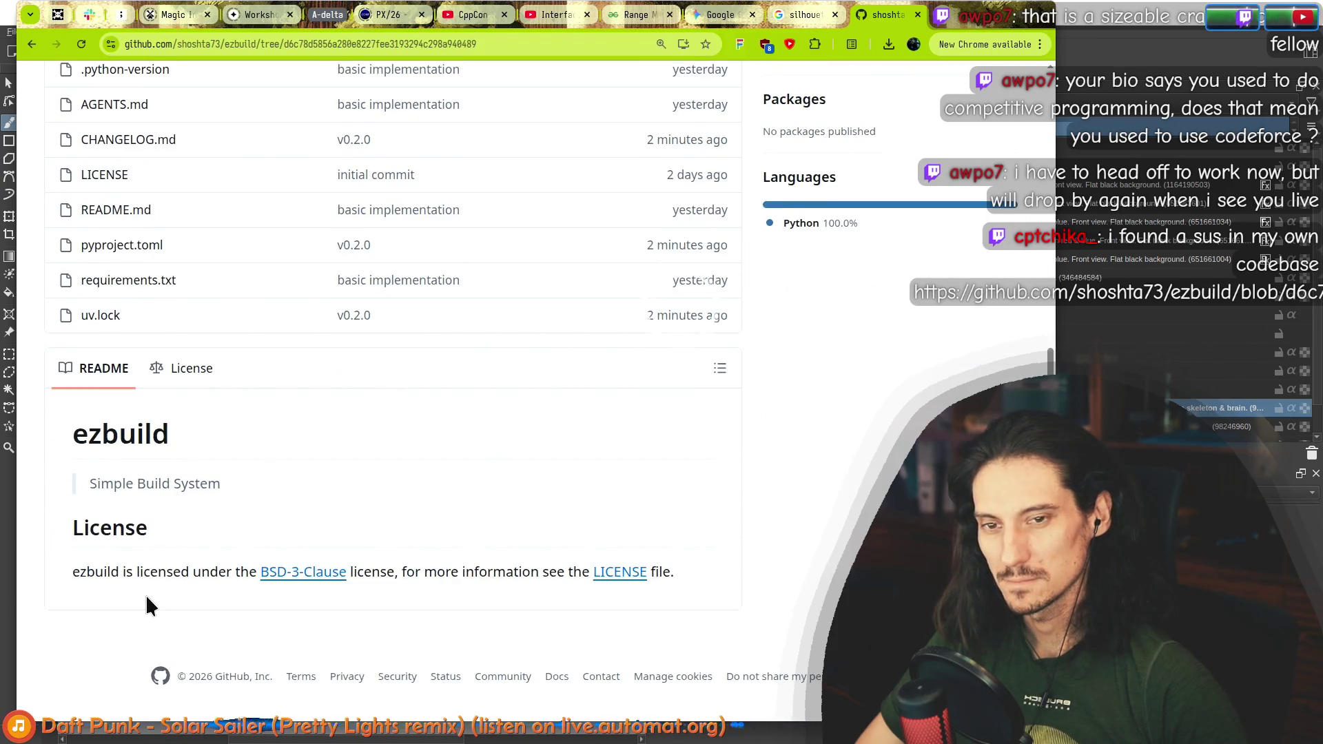
pyautogui.scroll(2, 147, 595)
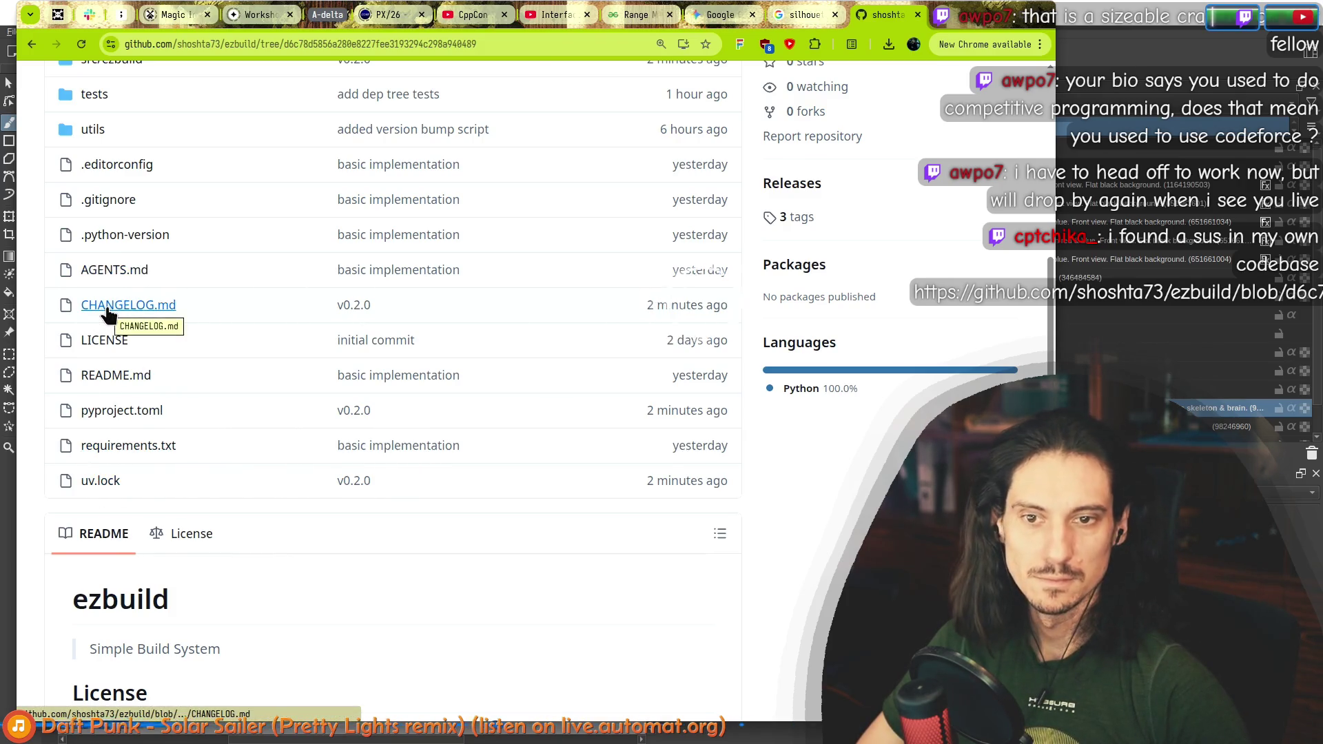
pyautogui.scroll(5, 200, 464)
pyautogui.scroll(-5, 193, 470)
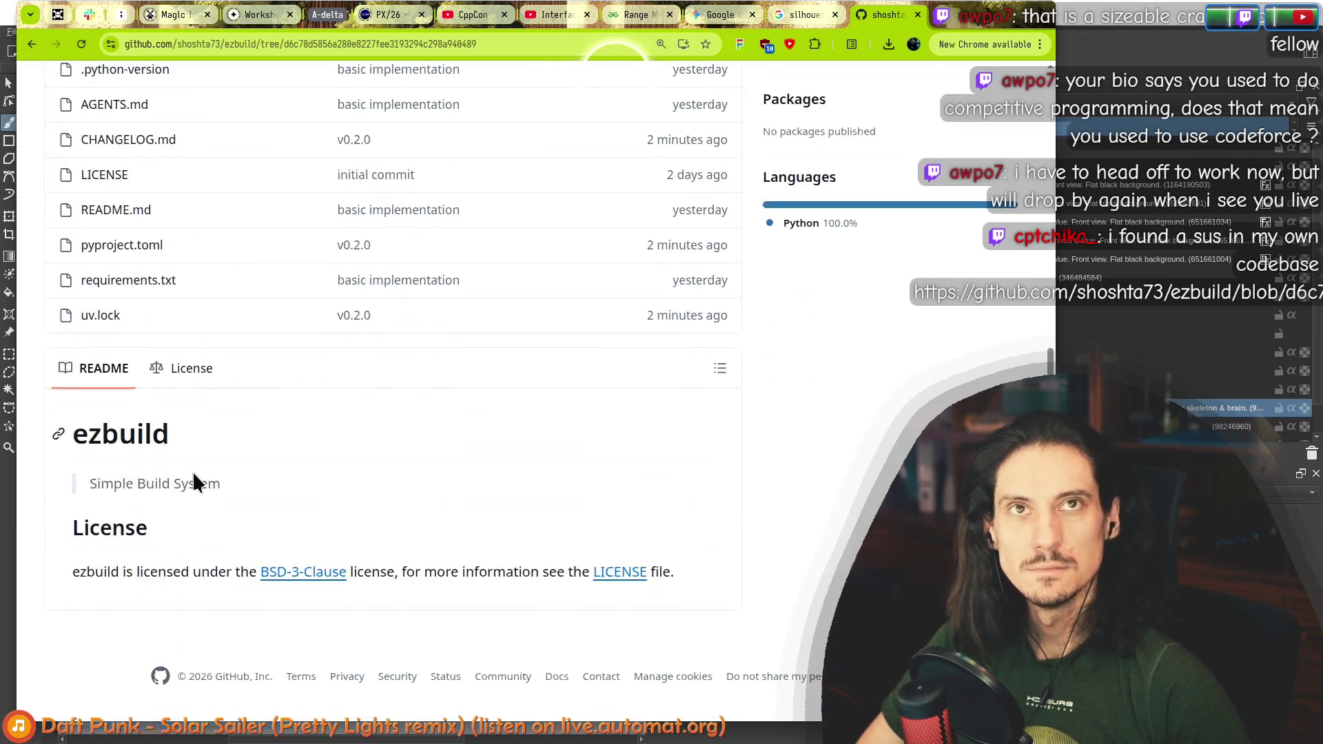
pyautogui.hotkey('alt', 'Tab')
pyautogui.click(750, 109)
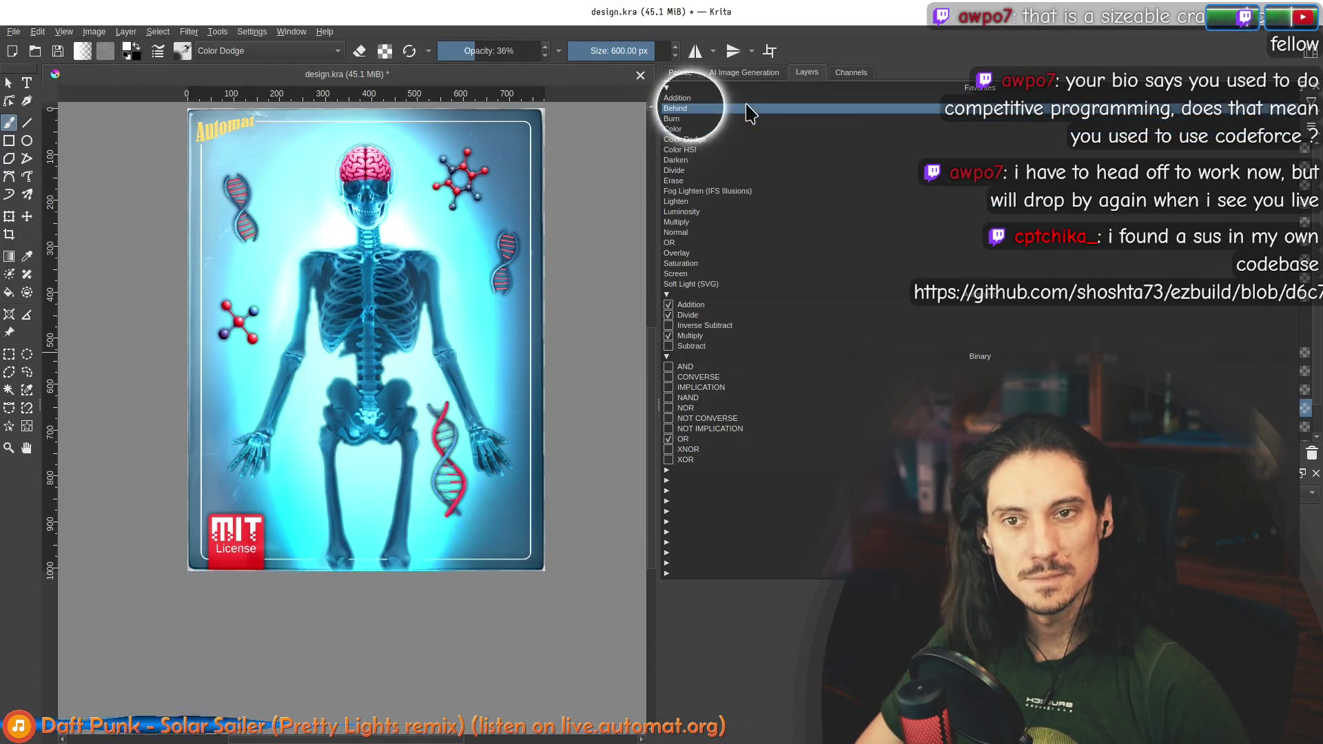
# Step: Try Behind and then Darken blending on the skeleton layer, hiding and reshowing it to compare
pyautogui.click(736, 116)
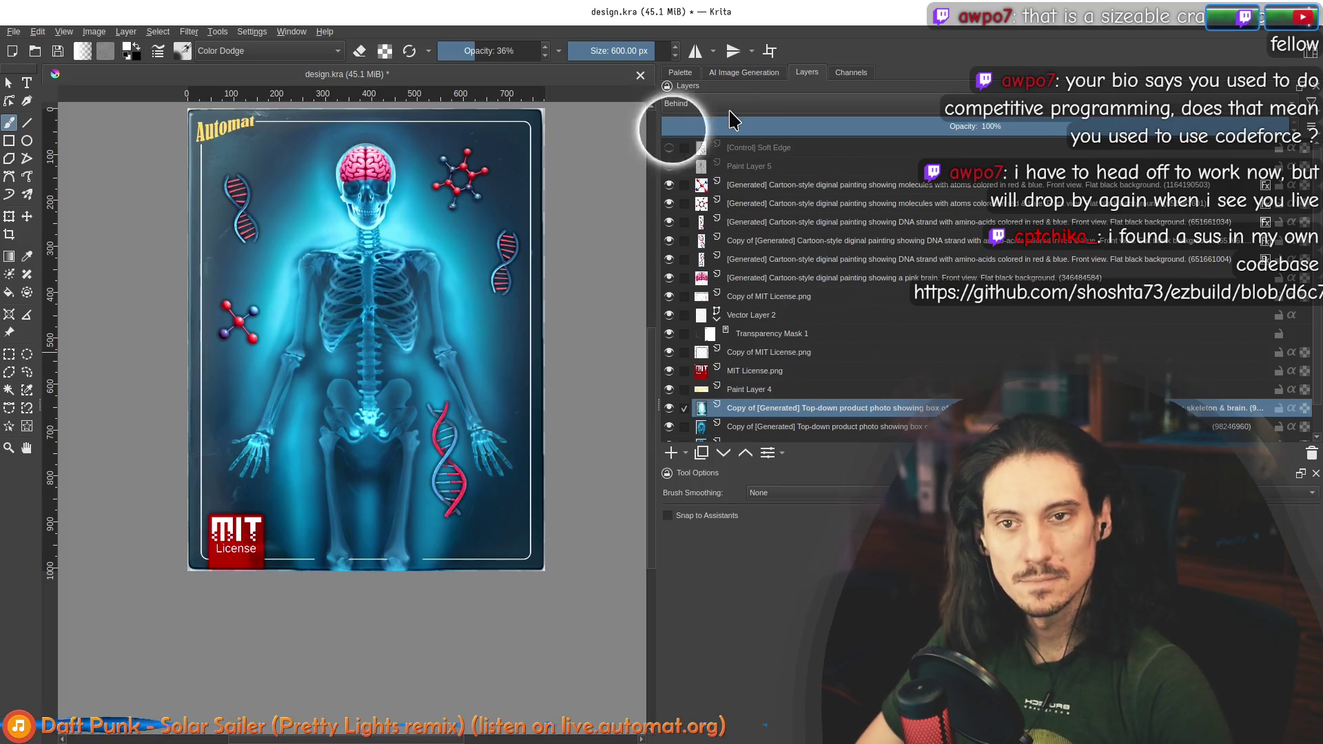
pyautogui.scroll(-1, 731, 110)
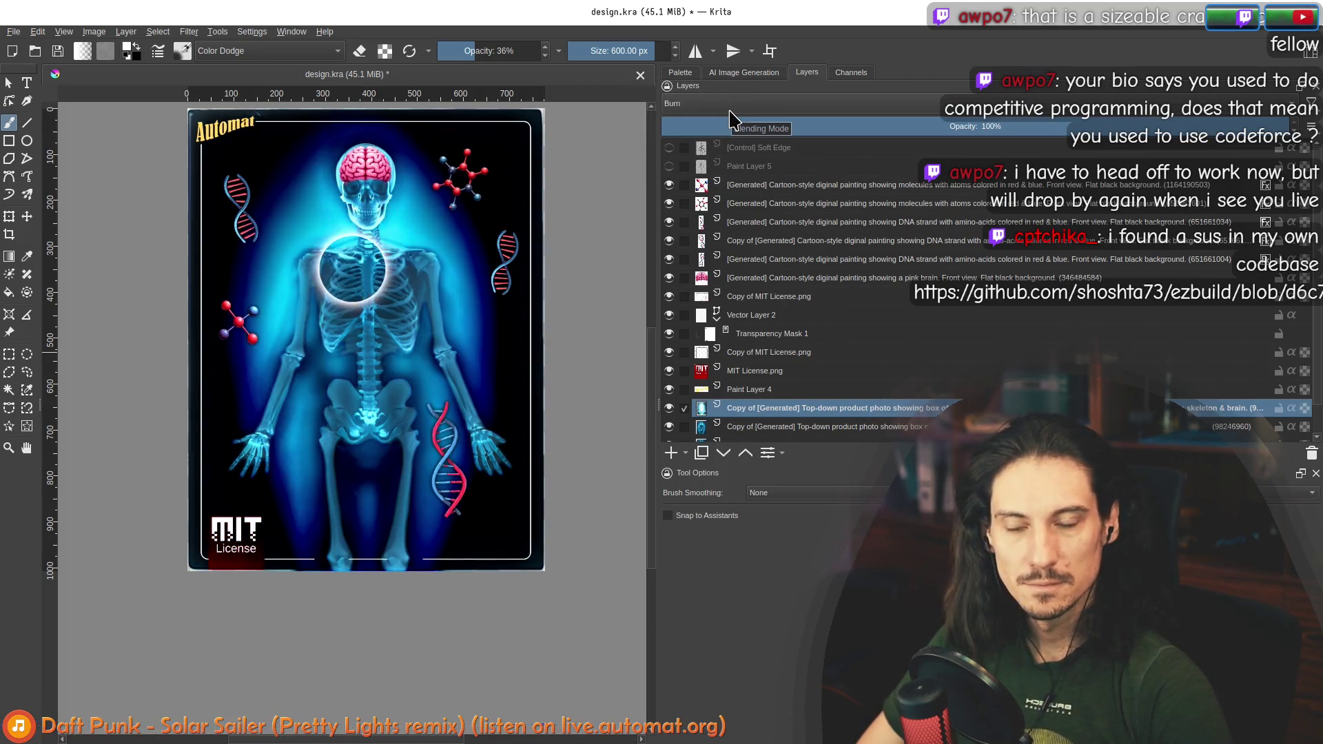
pyautogui.scroll(-1, 732, 118)
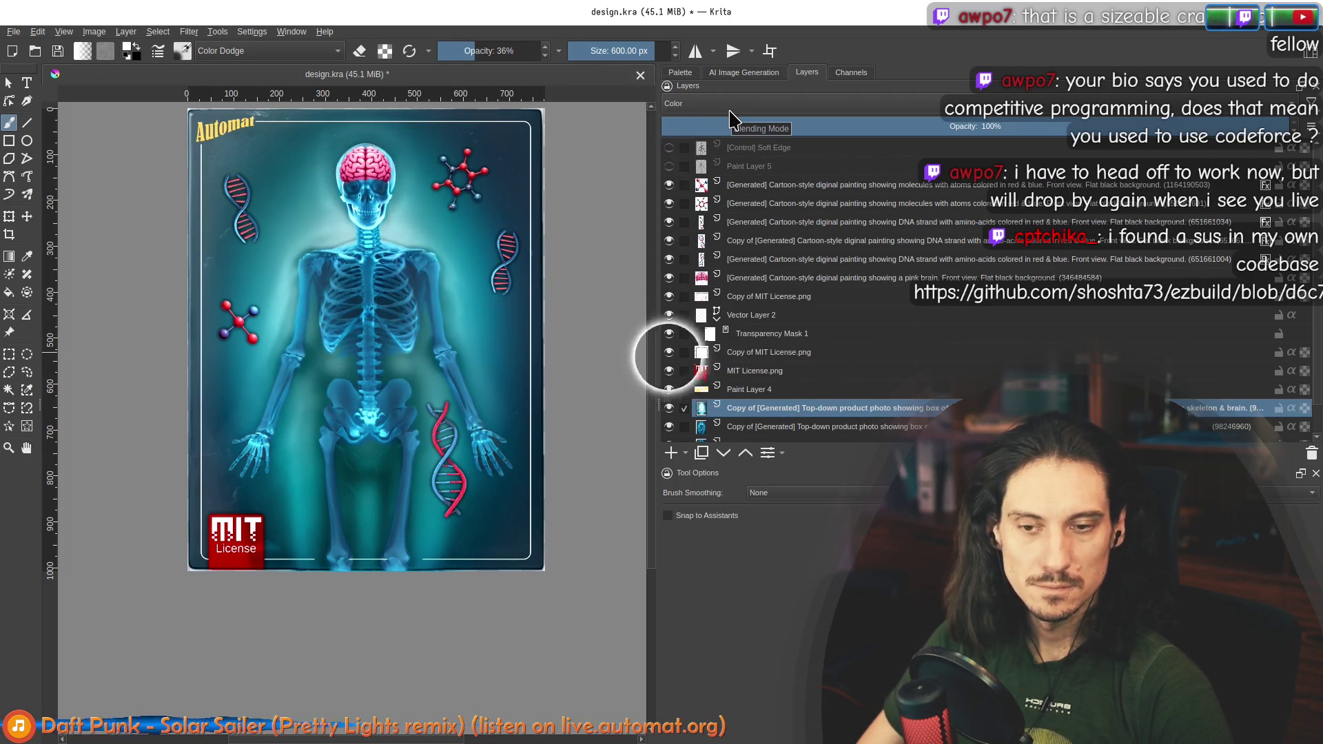
pyautogui.scroll(-1, 732, 119)
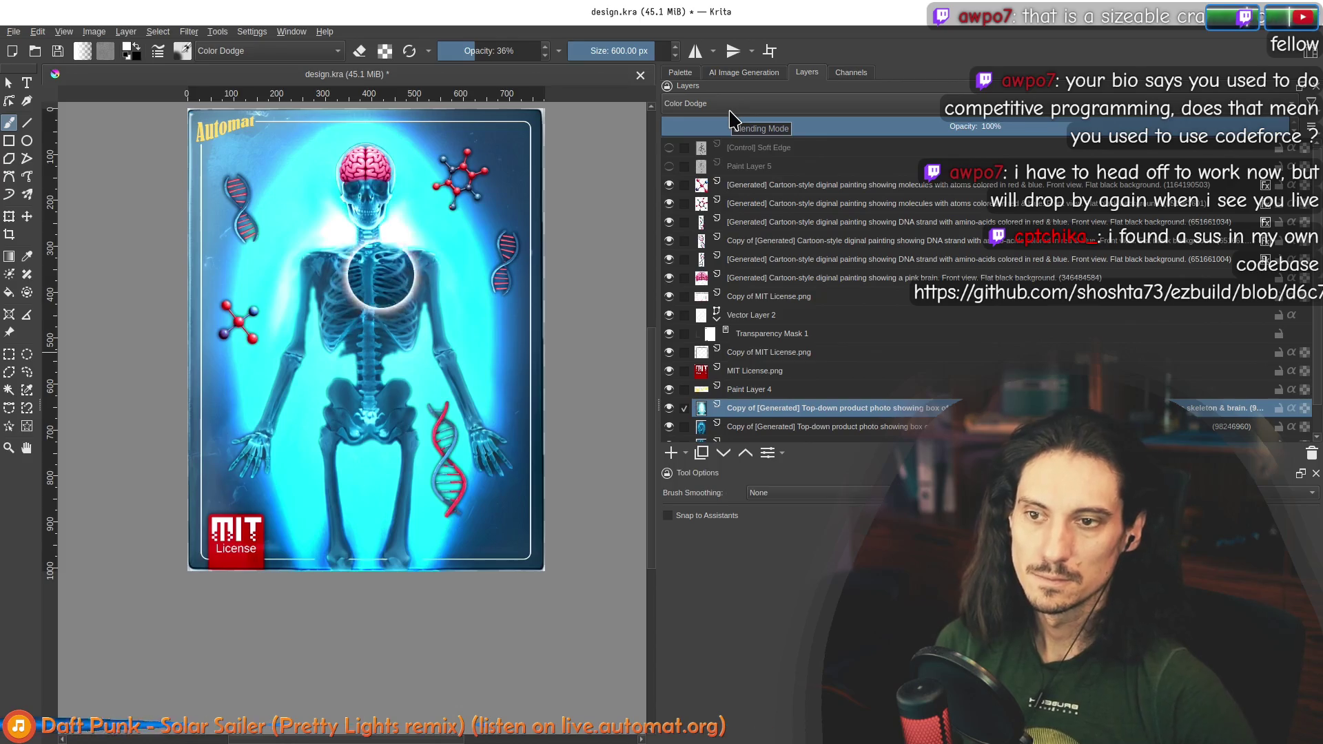
pyautogui.scroll(-1, 729, 116)
pyautogui.scroll(-3, 407, 296)
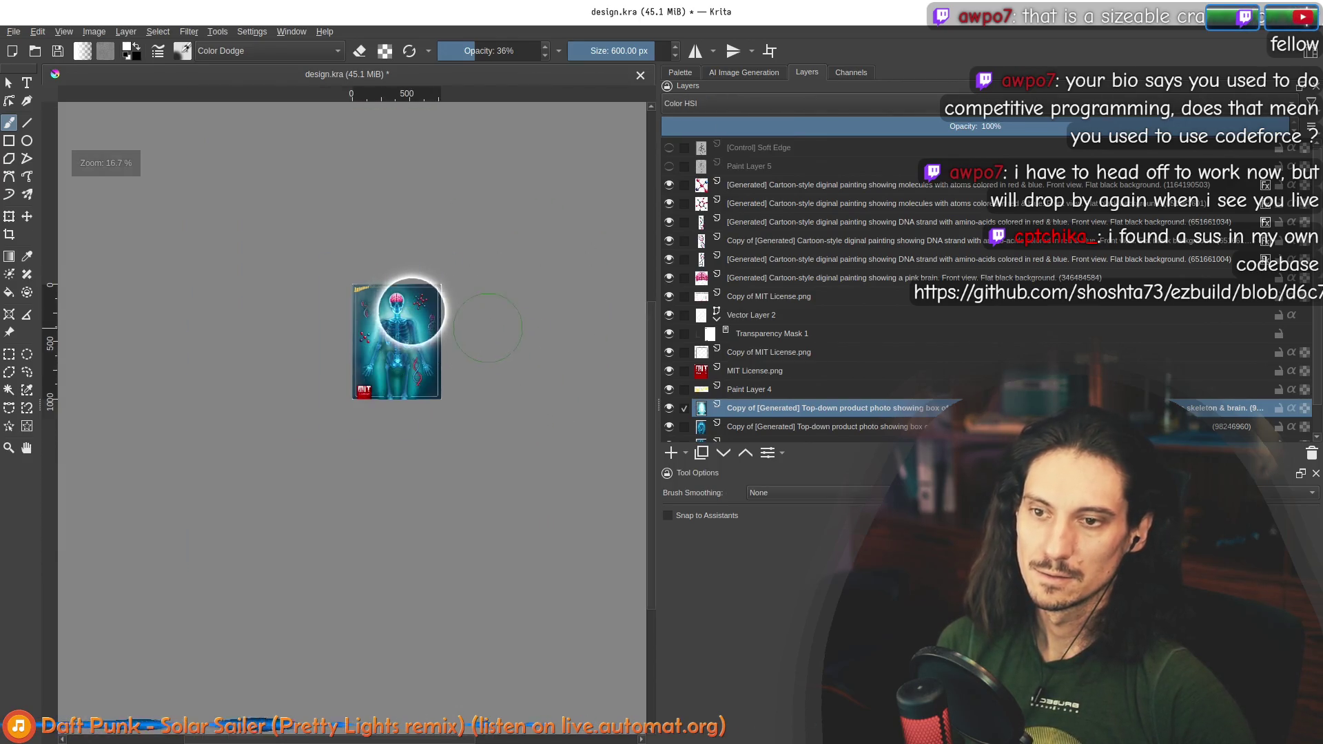
pyautogui.click(783, 108)
pyautogui.click(784, 106)
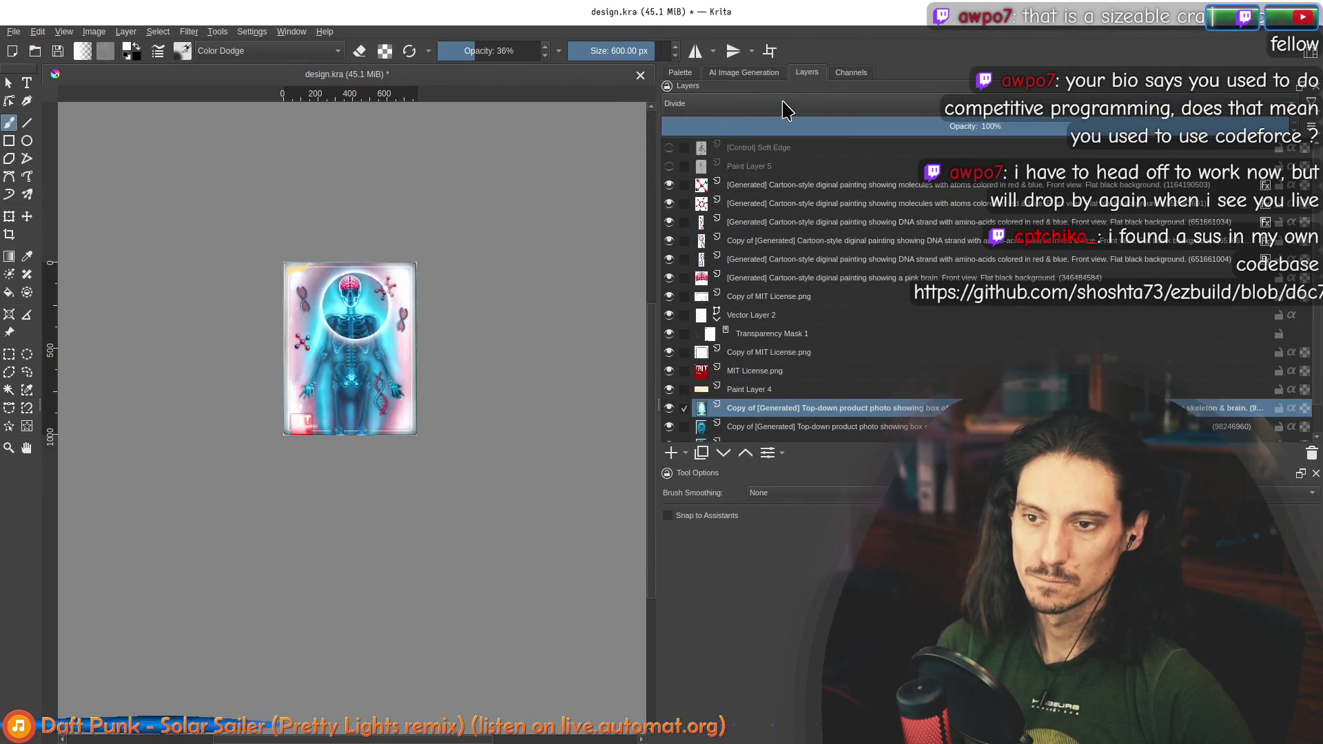
pyautogui.scroll(-1, 786, 108)
pyautogui.scroll(-3, 786, 109)
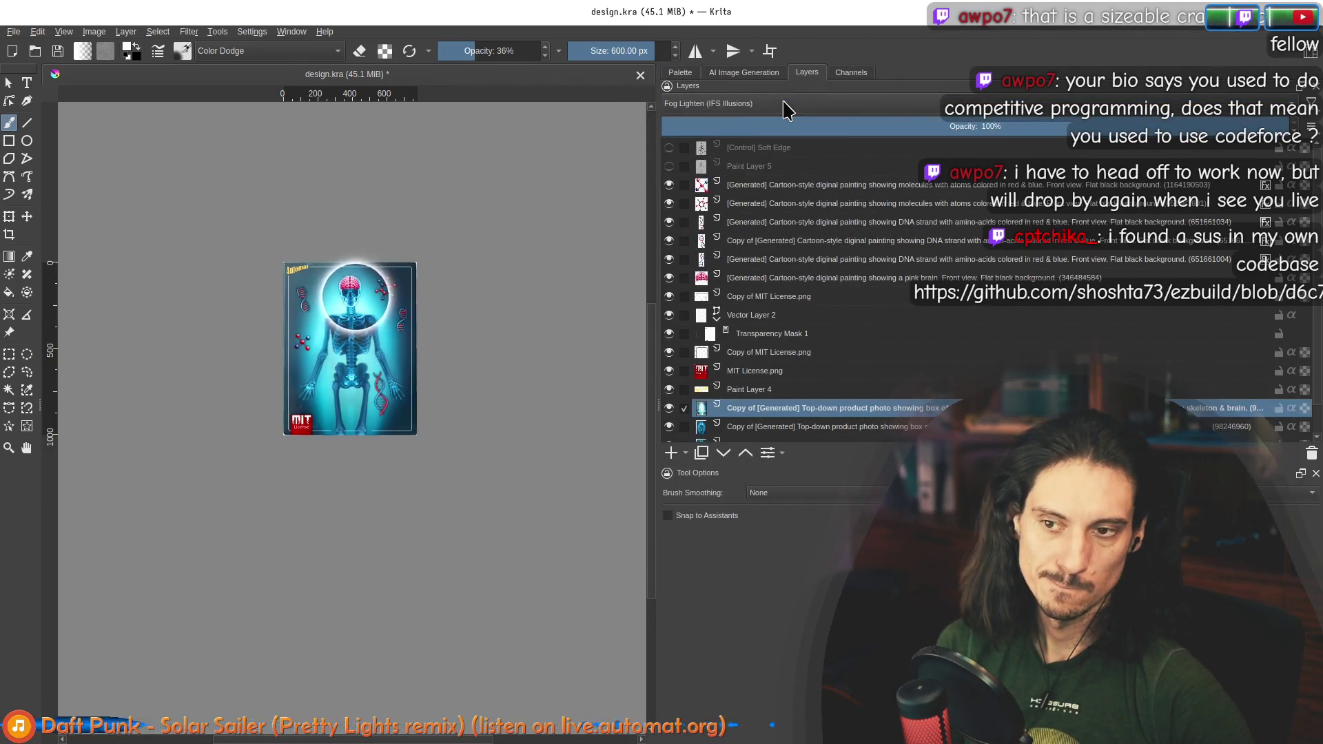
pyautogui.scroll(3, 482, 356)
pyautogui.click(669, 408)
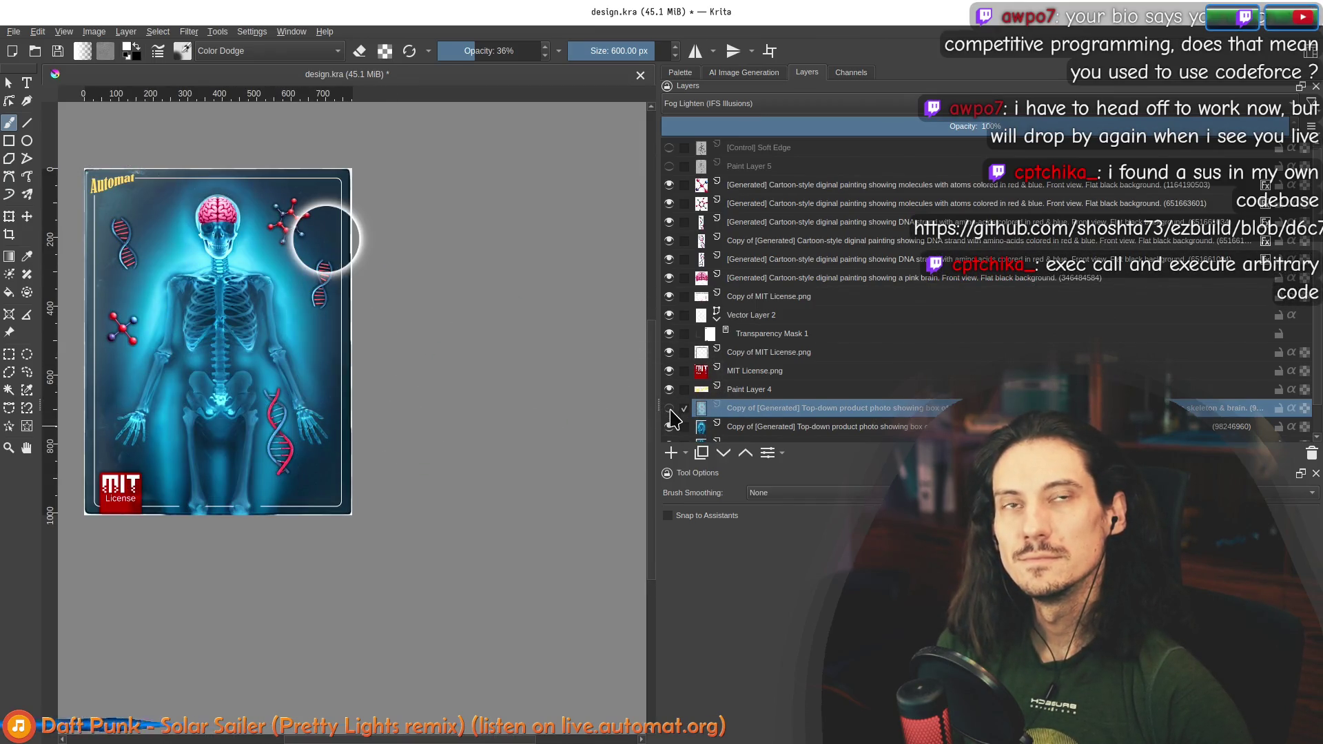
pyautogui.click(668, 408)
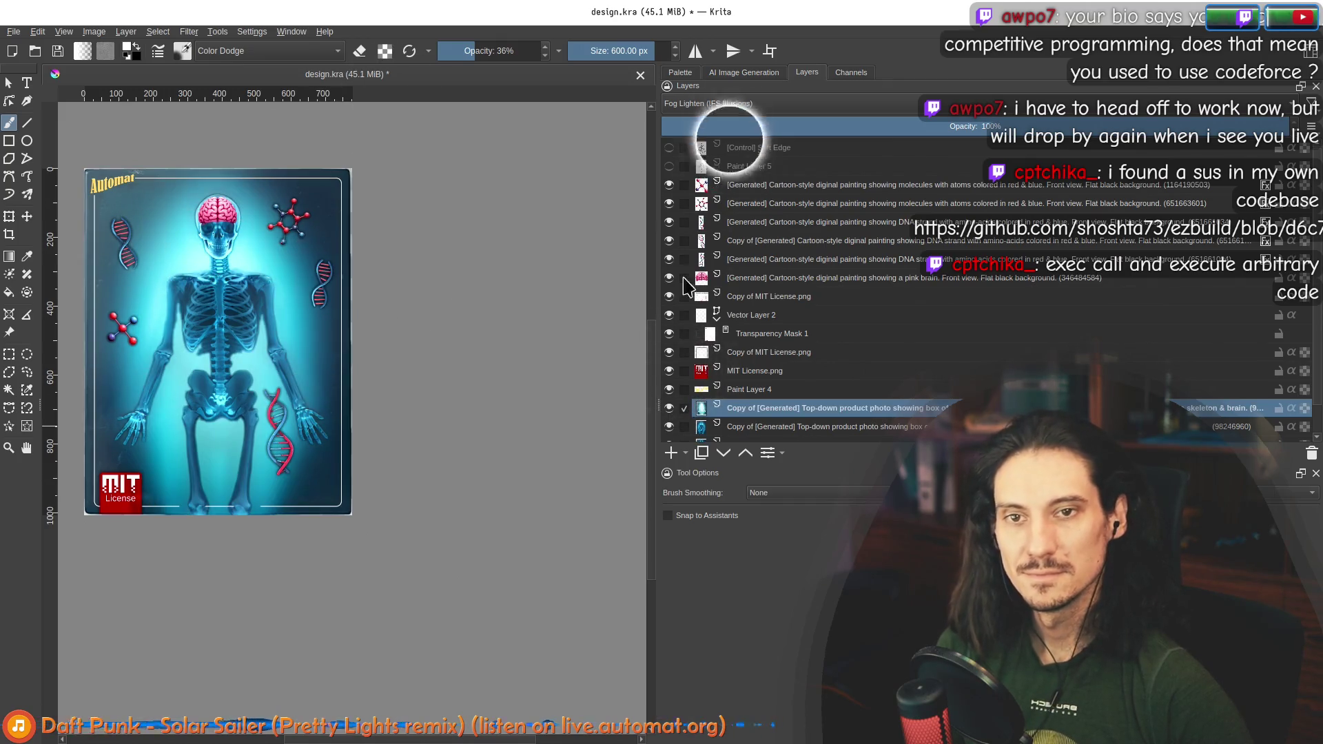
# Step: Try Lighten and Multiply blending, then reset the skeleton layer to Normal
pyautogui.click(723, 104)
pyautogui.click(730, 112)
pyautogui.scroll(-4, 732, 112)
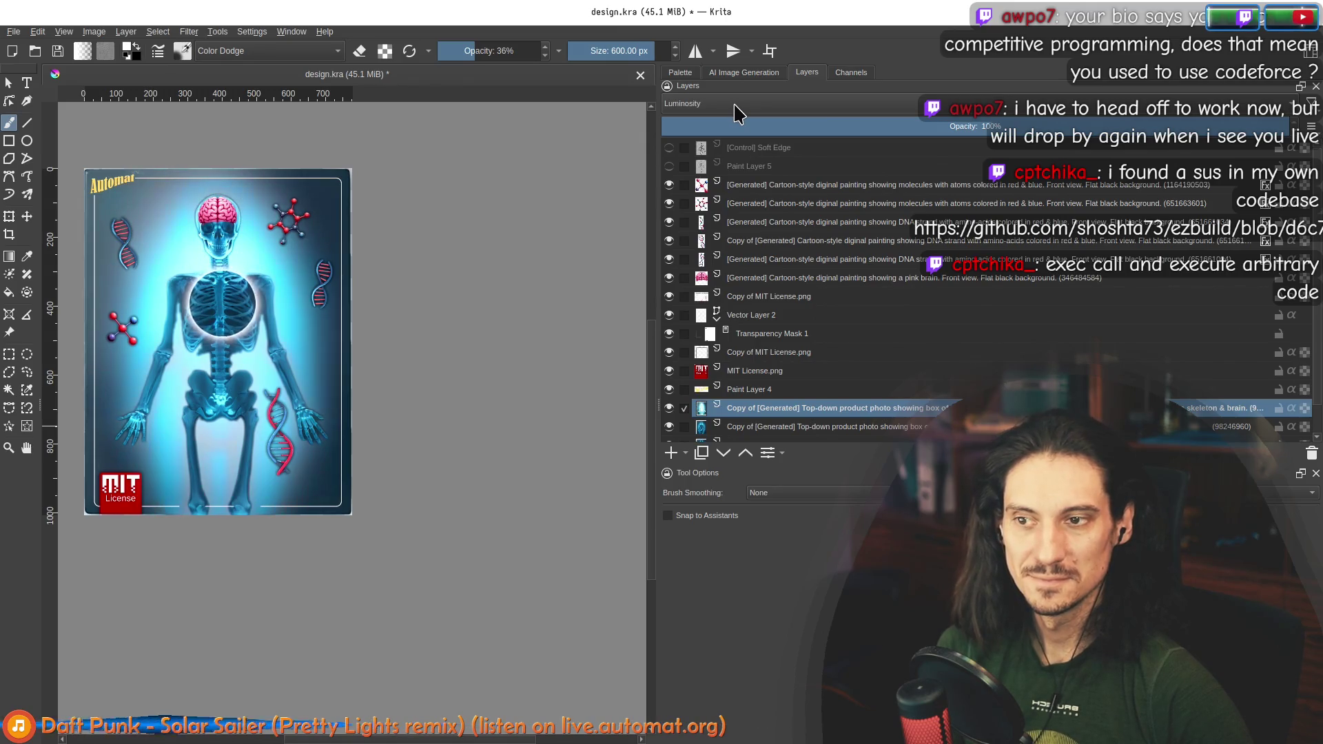
pyautogui.hotkey('alt', 'shift', 'm')
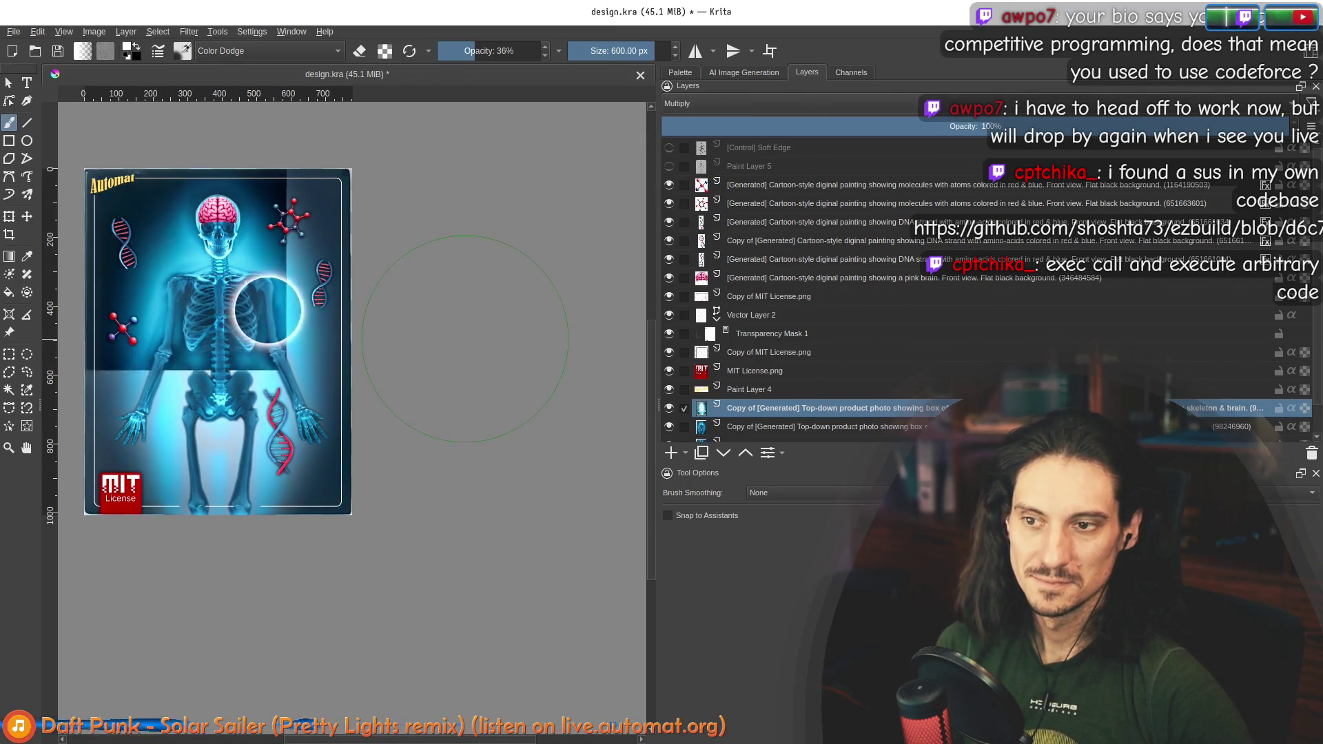
pyautogui.hotkey('alt', 'shift', 'n')
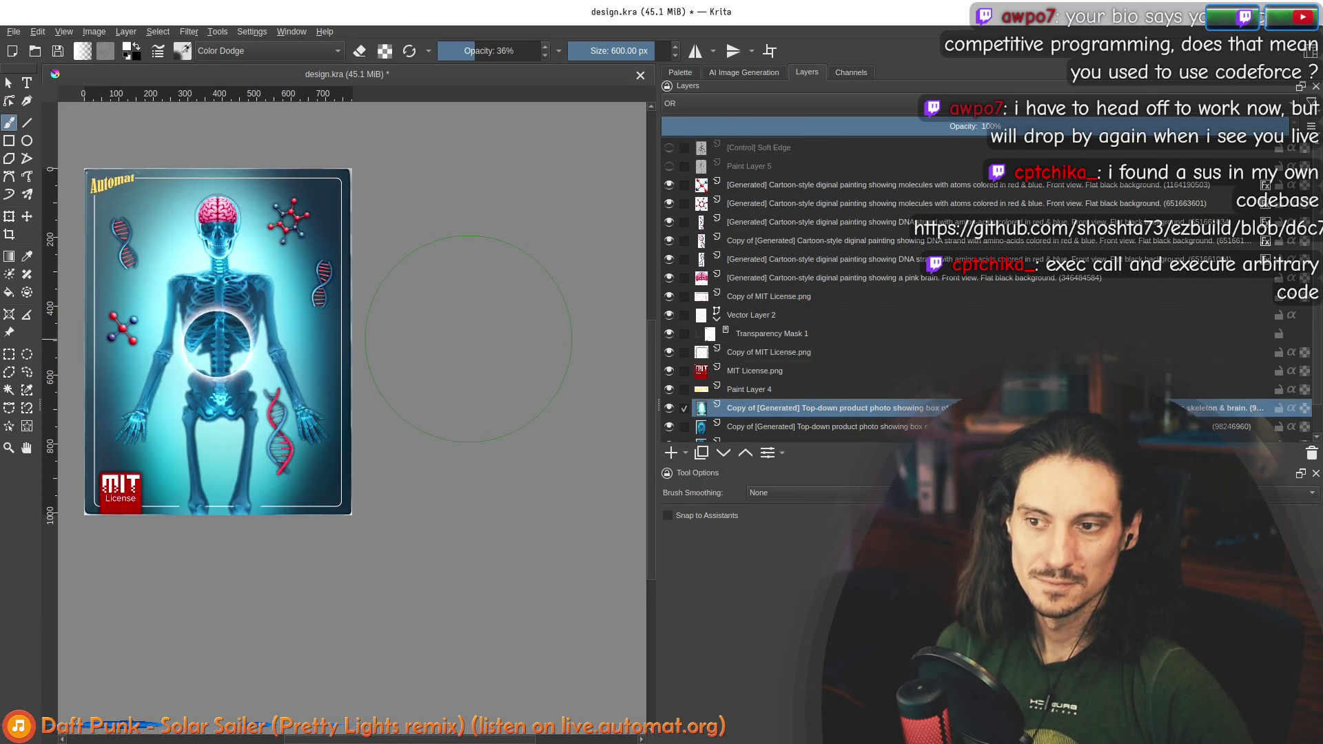
pyautogui.hotkey('alt', 'shift', 'n')
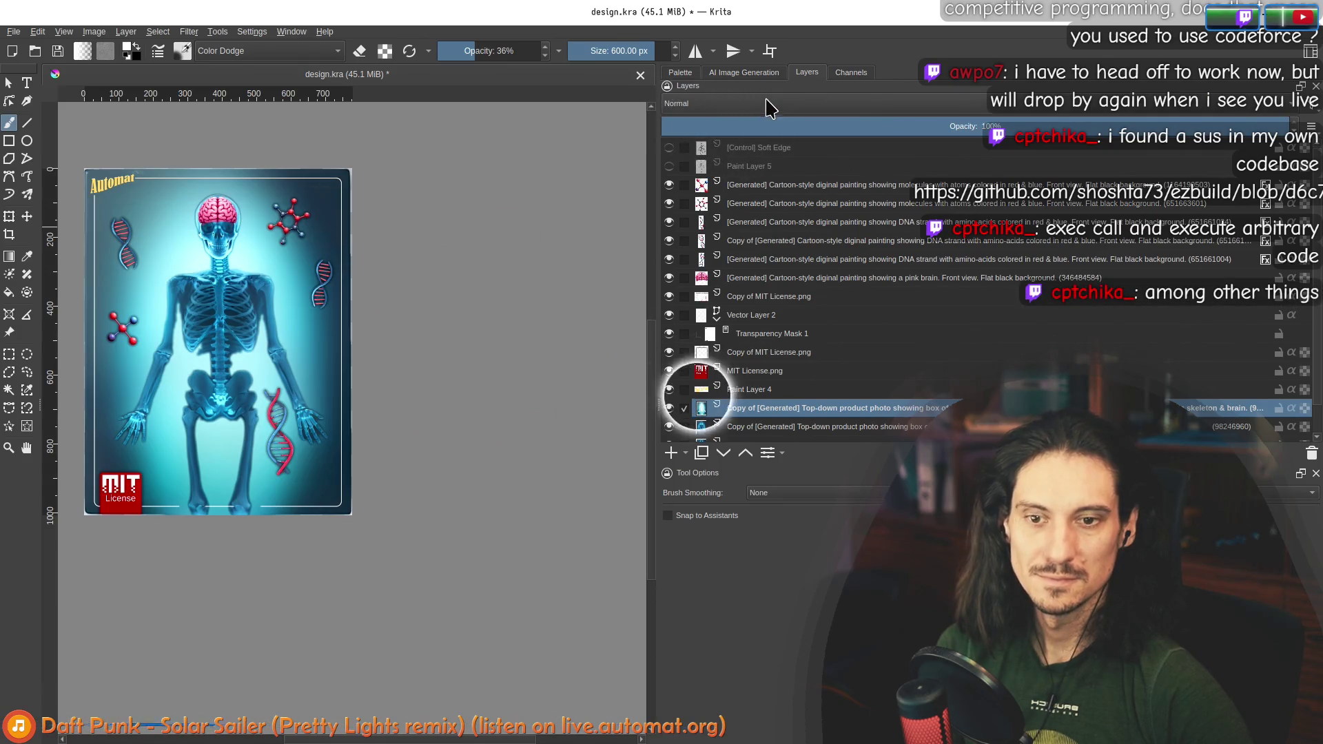
pyautogui.press('1')
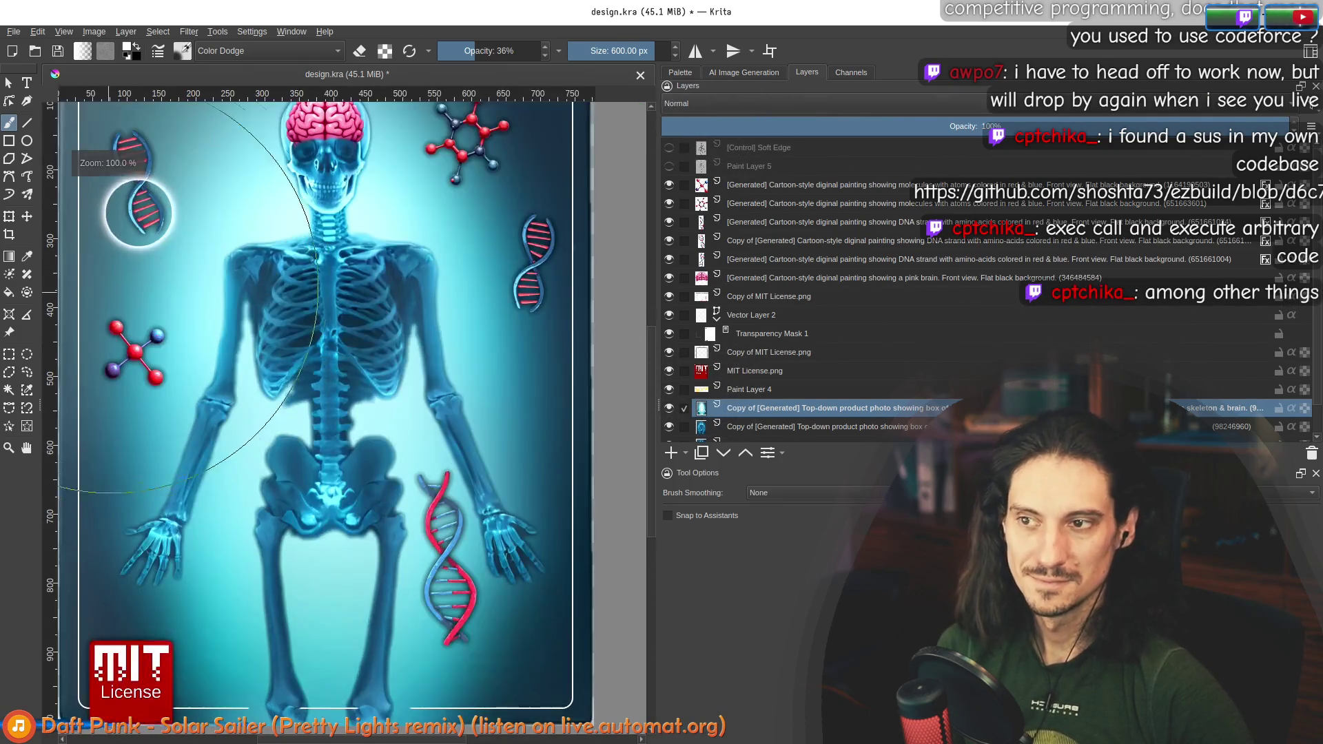
# Step: Try OR blending, then settle the skeleton layer on Overlay
pyautogui.click(765, 104)
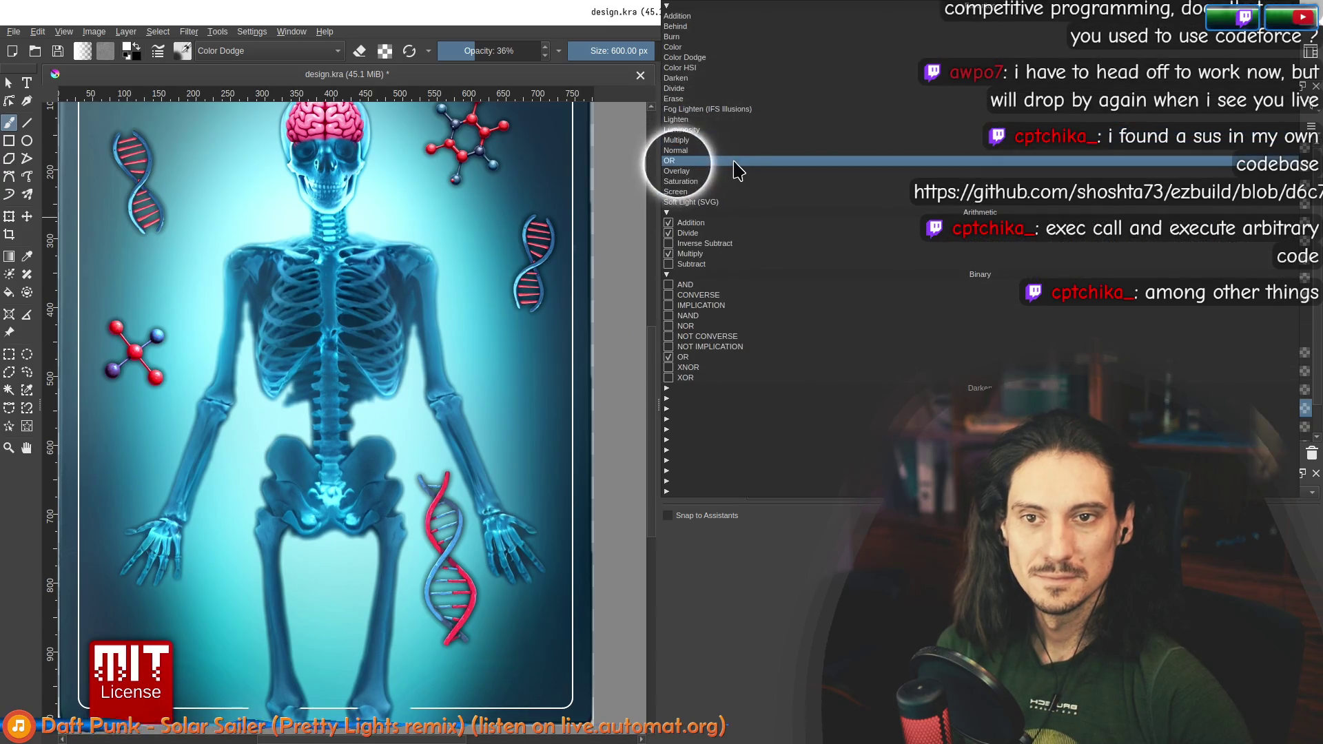
pyautogui.click(738, 169)
pyautogui.press('2')
pyautogui.click(710, 124)
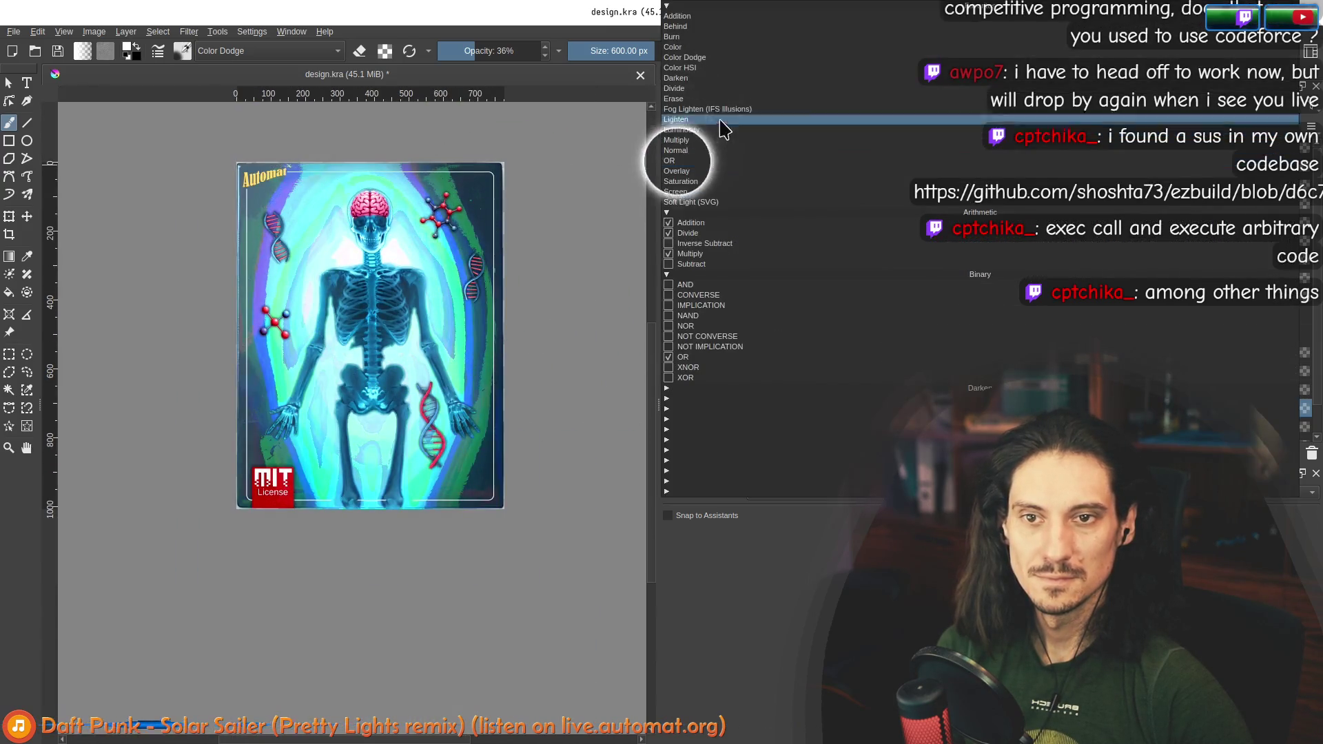
pyautogui.click(677, 171)
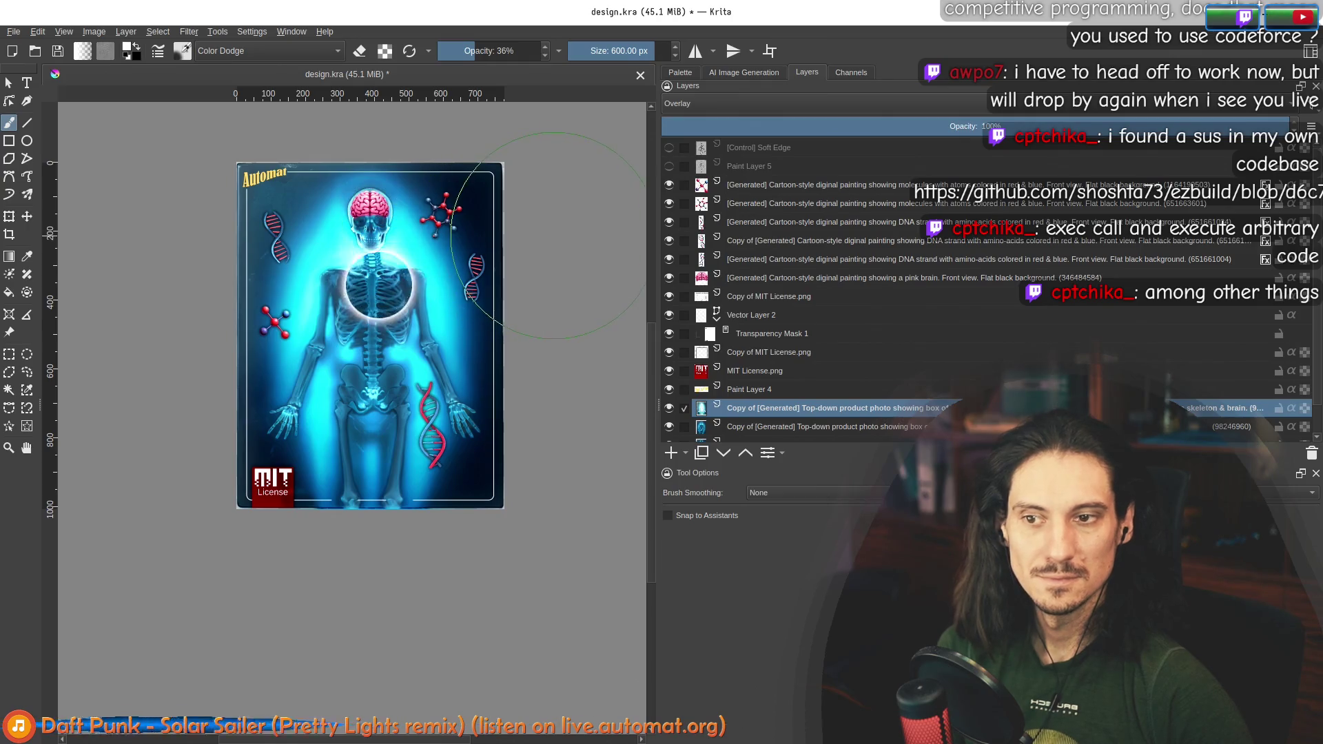
pyautogui.scroll(-3, 524, 262)
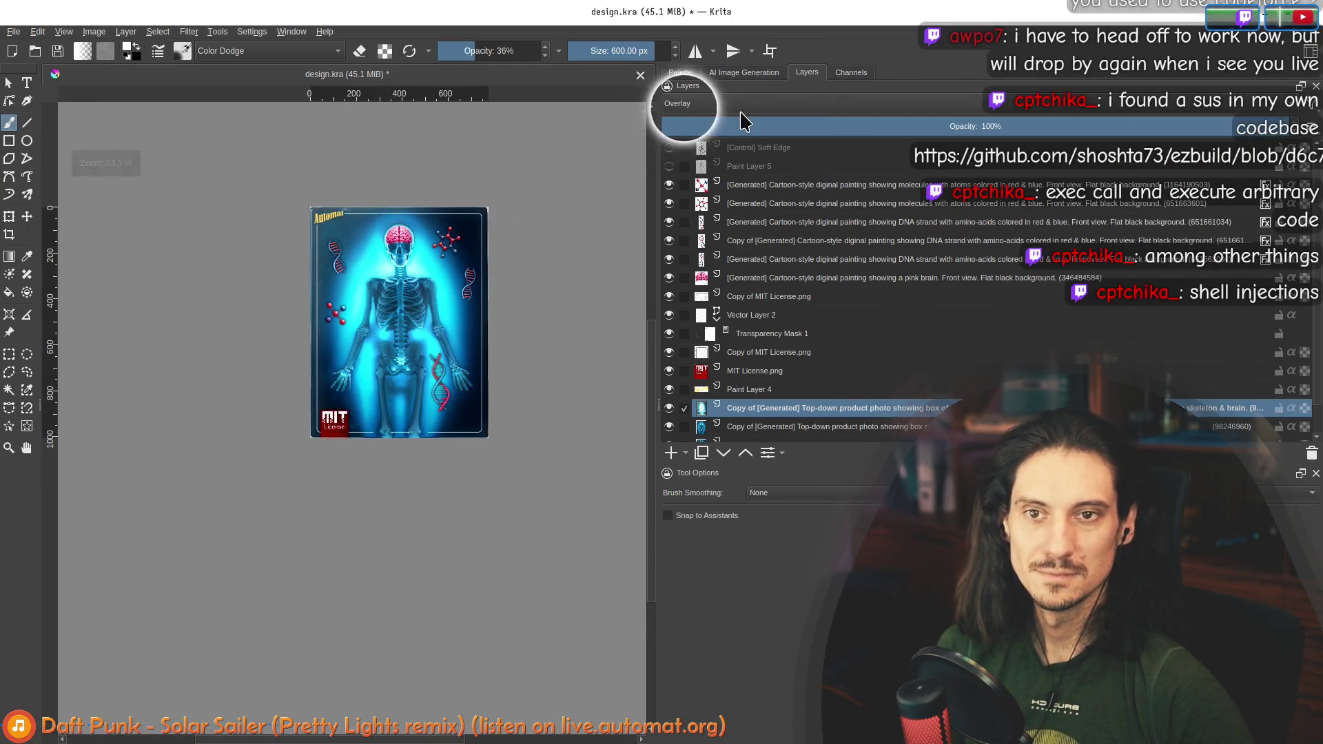
pyautogui.click(743, 118)
pyautogui.click(680, 173)
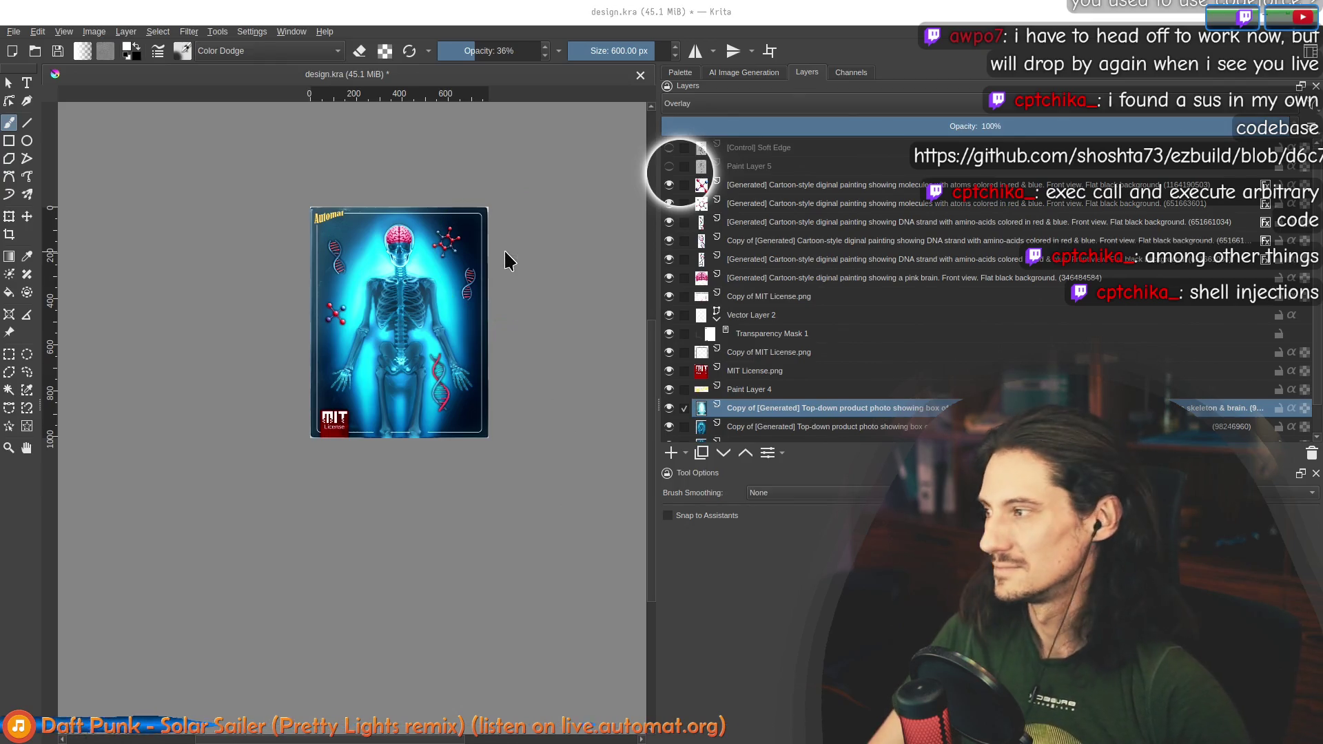
pyautogui.hotkey('alt', 'Tab')
pyautogui.scroll(8, 400, 420)
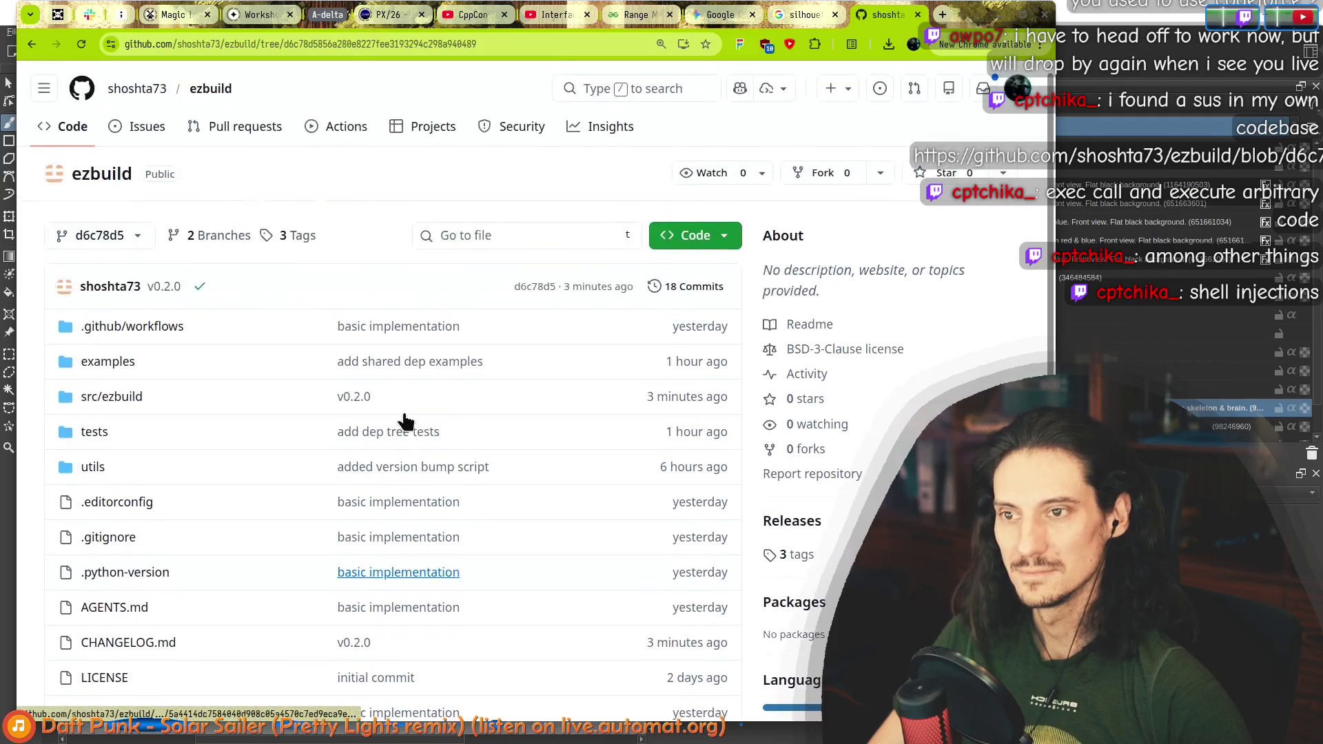
pyautogui.scroll(-8, 317, 536)
pyautogui.scroll(8, 749, 579)
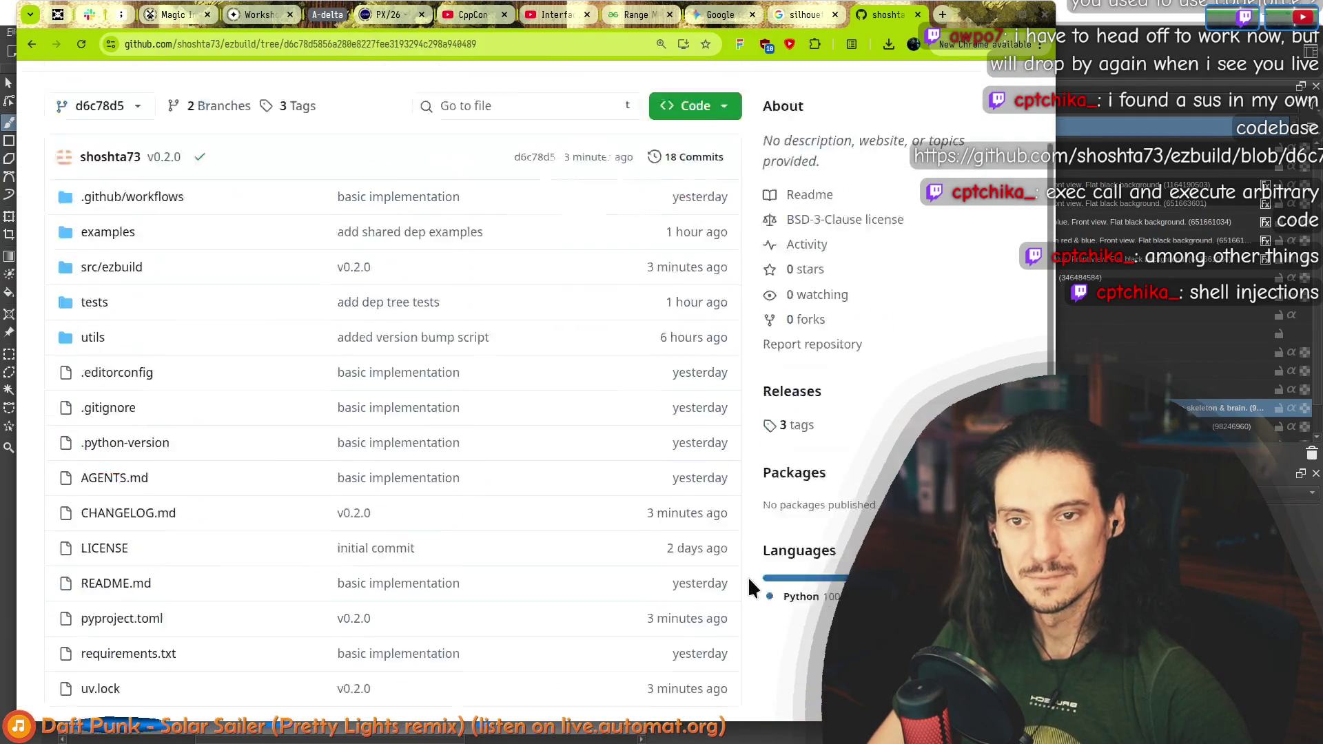
pyautogui.click(545, 44)
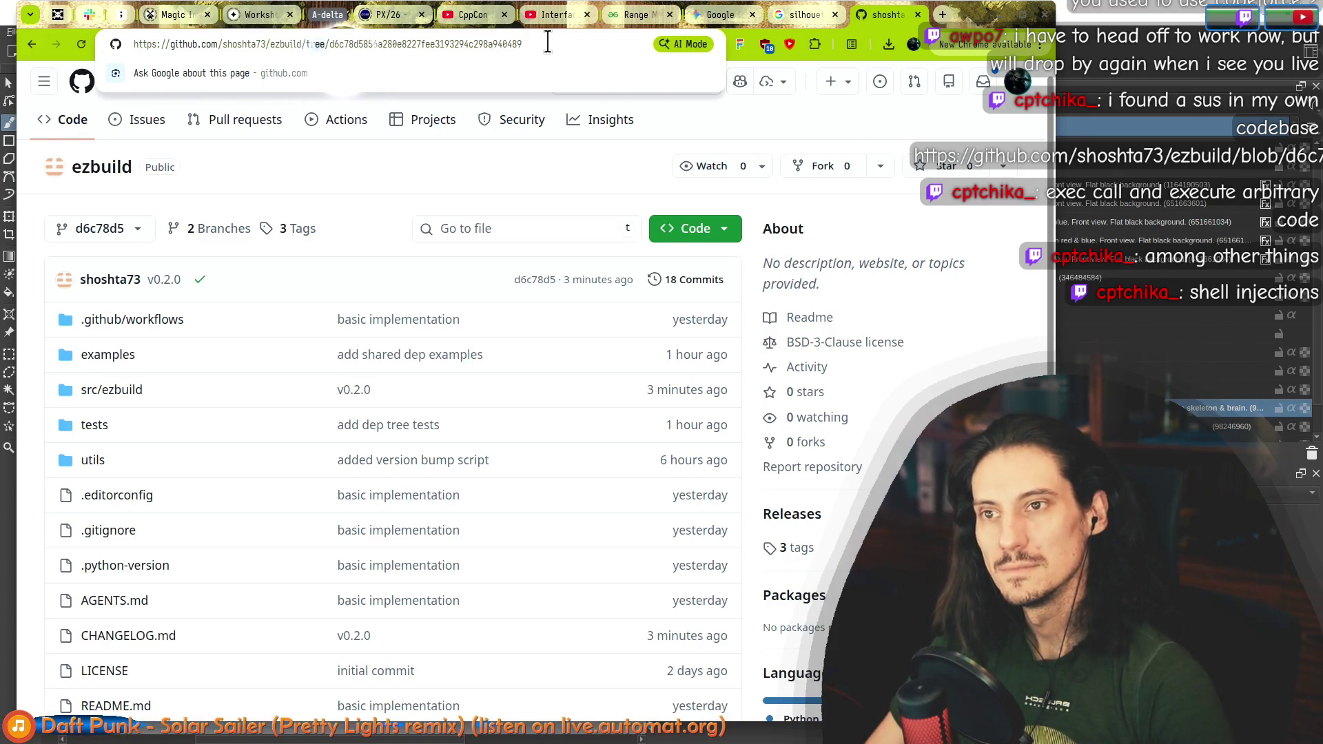
pyautogui.write('blob')
pyautogui.press('Return')
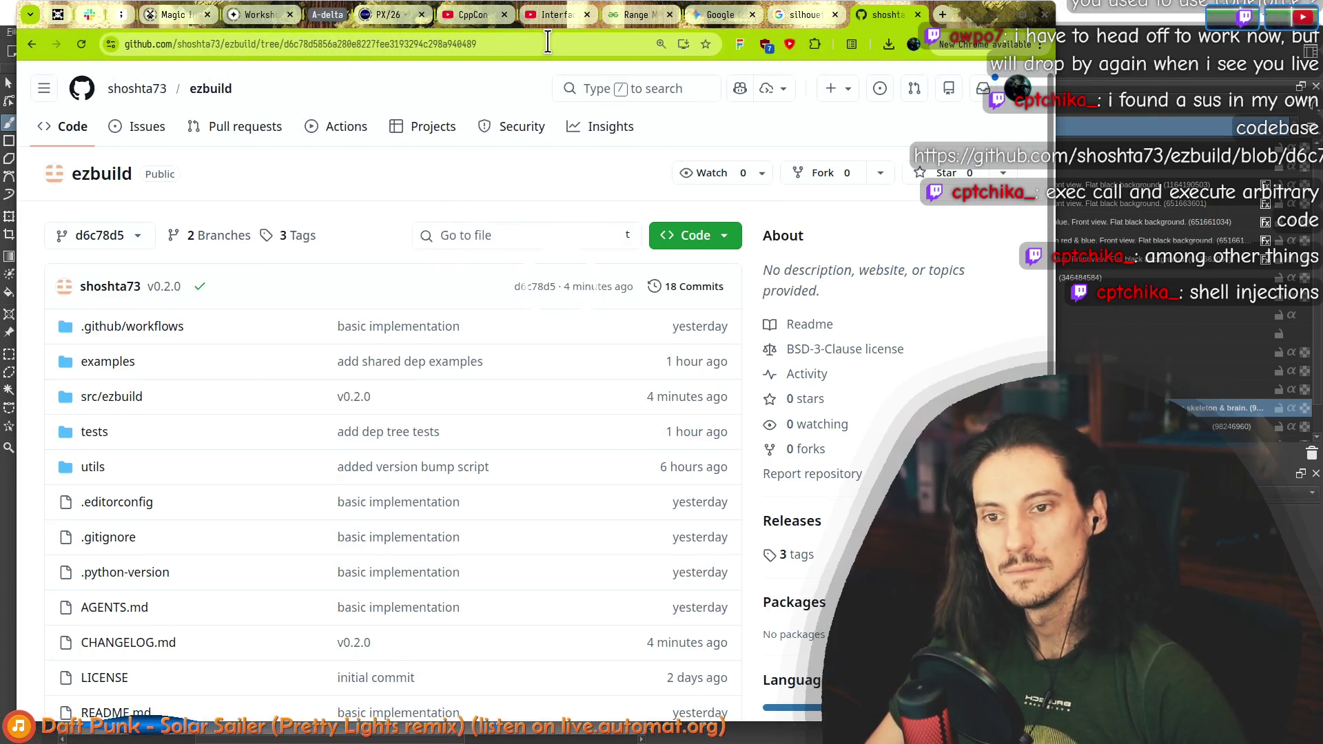
pyautogui.click(264, 45)
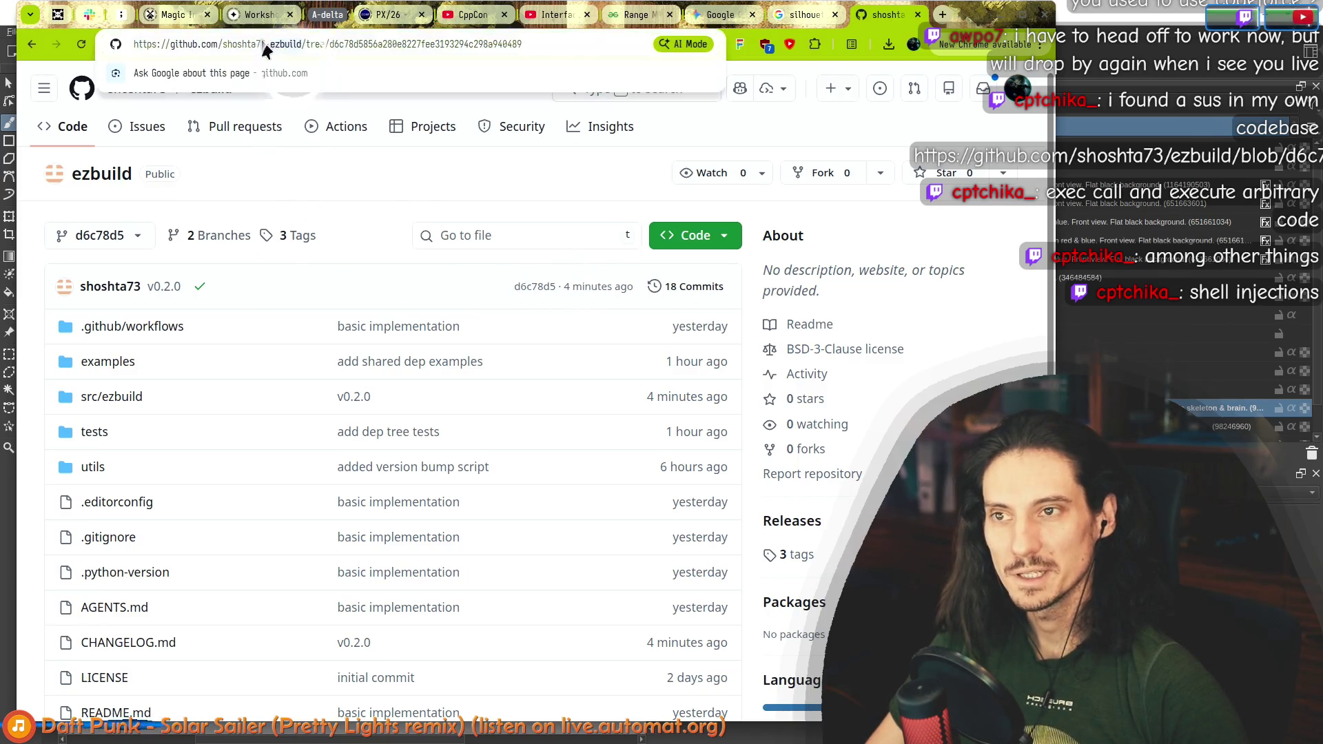
pyautogui.doubleClick(412, 44)
pyautogui.click(39, 236)
pyautogui.scroll(-5, 39, 235)
pyautogui.hotkey('alt', 'Tab')
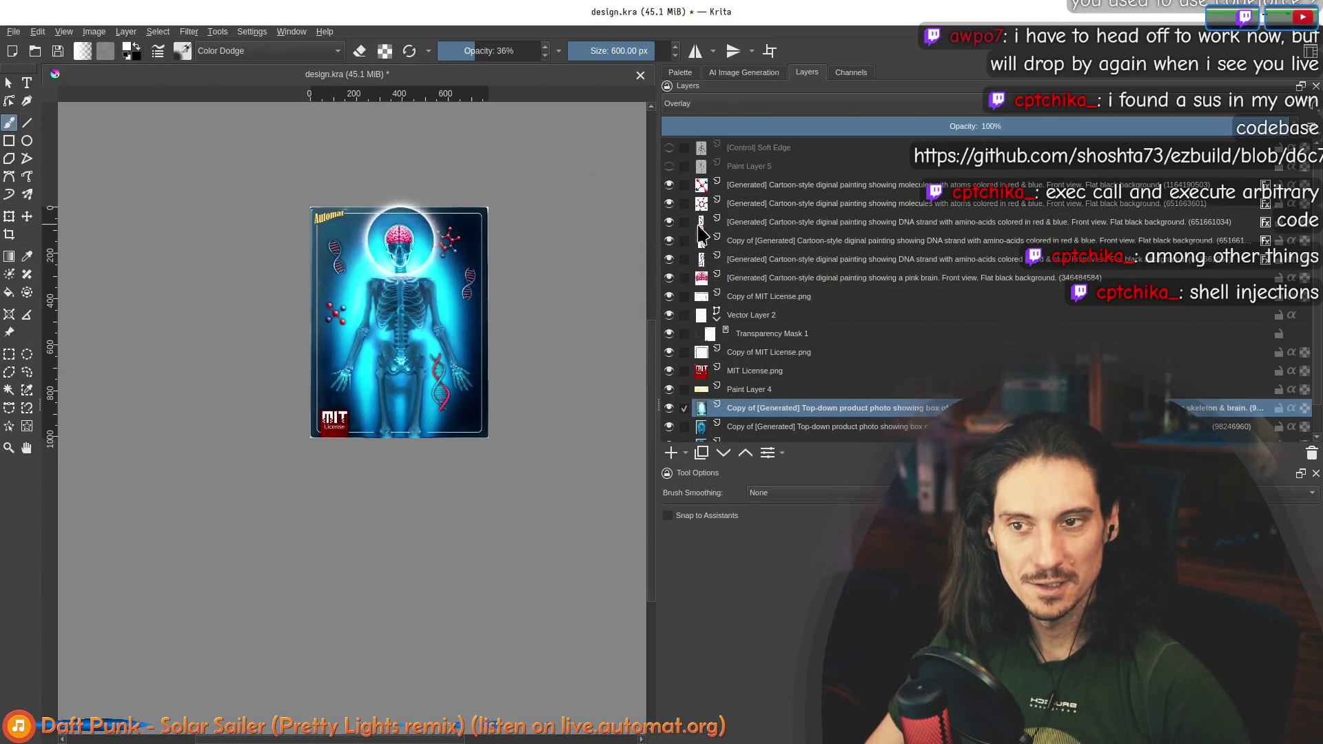
# Step: Try Saturation, Soft Light (SVG), Divide and Multiply blending, lowering the skeleton layer's opacity to 37%
pyautogui.click(679, 103)
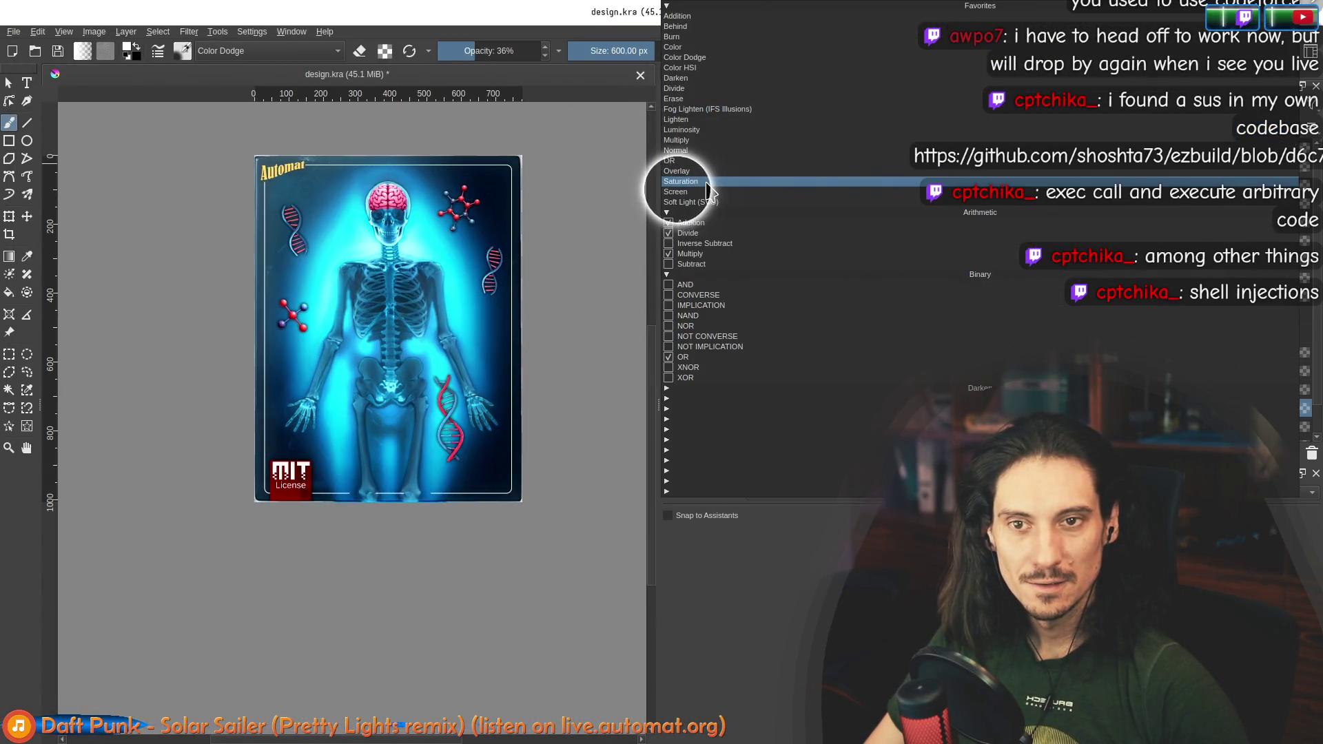
pyautogui.click(707, 182)
pyautogui.press('Down')
pyautogui.press('Down')
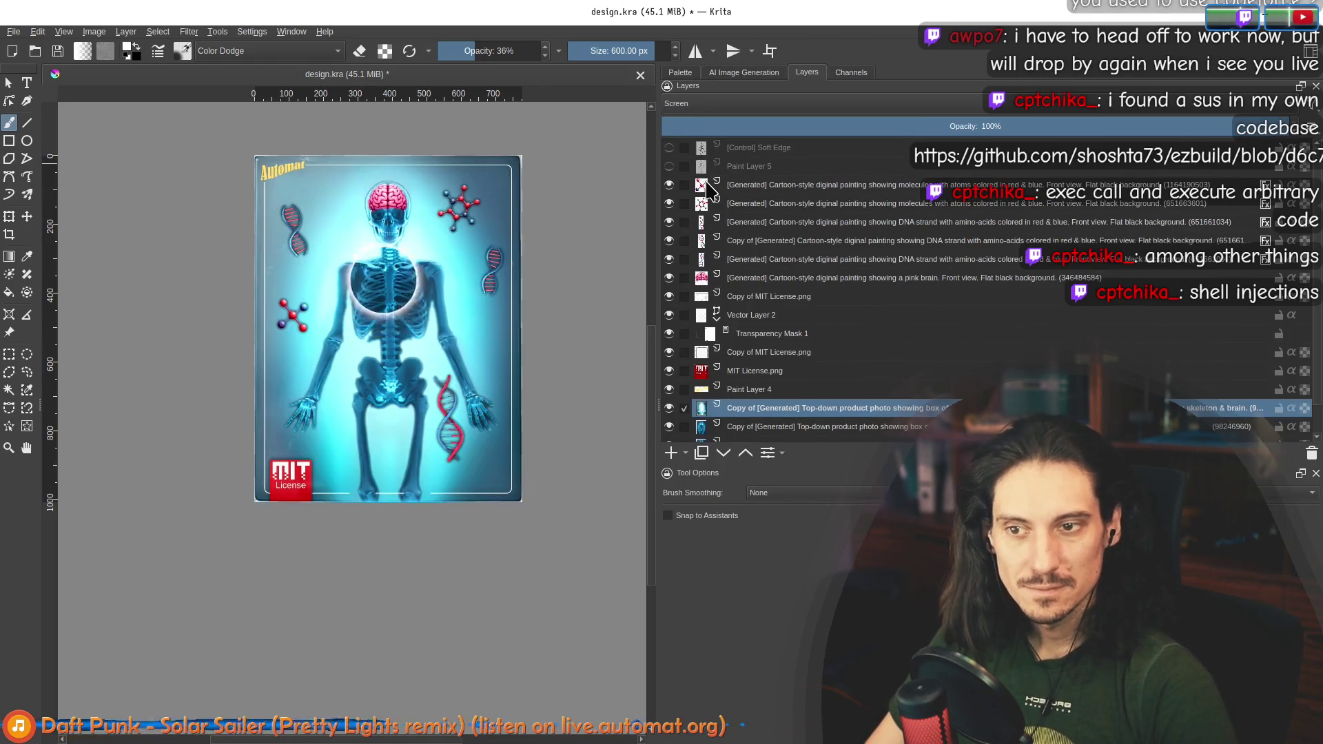
pyautogui.press('Down')
pyautogui.press('Down')
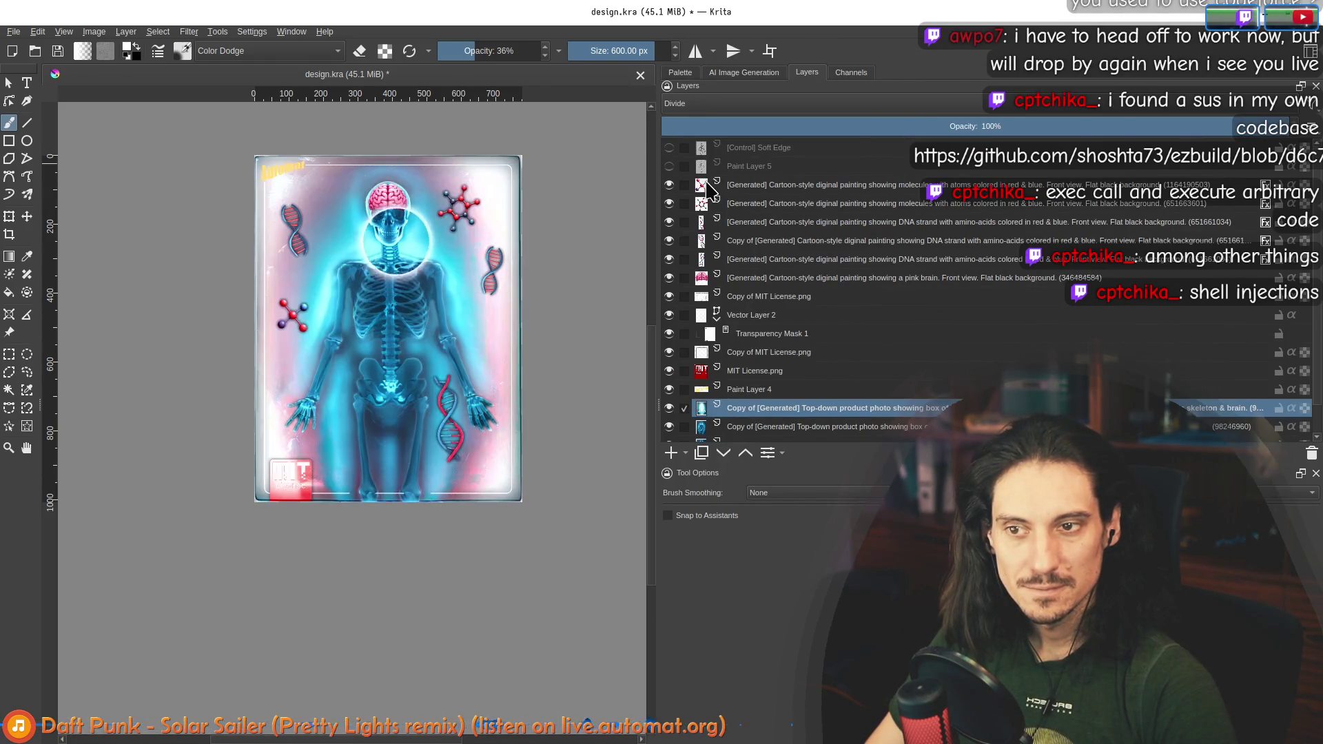
pyautogui.press('Down')
pyautogui.press('Down')
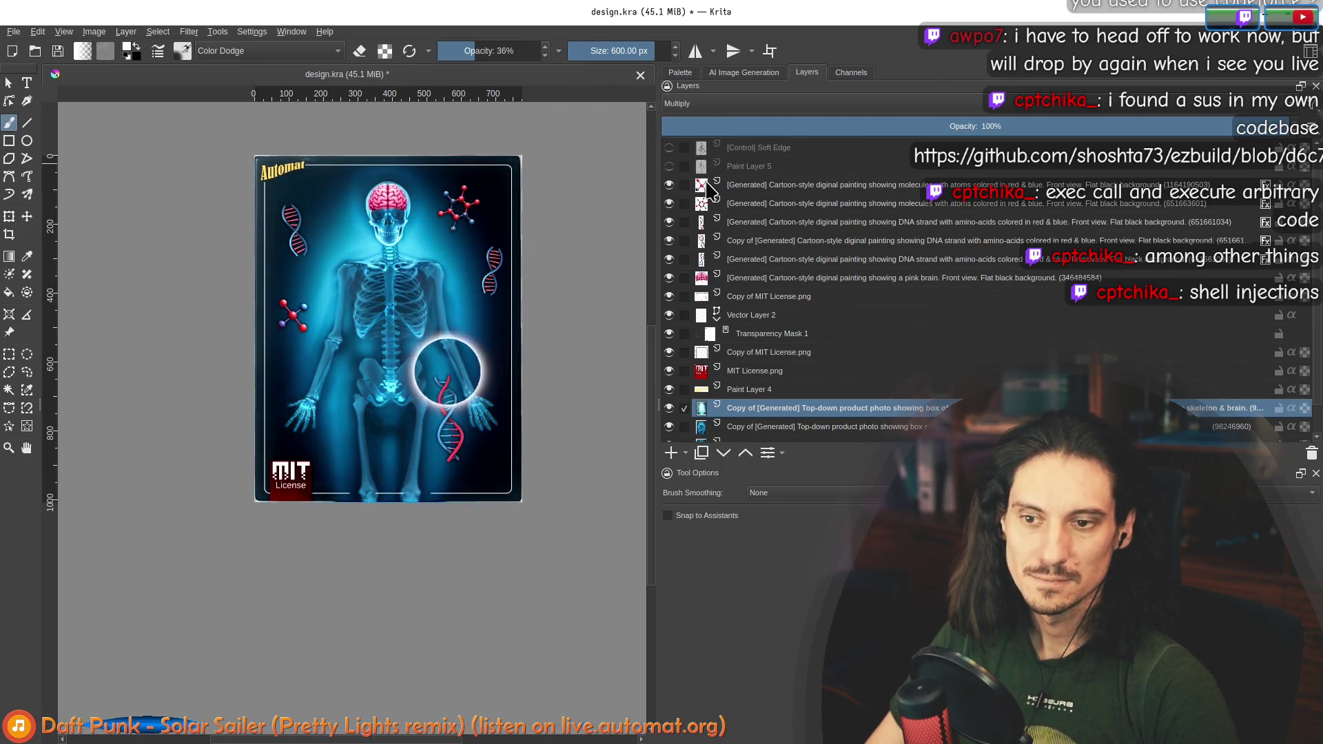
pyautogui.press('-')
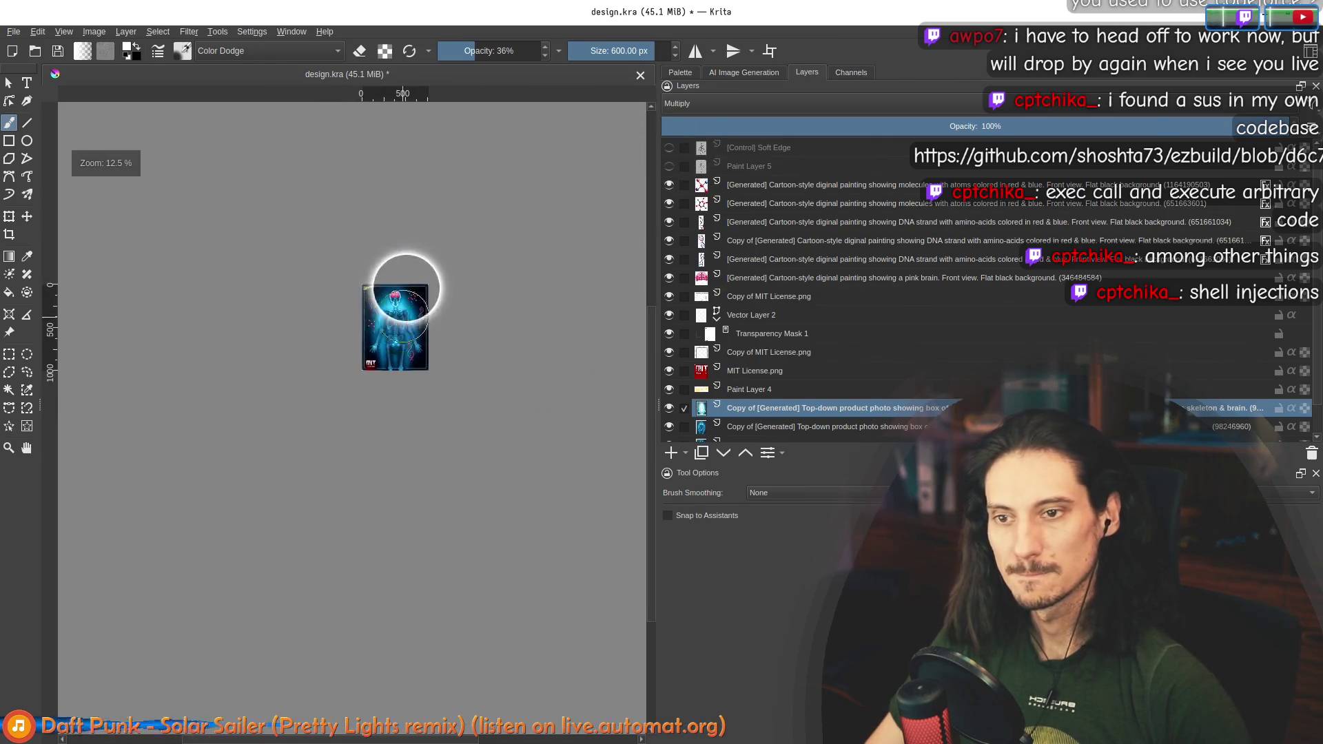
pyautogui.moveTo(940, 122); pyautogui.dragTo(894, 122)
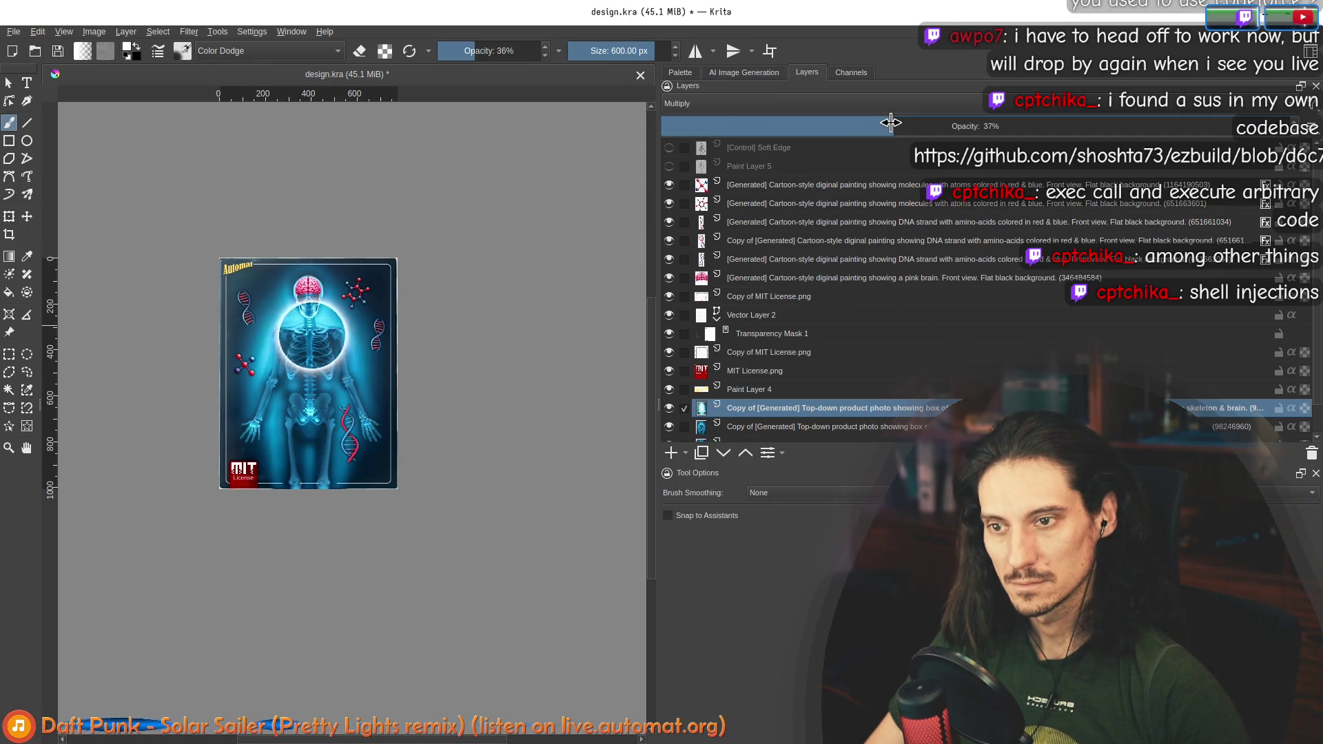
# Step: Hide the glowing skeleton layer and delete it
pyautogui.click(670, 408)
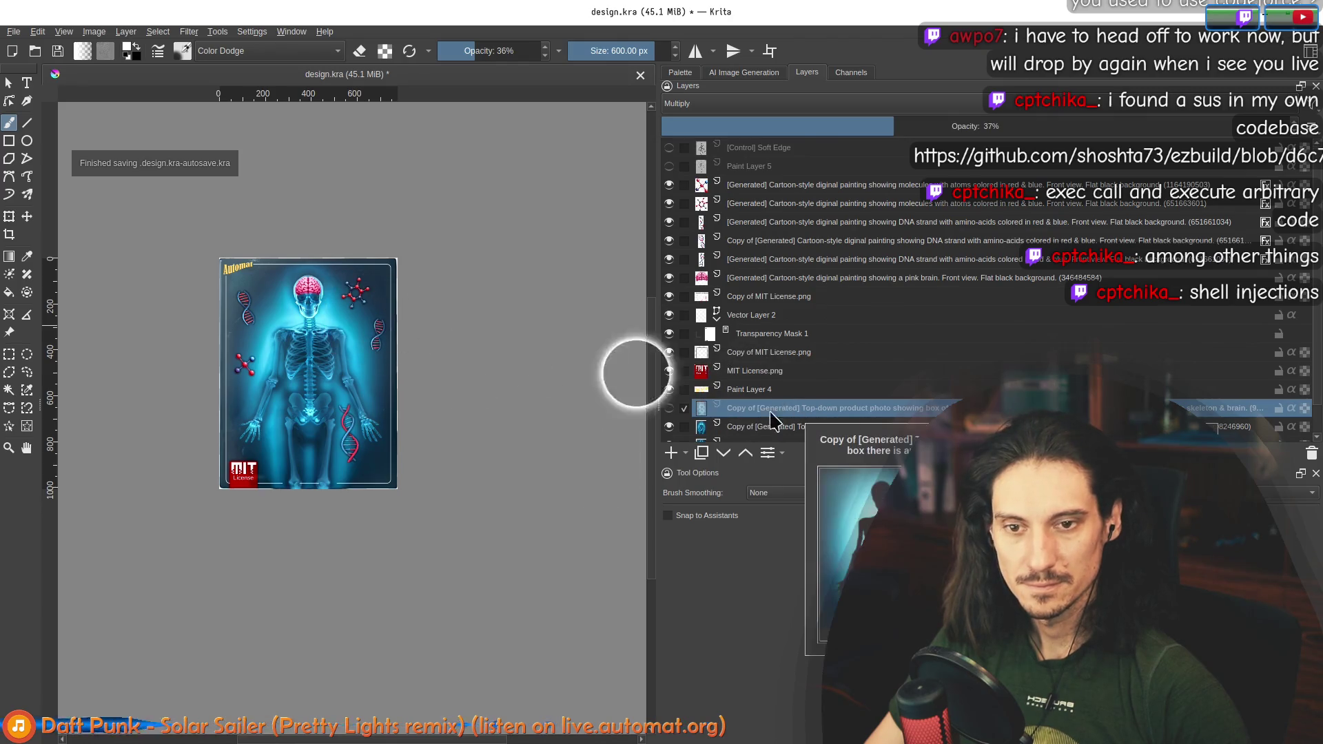
pyautogui.click(1311, 455)
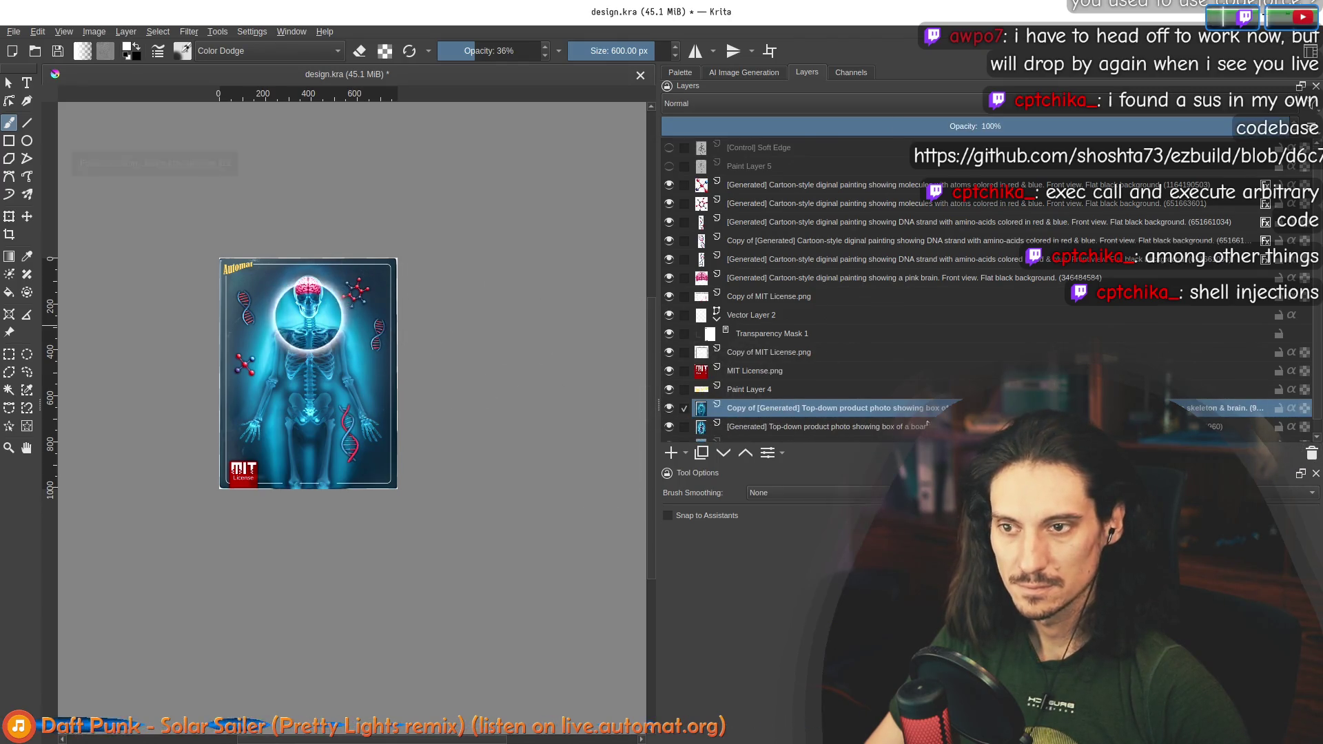
pyautogui.scroll(-1, 363, 241)
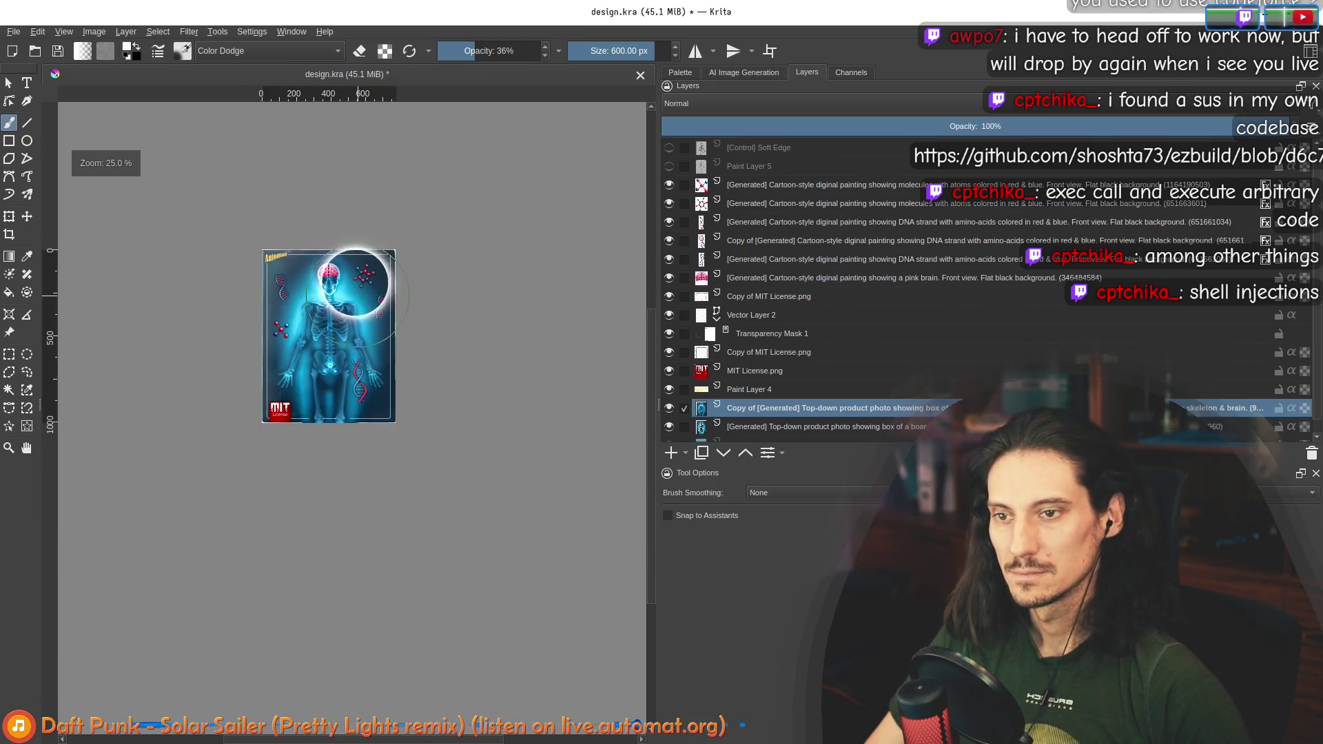
pyautogui.scroll(3, 354, 279)
# Step: Look through the pink brain and DNA strand layer options and styles, closing them without changes
pyautogui.rightClick(779, 280)
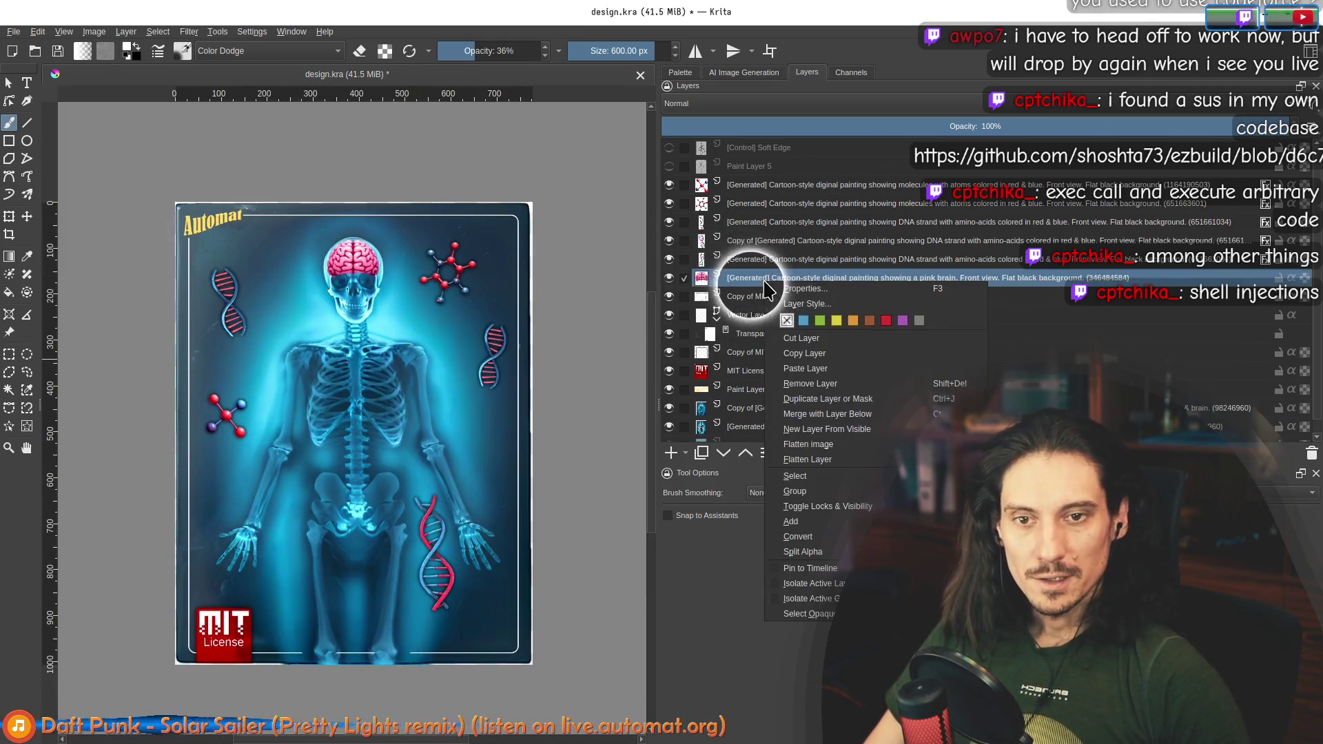
pyautogui.click(789, 295)
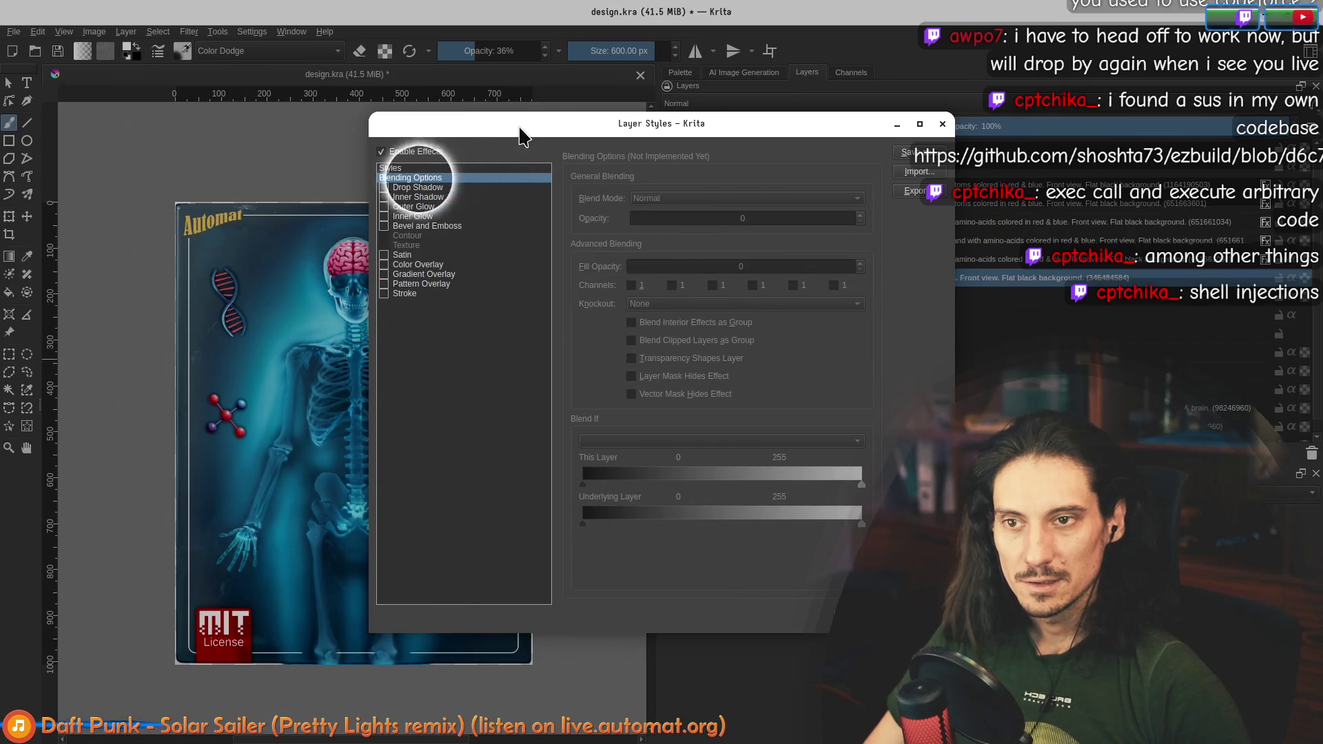
pyautogui.press('Escape')
pyautogui.click(724, 259)
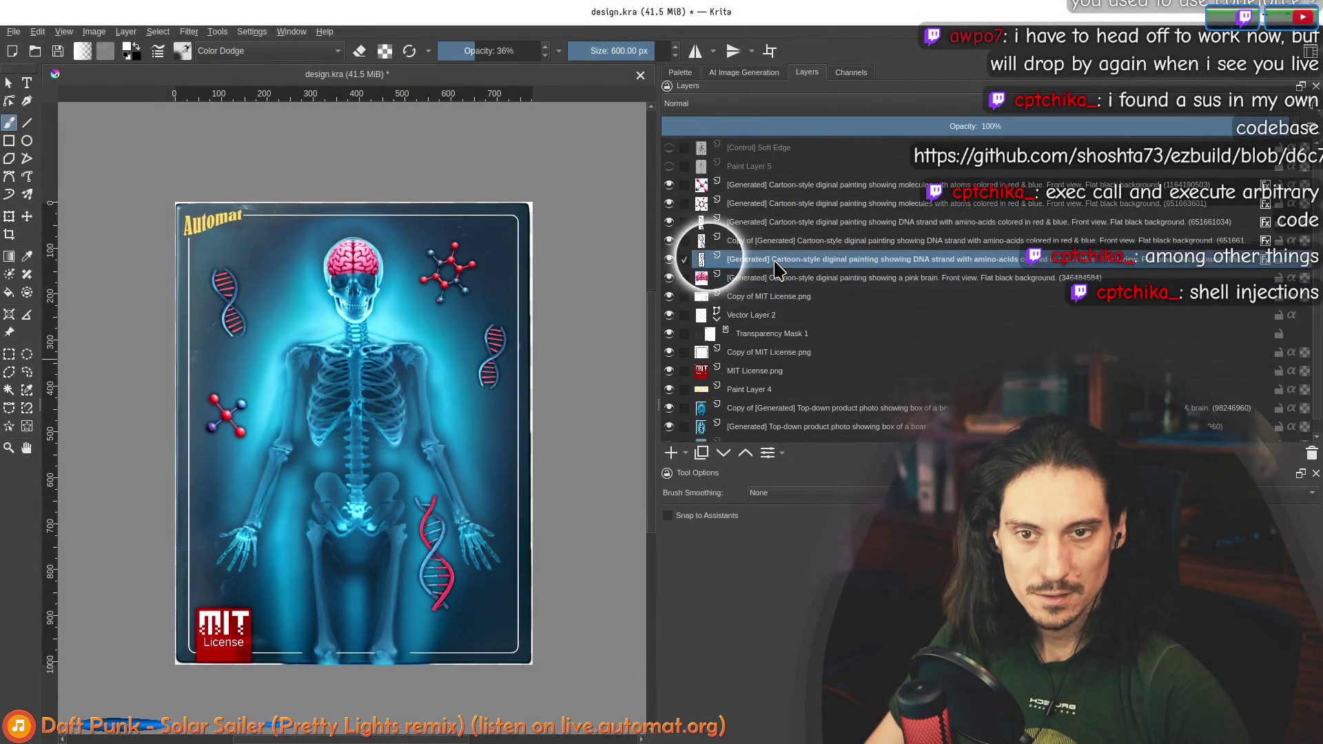
pyautogui.rightClick(776, 263)
pyautogui.press('Escape')
pyautogui.rightClick(788, 279)
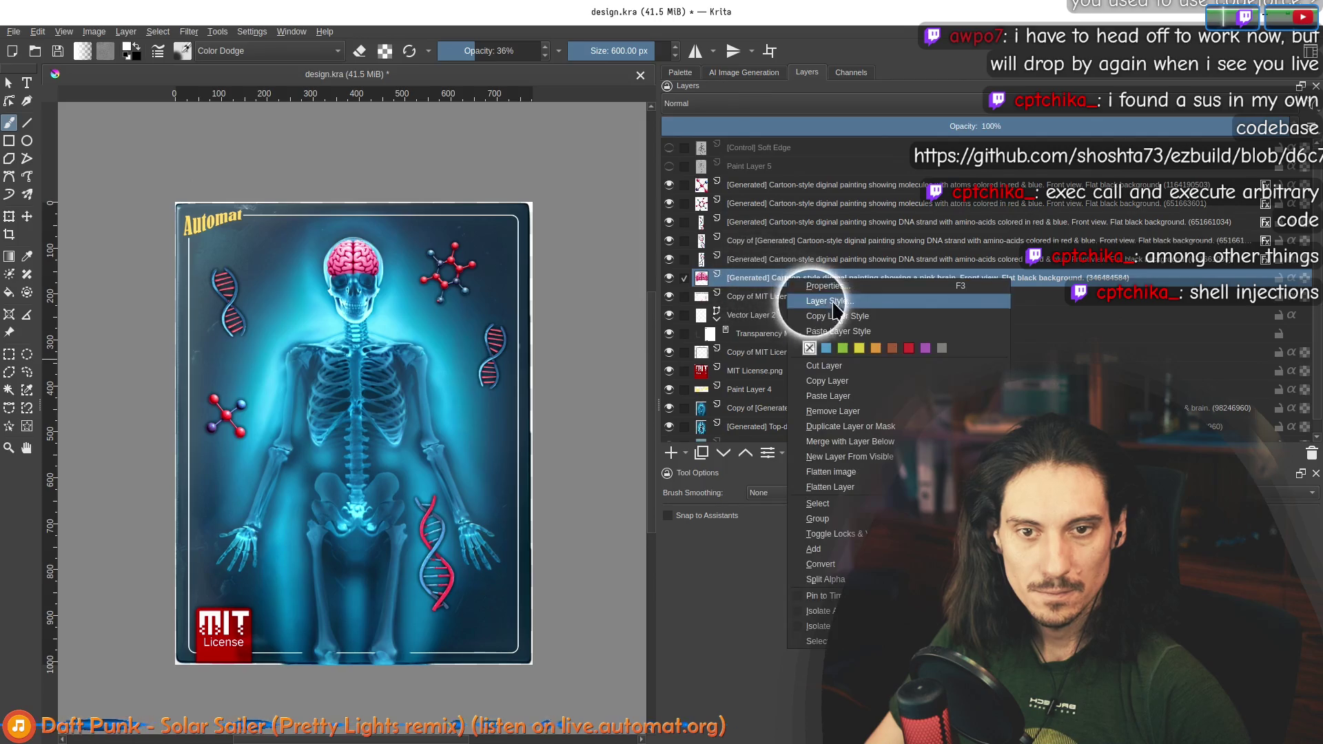
pyautogui.press('Escape')
pyautogui.scroll(-1, 373, 288)
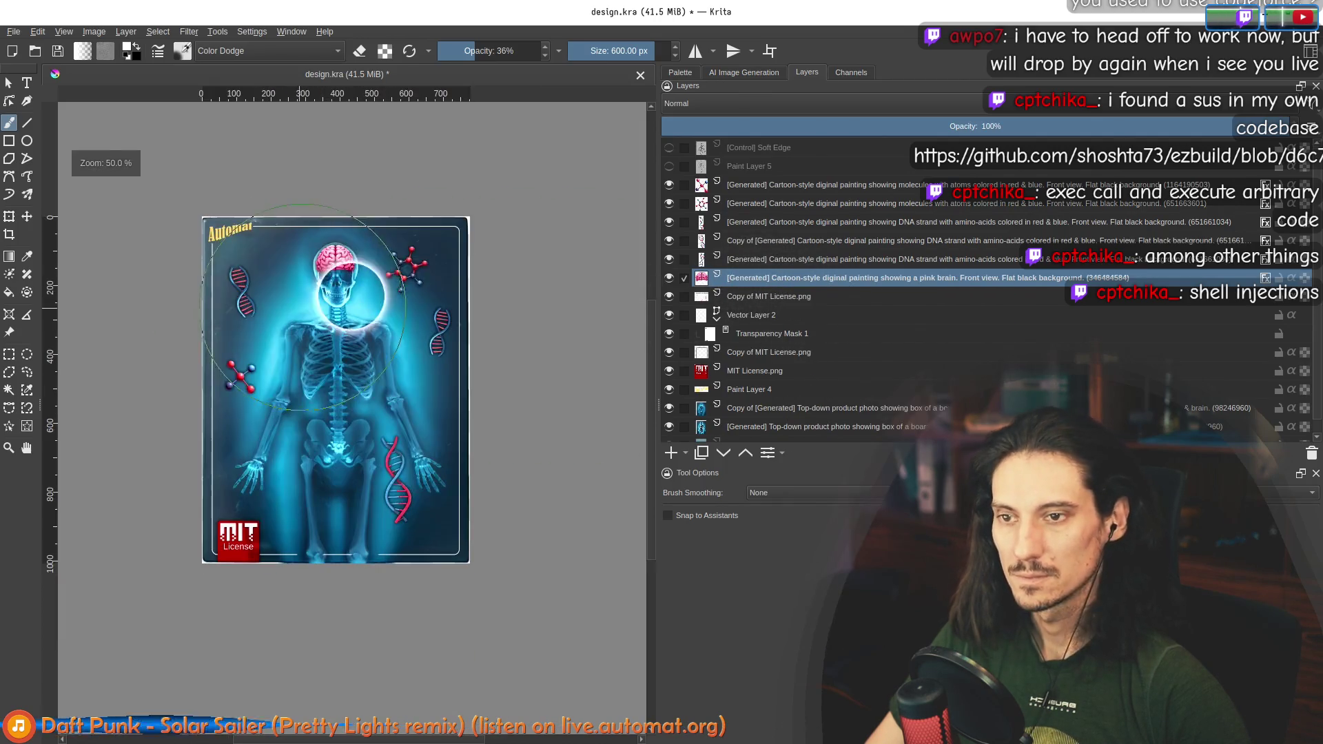
pyautogui.scroll(-4, 386, 295)
pyautogui.scroll(5, 284, 318)
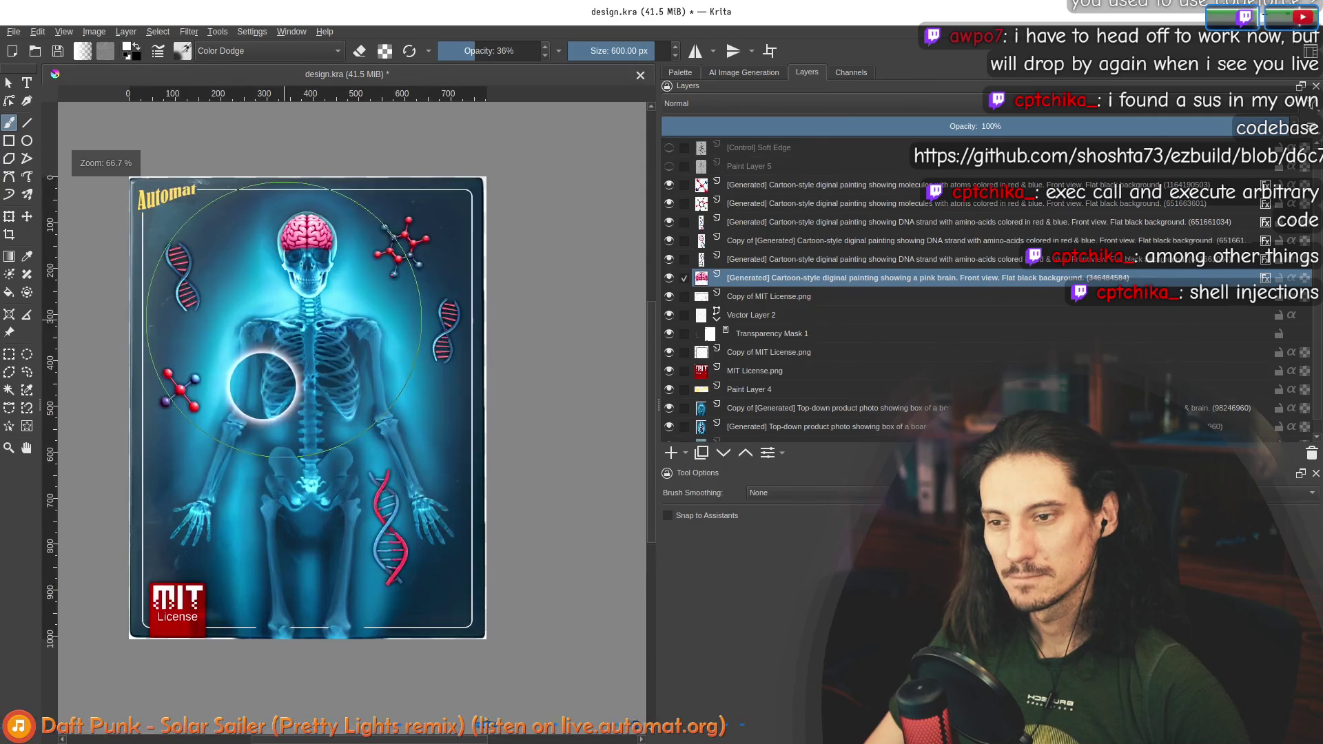
pyautogui.scroll(-2, 218, 366)
pyautogui.scroll(-3, 526, 399)
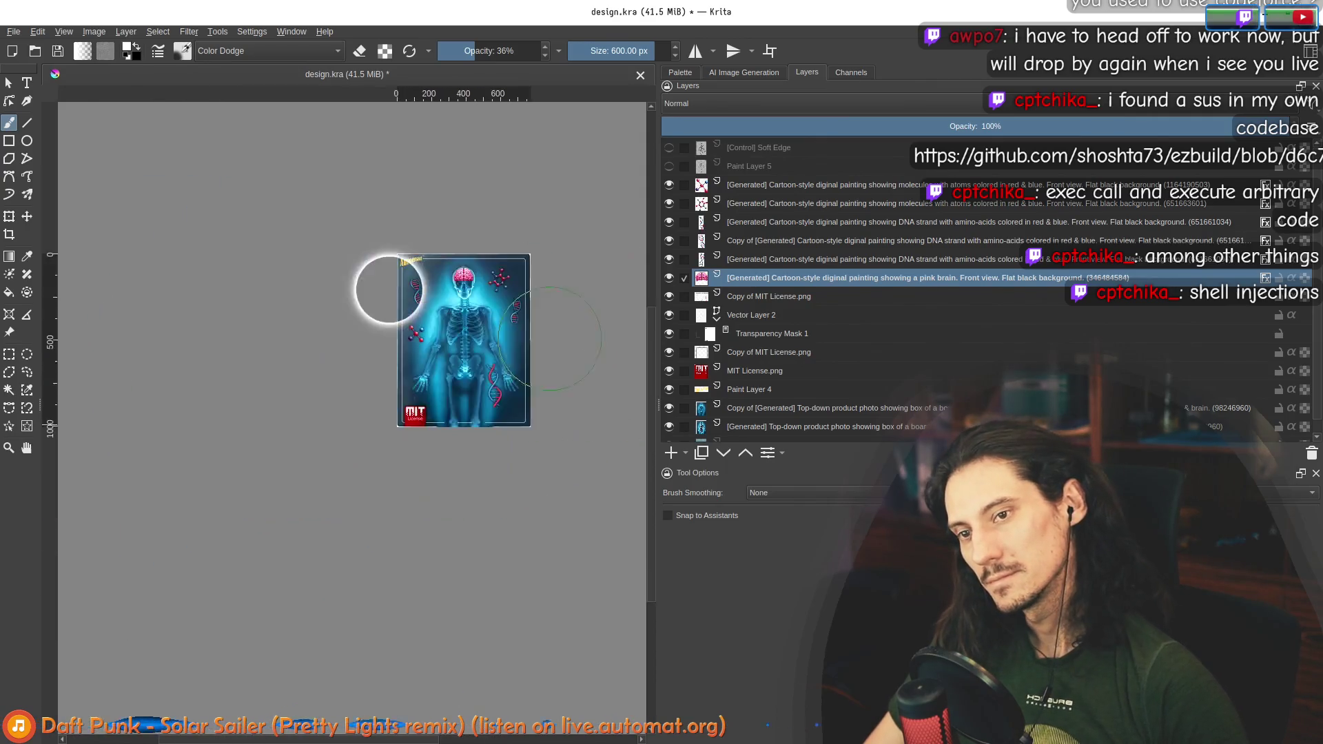
pyautogui.scroll(3, 498, 324)
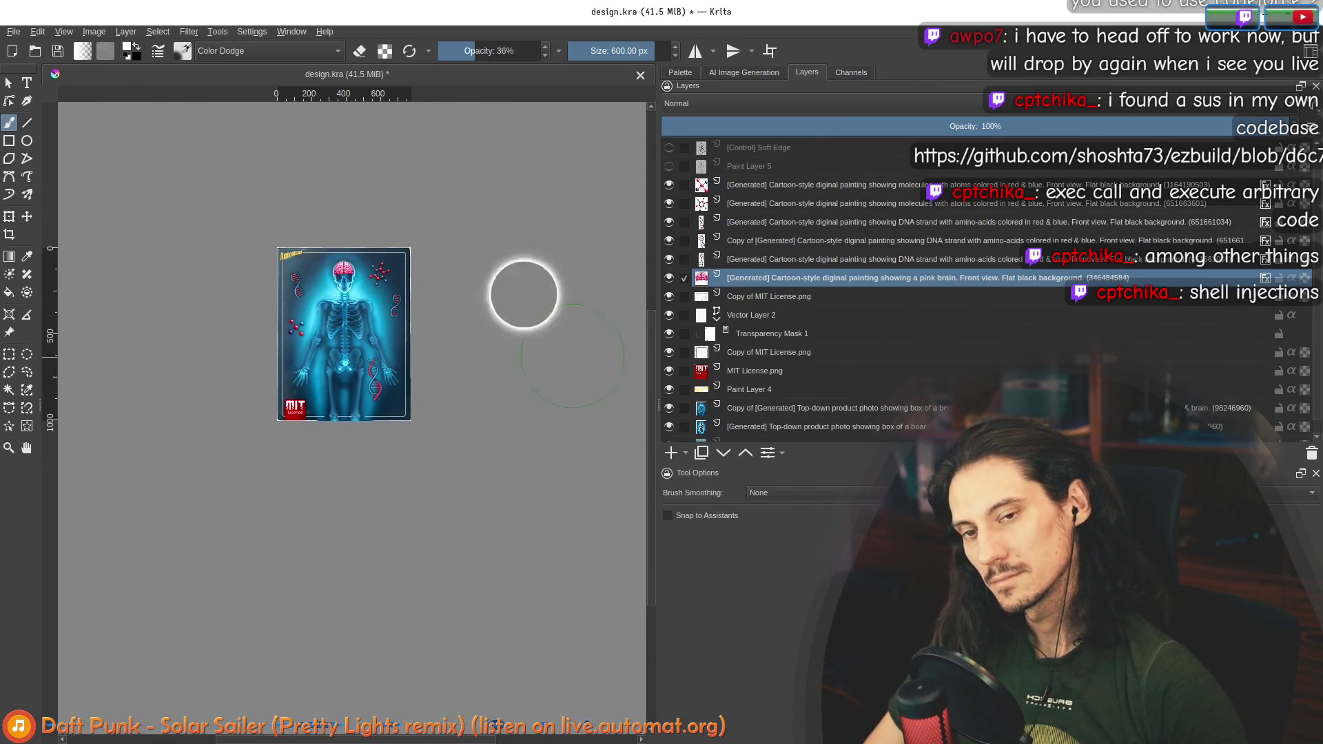
pyautogui.scroll(-1, 690, 412)
# Step: Toggle the darker X-ray copy layer on and off to compare, leaving it hidden
pyautogui.click(670, 395)
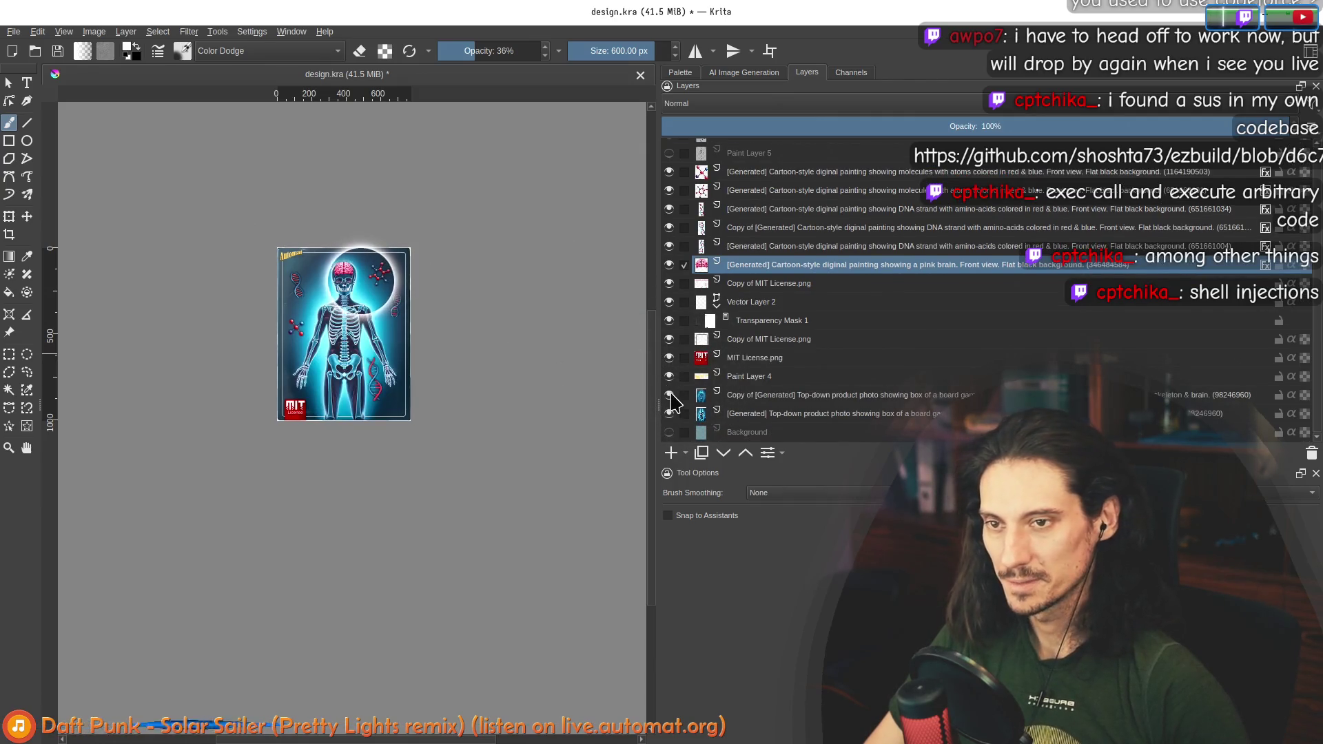
pyautogui.press('+')
pyautogui.press('+')
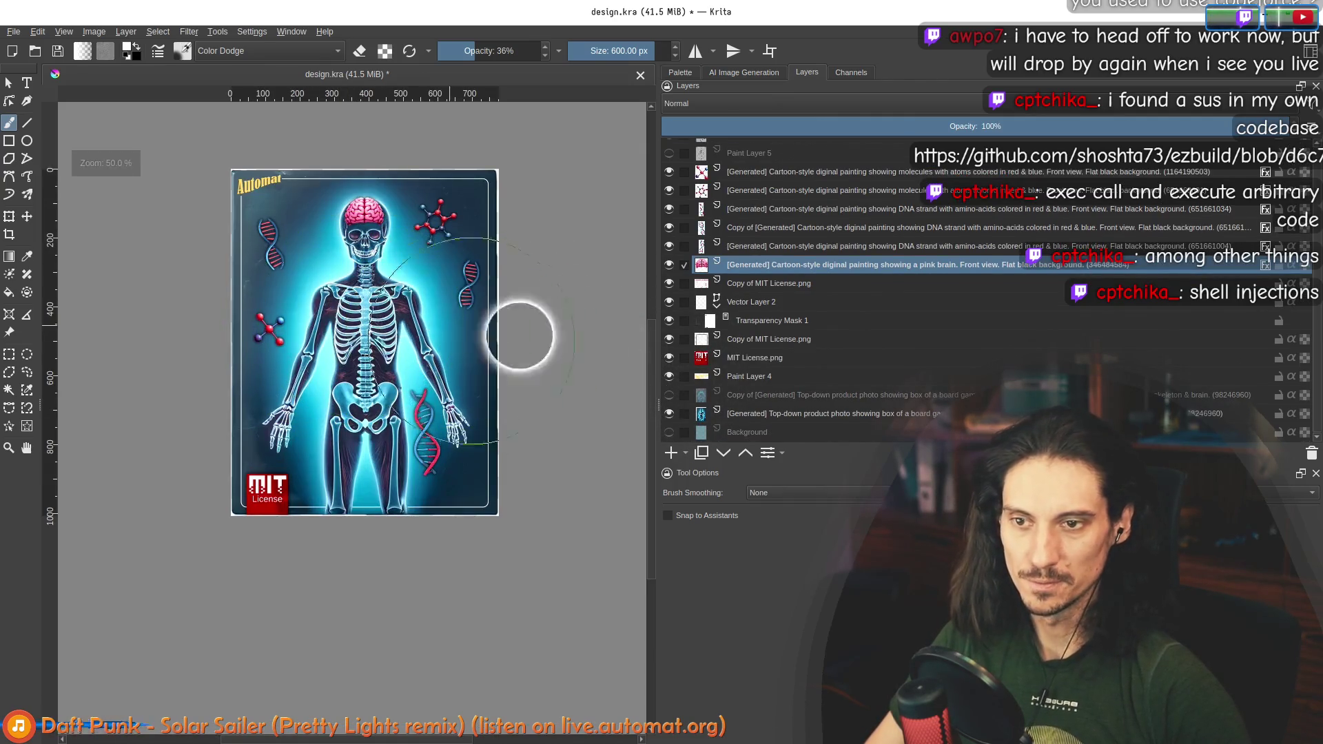
pyautogui.click(669, 395)
pyautogui.click(669, 395)
pyautogui.click(669, 395)
pyautogui.click(669, 395)
pyautogui.click(669, 395)
pyautogui.click(669, 395)
pyautogui.click(669, 395)
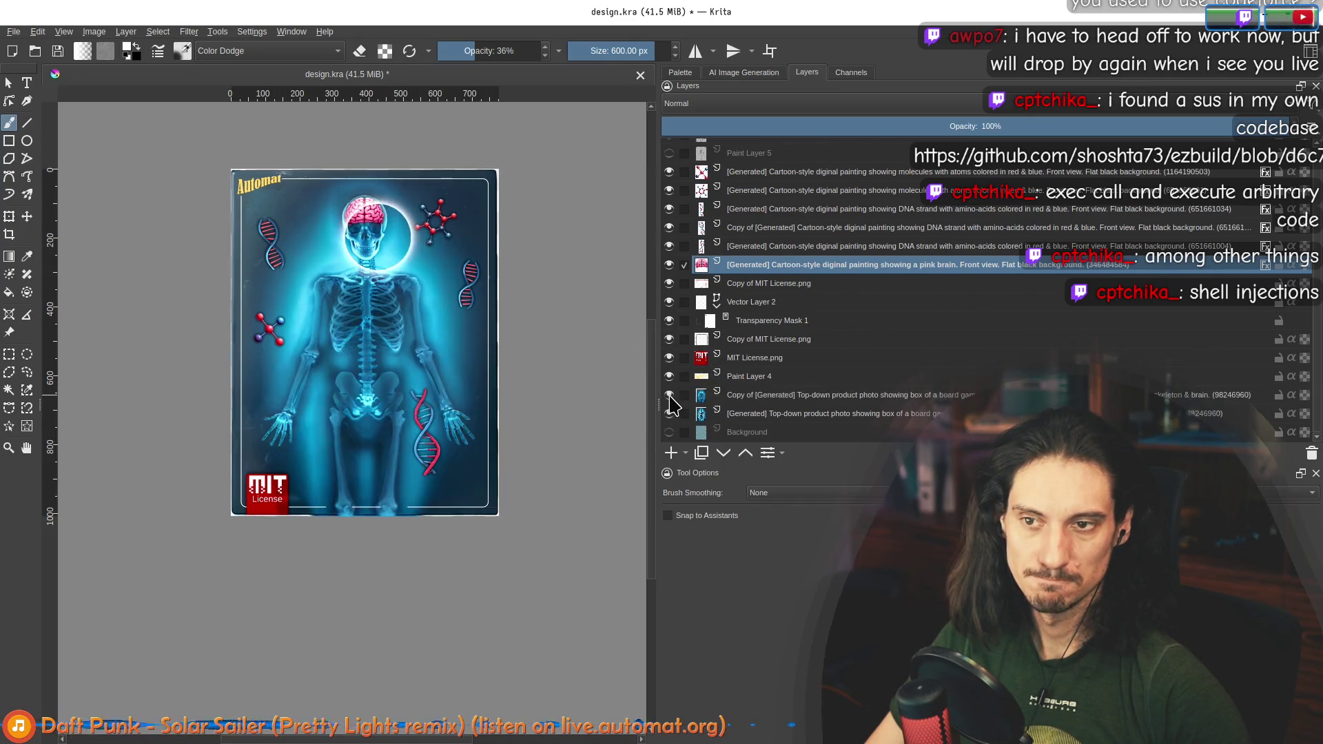
pyautogui.click(669, 395)
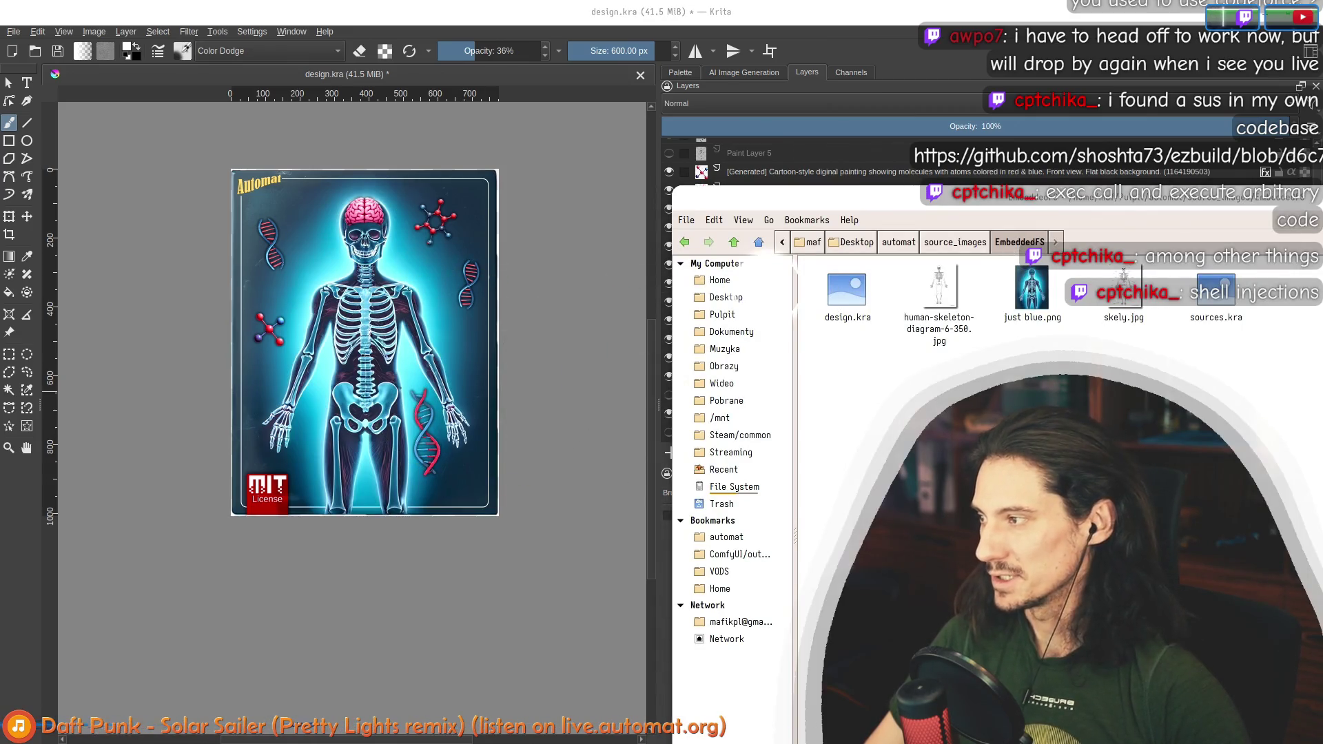
# Step: In Gemini, delete the black & white diagram phrase, attach just blue.png, and send the prompt
pyautogui.hotkey('ctrl', 'pageup')
pyautogui.hotkey('ctrl', 'pageup')
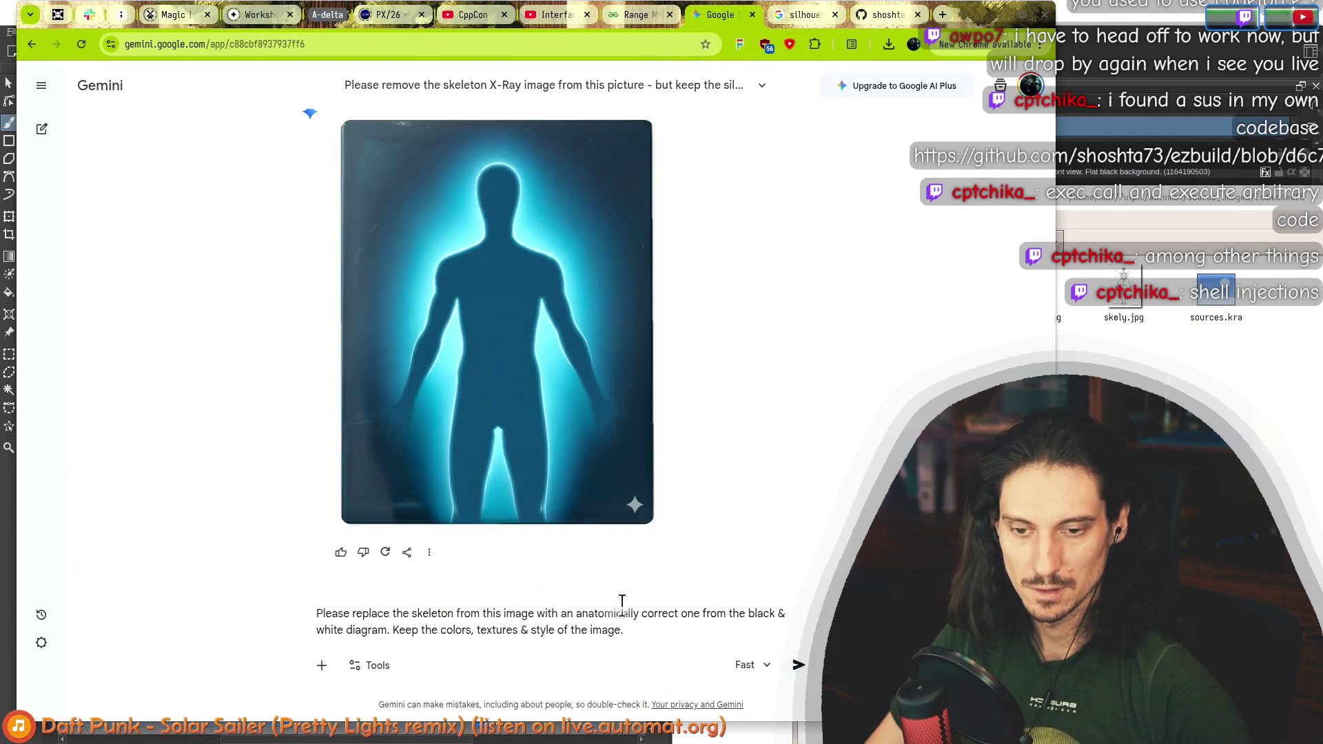
pyautogui.hotkey('ctrl', 'shift', 'Right')
pyautogui.hotkey('ctrl', 'shift', 'Right')
pyautogui.hotkey('ctrl', 'shift', 'Right')
pyautogui.hotkey('ctrl', 'shift', 'Left')
pyautogui.hotkey('ctrl', 'shift', 'Left')
pyautogui.hotkey('ctrl', 'shift', 'Left')
pyautogui.press('BackSpace')
pyautogui.moveTo(1031, 290); pyautogui.dragTo(481, 466)
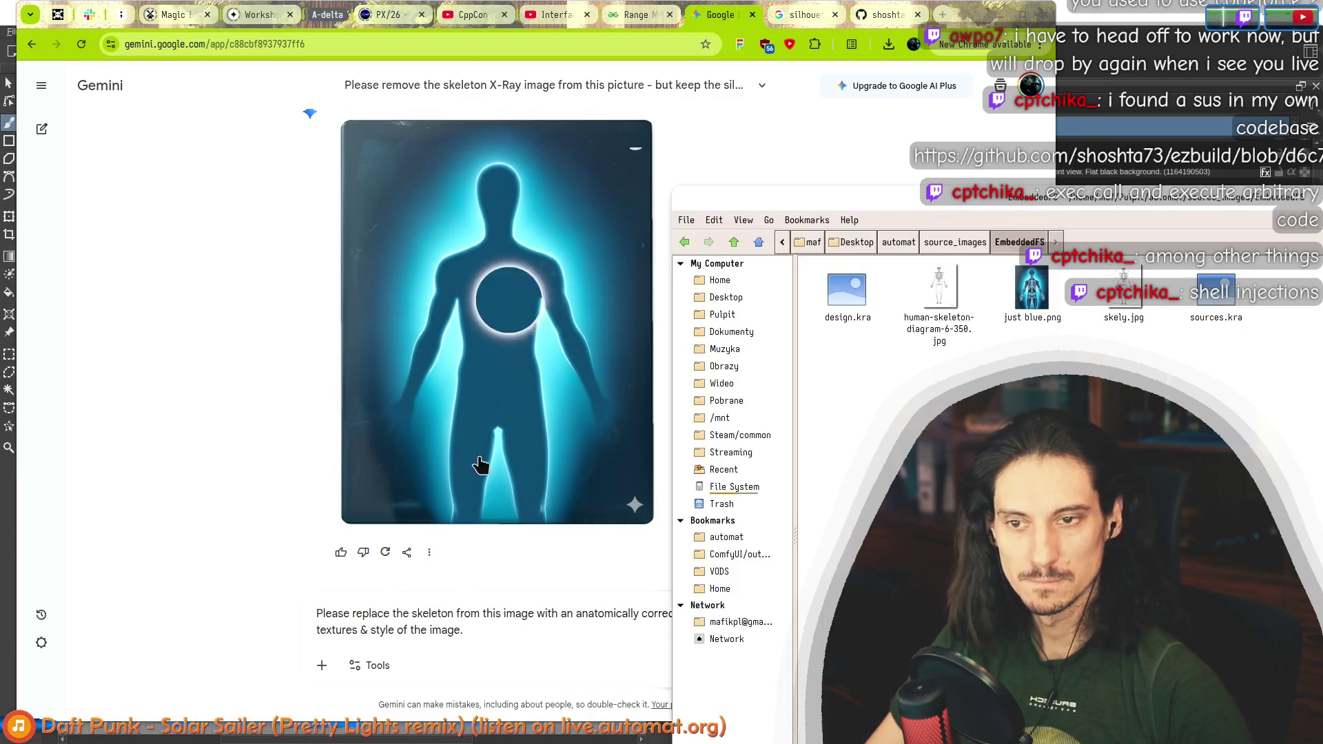
pyautogui.moveTo(1038, 295)
pyautogui.mouseDown()
pyautogui.moveTo(558, 524)
pyautogui.moveTo(555, 576)
pyautogui.mouseUp()
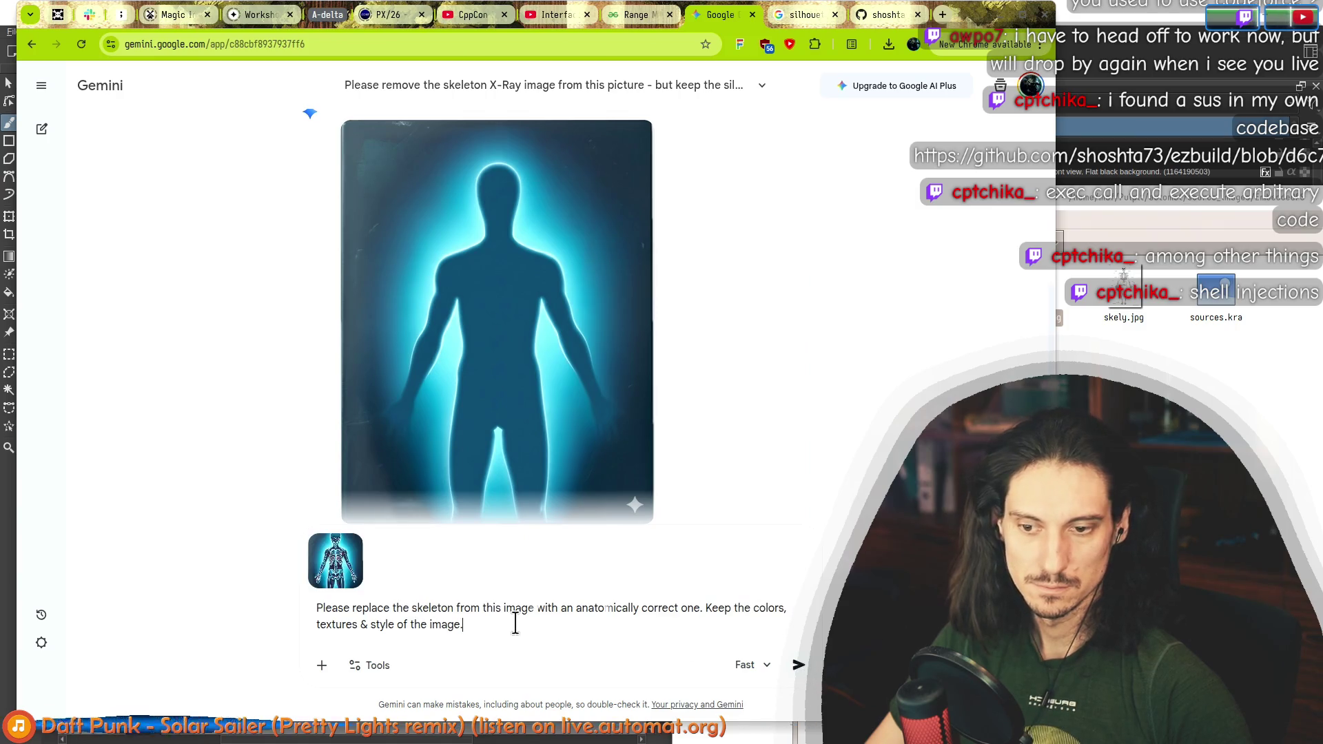
pyautogui.click(797, 666)
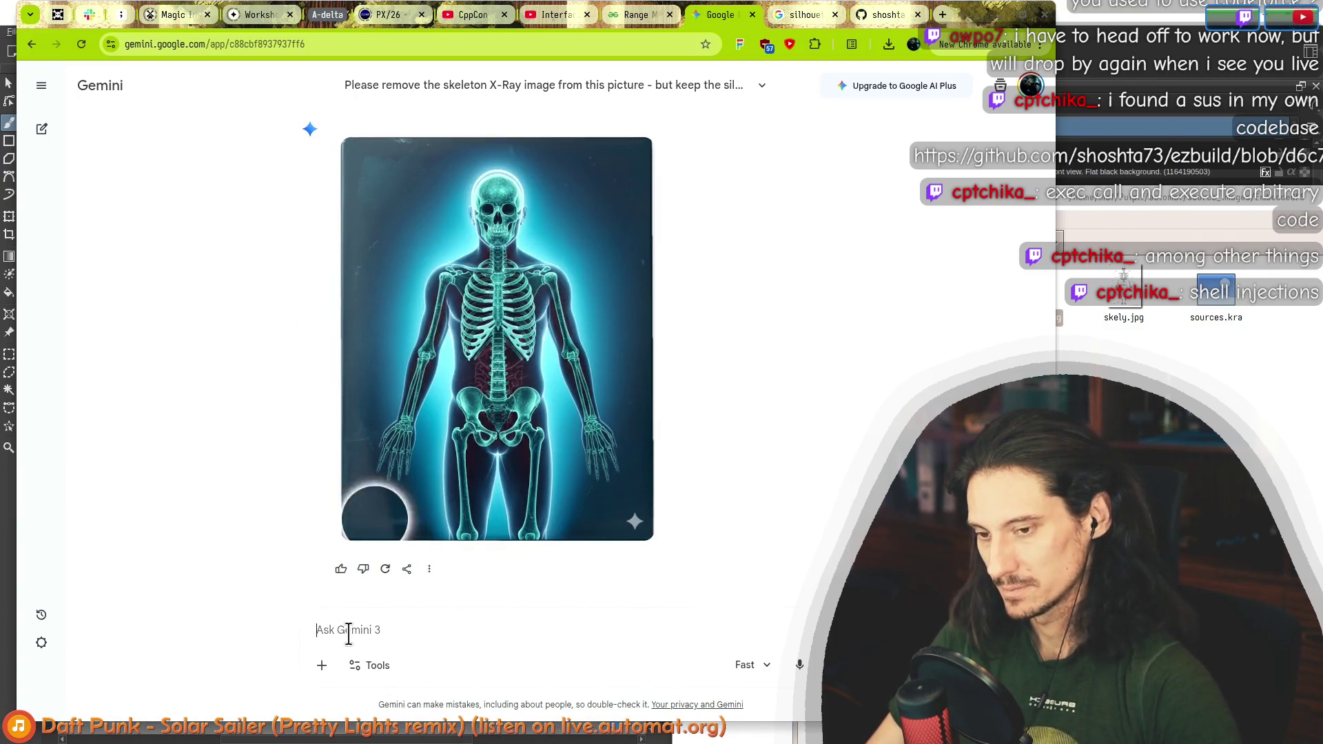
# Step: Begin typing the follow-up reply 'nice try again' under the regenerated skeleton image
pyautogui.write('nice try aga')
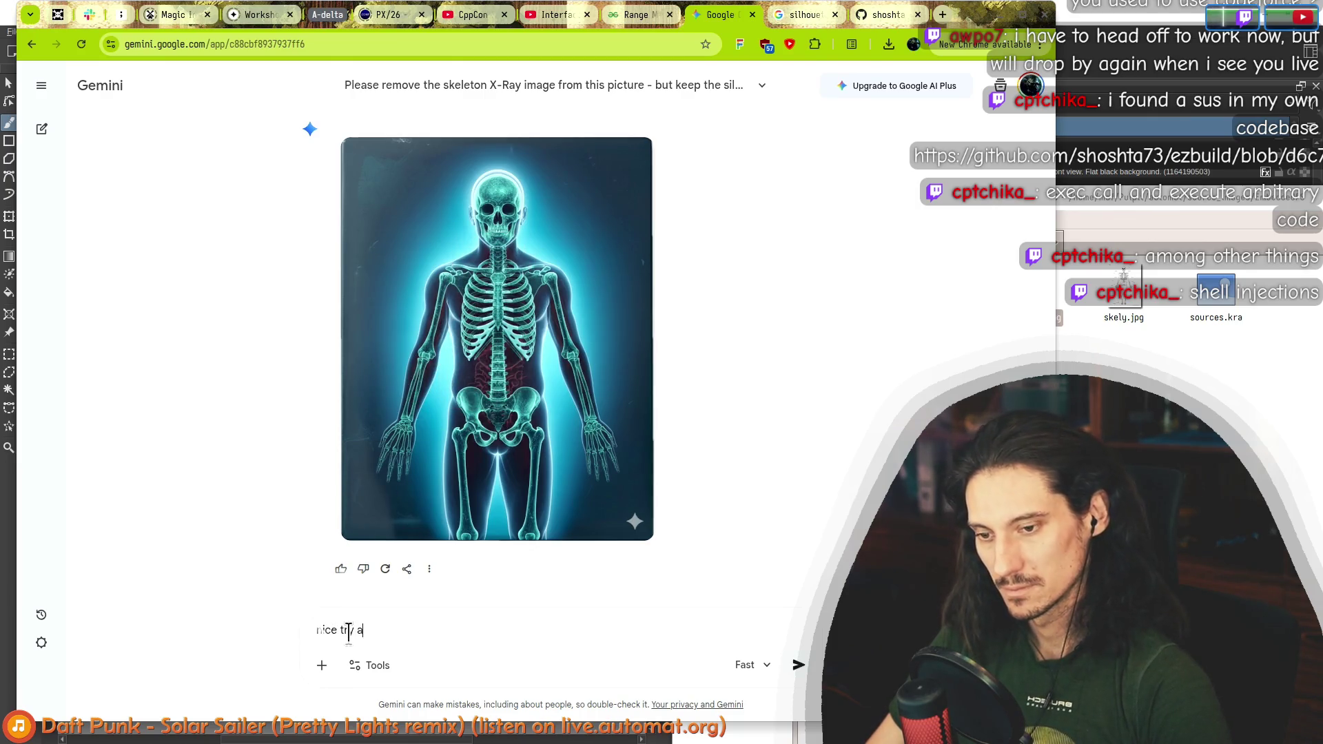
pyautogui.write('in')
# Step: Send the 'nice try again' reply and bring the Krita card design back to the front
pyautogui.press('Return')
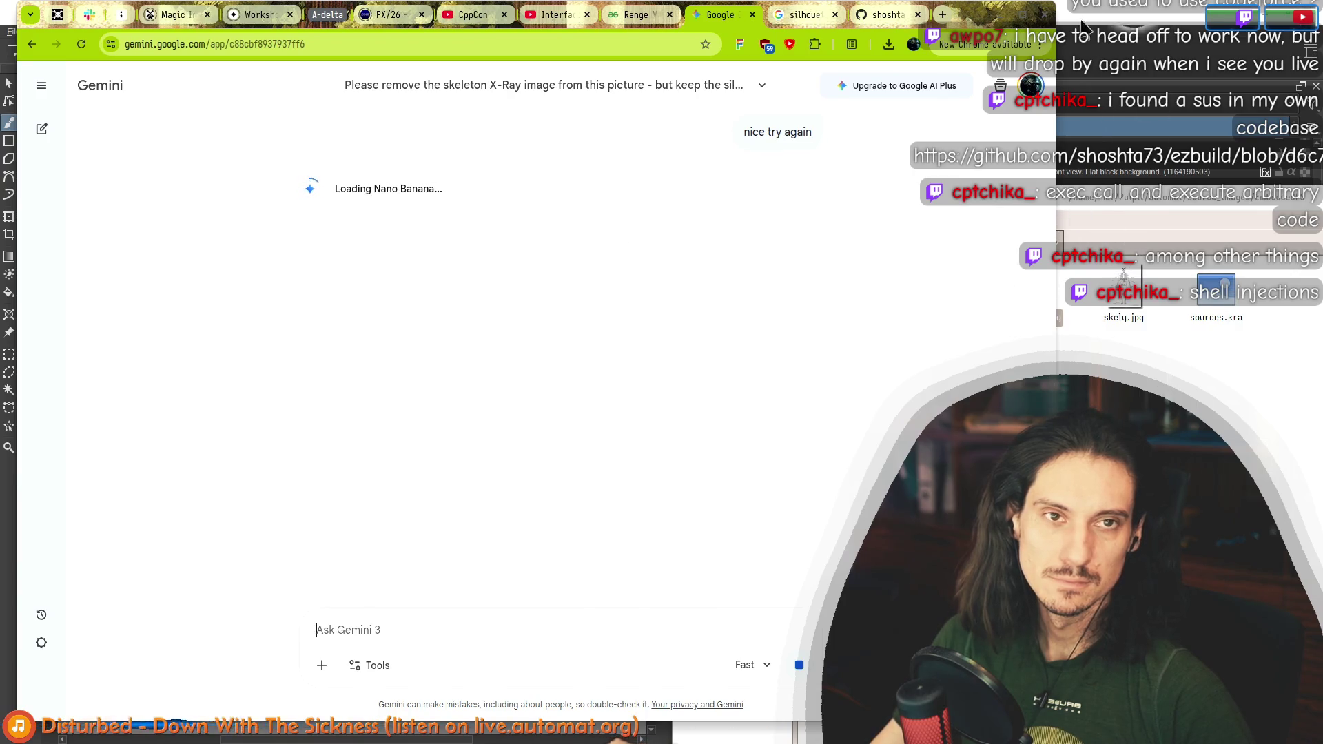
pyautogui.click(1191, 334)
pyautogui.scroll(1, 387, 361)
pyautogui.scroll(-2, 304, 154)
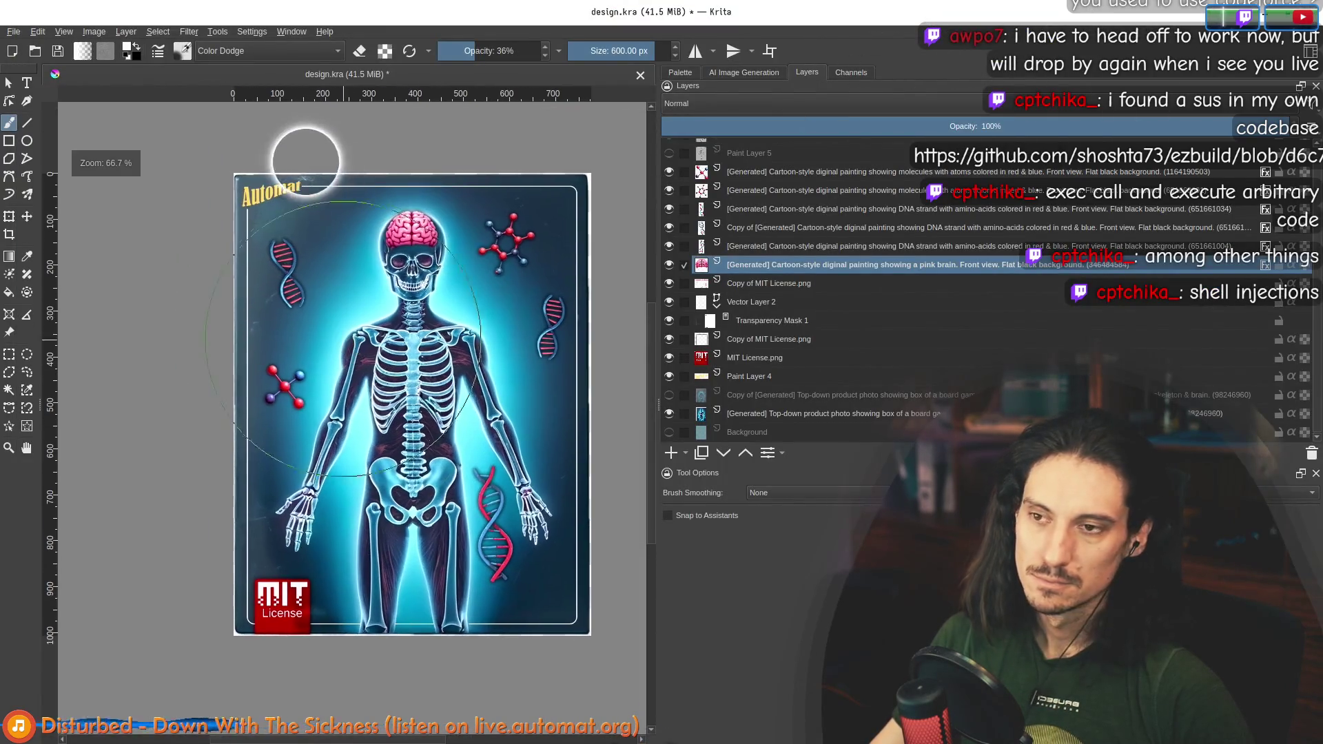
# Step: Turn the darker X-ray copy layer back on and turn the pink brain layer off
pyautogui.click(669, 395)
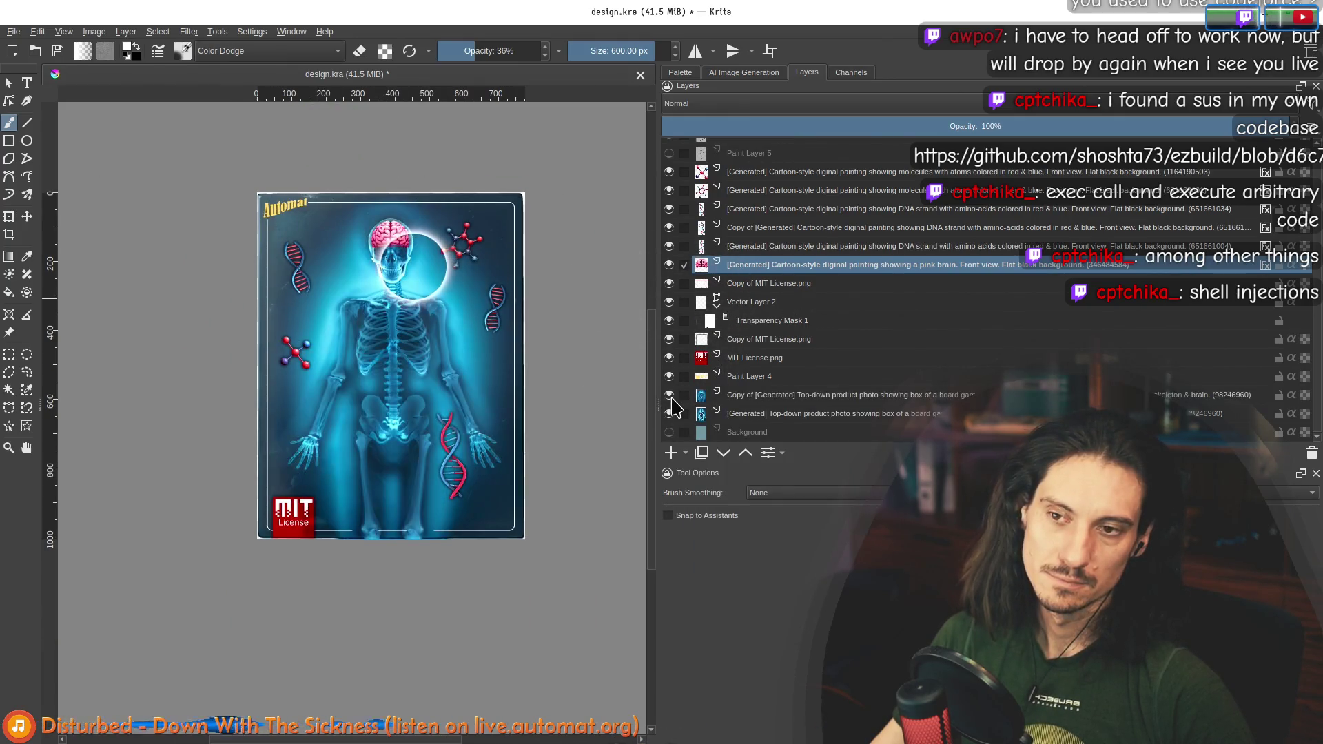
pyautogui.click(669, 265)
pyautogui.scroll(-1, 361, 329)
pyautogui.scroll(-1, 361, 329)
pyautogui.scroll(1, 407, 338)
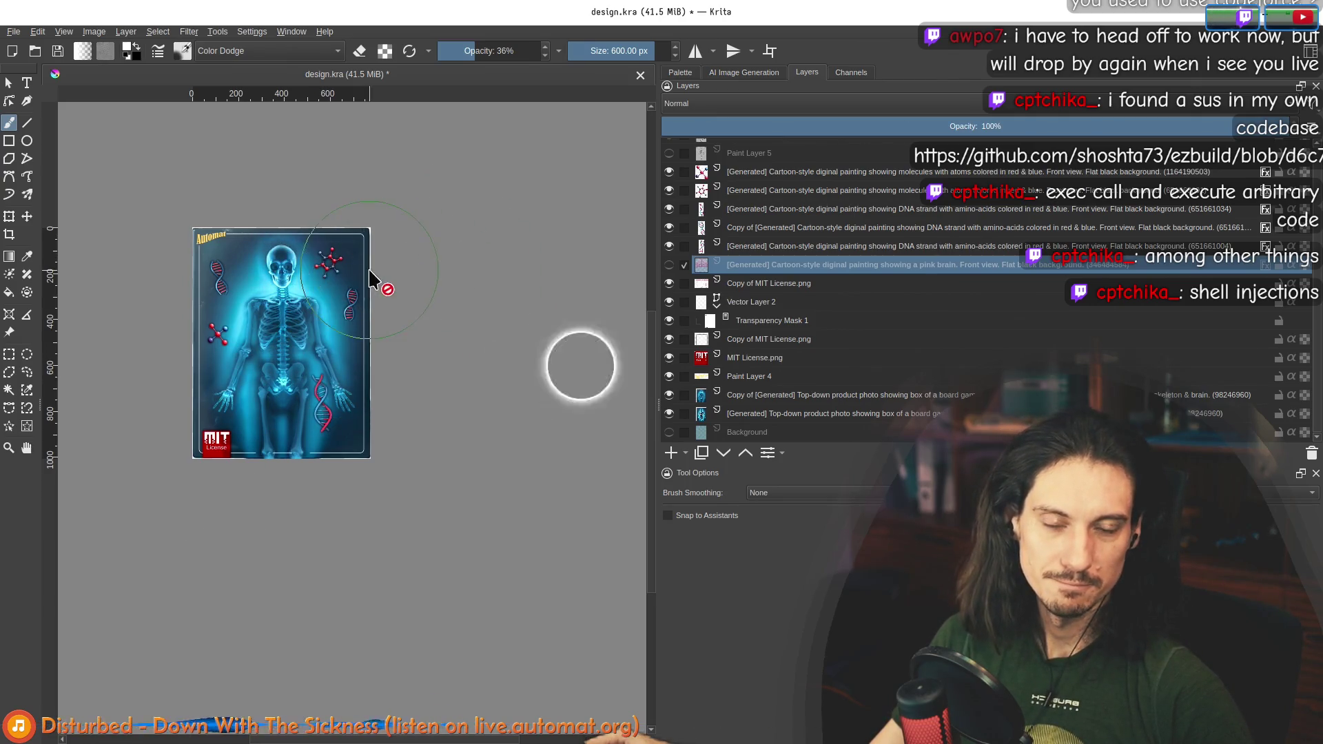
pyautogui.rightClick(770, 247)
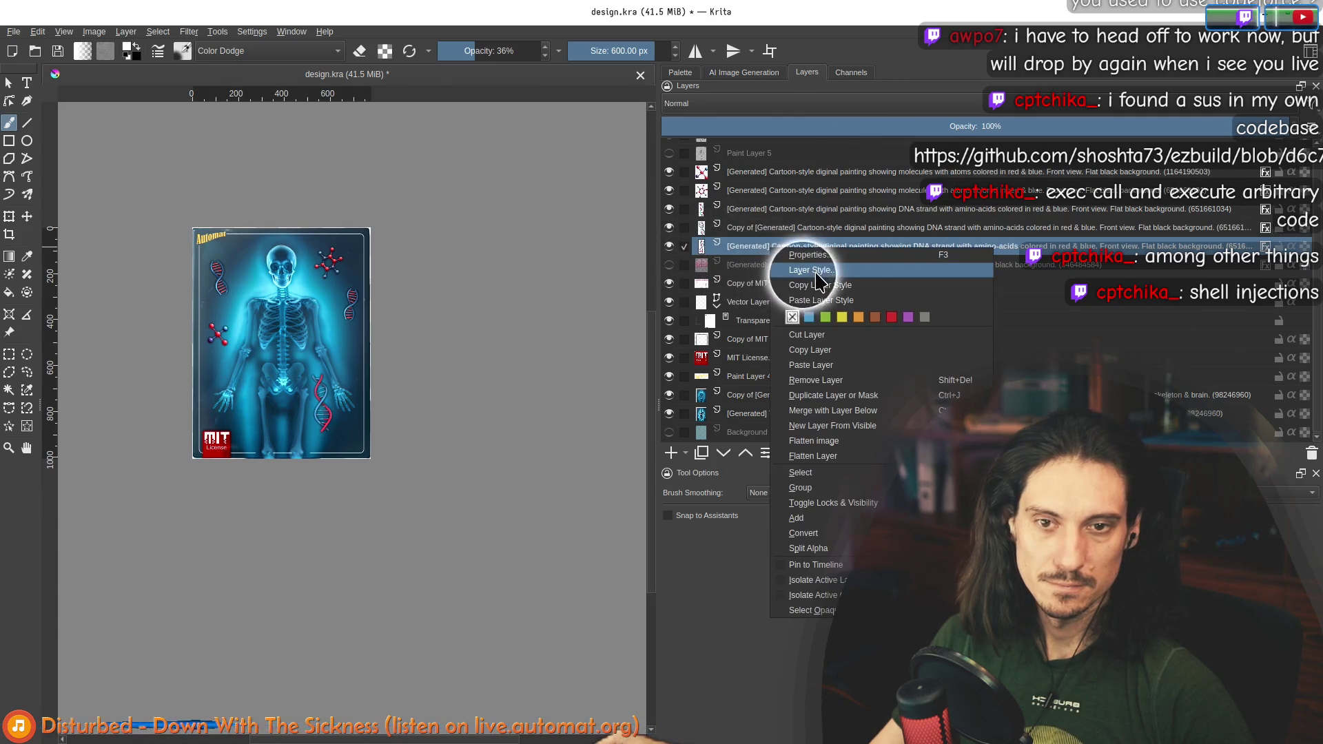
# Step: Add a white drop shadow in Normal blend mode to the DNA strand layer
pyautogui.click(808, 270)
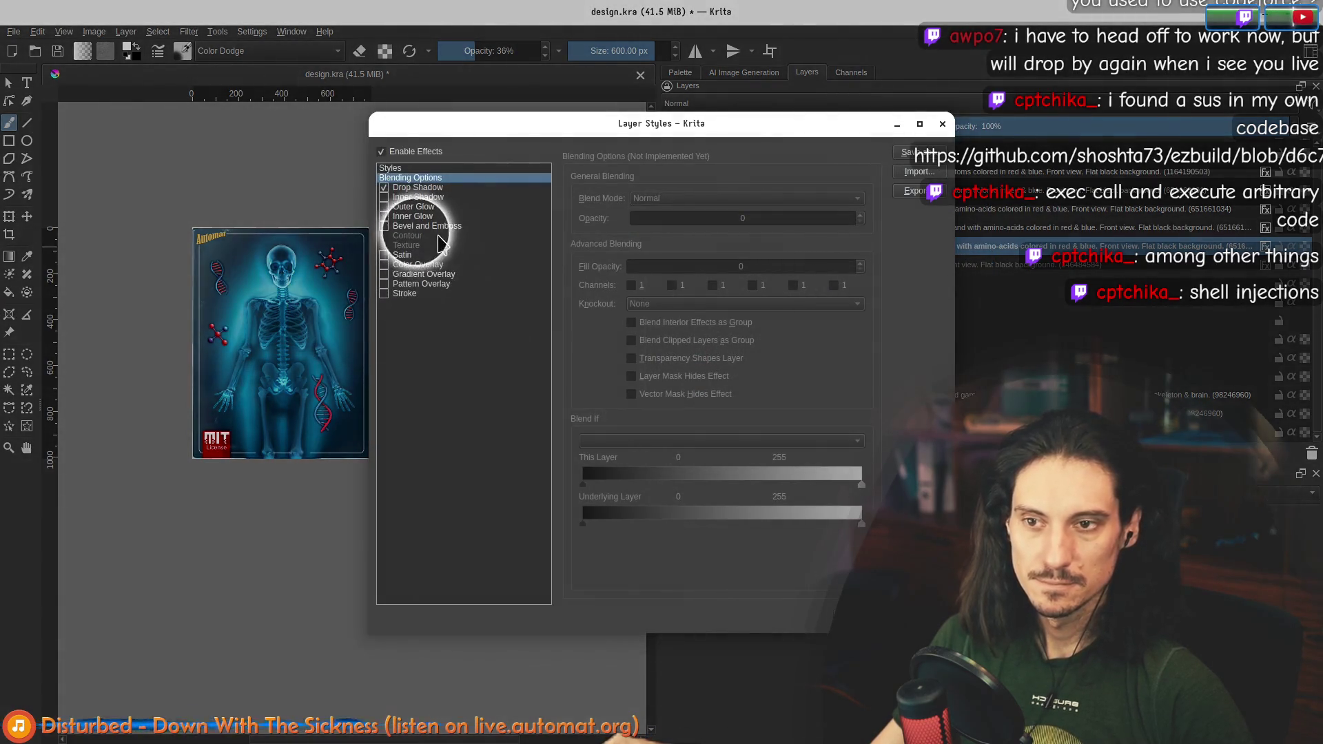
pyautogui.click(418, 188)
pyautogui.click(655, 199)
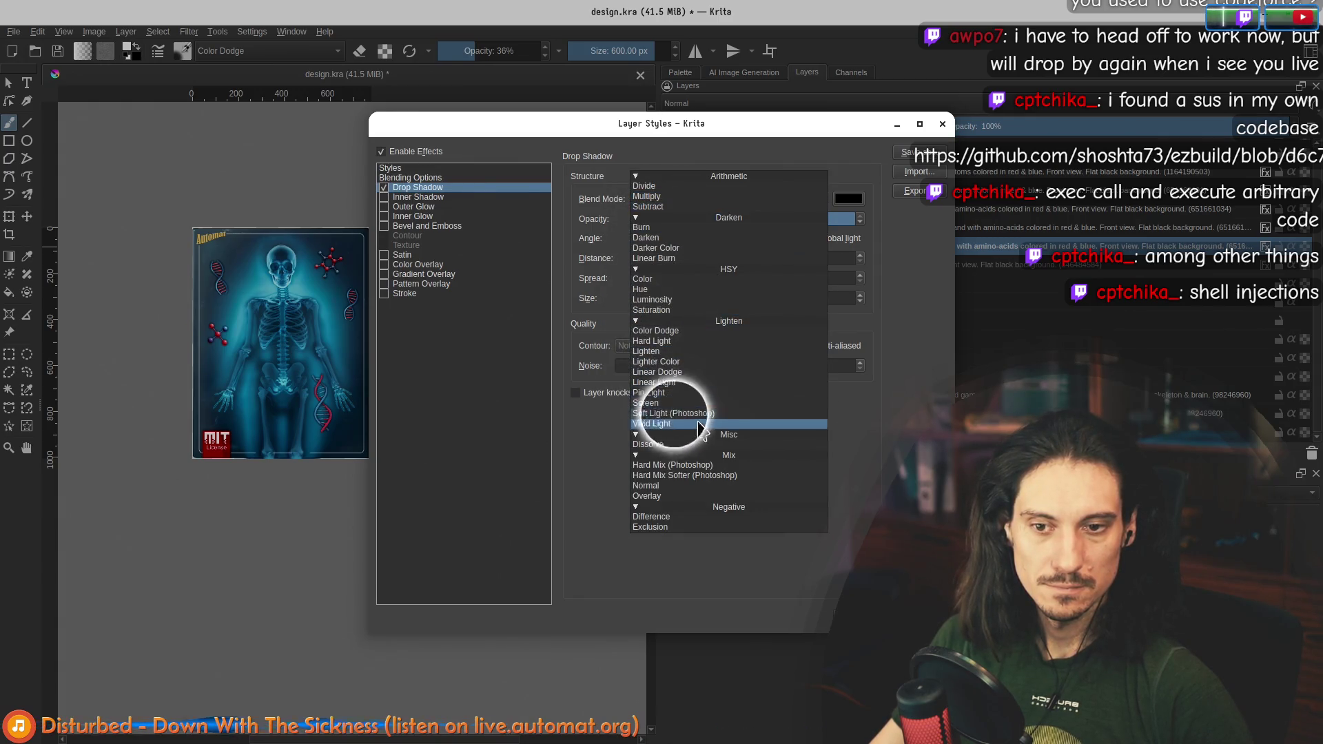
pyautogui.click(696, 493)
pyautogui.click(848, 199)
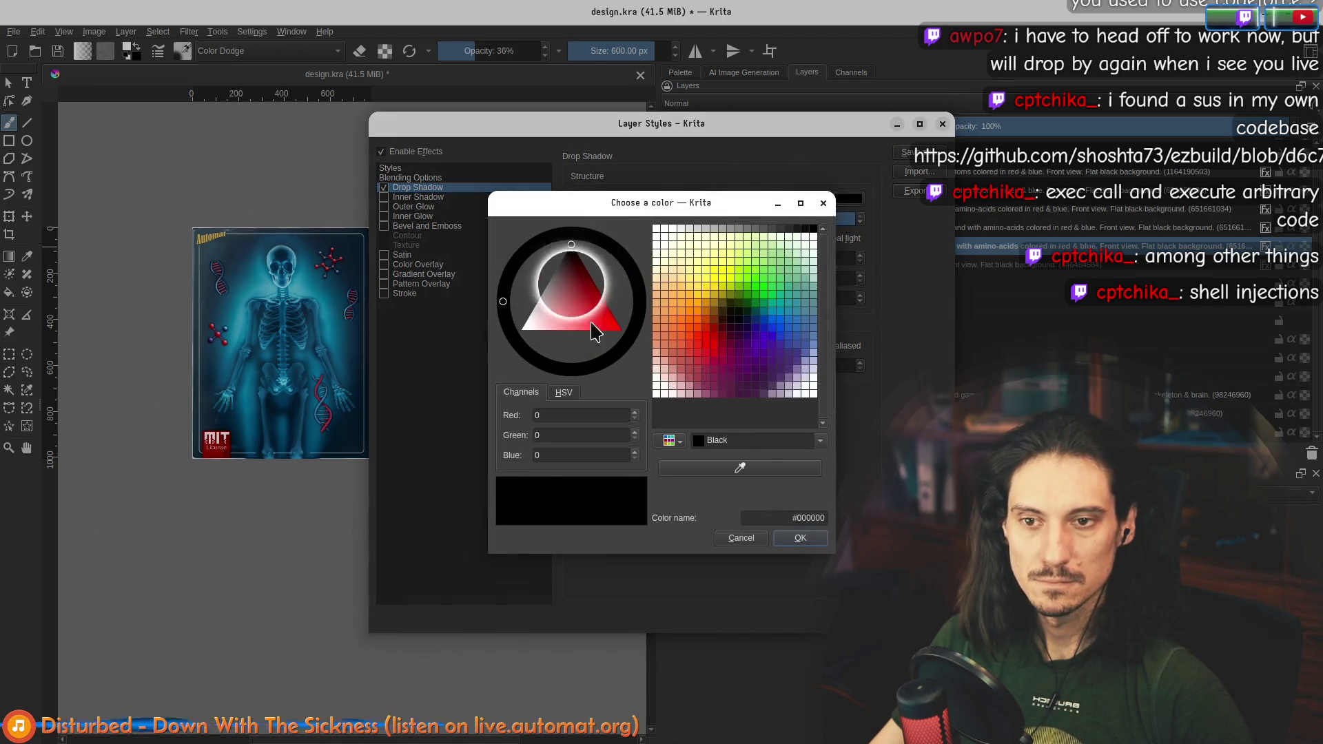
pyautogui.moveTo(596, 333); pyautogui.dragTo(405, 391)
pyautogui.click(800, 538)
pyautogui.click(821, 558)
pyautogui.scroll(2, 354, 296)
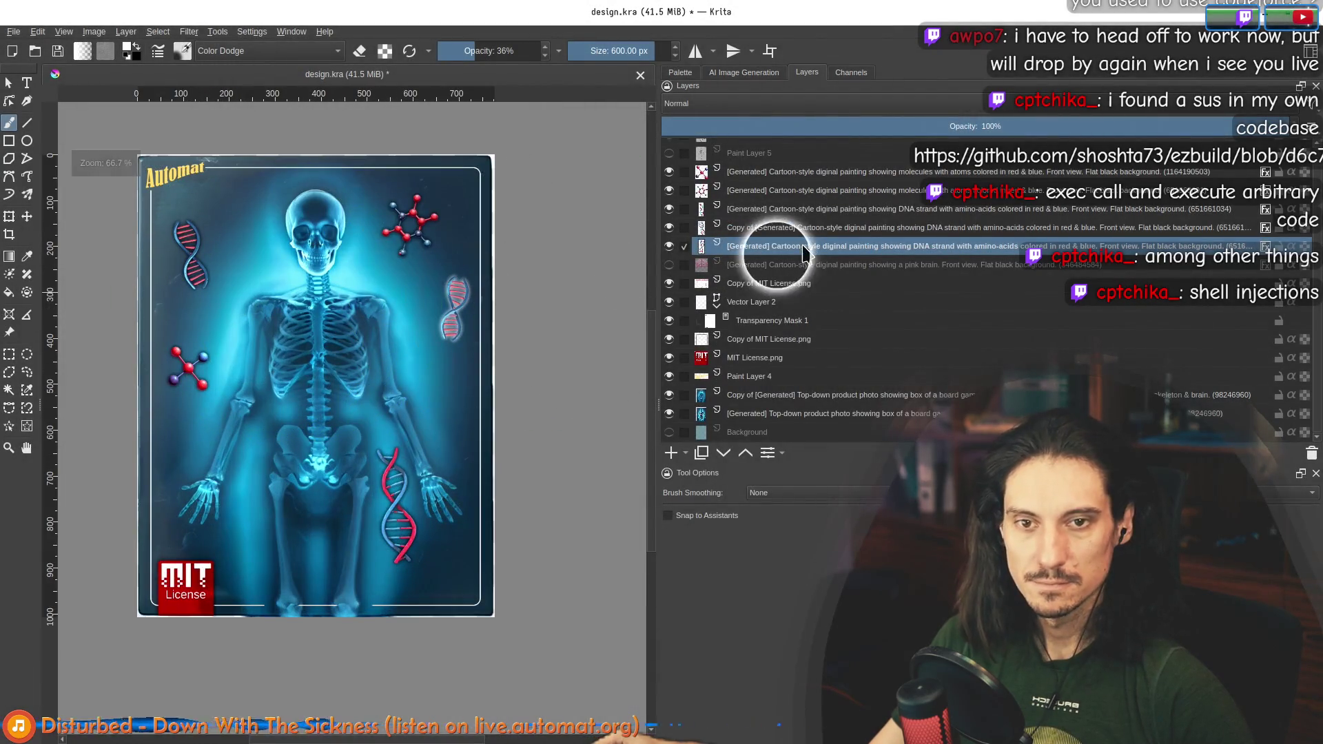
# Step: Change the DNA strand's drop shadow colour to dark navy (#100f1c)
pyautogui.rightClick(804, 247)
pyautogui.click(857, 275)
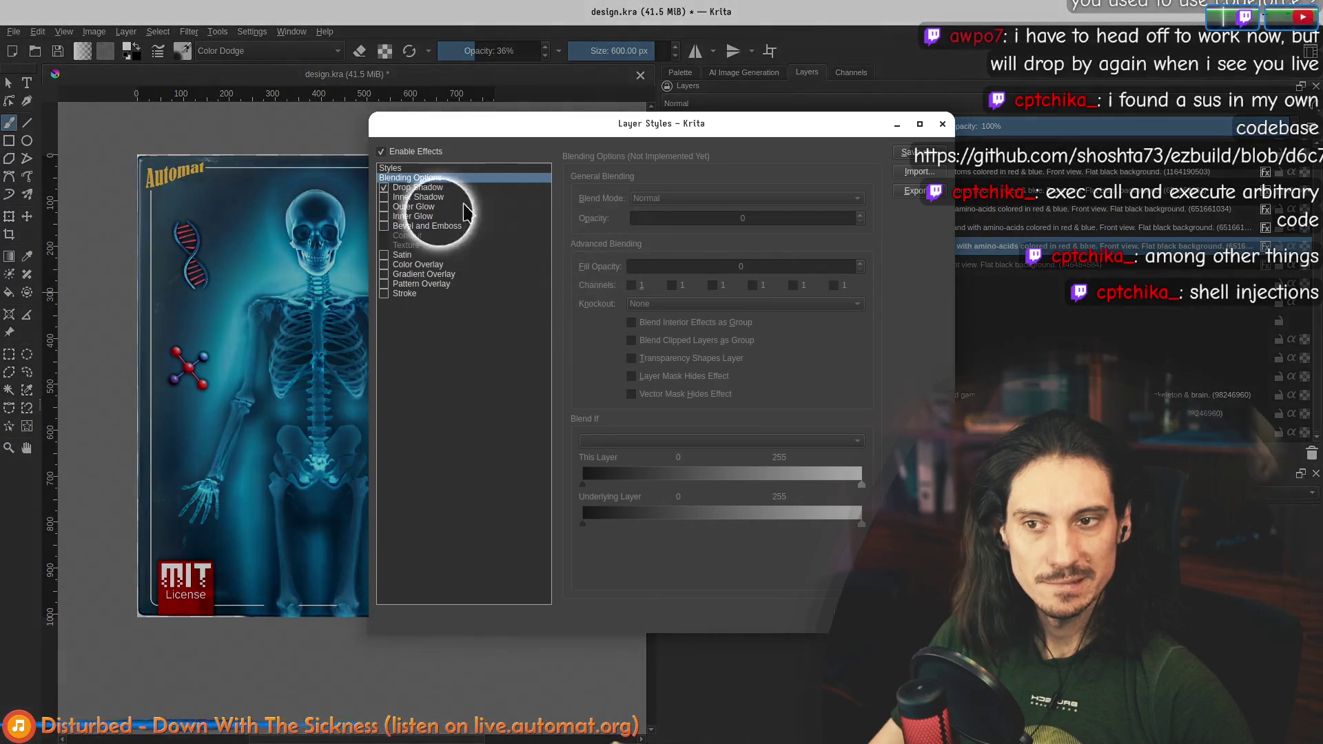
pyautogui.click(441, 187)
pyautogui.click(849, 199)
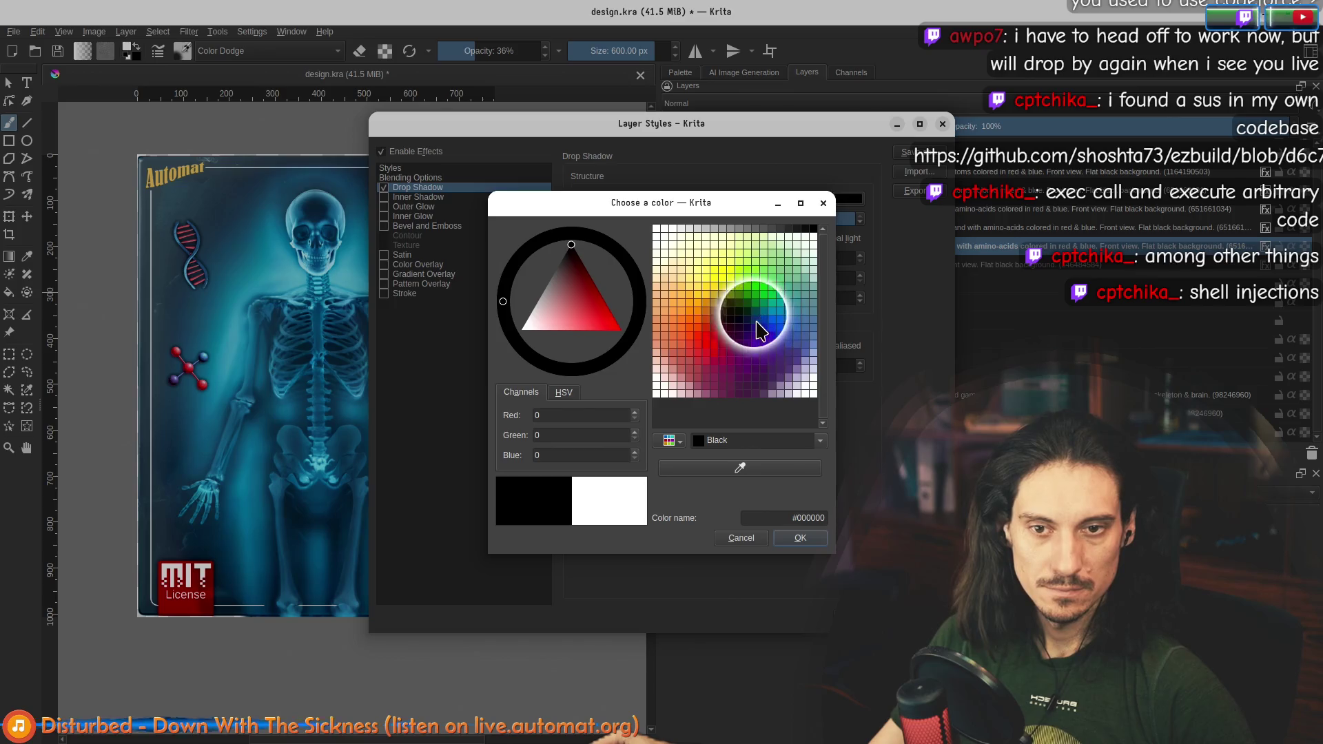
pyautogui.click(627, 305)
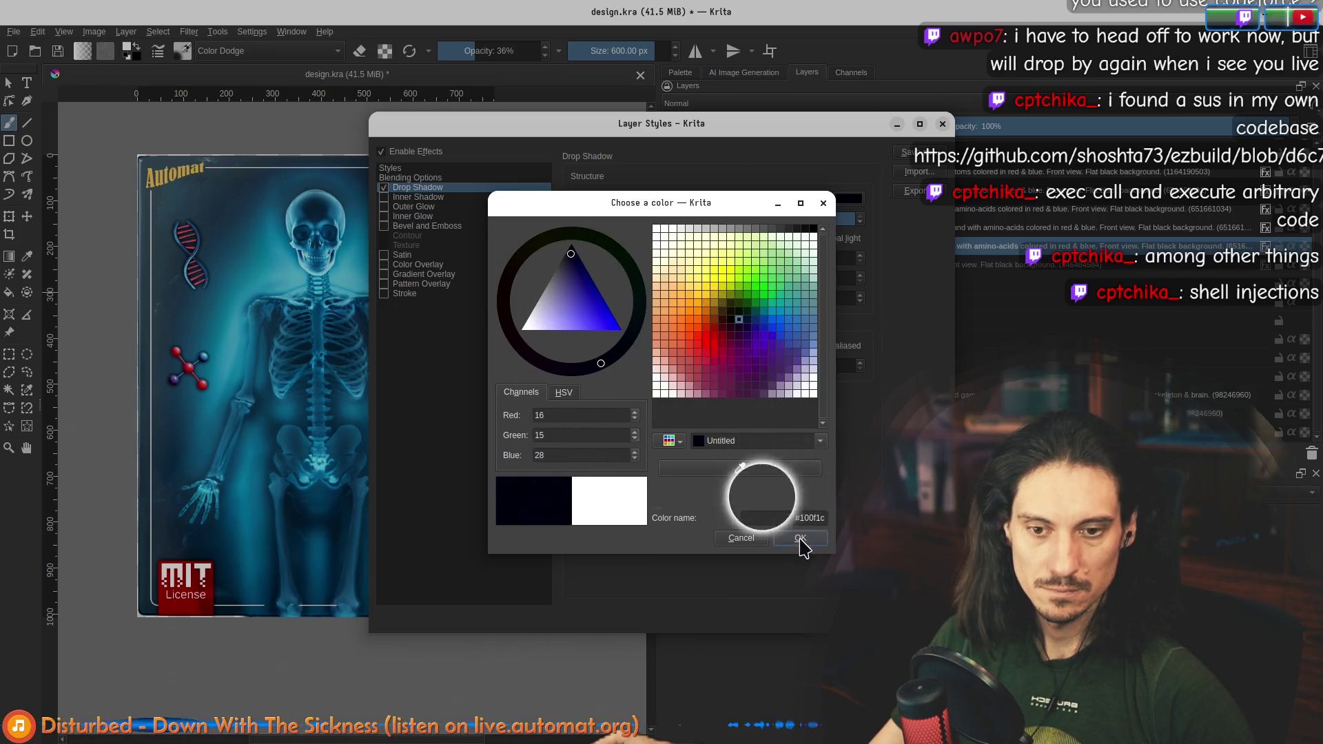
pyautogui.click(801, 538)
pyautogui.click(847, 610)
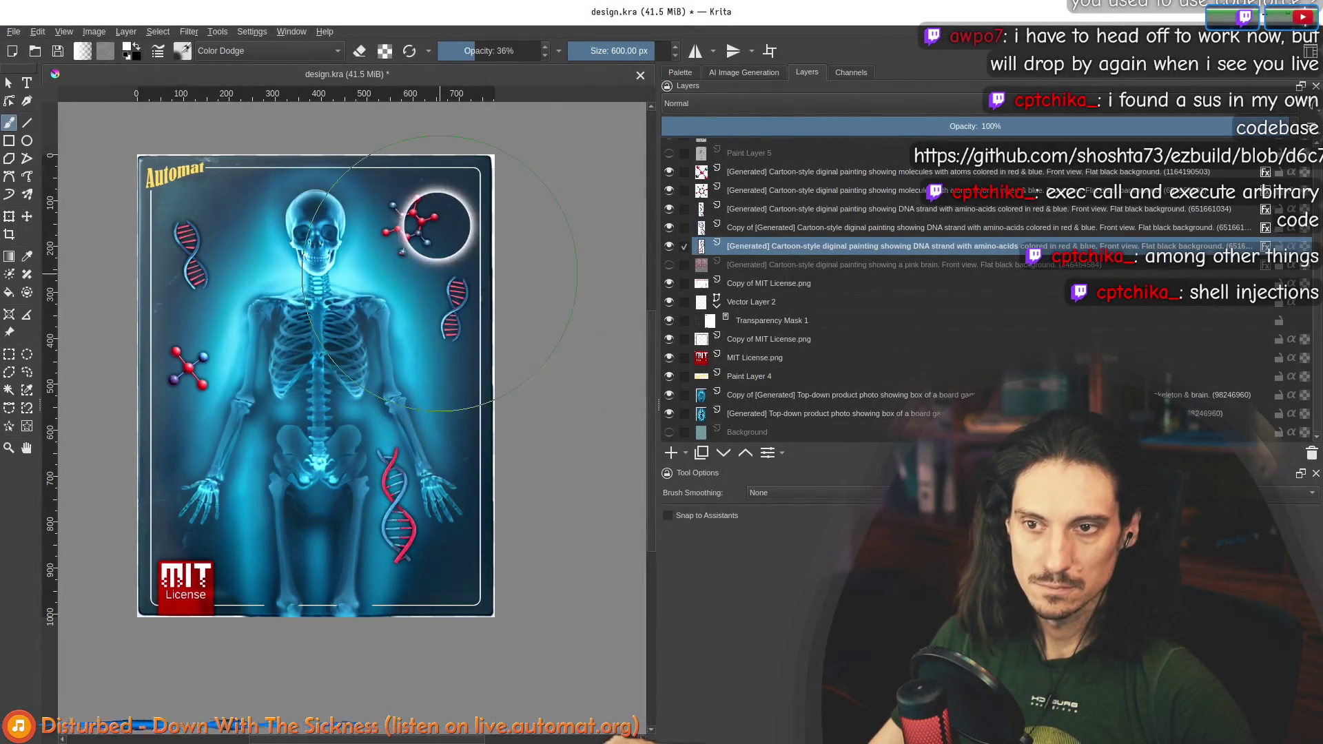
pyautogui.scroll(3, 462, 335)
pyautogui.scroll(-5, 462, 335)
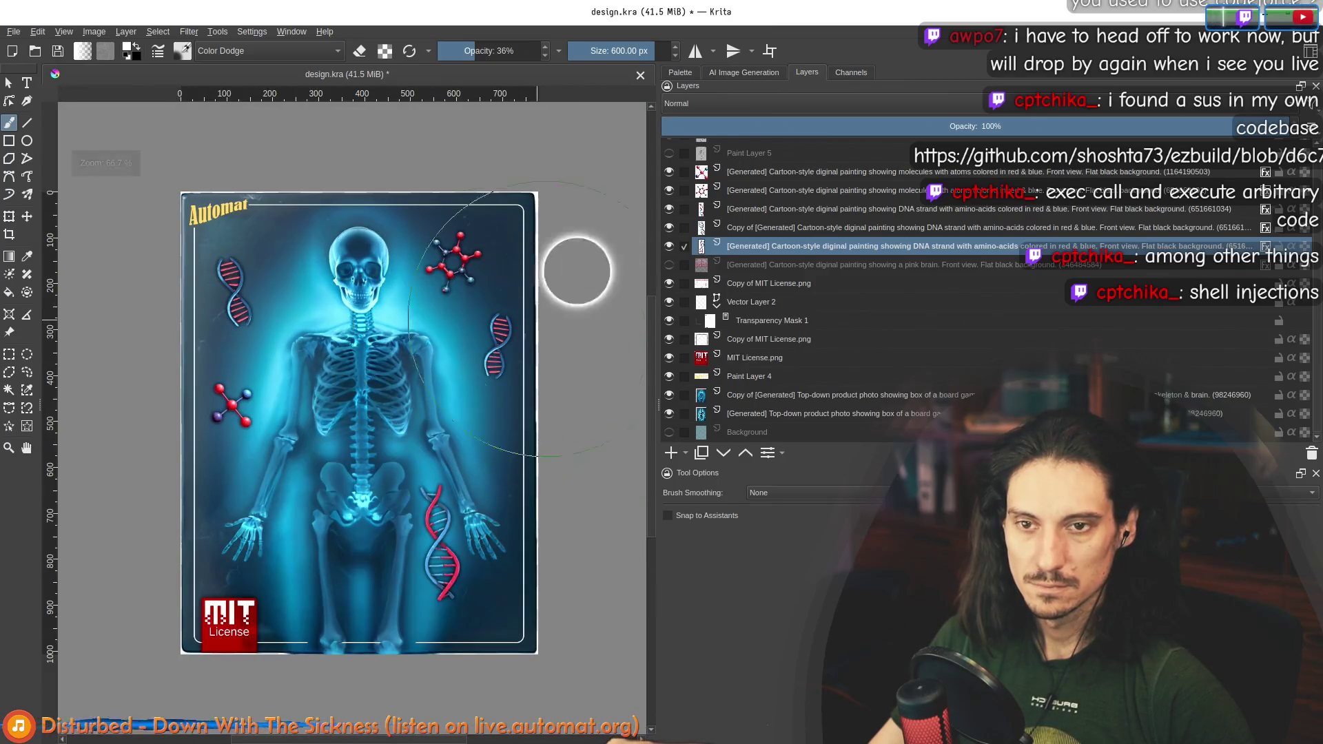
pyautogui.rightClick(747, 251)
# Step: Paste the copied drop shadow style onto the DNA copy, DNA strand and molecules layers
pyautogui.click(764, 229)
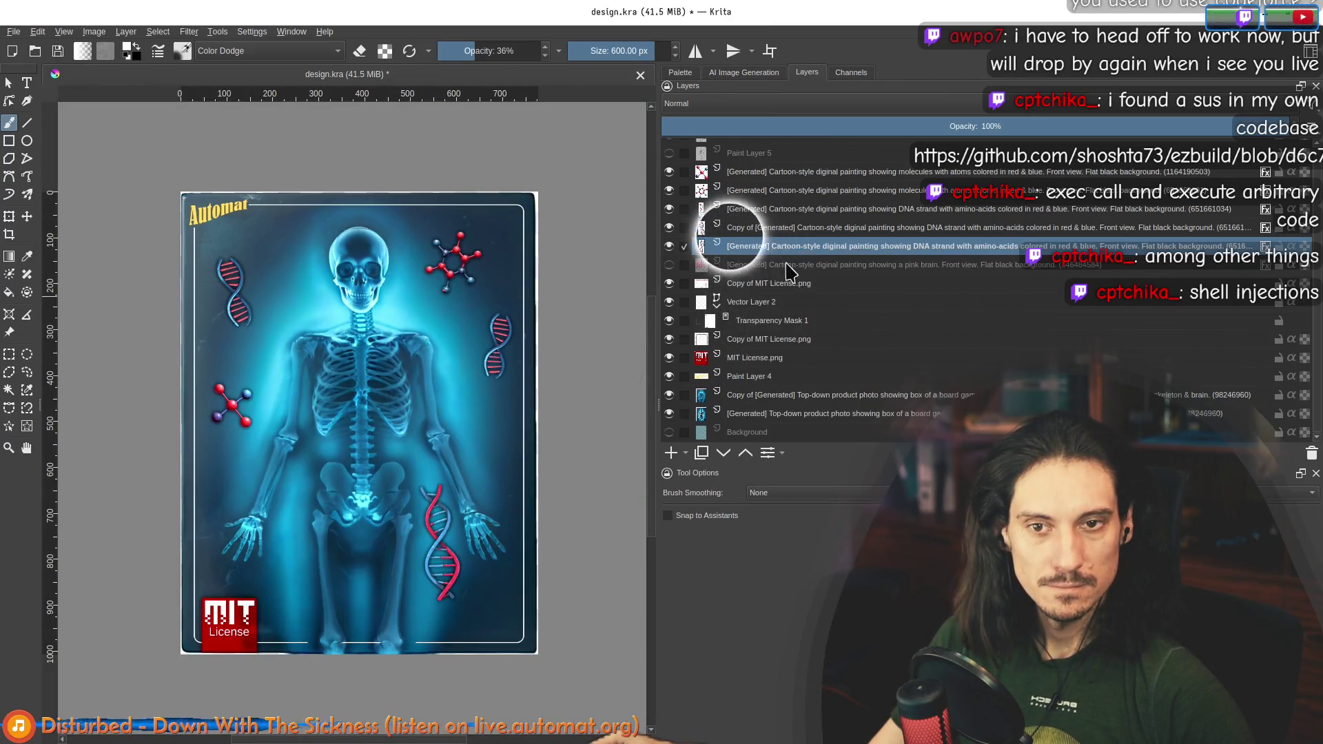
pyautogui.rightClick(764, 229)
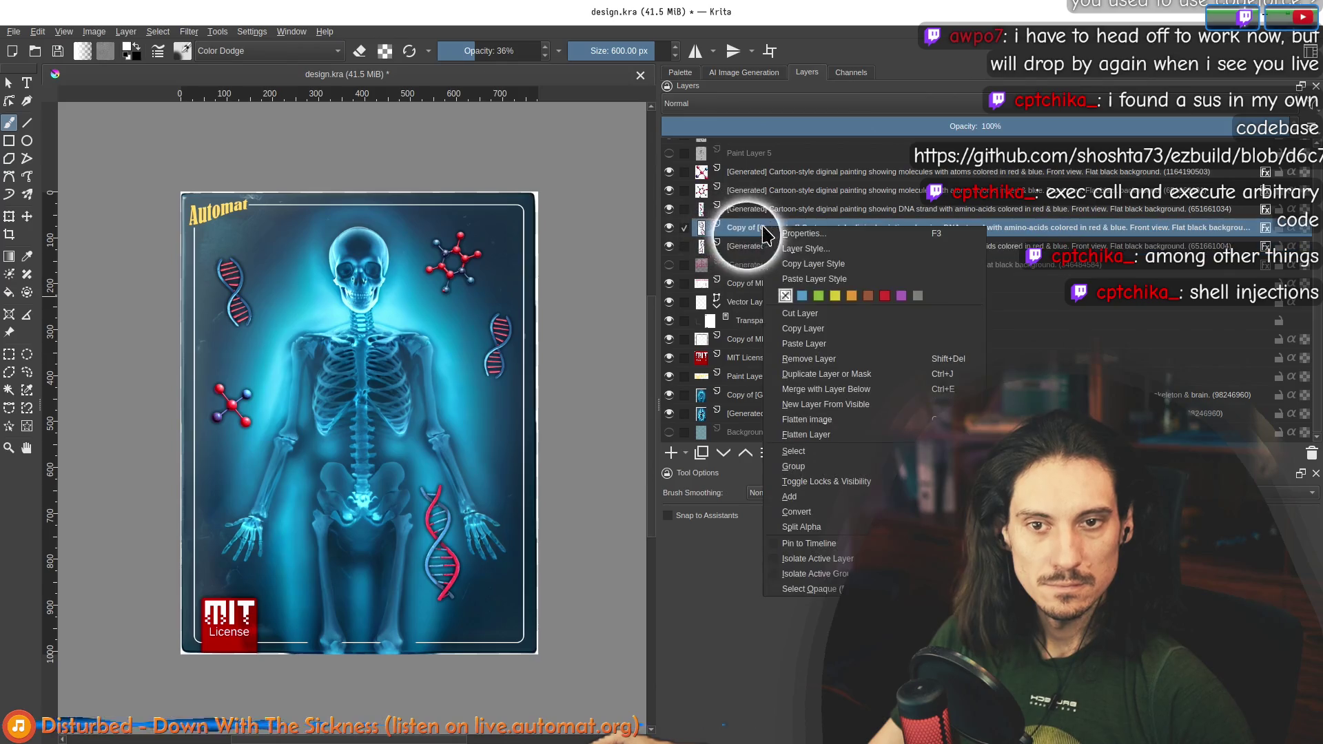
pyautogui.click(821, 280)
pyautogui.click(721, 207)
pyautogui.rightClick(765, 219)
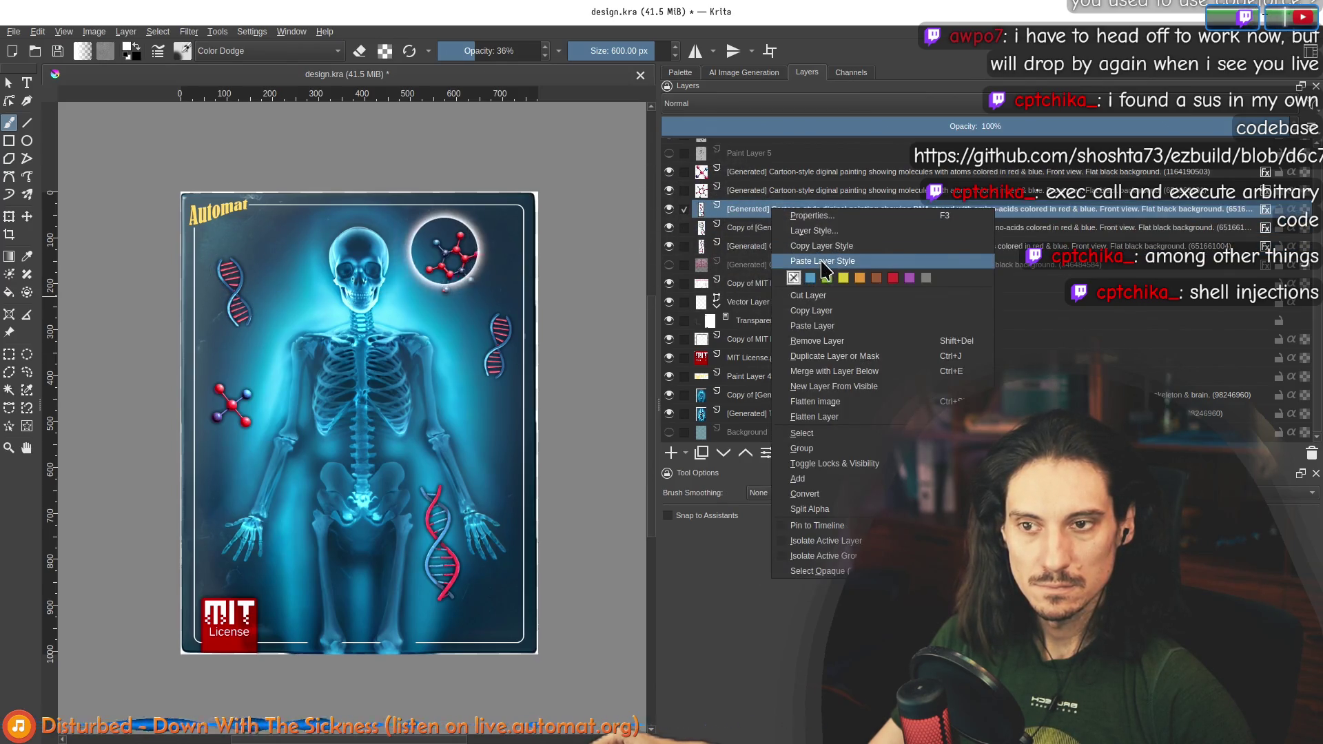
pyautogui.click(705, 207)
pyautogui.rightClick(779, 187)
pyautogui.click(719, 171)
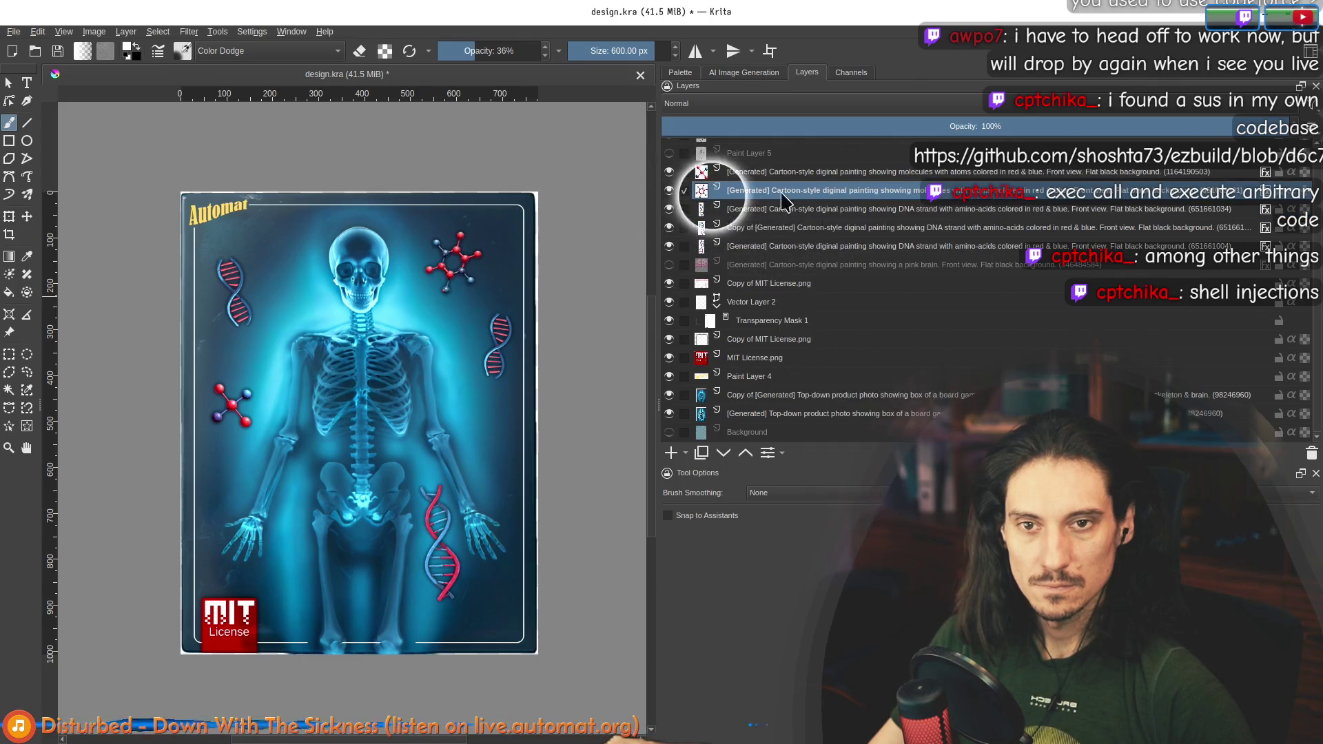
pyautogui.rightClick(767, 177)
pyautogui.click(808, 222)
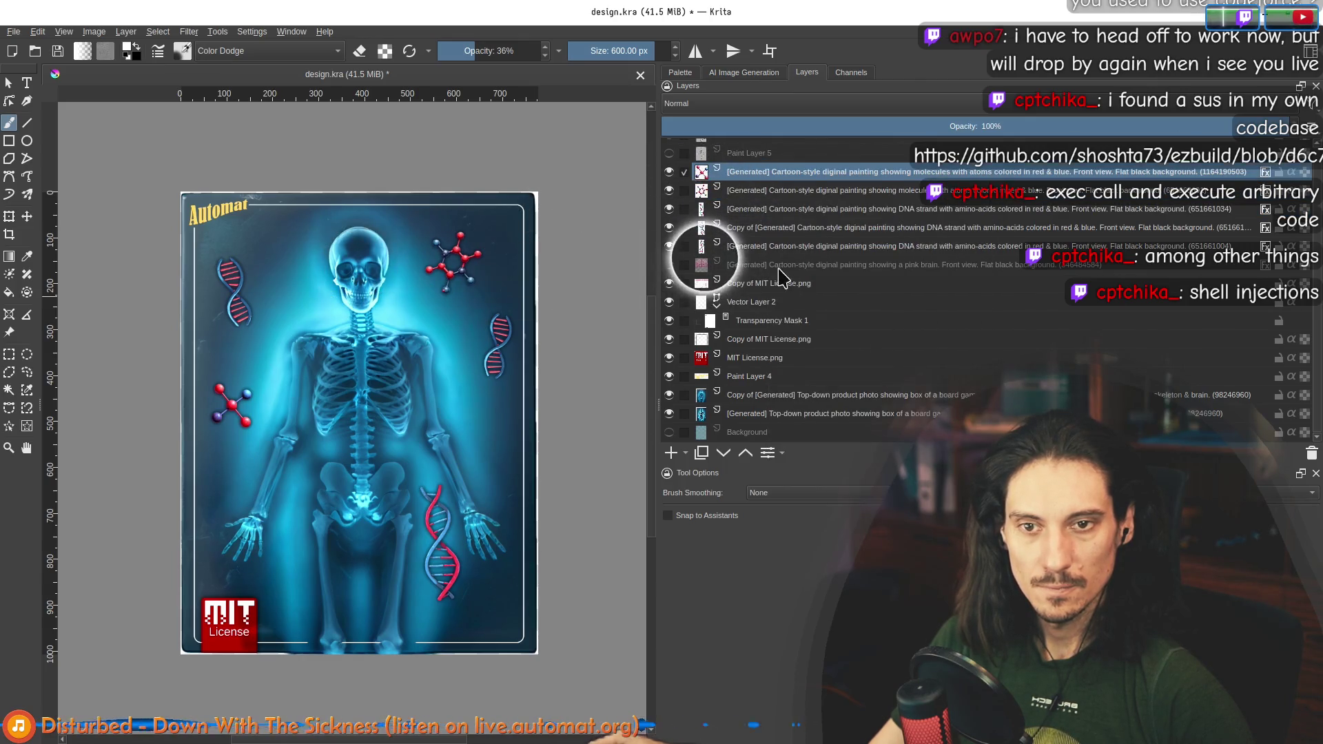
# Step: Show the pink brain layer again and lower its opacity from 80% to 72%
pyautogui.click(670, 265)
pyautogui.rightClick(752, 265)
pyautogui.click(719, 265)
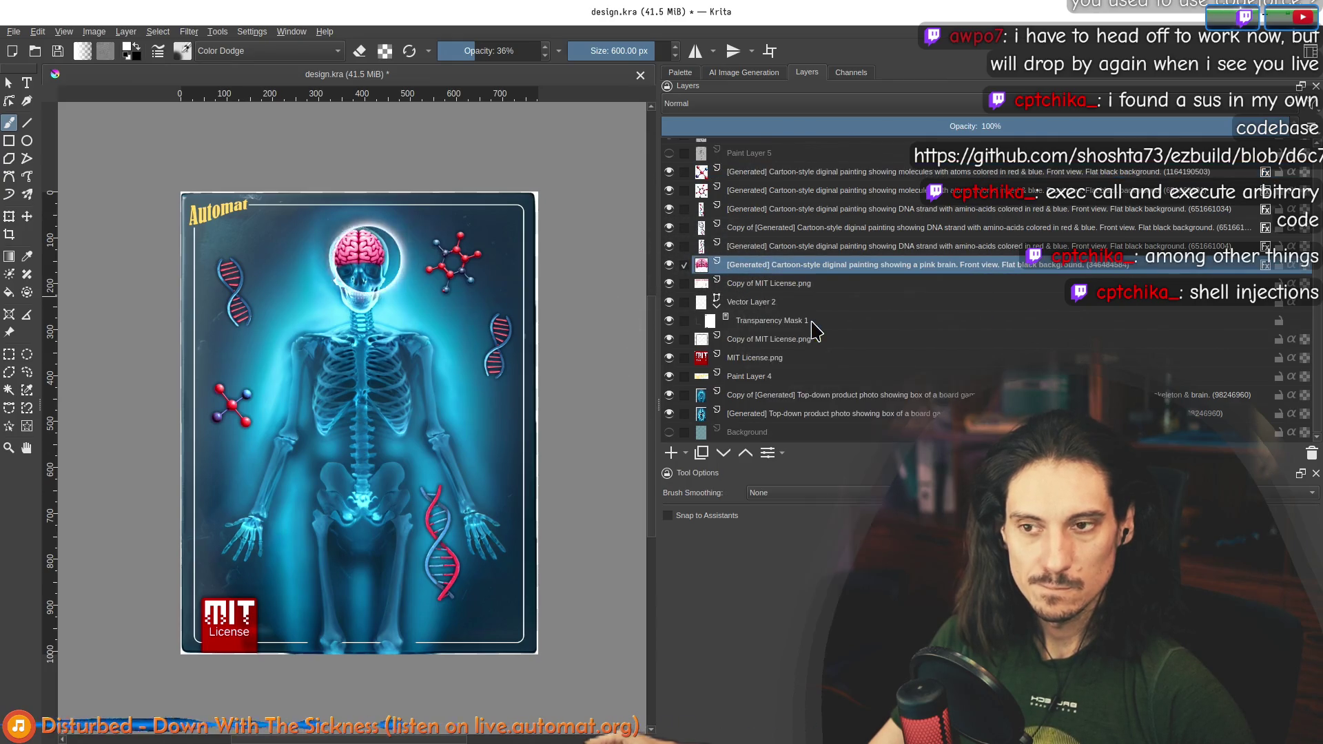
pyautogui.click(1155, 126)
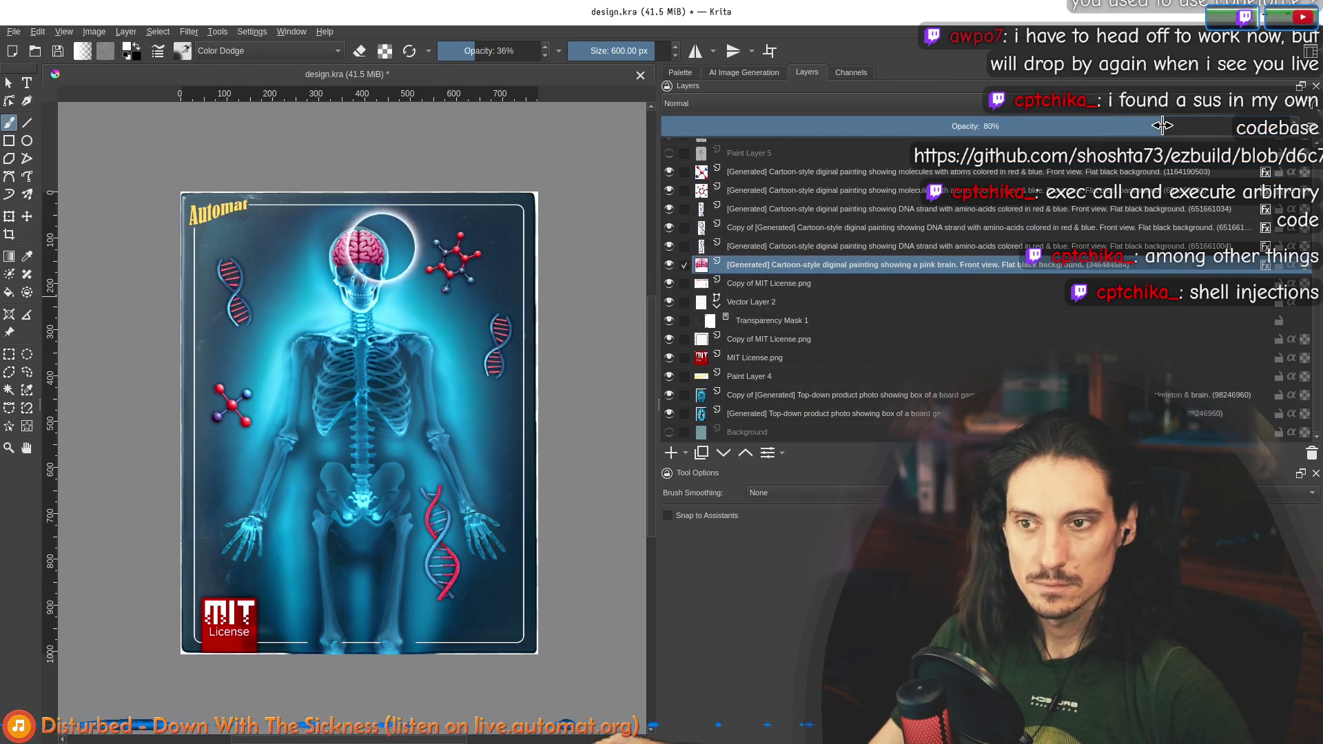
pyautogui.moveTo(1154, 126); pyautogui.dragTo(1113, 126)
# Step: Zoom in and out to check the 72% pink brain on the skull, then go to Gemini
pyautogui.scroll(-4, 399, 295)
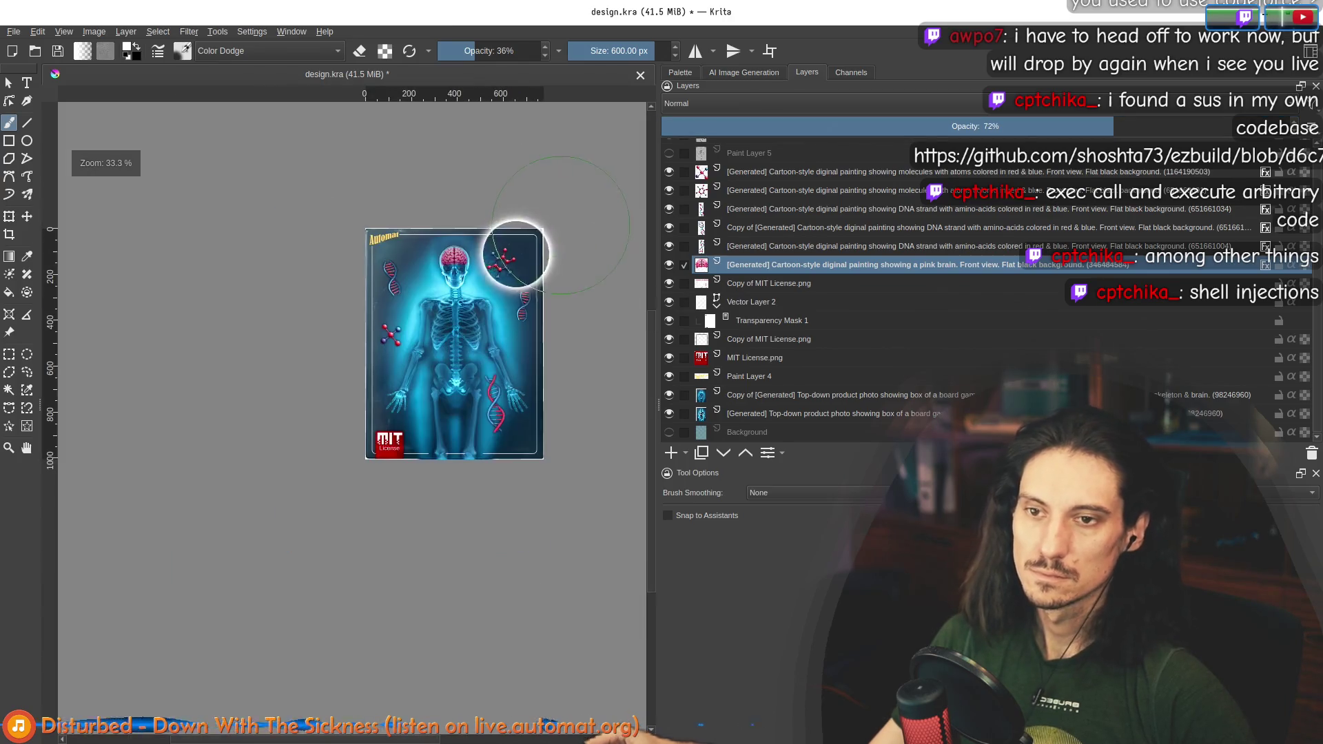
pyautogui.scroll(4, 408, 223)
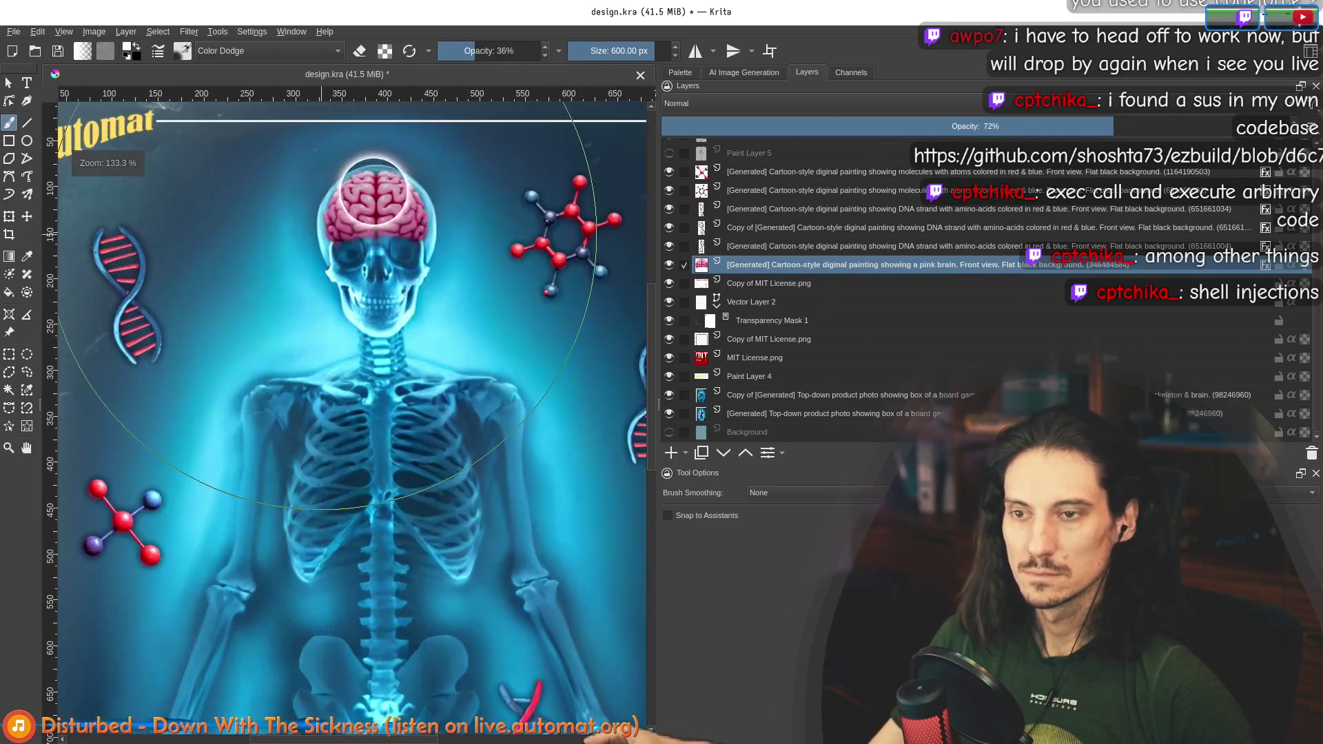
pyautogui.scroll(-6, 320, 224)
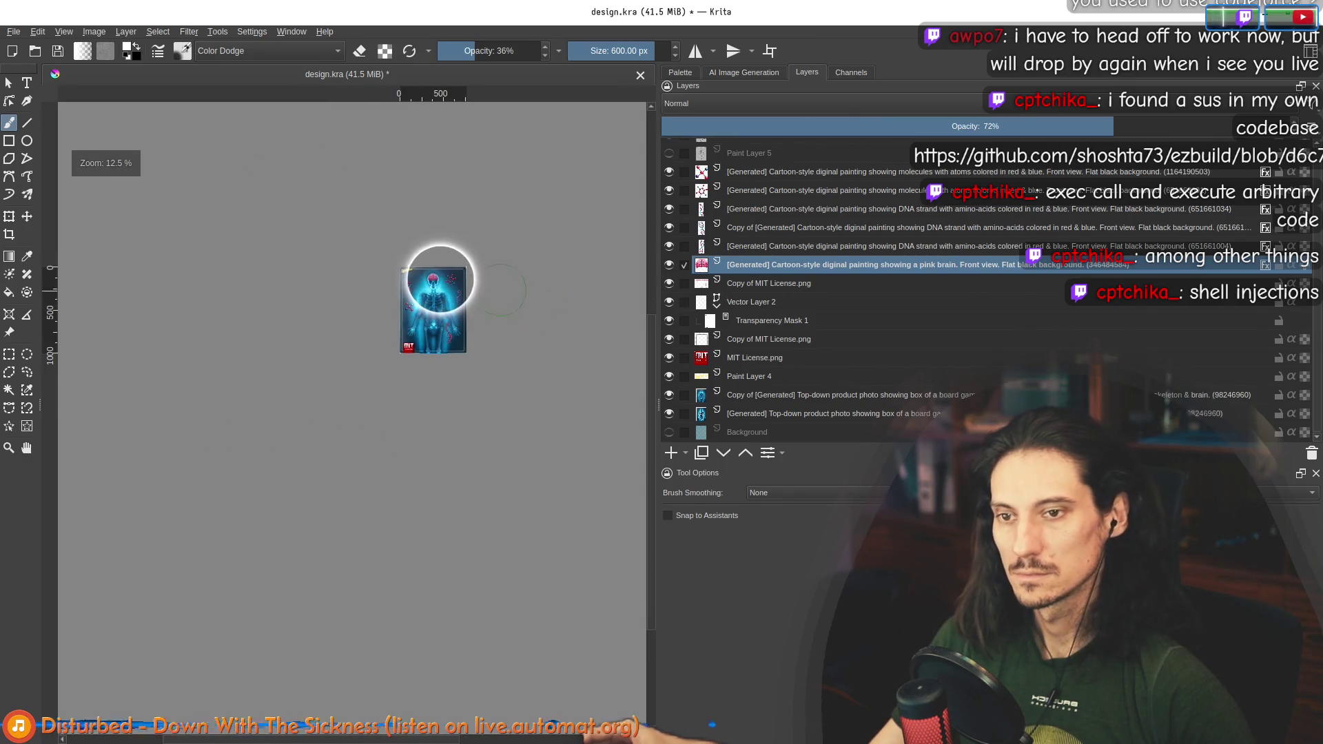
pyautogui.scroll(1, 437, 271)
pyautogui.scroll(4, 451, 292)
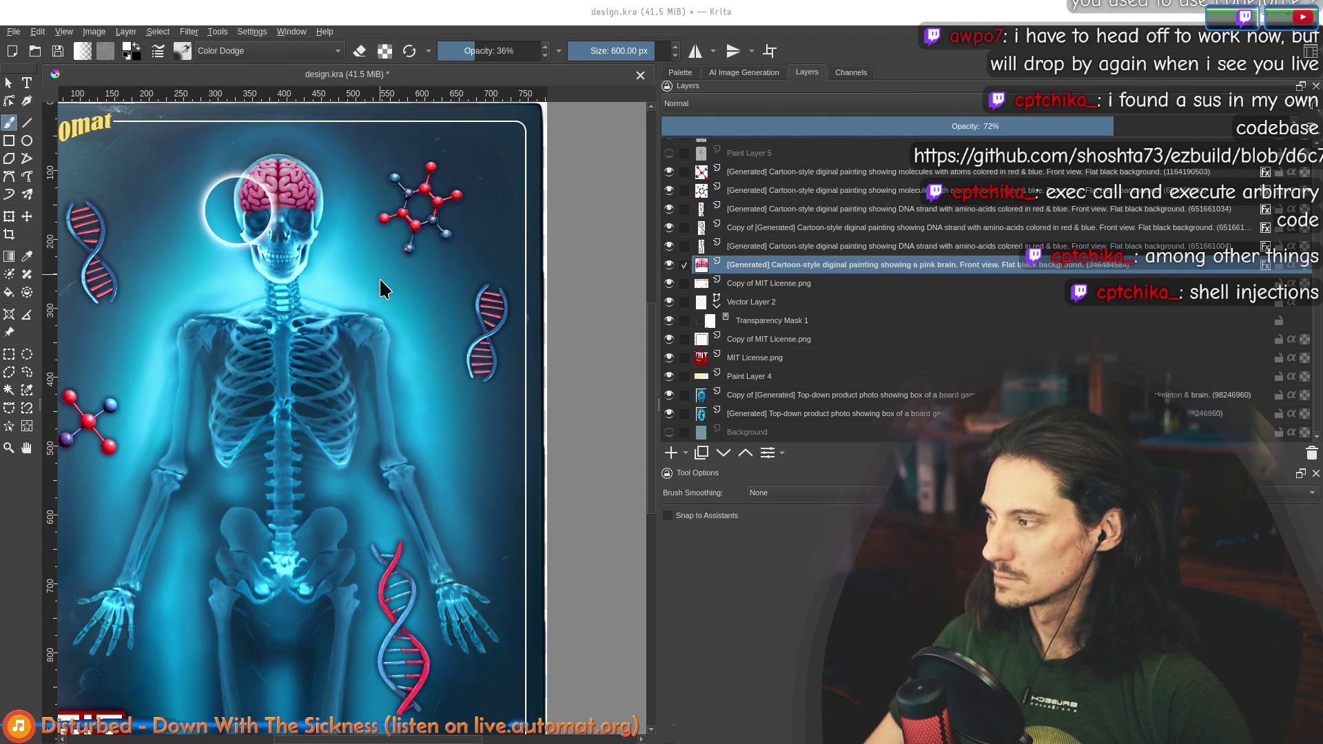
pyautogui.hotkey('alt', 'Tab')
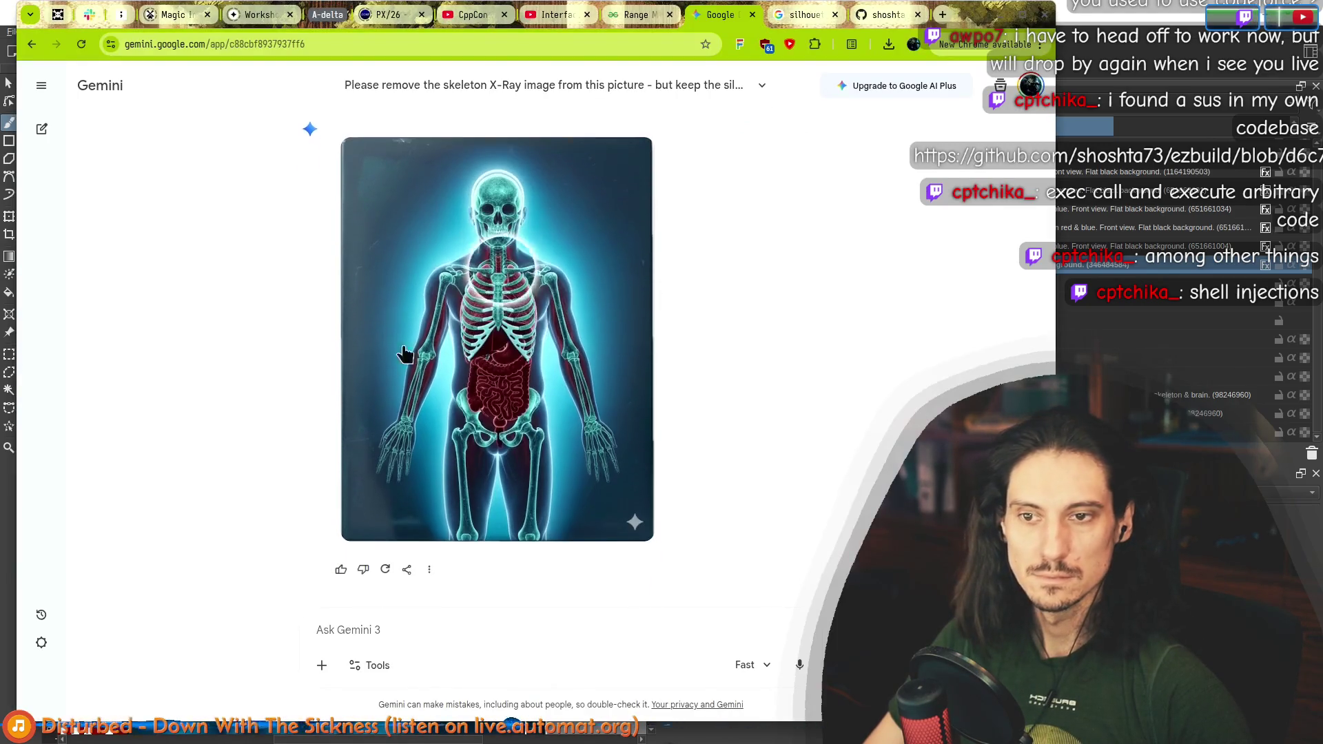
# Step: Look over Gemini's regenerated glowing X-ray skeleton image, then bring the Krita card design forward
pyautogui.scroll(3, 498, 368)
pyautogui.scroll(-3, 498, 368)
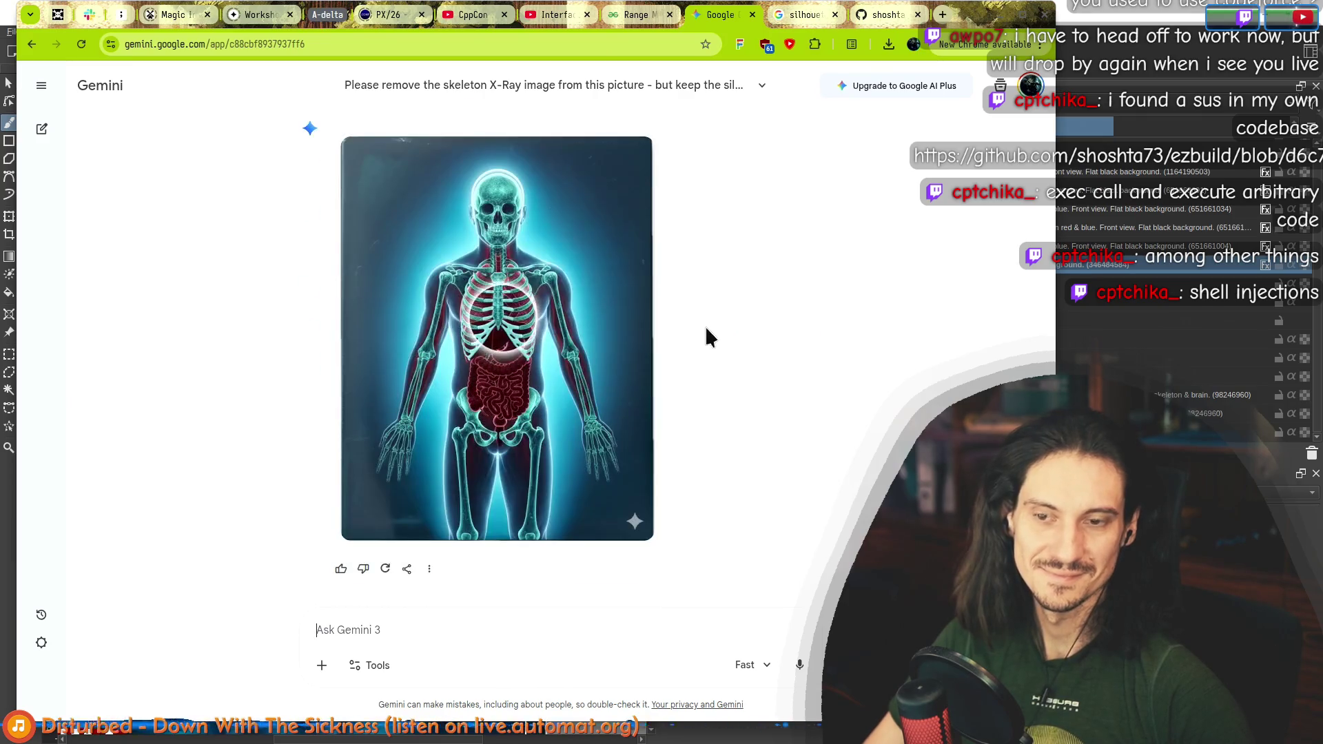
pyautogui.scroll(3, 753, 397)
pyautogui.scroll(-3, 763, 420)
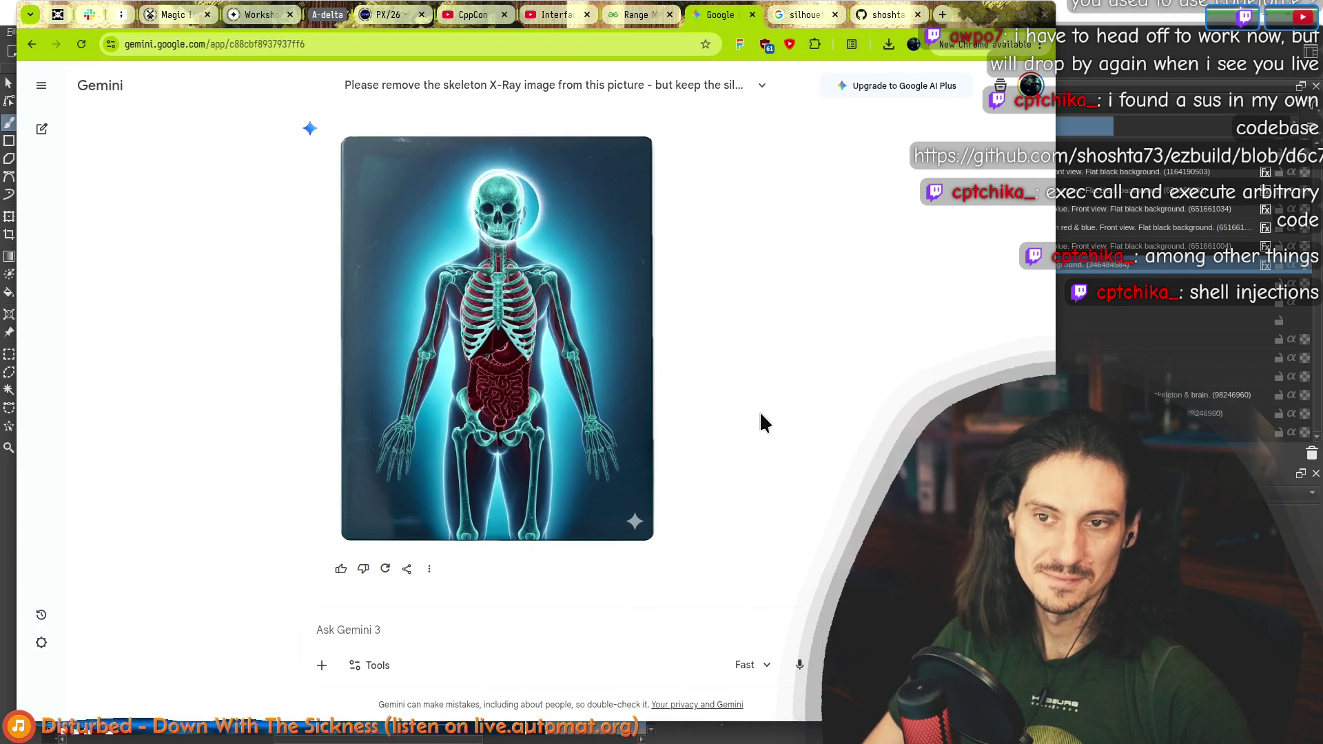
pyautogui.click(1278, 166)
# Step: Fit and reposition the card view, then hide the top-down photo copy layer to compare
pyautogui.press('2')
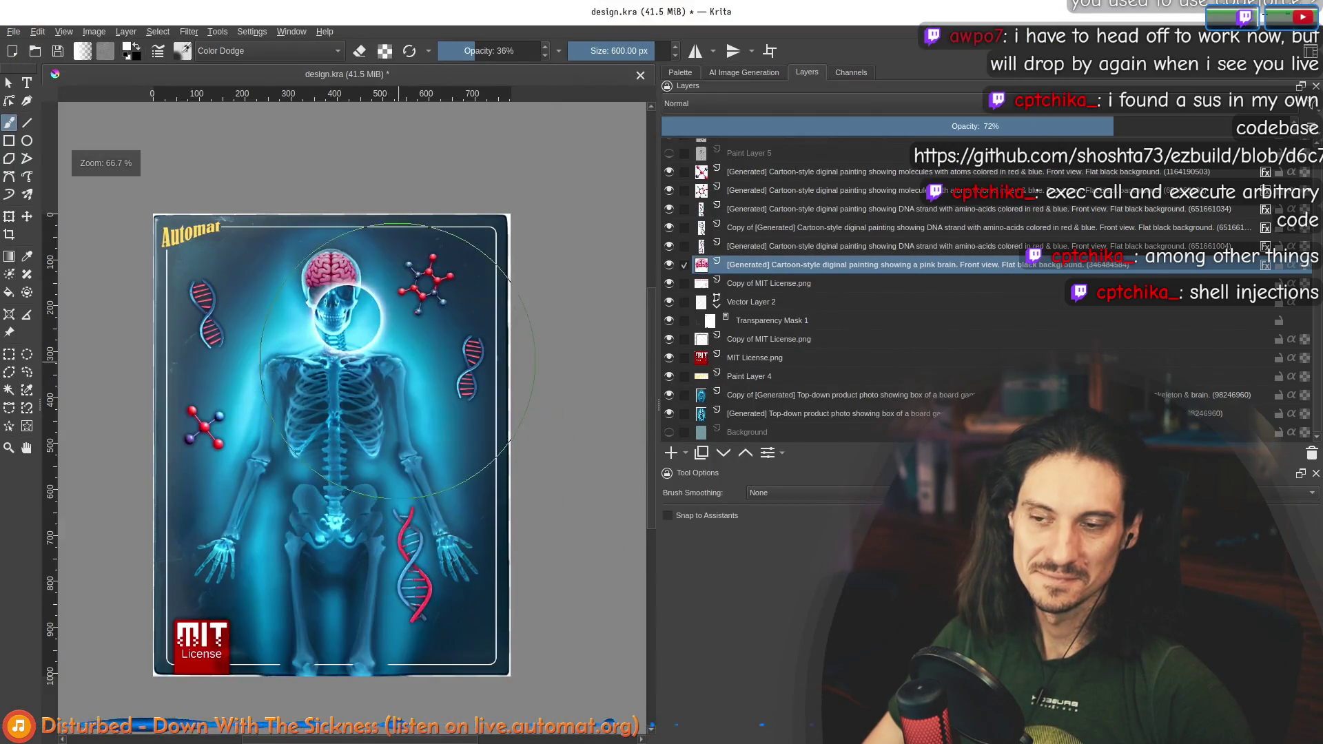
pyautogui.hotkey('alt', 'Tab')
pyautogui.hotkey('alt', 'Tab')
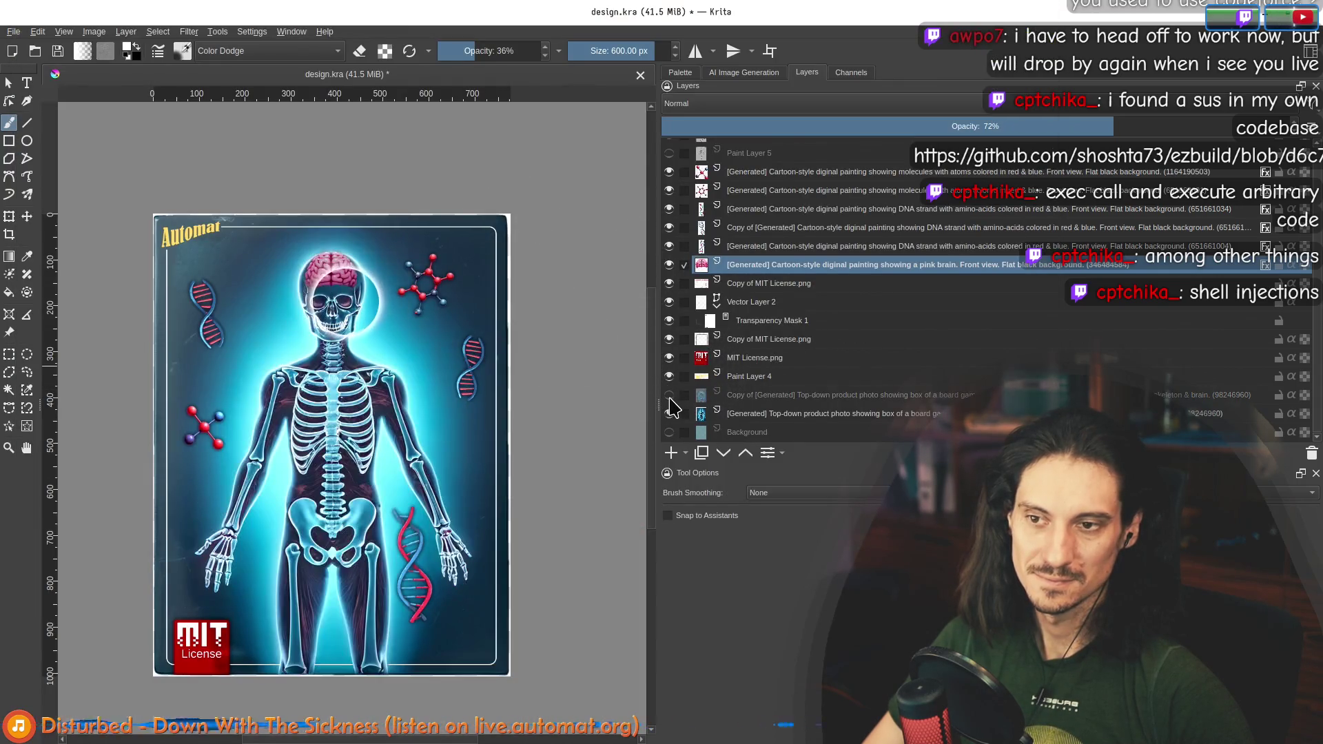
pyautogui.scroll(-2, 390, 369)
pyautogui.moveTo(429, 396); pyautogui.dragTo(455, 327)
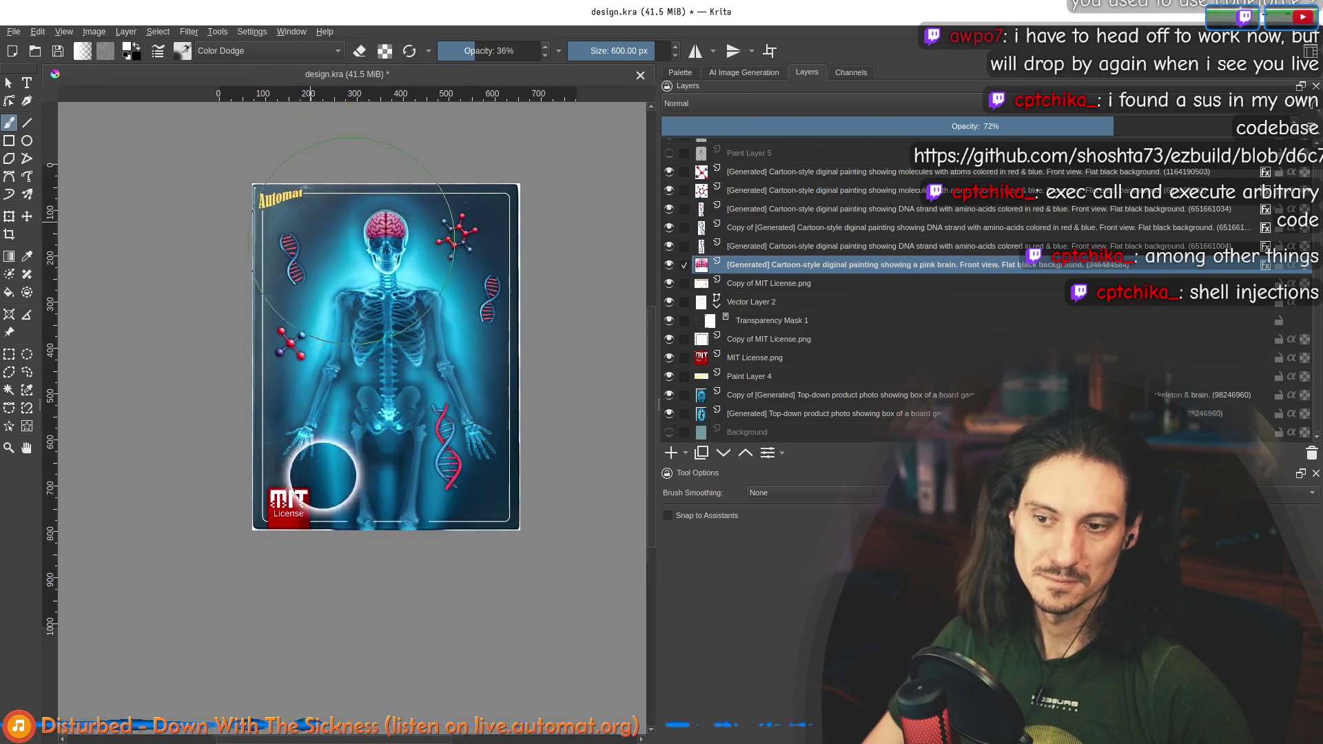
pyautogui.scroll(-1, 366, 234)
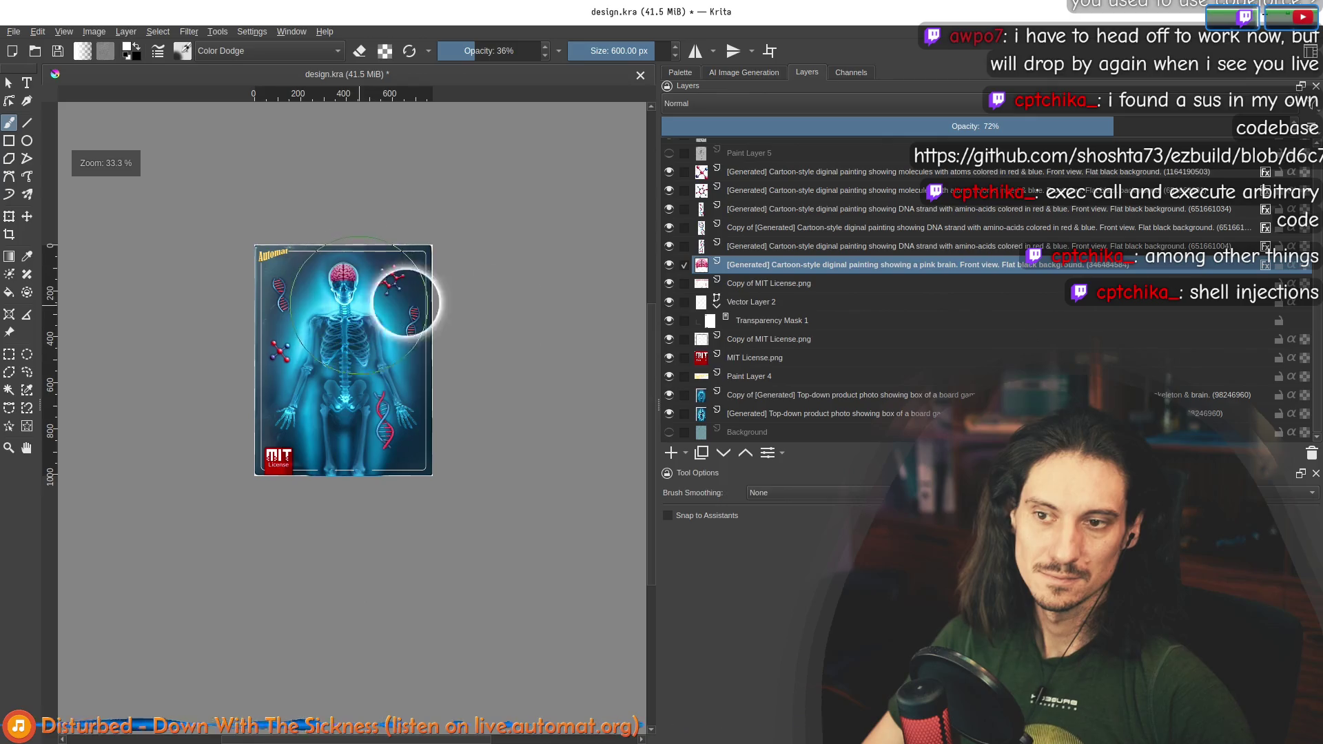
pyautogui.click(670, 396)
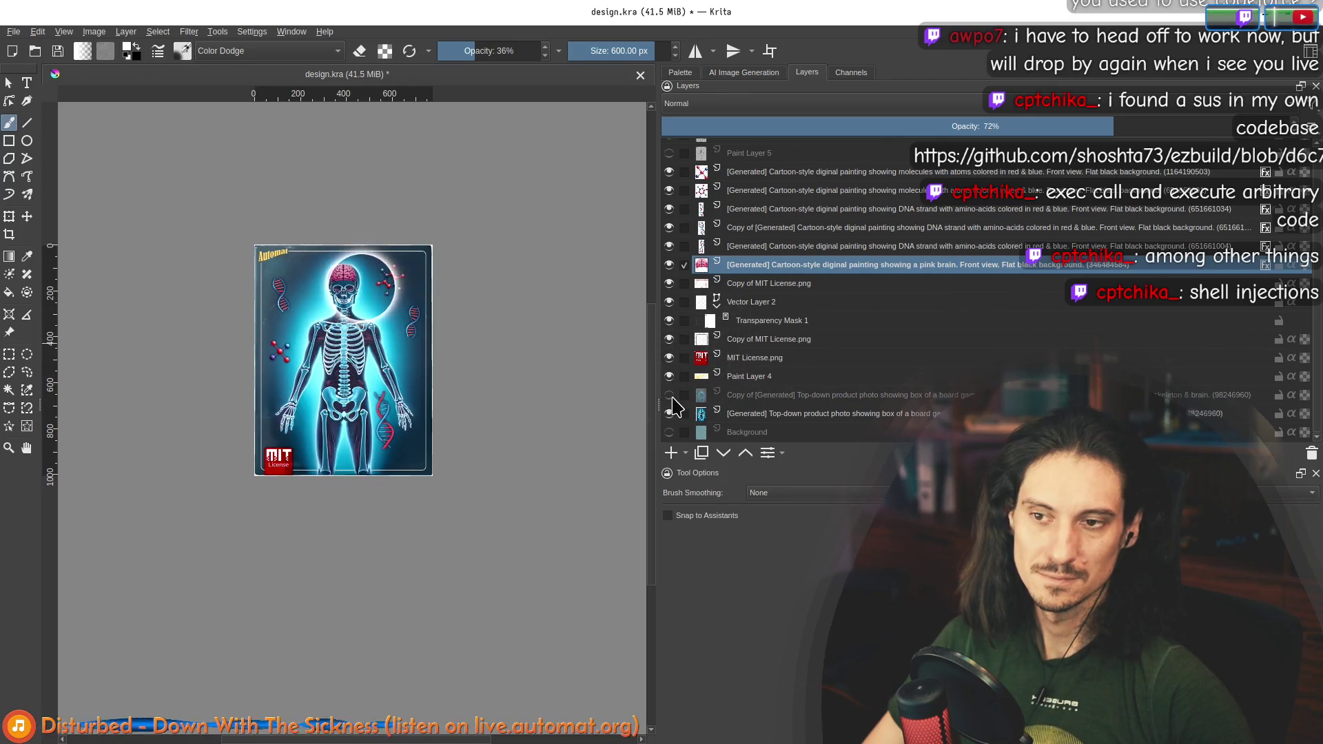
# Step: Check the Gemini chat briefly, then show Krita's AI Image Generation panel with the skeleton results
pyautogui.hotkey('alt', 'Tab')
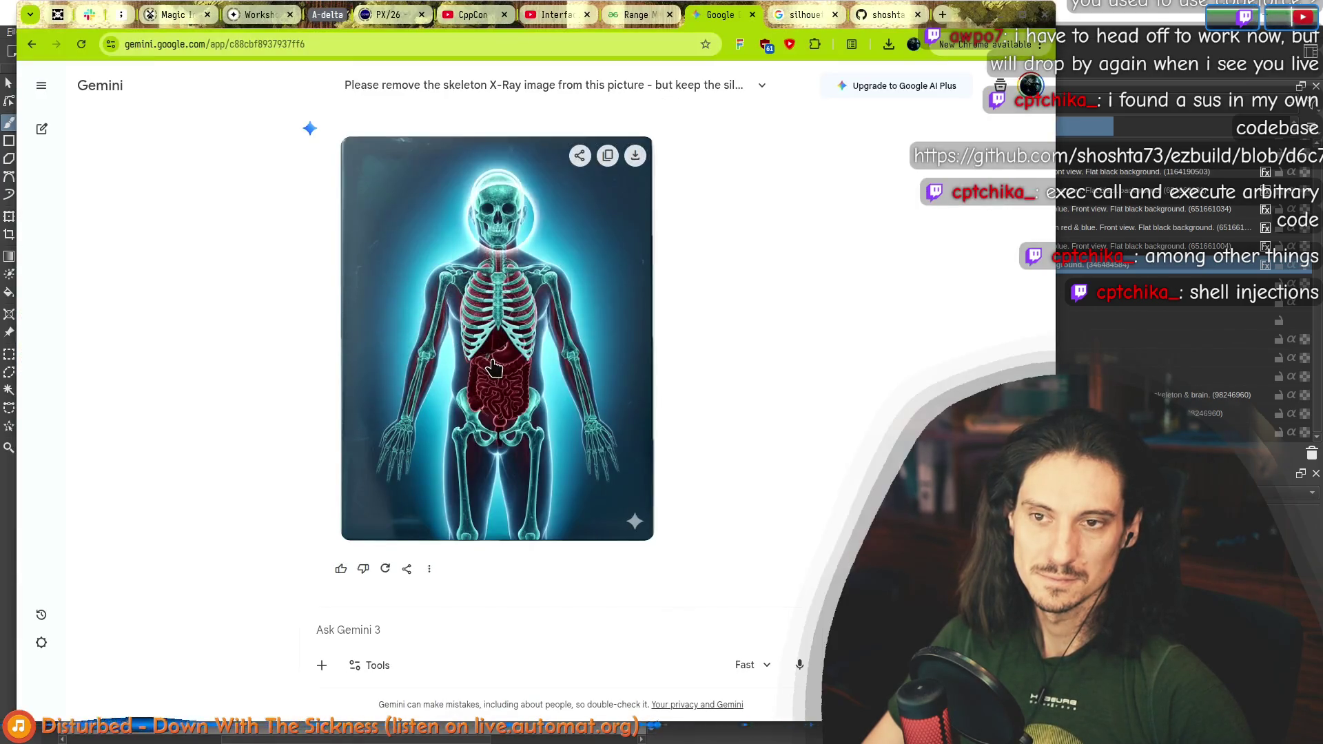
pyautogui.hotkey('alt', 'Tab')
pyautogui.click(748, 72)
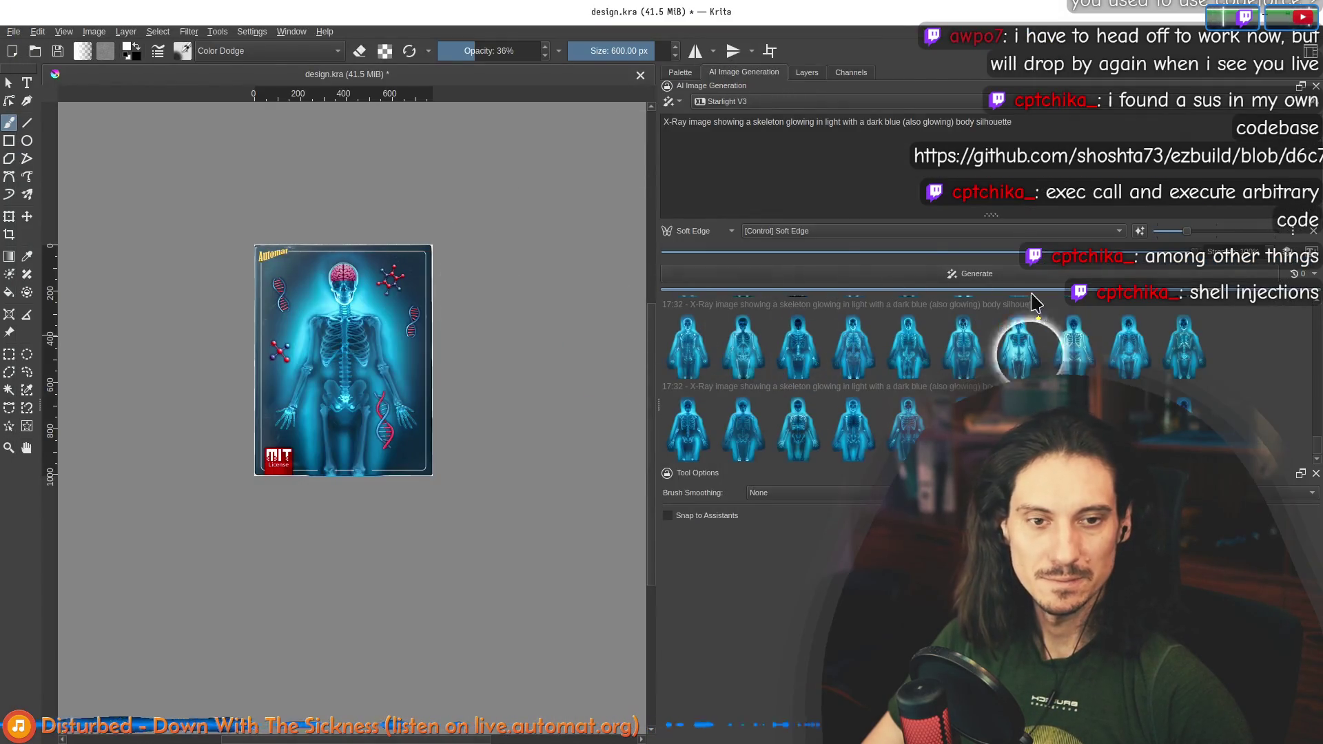
pyautogui.click(805, 162)
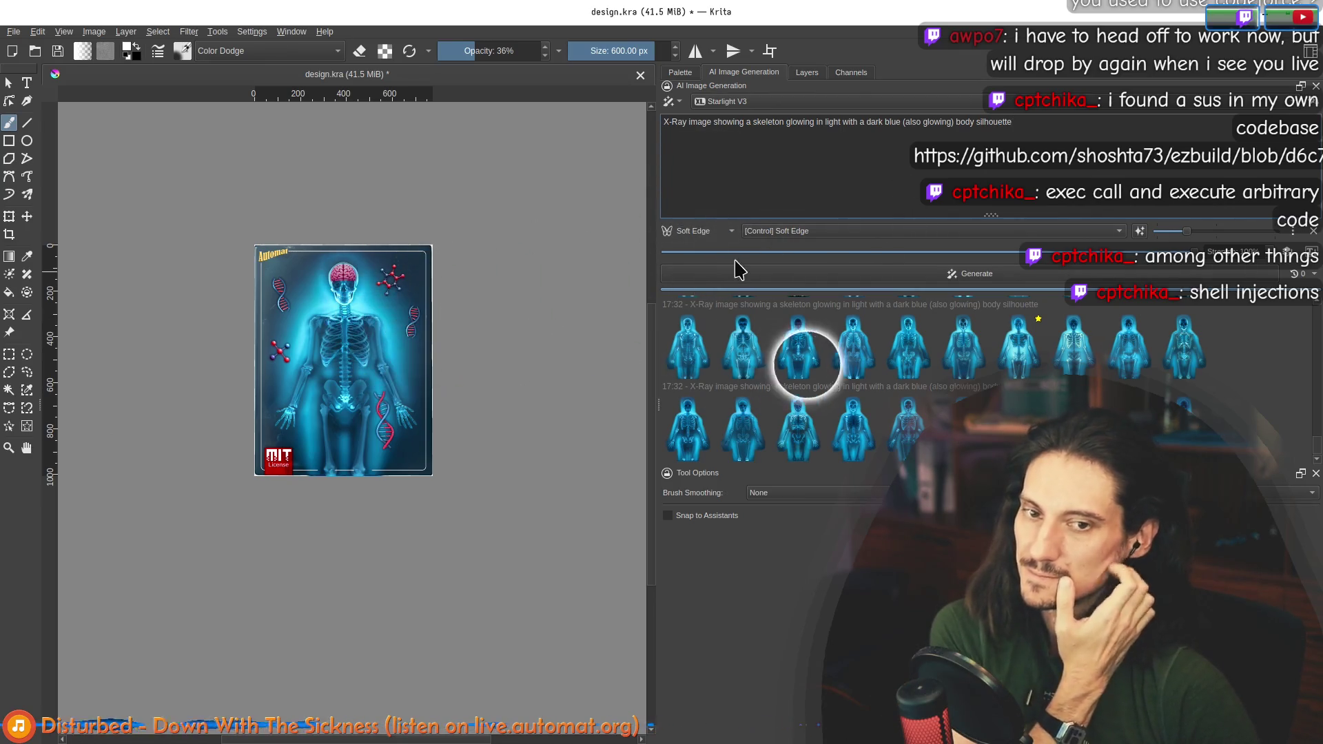
pyautogui.click(808, 71)
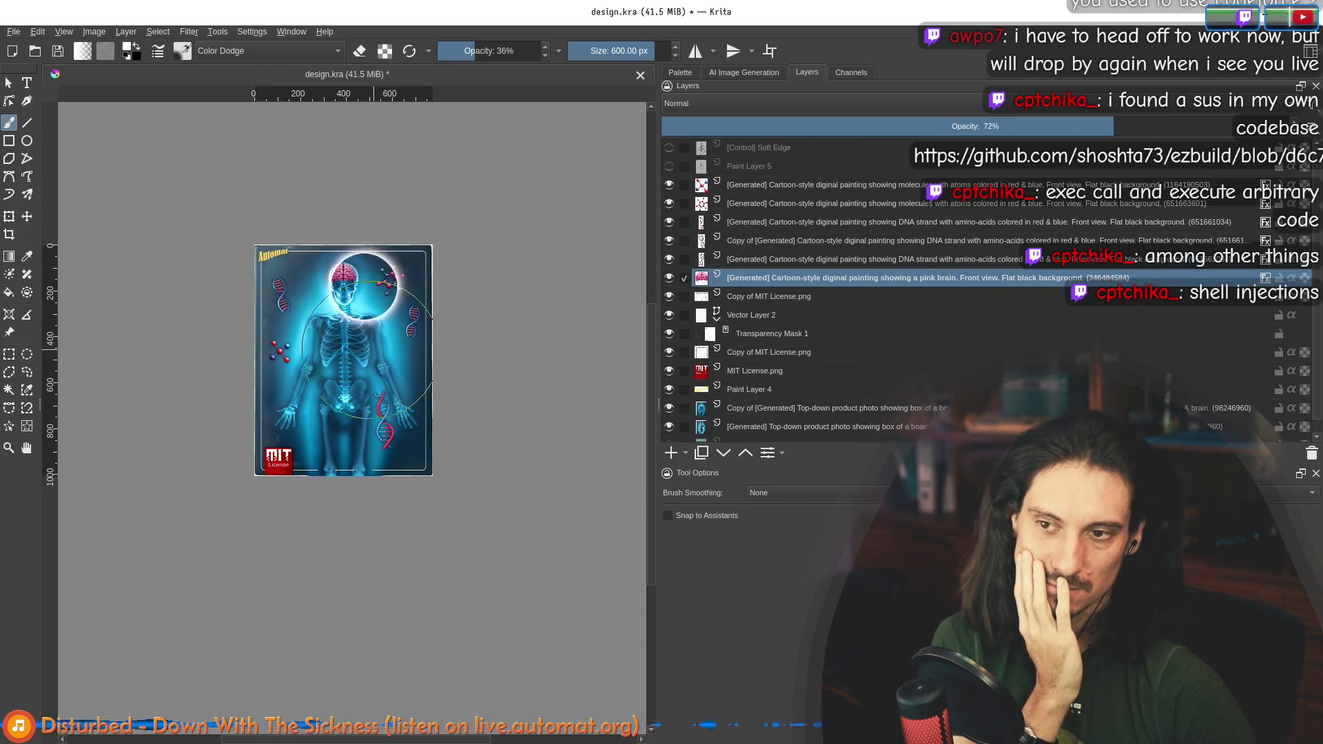
pyautogui.scroll(1, 345, 310)
pyautogui.click(744, 72)
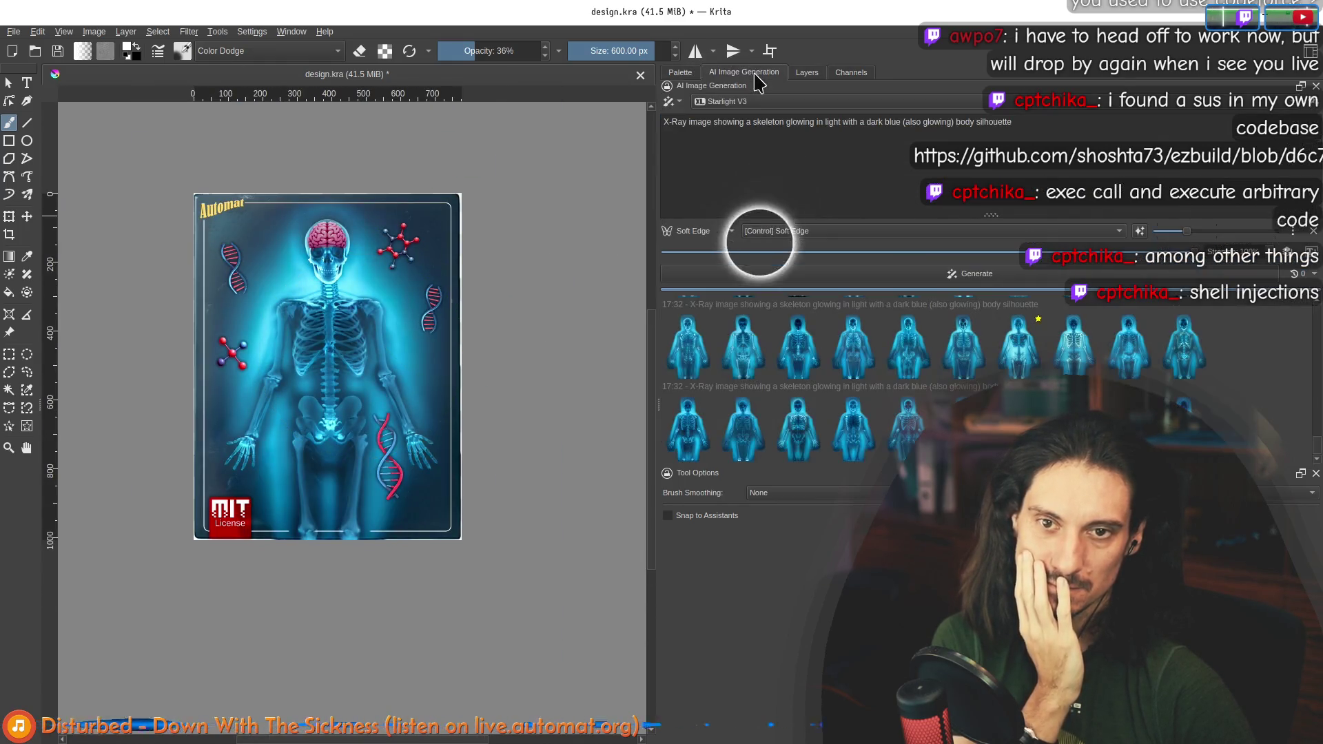
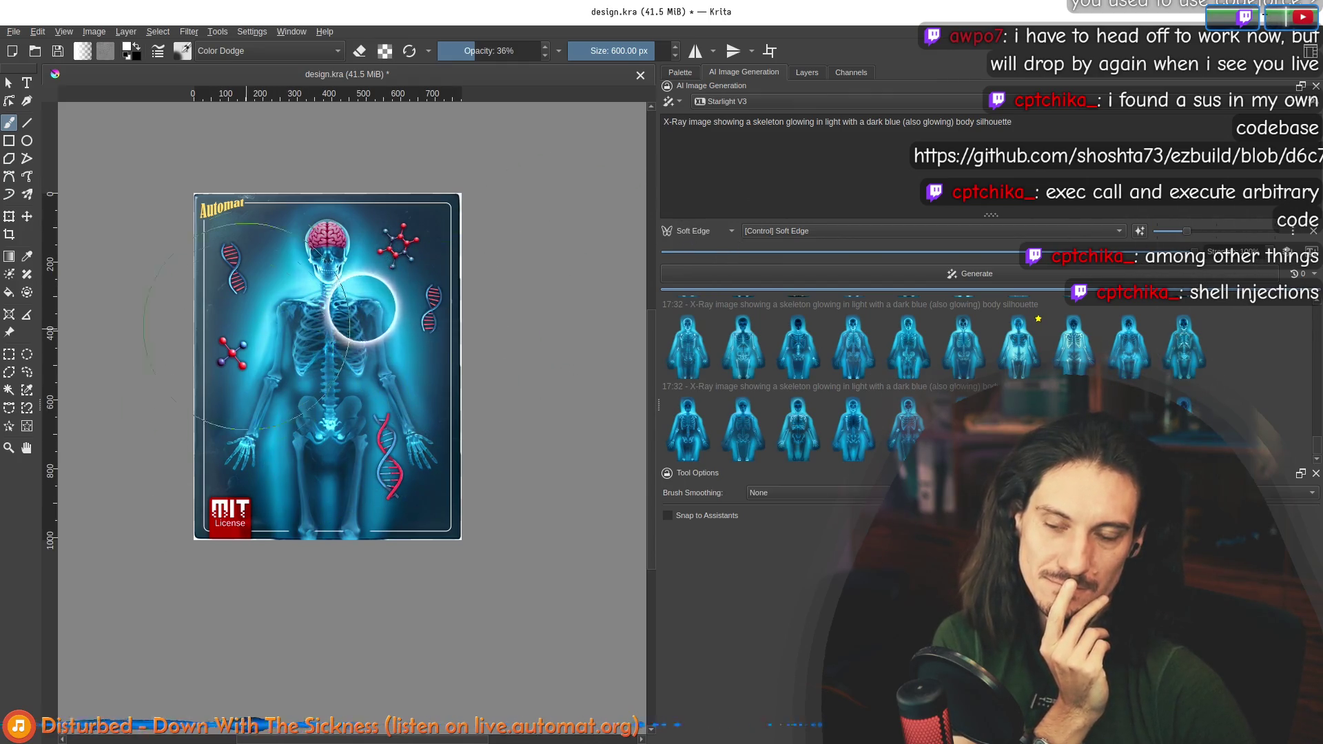
# Step: Hide the copy of the top-down photo layer after checking the Soft Edge layer
pyautogui.click(808, 72)
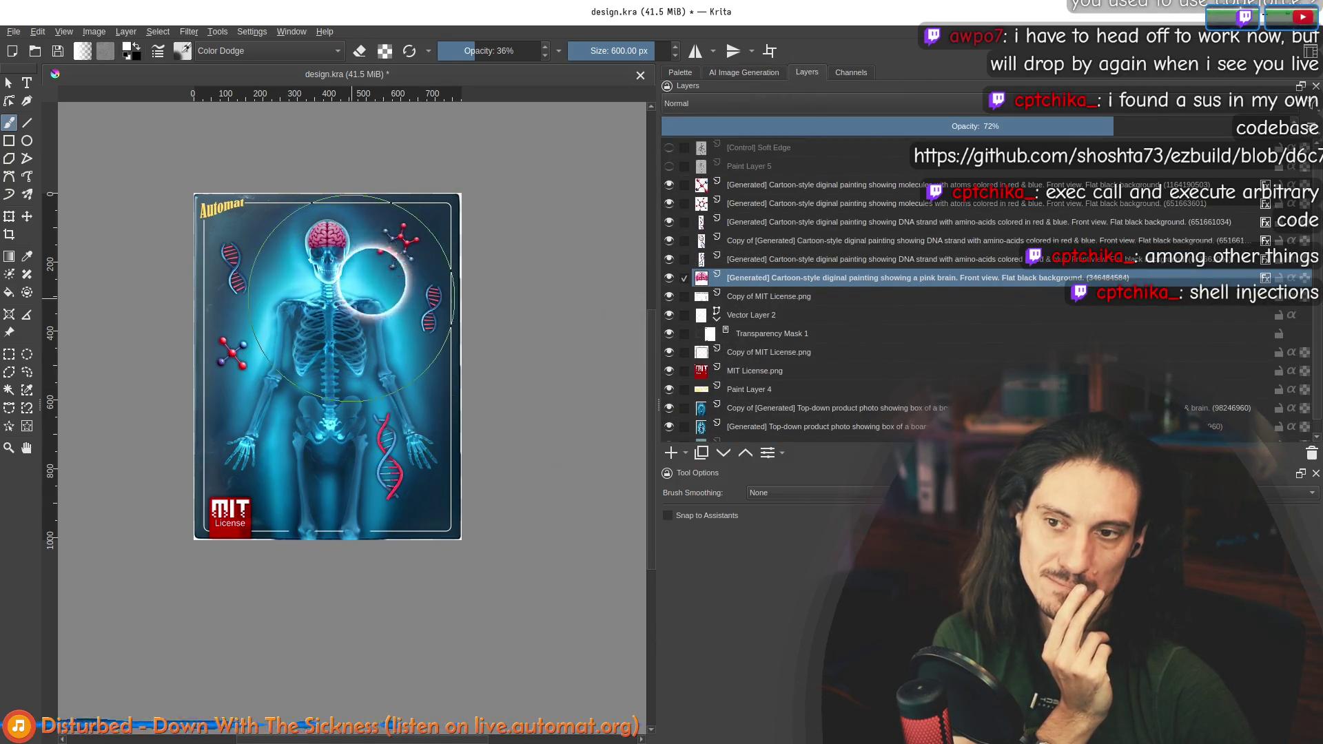
pyautogui.press('-')
pyautogui.click(669, 147)
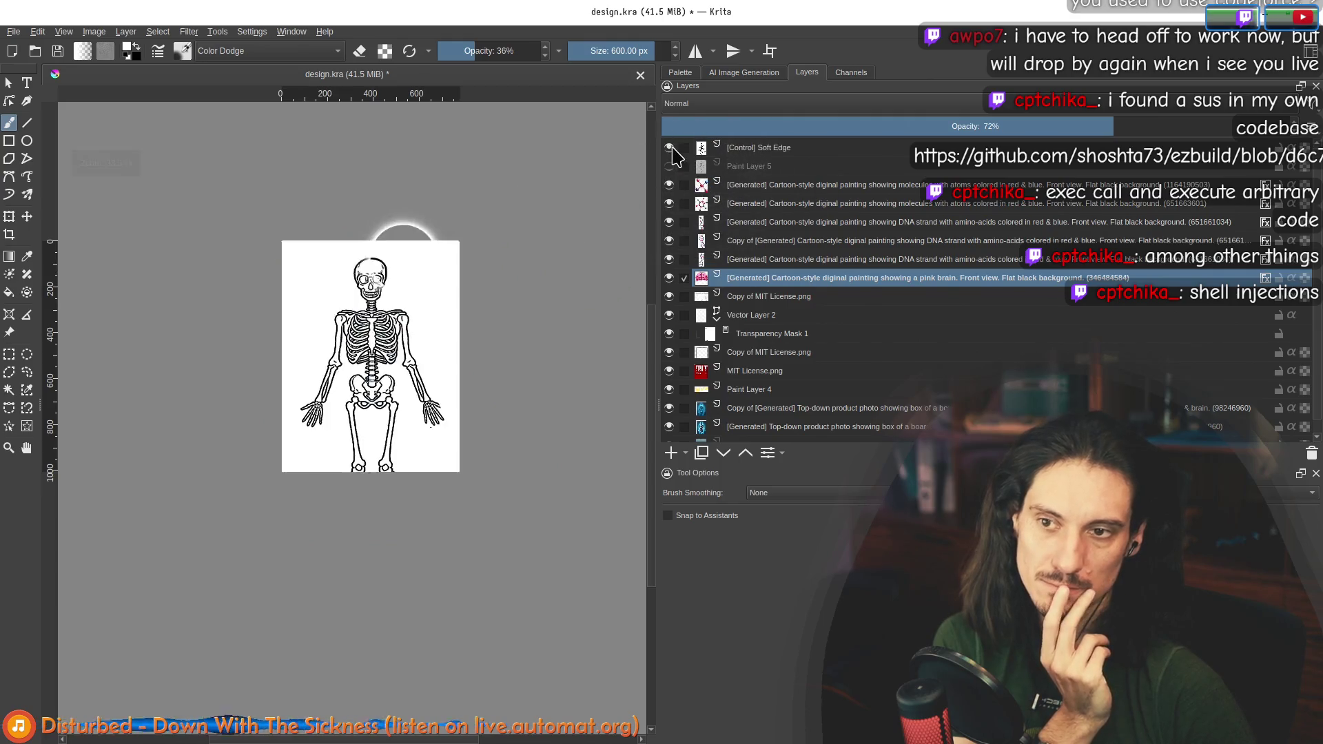
pyautogui.click(668, 148)
pyautogui.scroll(-1, 710, 379)
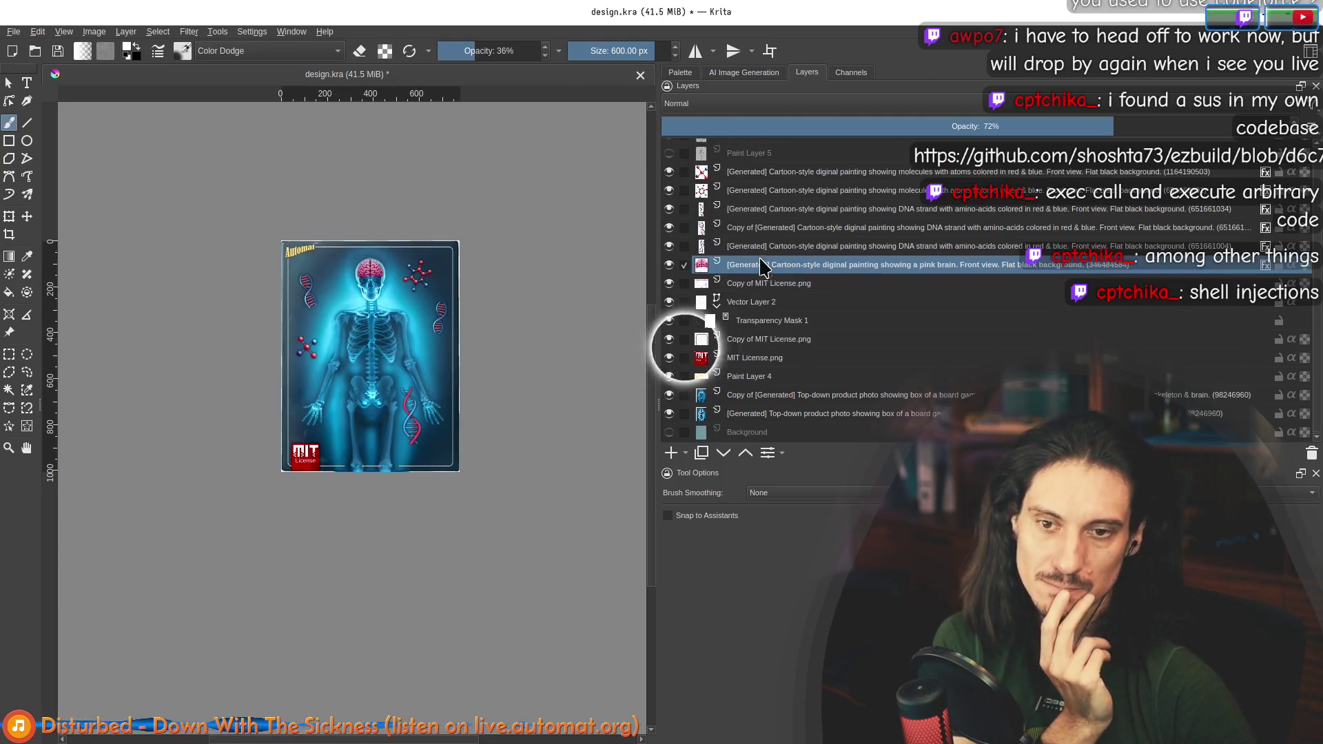
pyautogui.click(751, 395)
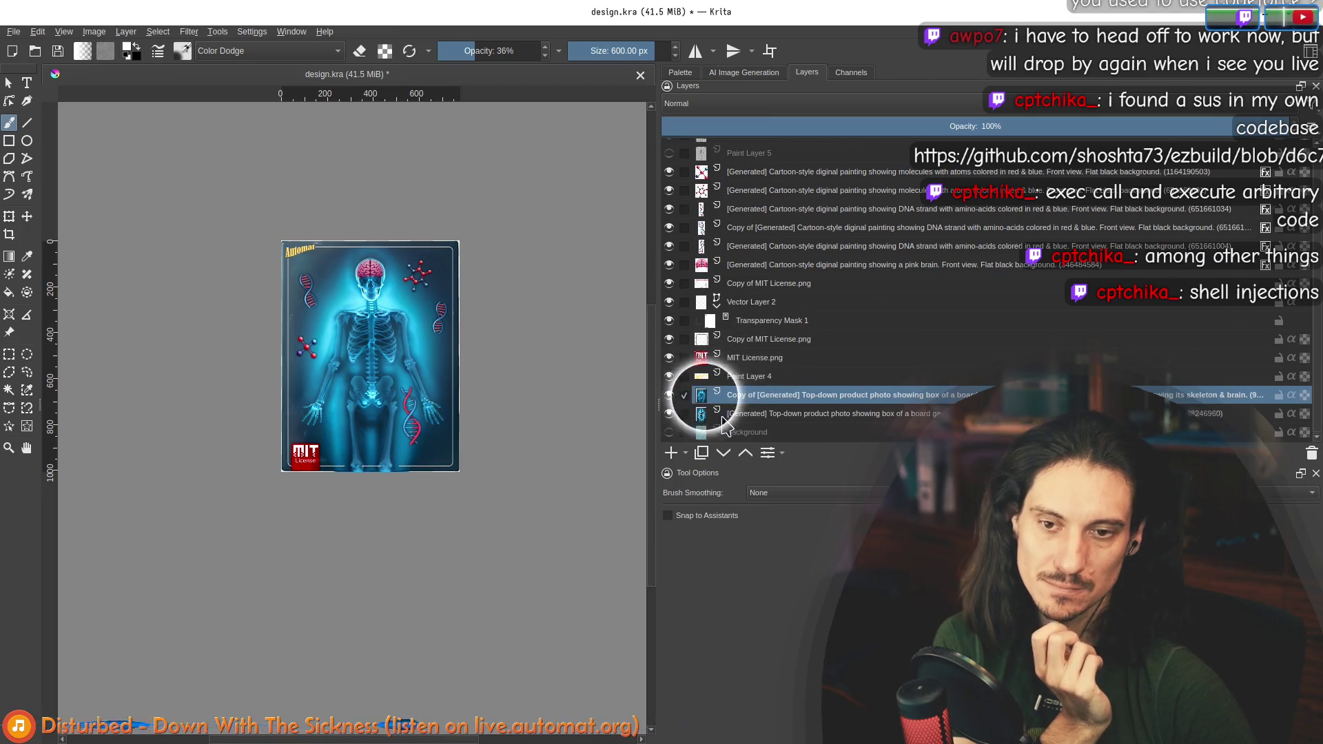
pyautogui.click(669, 395)
pyautogui.click(668, 395)
# Step: Use the original top-down photo layer as the Soft Edge control source
pyautogui.click(751, 414)
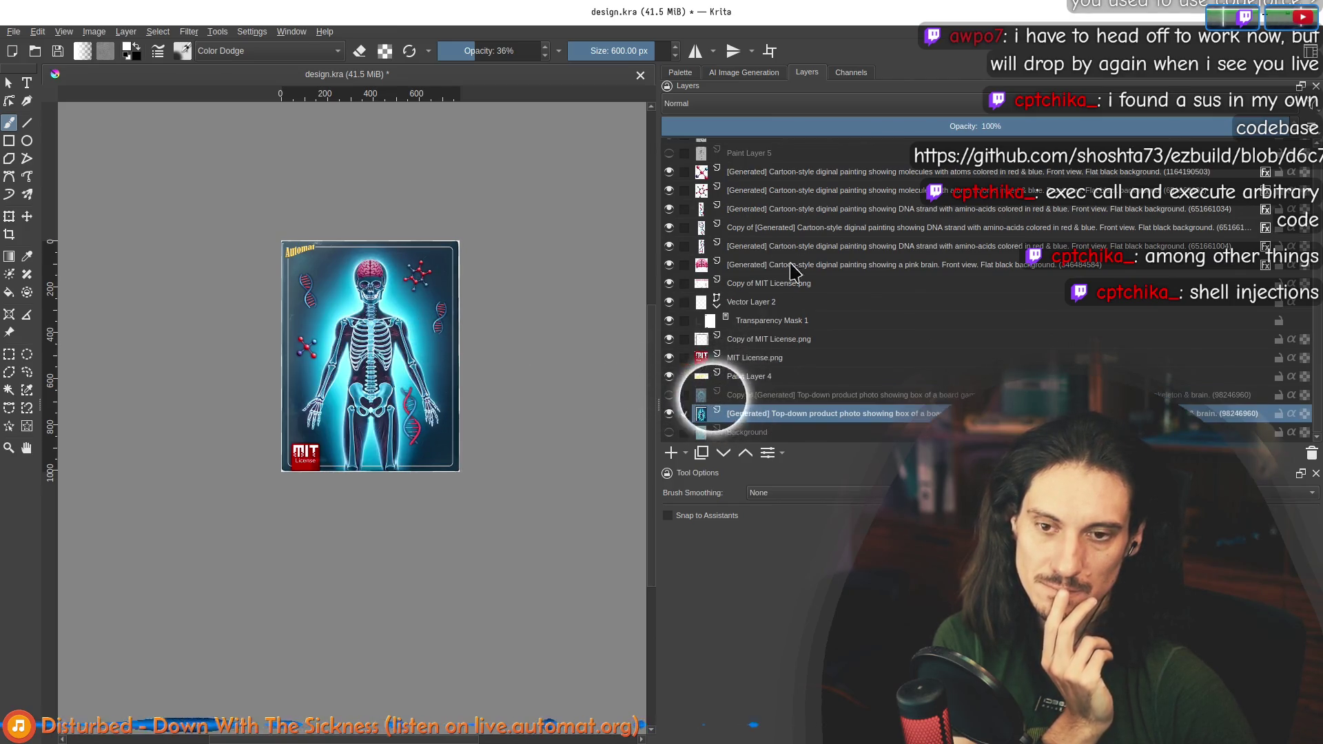
pyautogui.click(739, 73)
pyautogui.click(783, 241)
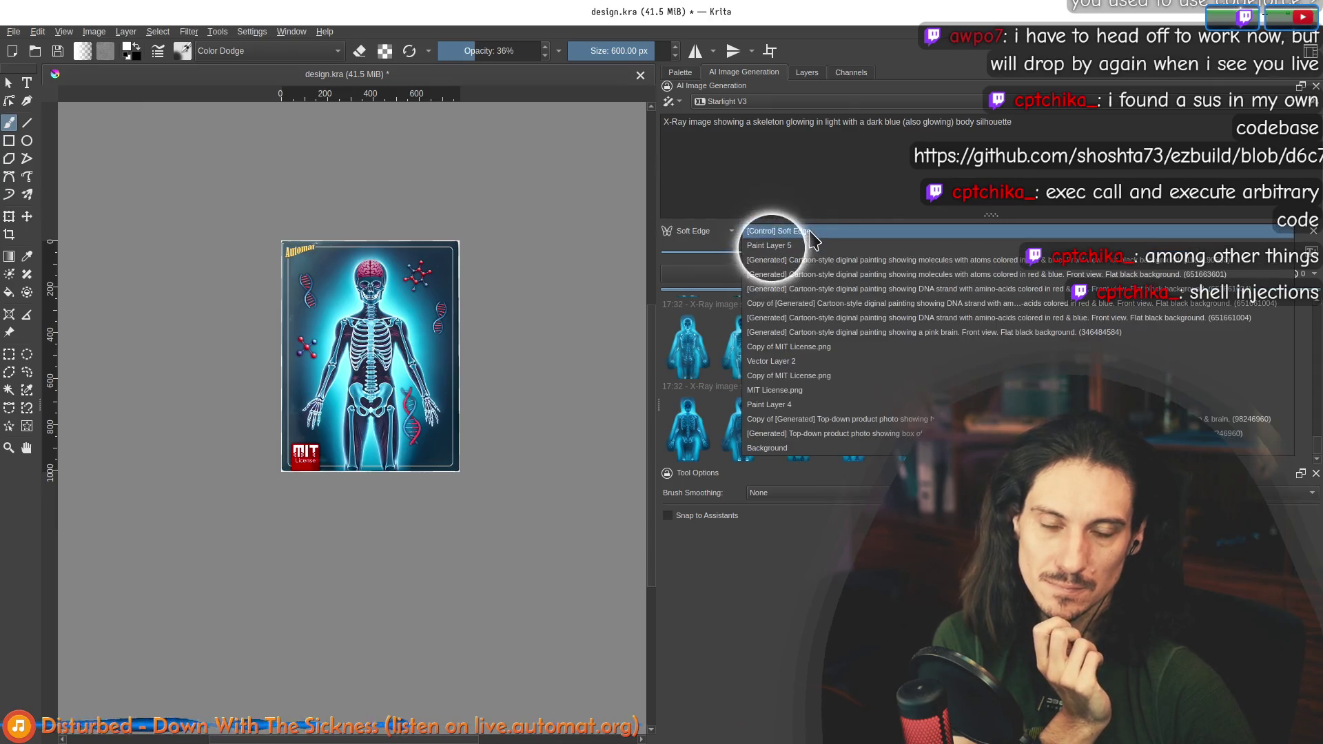
pyautogui.click(834, 434)
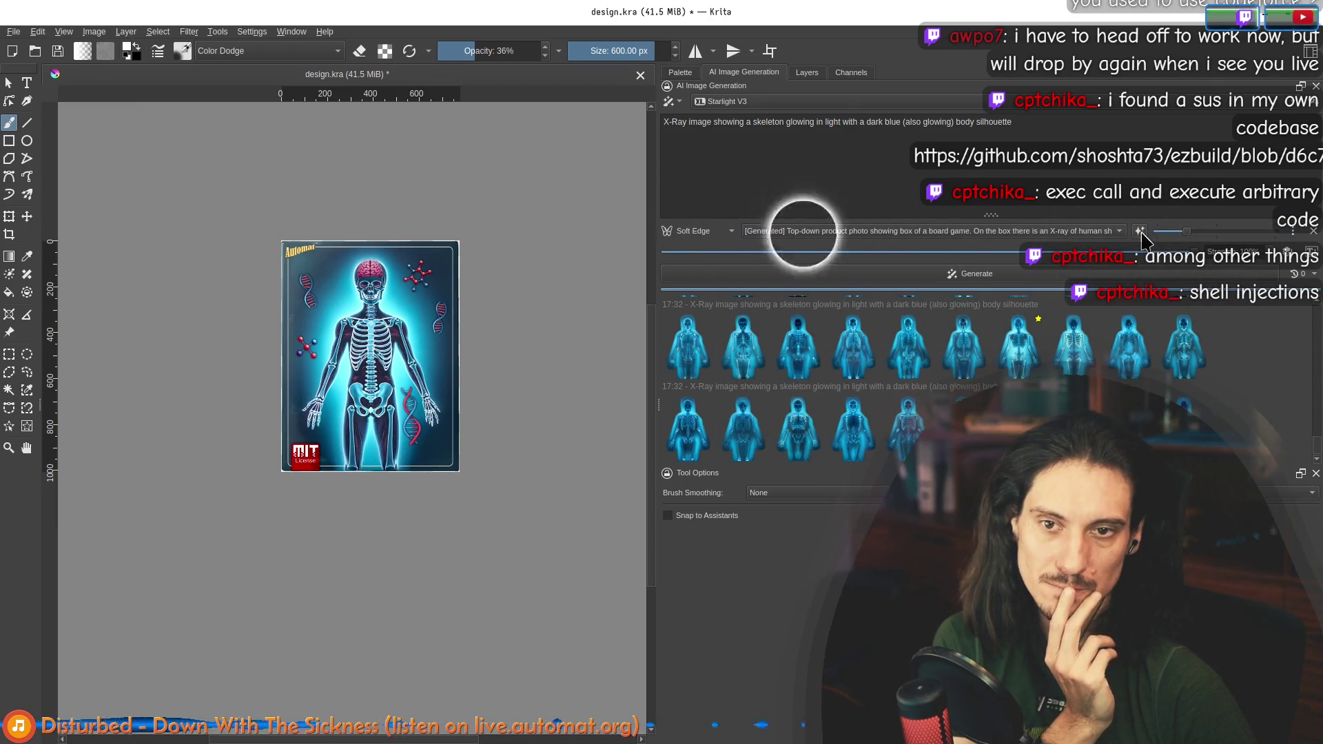
pyautogui.click(807, 72)
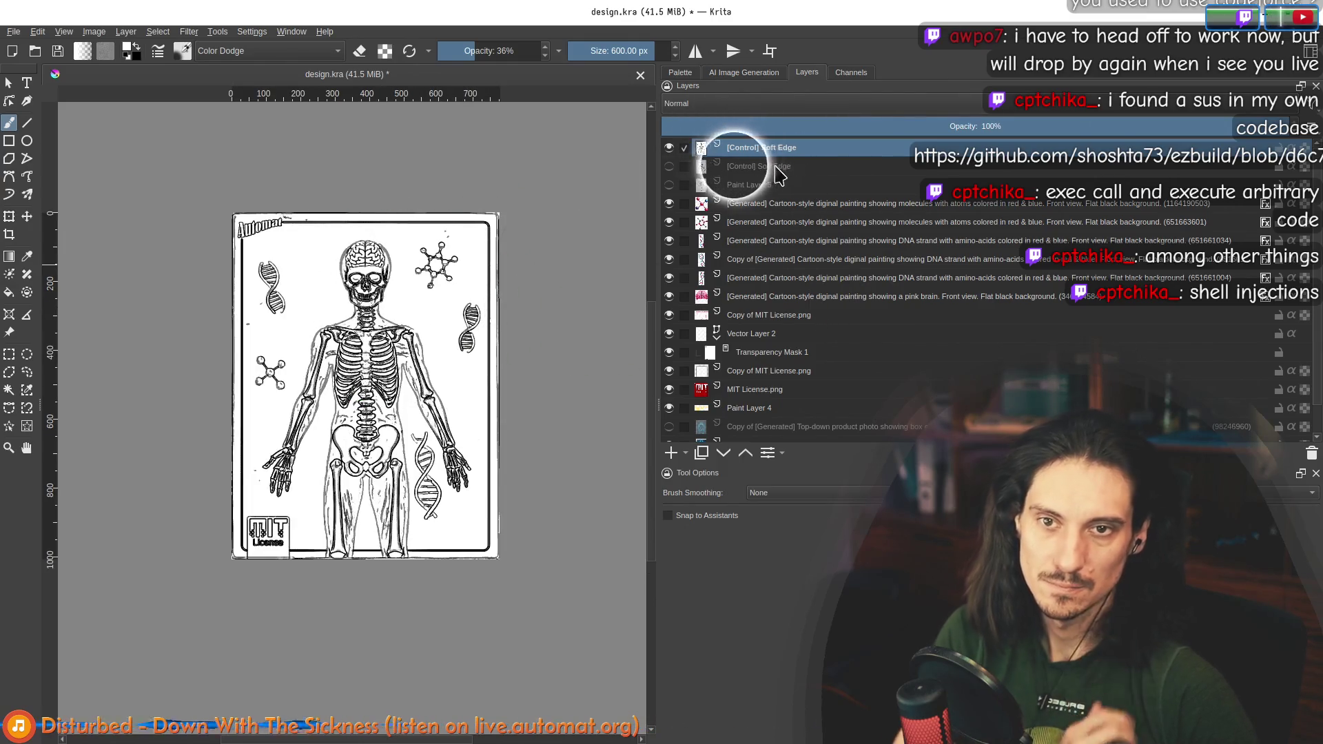
# Step: Select the top Soft Edge control layer at full-size view
pyautogui.click(698, 169)
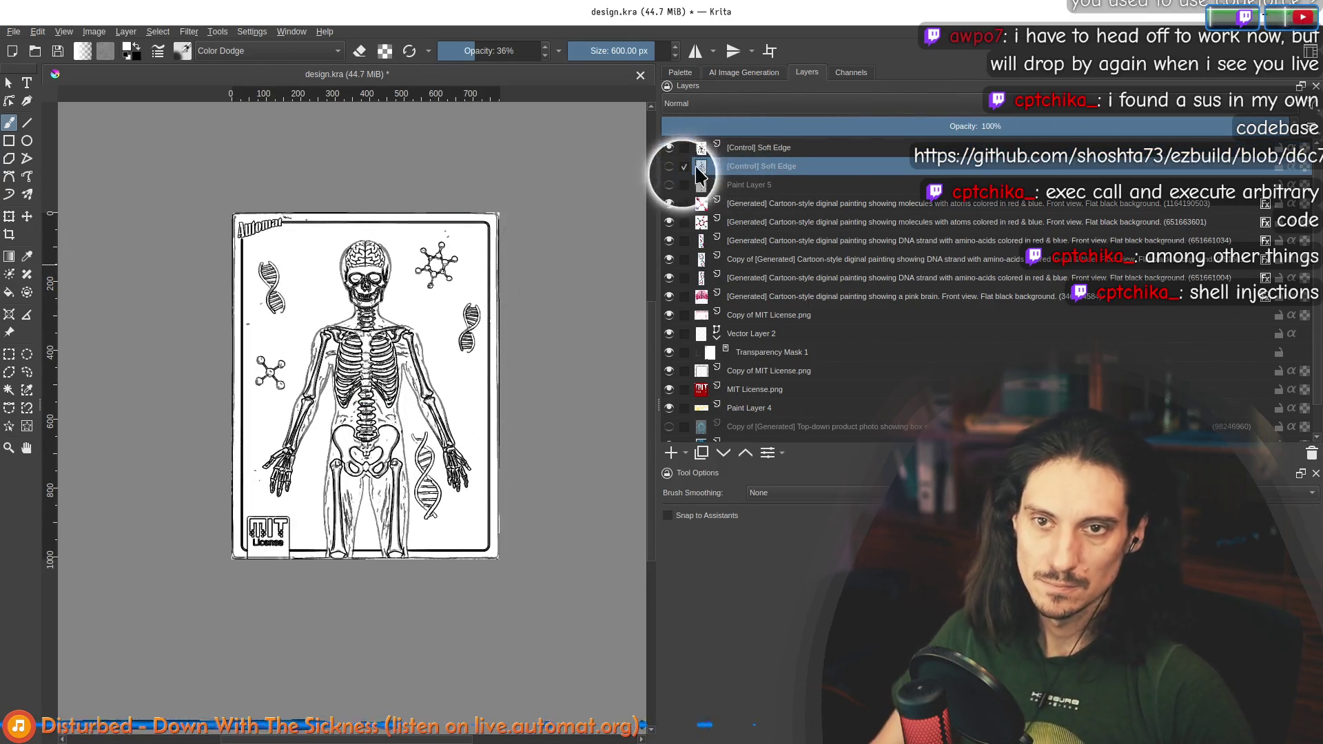
pyautogui.click(745, 453)
pyautogui.click(723, 453)
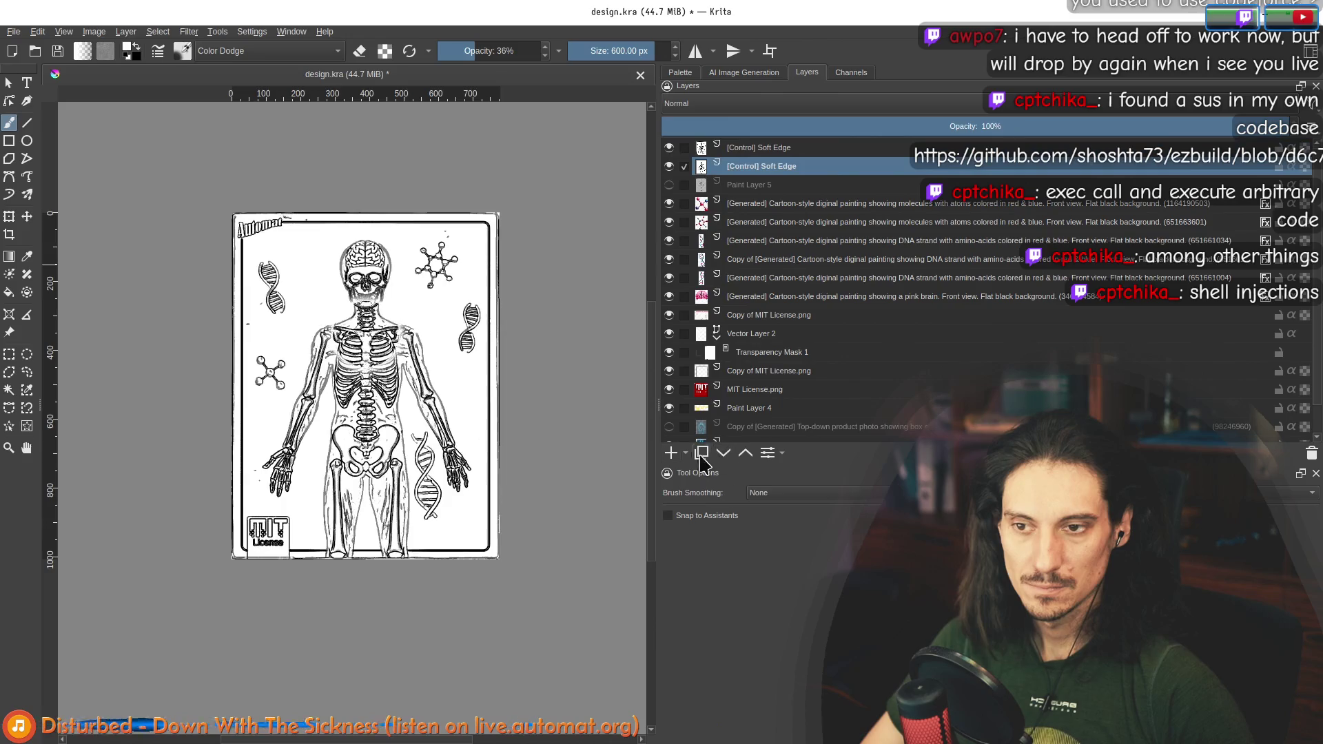
pyautogui.press('1')
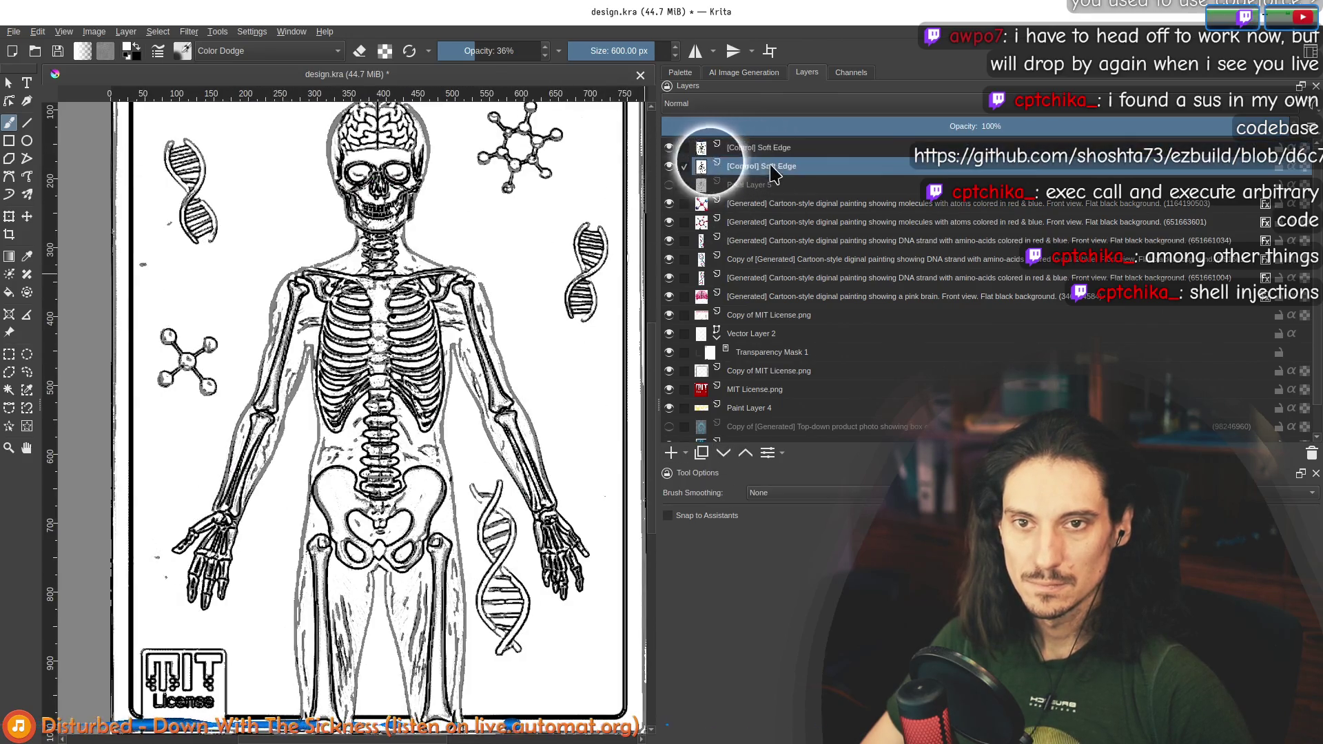
pyautogui.click(755, 147)
# Step: Set a small brush to Normal blend mode at 100% opacity
pyautogui.press('[')
pyautogui.press('[')
pyautogui.press('[')
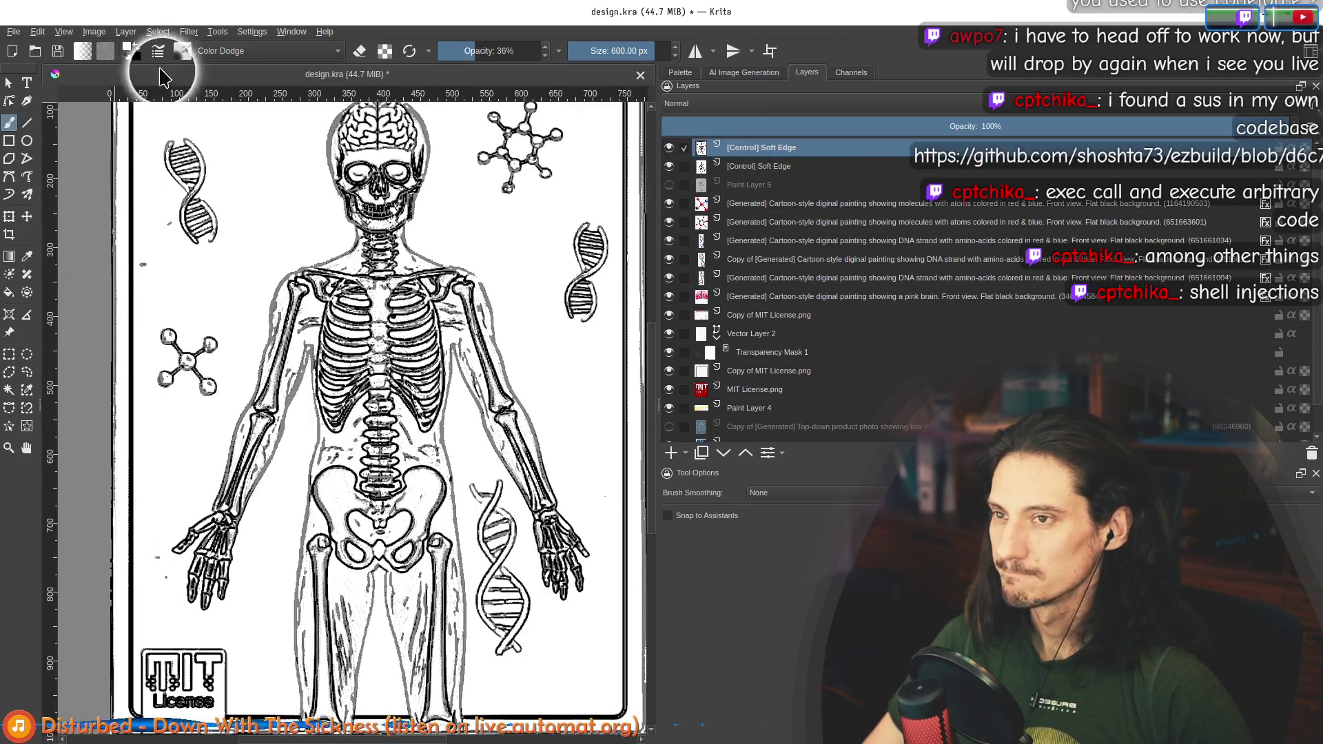
pyautogui.press('[')
pyautogui.press('[')
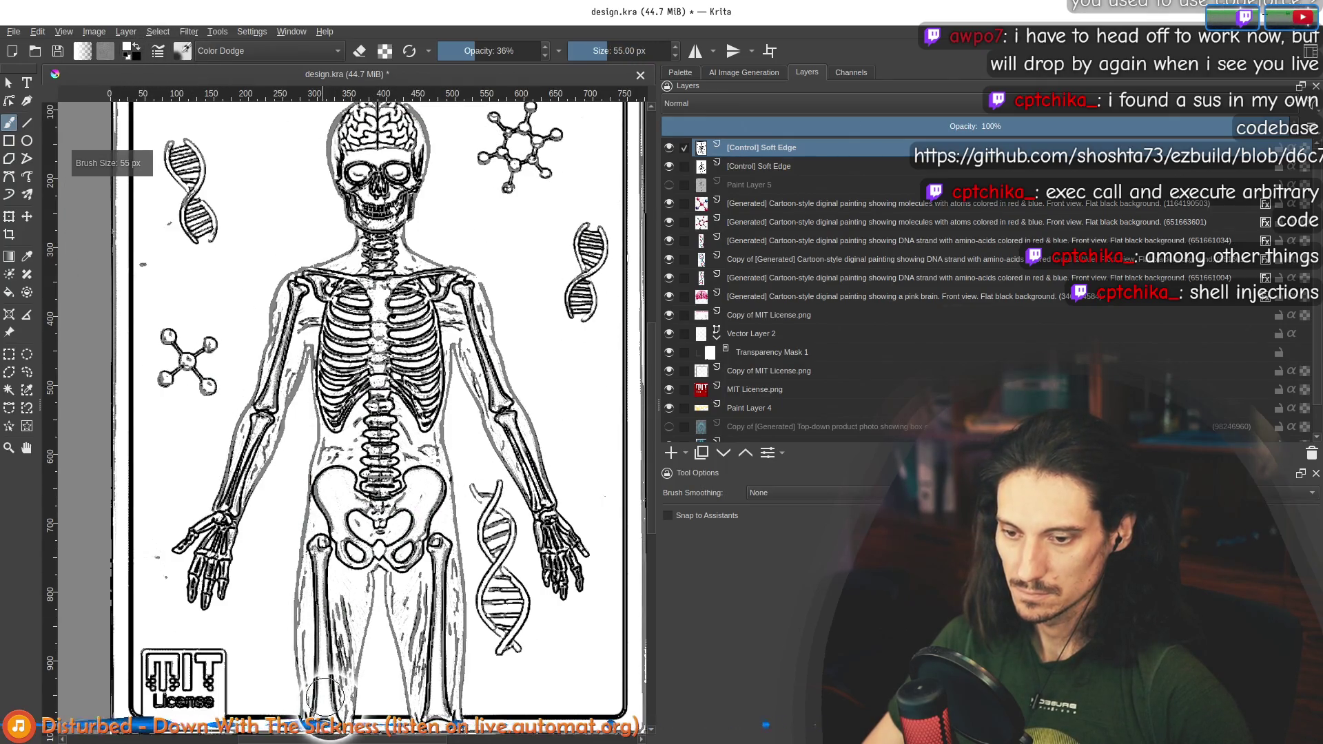
pyautogui.click(538, 50)
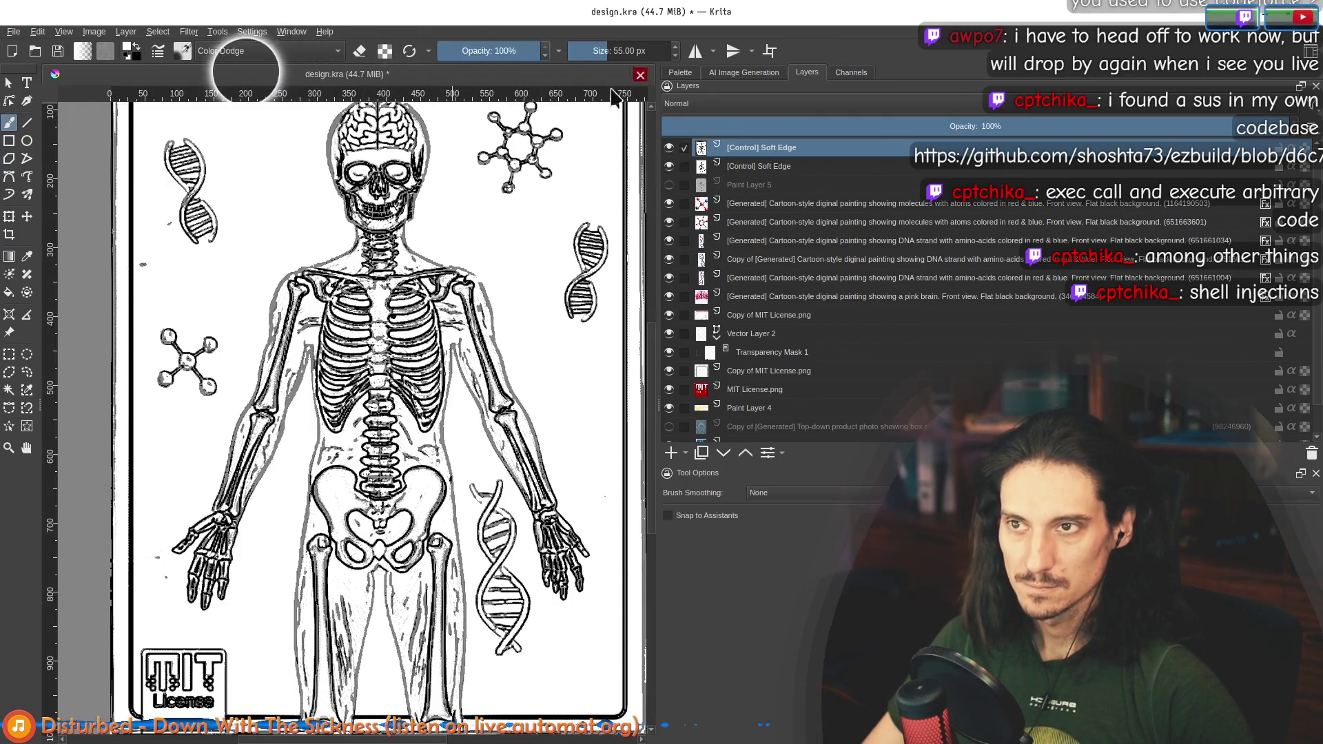
pyautogui.click(269, 50)
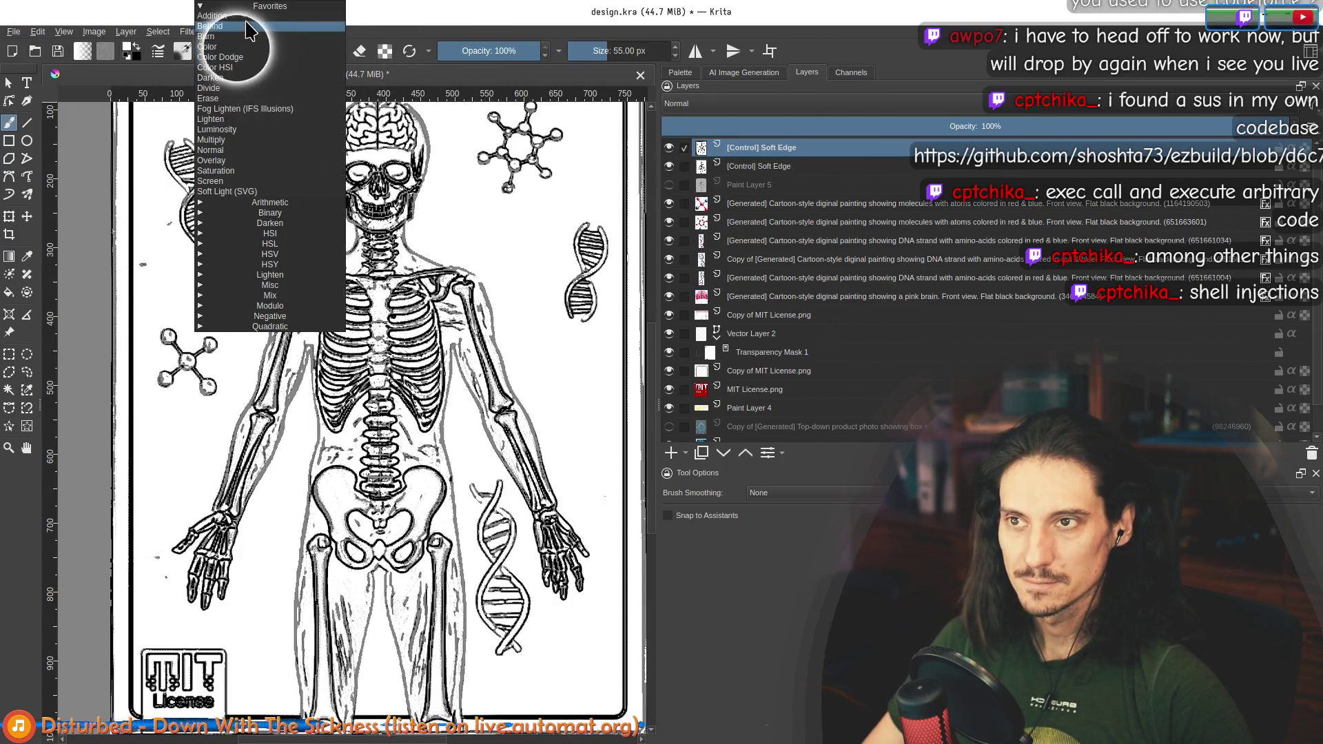
pyautogui.click(228, 150)
# Step: Paint white over the spine, ribcage and upper pelvis
pyautogui.moveTo(358, 359); pyautogui.dragTo(394, 412)
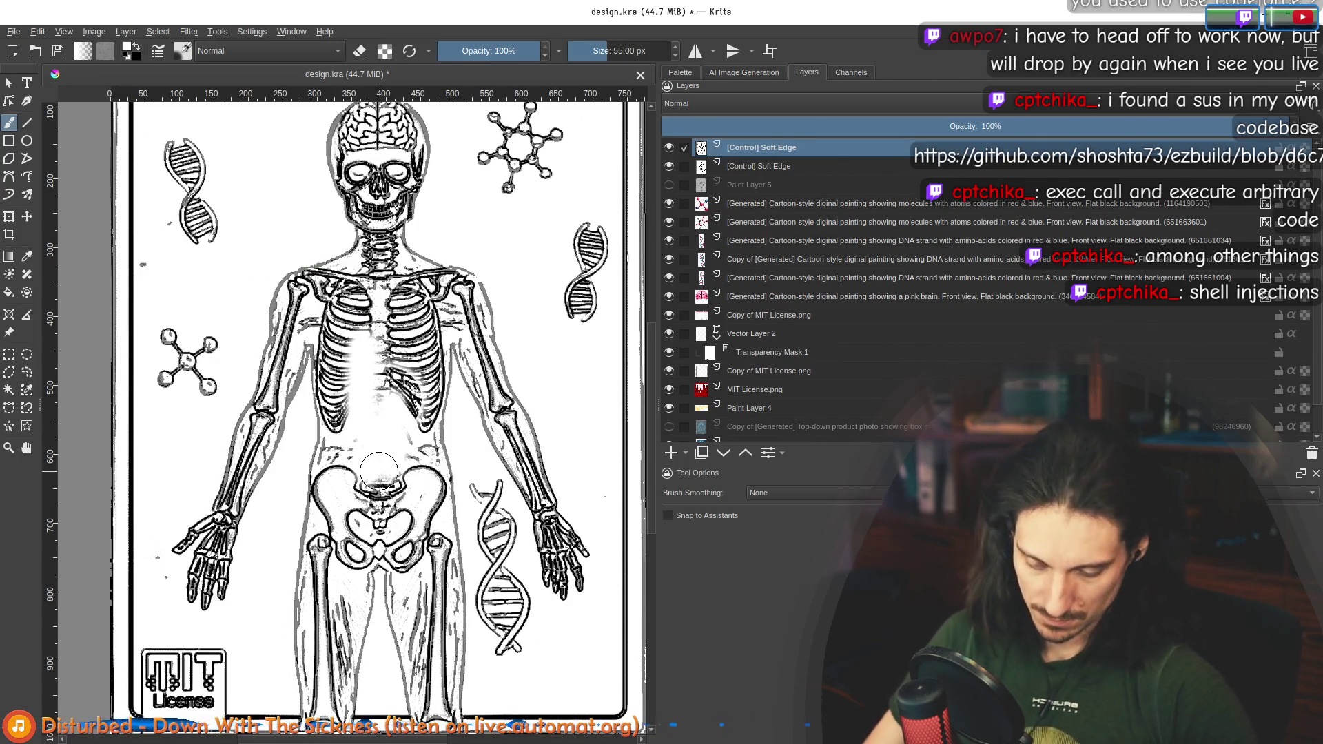
pyautogui.press(']')
pyautogui.moveTo(376, 497)
pyautogui.mouseDown()
pyautogui.moveTo(407, 338)
pyautogui.moveTo(428, 345)
pyautogui.moveTo(374, 372)
pyautogui.moveTo(386, 290)
pyautogui.moveTo(360, 325)
pyautogui.mouseUp()
pyautogui.moveTo(391, 504); pyautogui.dragTo(357, 485)
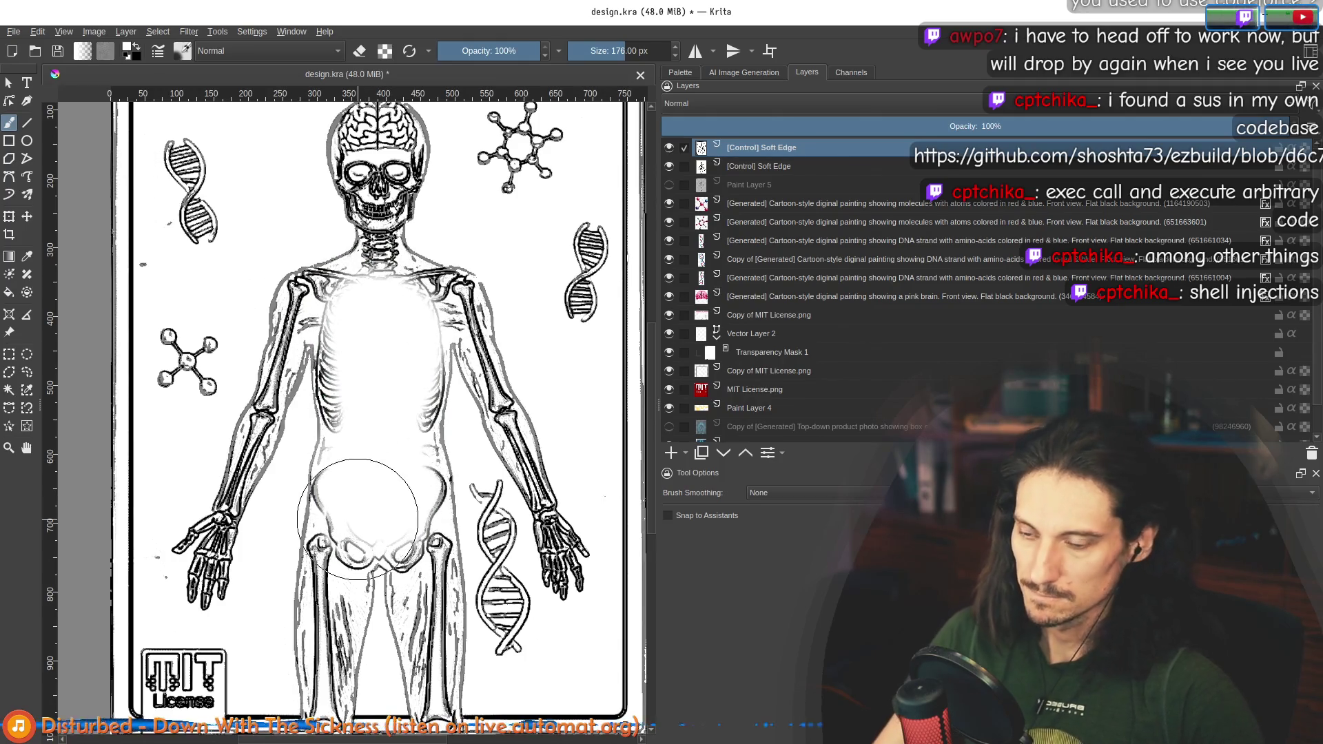
pyautogui.press('[')
pyautogui.press('[')
pyautogui.press('[')
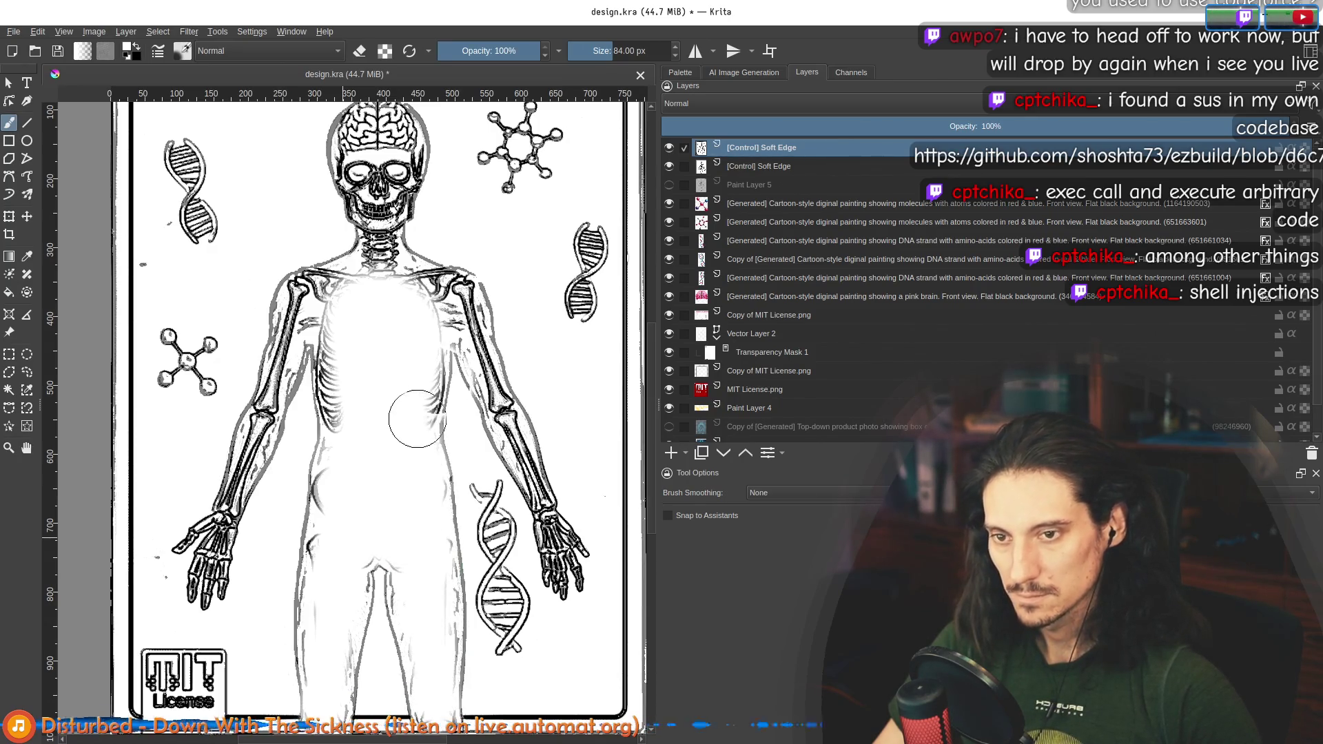
# Step: Paint white over the neck, jaw and skull
pyautogui.moveTo(387, 277); pyautogui.dragTo(376, 157)
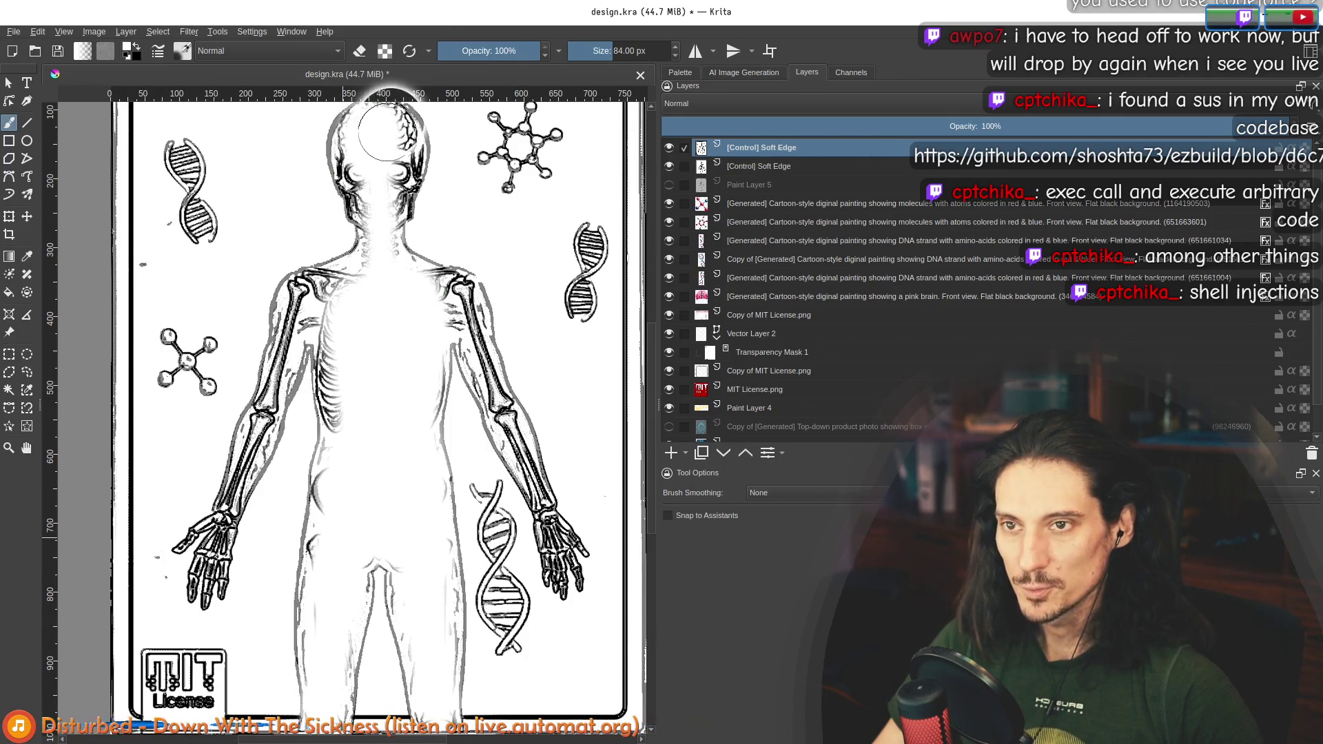
pyautogui.scroll(3, 375, 314)
pyautogui.moveTo(330, 341)
pyautogui.mouseDown()
pyautogui.moveTo(372, 324)
pyautogui.moveTo(413, 338)
pyautogui.moveTo(340, 414)
pyautogui.moveTo(408, 287)
pyautogui.moveTo(378, 480)
pyautogui.moveTo(393, 295)
pyautogui.moveTo(331, 389)
pyautogui.mouseUp()
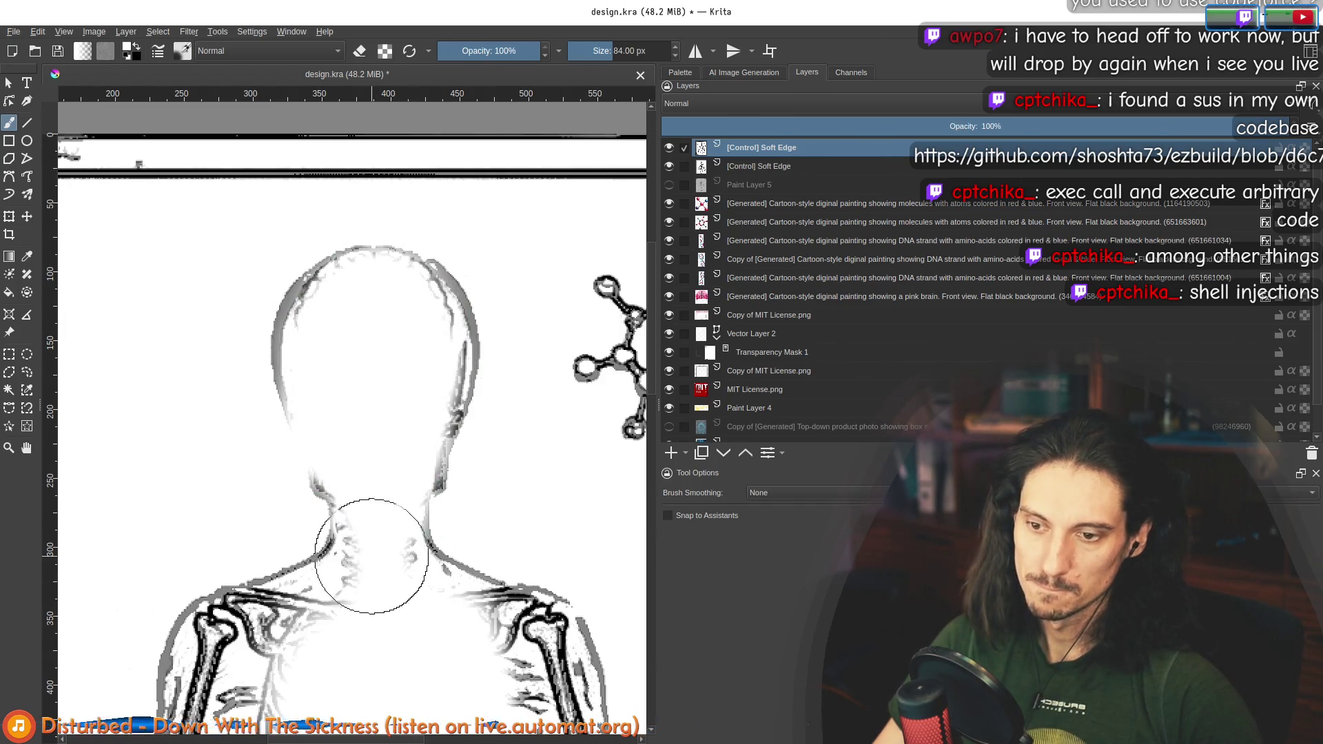
pyautogui.scroll(-2, 371, 627)
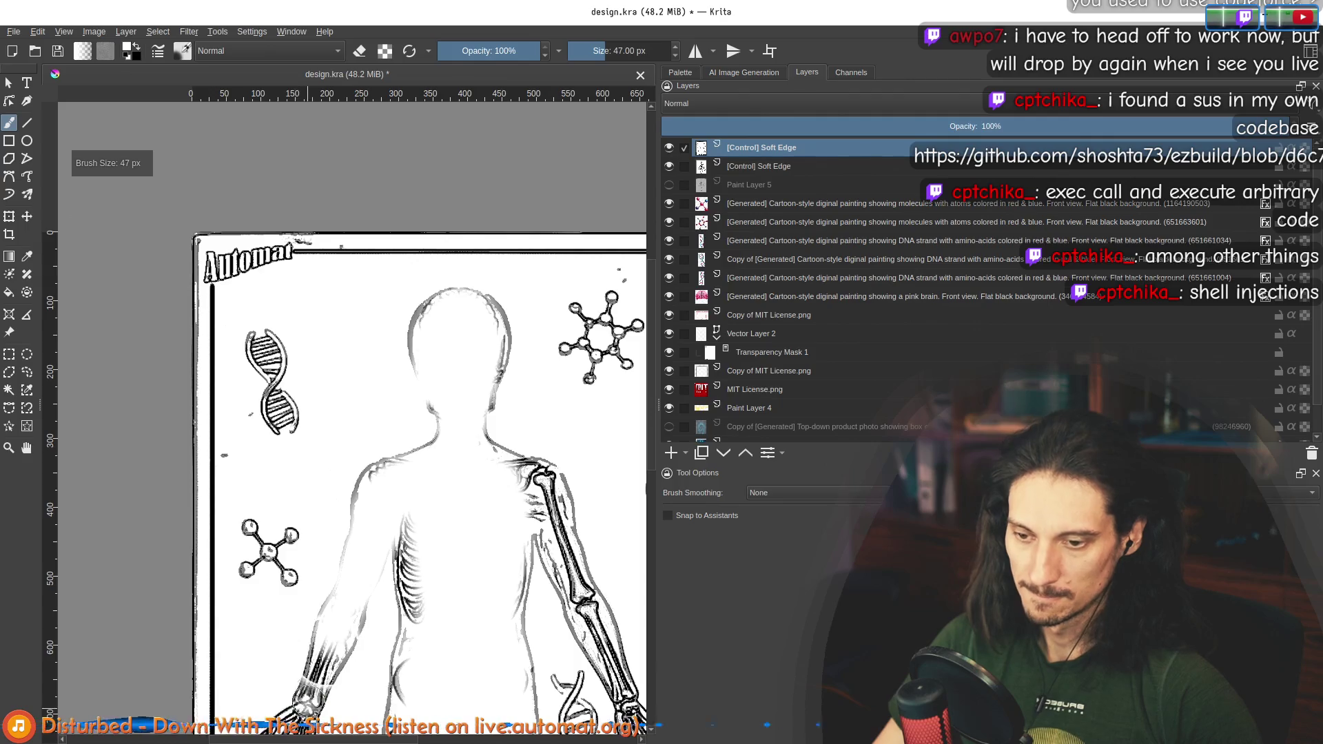
pyautogui.scroll(4, 331, 637)
# Step: Paint white over both hands and wrists, then zoom out to see the page
pyautogui.moveTo(324, 607)
pyautogui.mouseDown()
pyautogui.moveTo(310, 647)
pyautogui.moveTo(312, 575)
pyautogui.mouseUp()
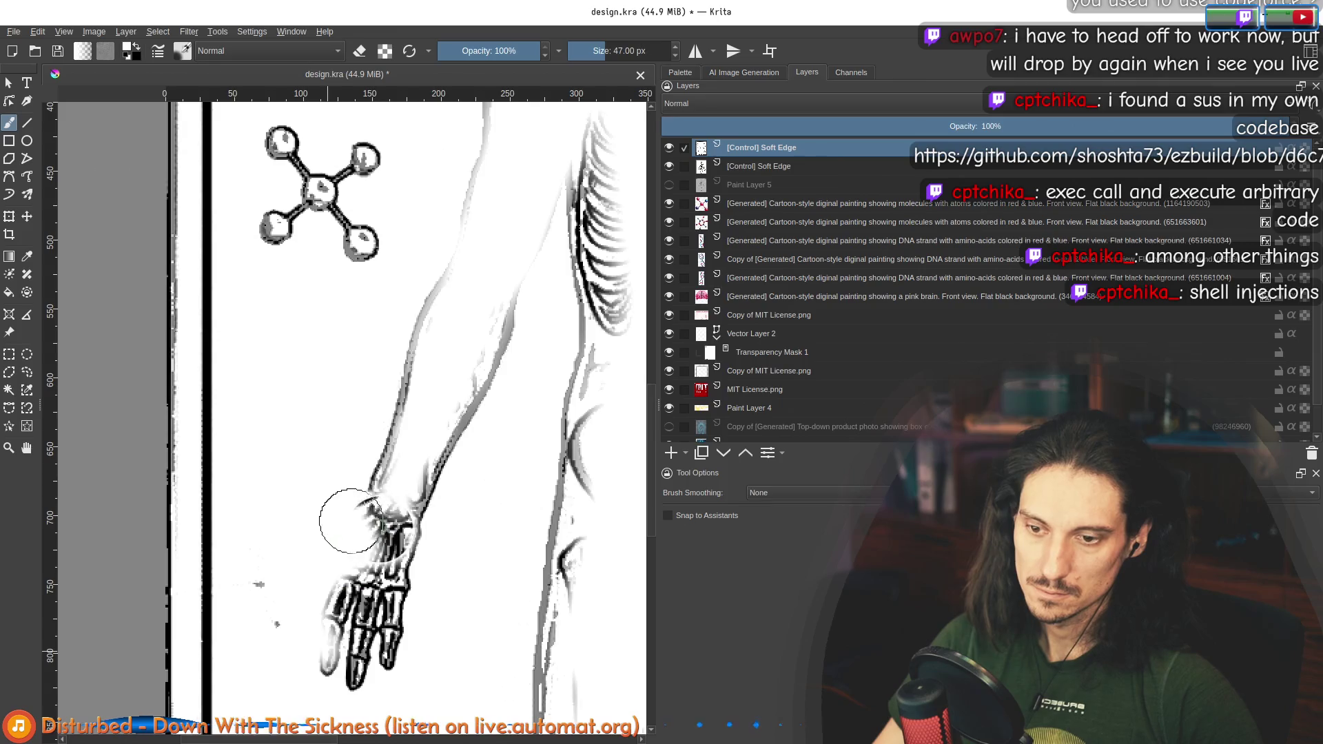
pyautogui.moveTo(351, 521); pyautogui.dragTo(309, 641)
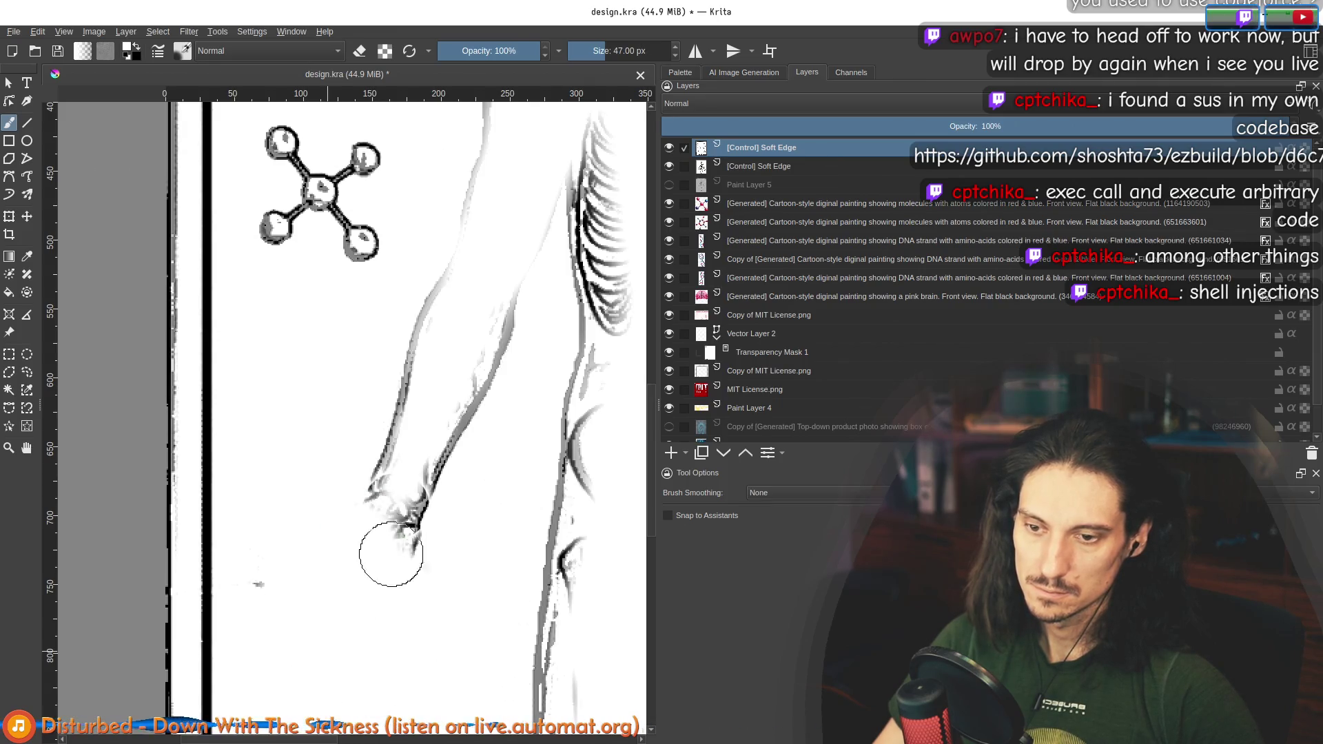
pyautogui.scroll(-5, 497, 355)
pyautogui.scroll(3, 435, 571)
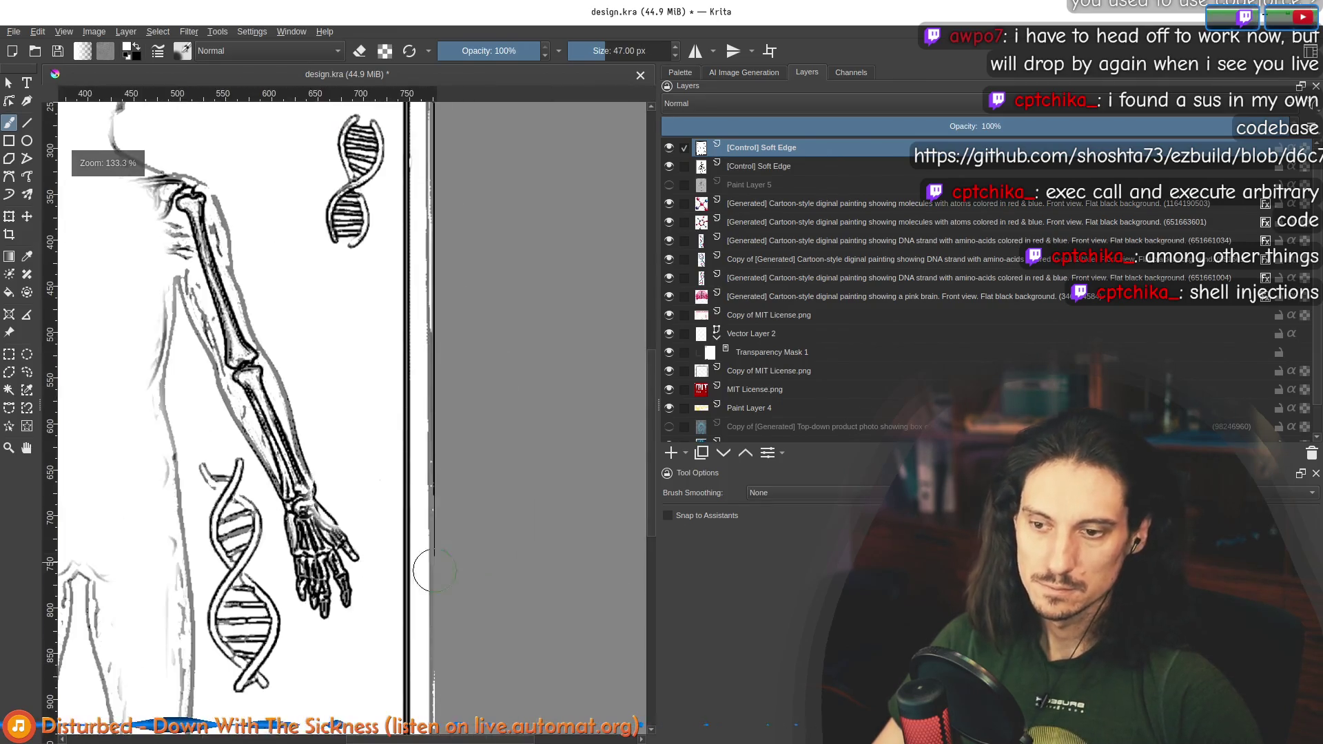
pyautogui.moveTo(316, 634)
pyautogui.mouseDown()
pyautogui.moveTo(311, 517)
pyautogui.moveTo(330, 539)
pyautogui.mouseUp()
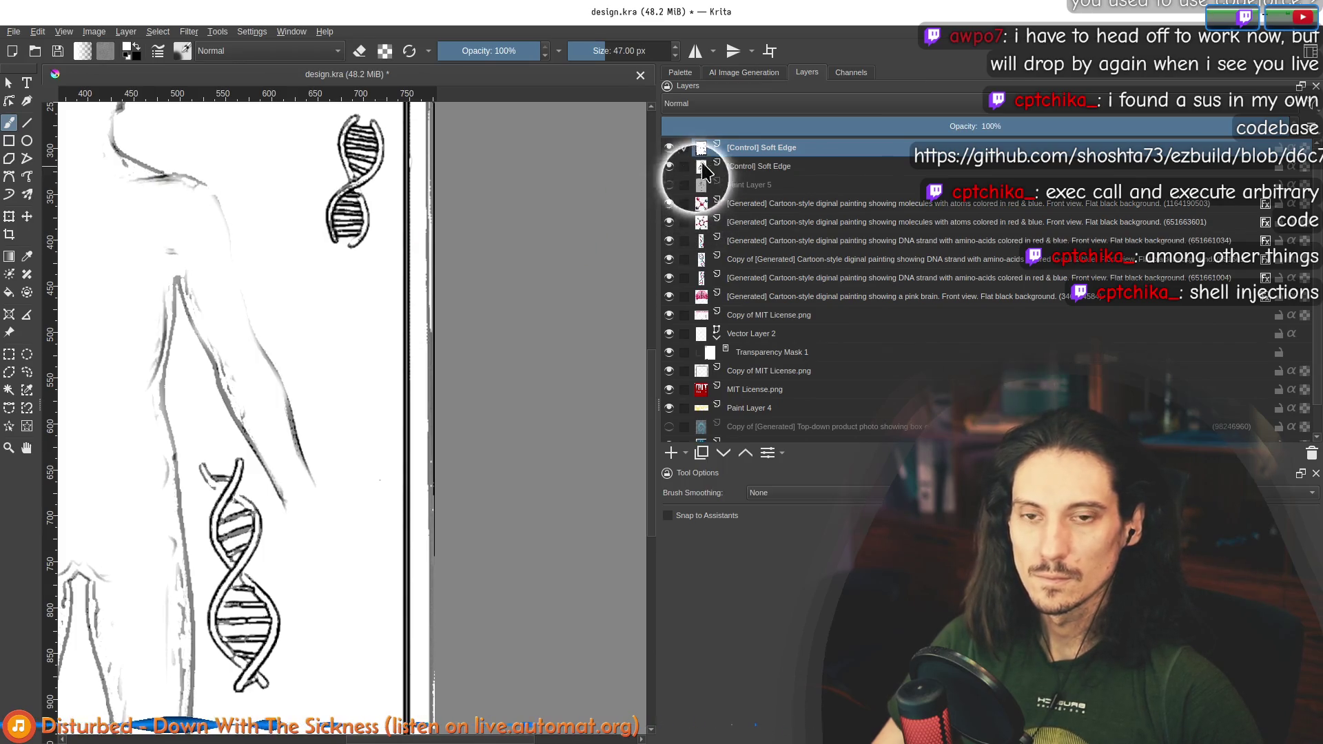
pyautogui.press('-')
pyautogui.press('-')
pyautogui.press('-')
pyautogui.scroll(2, 254, 308)
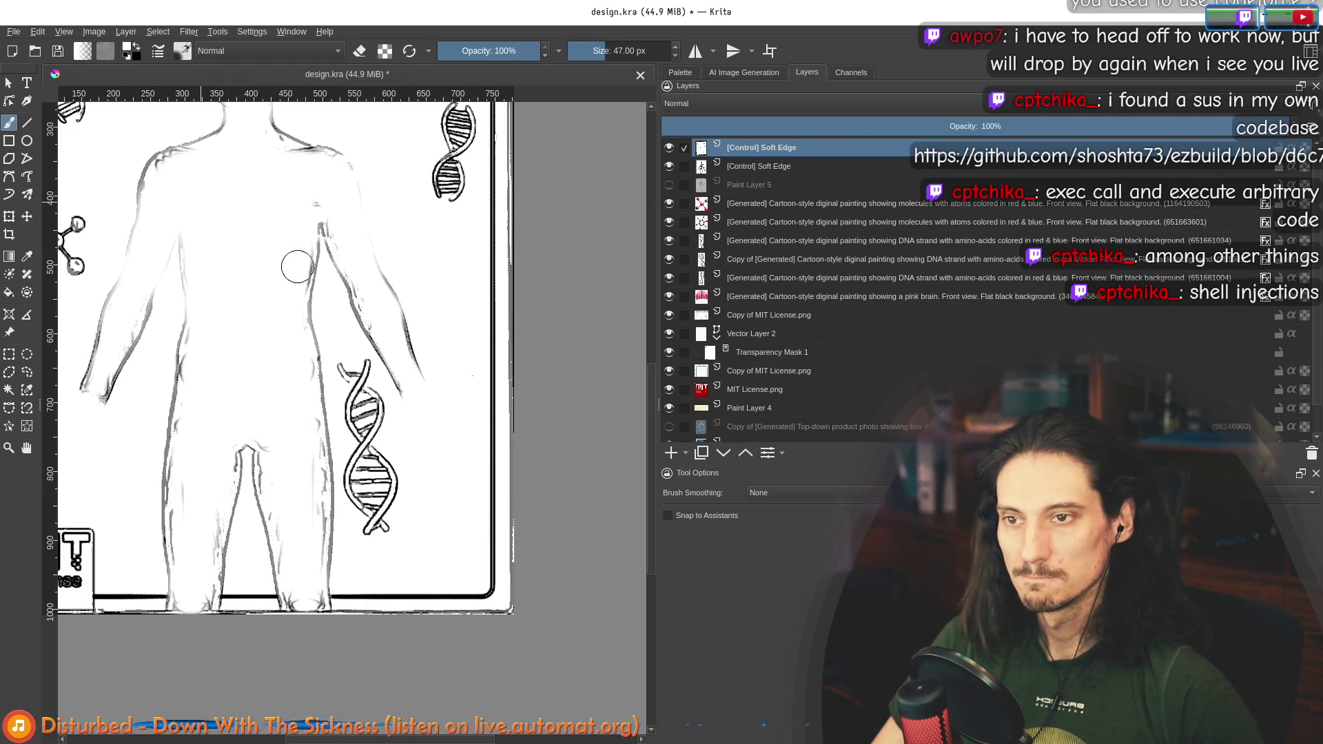
pyautogui.scroll(-1, 296, 267)
pyautogui.scroll(2, 297, 267)
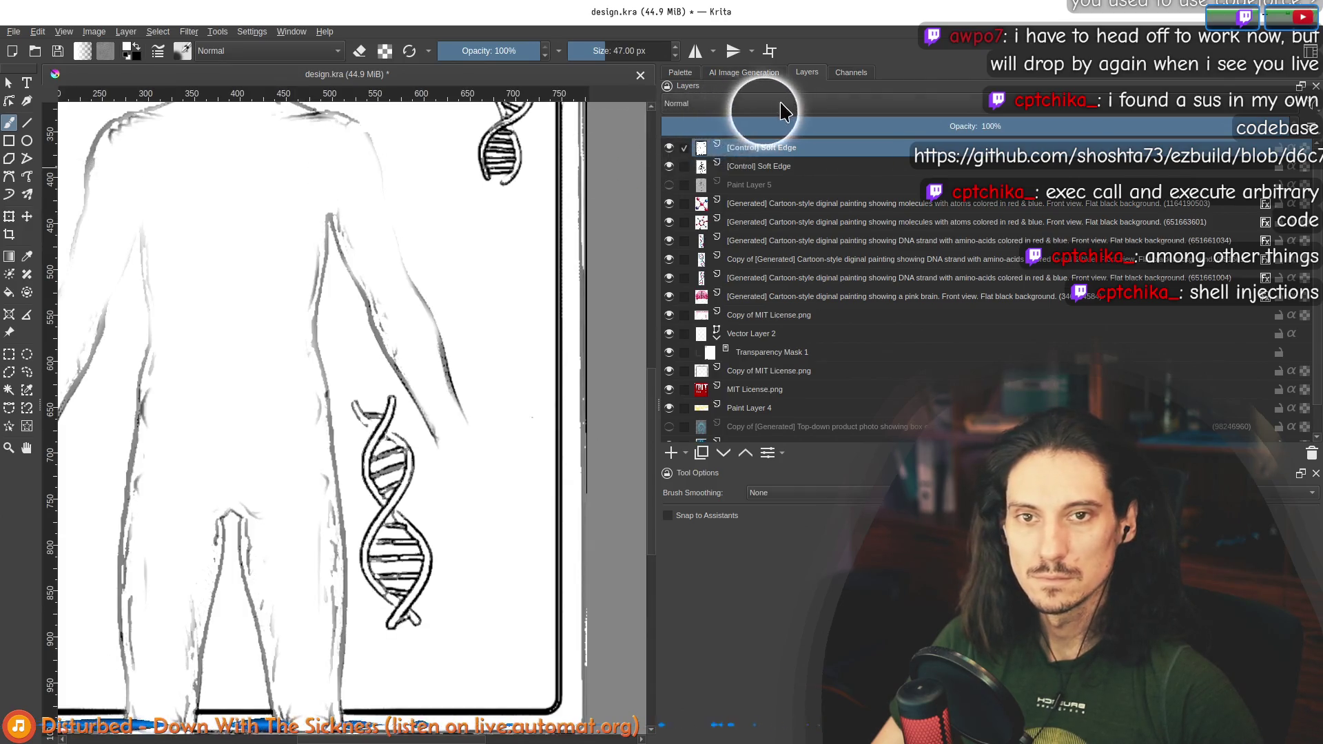
# Step: Set the control layer's blend mode to Multiply
pyautogui.click(782, 110)
pyautogui.click(733, 142)
pyautogui.scroll(-3, 312, 211)
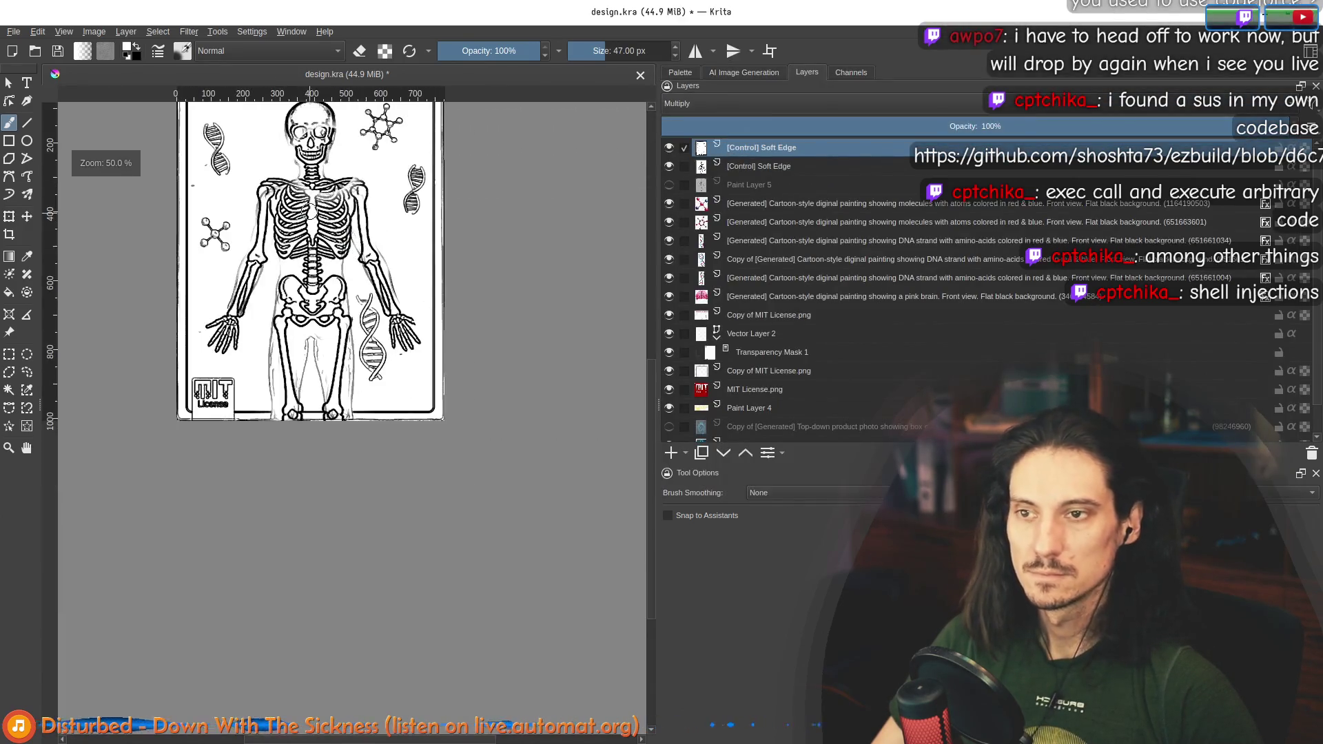
pyautogui.scroll(-1, 312, 212)
pyautogui.scroll(1, 338, 318)
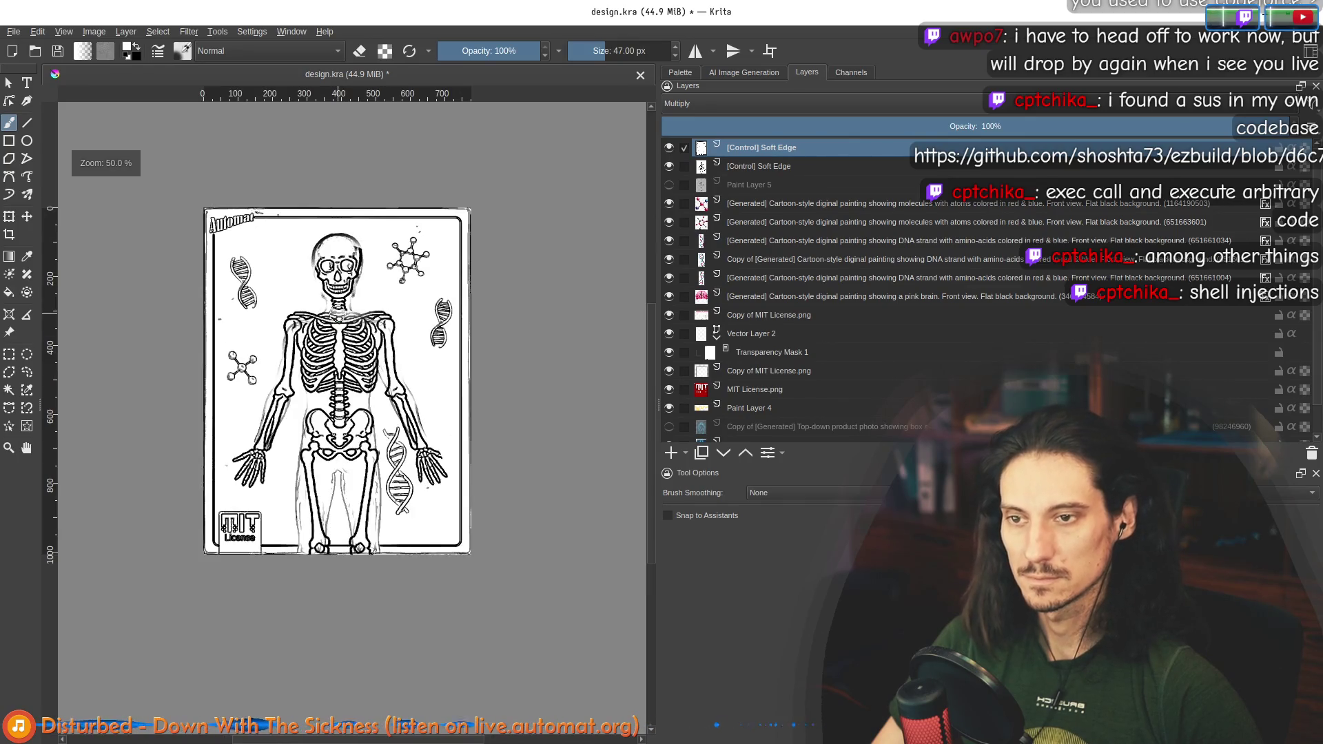
pyautogui.scroll(1, 335, 311)
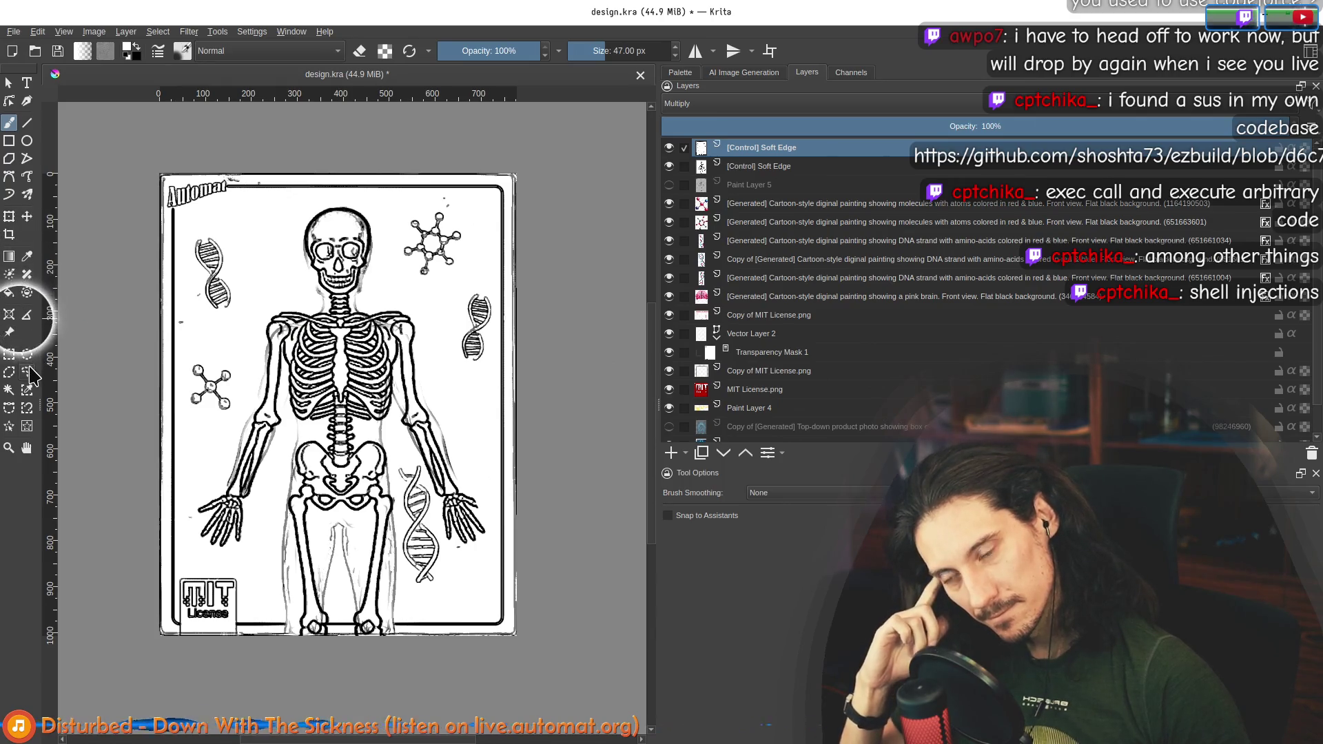
# Step: Free-transform the line-art layer so its top corners match the card, and apply
pyautogui.click(9, 217)
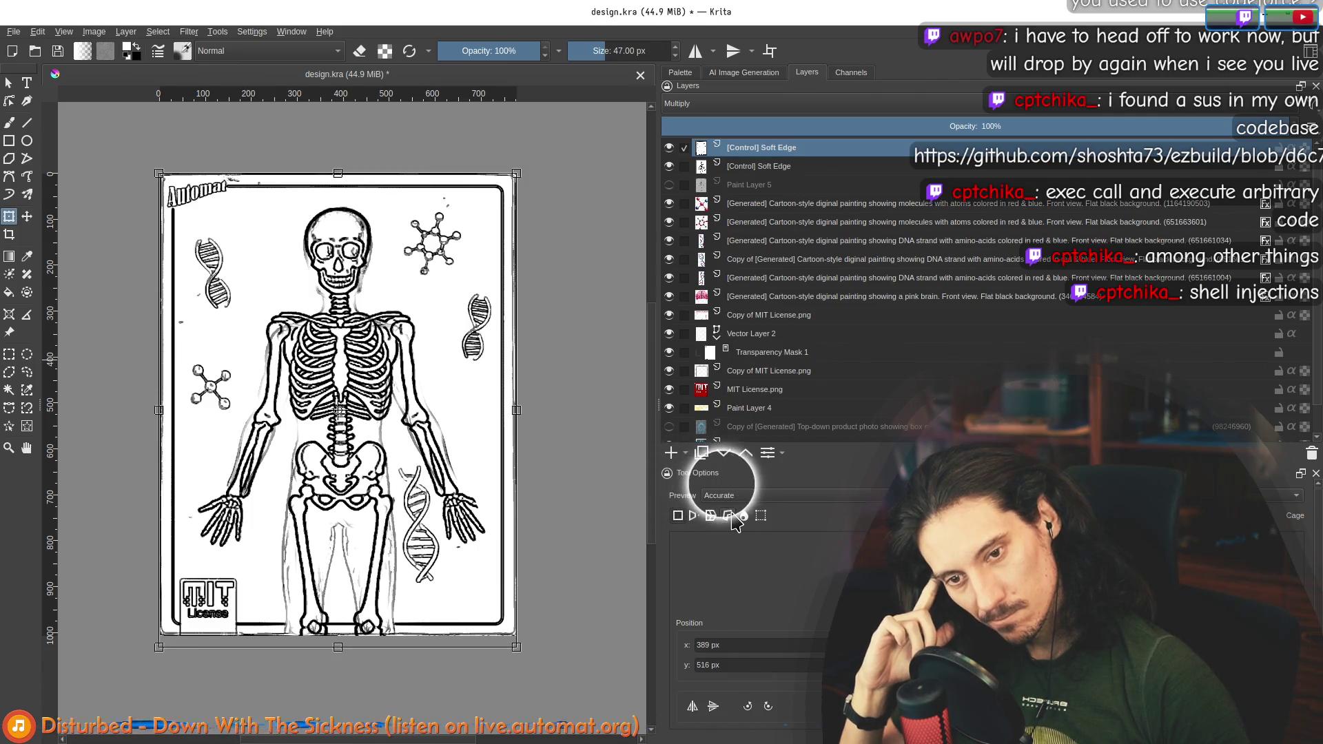
pyautogui.click(761, 517)
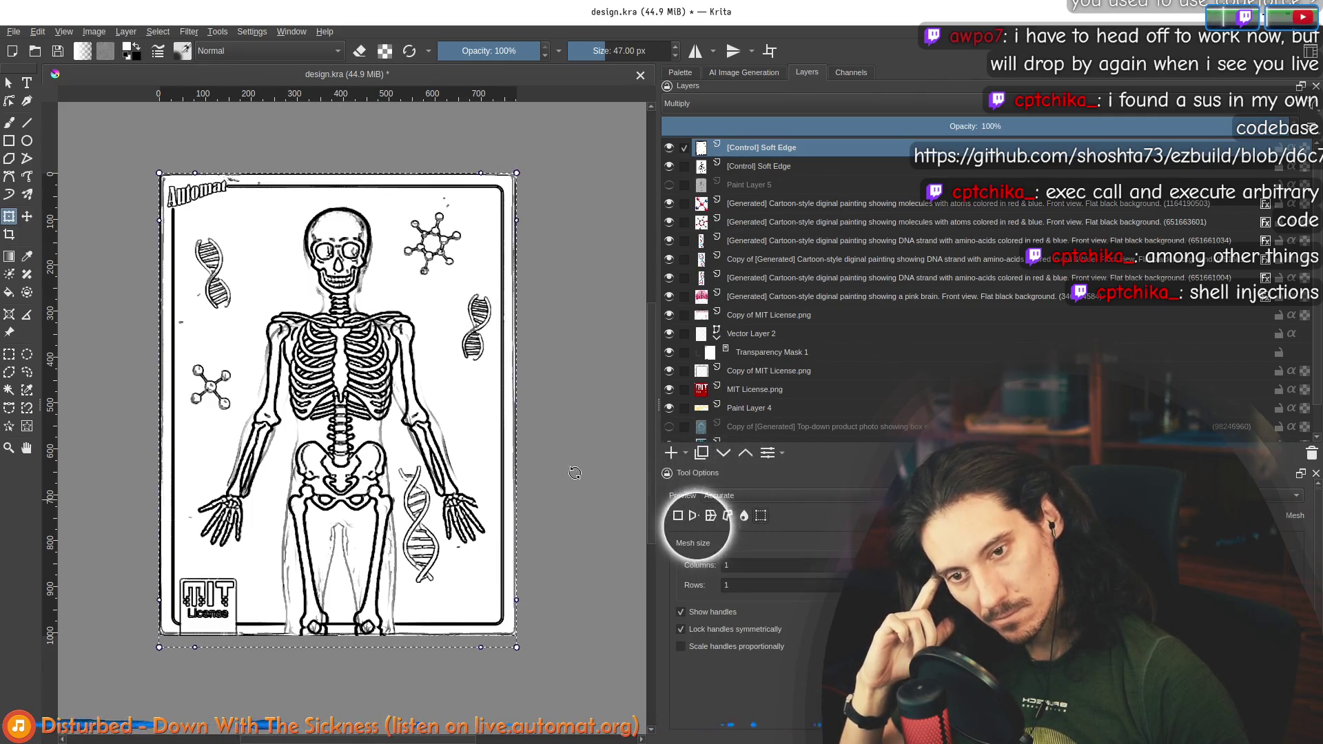
pyautogui.click(678, 516)
pyautogui.moveTo(152, 169); pyautogui.dragTo(153, 160)
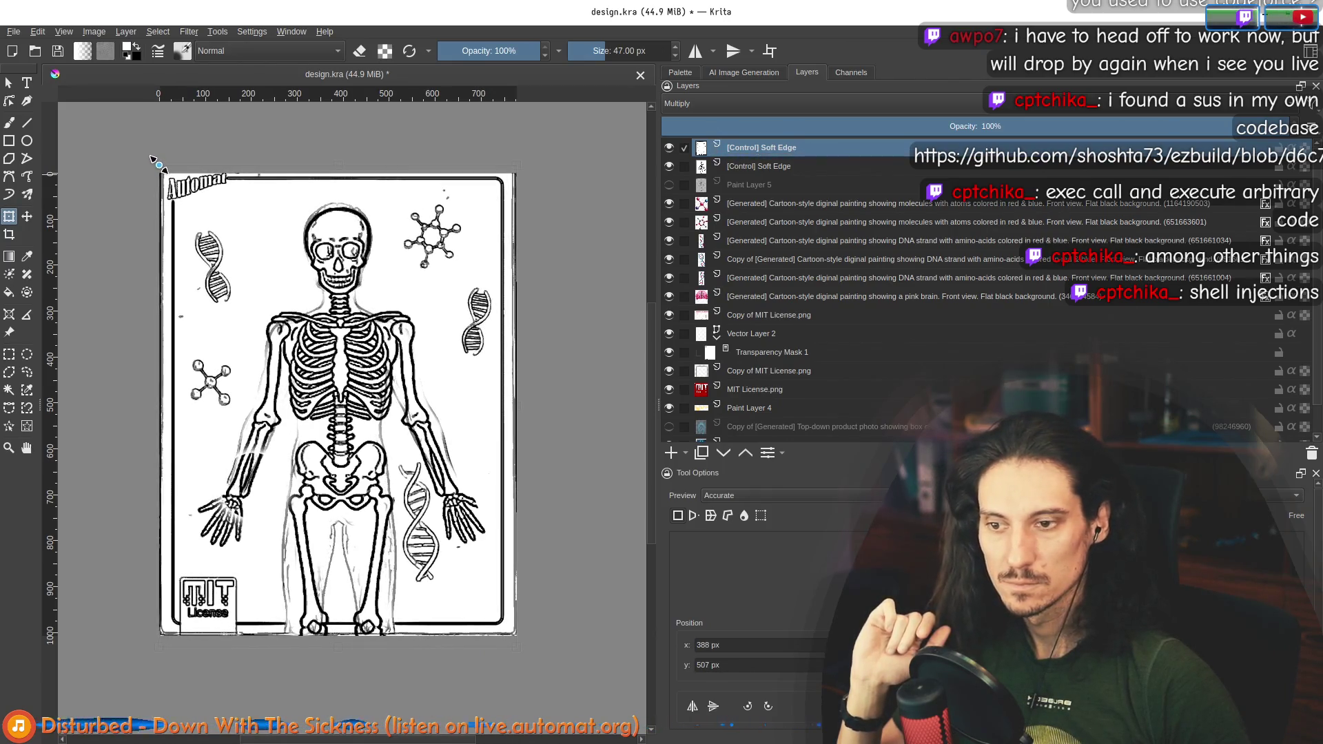
pyautogui.click(516, 171)
pyautogui.moveTo(518, 165); pyautogui.dragTo(519, 165)
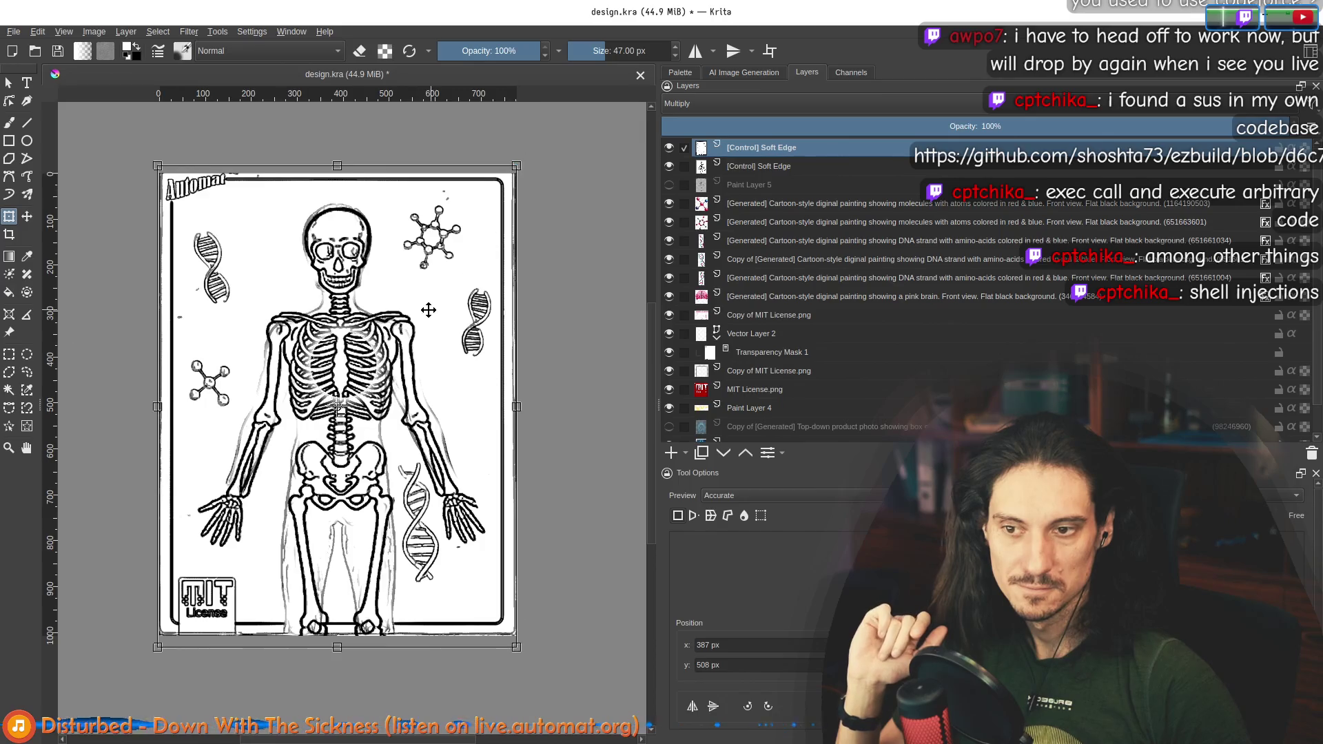
pyautogui.scroll(-3, 420, 322)
pyautogui.scroll(2, 419, 322)
pyautogui.scroll(2, 428, 358)
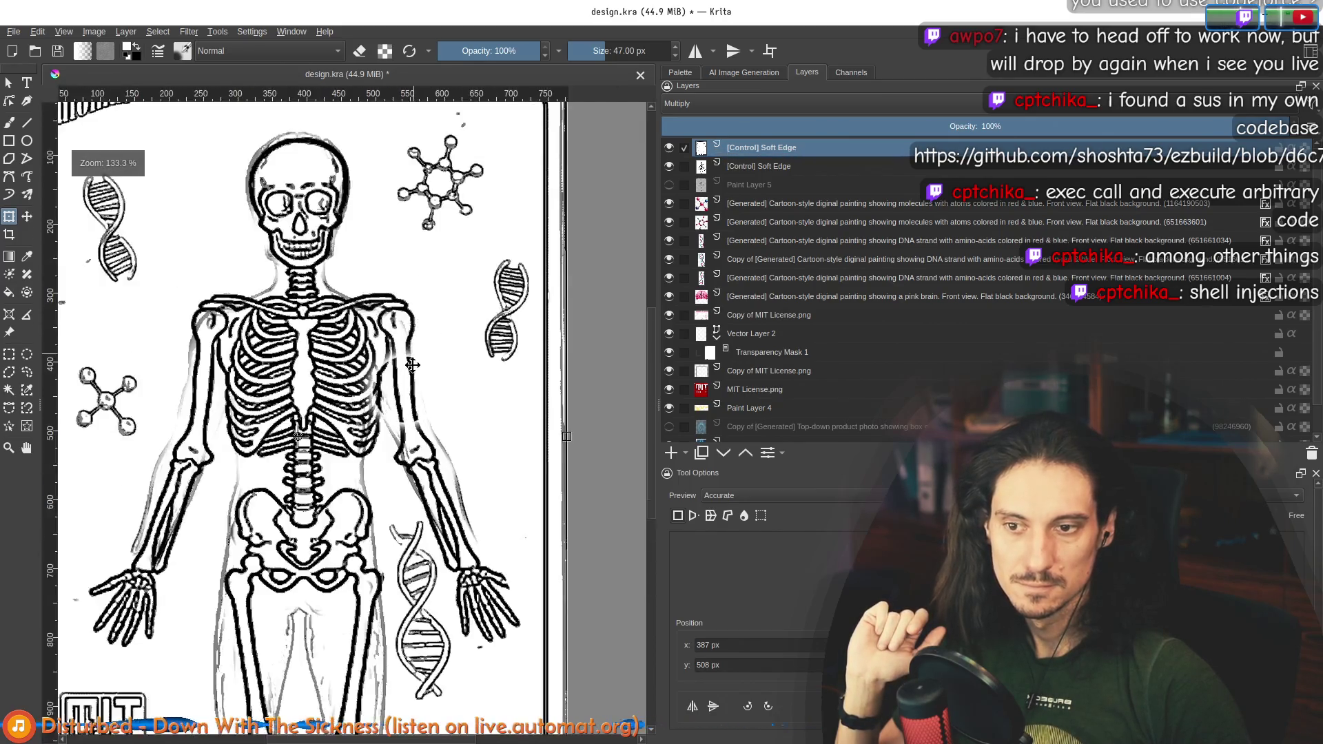
pyautogui.scroll(-2, 441, 409)
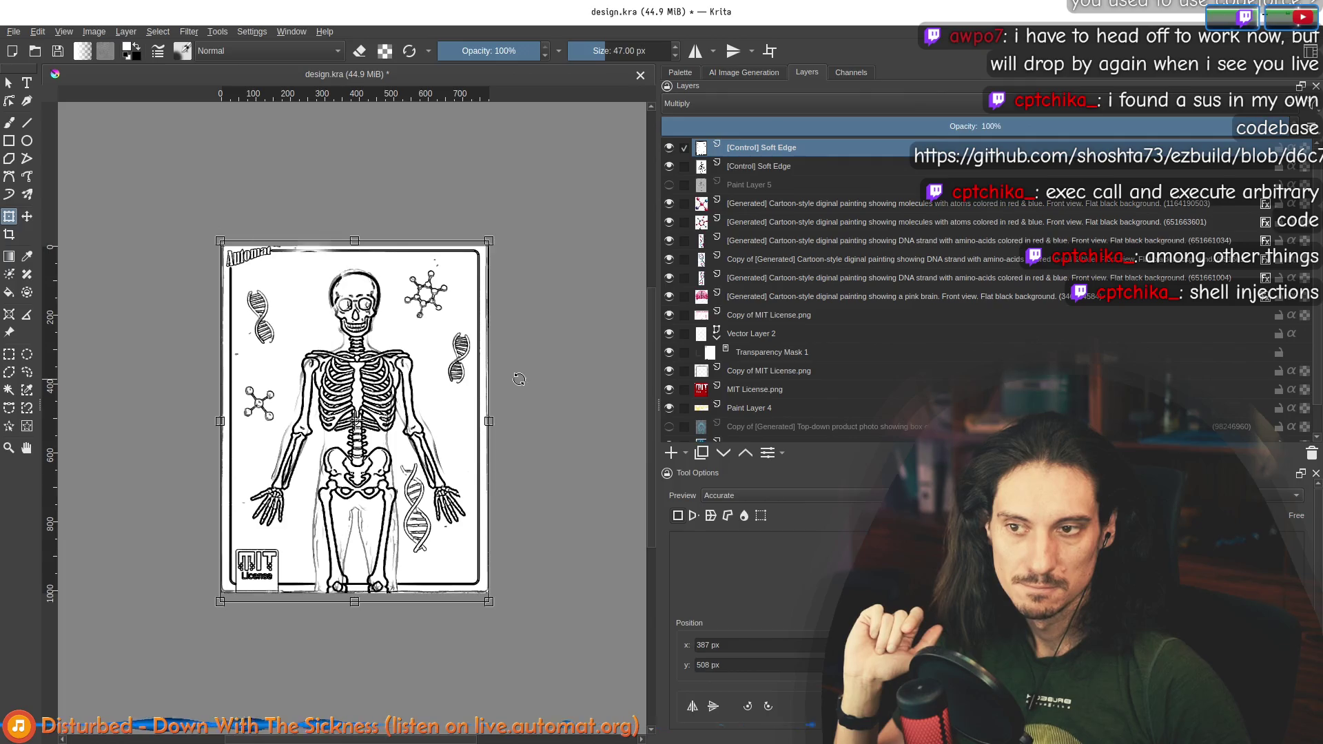
pyautogui.click(753, 147)
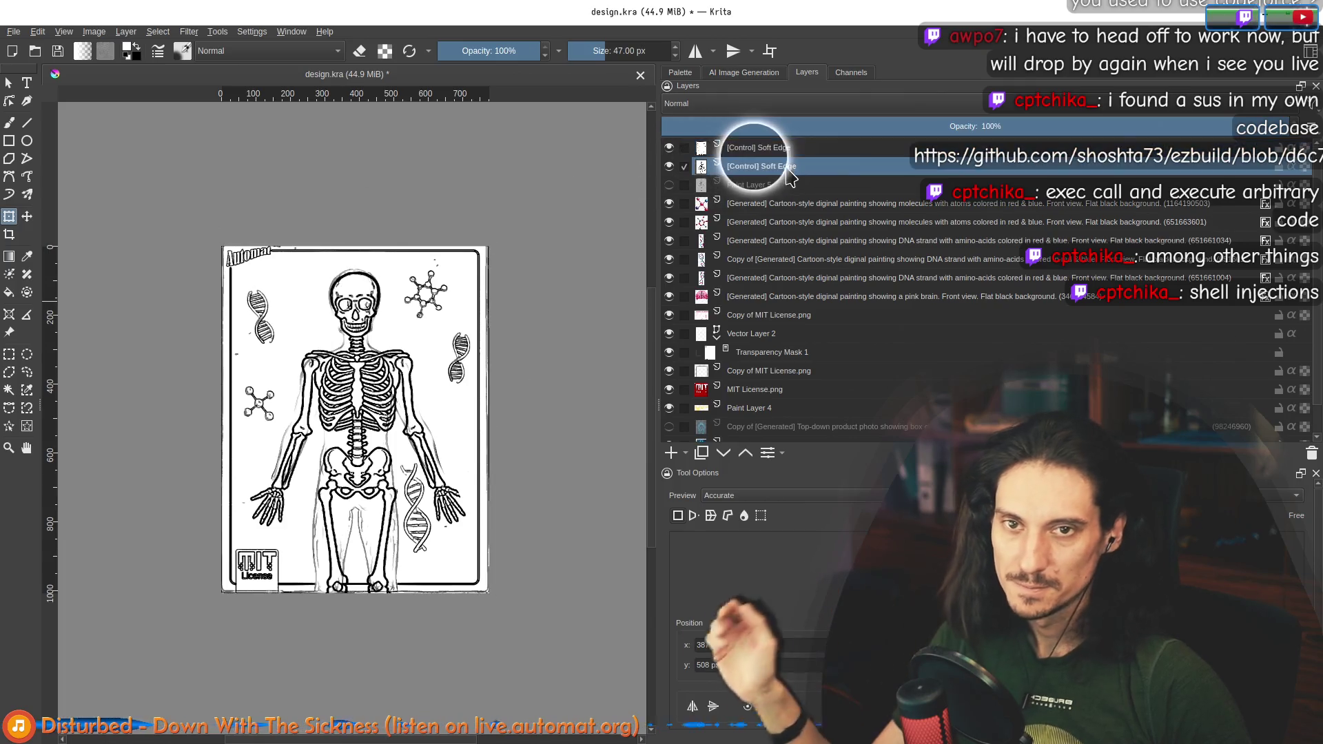
# Step: Delete the duplicate Soft Edge layer, hide the other, and show the blue X-ray layer
pyautogui.click(1312, 455)
pyautogui.click(669, 147)
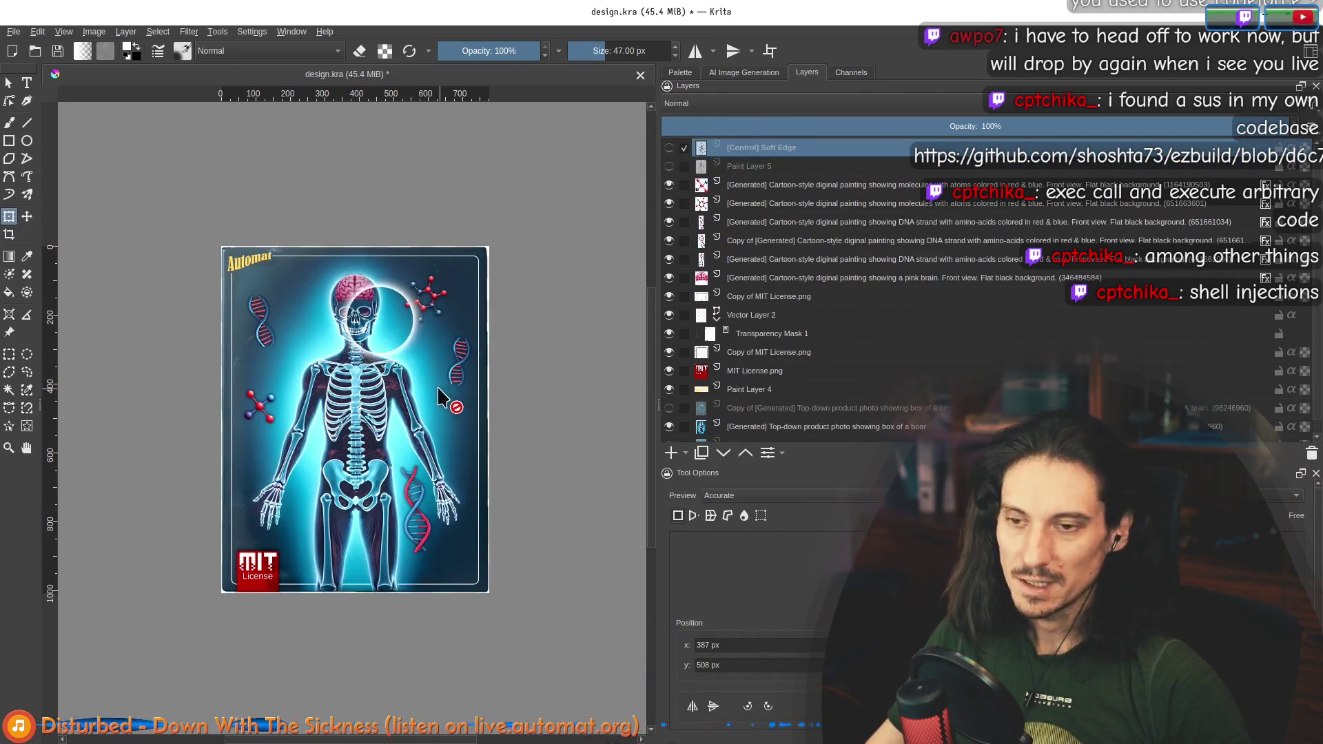
pyautogui.click(669, 408)
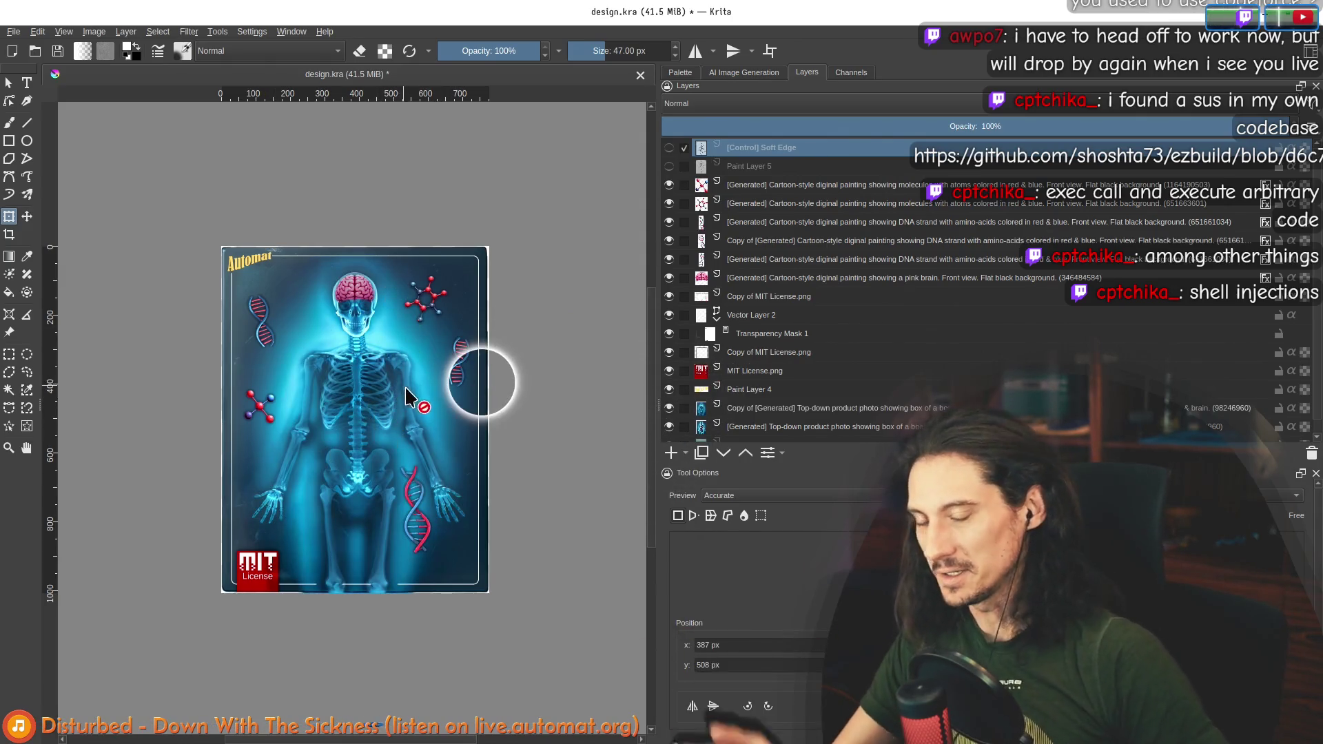
pyautogui.press('3')
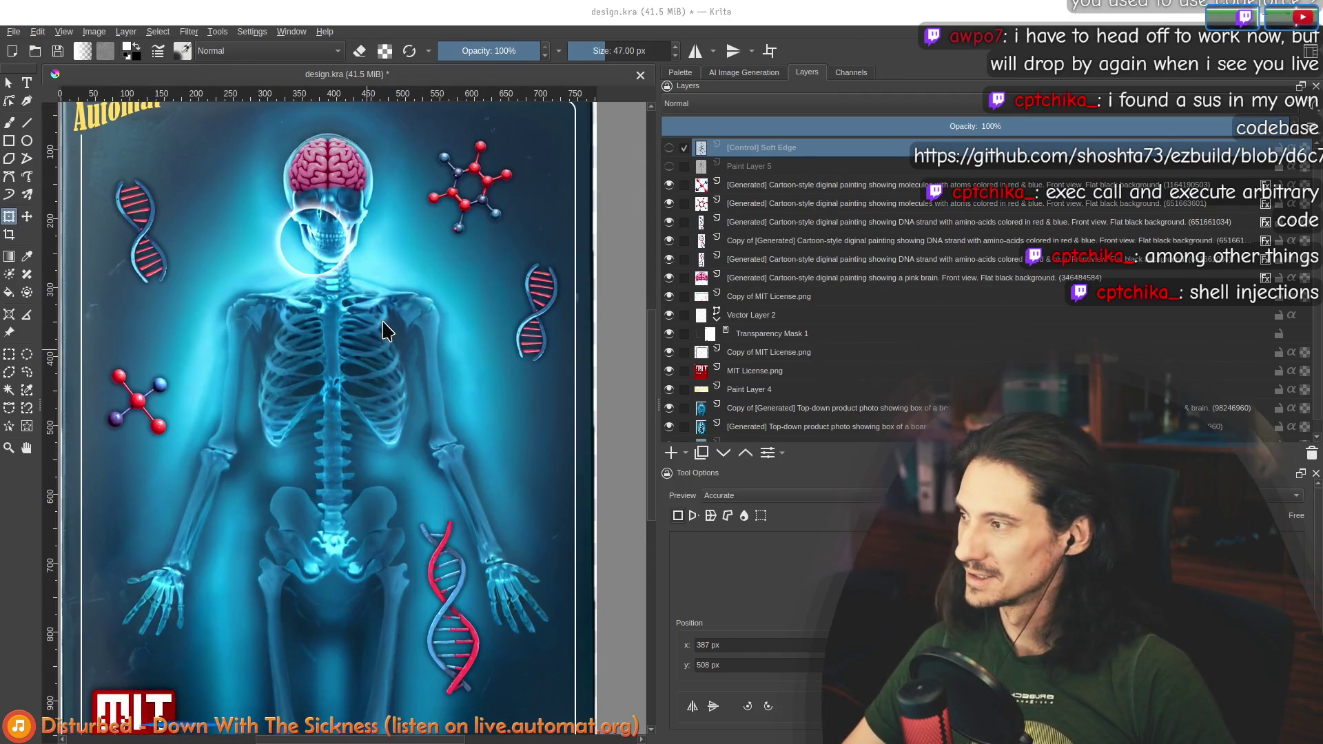
pyautogui.hotkey('alt', 'Tab')
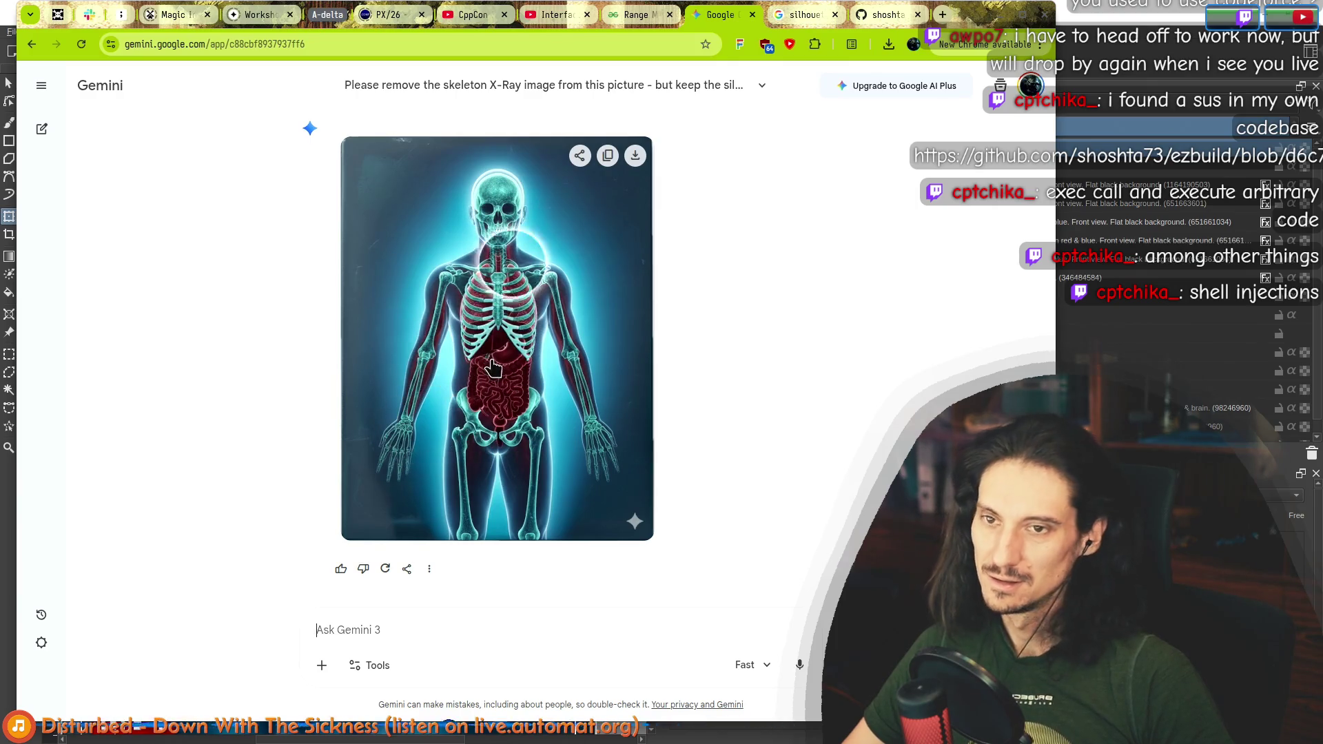
# Step: Start and then clear a Gemini prompt, and move the file manager window aside
pyautogui.click(440, 638)
pyautogui.write('only skelet')
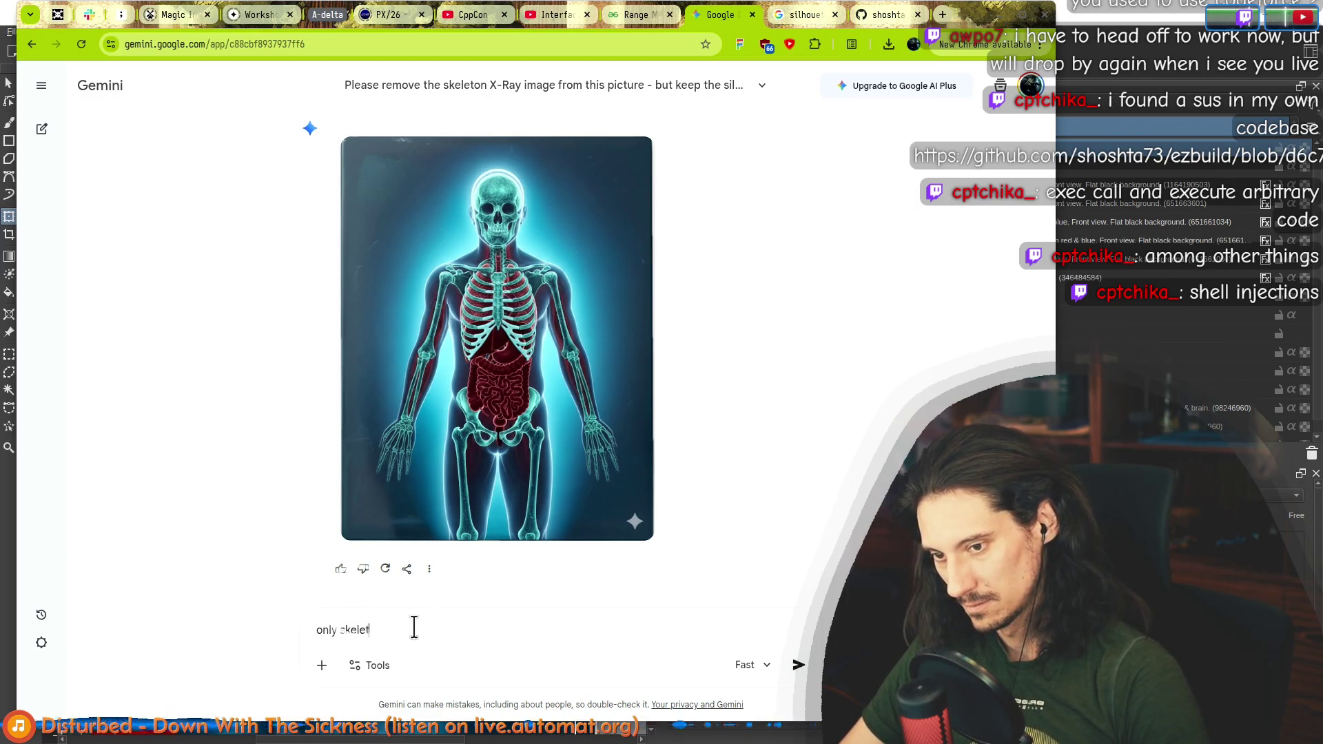
pyautogui.write('on, no')
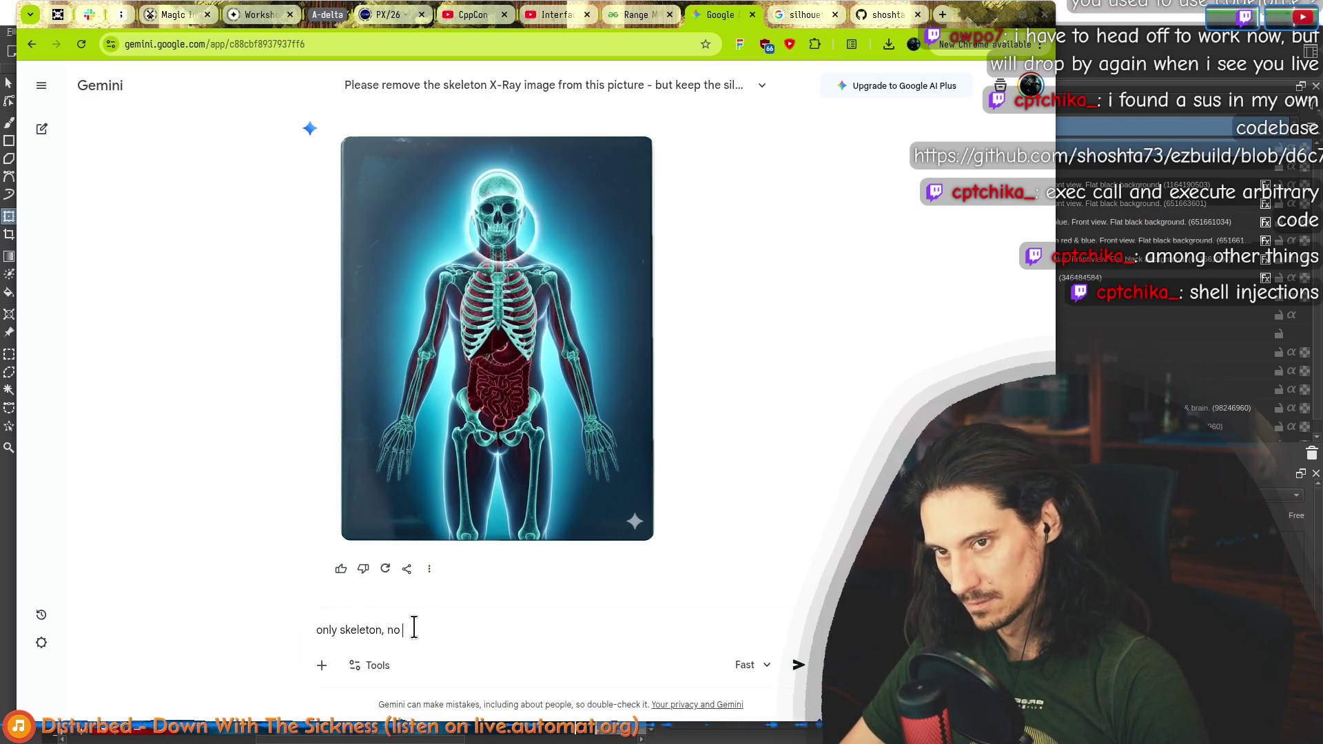
pyautogui.hotkey('ctrl', 'a')
pyautogui.press('BackSpace')
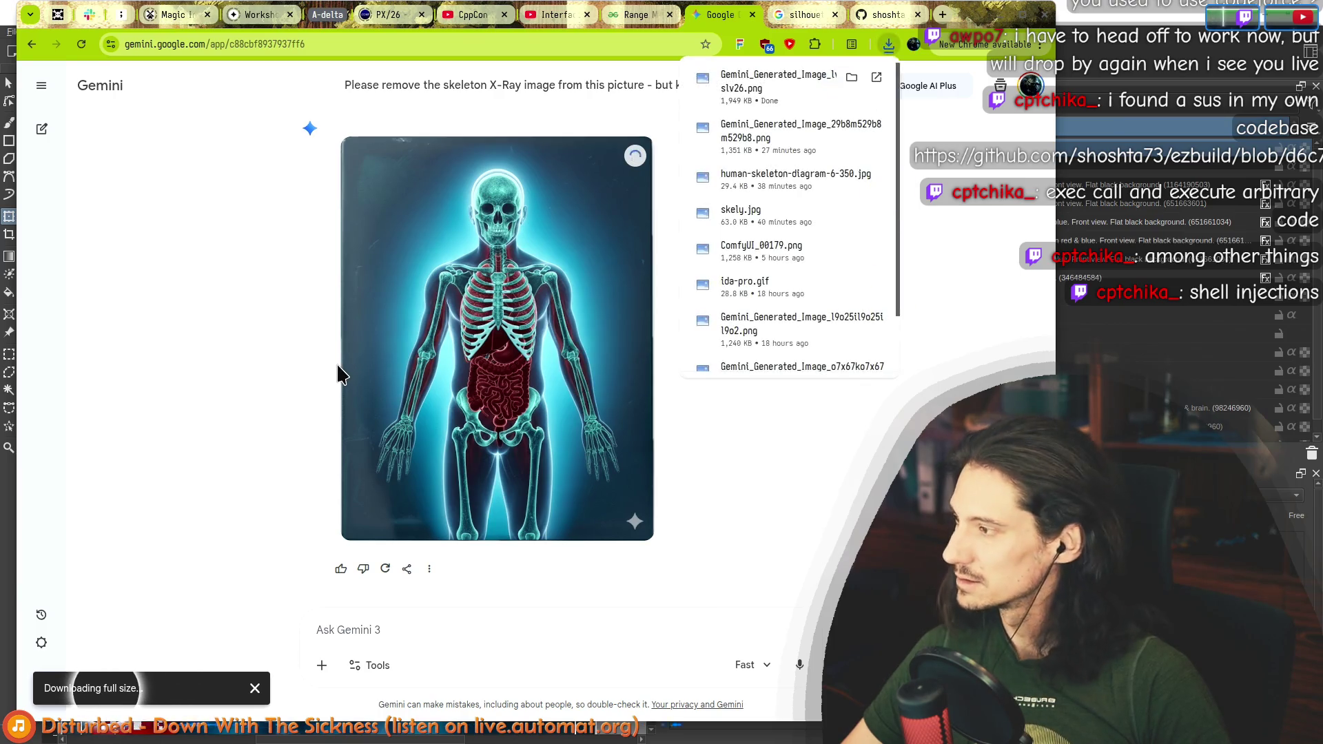
pyautogui.moveTo(887, 197); pyautogui.dragTo(366, 149)
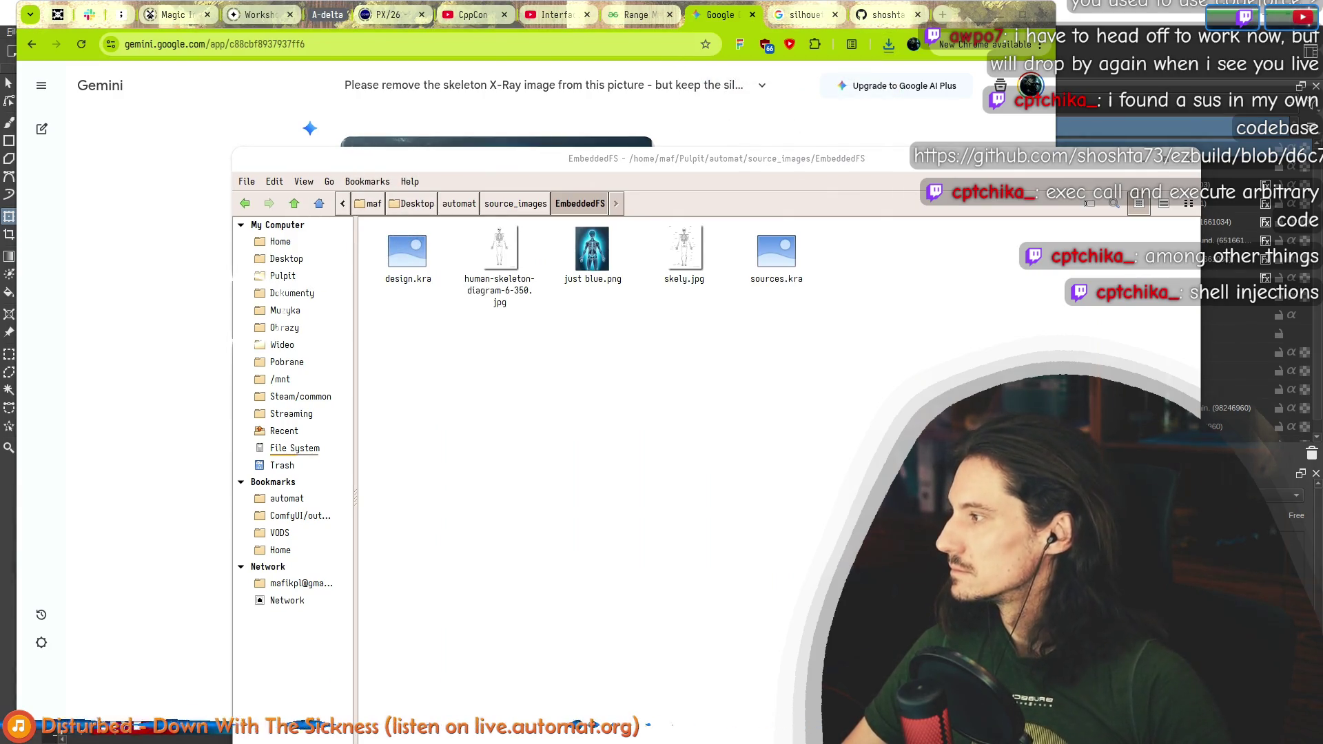
# Step: Save the Gemini image into EmbeddedFS, then drop it onto the Krita canvas as a new layer
pyautogui.moveTo(583, 204)
pyautogui.mouseDown()
pyautogui.moveTo(696, 448)
pyautogui.moveTo(686, 428)
pyautogui.mouseUp()
pyautogui.hotkey('alt', 'Tab')
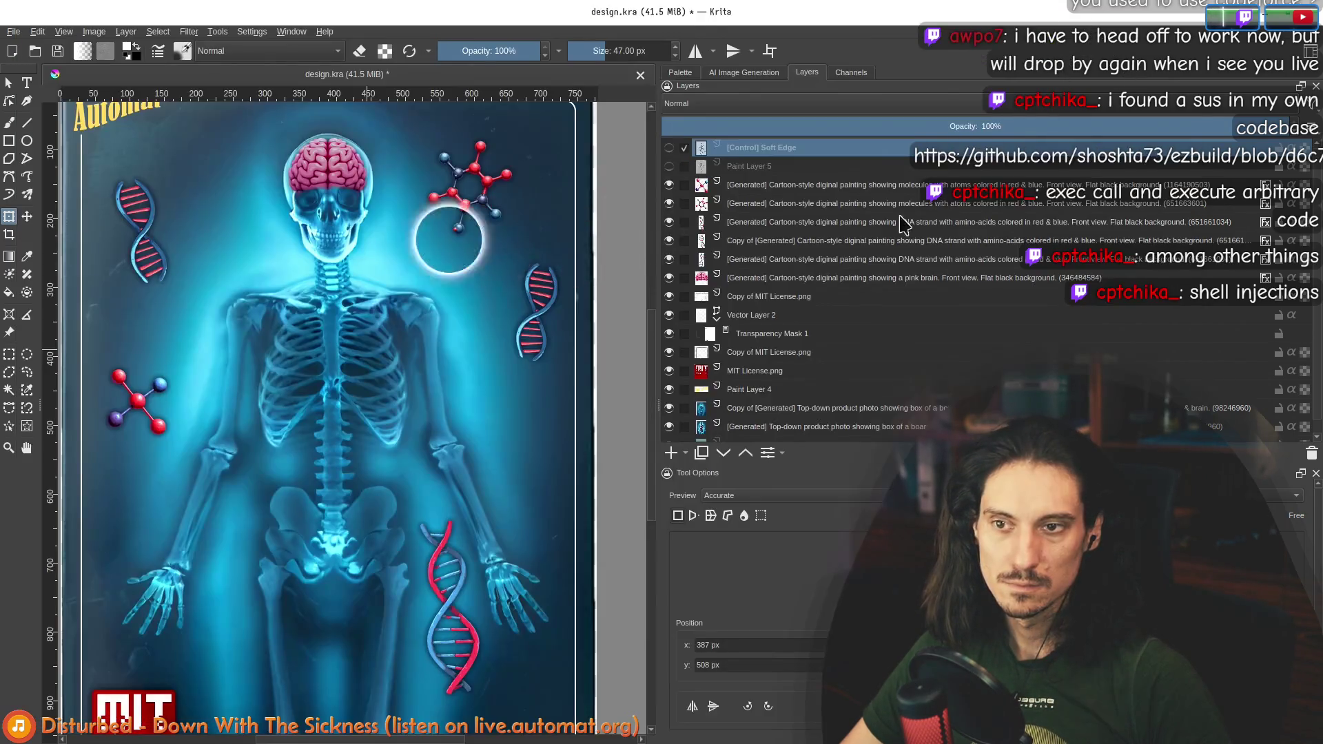
pyautogui.hotkey('alt', 'Tab')
pyautogui.moveTo(407, 255)
pyautogui.mouseDown()
pyautogui.moveTo(227, 289)
pyautogui.moveTo(107, 243)
pyautogui.mouseUp()
pyautogui.click(111, 242)
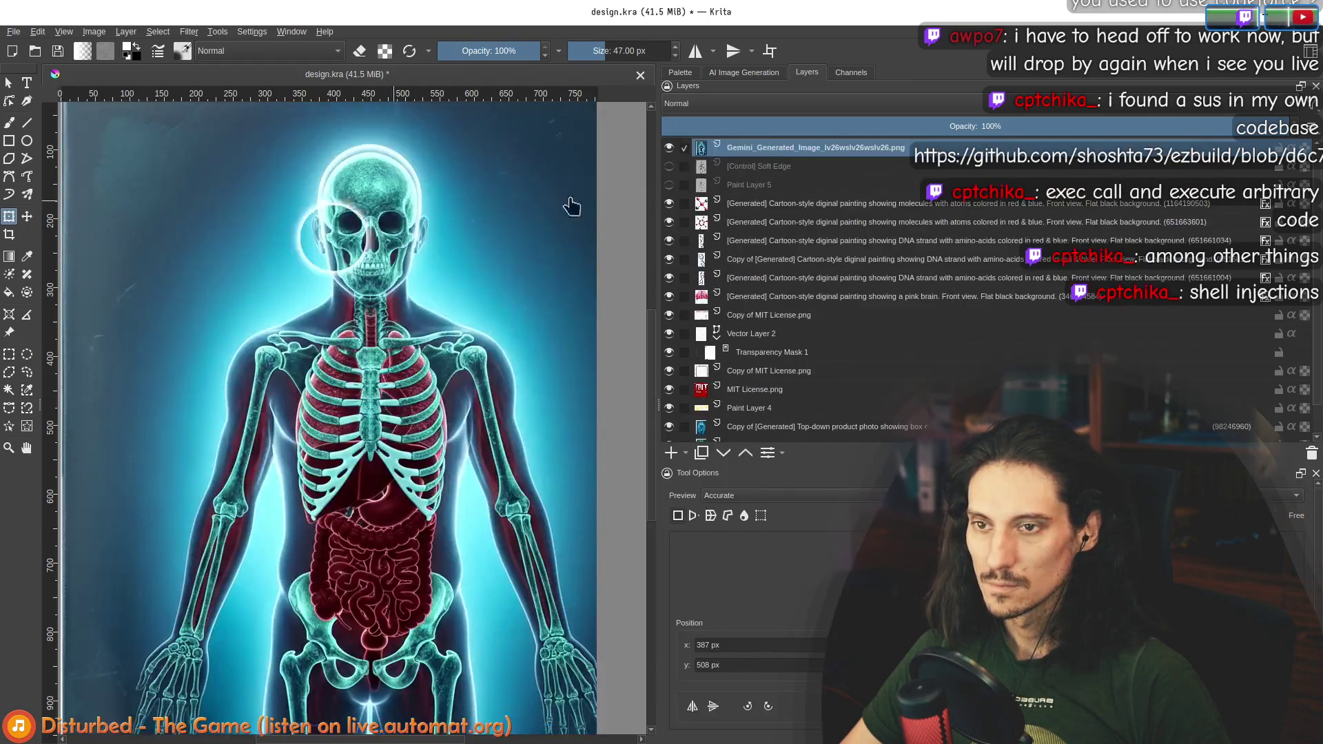
# Step: Scale the Gemini X-ray image so its corners and bottom edge meet the card
pyautogui.scroll(-1, 405, 339)
pyautogui.scroll(-3, 469, 358)
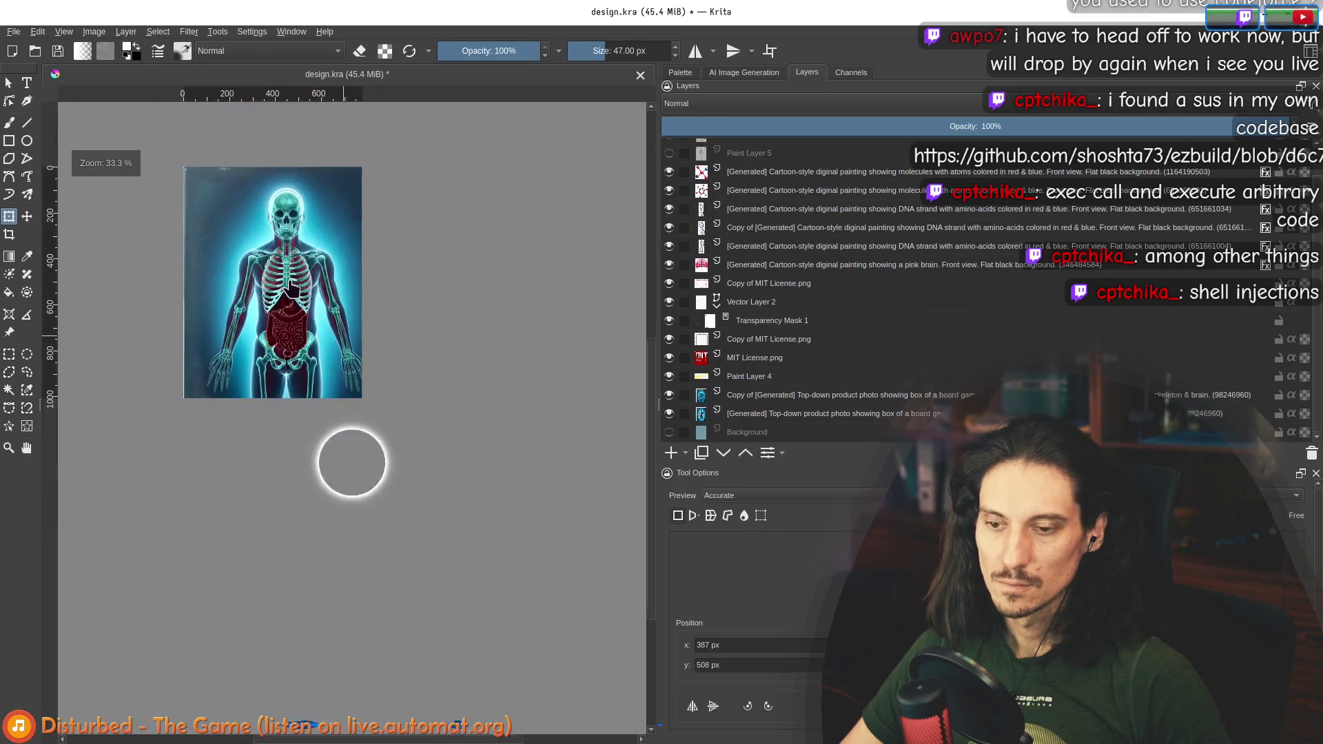
pyautogui.scroll(1, 165, 200)
pyautogui.scroll(1, 298, 409)
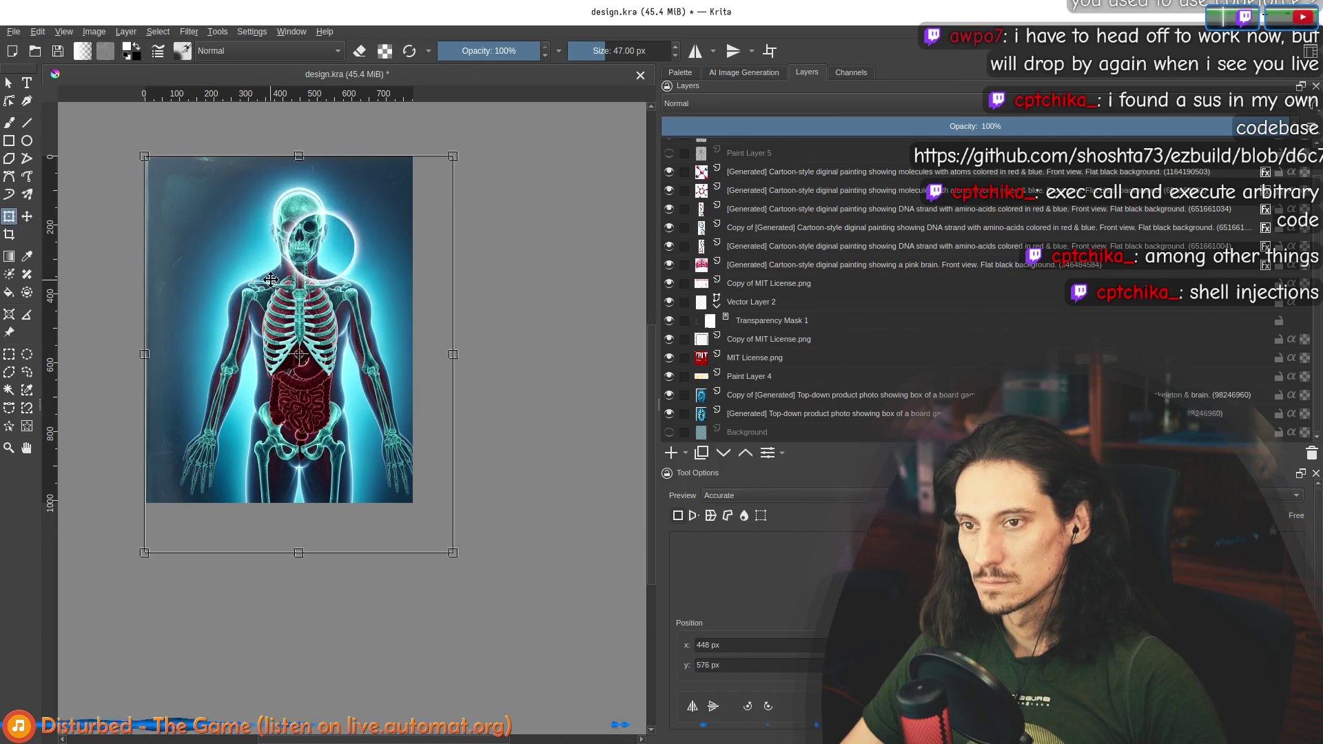
pyautogui.moveTo(458, 532)
pyautogui.mouseDown()
pyautogui.moveTo(437, 540)
pyautogui.moveTo(372, 488)
pyautogui.moveTo(405, 510)
pyautogui.mouseUp()
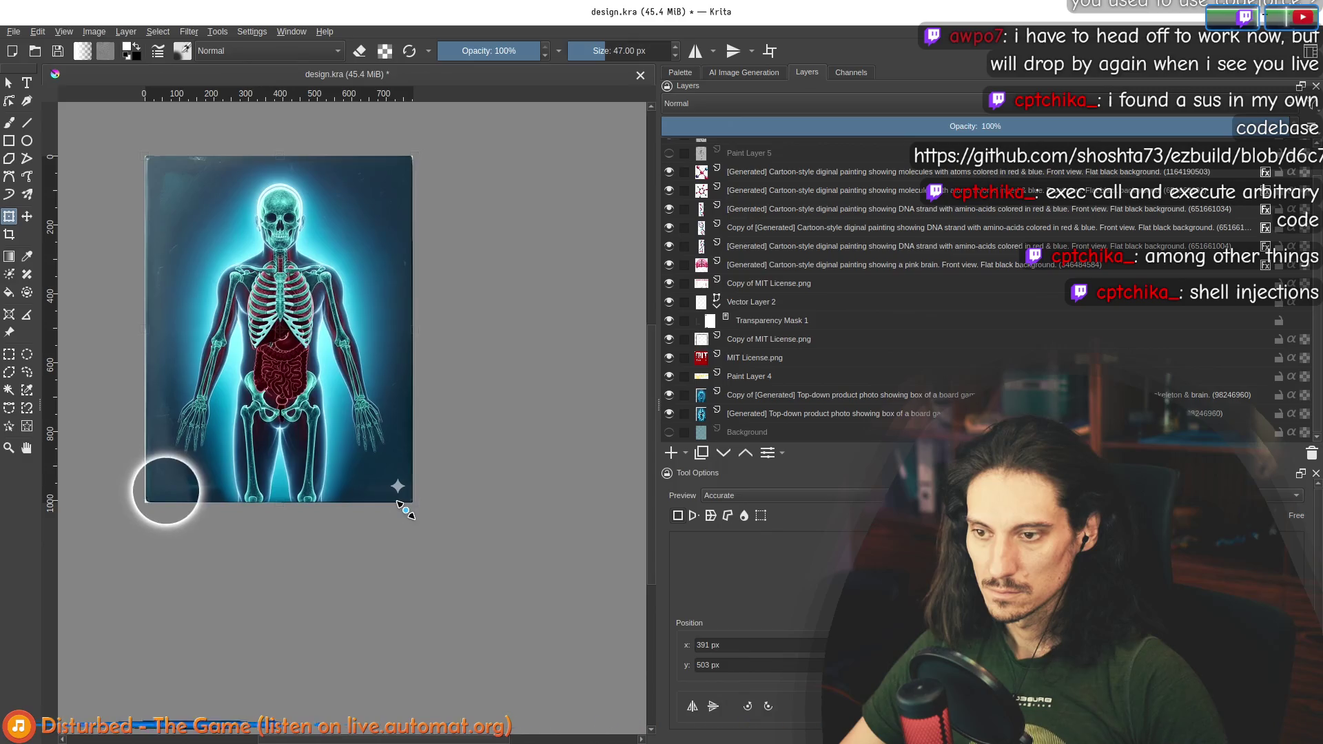
pyautogui.scroll(8, 412, 504)
pyautogui.moveTo(439, 394); pyautogui.dragTo(421, 378)
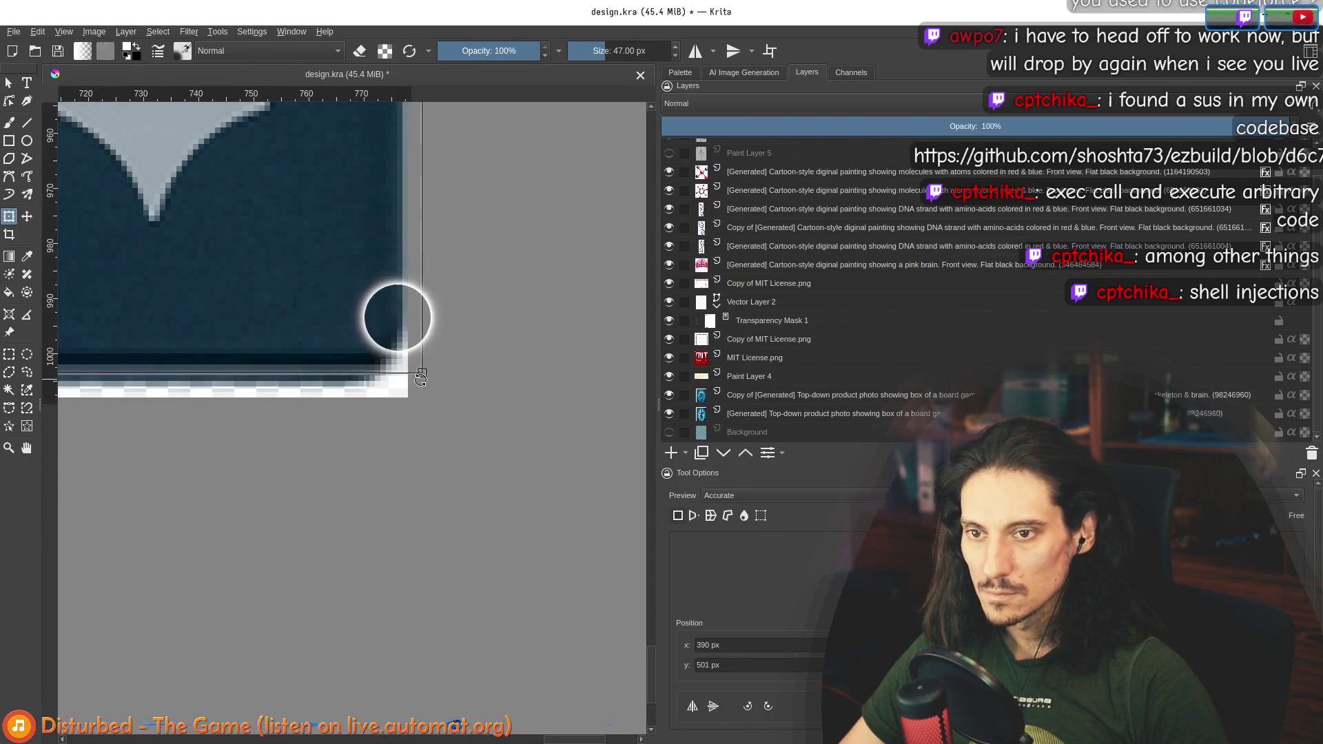
pyautogui.scroll(-8, 421, 378)
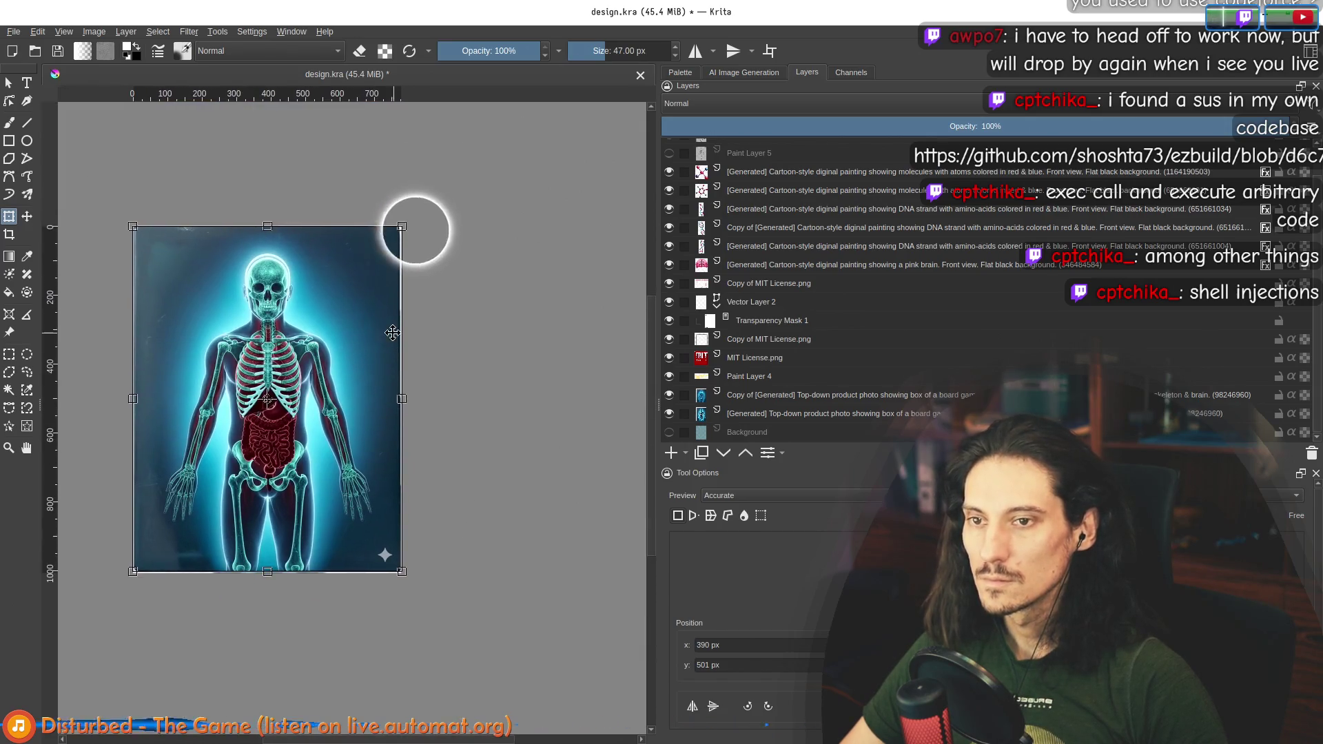
pyautogui.scroll(4, 257, 548)
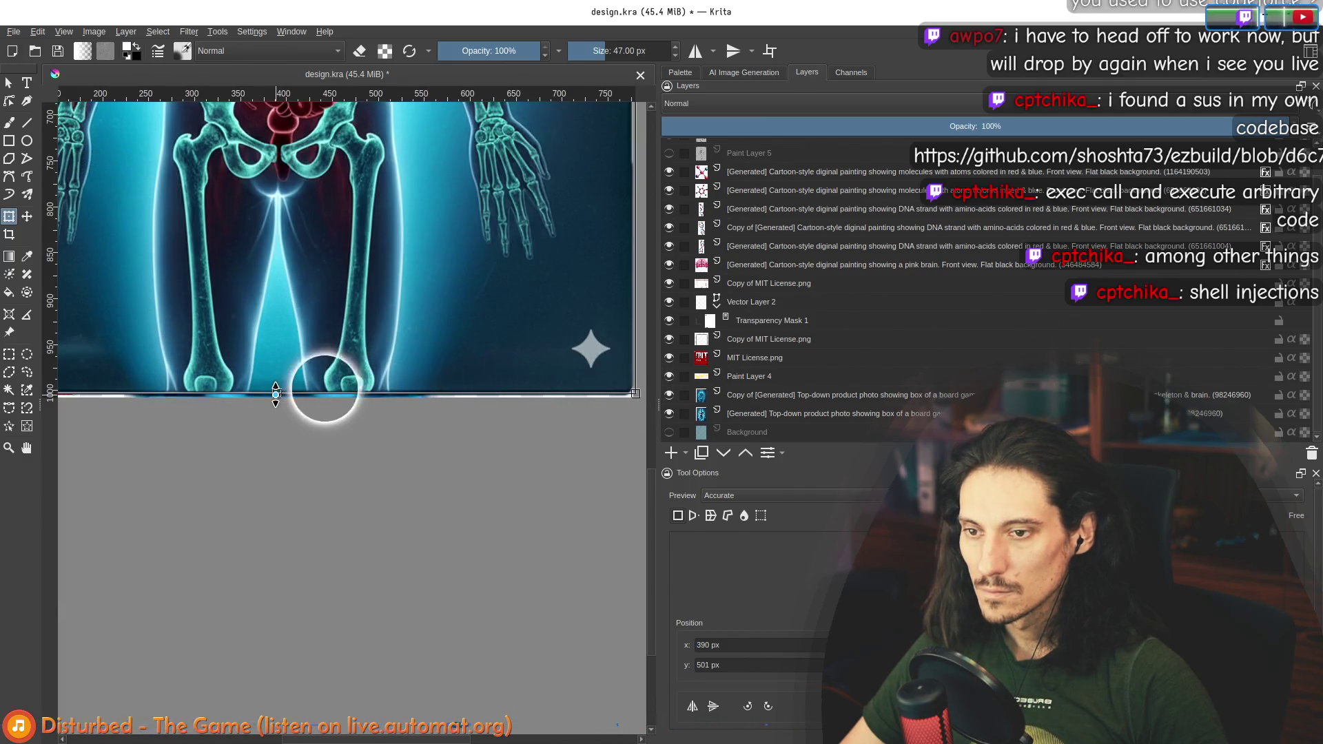
pyautogui.moveTo(276, 394); pyautogui.dragTo(276, 395)
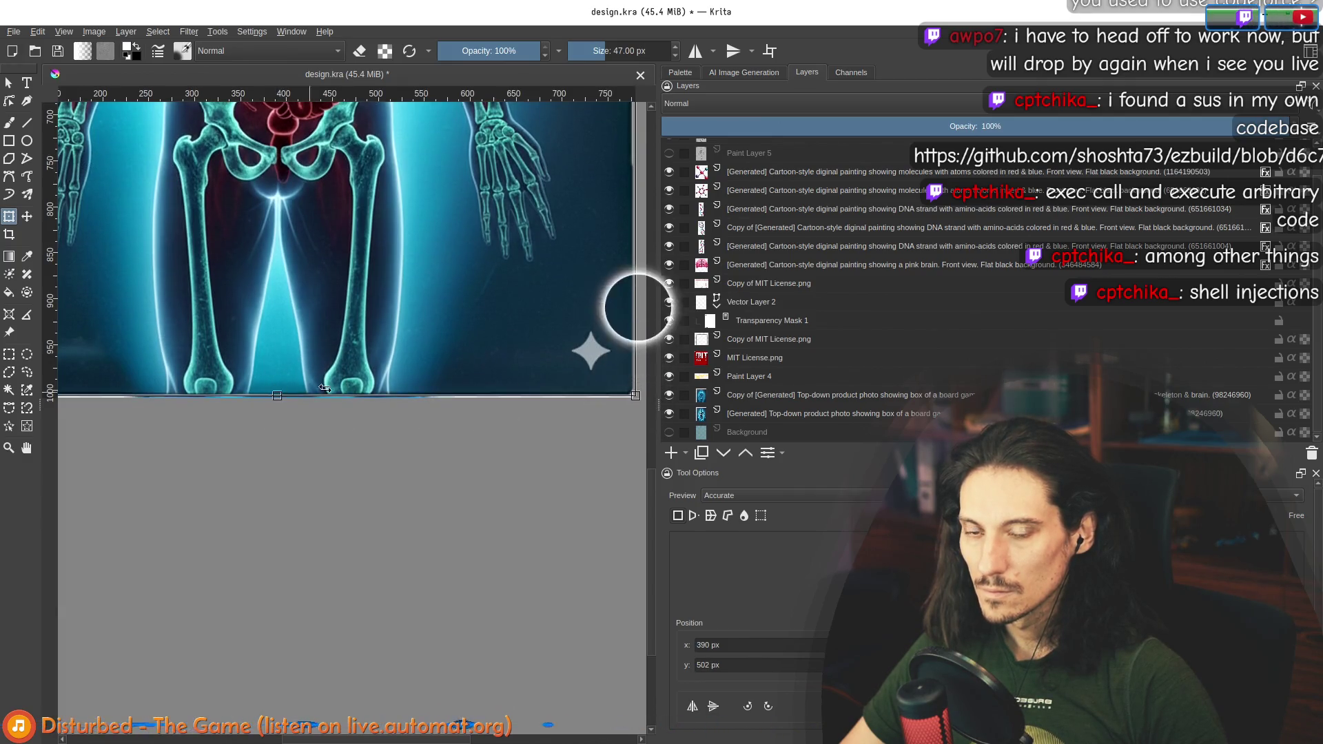
# Step: Pull in the right edge, shift the image down, and move its layer below the overlays
pyautogui.scroll(3, 325, 389)
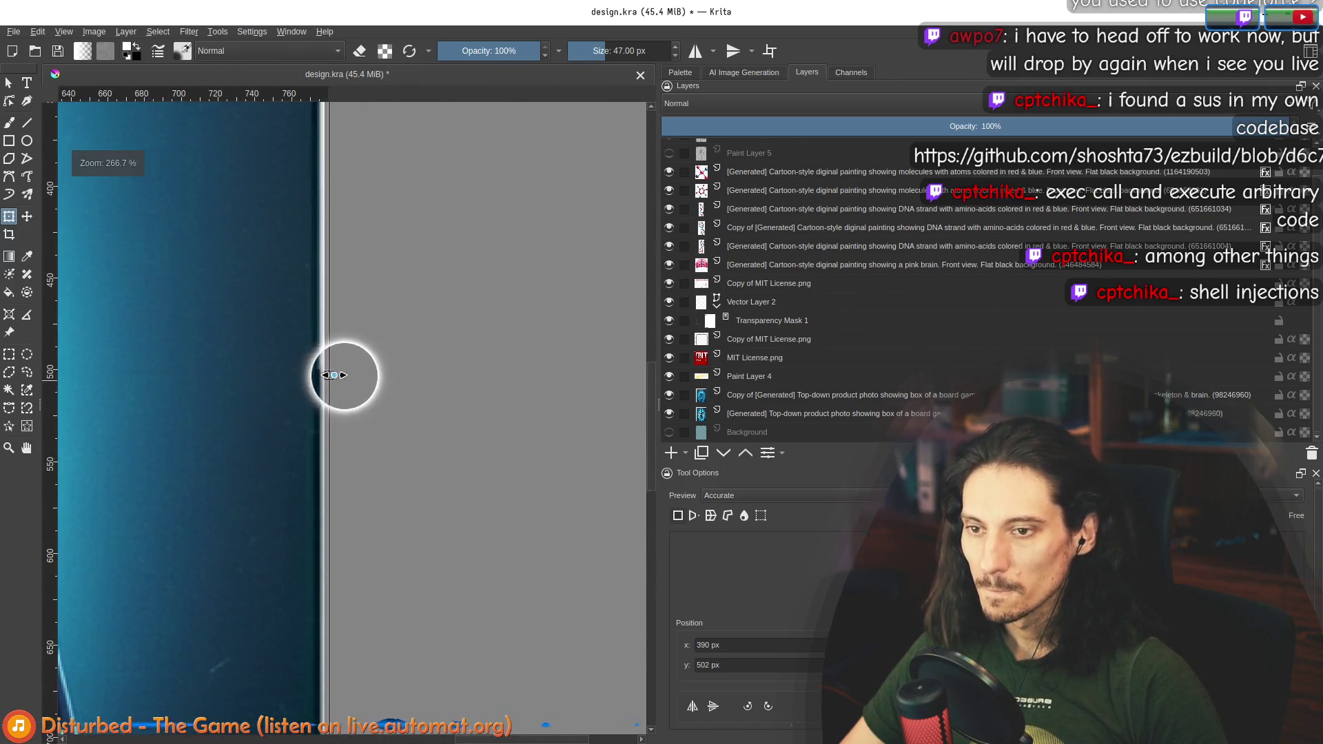
pyautogui.moveTo(329, 375); pyautogui.dragTo(324, 374)
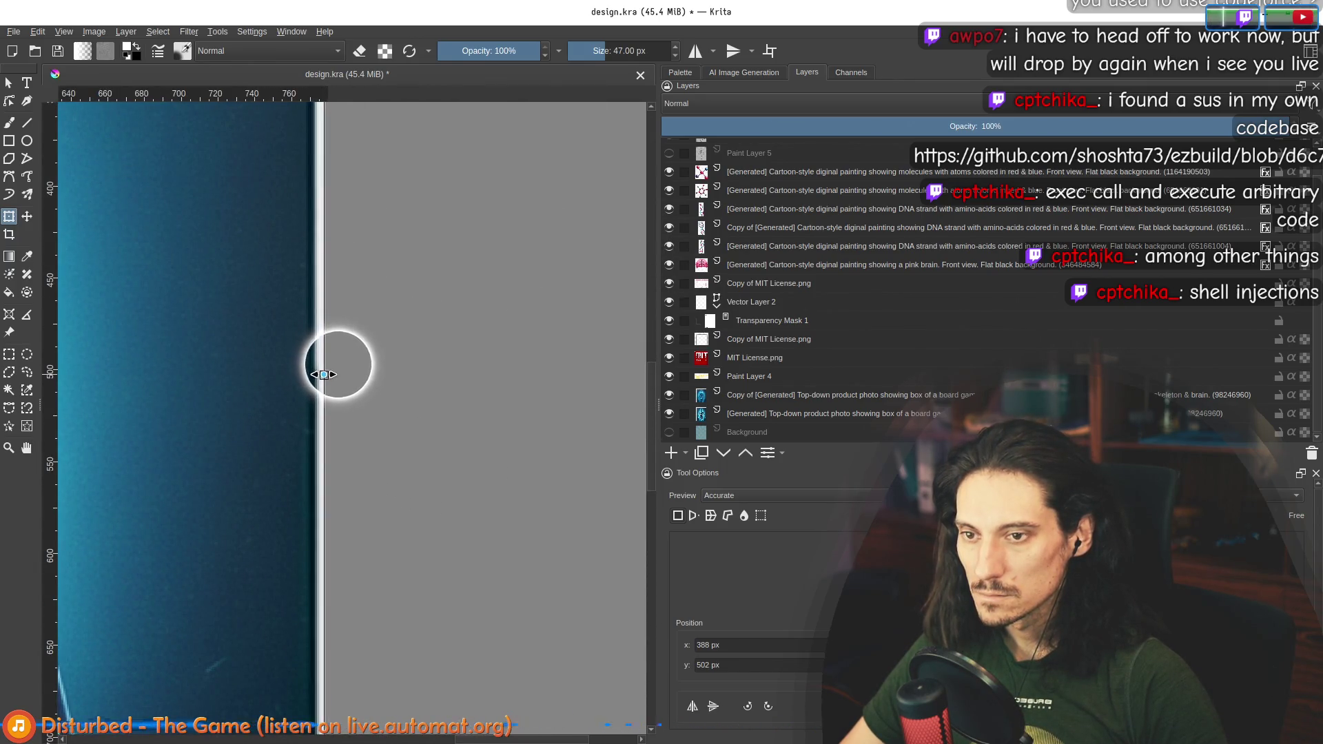
pyautogui.scroll(-4, 325, 374)
pyautogui.scroll(4, 221, 538)
pyautogui.scroll(2, 324, 487)
pyautogui.scroll(2, 248, 513)
pyautogui.moveTo(247, 510); pyautogui.dragTo(222, 520)
pyautogui.scroll(-3, 262, 551)
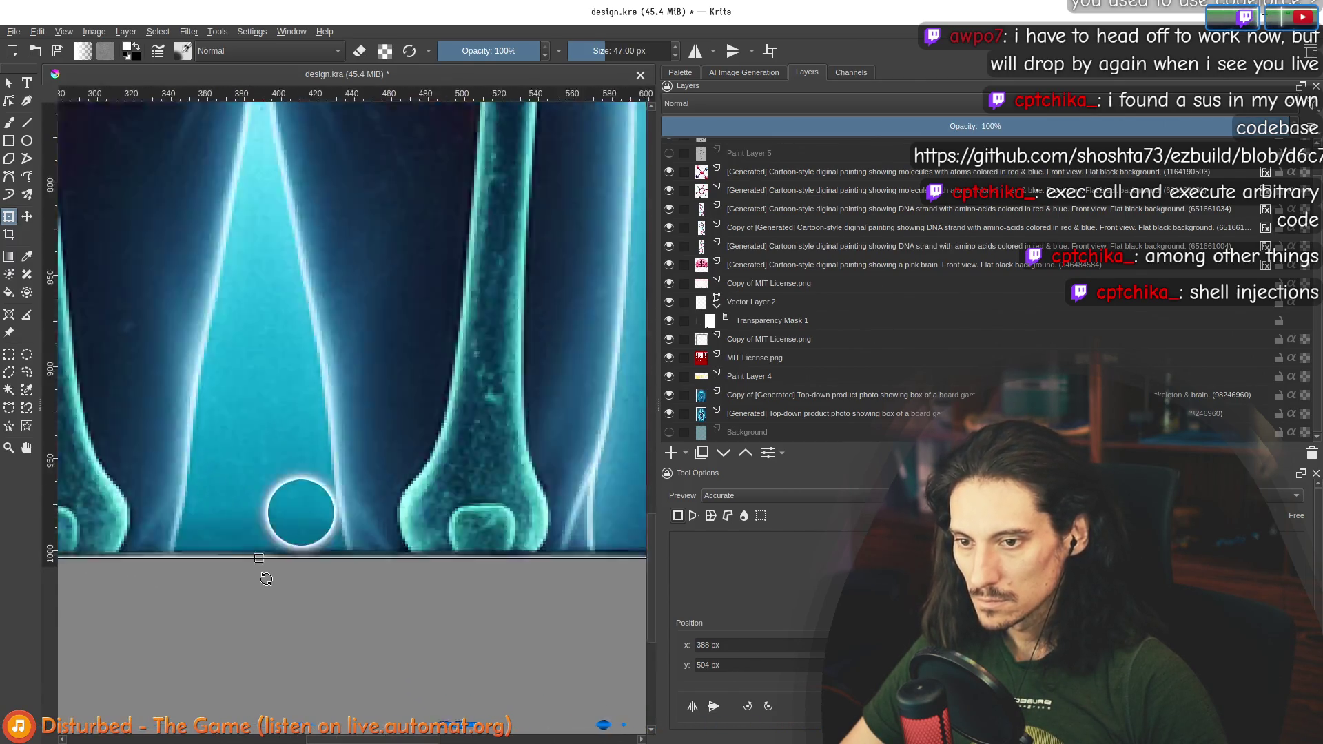
pyautogui.scroll(-4, 266, 579)
pyautogui.scroll(3, 282, 272)
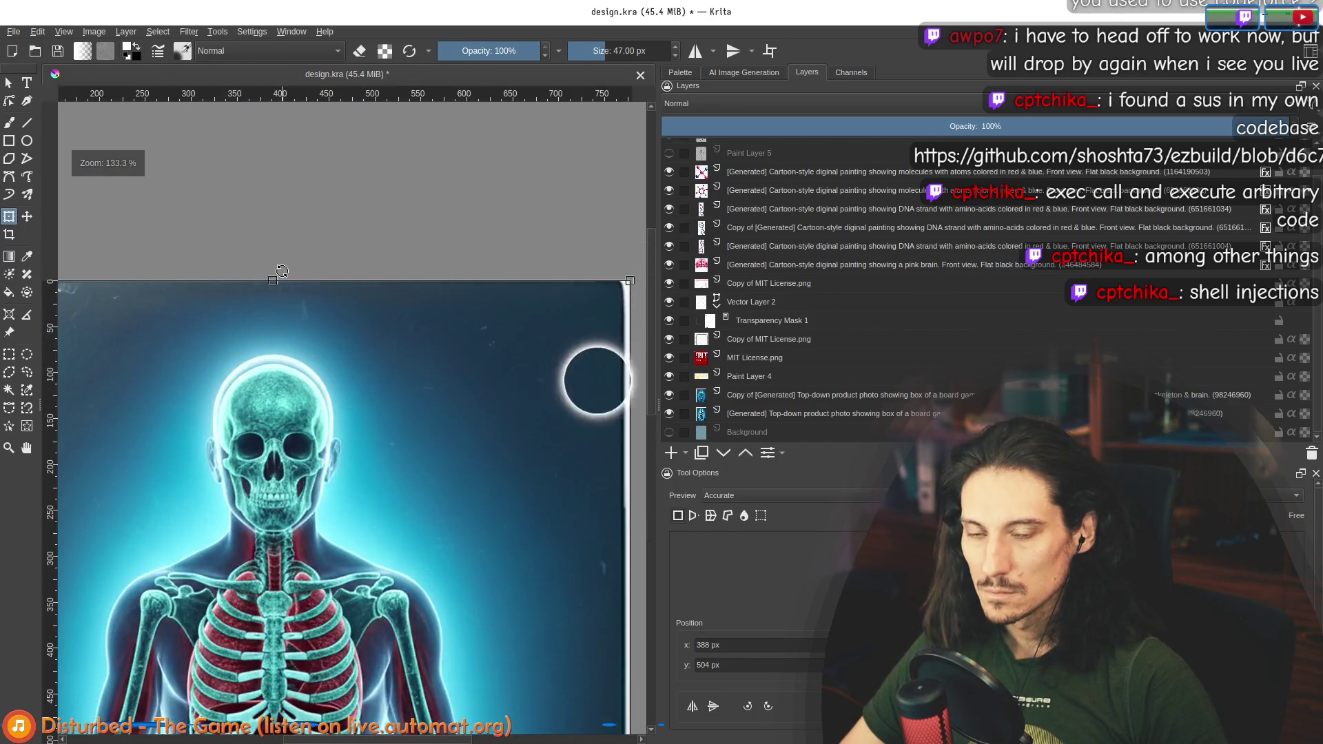
pyautogui.scroll(-4, 282, 271)
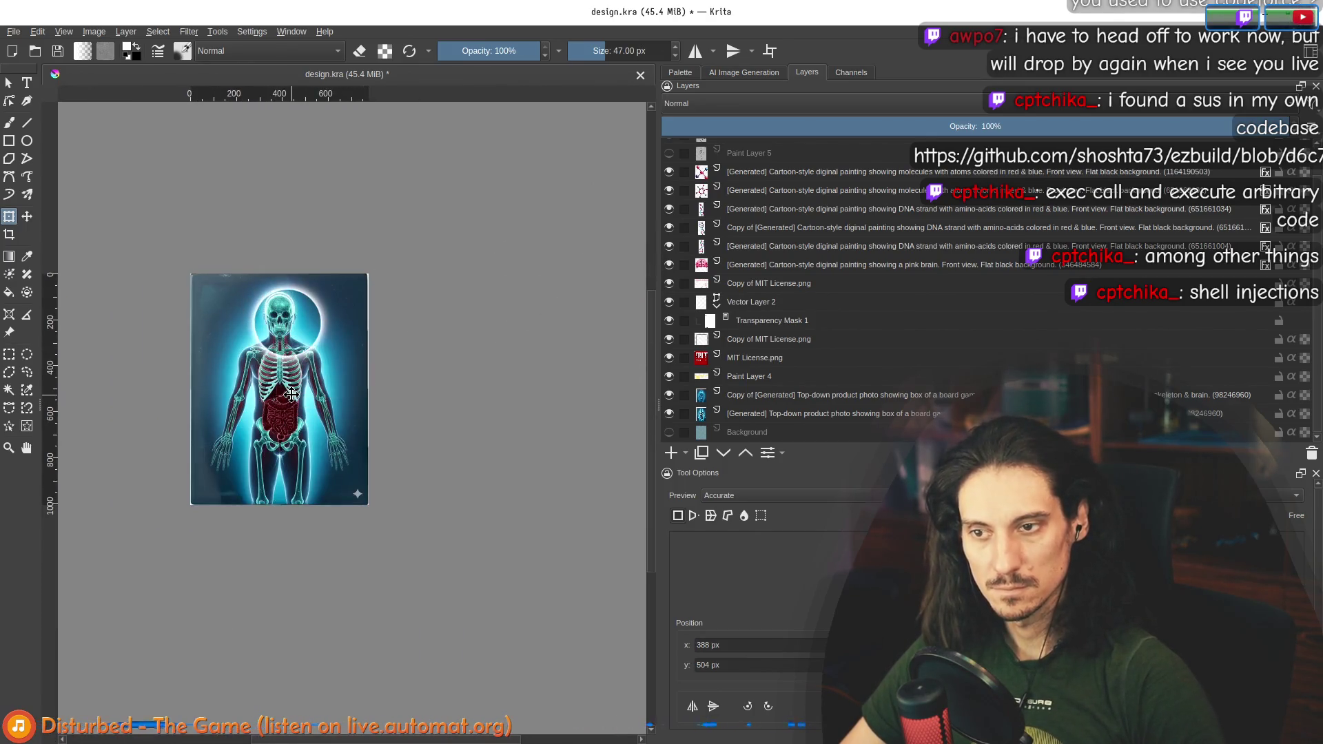
pyautogui.scroll(2, 723, 166)
pyautogui.moveTo(727, 155)
pyautogui.mouseDown()
pyautogui.moveTo(738, 281)
pyautogui.moveTo(781, 408)
pyautogui.moveTo(760, 432)
pyautogui.mouseUp()
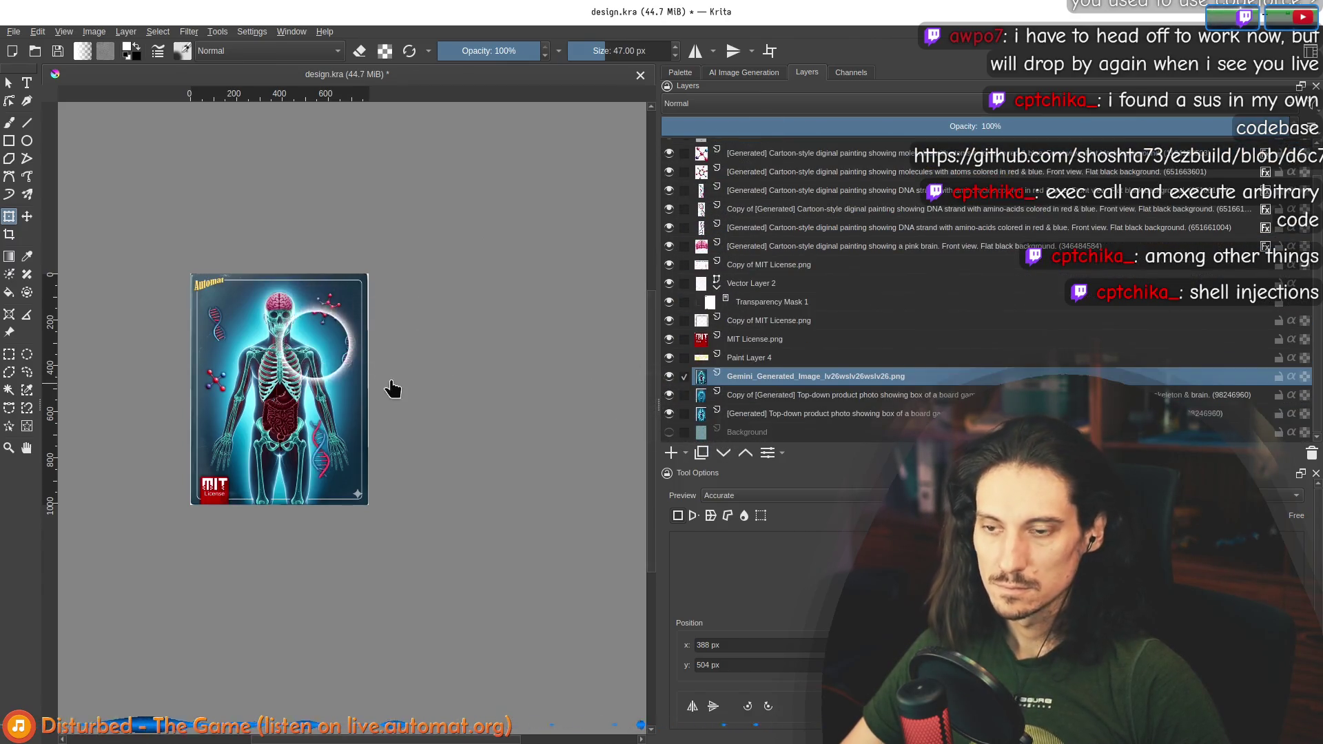
# Step: Toggle the Gemini image and top-down photo copy layers to compare them
pyautogui.scroll(2, 262, 384)
pyautogui.scroll(-2, 274, 324)
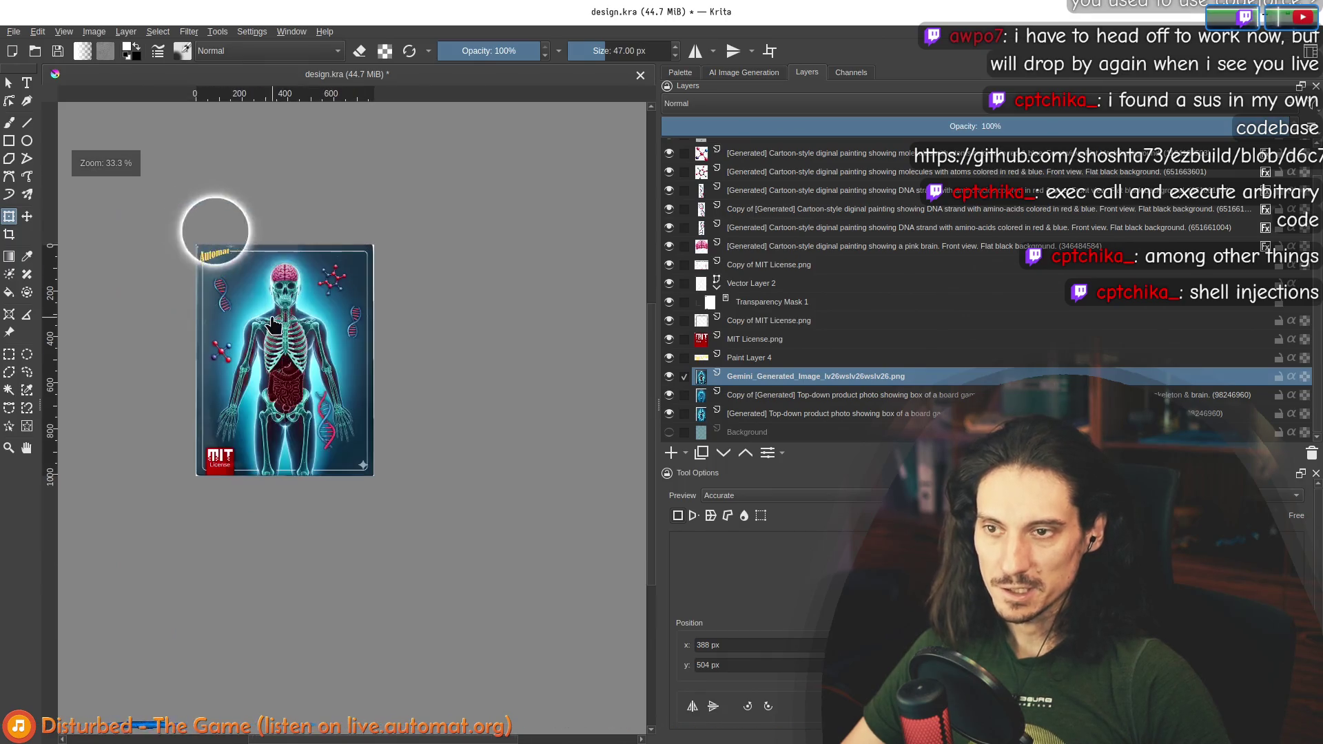
pyautogui.click(669, 376)
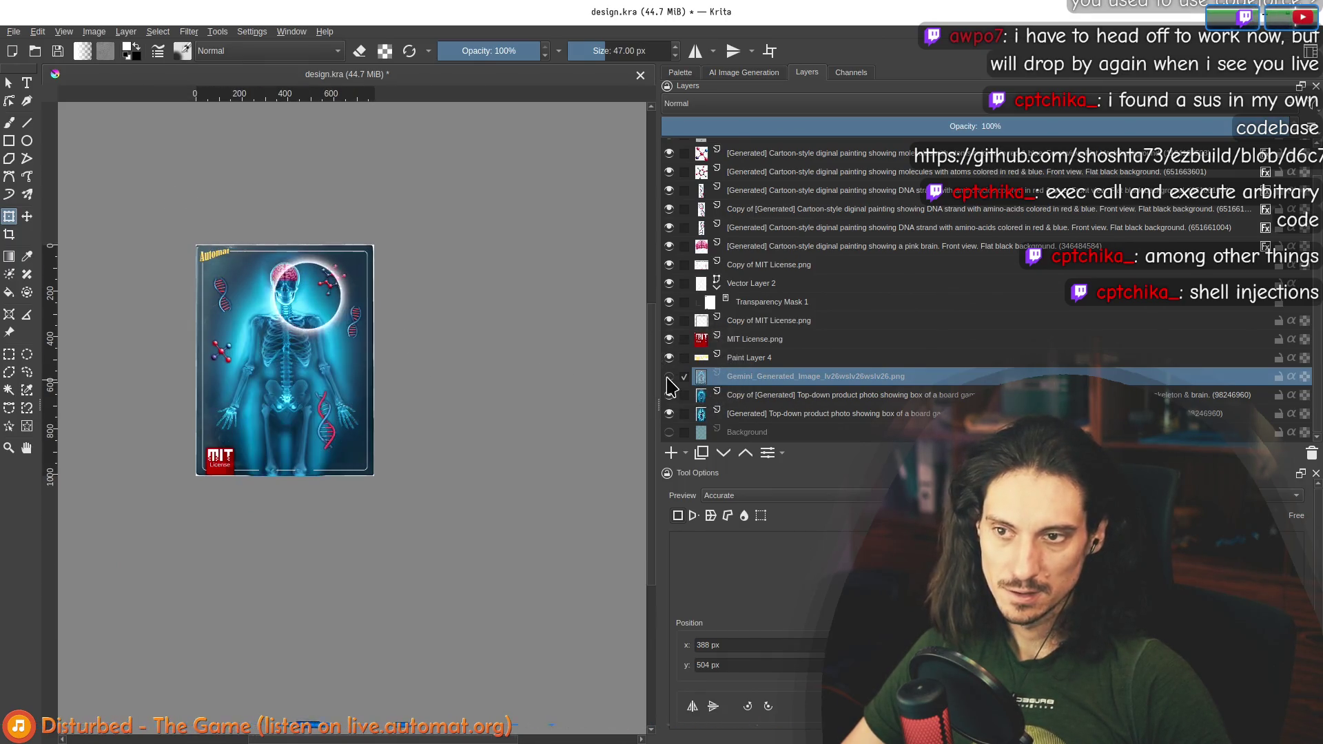
pyautogui.click(668, 398)
pyautogui.click(670, 378)
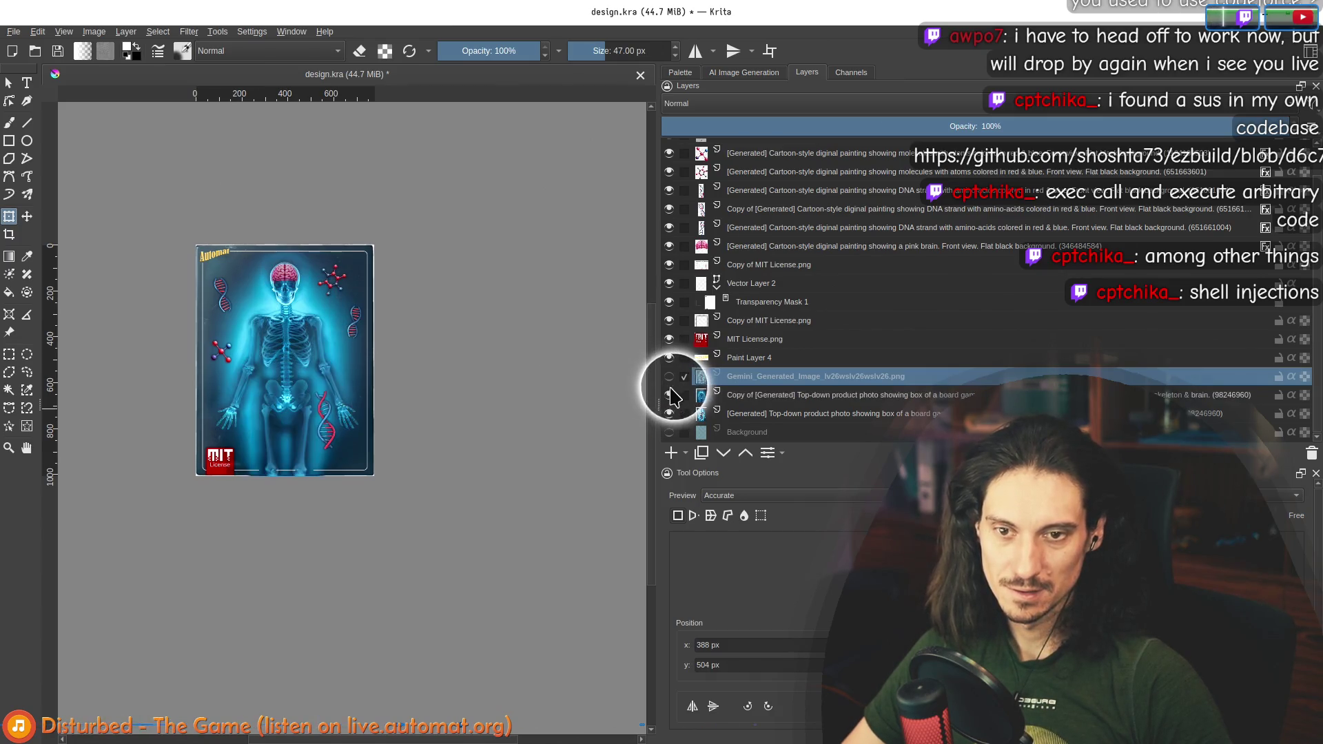
# Step: Move the pink brain layer slightly lower on the skull and set it to 100% opacity
pyautogui.scroll(2, 570, 393)
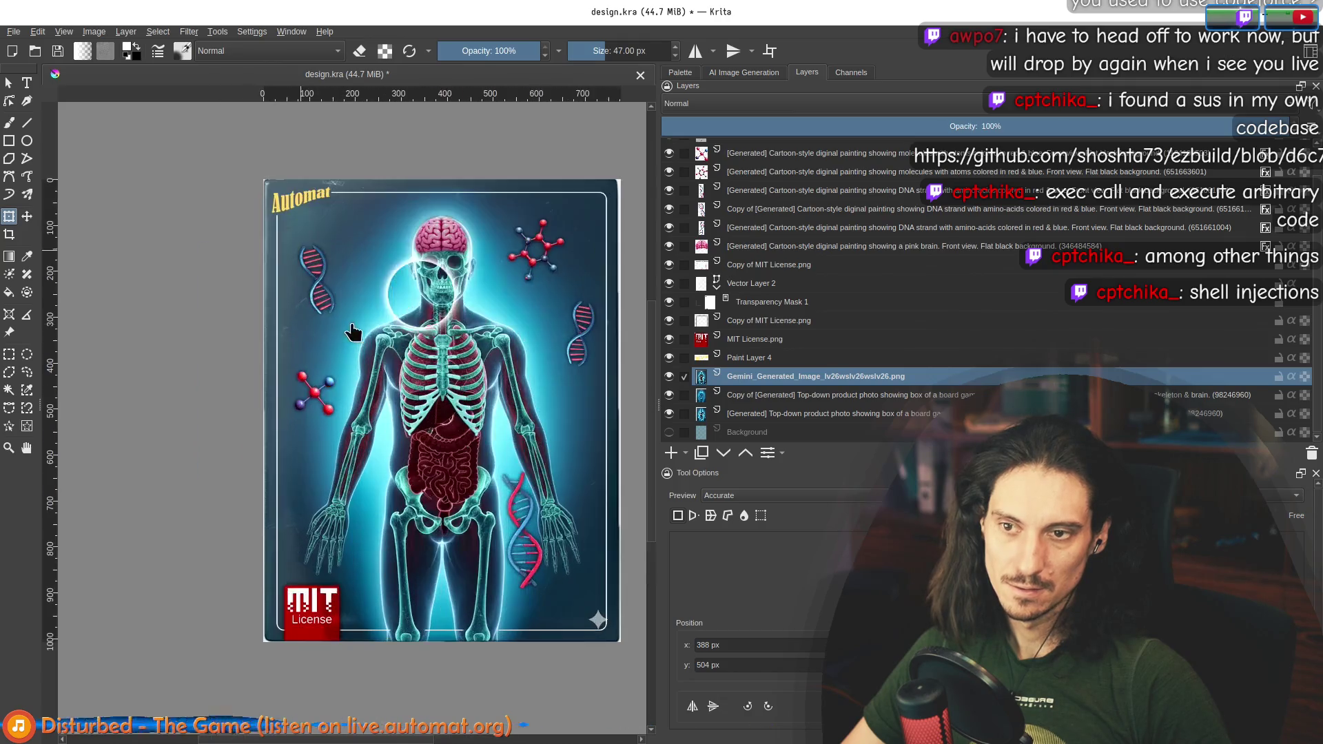
pyautogui.scroll(1, 717, 320)
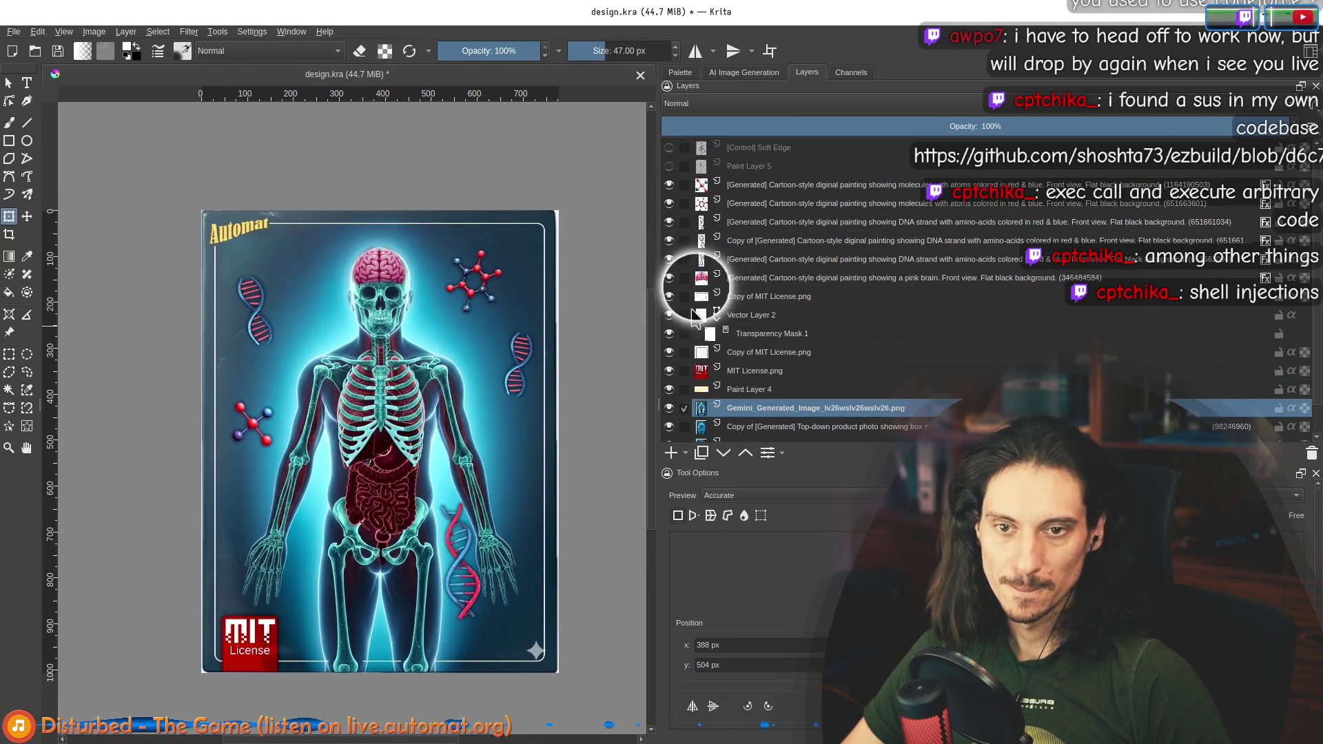
pyautogui.click(752, 278)
pyautogui.scroll(2, 423, 279)
pyautogui.click(392, 283)
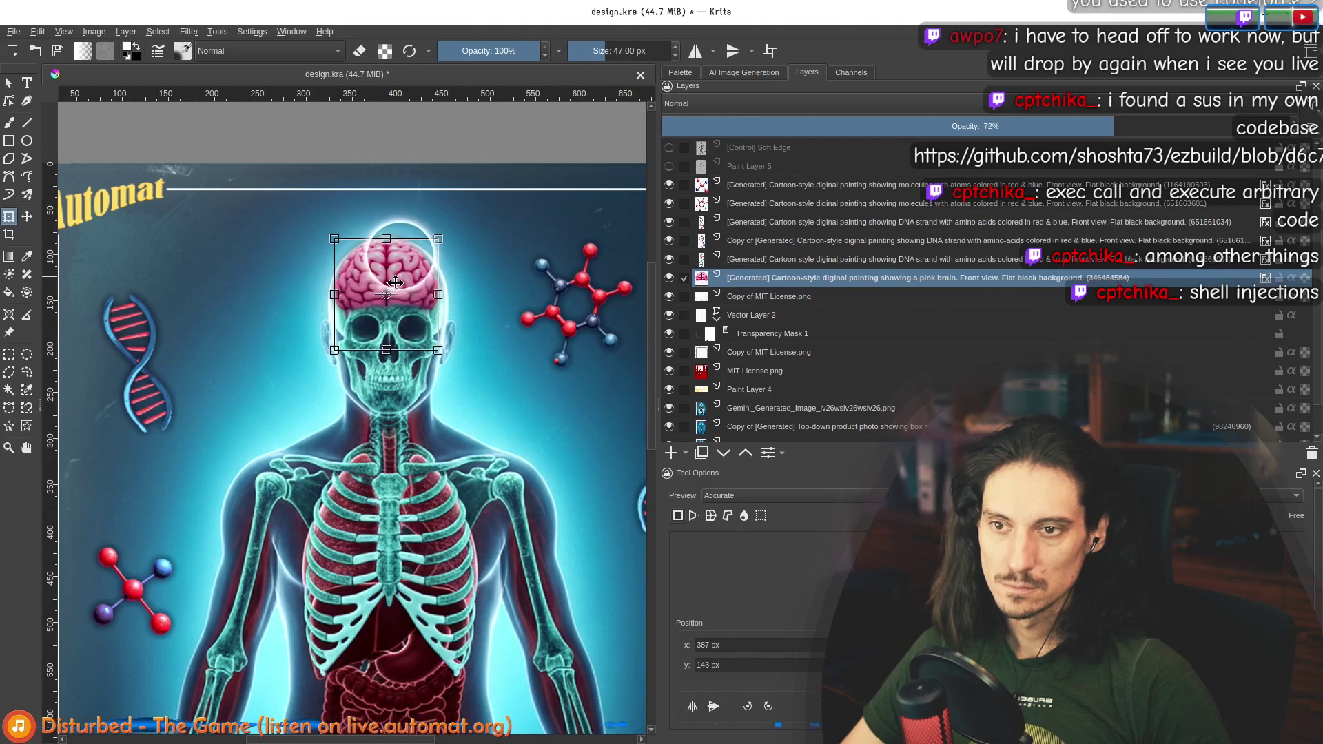
pyautogui.moveTo(402, 294); pyautogui.dragTo(398, 282)
pyautogui.moveTo(1160, 126); pyautogui.dragTo(1300, 126)
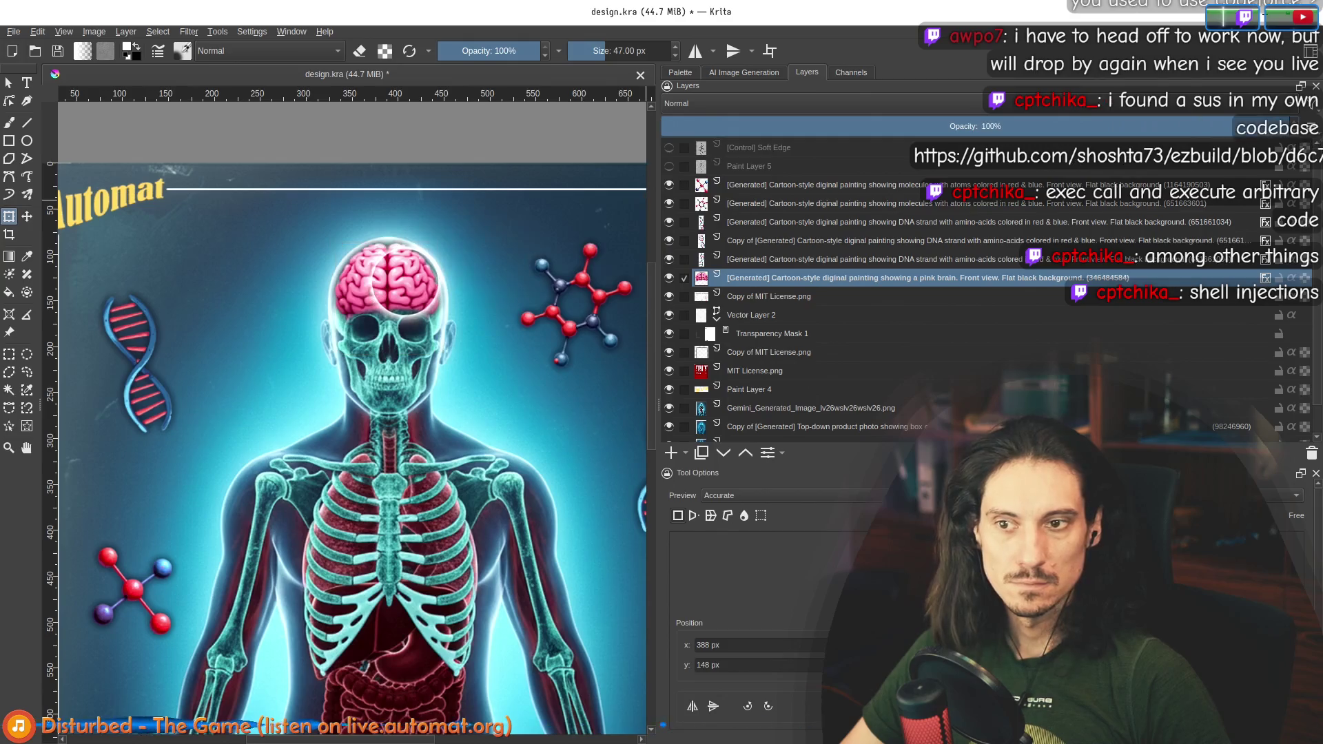
pyautogui.scroll(-2, 271, 329)
pyautogui.scroll(-1, 271, 330)
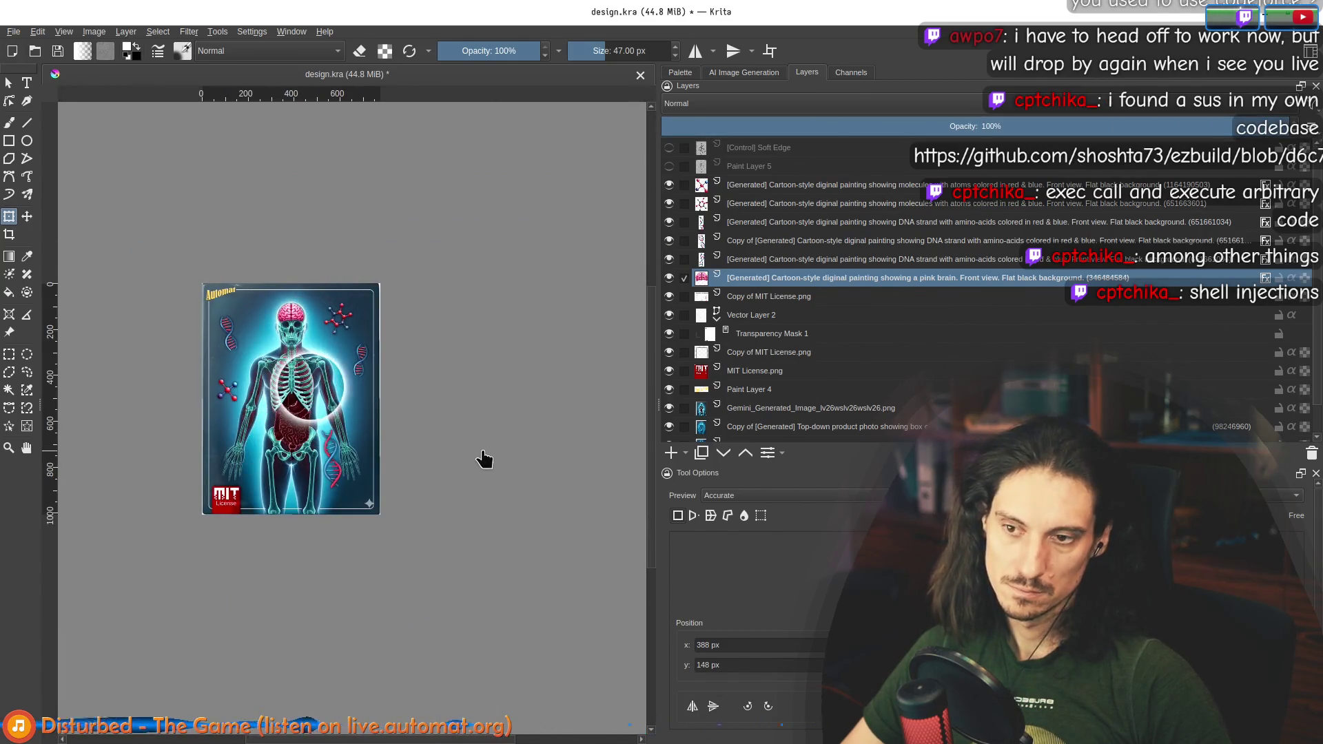
pyautogui.scroll(8, 290, 314)
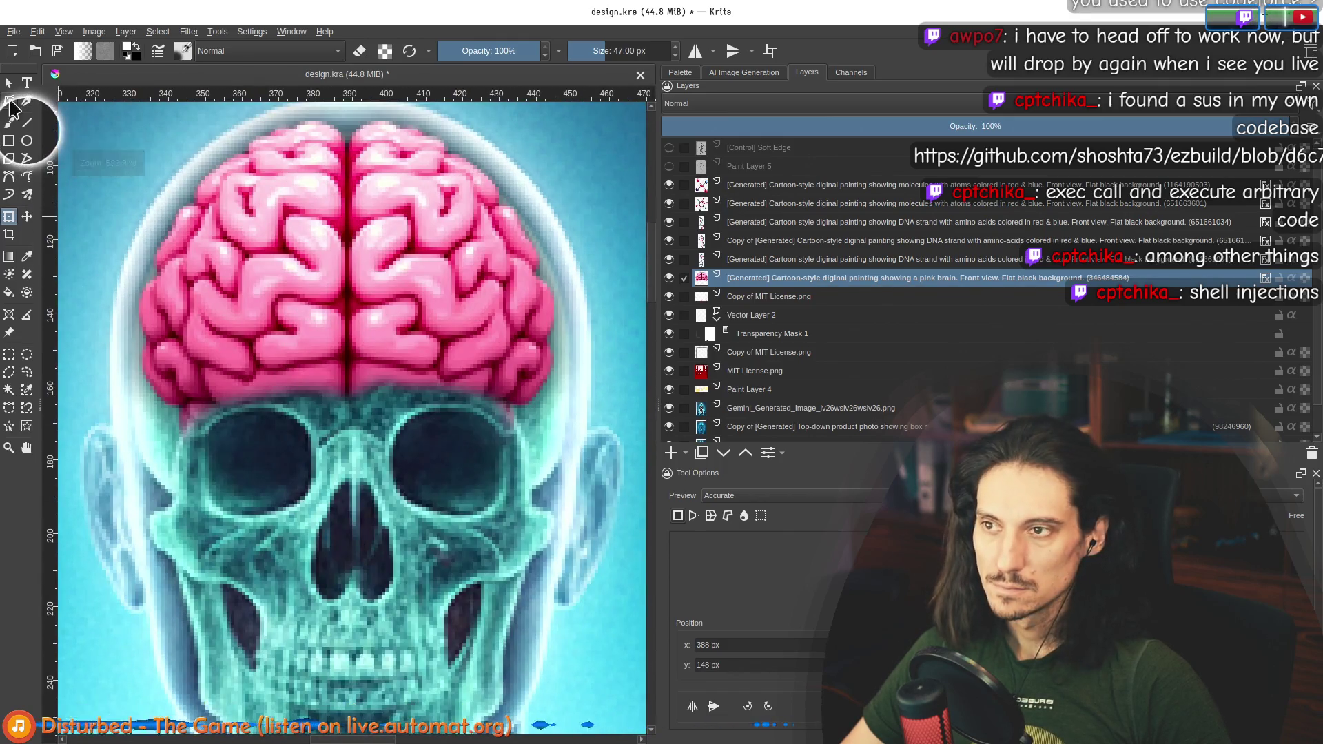
pyautogui.click(9, 123)
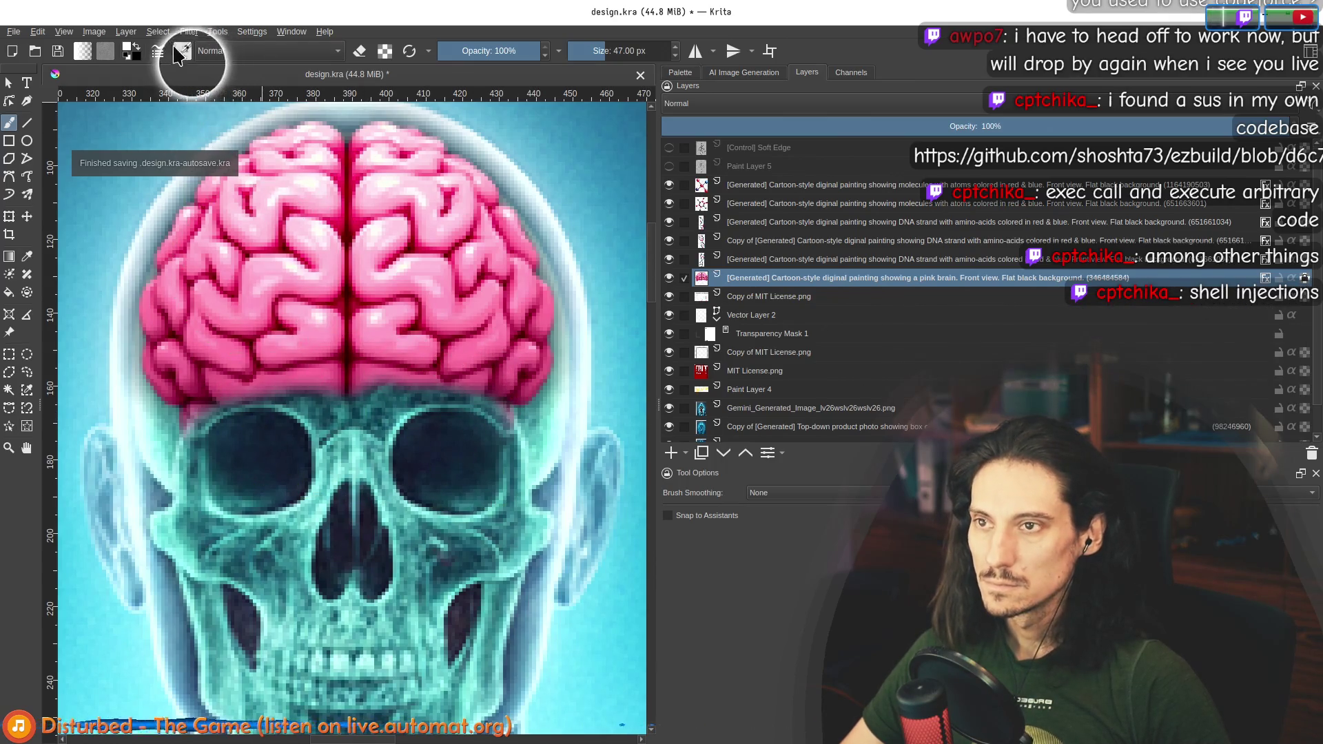
# Step: Sample the brain's dark red colour from the canvas
pyautogui.press('ctrl')
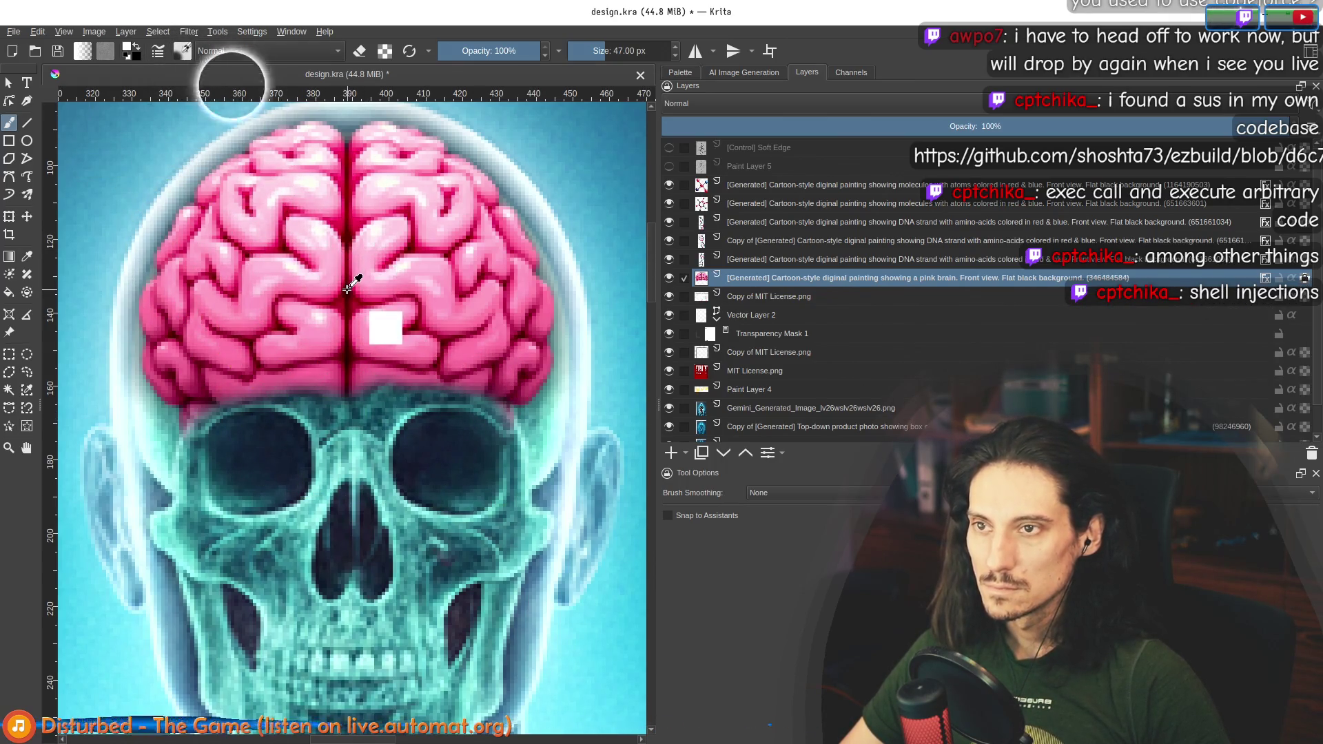
pyautogui.keyDown('ctrl'); pyautogui.click(348, 289); pyautogui.keyUp('ctrl')
pyautogui.press('[')
pyautogui.press('[')
pyautogui.press('[')
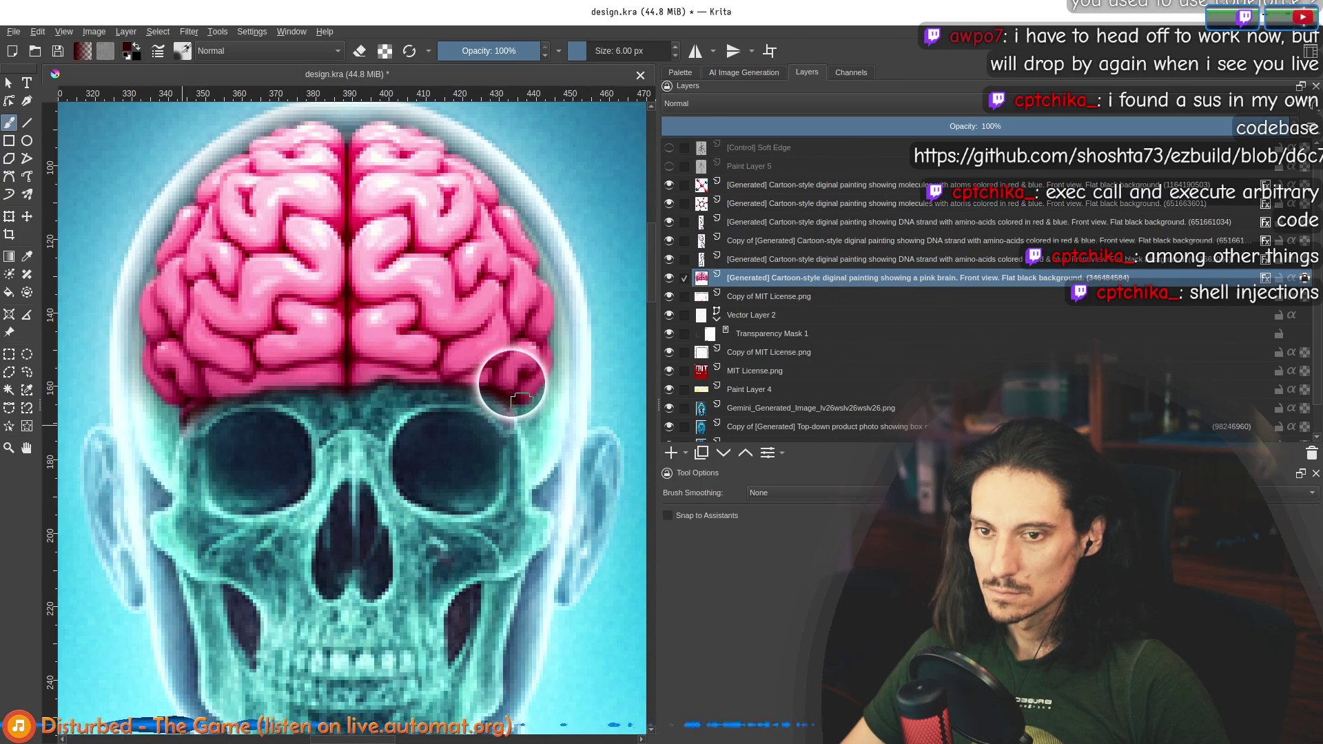
pyautogui.scroll(-8, 538, 464)
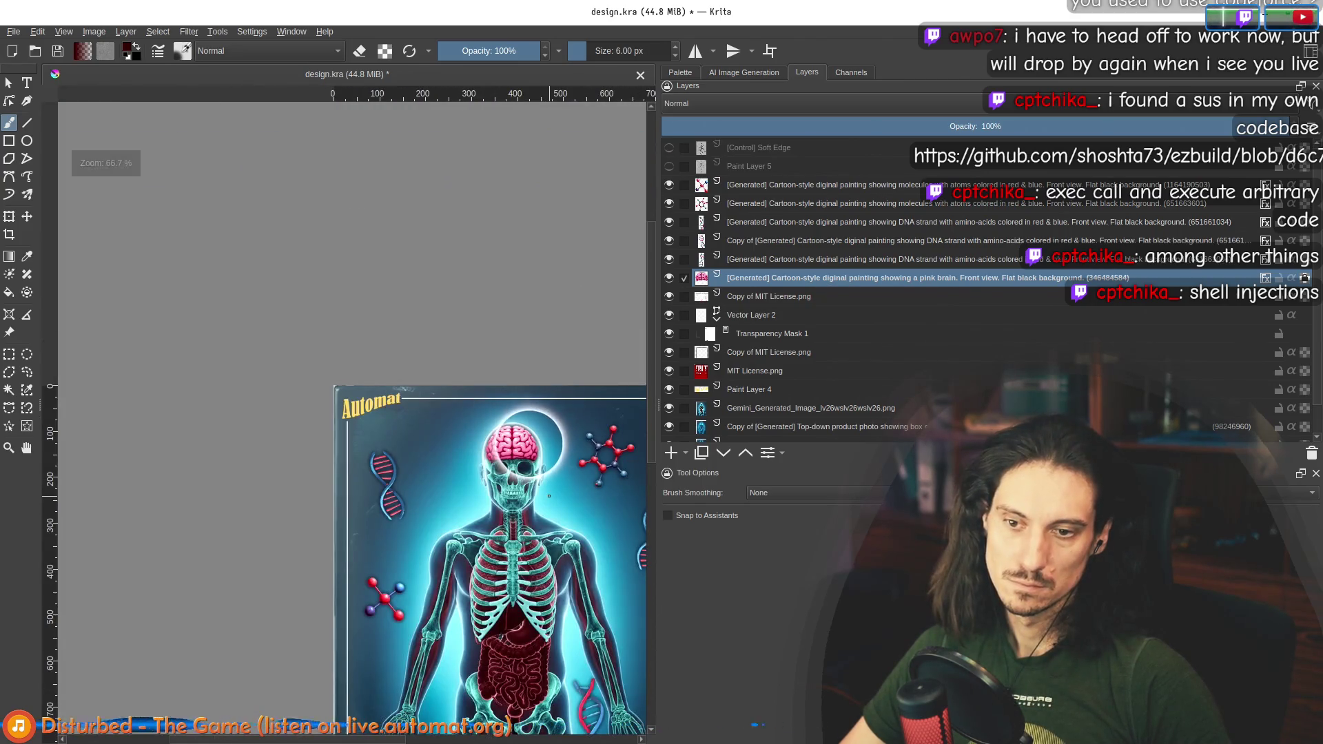
pyautogui.scroll(8, 495, 456)
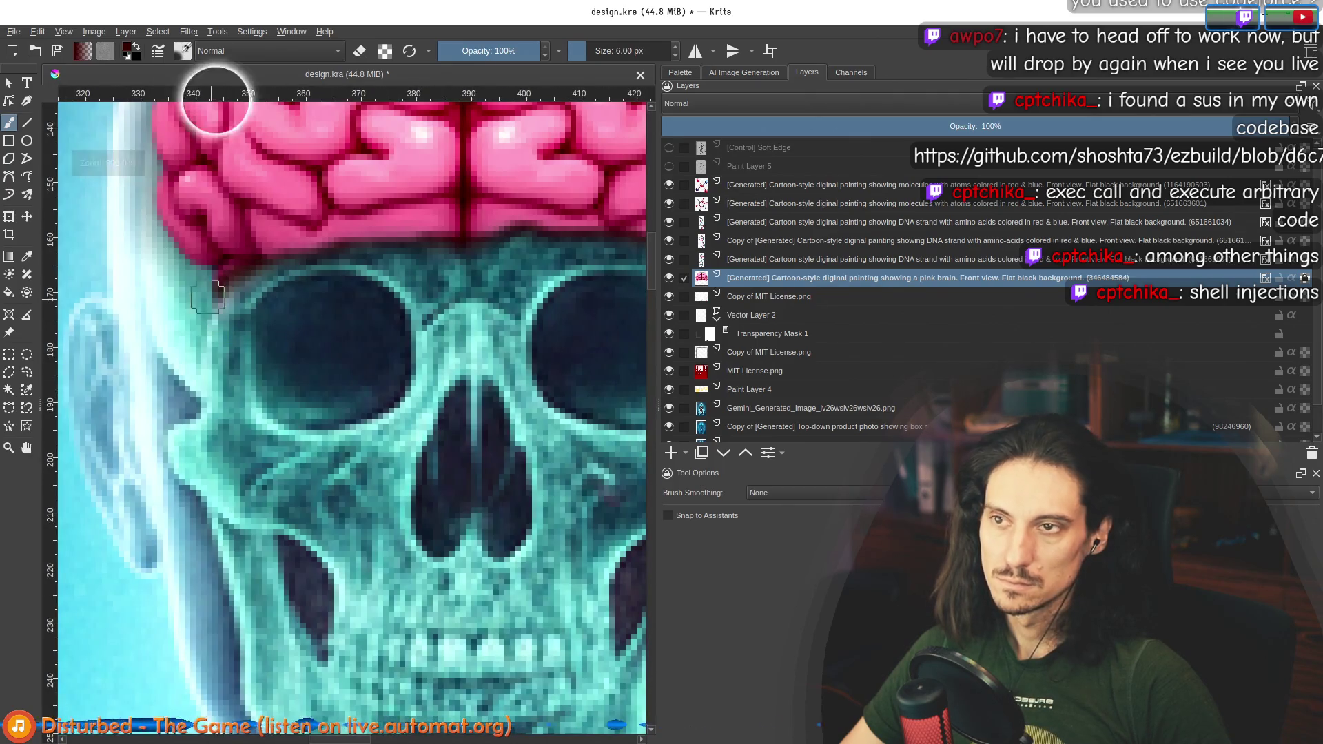
# Step: Choose the soft Erase preset at about 18 px and select the top-down photo copy layer
pyautogui.click(182, 52)
pyautogui.click(282, 107)
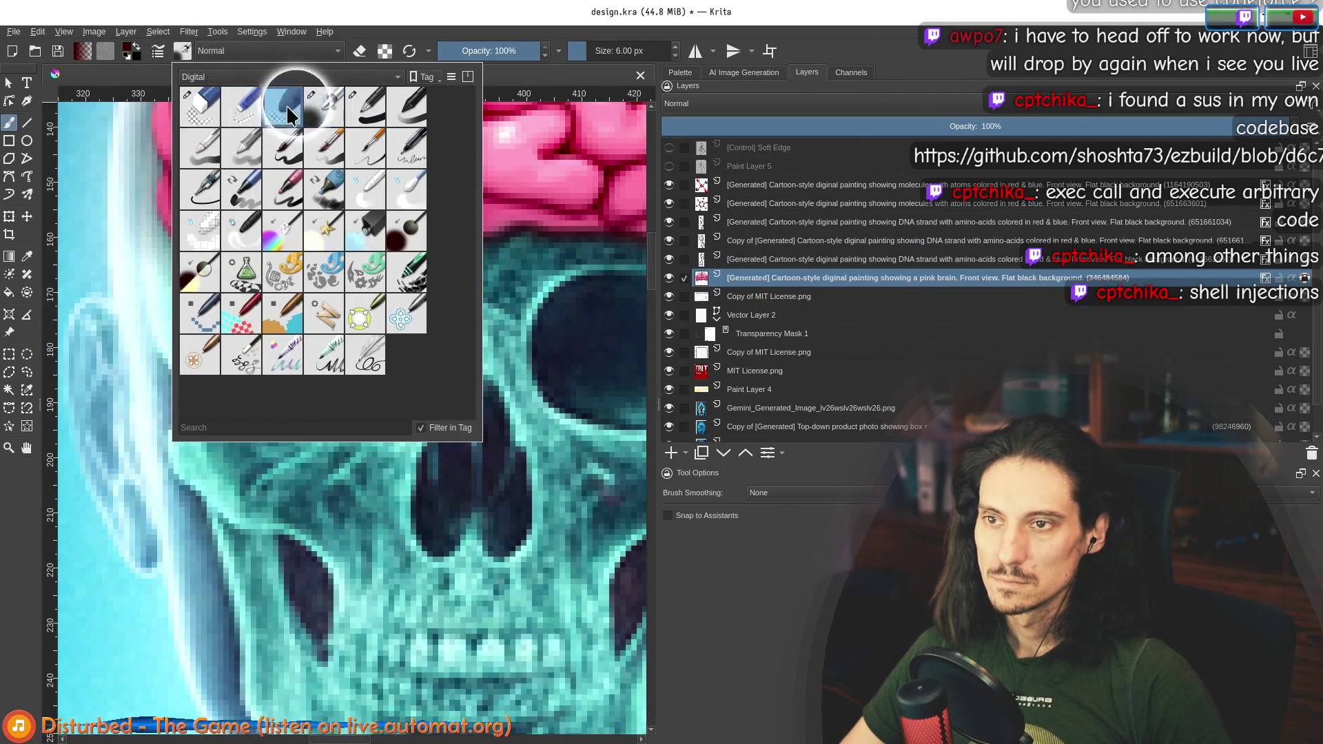
pyautogui.moveTo(242, 262); pyautogui.dragTo(248, 266)
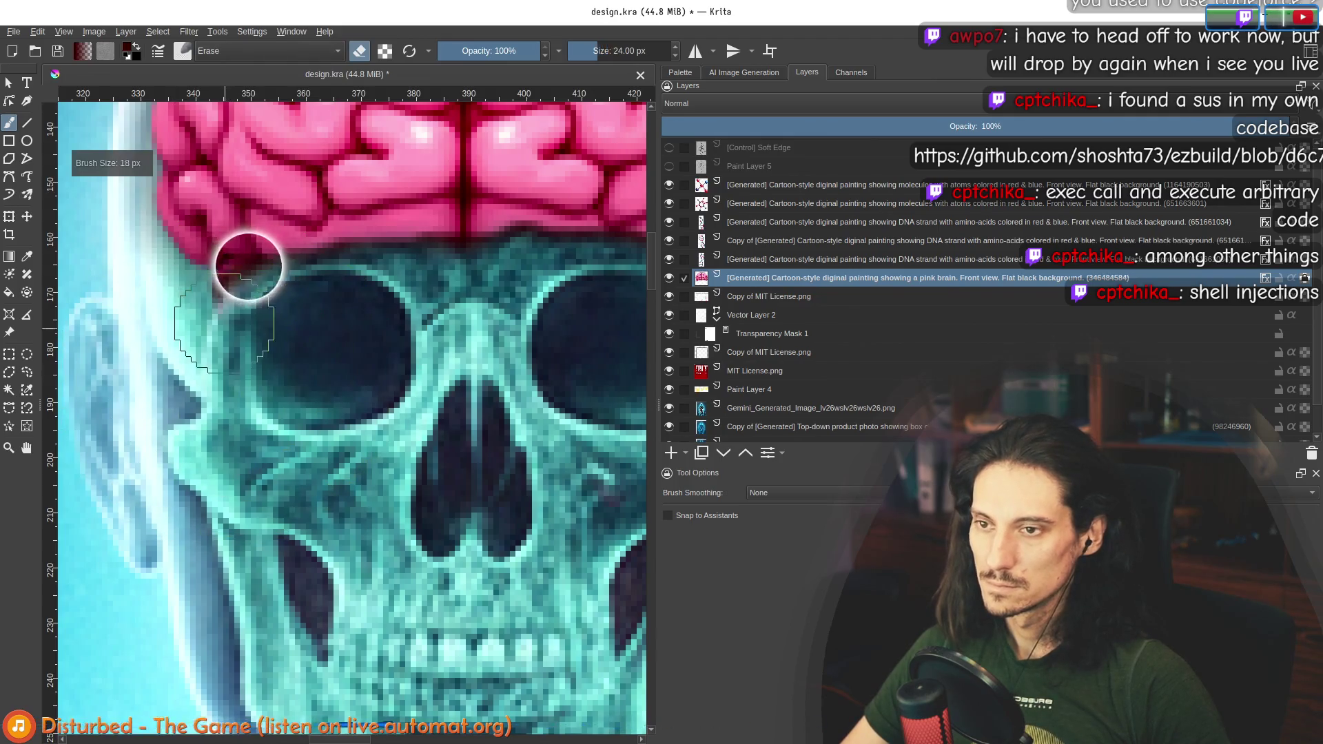
pyautogui.scroll(-2, 405, 286)
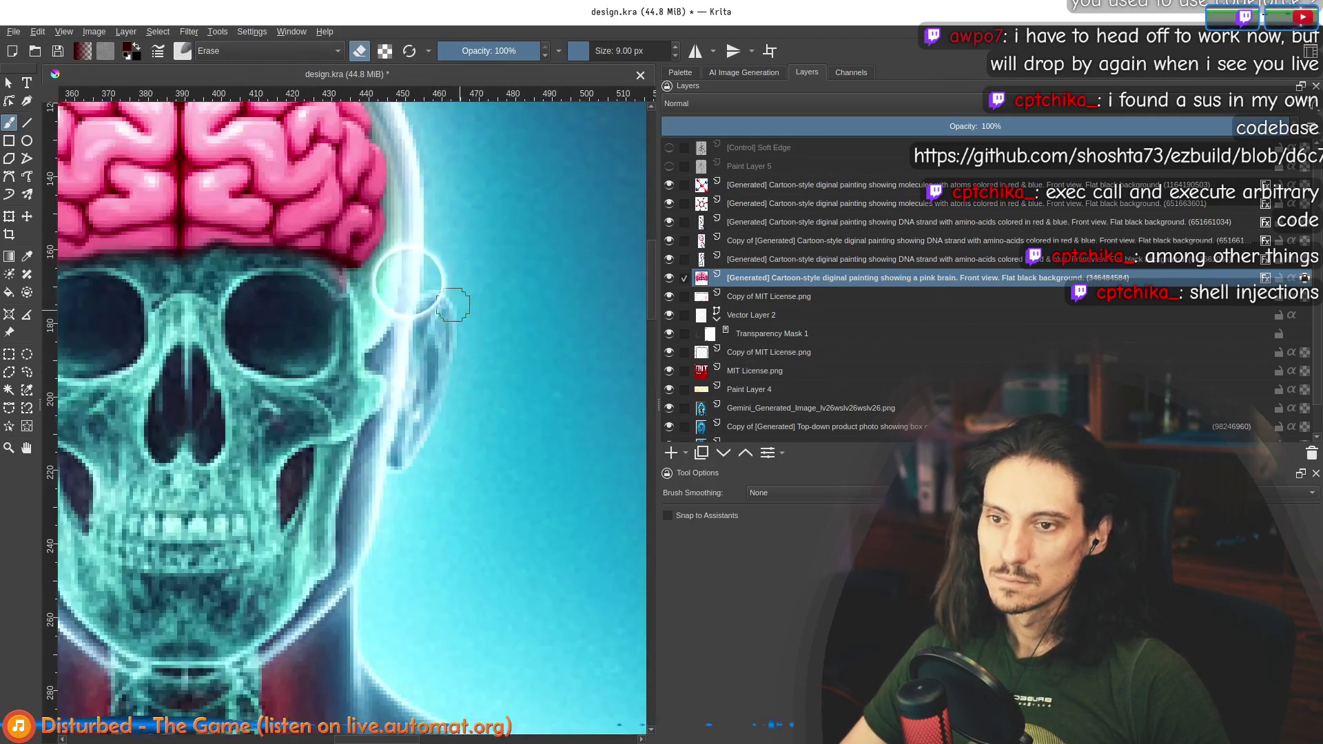
pyautogui.scroll(-3, 367, 267)
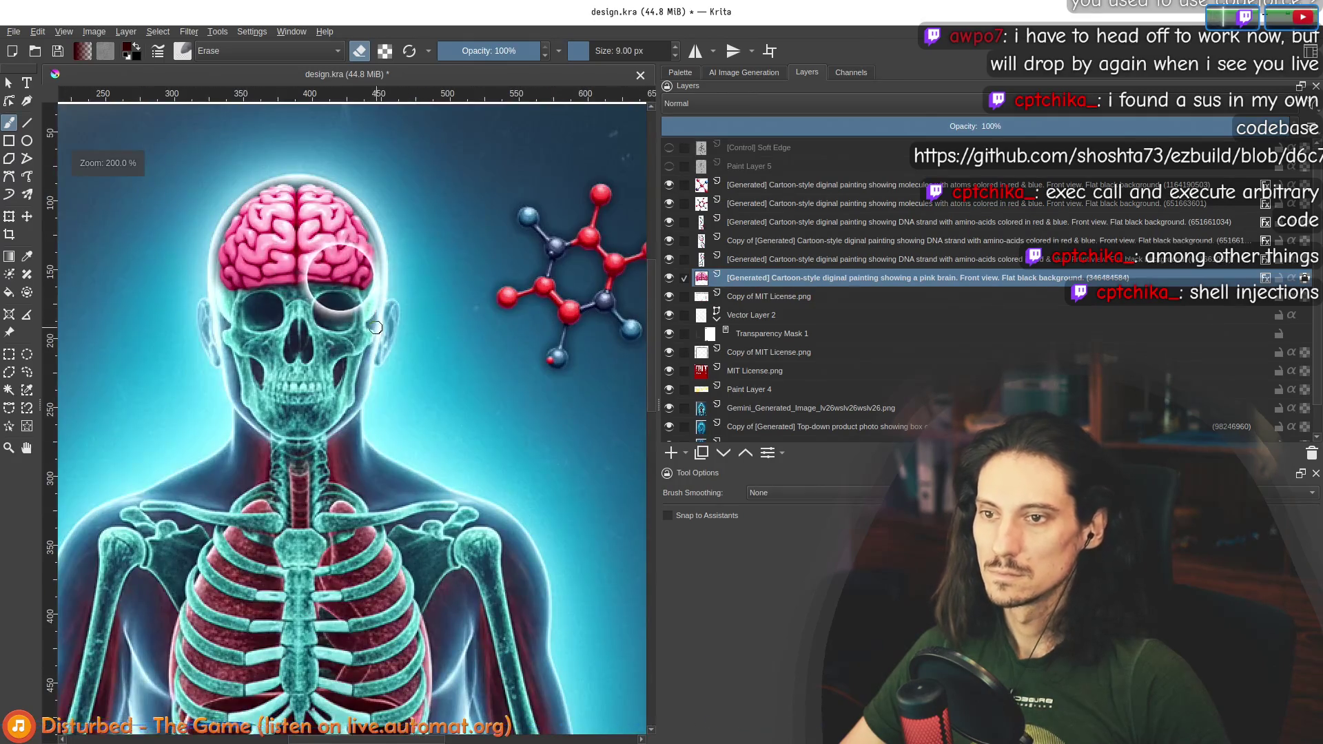
pyautogui.scroll(-3, 375, 327)
pyautogui.scroll(-1, 386, 302)
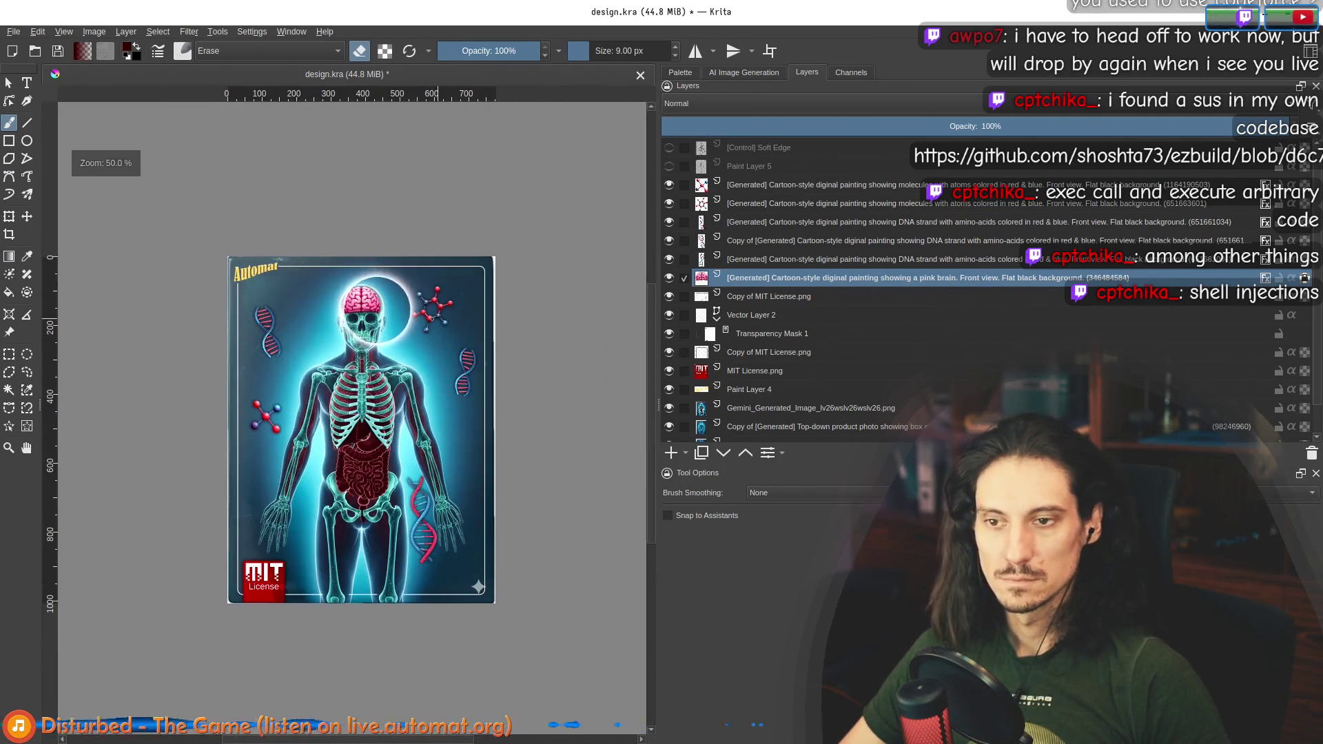
pyautogui.moveTo(380, 300); pyautogui.dragTo(344, 238)
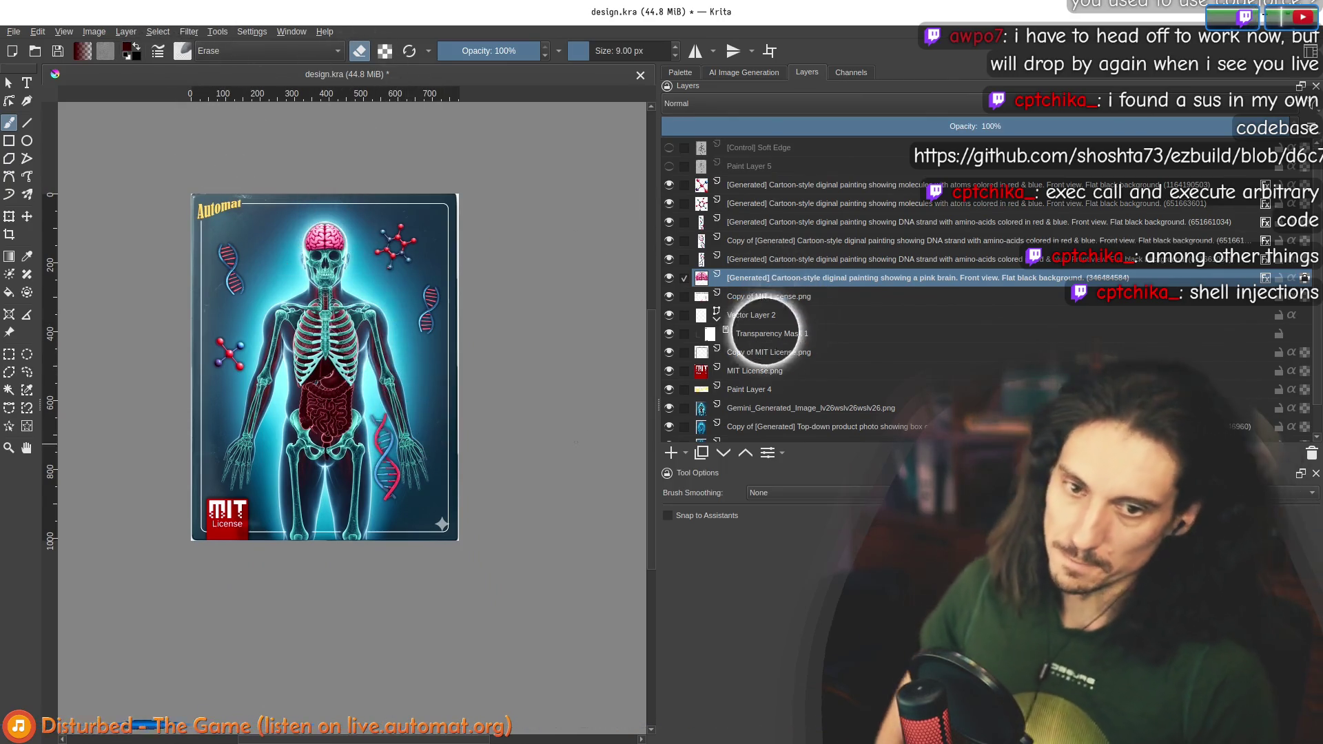
pyautogui.scroll(-2, 825, 409)
pyautogui.click(793, 395)
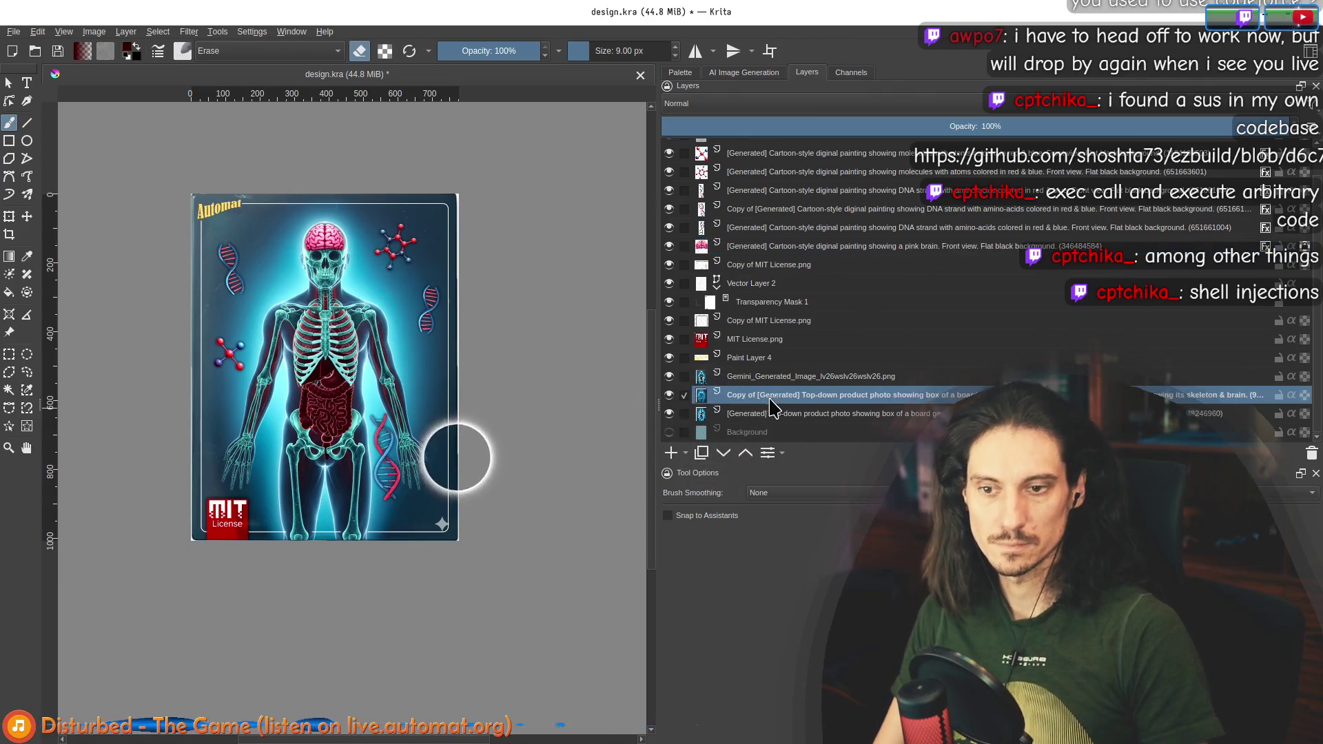
# Step: Select the Gemini skeleton image layer and enlarge the eraser to 320 px
pyautogui.scroll(3, 442, 524)
pyautogui.click(786, 377)
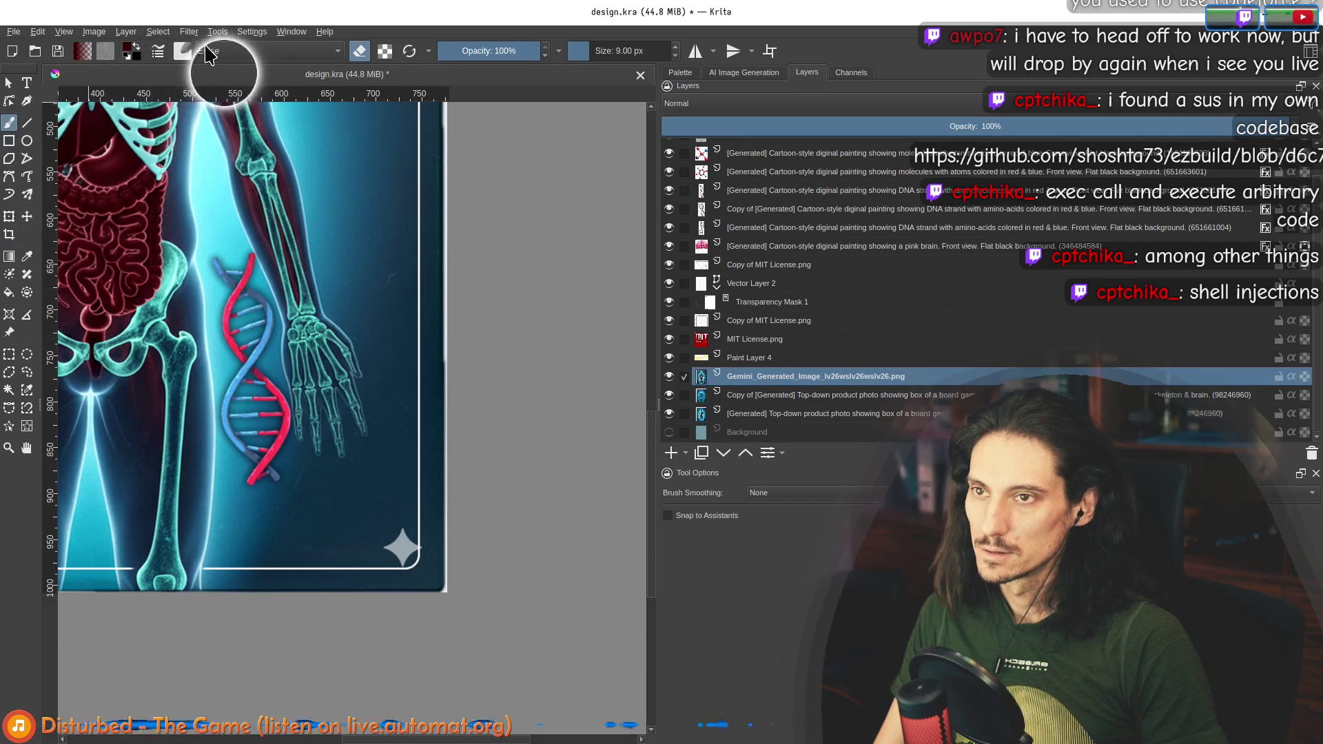
pyautogui.press(']')
pyautogui.press(']')
pyautogui.press(']')
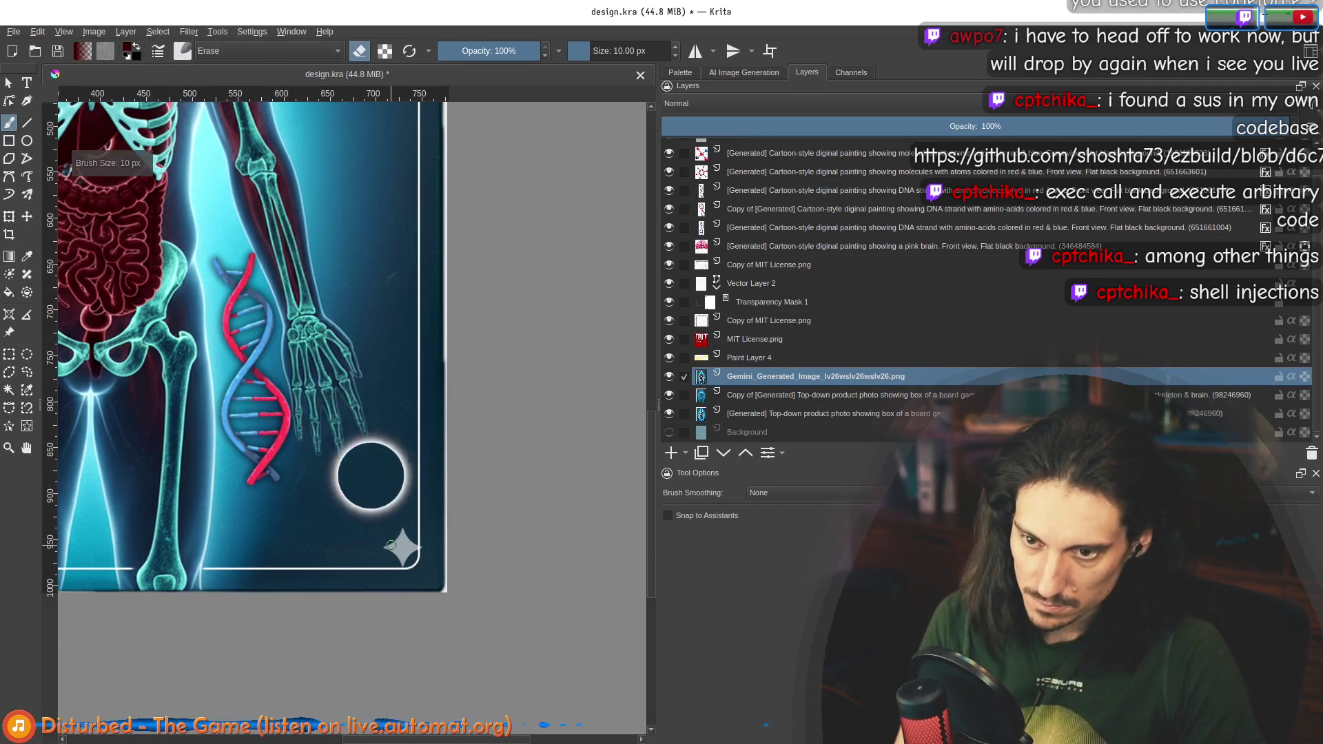
pyautogui.press(']')
pyautogui.press(']')
pyautogui.press(']')
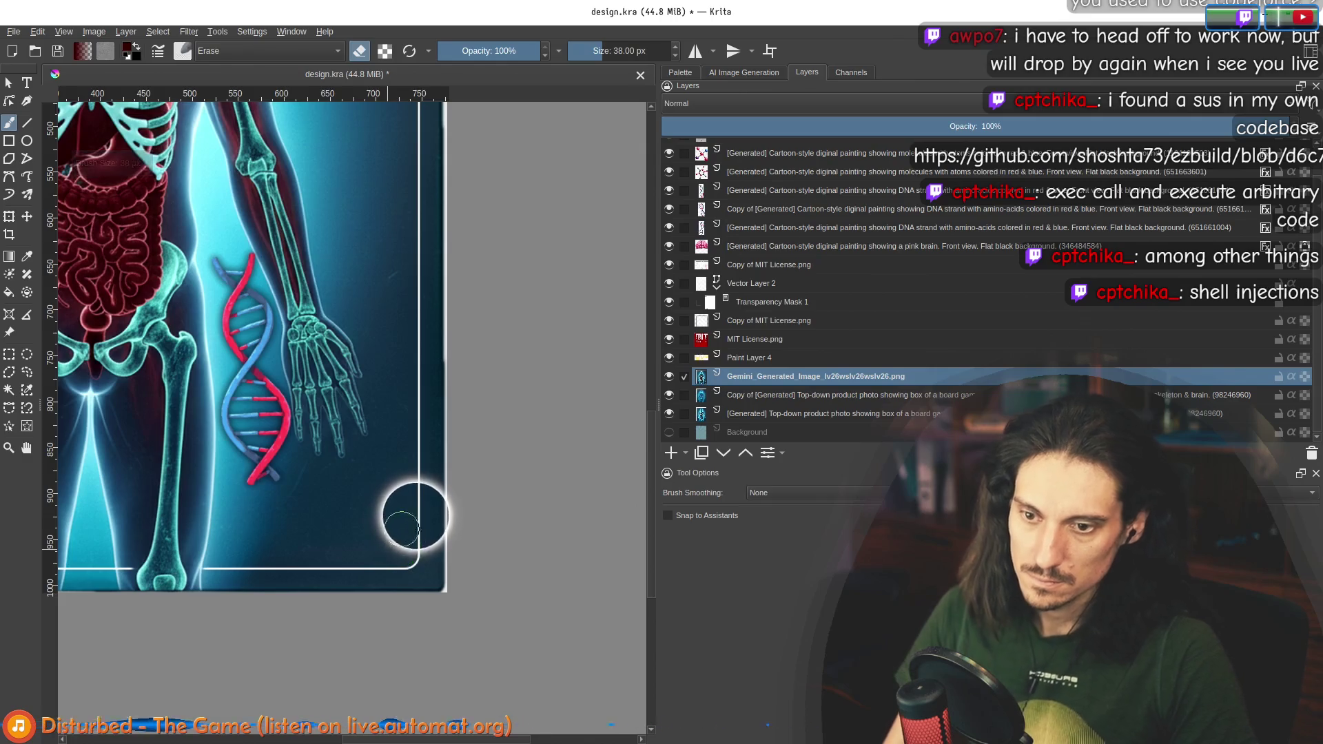
pyautogui.press('-')
pyautogui.press('-')
pyautogui.press('-')
pyautogui.press('+')
pyautogui.press('+')
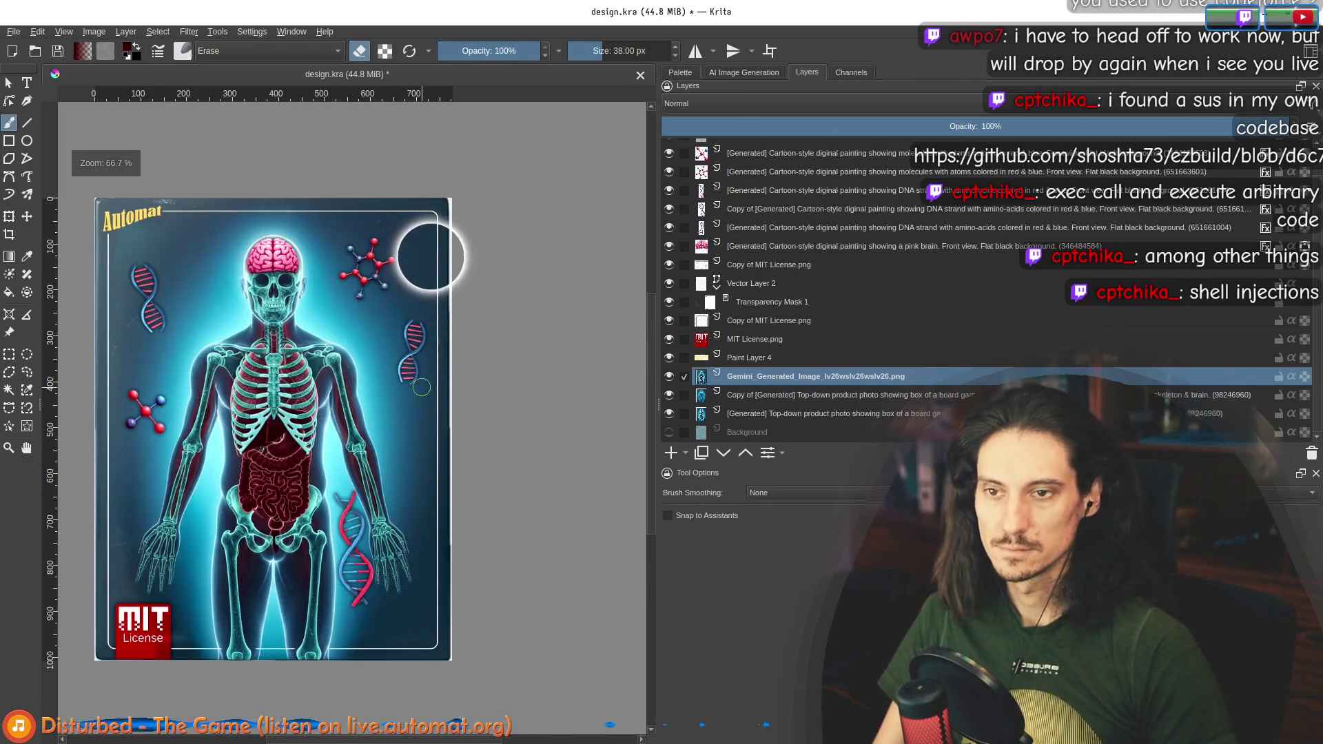
pyautogui.press(']')
pyautogui.press(']')
pyautogui.press(']')
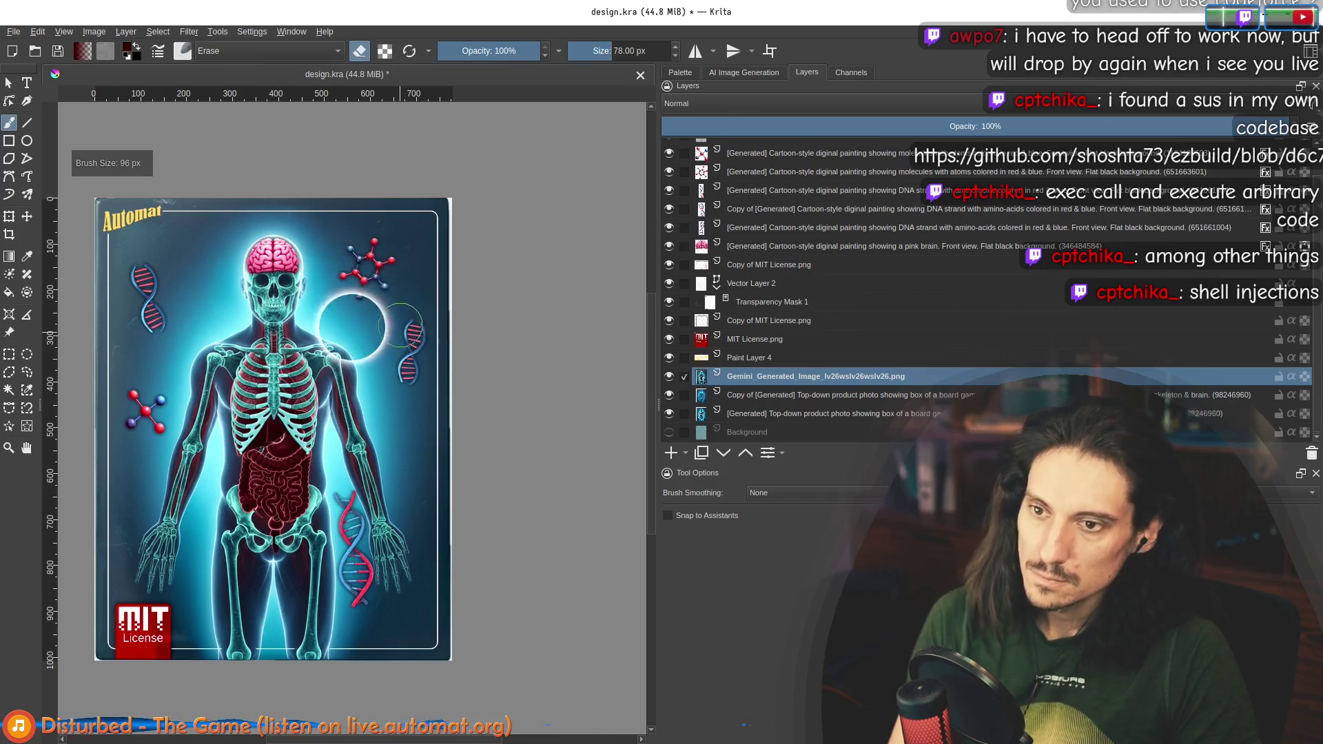
# Step: Erase the dark area around the head's top right, easing the eraser to 300 px
pyautogui.moveTo(381, 251); pyautogui.dragTo(401, 273)
pyautogui.moveTo(386, 216); pyautogui.dragTo(394, 224)
pyautogui.press('ctrl')
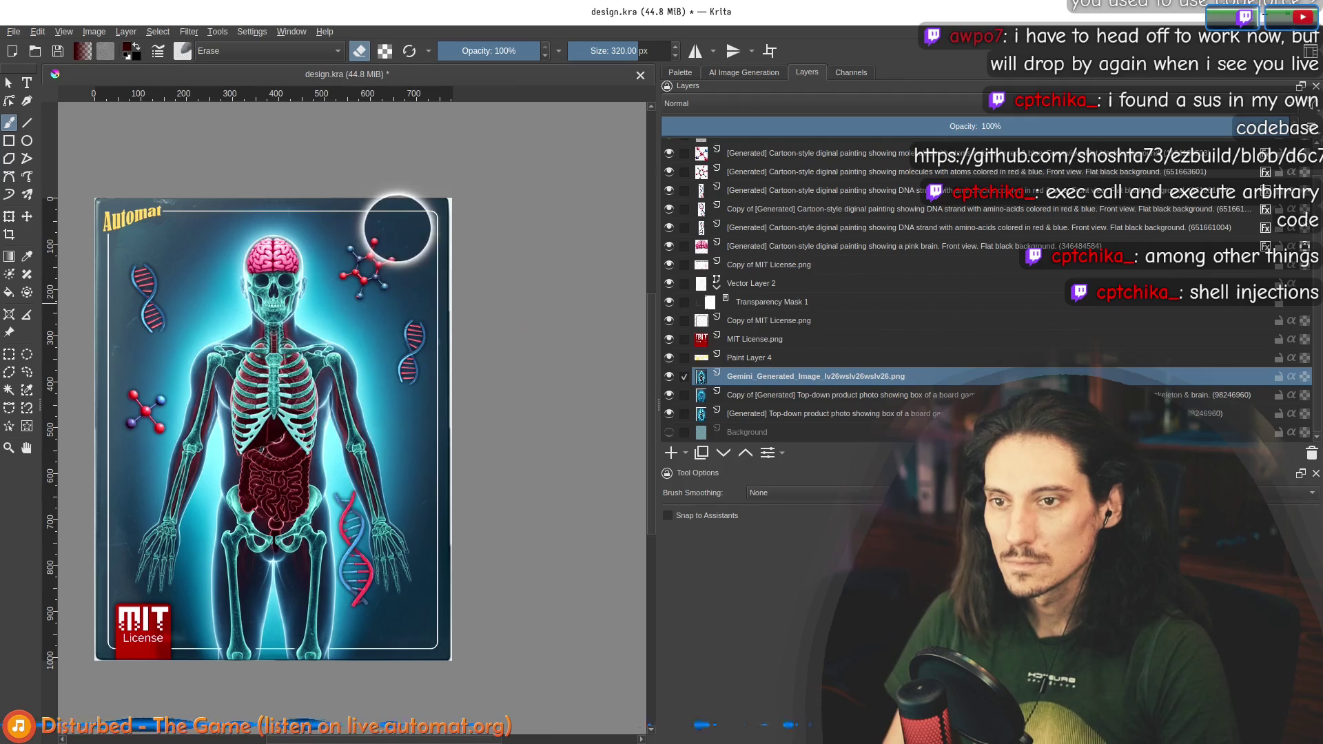
pyautogui.scroll(1, 379, 283)
pyautogui.press('[')
pyautogui.moveTo(378, 290)
pyautogui.mouseDown()
pyautogui.moveTo(390, 270)
pyautogui.moveTo(414, 346)
pyautogui.moveTo(393, 231)
pyautogui.moveTo(403, 228)
pyautogui.moveTo(386, 297)
pyautogui.moveTo(403, 365)
pyautogui.moveTo(248, 304)
pyautogui.moveTo(251, 276)
pyautogui.moveTo(238, 289)
pyautogui.moveTo(233, 369)
pyautogui.moveTo(275, 307)
pyautogui.moveTo(219, 578)
pyautogui.moveTo(207, 565)
pyautogui.moveTo(404, 544)
pyautogui.moveTo(412, 586)
pyautogui.moveTo(420, 386)
pyautogui.moveTo(344, 331)
pyautogui.moveTo(303, 358)
pyautogui.moveTo(477, 445)
pyautogui.moveTo(490, 346)
pyautogui.mouseUp()
# Step: Shrink the eraser to 165 px for broader cleanup
pyautogui.press('[')
pyautogui.press('[')
pyautogui.press('[')
pyautogui.scroll(-2, 402, 391)
pyautogui.scroll(1, 317, 545)
pyautogui.scroll(-2, 303, 359)
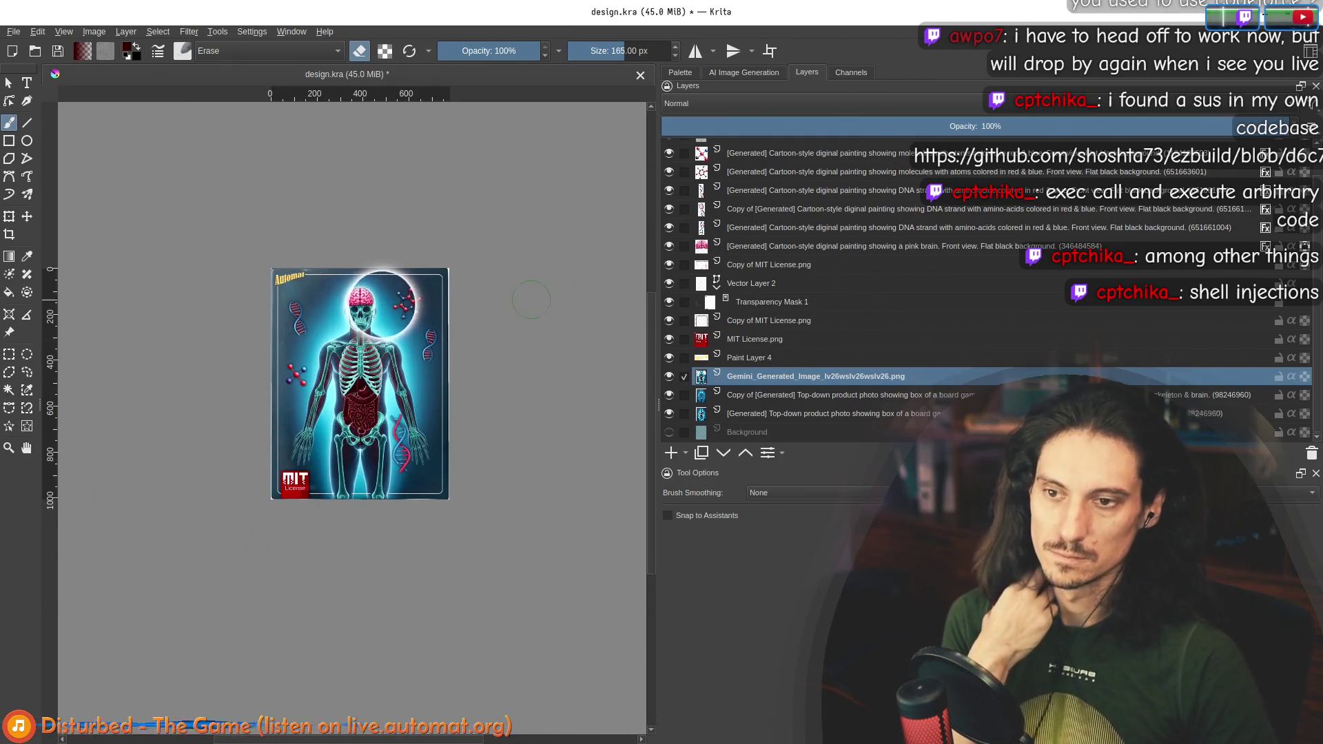
pyautogui.scroll(5, 340, 303)
pyautogui.scroll(1, 292, 338)
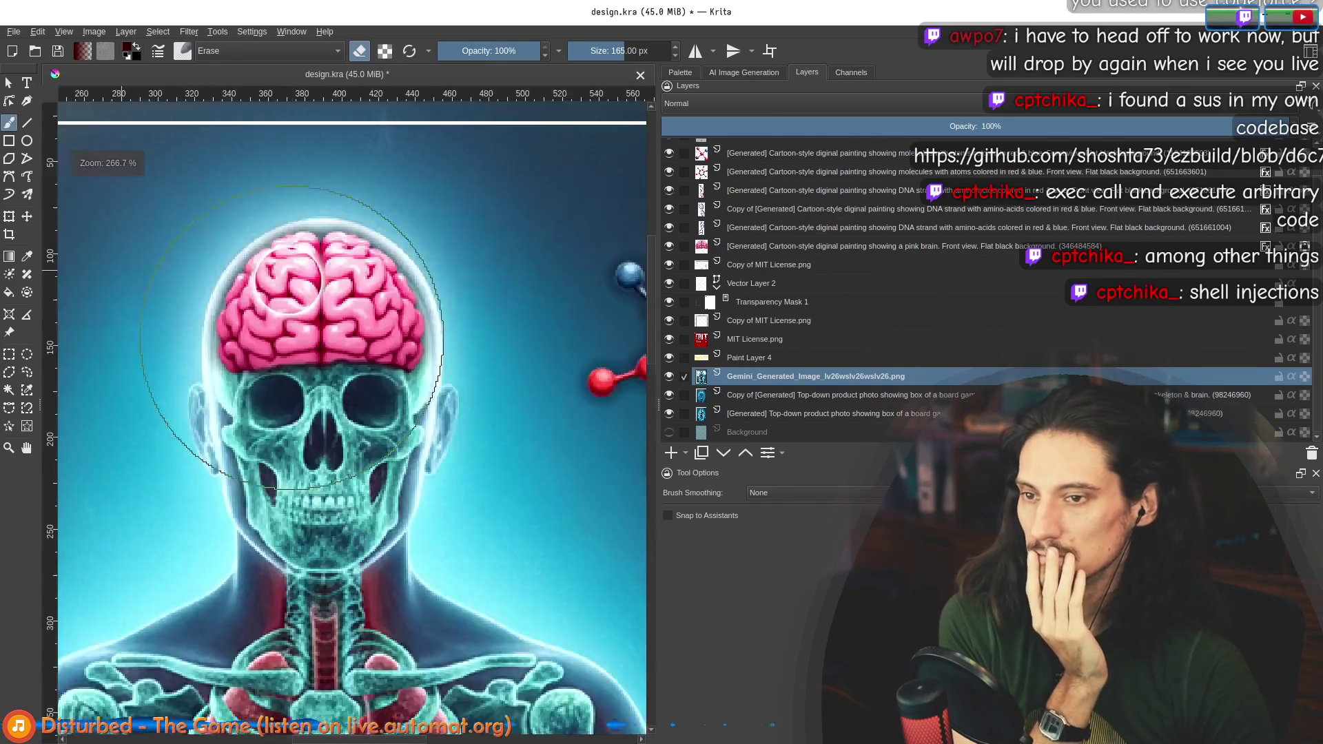
pyautogui.scroll(-2, 286, 317)
pyautogui.scroll(-1, 329, 353)
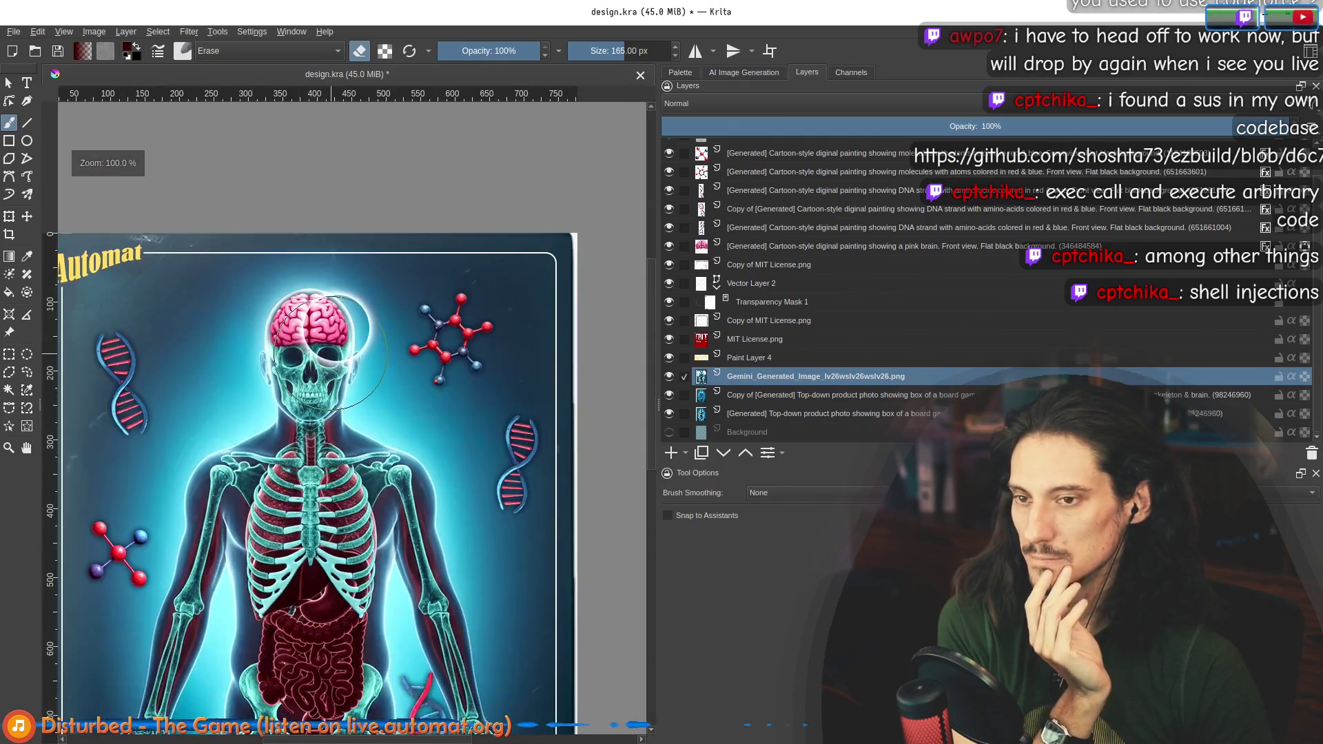
# Step: Turn on an Inner Glow layer style for the pink brain layer
pyautogui.rightClick(772, 248)
pyautogui.click(824, 271)
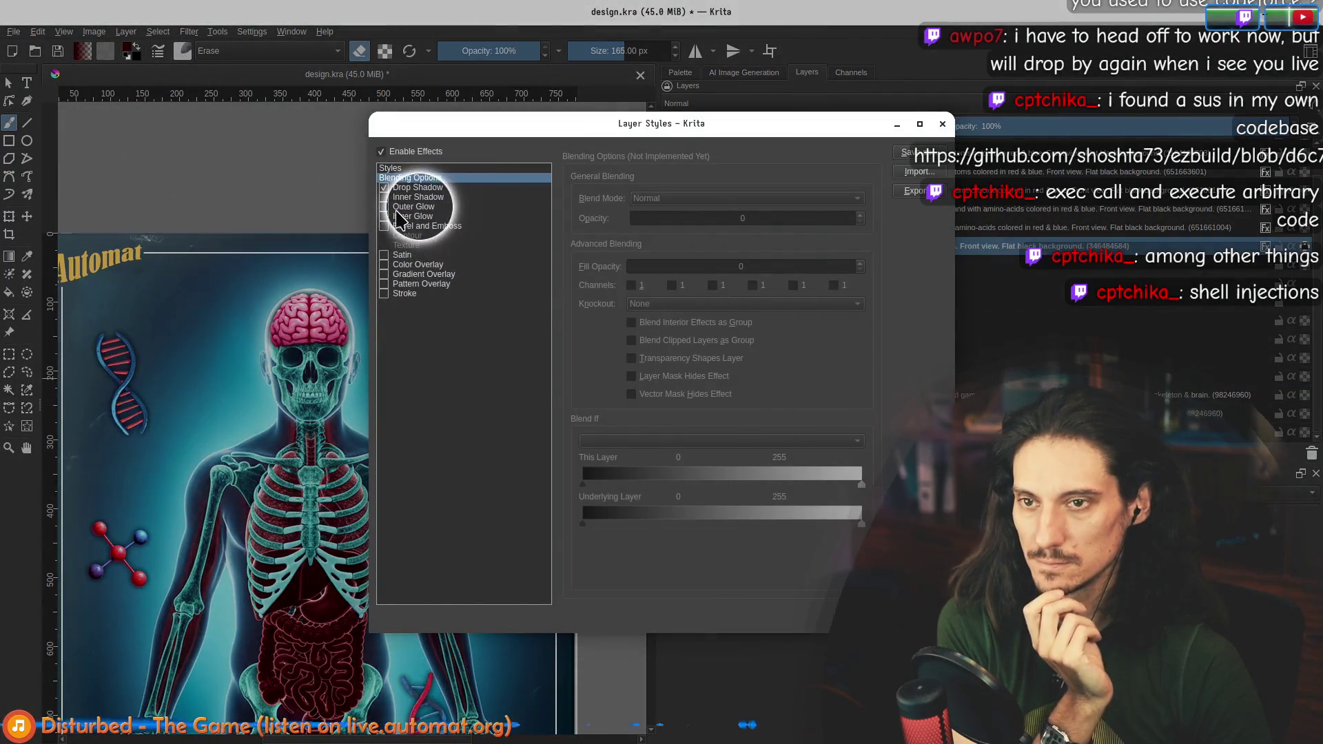
pyautogui.click(393, 217)
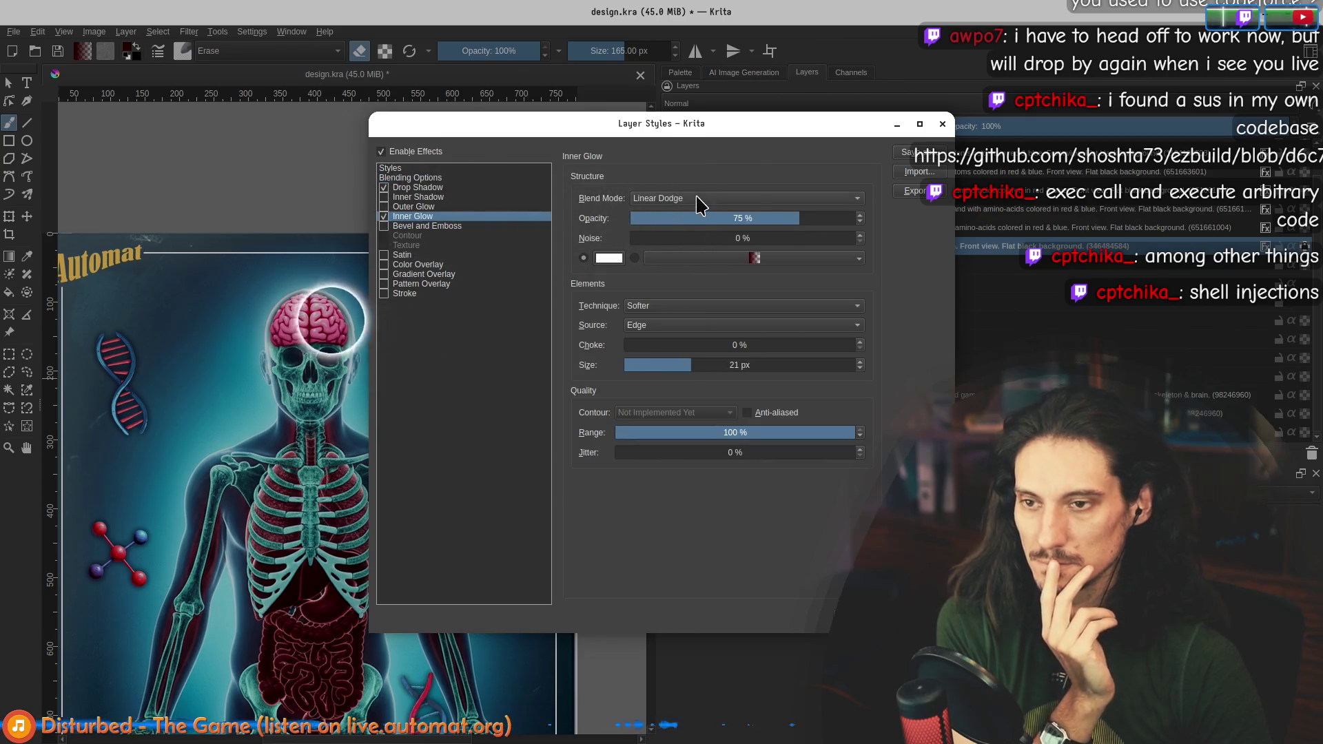
pyautogui.press('Return')
pyautogui.press('-')
pyautogui.press('-')
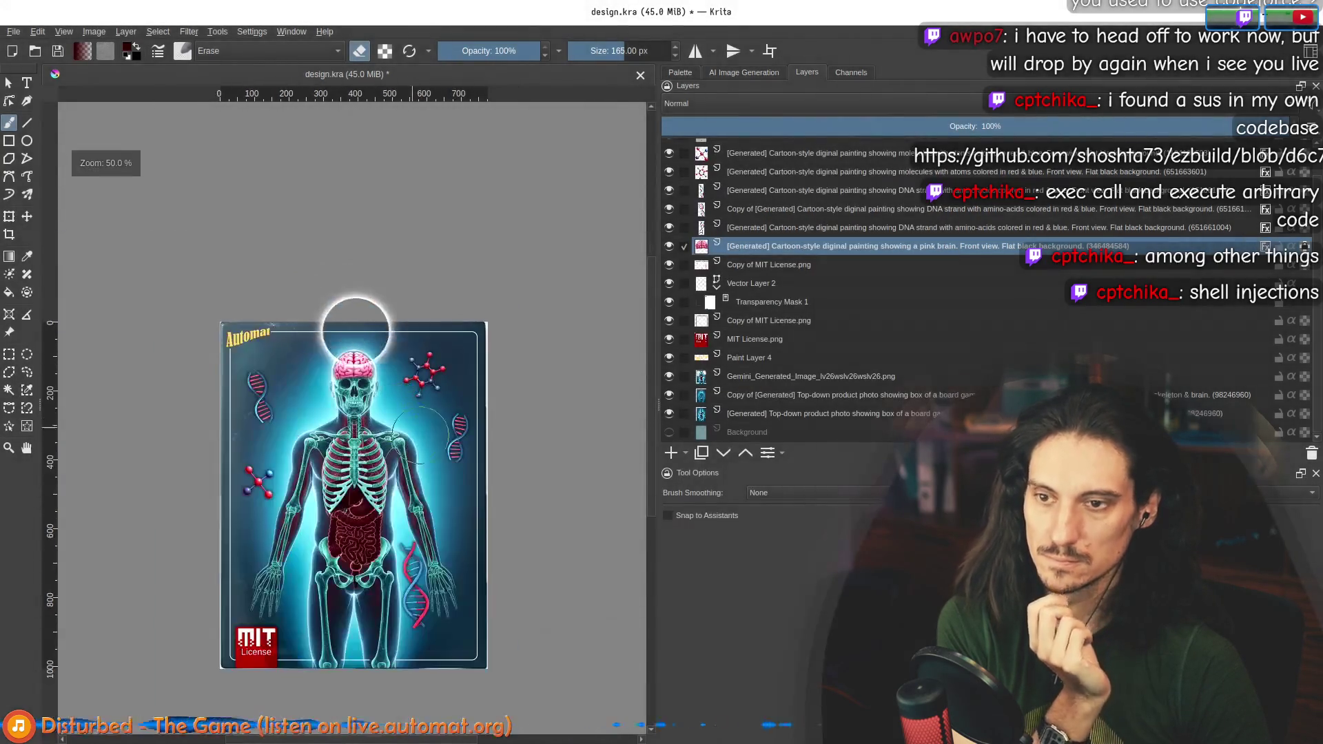
pyautogui.press('+')
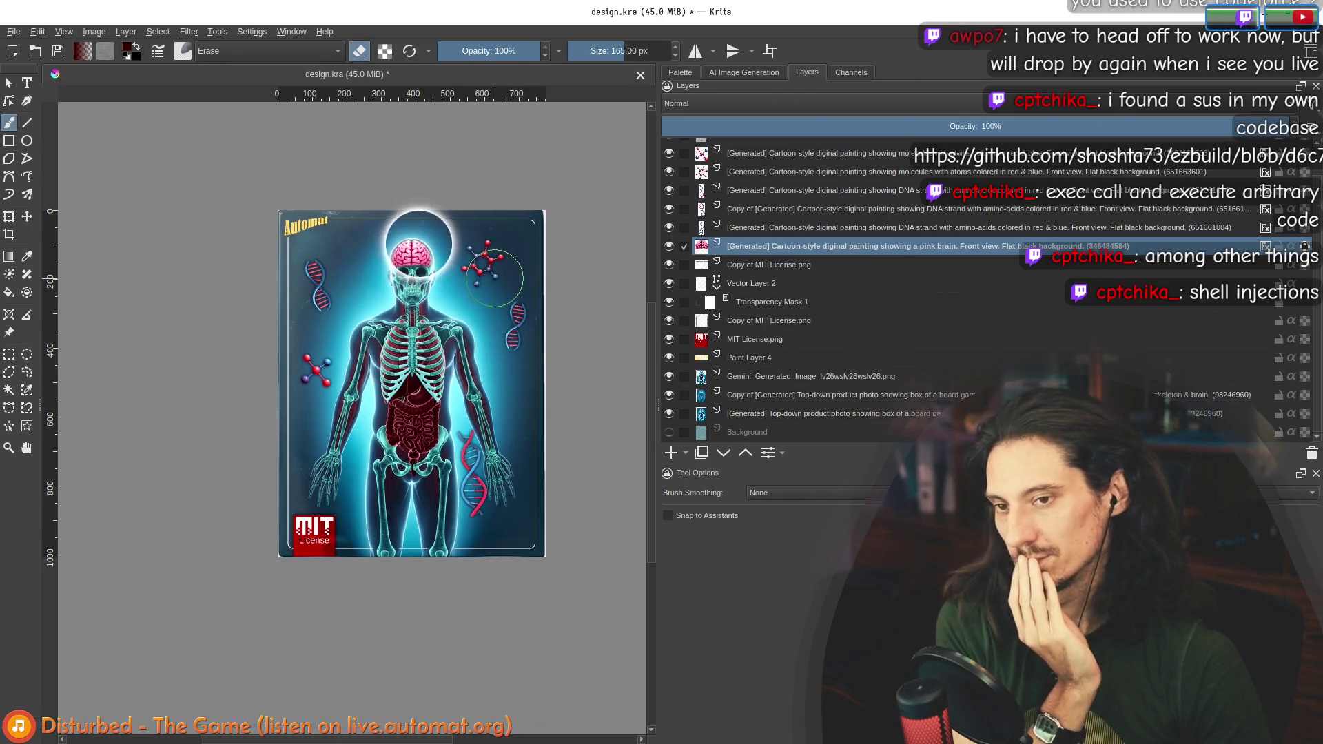
pyautogui.scroll(3, 462, 258)
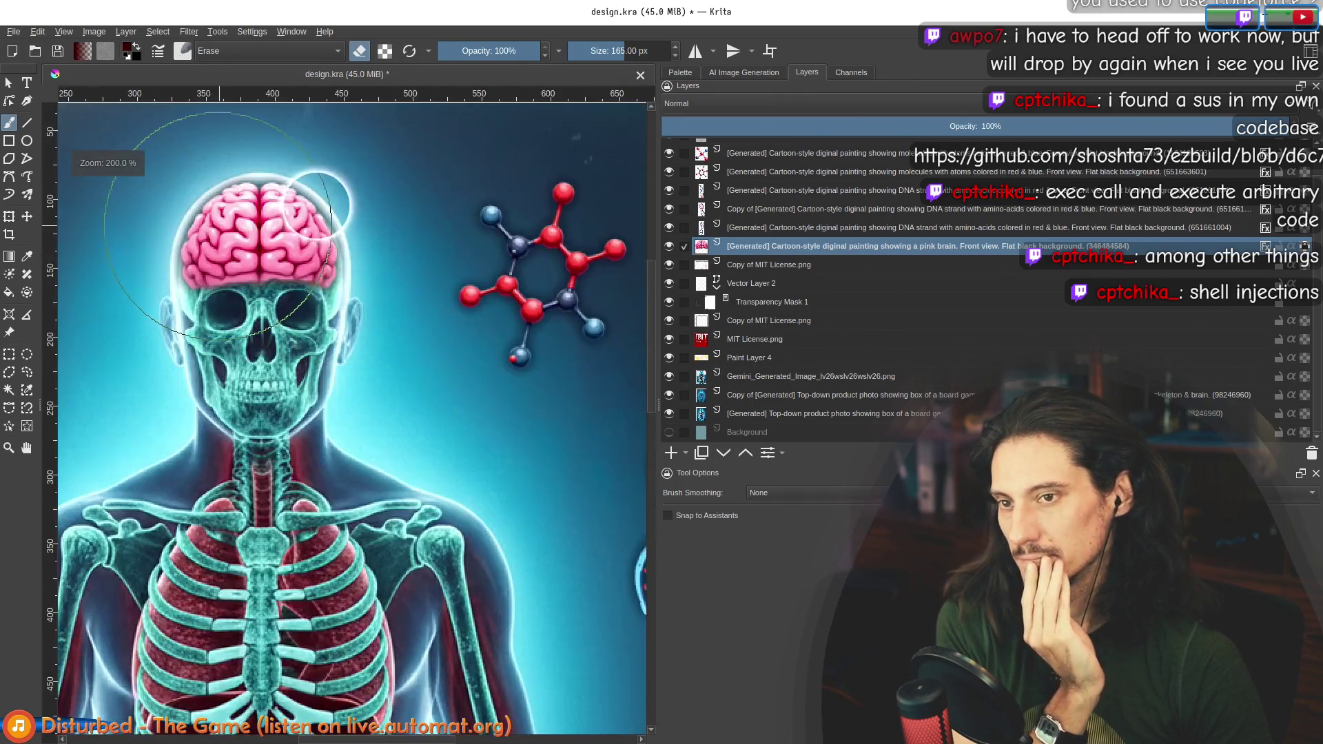
# Step: Raise the brain's inner glow to 100% opacity with an 11 px size
pyautogui.rightClick(800, 246)
pyautogui.click(841, 269)
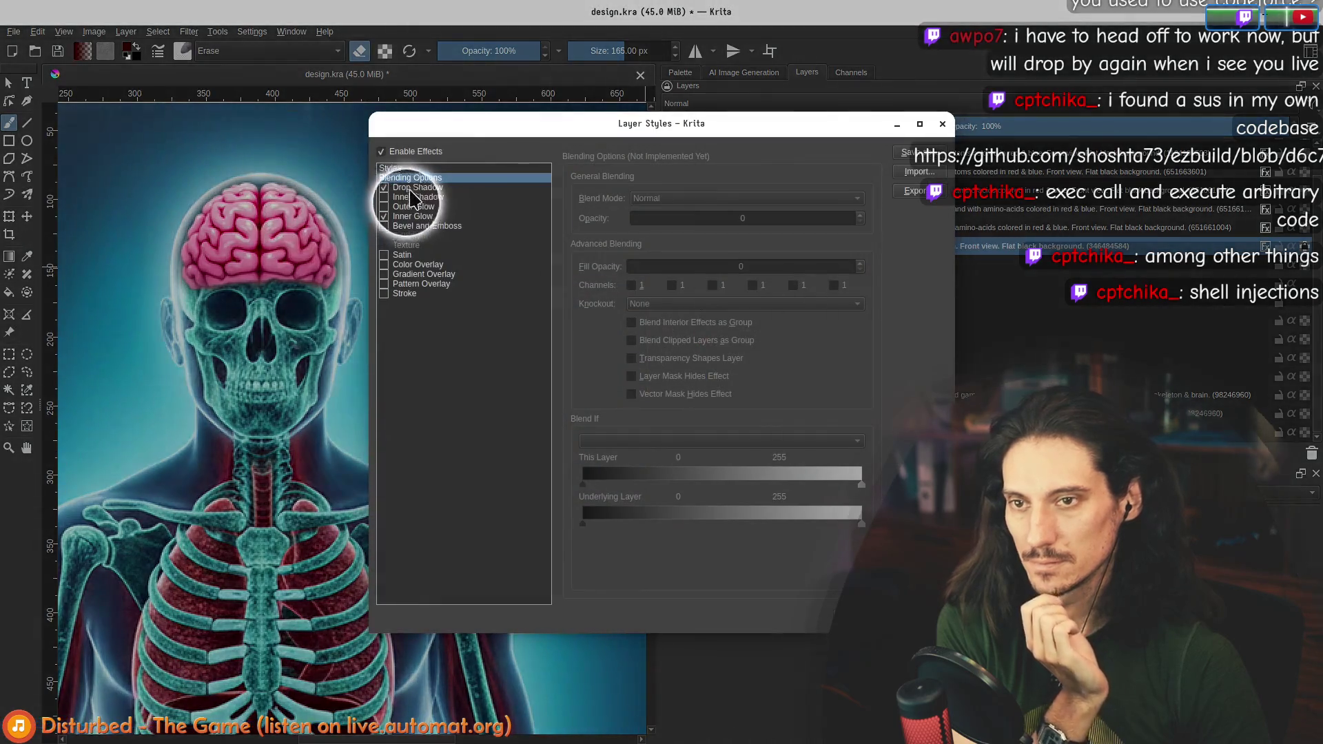
pyautogui.click(415, 216)
pyautogui.moveTo(782, 218); pyautogui.dragTo(857, 218)
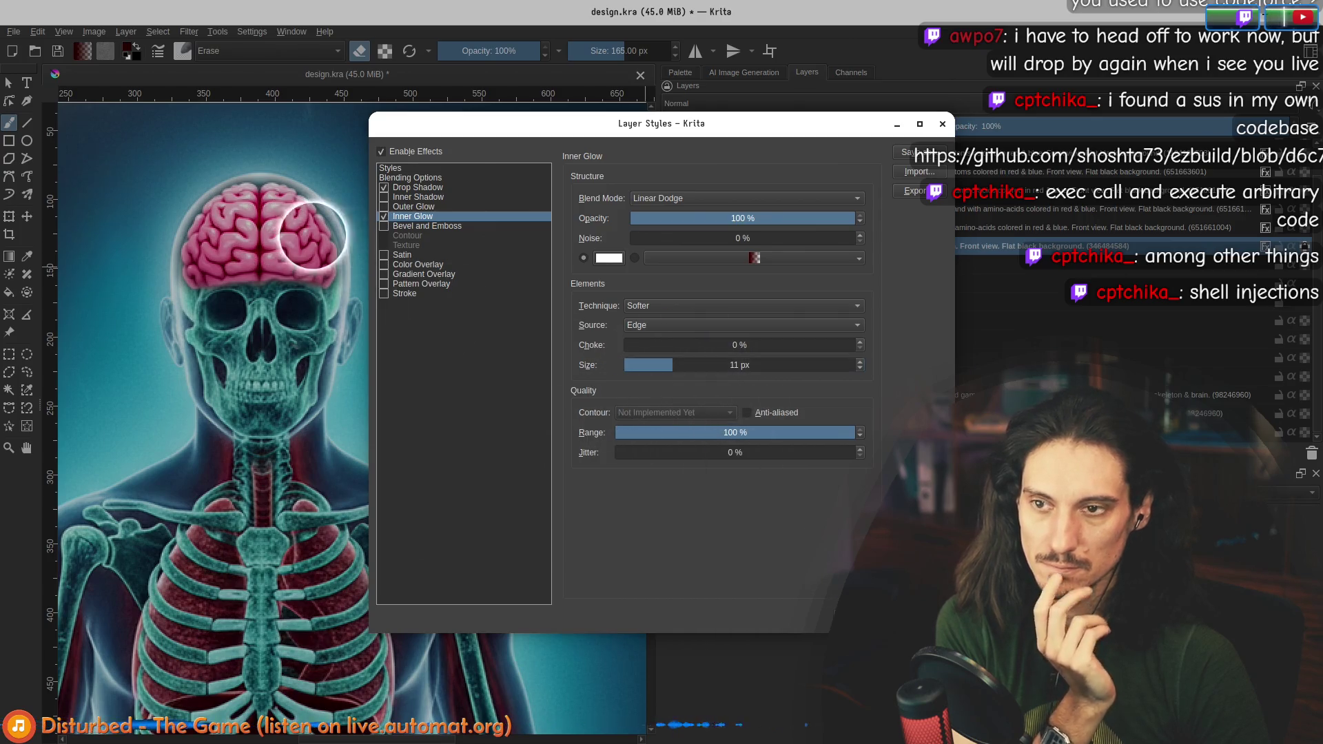
pyautogui.press('Return')
pyautogui.scroll(-5, 363, 296)
pyautogui.scroll(3, 363, 295)
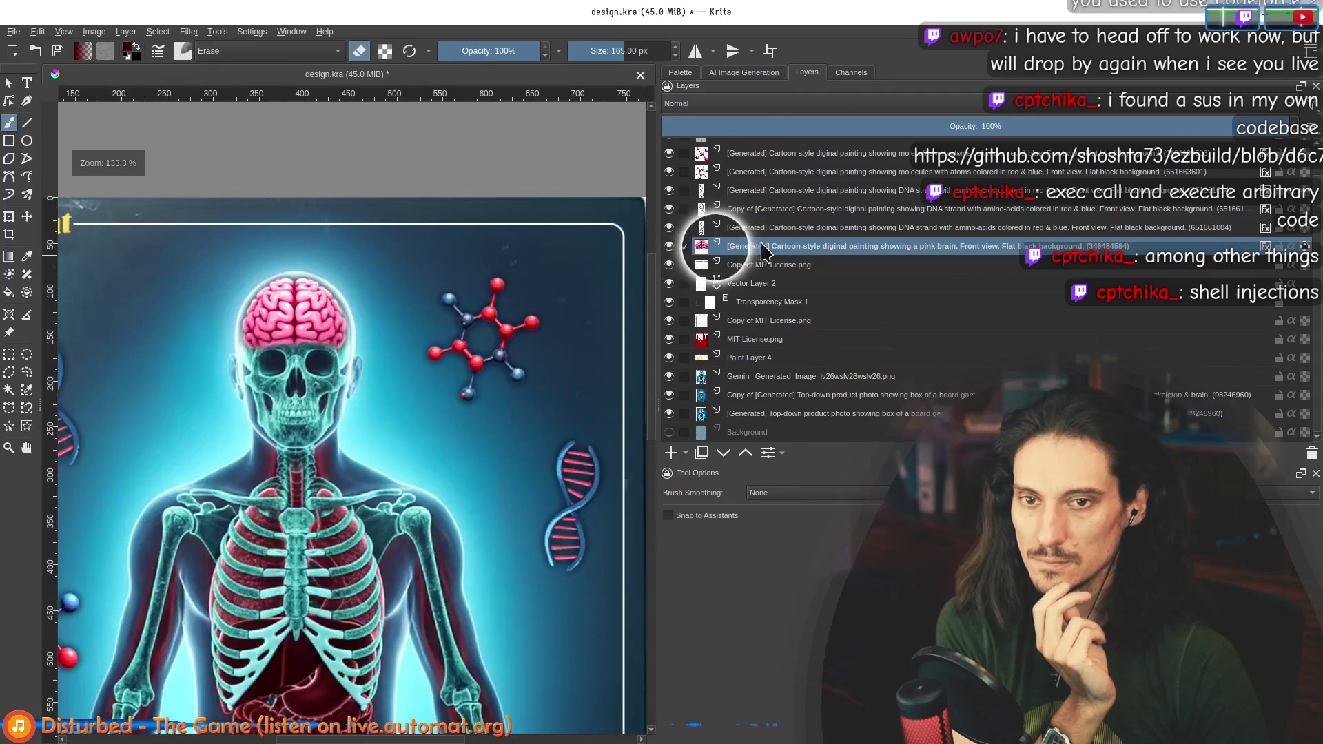
# Step: Reopen the brain's Layer Style and confirm, leaving only its drop shadow active
pyautogui.rightClick(765, 250)
pyautogui.click(776, 264)
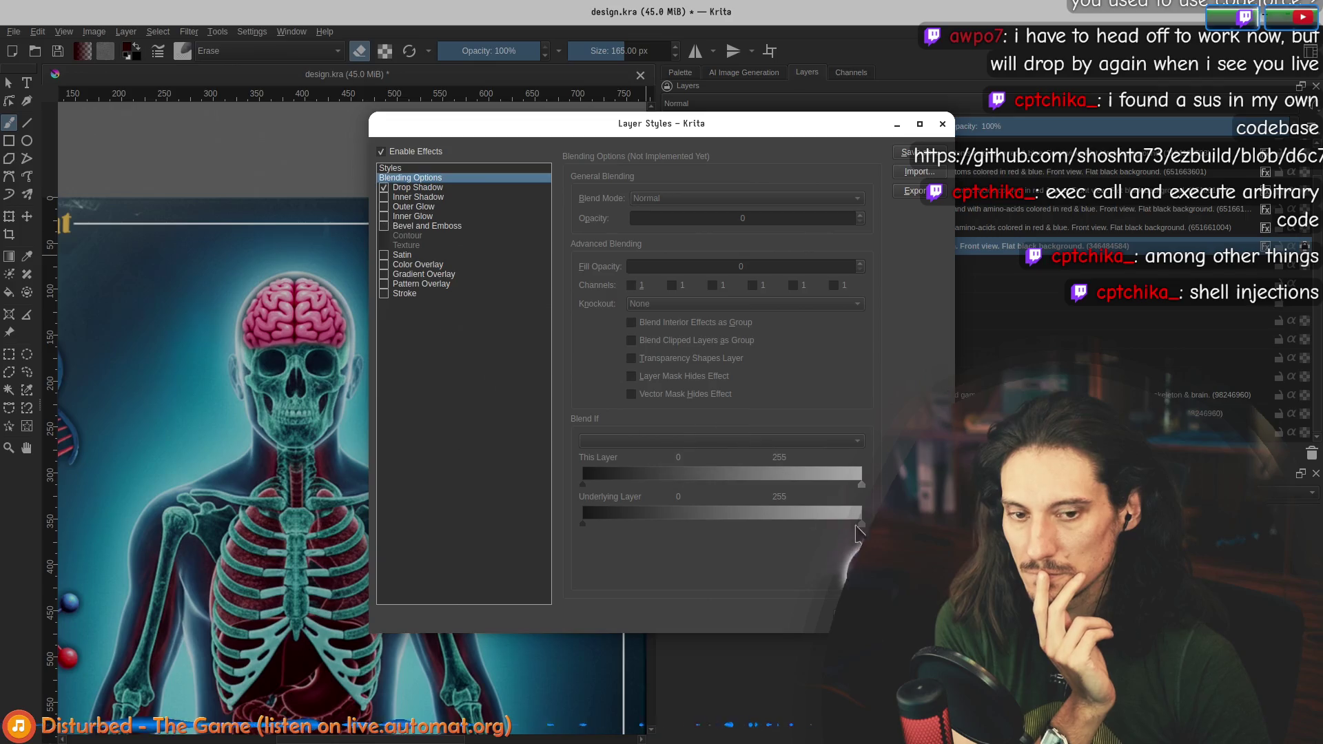
pyautogui.press('Return')
pyautogui.scroll(-5, 406, 279)
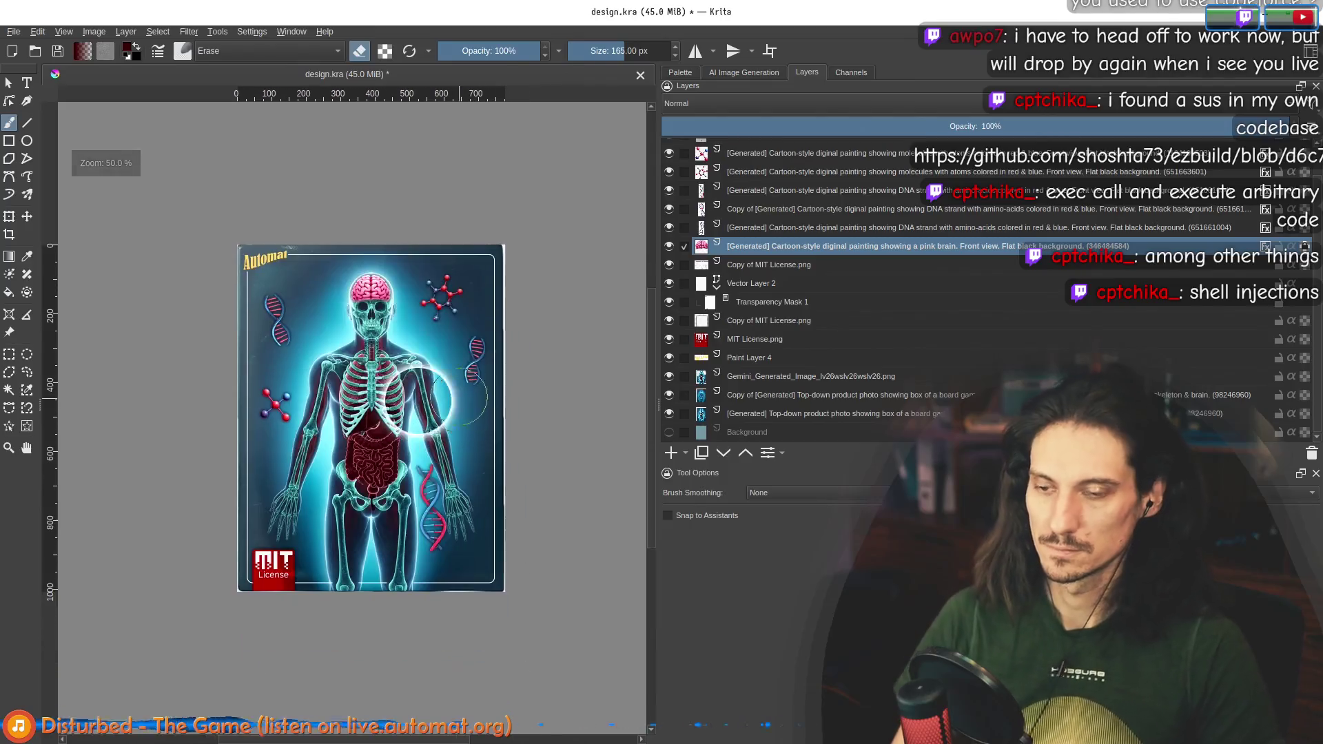
# Step: Move one DNA-strand layer up beside the molecule on the card's right side
pyautogui.scroll(-1, 406, 279)
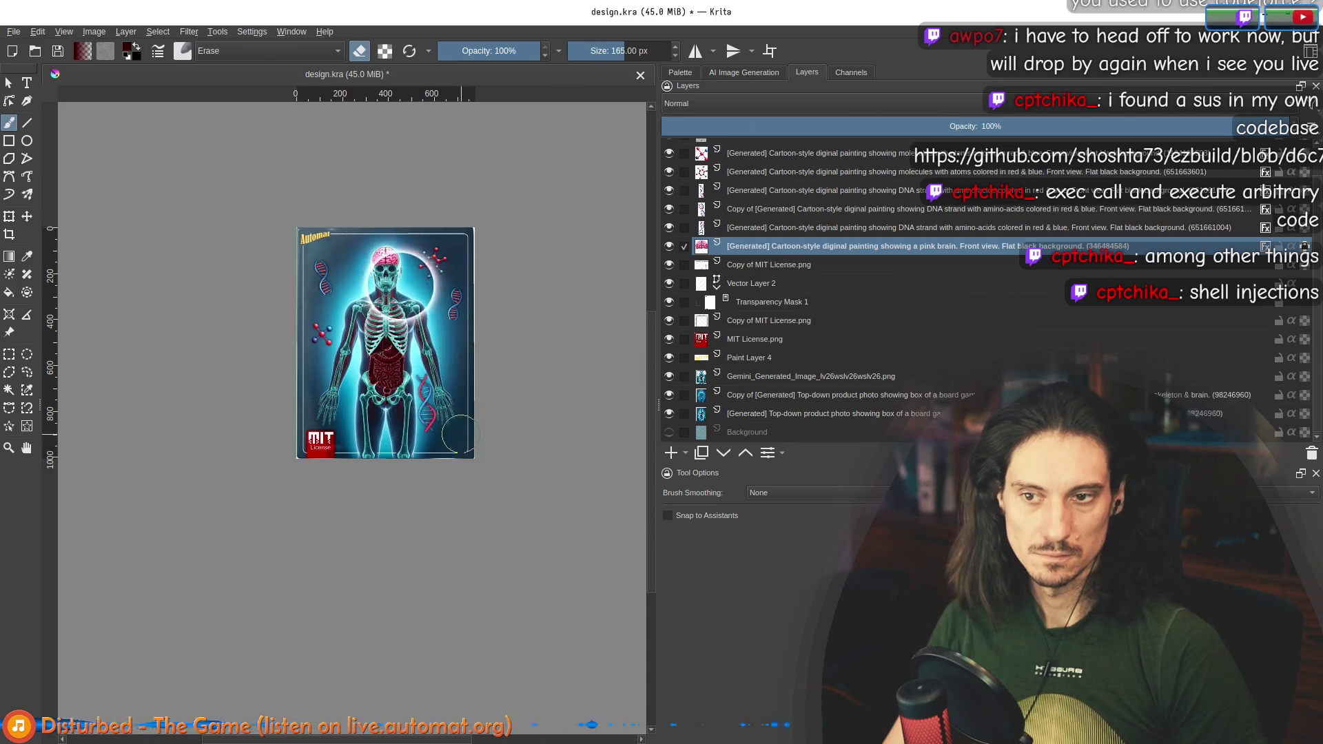
pyautogui.scroll(2, 472, 365)
pyautogui.scroll(2, 483, 375)
pyautogui.scroll(-1, 420, 399)
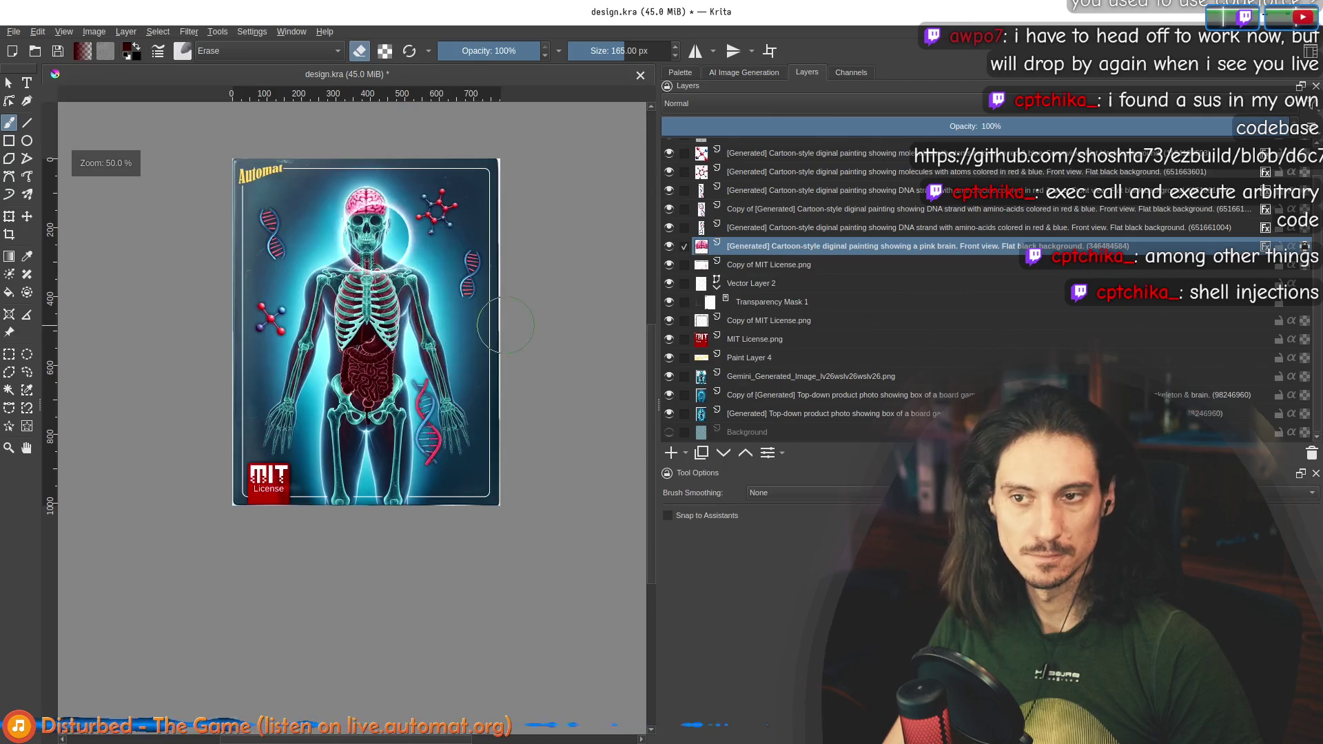
pyautogui.click(772, 228)
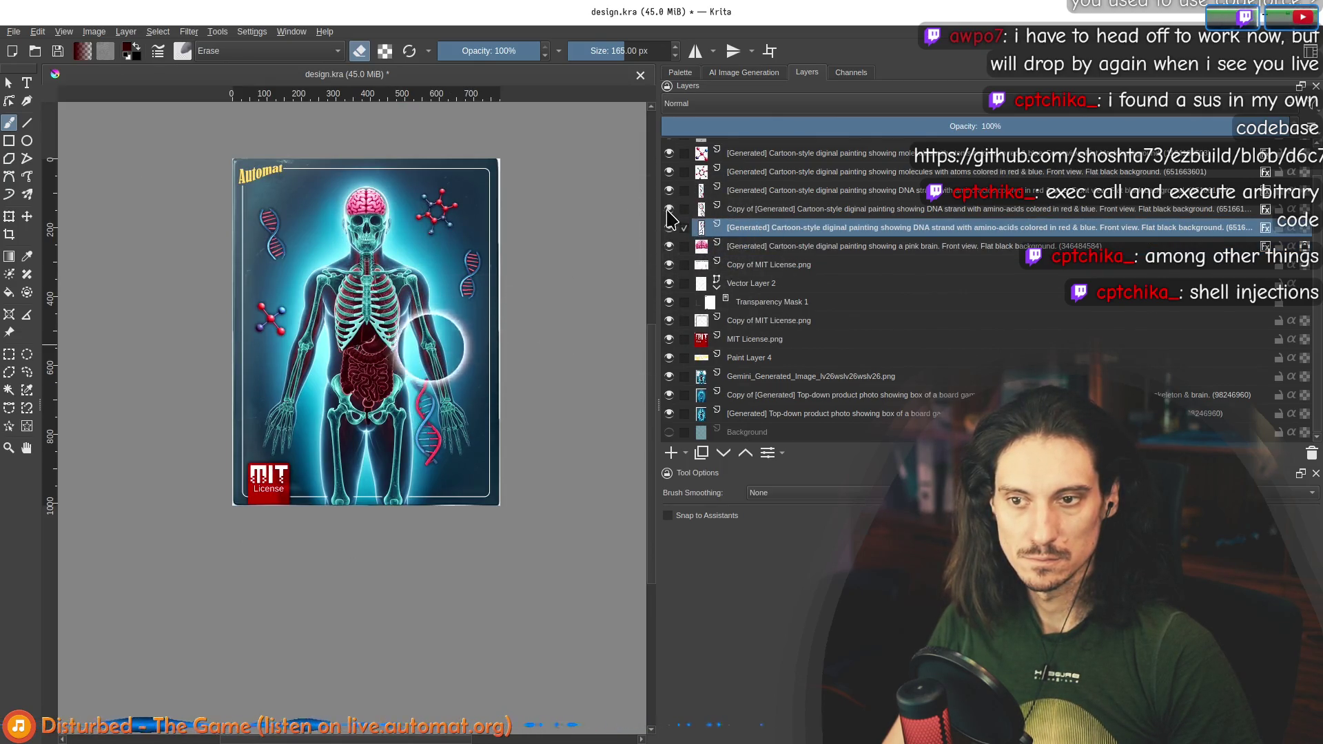
pyautogui.click(710, 191)
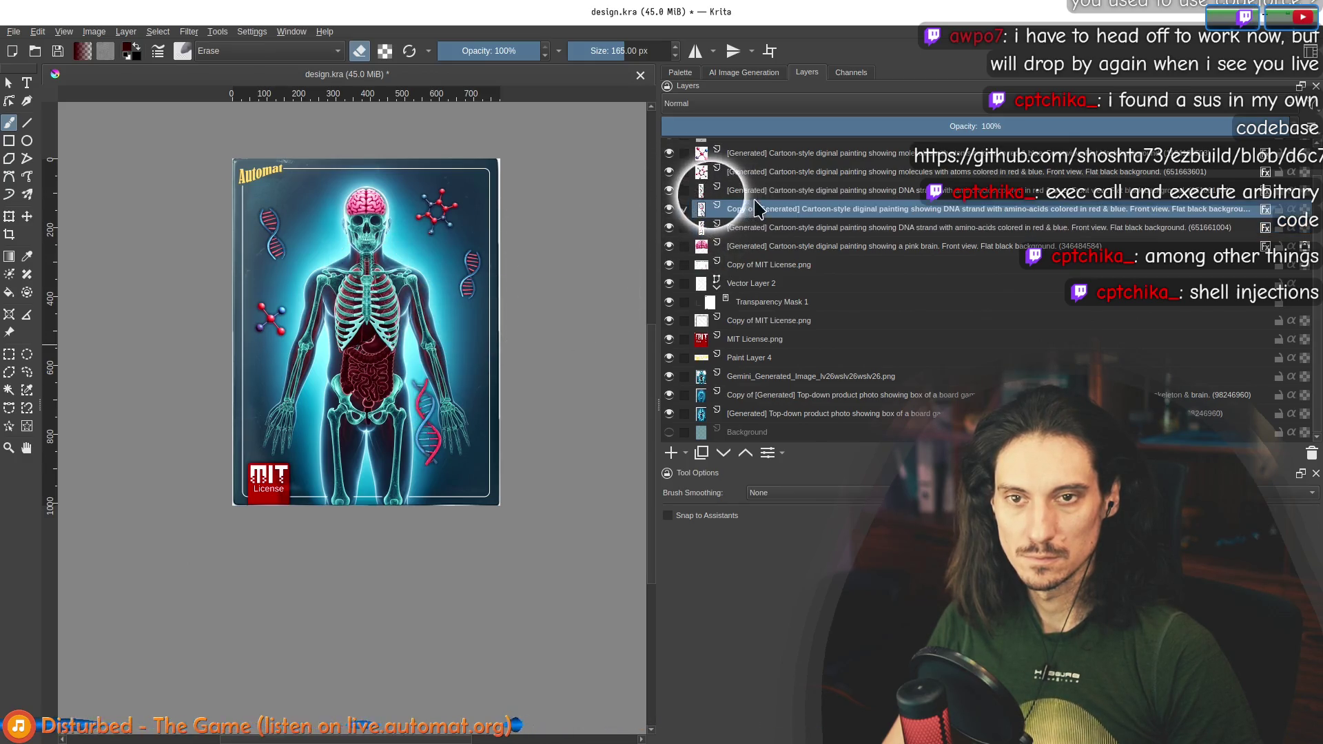
pyautogui.click(27, 217)
pyautogui.moveTo(444, 469); pyautogui.dragTo(445, 491)
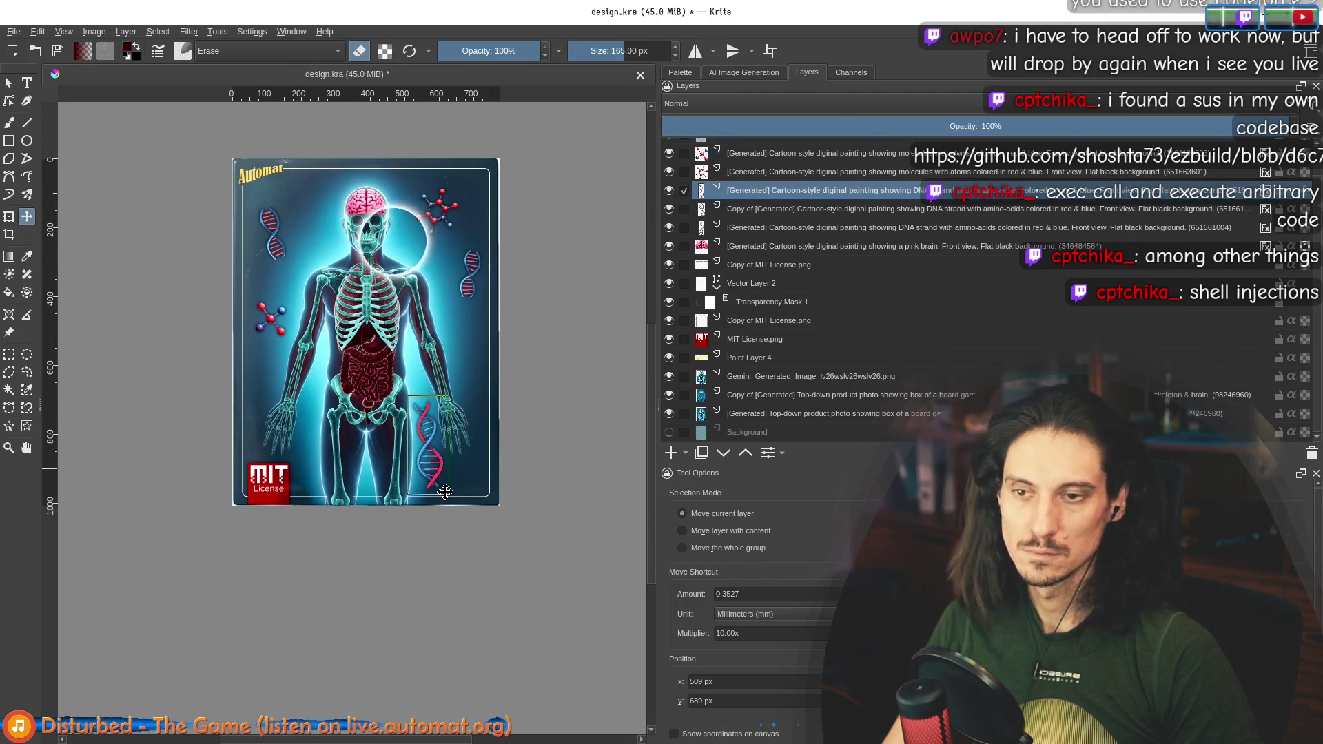
pyautogui.moveTo(444, 474); pyautogui.dragTo(479, 325)
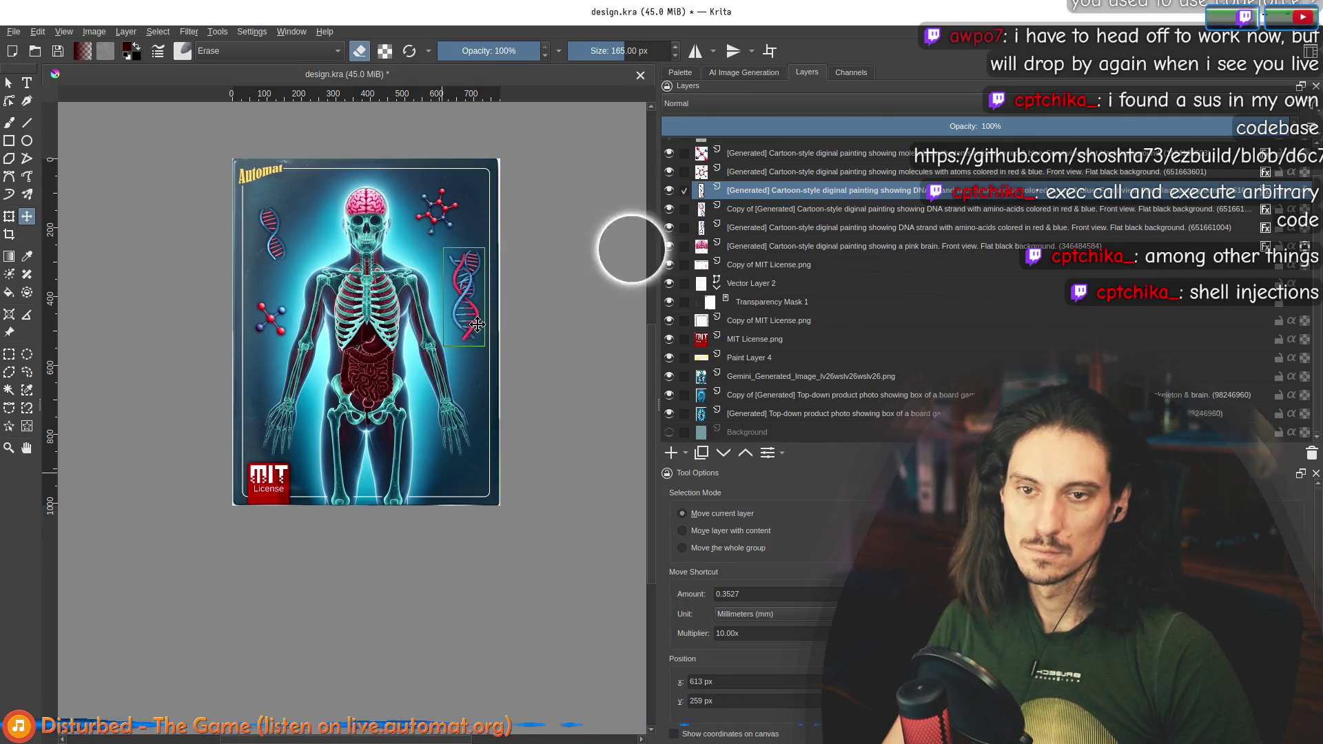
# Step: Move the next DNA strand down near the hand, then select the pink brain layer
pyautogui.press('pagedown')
pyautogui.press('pagedown')
pyautogui.moveTo(530, 387); pyautogui.dragTo(506, 517)
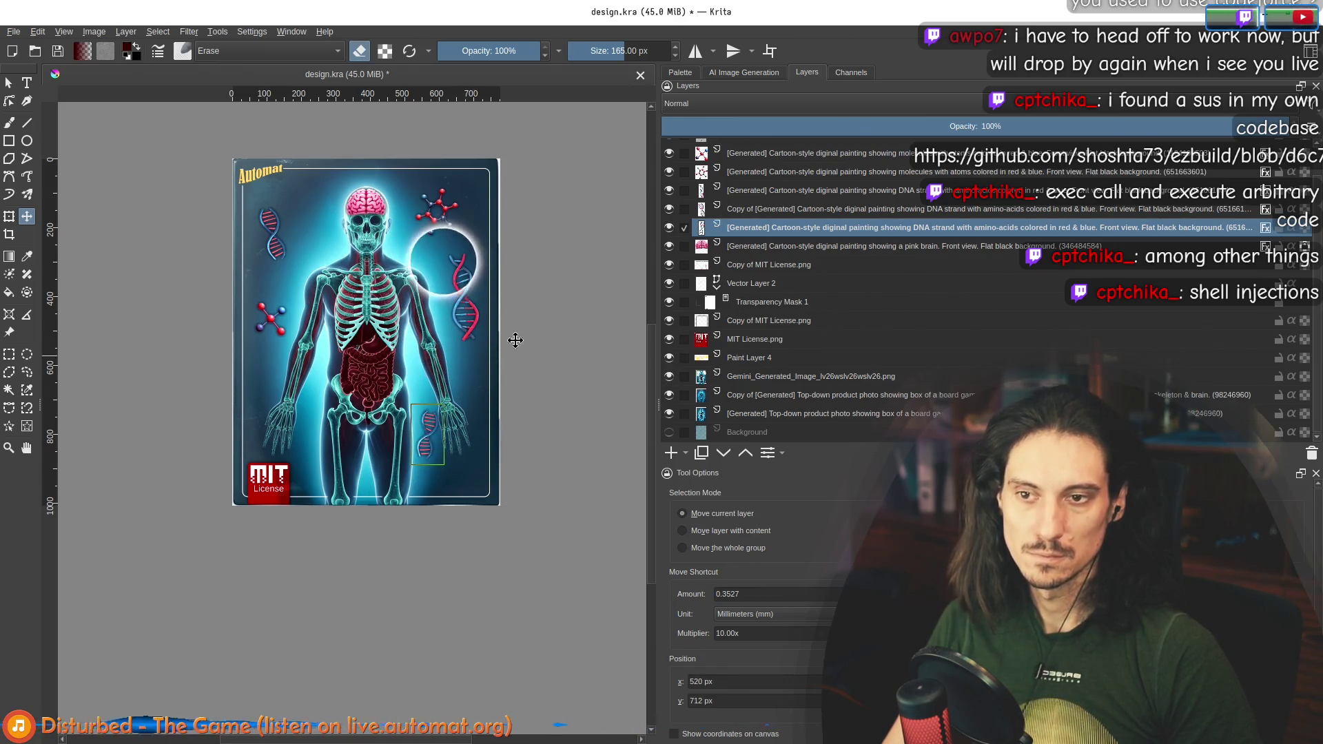
pyautogui.click(814, 247)
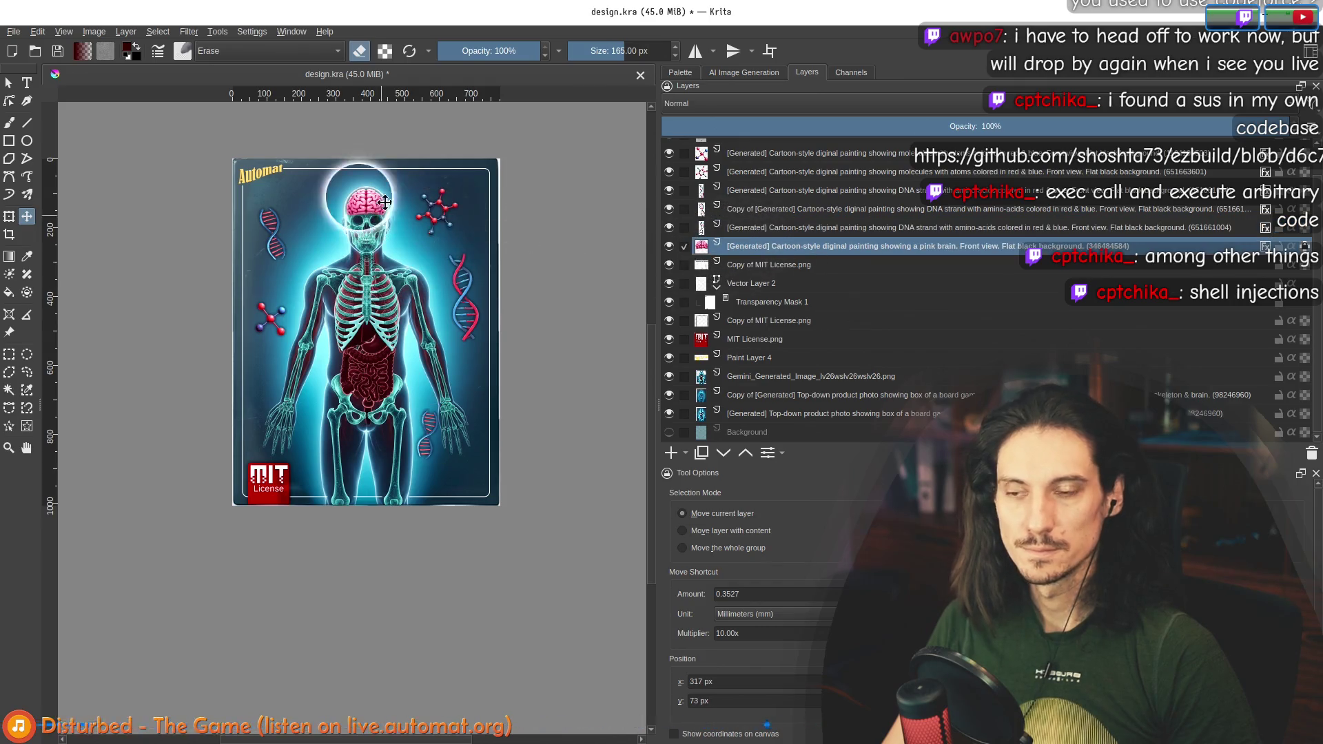
pyautogui.scroll(1, 414, 262)
pyautogui.scroll(1, 751, 200)
pyautogui.scroll(4, 297, 277)
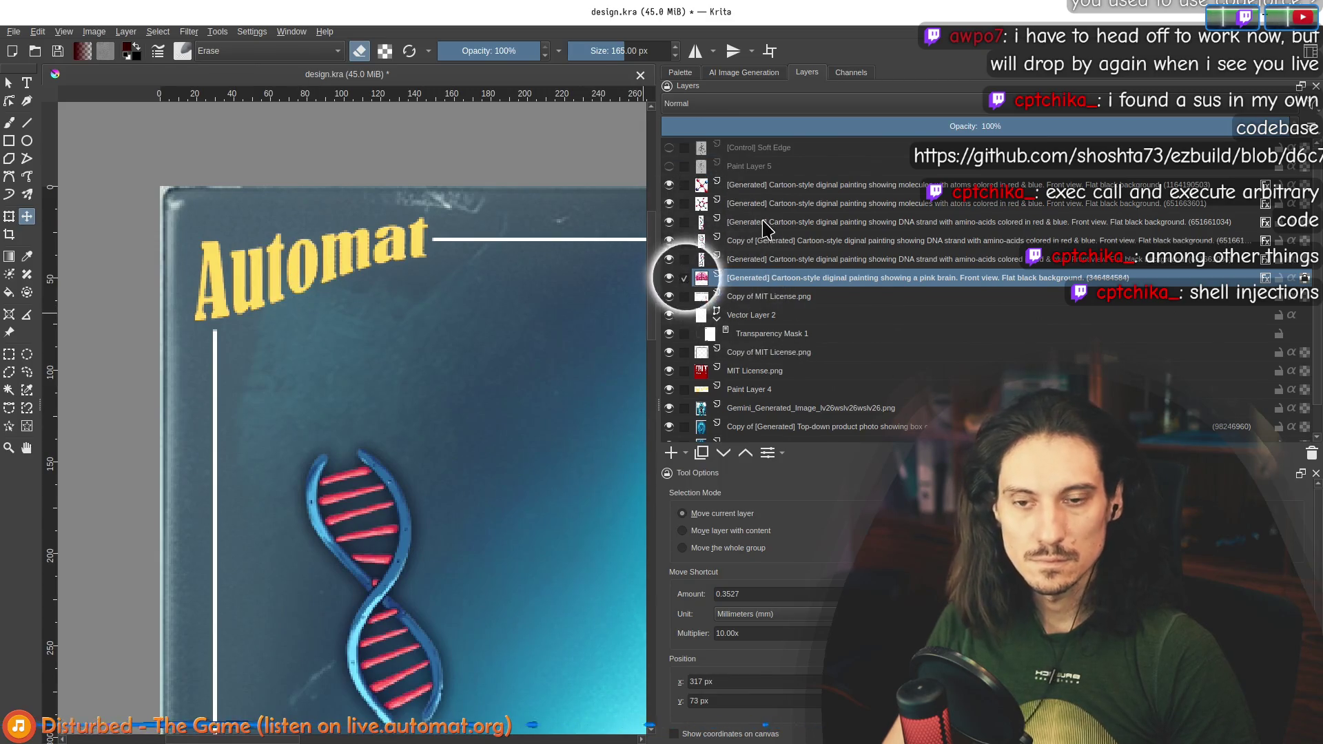
# Step: Add a new vector layer and place a Development Kit text box beside the Automat logo
pyautogui.scroll(-1, 776, 341)
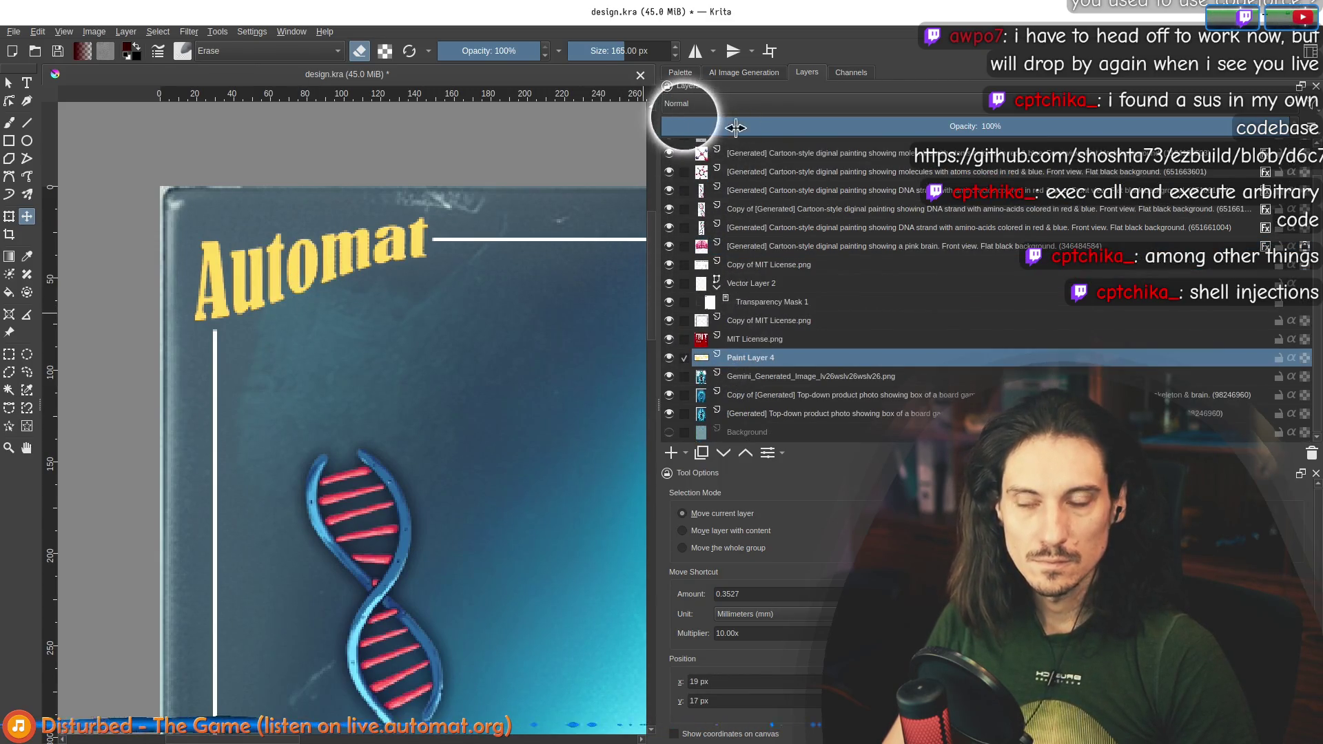
pyautogui.moveTo(694, 423); pyautogui.dragTo(586, 434)
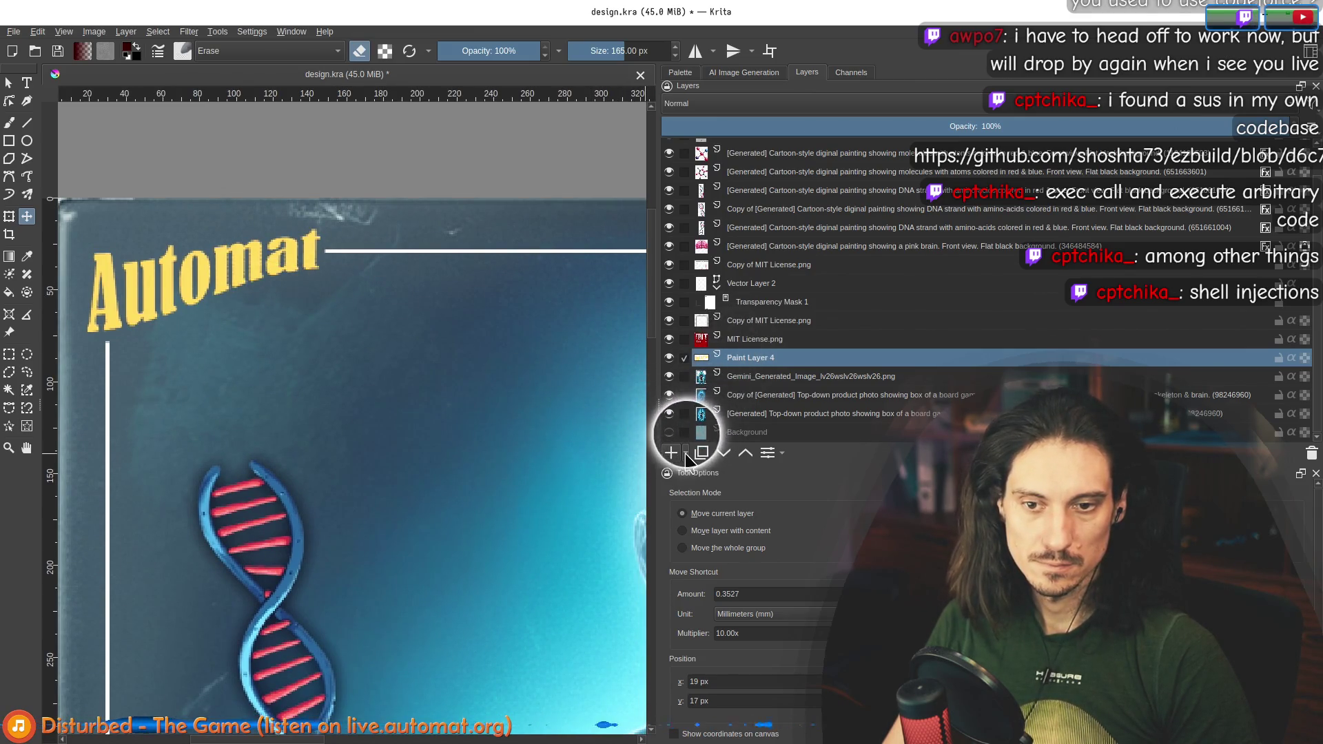
pyautogui.click(685, 454)
pyautogui.click(690, 513)
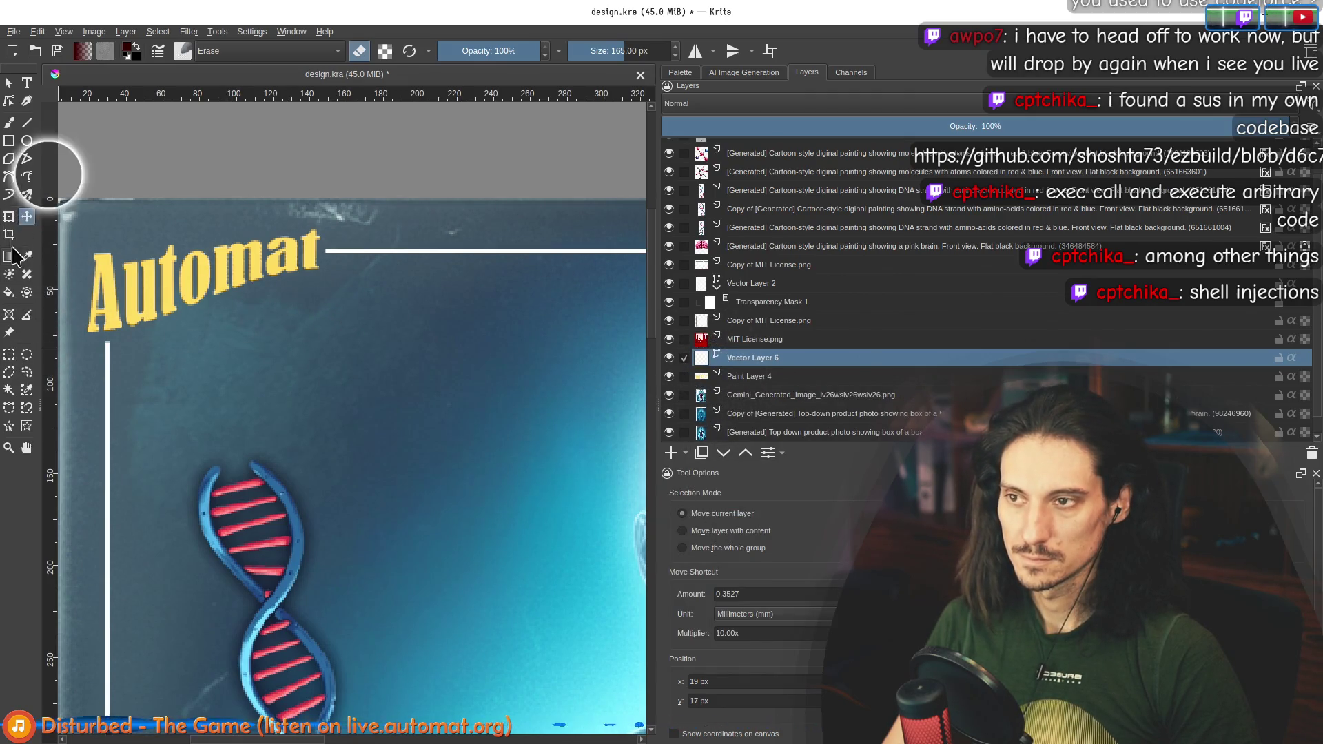
pyautogui.click(27, 83)
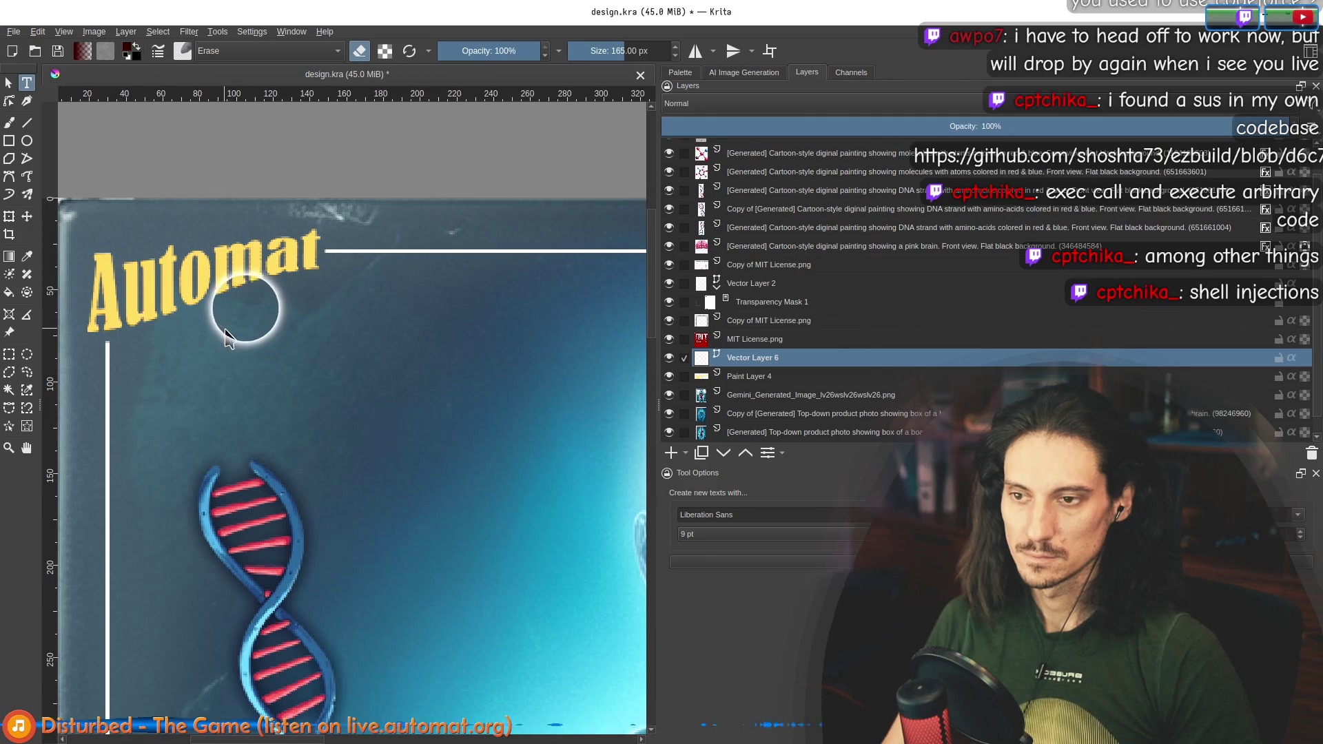
pyautogui.click(168, 308)
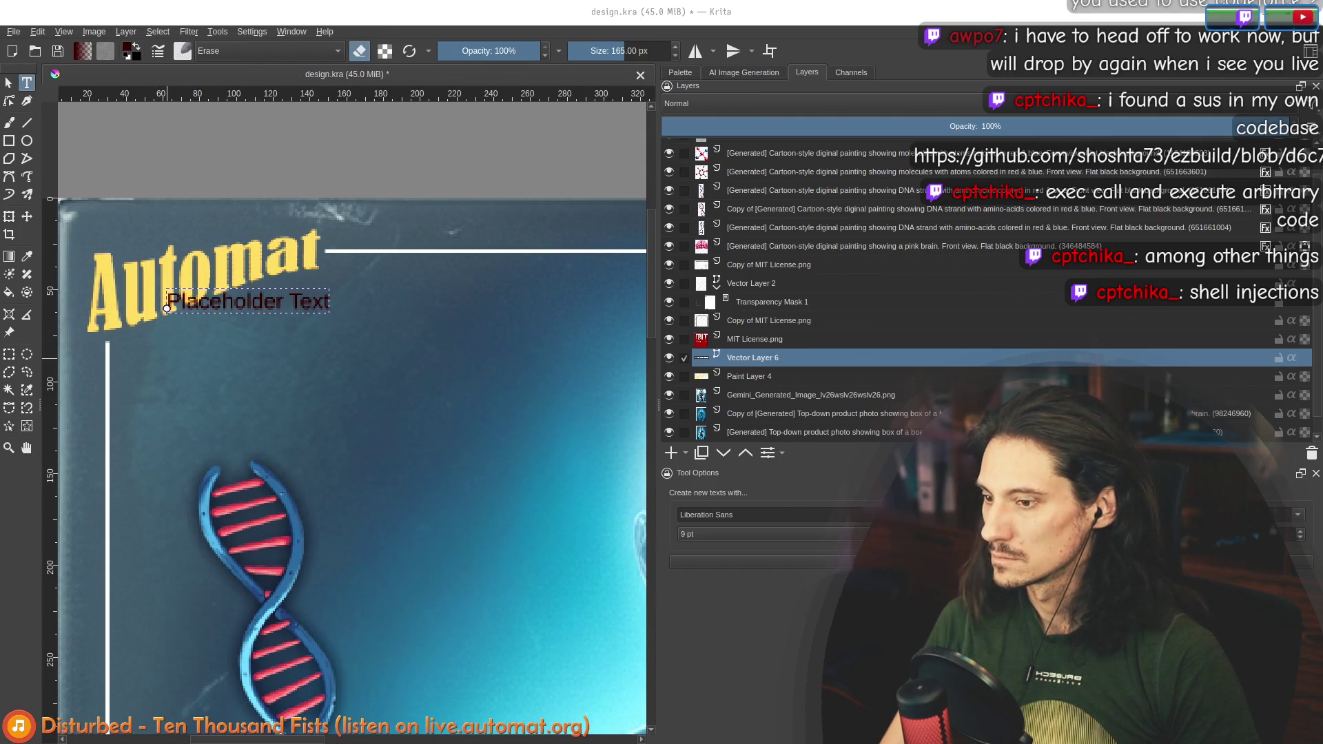
pyautogui.hotkey('ctrl', 's')
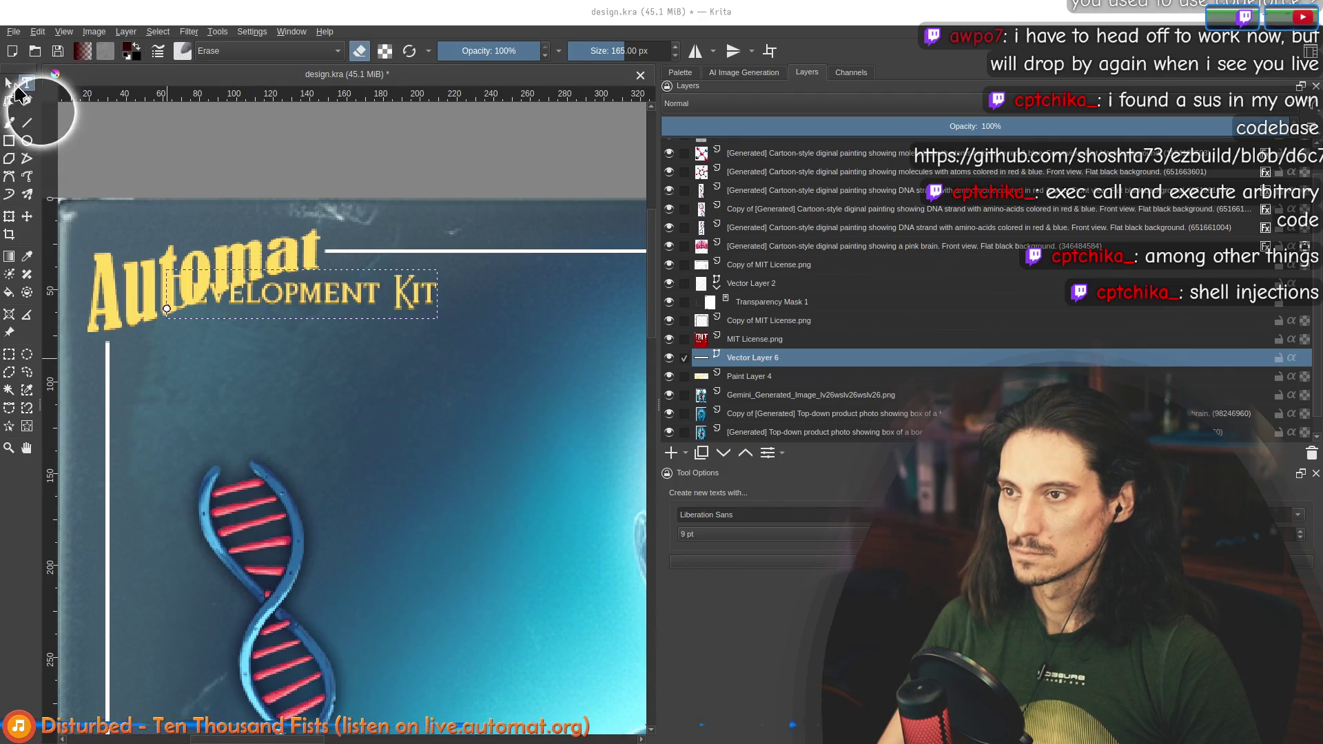
# Step: Drag the Development Kit text left and down under the Automat logo
pyautogui.press('Escape')
pyautogui.moveTo(342, 308)
pyautogui.mouseDown()
pyautogui.moveTo(436, 305)
pyautogui.moveTo(419, 306)
pyautogui.mouseUp()
pyautogui.scroll(-3, 414, 301)
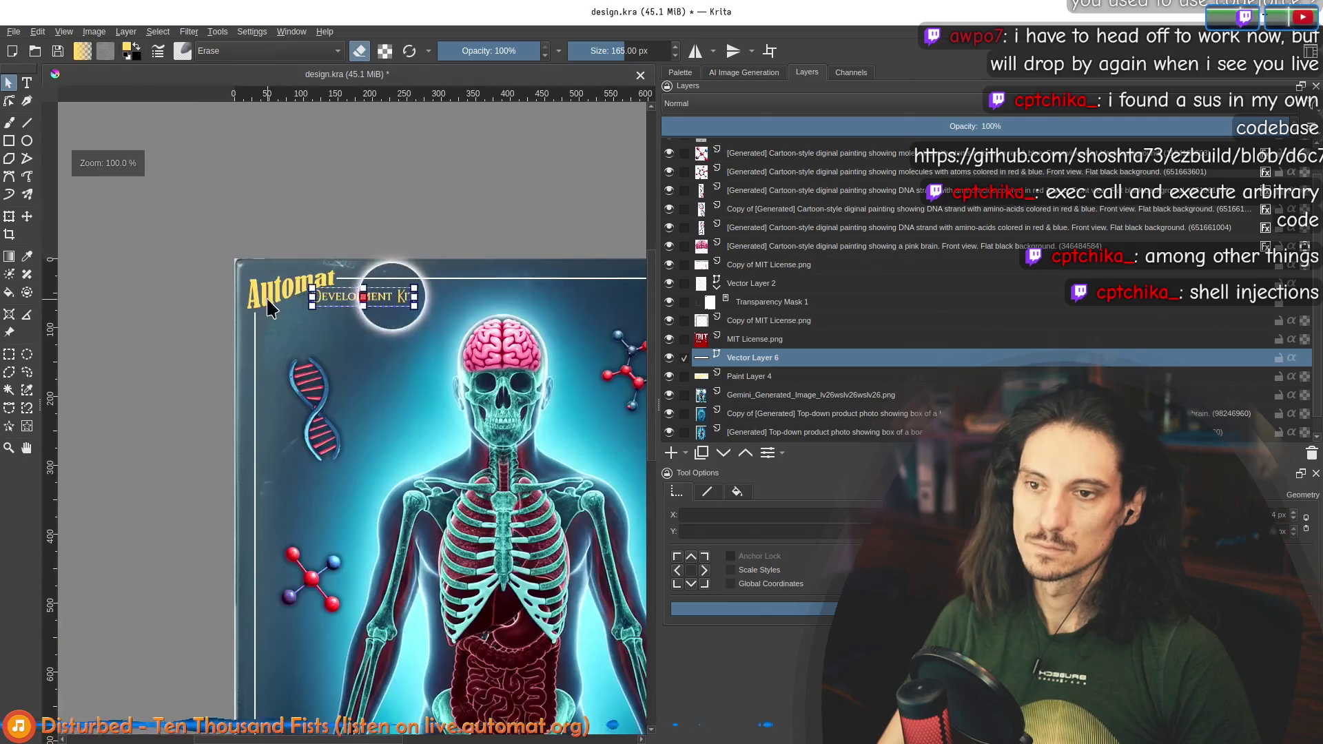
pyautogui.moveTo(421, 291); pyautogui.dragTo(377, 304)
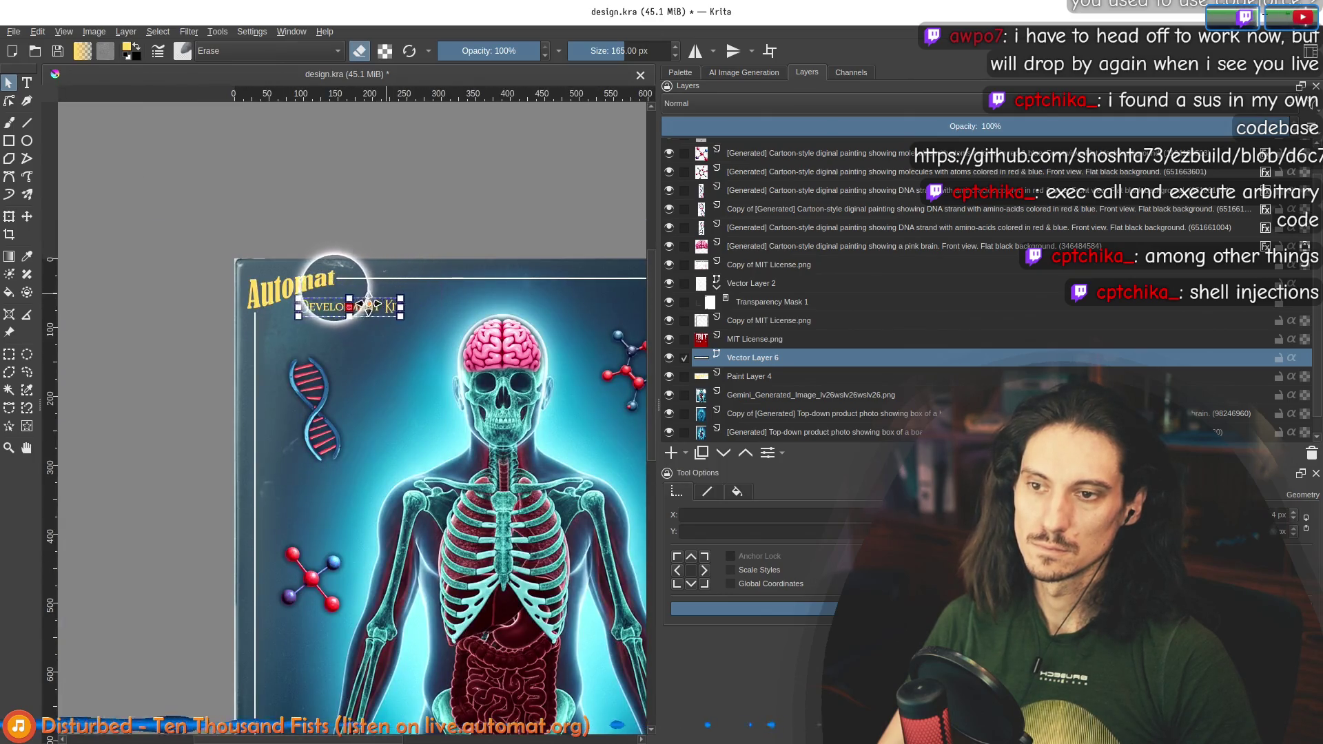
pyautogui.click(399, 230)
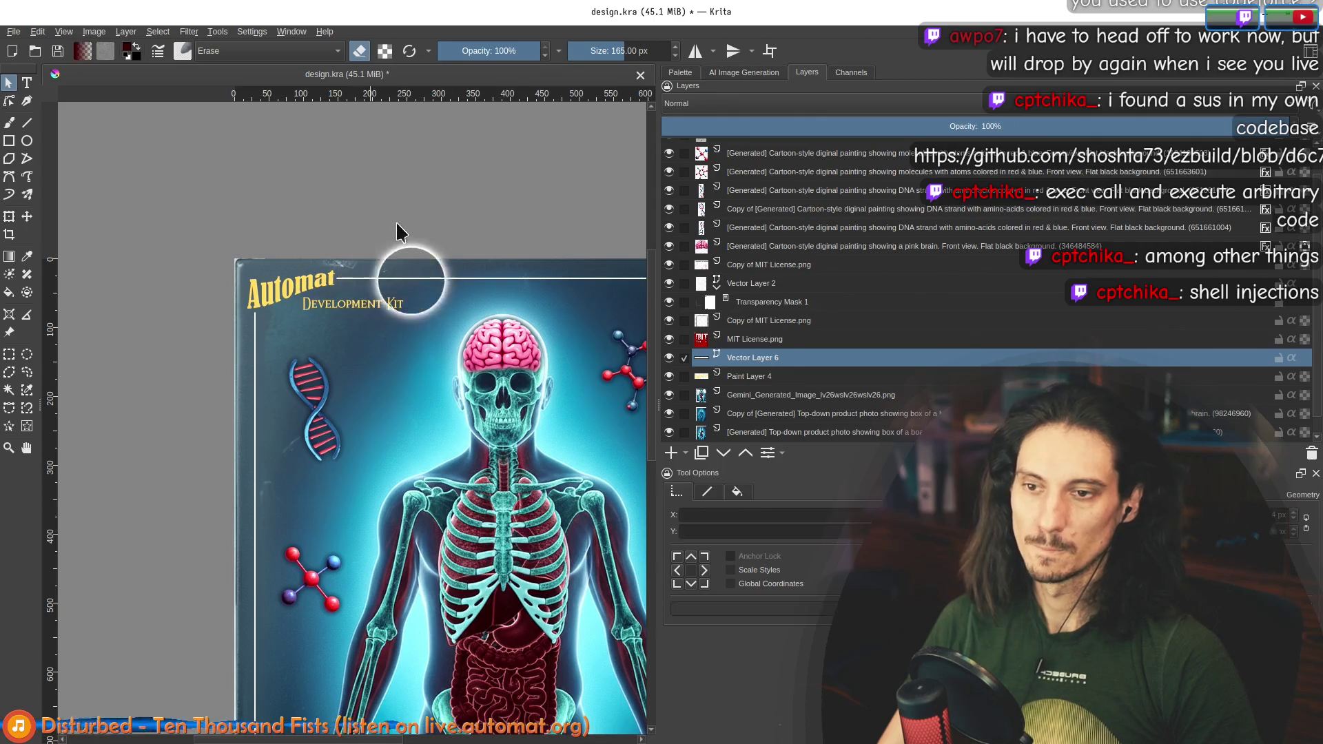
pyautogui.scroll(-2, 402, 272)
pyautogui.scroll(2, 402, 272)
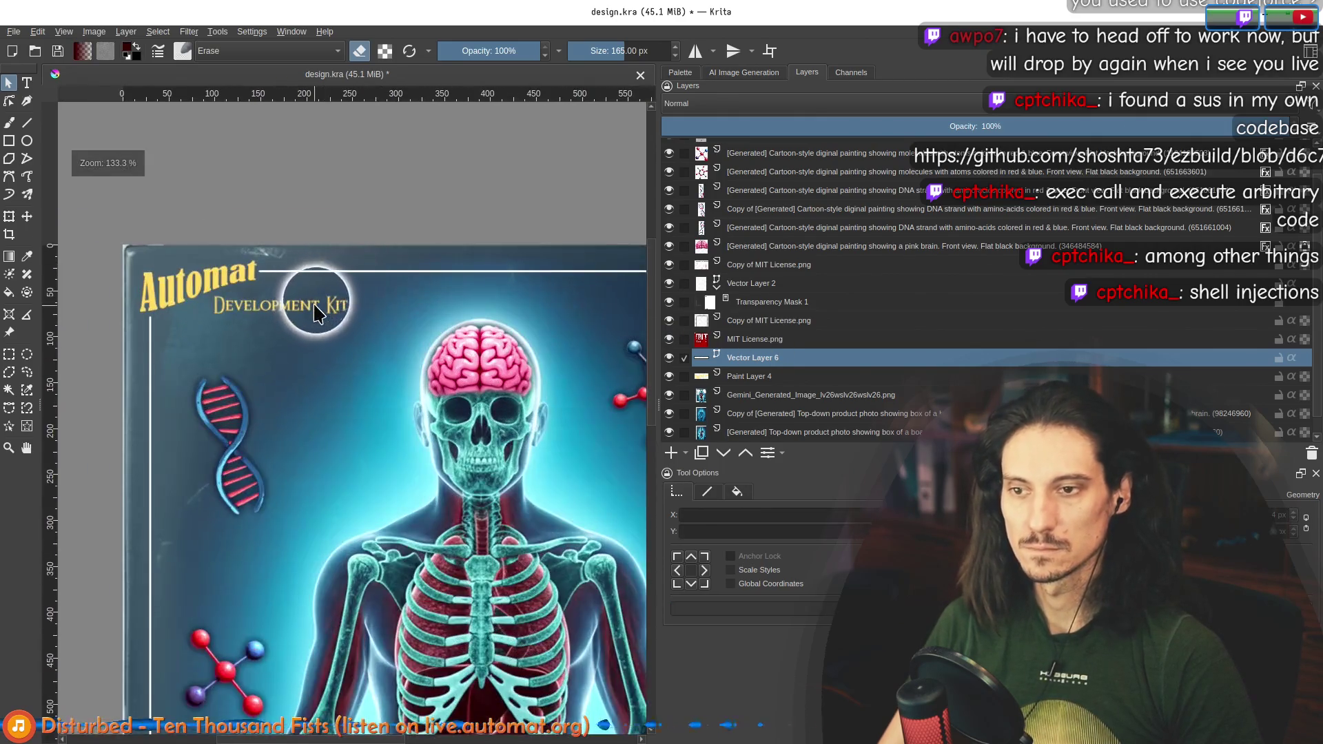
# Step: Fine-tune the text's position slightly left and down, then activate Transform
pyautogui.click(330, 314)
pyautogui.moveTo(329, 317); pyautogui.dragTo(342, 301)
pyautogui.scroll(-3, 384, 370)
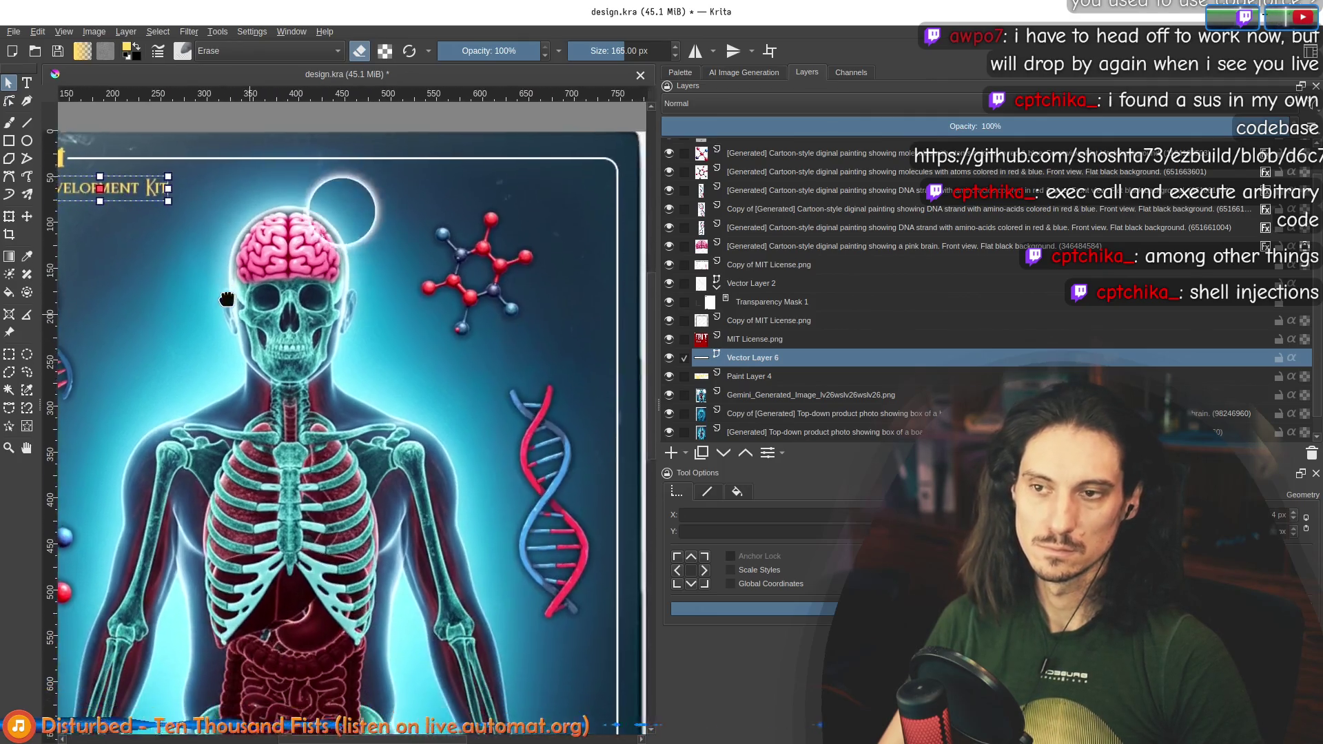
pyautogui.moveTo(145, 253); pyautogui.dragTo(141, 258)
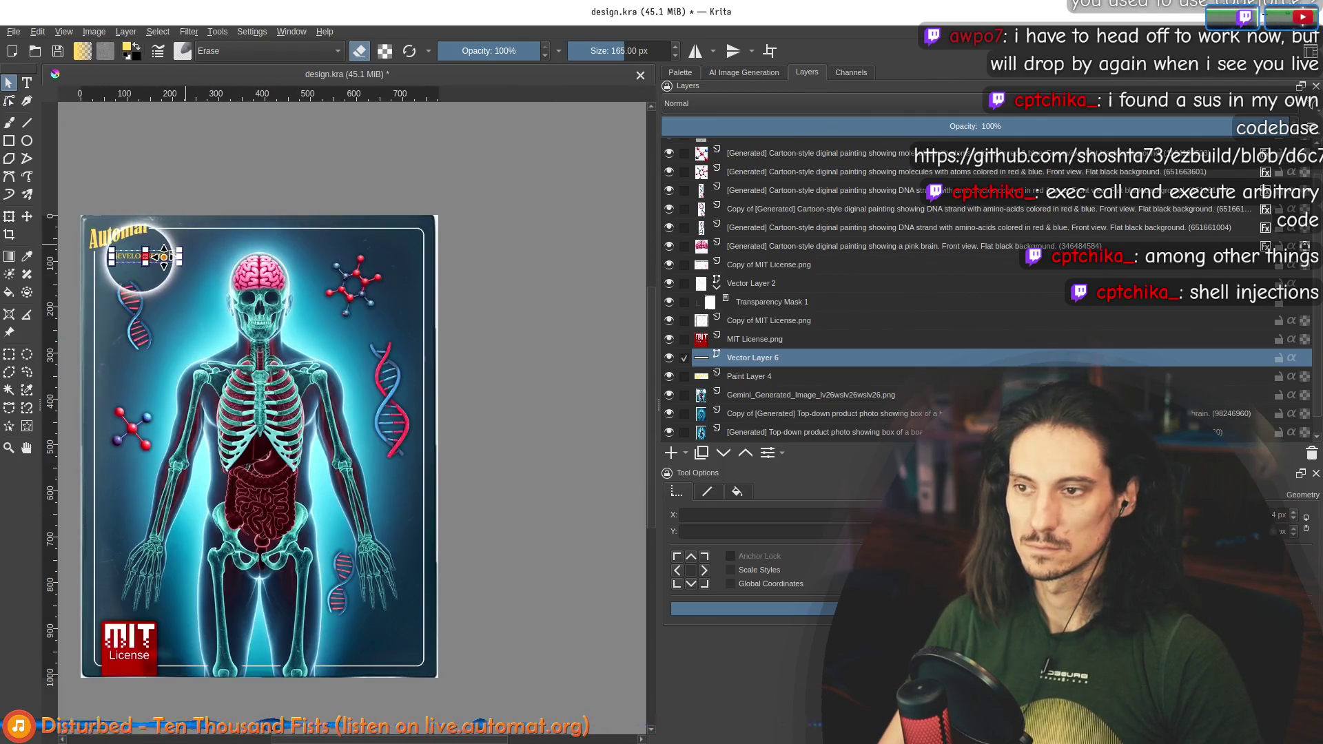
pyautogui.scroll(4, 232, 295)
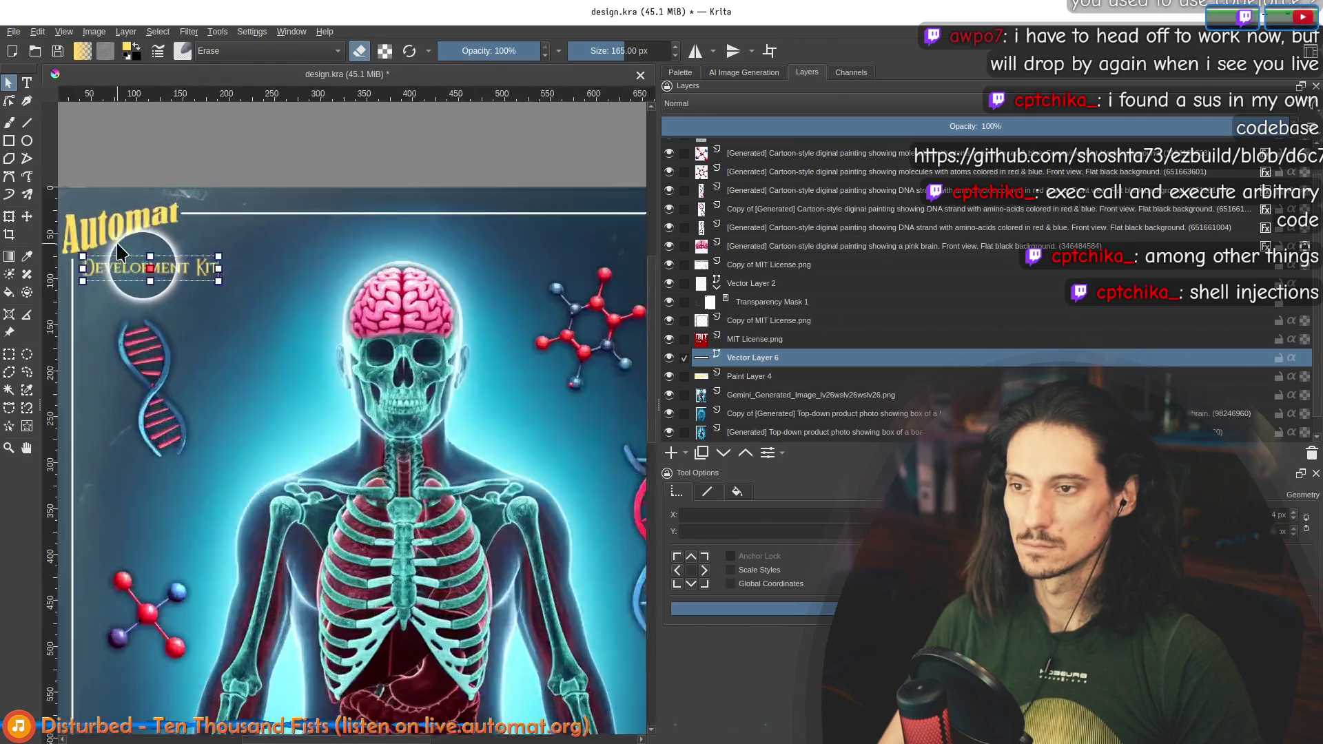
pyautogui.moveTo(231, 295); pyautogui.dragTo(436, 312)
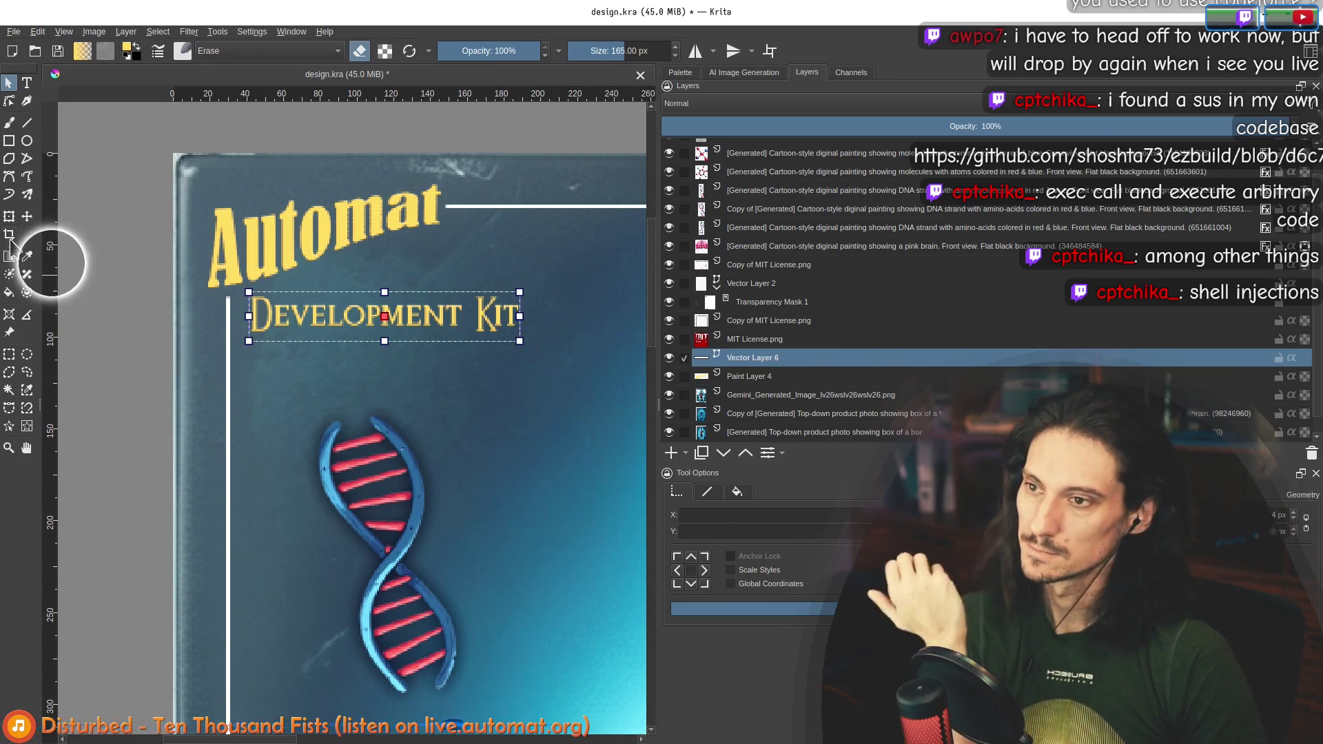
pyautogui.hotkey('ctrl', 't')
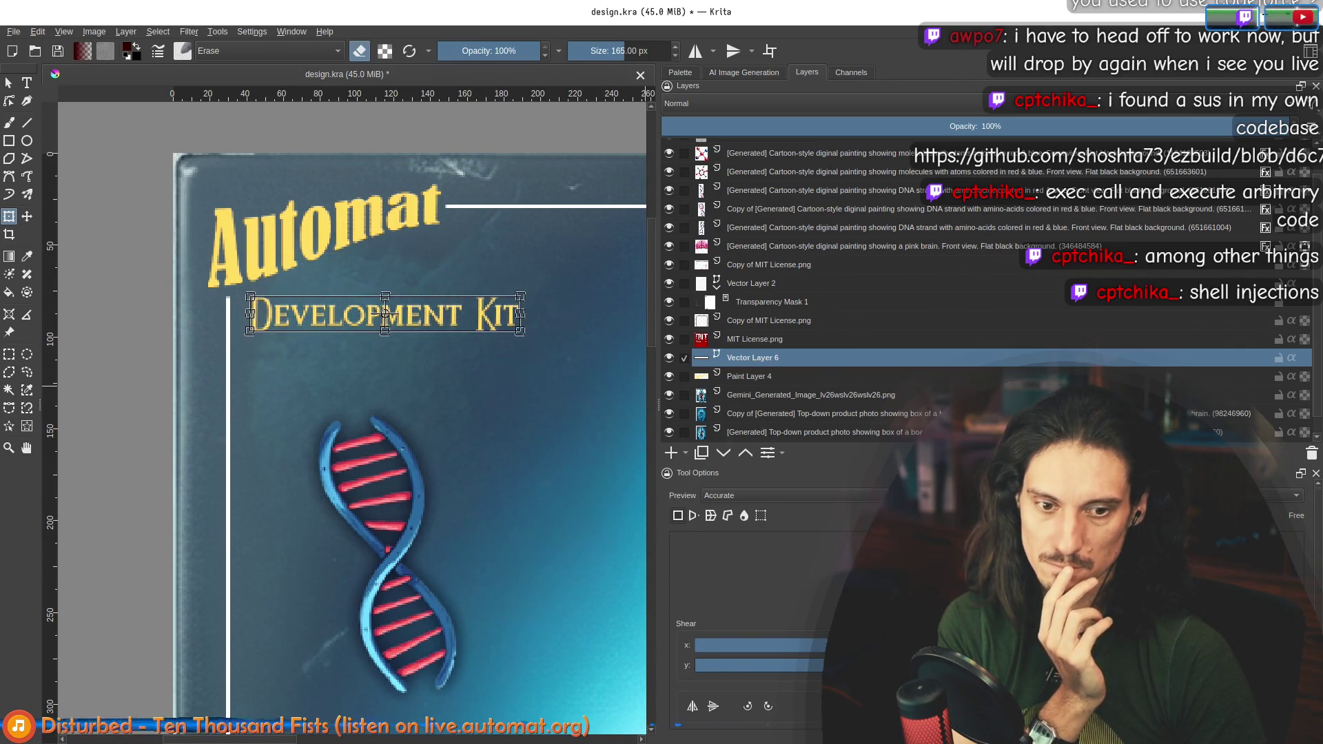
# Step: Skew the Development Kit text upward to the right
pyautogui.moveTo(384, 304)
pyautogui.mouseDown()
pyautogui.moveTo(384, 287)
pyautogui.moveTo(406, 296)
pyautogui.moveTo(432, 283)
pyautogui.moveTo(351, 315)
pyautogui.moveTo(375, 272)
pyautogui.moveTo(422, 319)
pyautogui.moveTo(459, 250)
pyautogui.mouseUp()
pyautogui.scroll(-4, 385, 314)
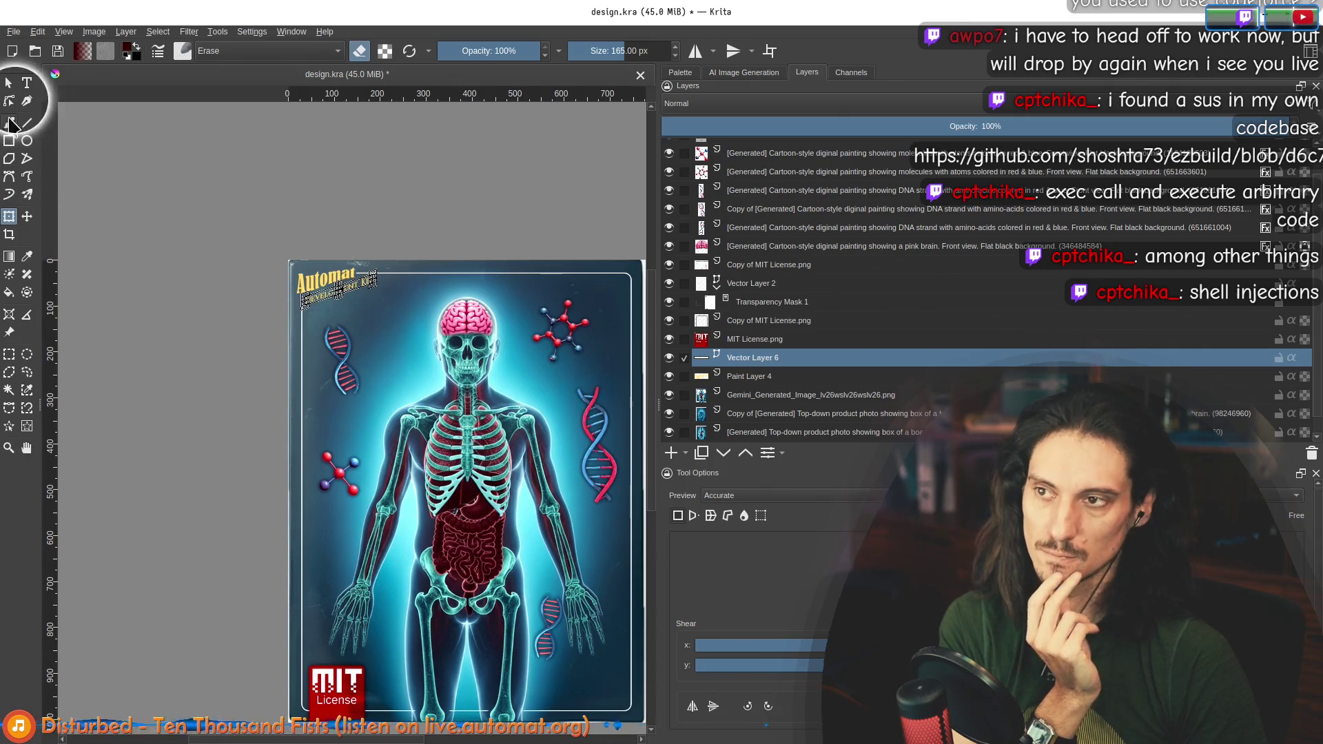
pyautogui.click(27, 83)
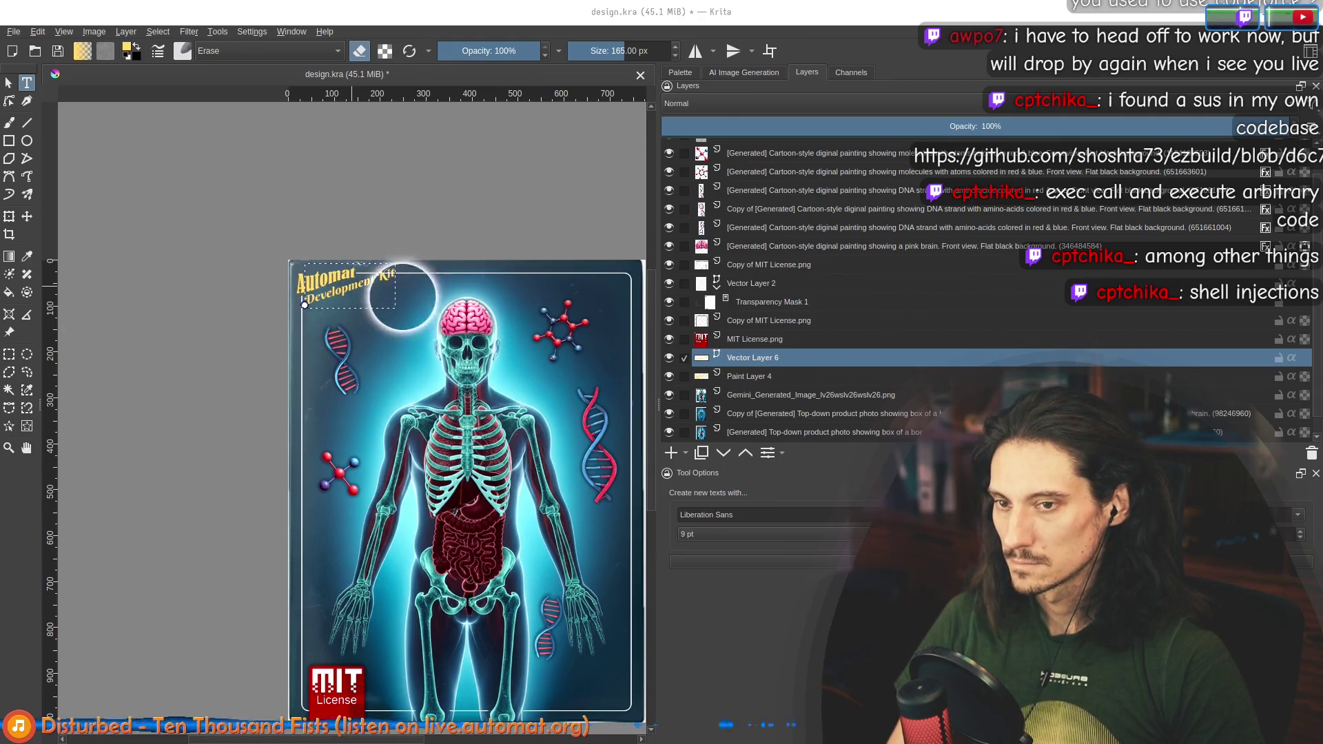
pyautogui.press('Escape')
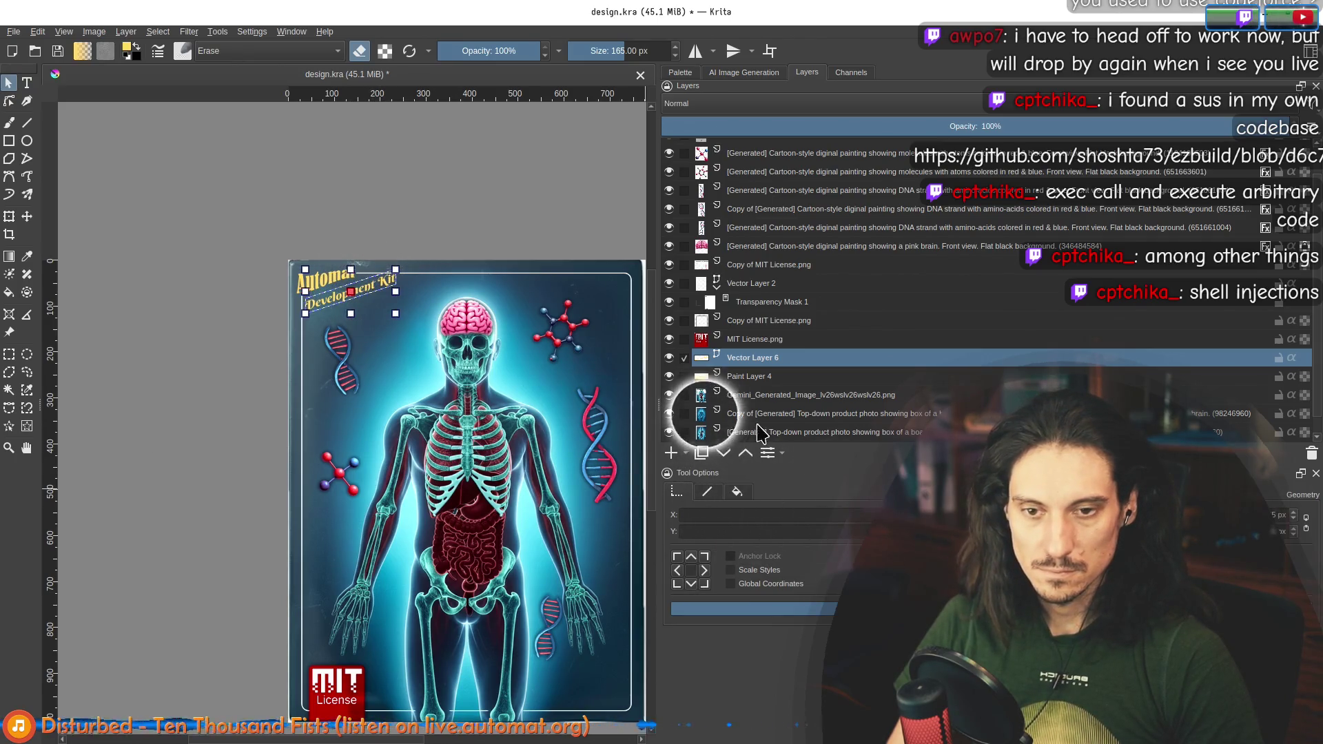
# Step: Rotate the text to nearly horizontal and shift it up slightly
pyautogui.click(9, 217)
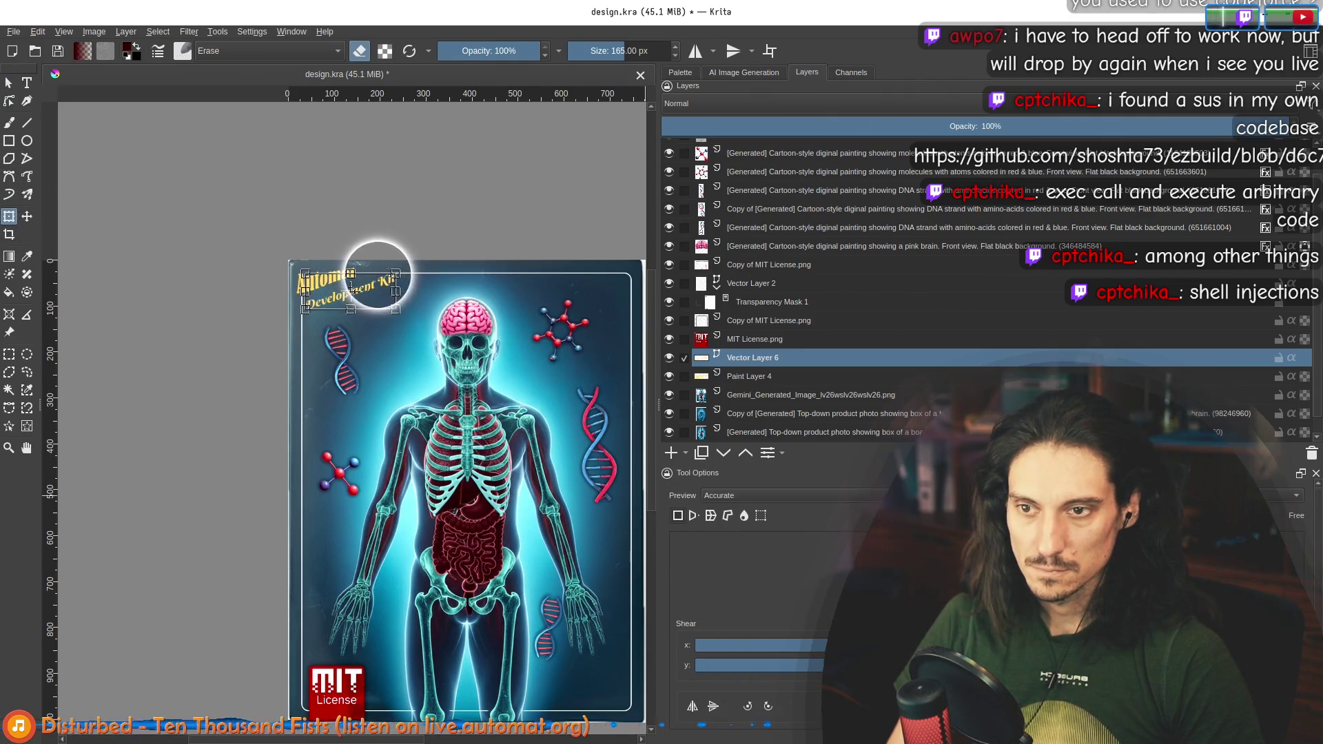
pyautogui.click(364, 272)
pyautogui.moveTo(359, 278)
pyautogui.mouseDown()
pyautogui.moveTo(378, 275)
pyautogui.moveTo(331, 282)
pyautogui.moveTo(343, 290)
pyautogui.mouseUp()
pyautogui.click(351, 291)
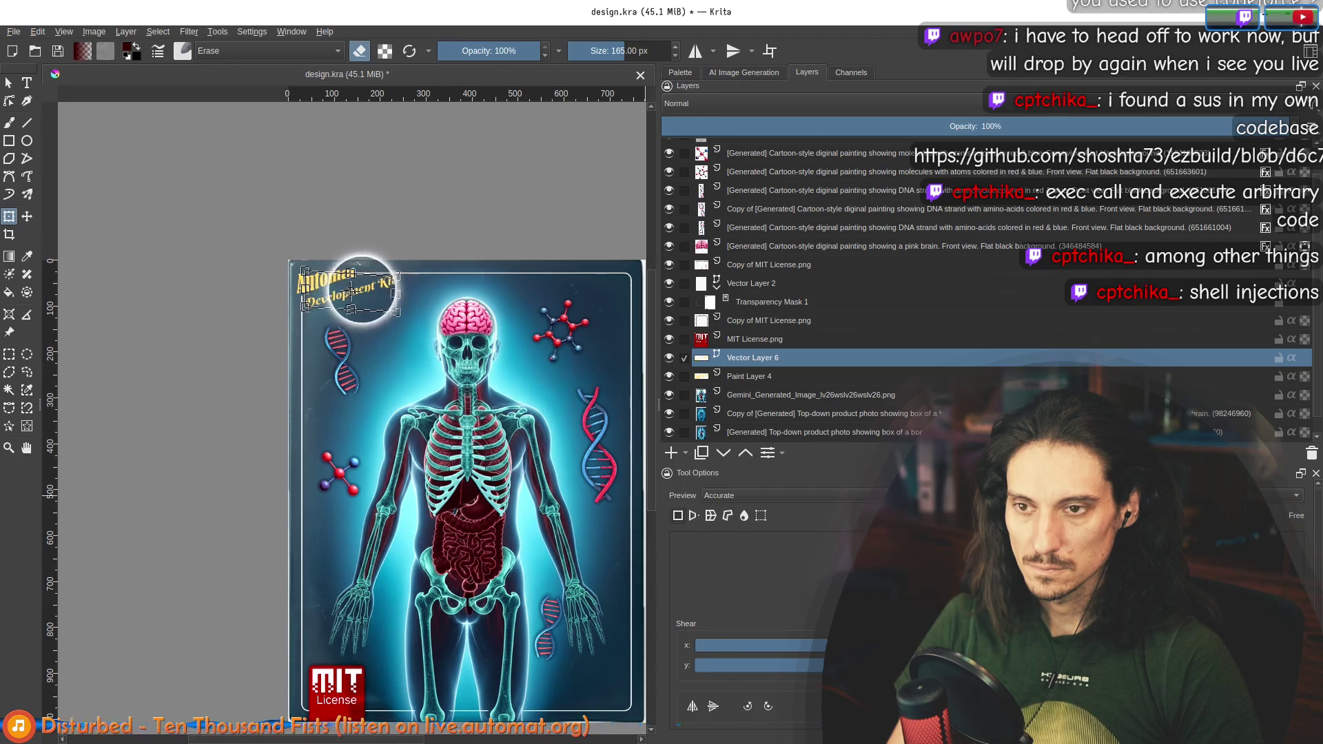
pyautogui.keyDown('ctrl'); pyautogui.scroll(4, 351, 291); pyautogui.keyUp('ctrl')
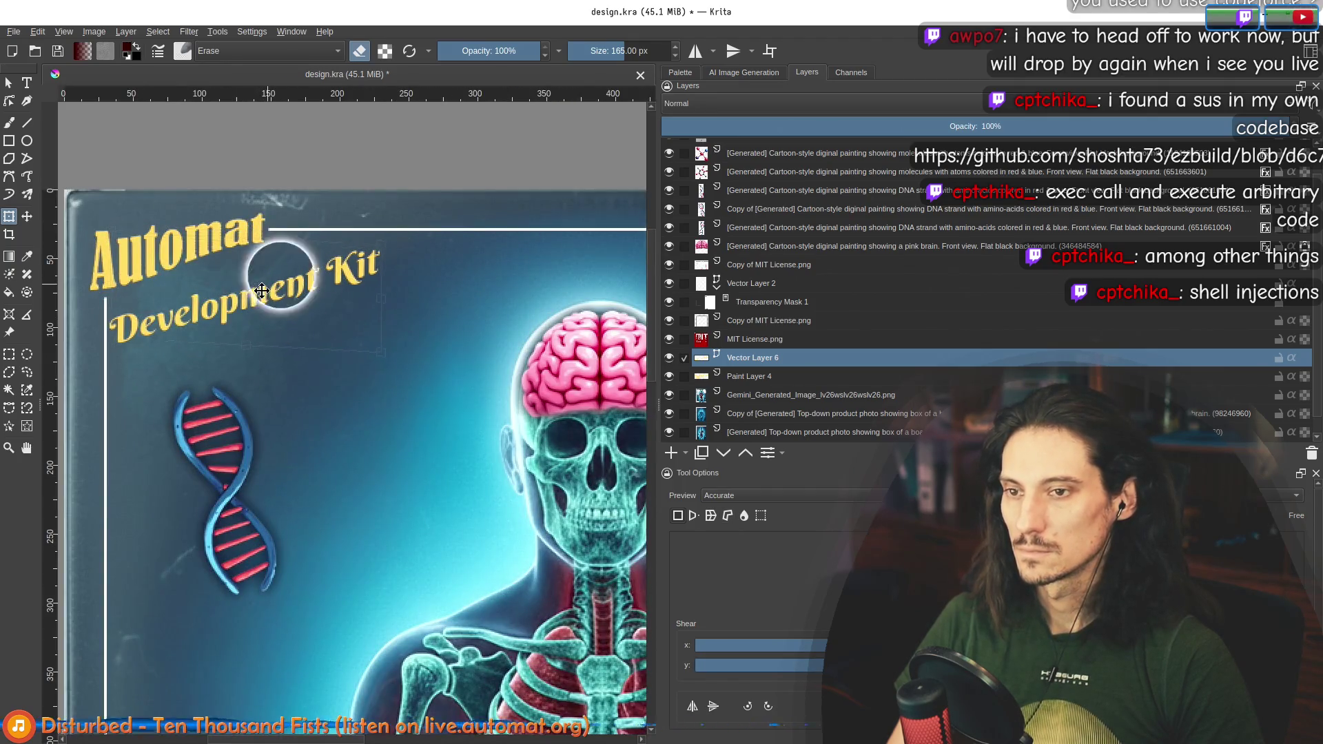
pyautogui.moveTo(265, 290); pyautogui.dragTo(269, 277)
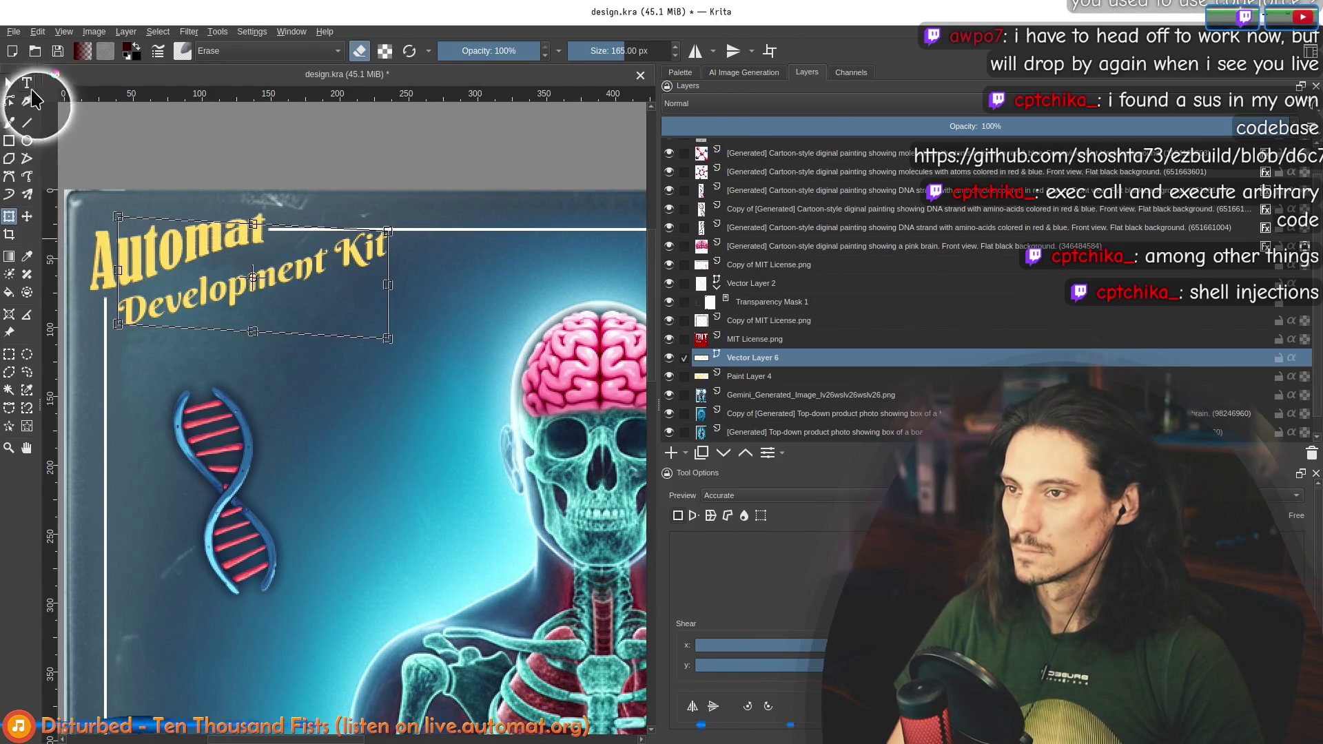
# Step: Reduce the text's font size and tilt it slightly counter-clockwise
pyautogui.click(27, 83)
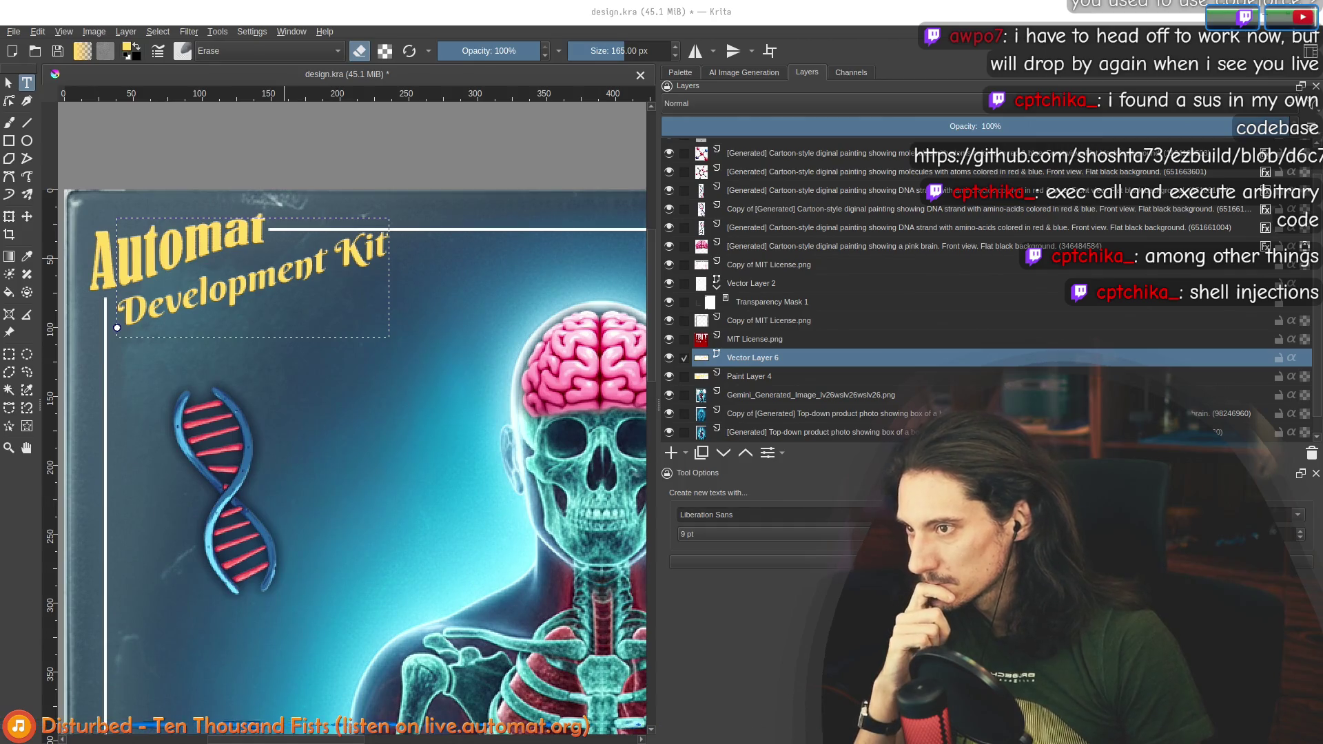
pyautogui.hotkey('ctrl', 'z')
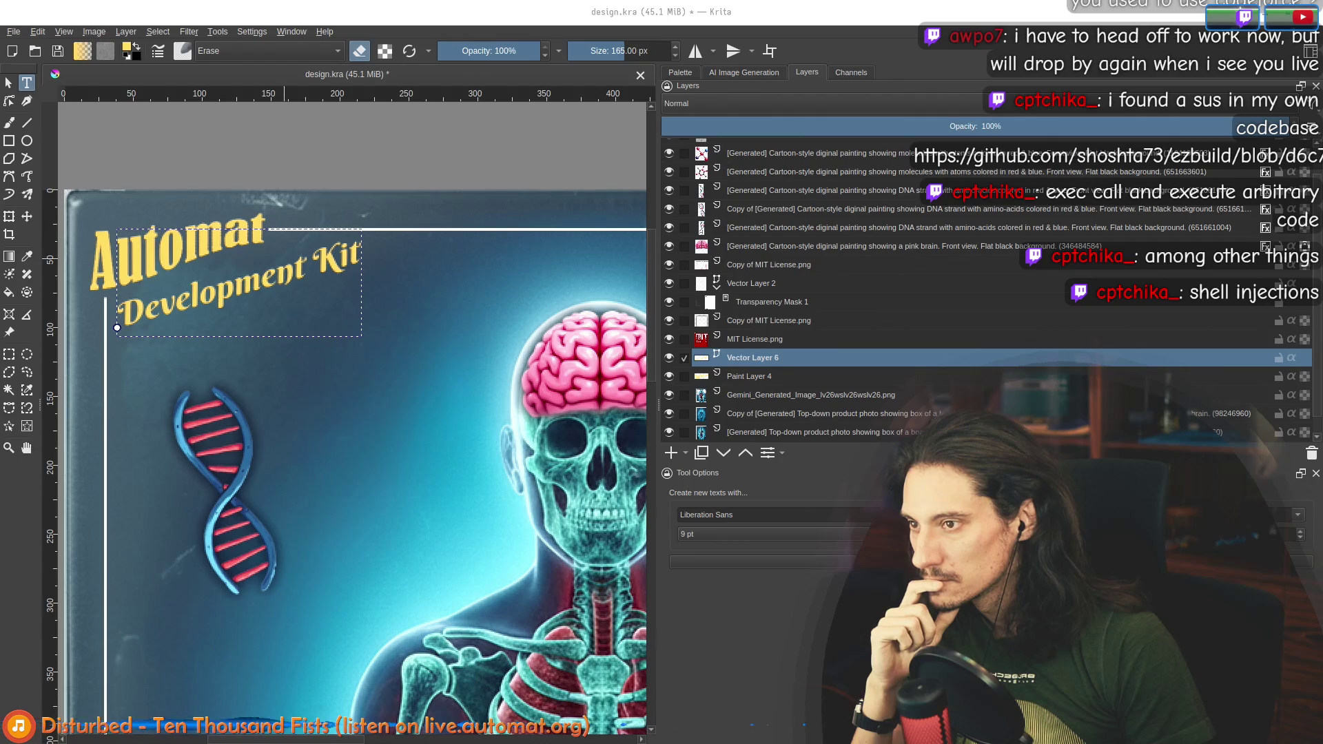
pyautogui.hotkey('ctrl', 'z')
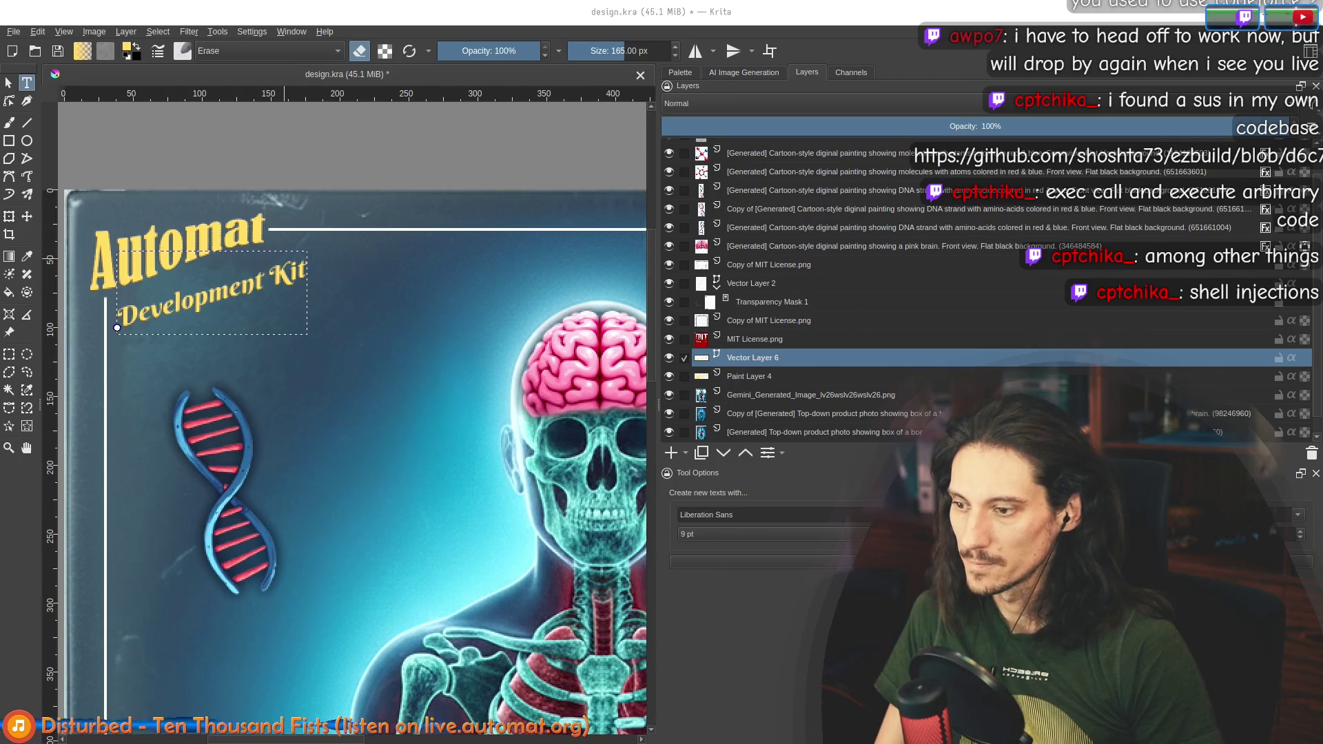
pyautogui.press('Escape')
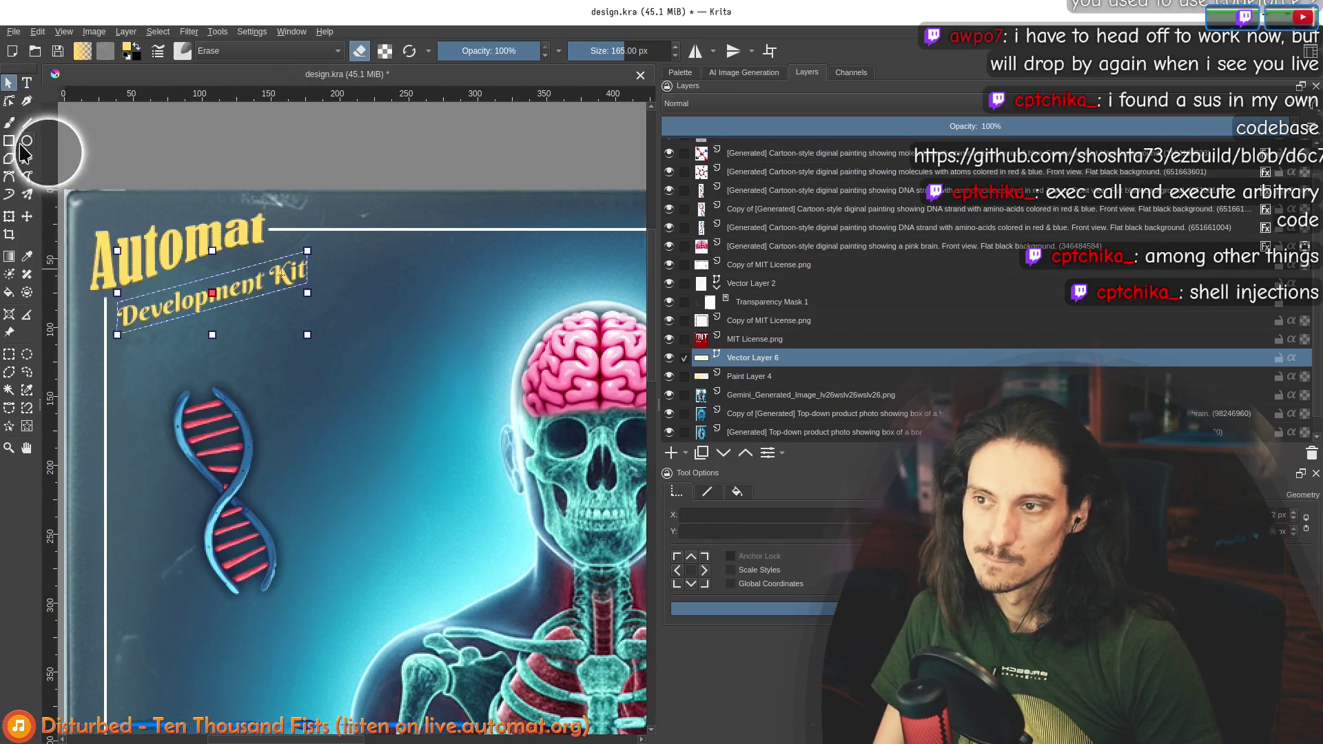
pyautogui.click(9, 217)
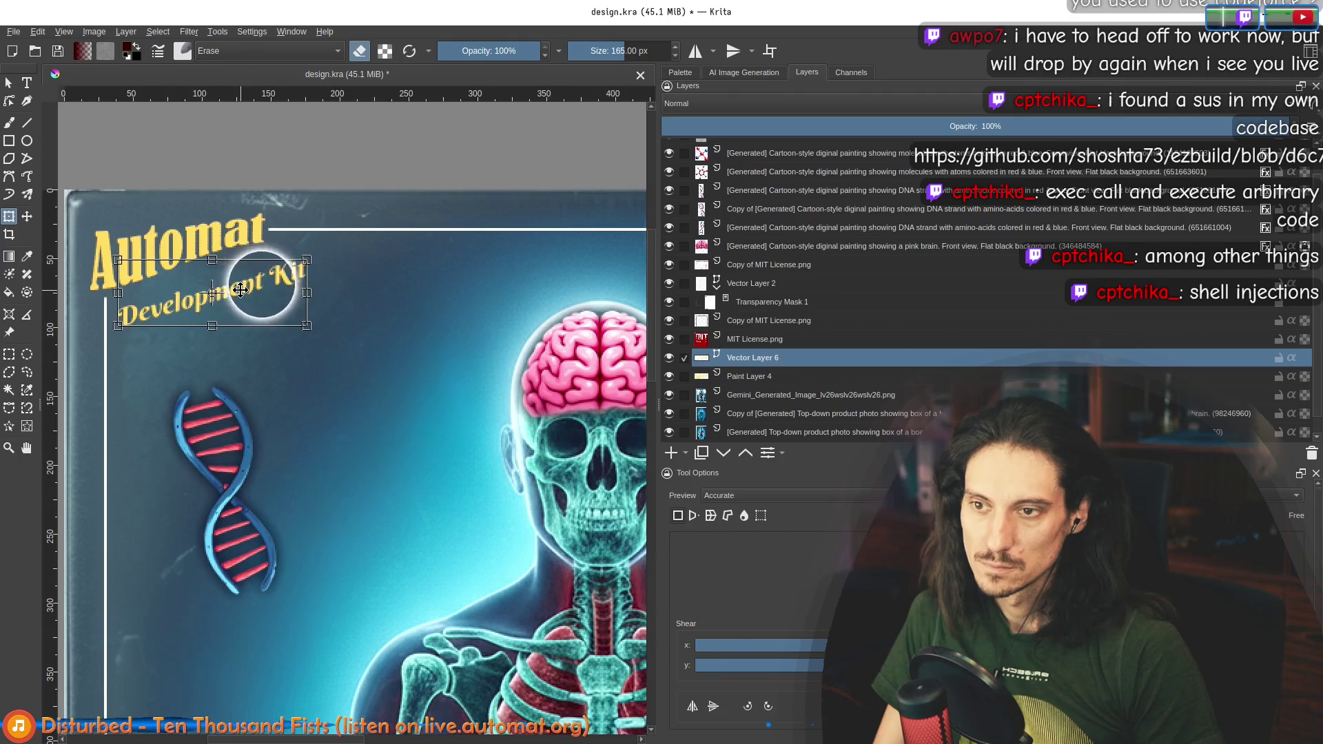
pyautogui.moveTo(262, 227)
pyautogui.mouseDown()
pyautogui.moveTo(272, 255)
pyautogui.moveTo(255, 282)
pyautogui.mouseUp()
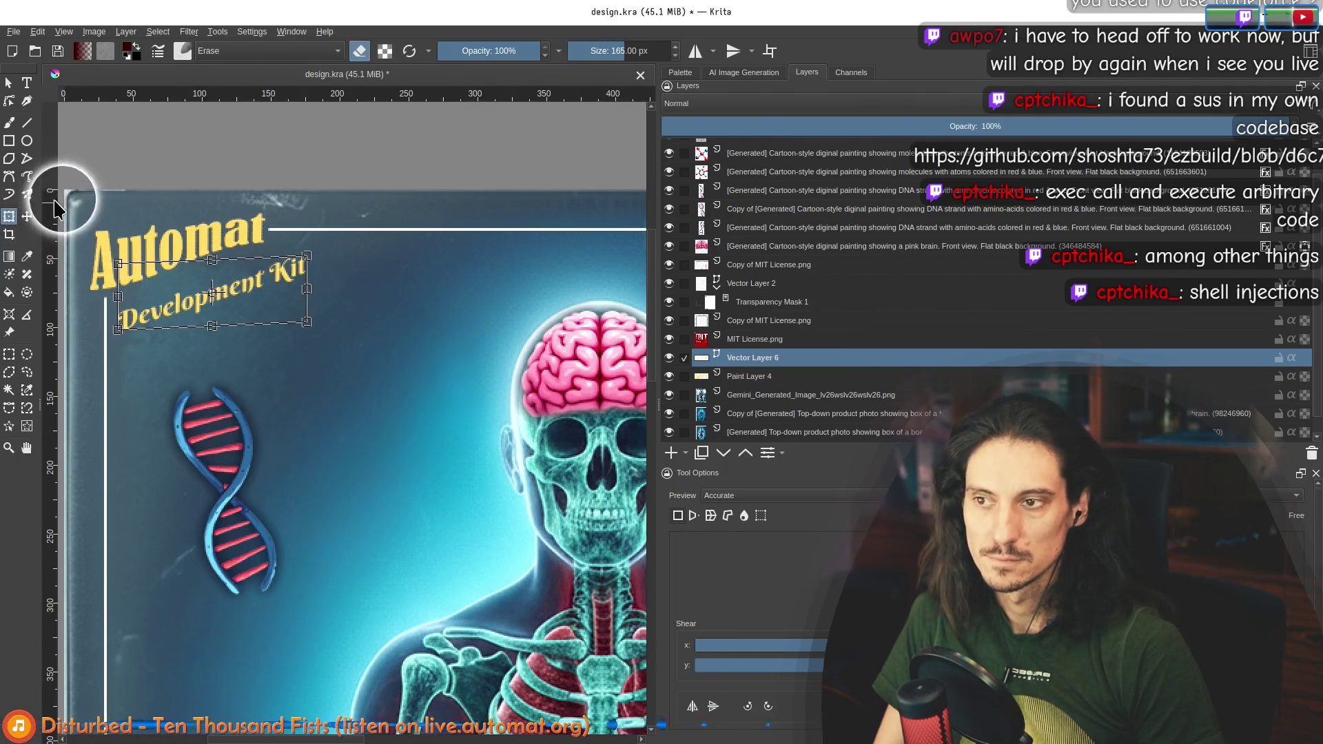
pyautogui.click(27, 216)
pyautogui.moveTo(235, 274)
pyautogui.mouseDown()
pyautogui.moveTo(172, 282)
pyautogui.moveTo(239, 277)
pyautogui.mouseUp()
# Step: Undo an accidental move of the top-down product photo layer
pyautogui.scroll(-4, 276, 341)
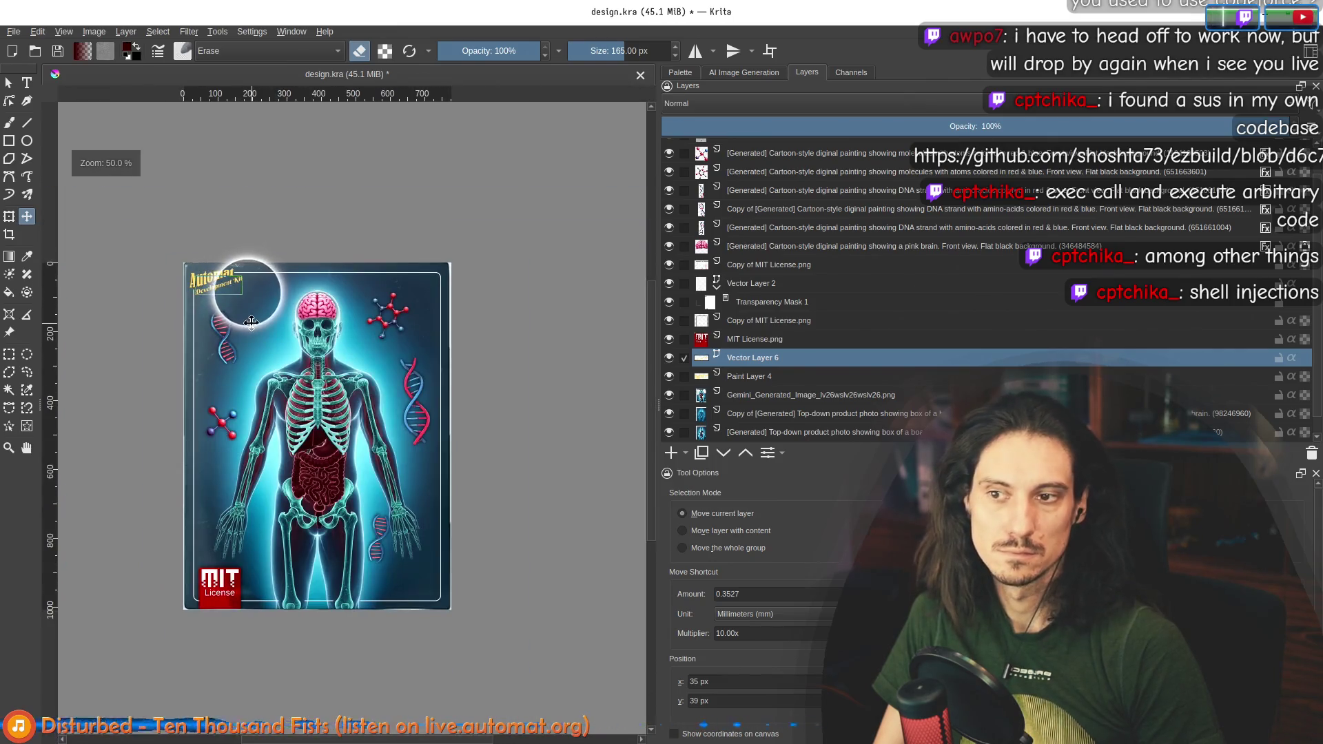
pyautogui.click(818, 414)
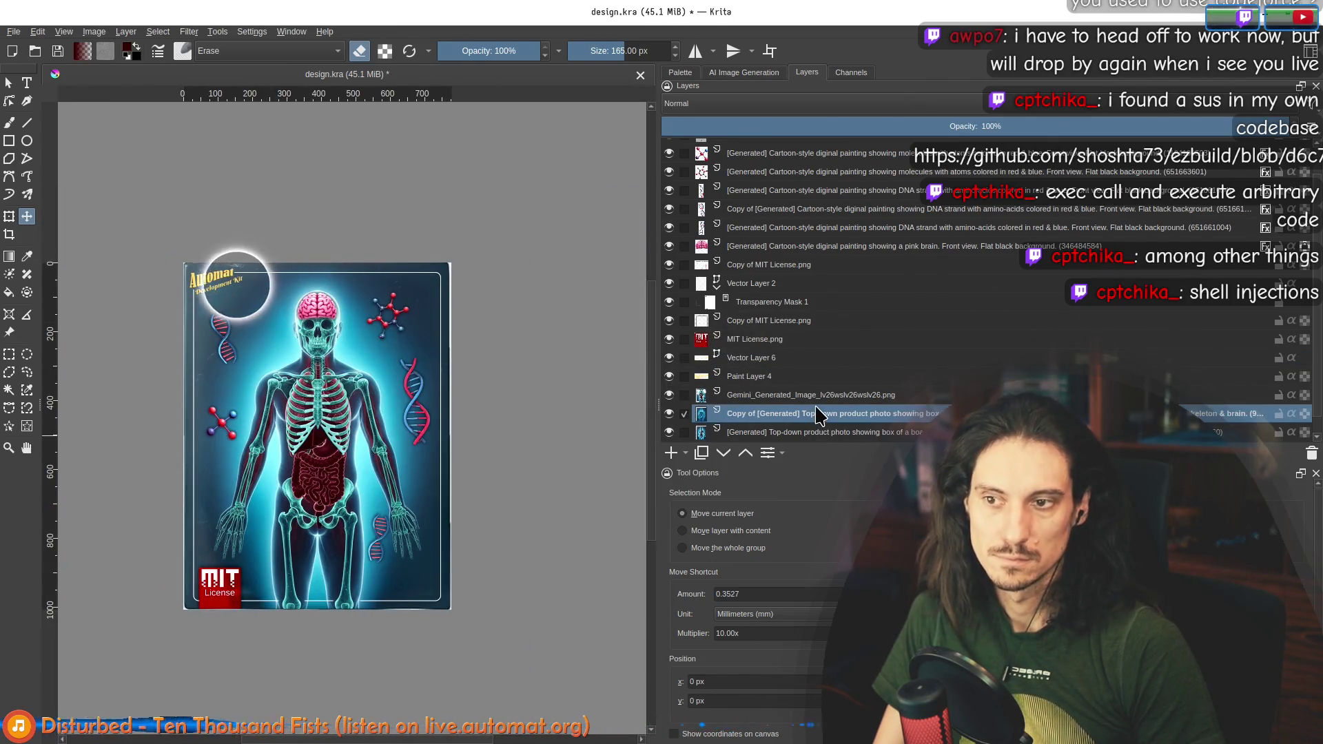
pyautogui.moveTo(258, 301)
pyautogui.mouseDown()
pyautogui.moveTo(386, 335)
pyautogui.moveTo(483, 327)
pyautogui.mouseUp()
pyautogui.scroll(-2, 262, 304)
pyautogui.scroll(5, 279, 359)
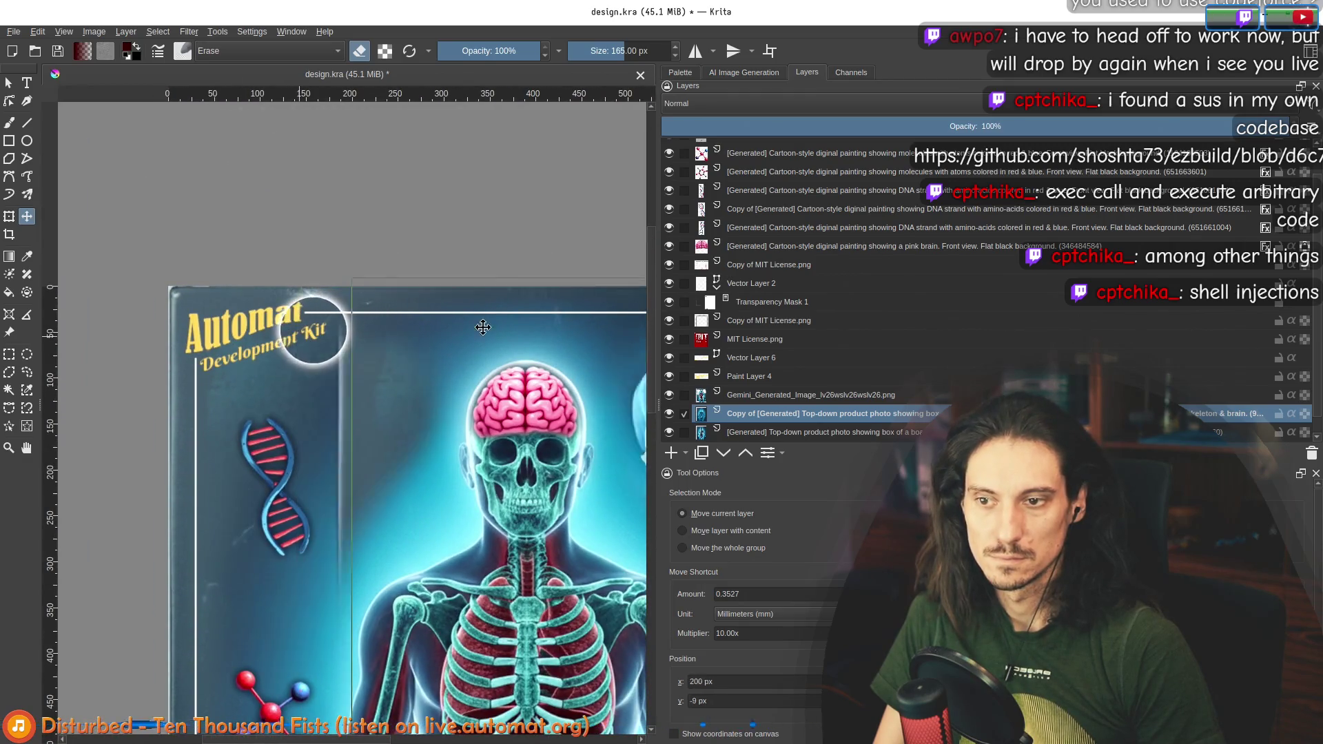
pyautogui.hotkey('ctrl', 'z')
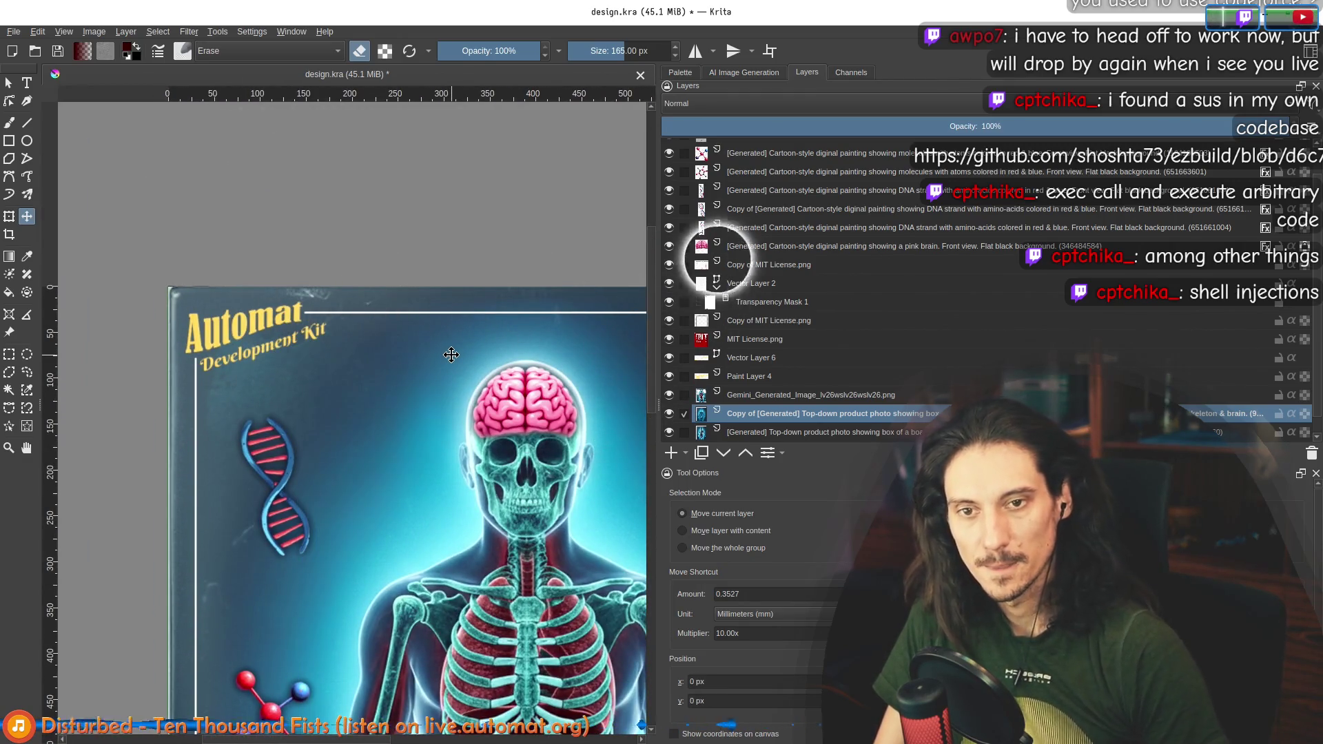
# Step: On Vector Layer 6, move the Development Kit text up-right and shear it
pyautogui.click(748, 357)
pyautogui.moveTo(285, 343)
pyautogui.mouseDown()
pyautogui.moveTo(284, 282)
pyautogui.moveTo(393, 284)
pyautogui.moveTo(417, 296)
pyautogui.moveTo(397, 339)
pyautogui.mouseUp()
pyautogui.click(9, 216)
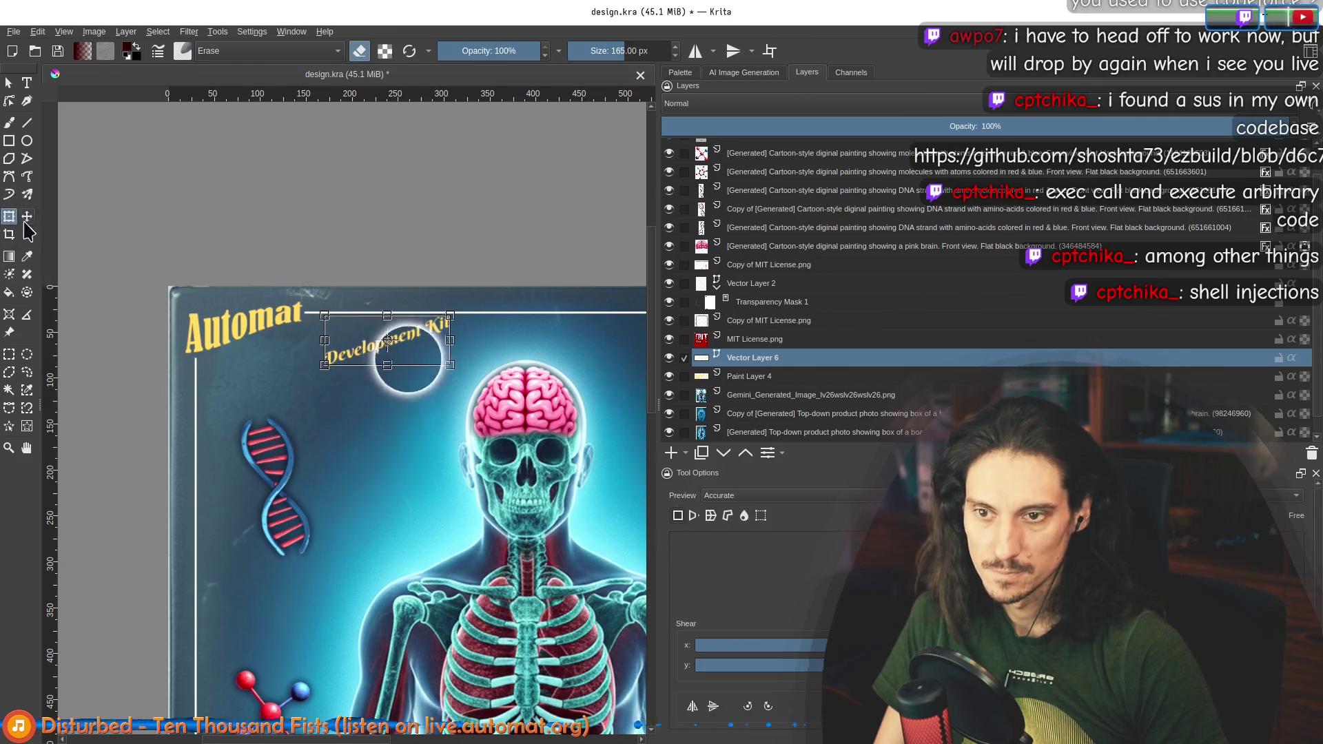
pyautogui.moveTo(414, 324); pyautogui.dragTo(412, 336)
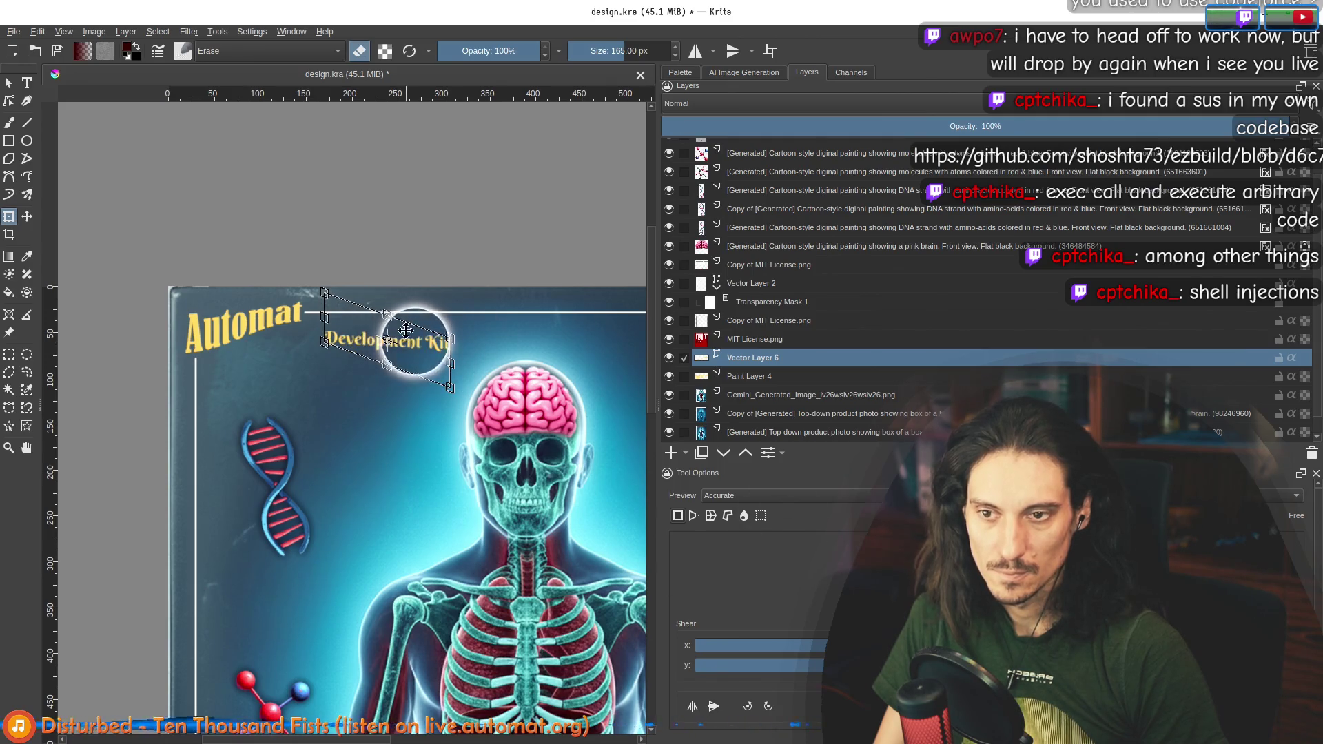
pyautogui.click(8, 82)
pyautogui.click(417, 338)
pyautogui.moveTo(421, 343); pyautogui.dragTo(408, 364)
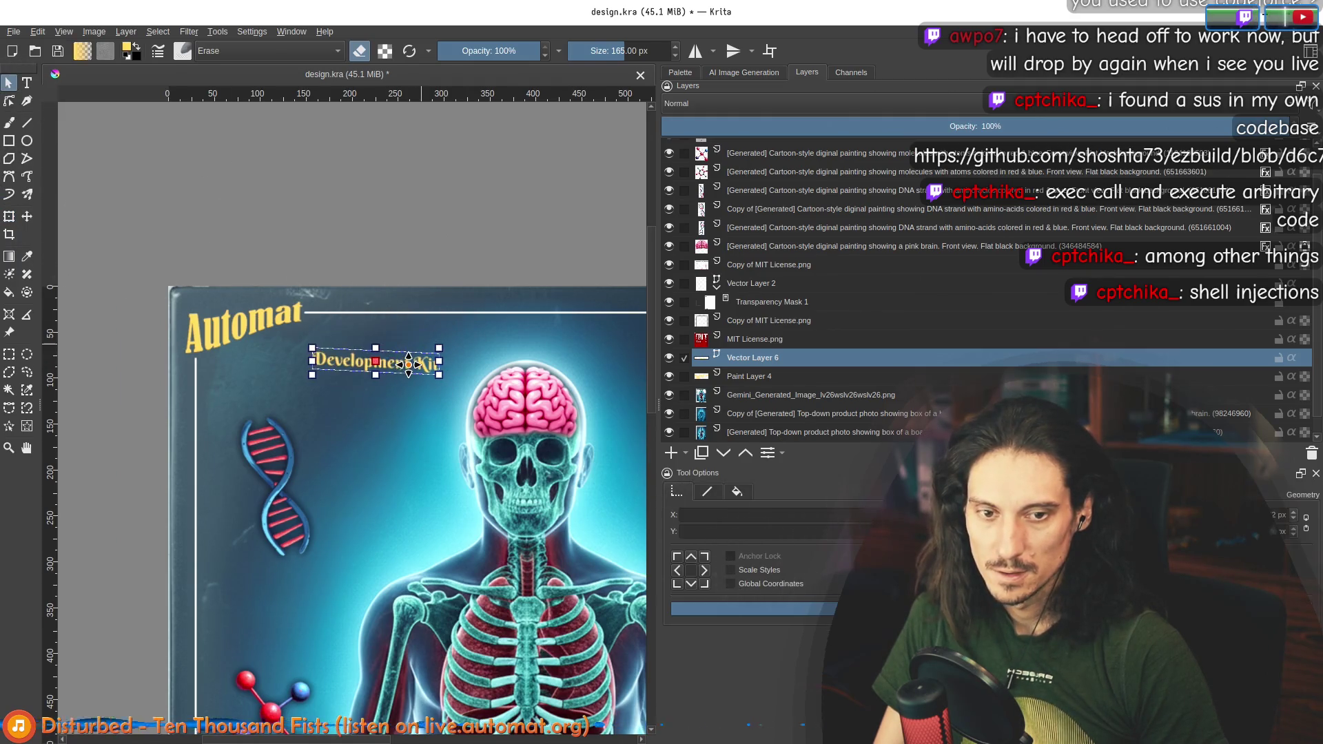
# Step: Shift the text shape further left and down, then delete Vector Layer 6
pyautogui.rightClick(410, 366)
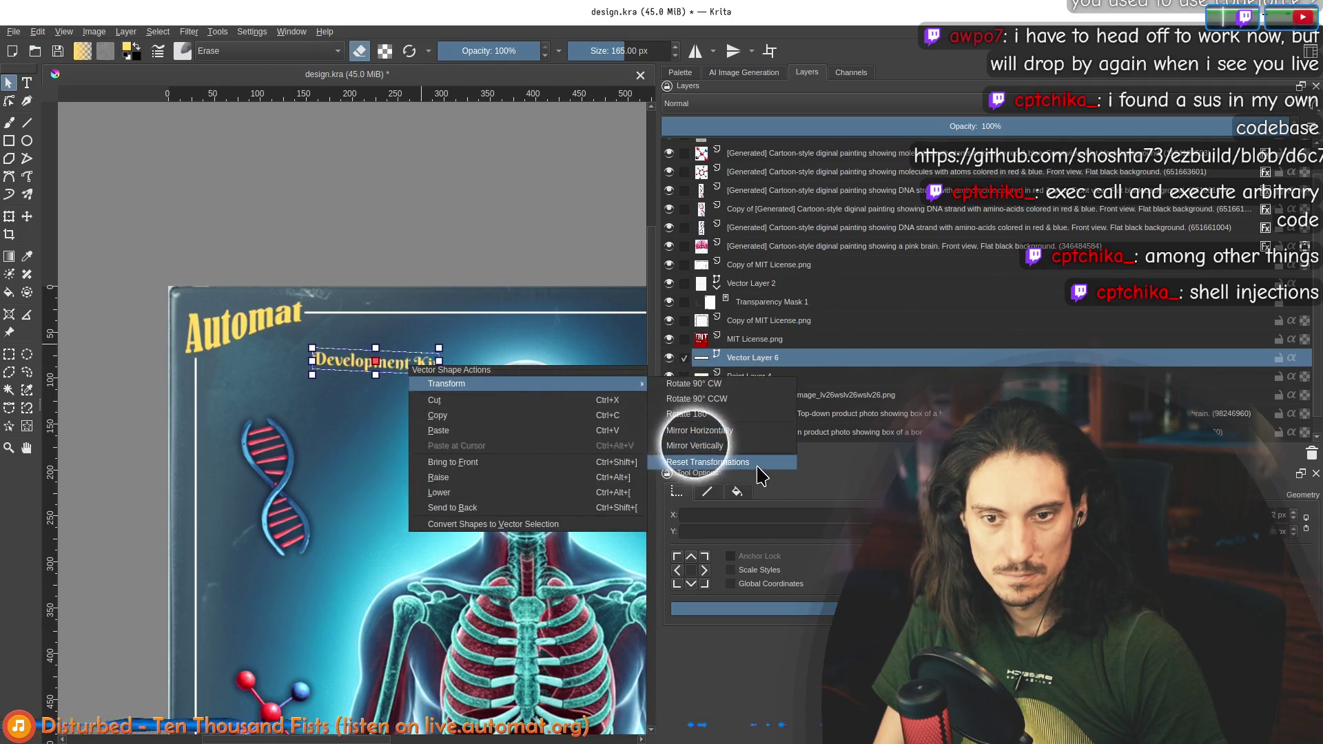
pyautogui.click(744, 464)
pyautogui.moveTo(420, 363); pyautogui.dragTo(408, 372)
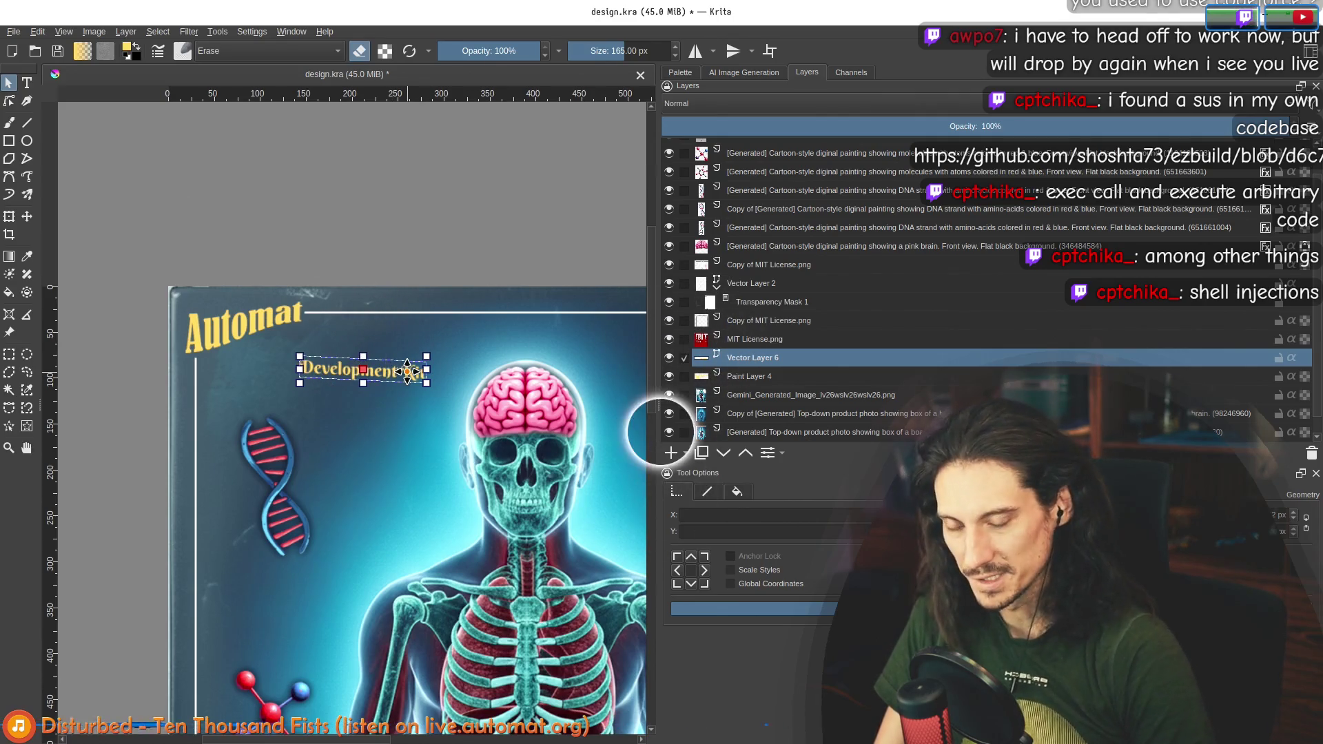
pyautogui.click(759, 355)
pyautogui.press('Delete')
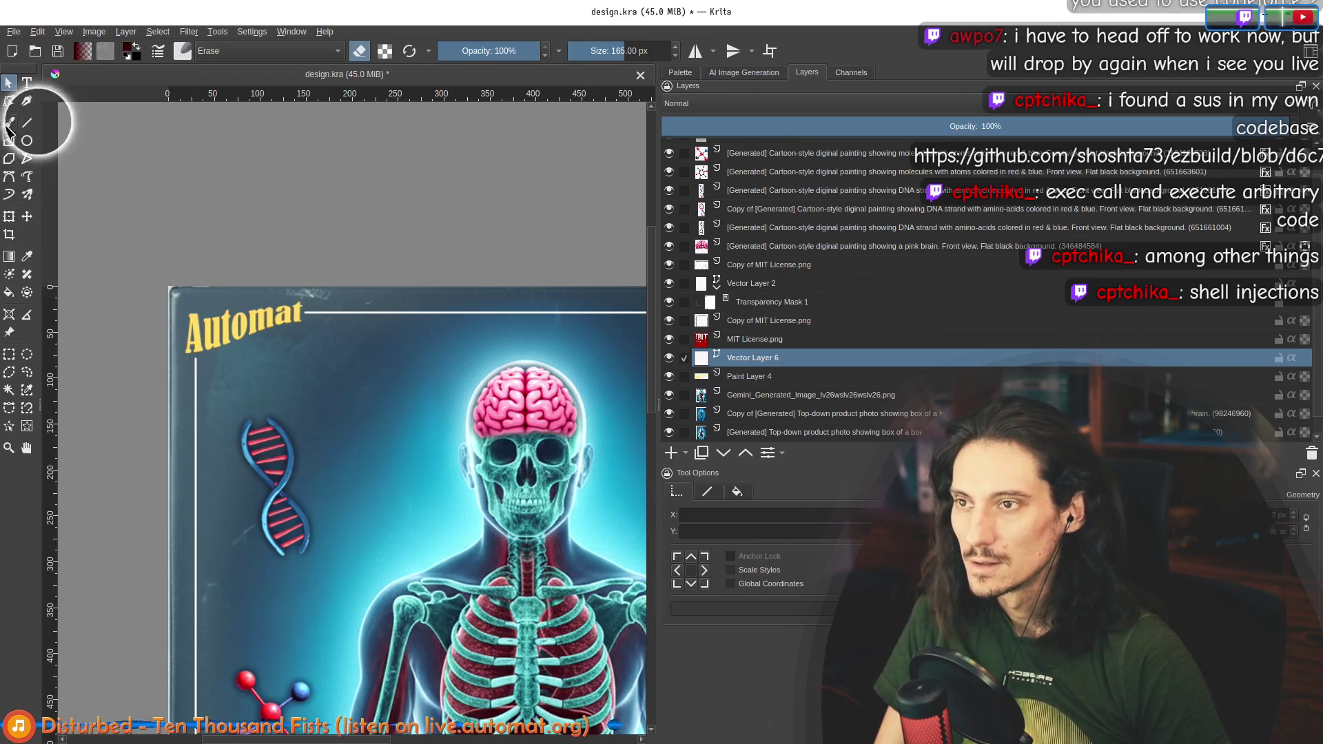
# Step: Create a text box under the Automat title reading 'Development Kit', then change its font
pyautogui.click(27, 83)
pyautogui.click(246, 359)
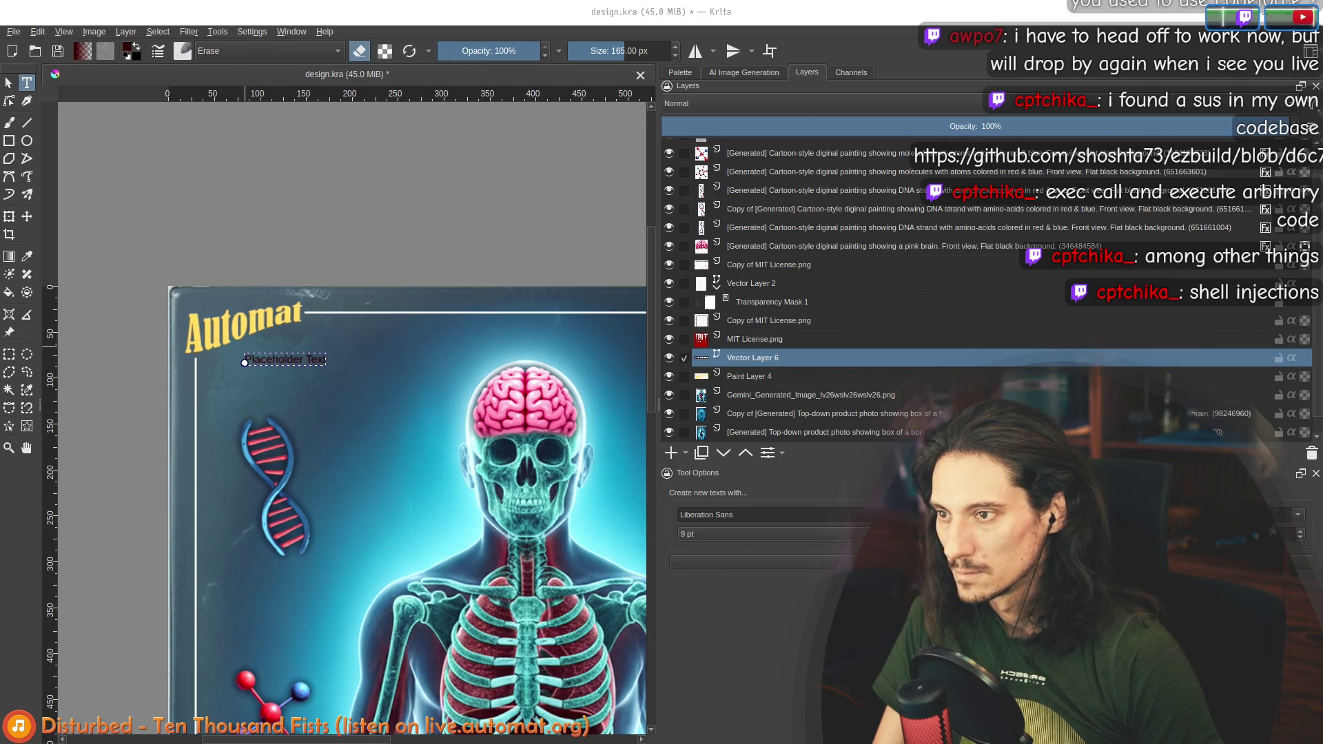
pyautogui.write('Development Kit')
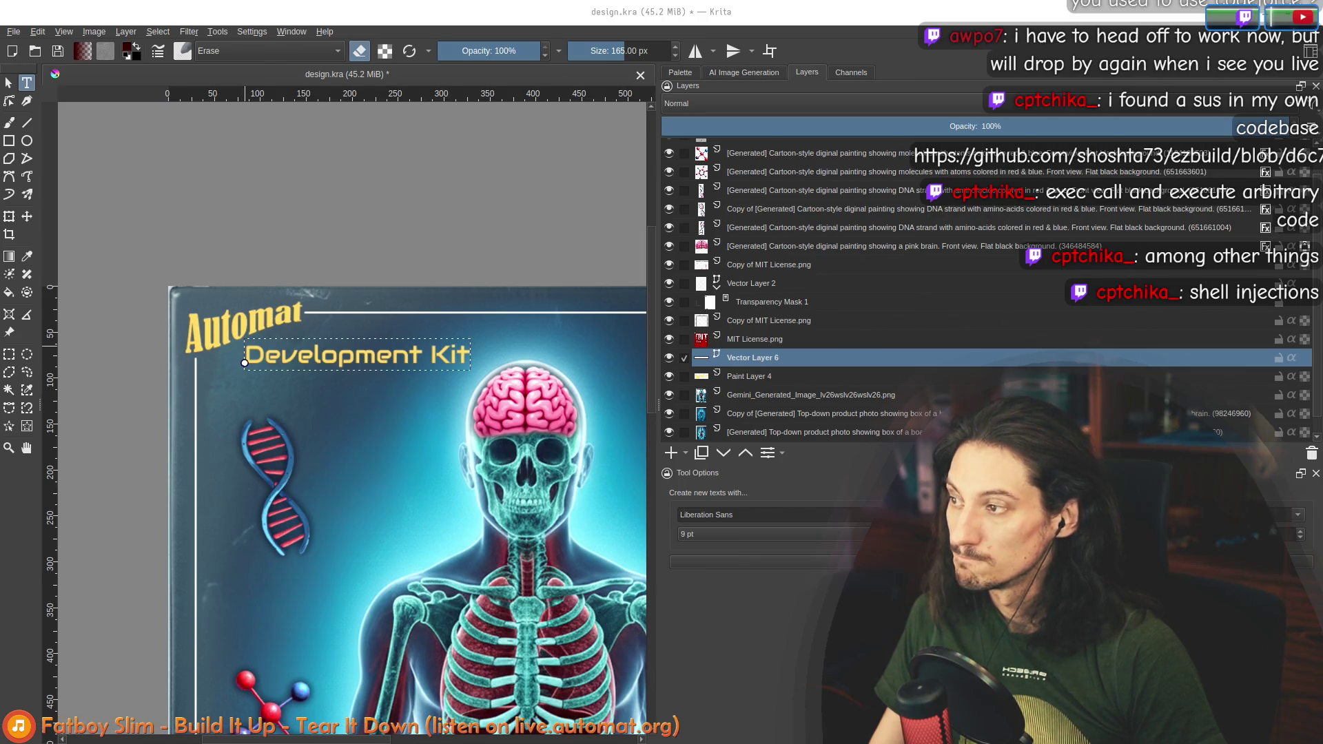
pyautogui.hotkey('ctrl', 'z')
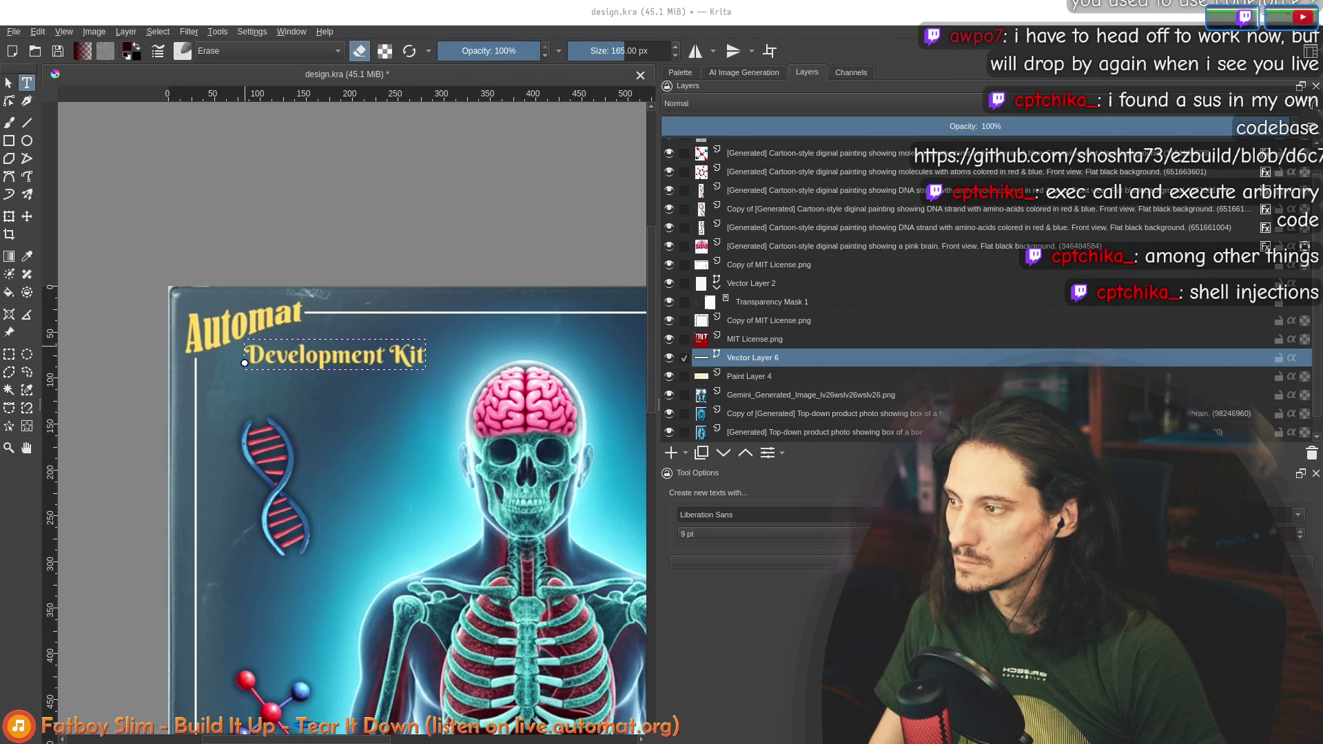
pyautogui.hotkey('ctrl', 'z')
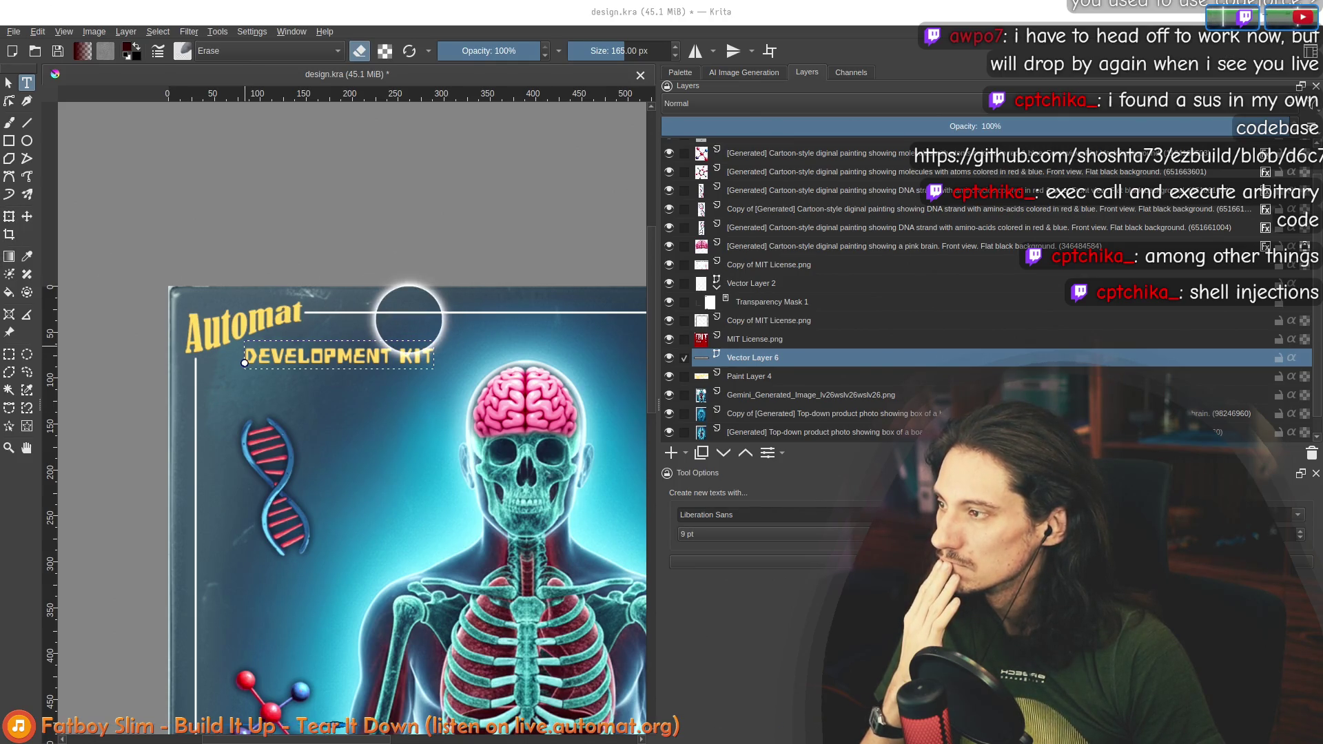
pyautogui.hotkey('ctrl', 'z')
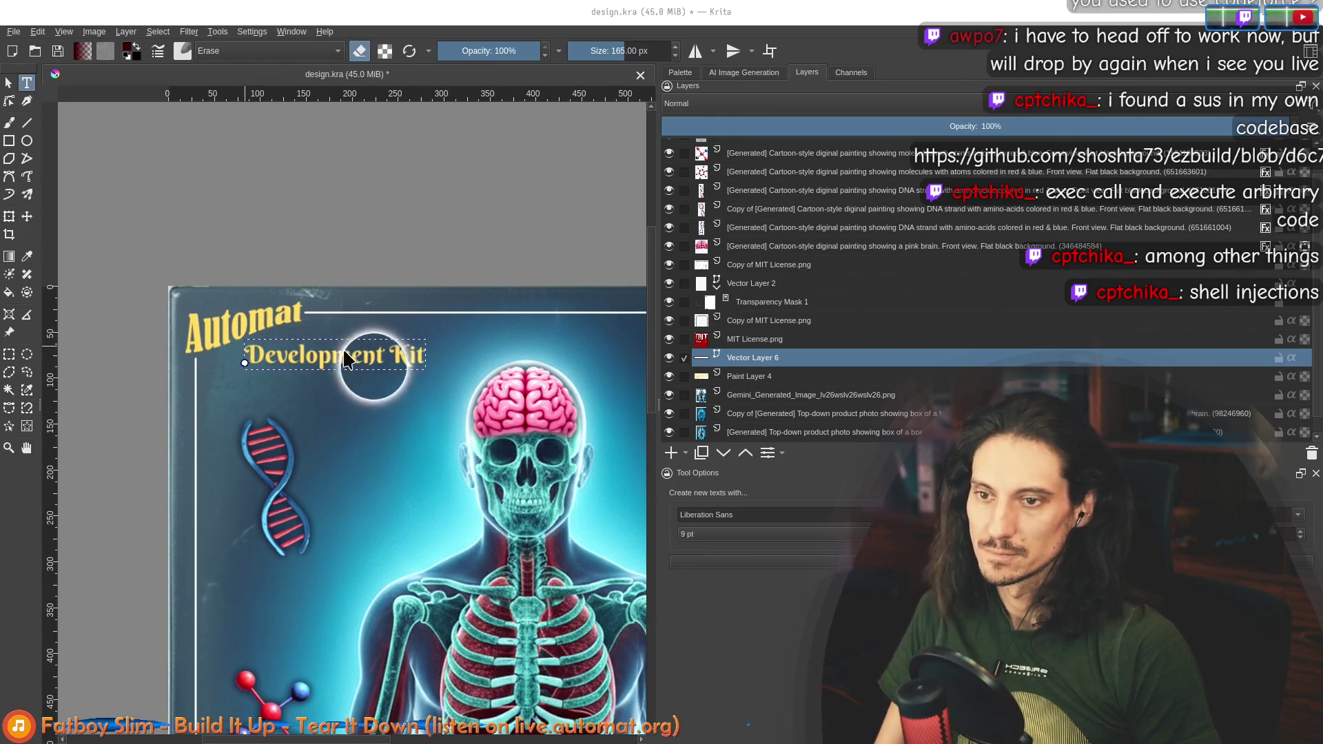
pyautogui.press('Escape')
# Step: Drag the Development Kit title to the card's top centre above the skull
pyautogui.scroll(-2, 323, 388)
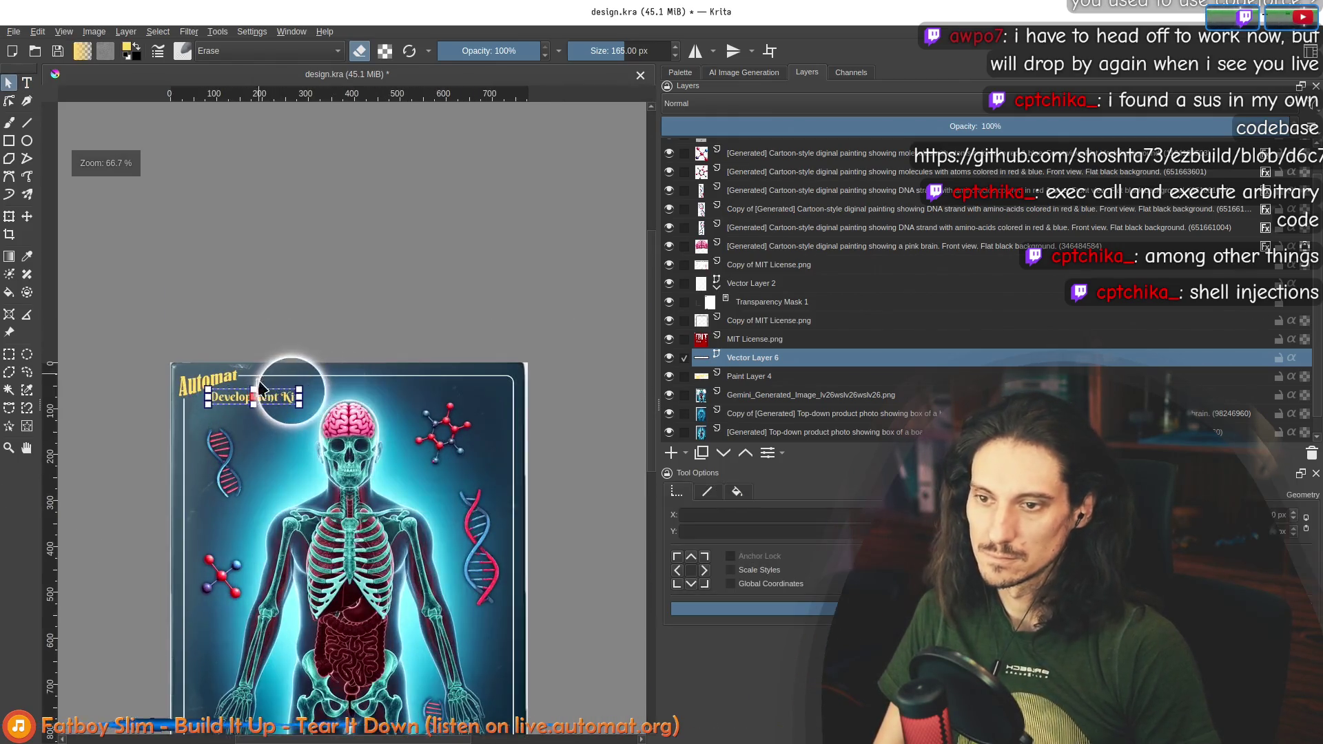
pyautogui.moveTo(274, 394)
pyautogui.mouseDown()
pyautogui.moveTo(473, 375)
pyautogui.moveTo(496, 361)
pyautogui.moveTo(491, 373)
pyautogui.mouseUp()
pyautogui.scroll(-1, 464, 376)
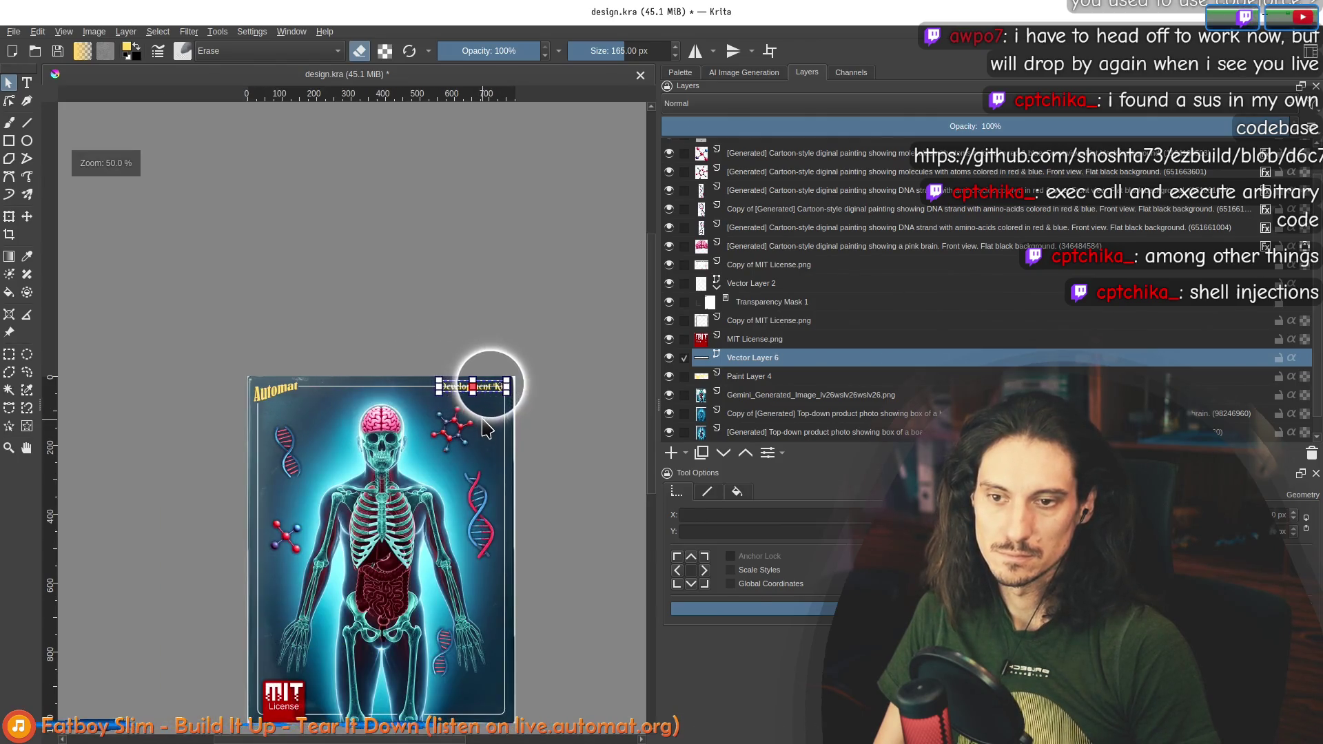
pyautogui.scroll(3, 498, 380)
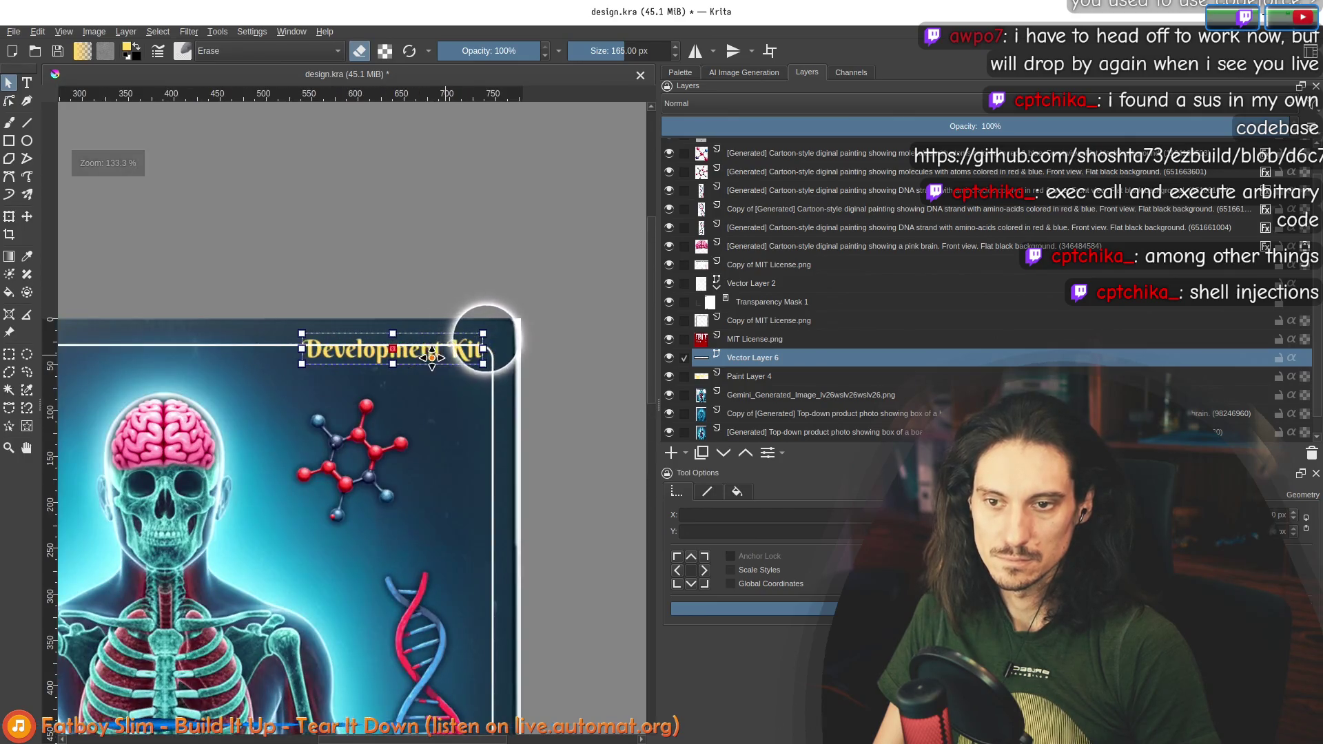
pyautogui.moveTo(395, 359)
pyautogui.mouseDown()
pyautogui.moveTo(187, 352)
pyautogui.moveTo(201, 354)
pyautogui.mouseUp()
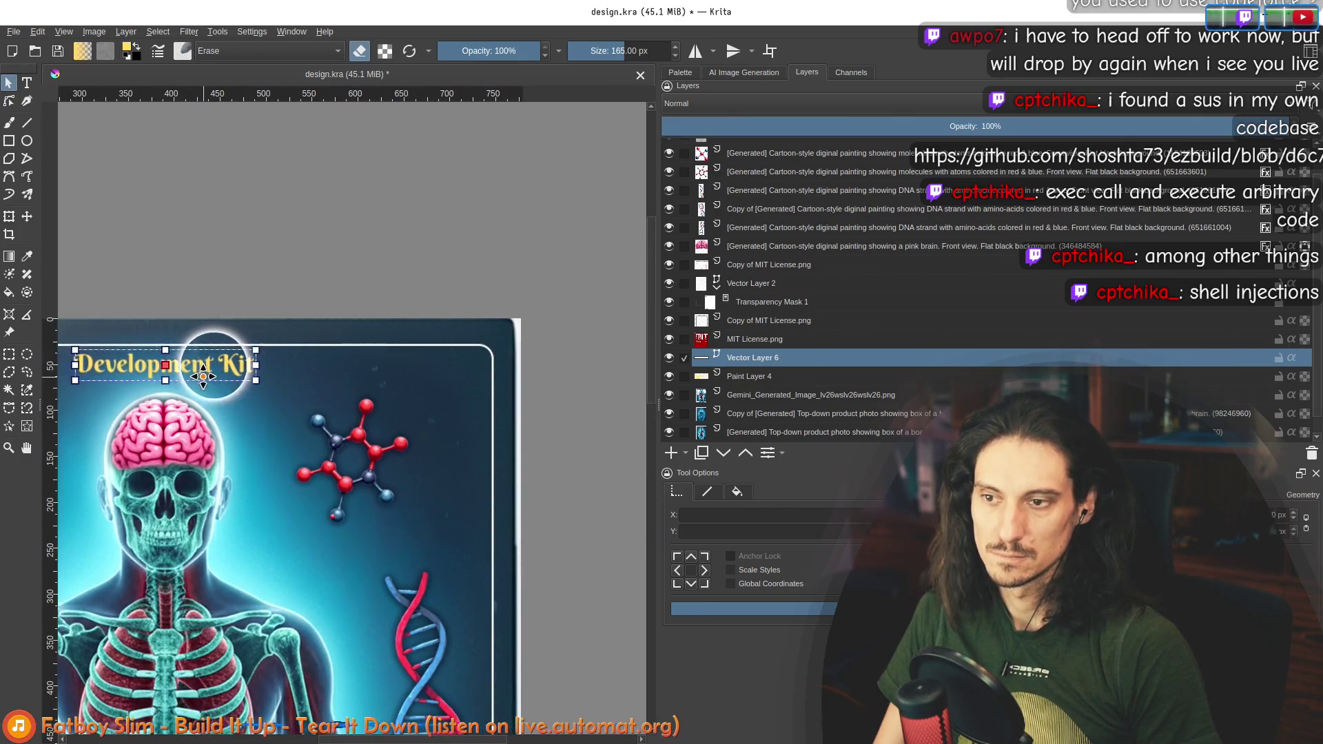
pyautogui.scroll(-3, 211, 386)
pyautogui.moveTo(220, 427); pyautogui.dragTo(273, 407)
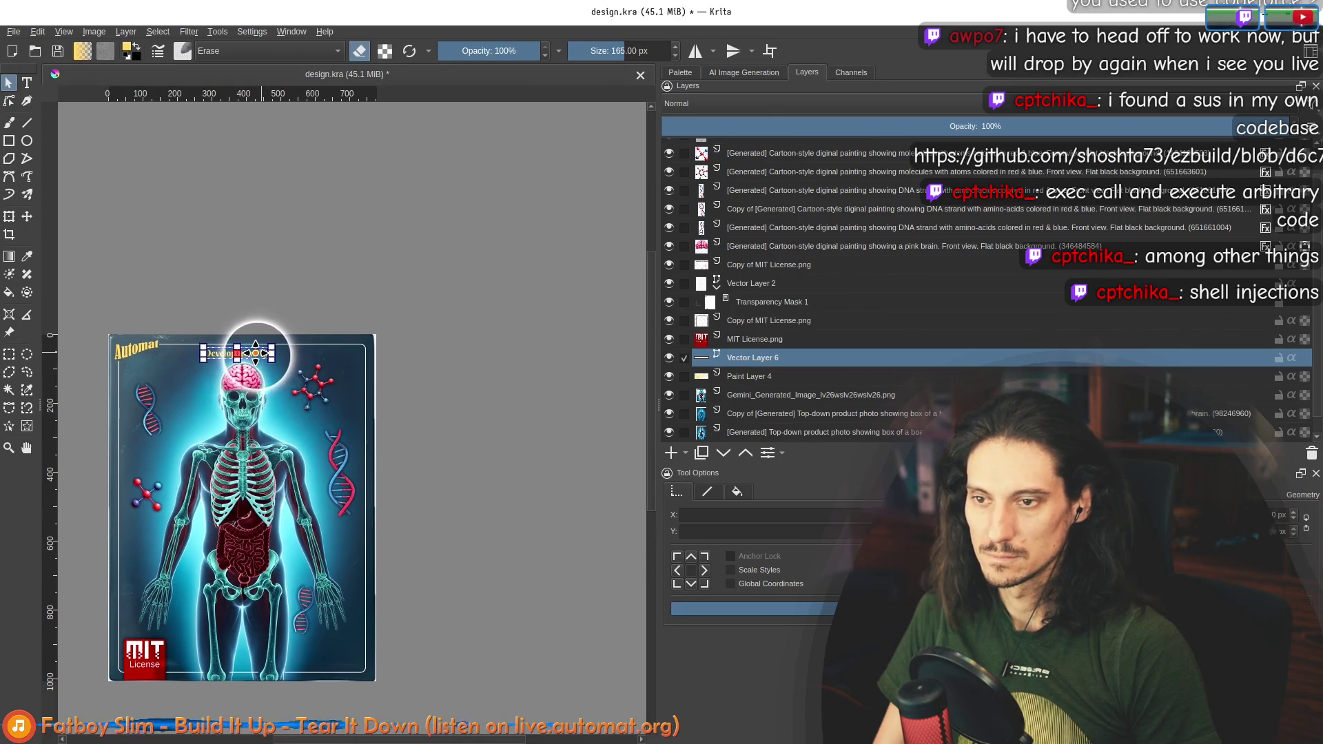
pyautogui.scroll(3, 104, 328)
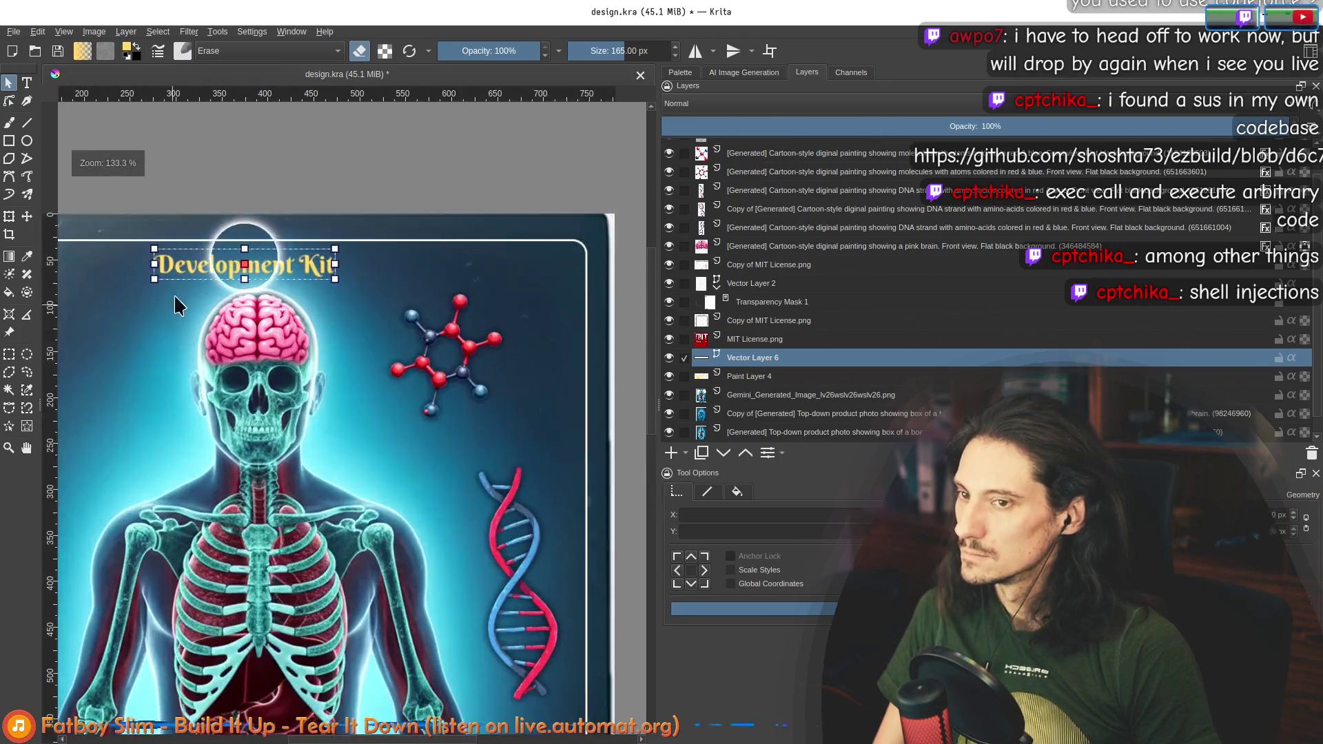
pyautogui.click(27, 82)
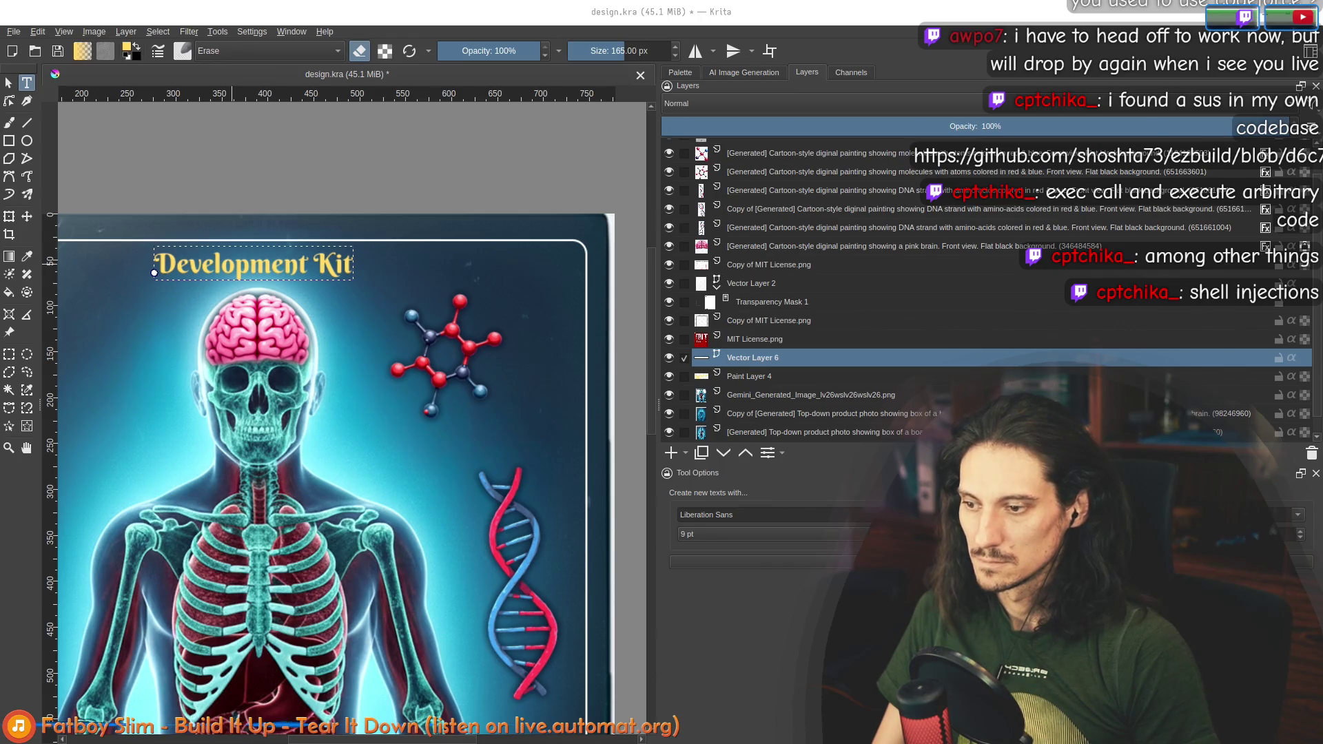
pyautogui.moveTo(341, 343); pyautogui.dragTo(448, 337)
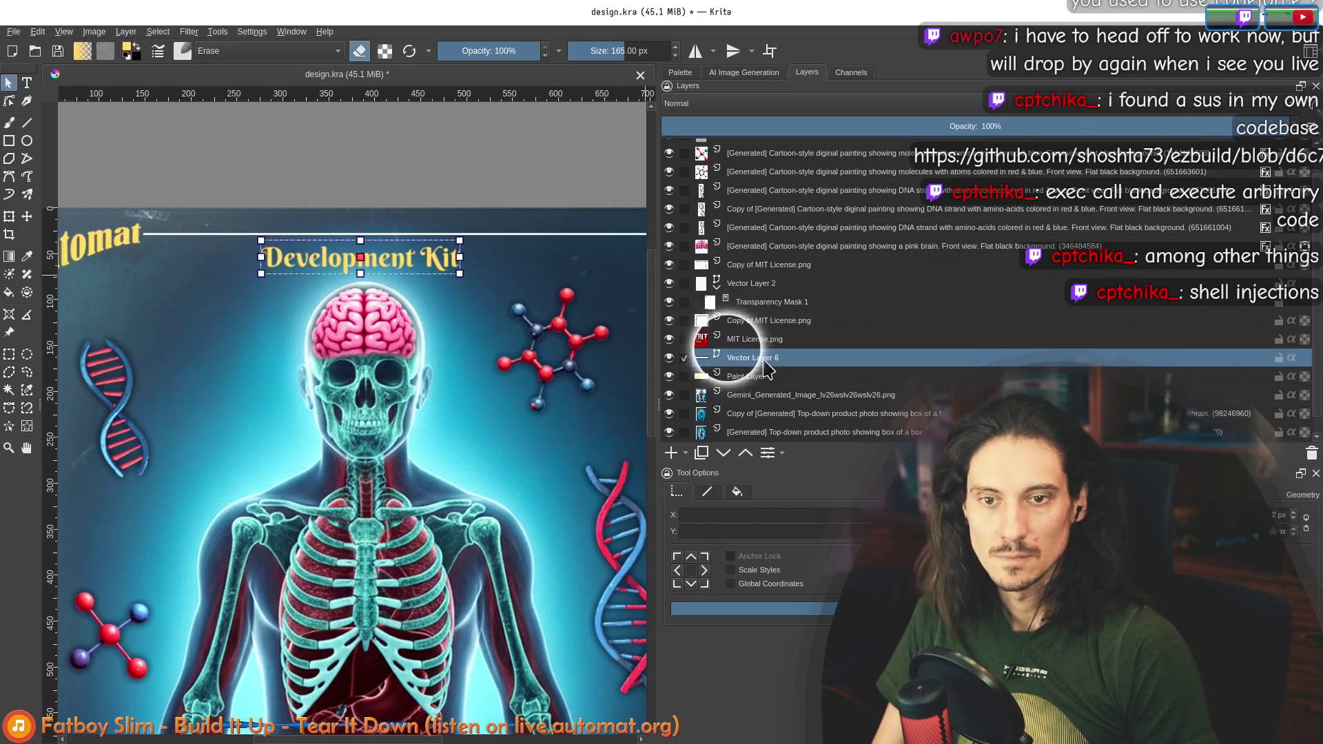
# Step: Set Vector Layer 6 to OR blending and move the Development Kit title to the card's top right
pyautogui.click(746, 377)
pyautogui.click(817, 104)
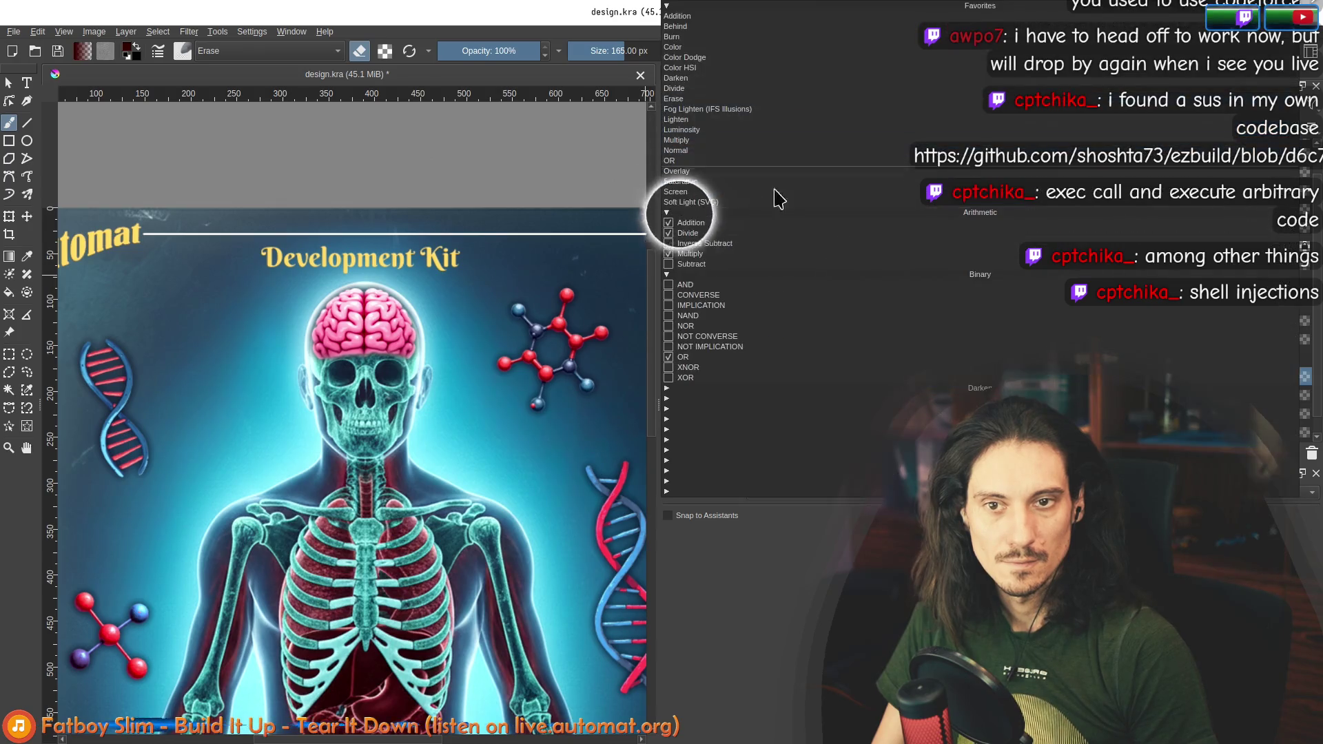
pyautogui.click(151, 247)
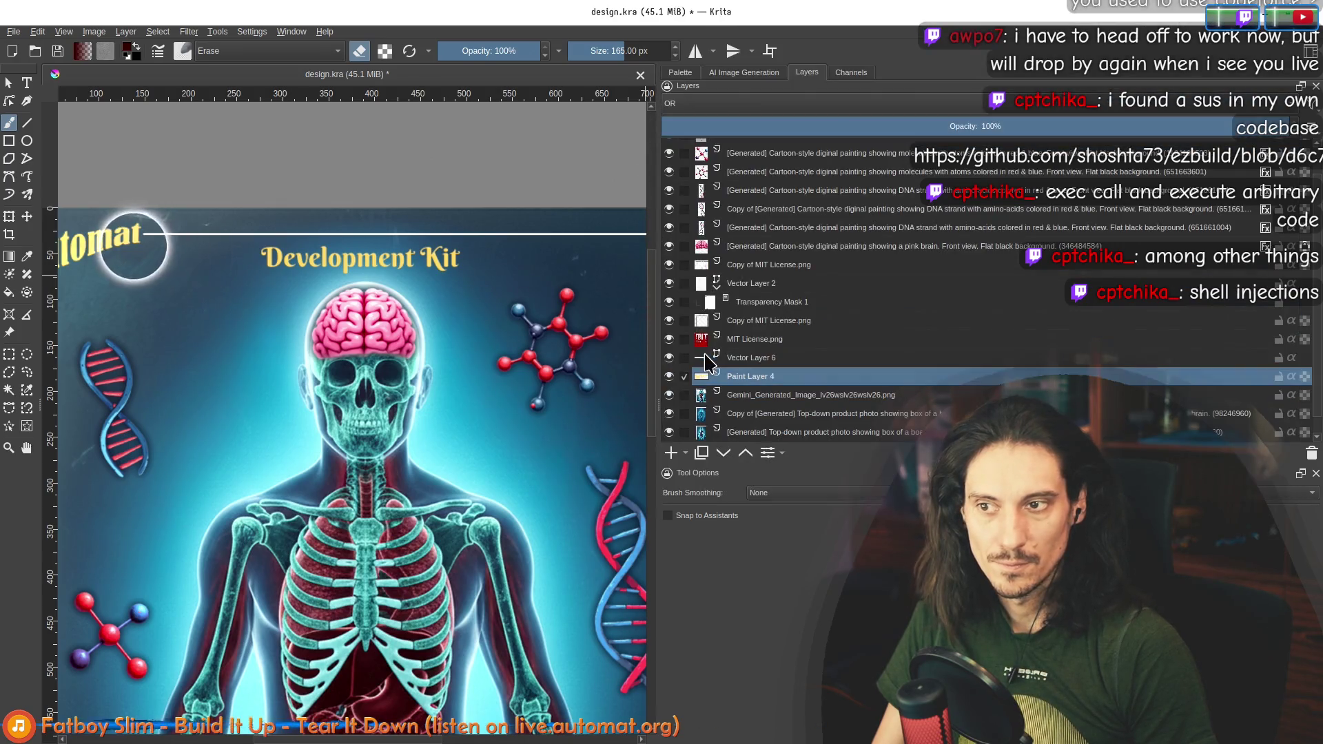
pyautogui.click(745, 362)
pyautogui.click(777, 105)
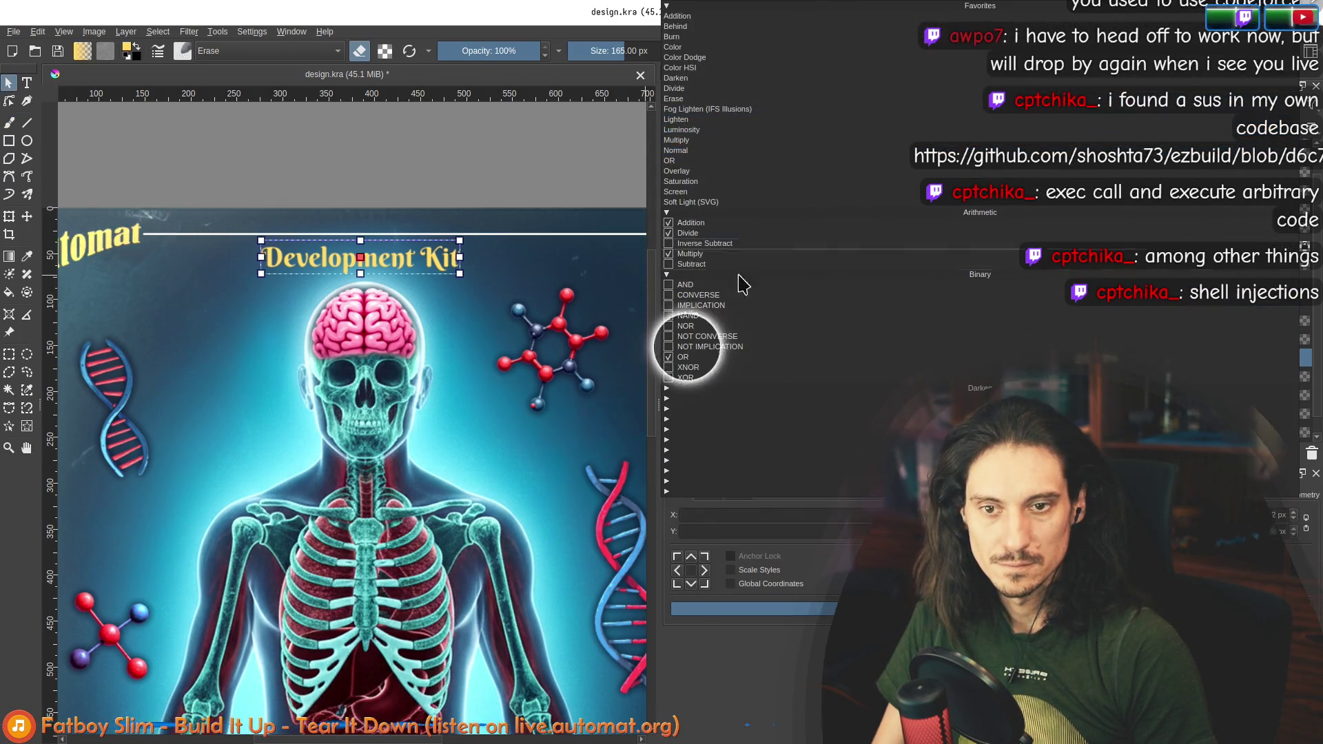
pyautogui.click(713, 358)
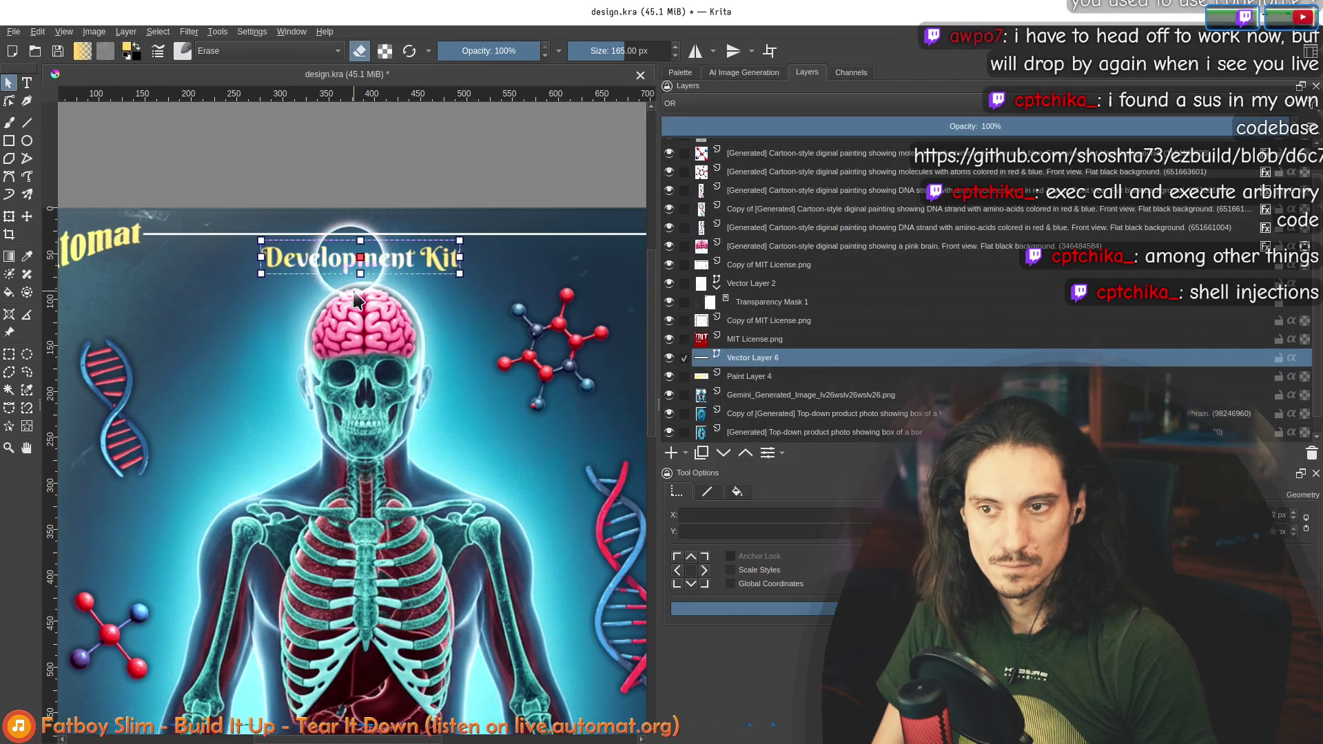
pyautogui.moveTo(420, 259)
pyautogui.mouseDown()
pyautogui.moveTo(602, 256)
pyautogui.moveTo(389, 272)
pyautogui.moveTo(410, 268)
pyautogui.mouseUp()
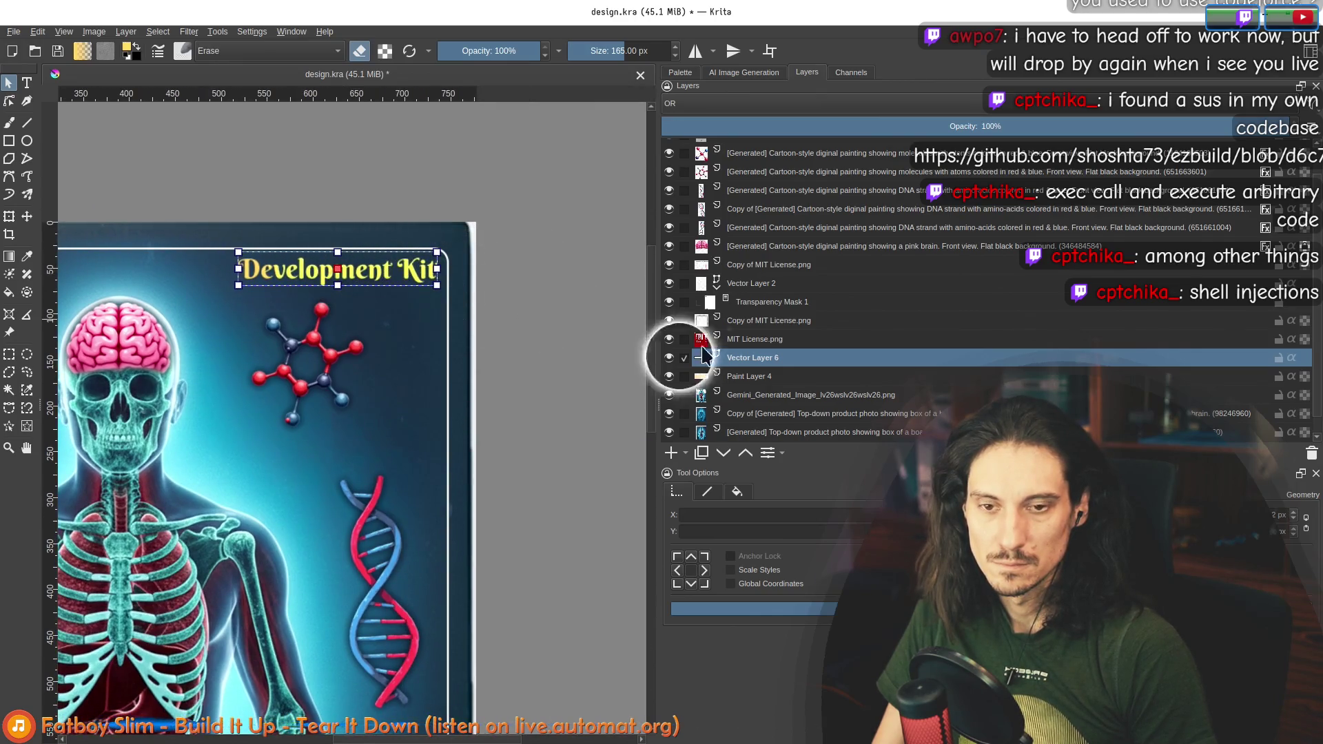
# Step: Erase the dark disc covering the title on Paint Layer 4 with the freehand brush
pyautogui.click(836, 376)
pyautogui.scroll(-3, 510, 338)
pyautogui.press('b')
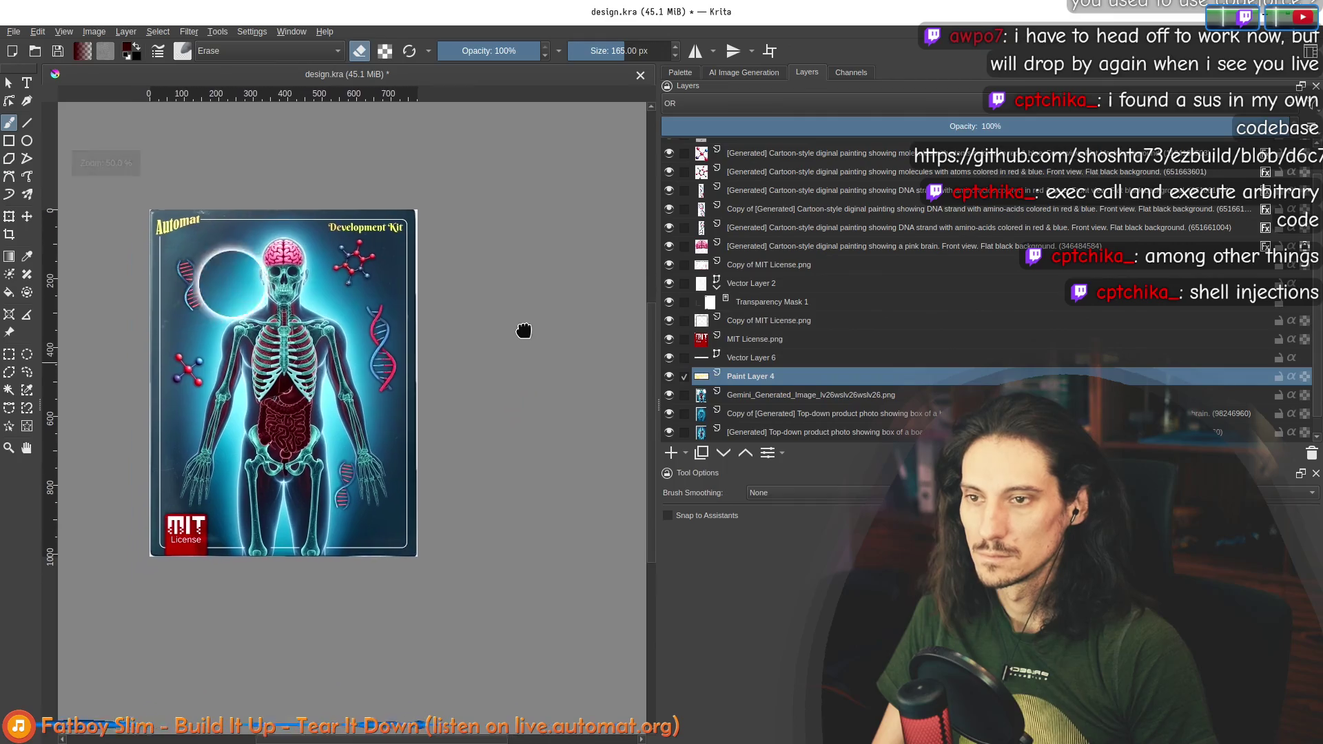
pyautogui.moveTo(397, 259)
pyautogui.mouseDown()
pyautogui.moveTo(376, 241)
pyautogui.moveTo(304, 262)
pyautogui.mouseUp()
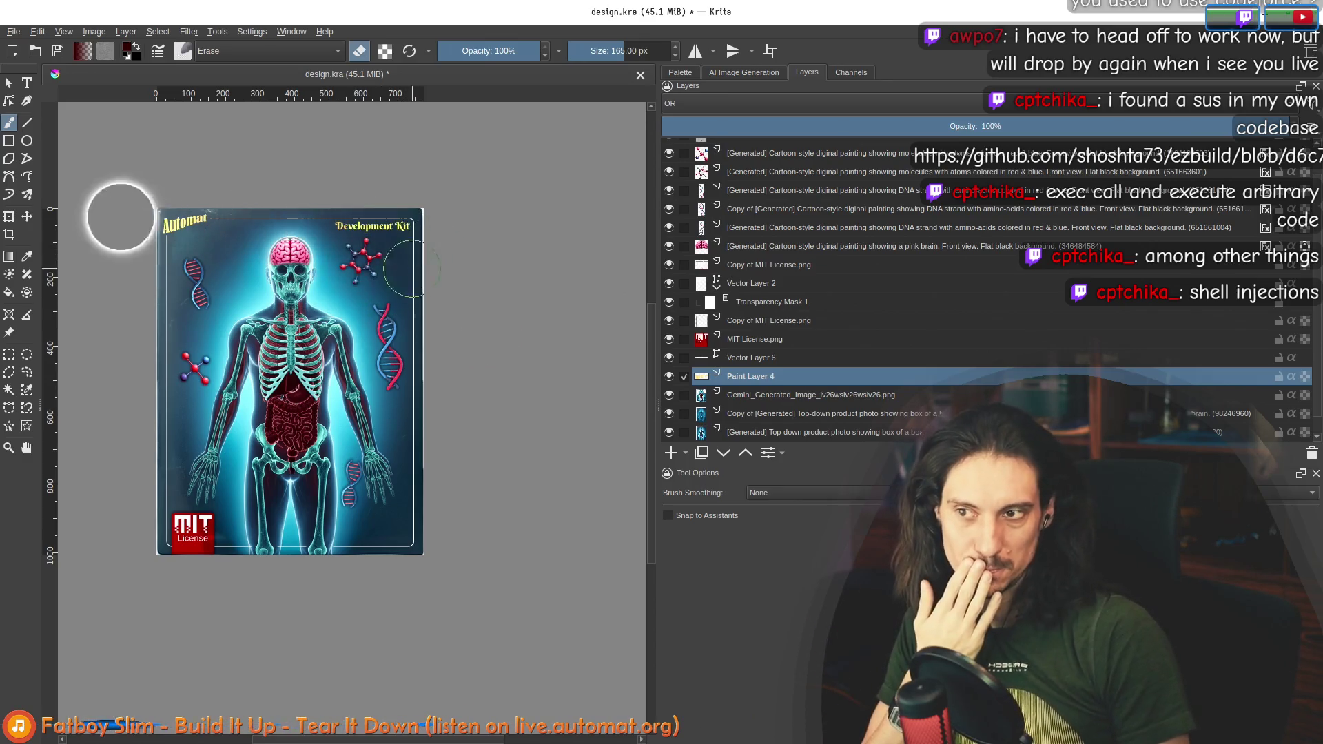
pyautogui.scroll(5, 246, 242)
# Step: Sample the gold of the Automat logo as the painting colour
pyautogui.click(748, 358)
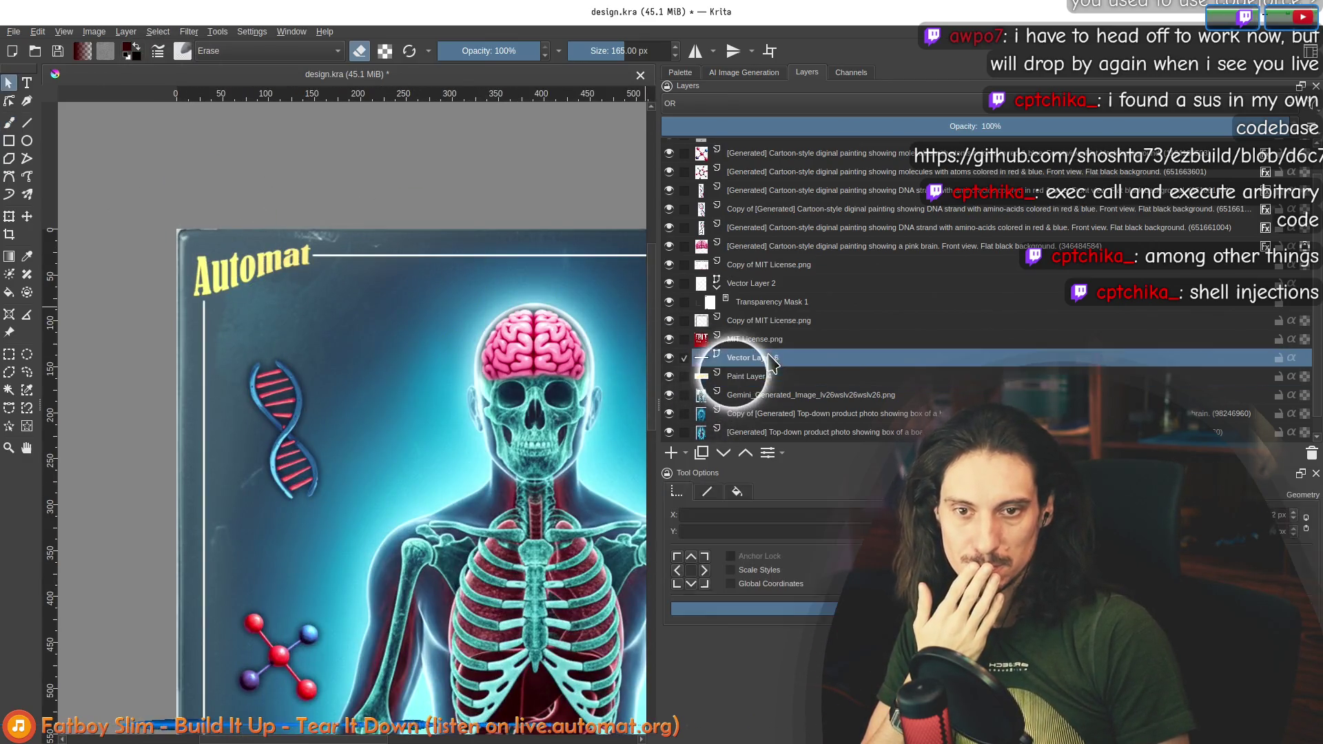
pyautogui.click(770, 379)
pyautogui.click(717, 103)
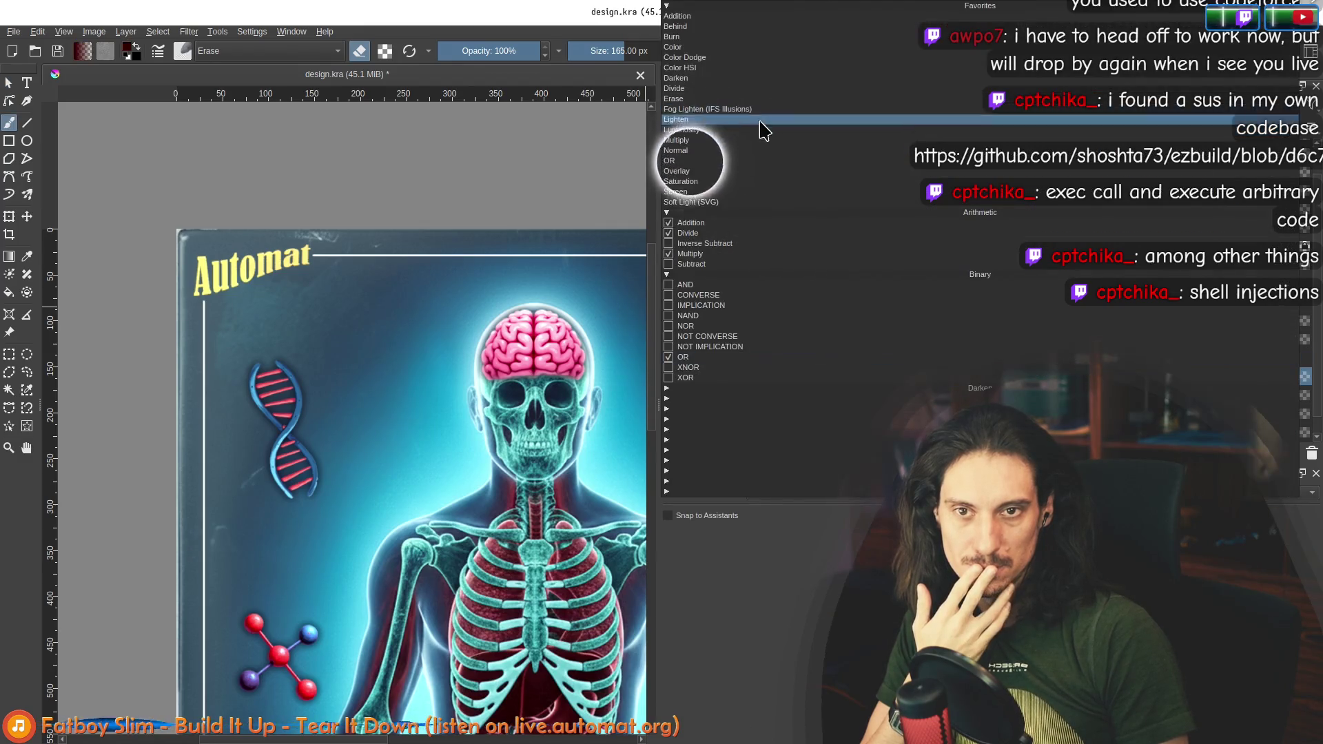
pyautogui.click(732, 152)
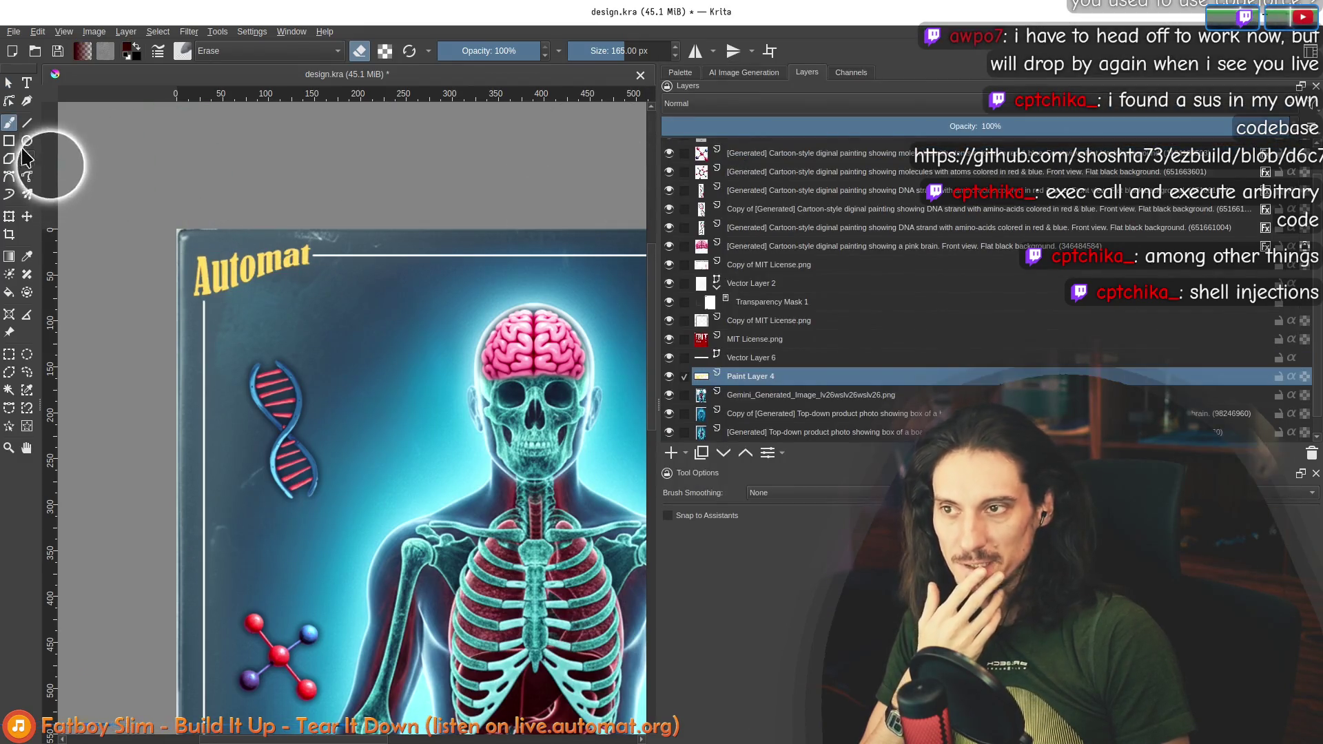
pyautogui.click(27, 255)
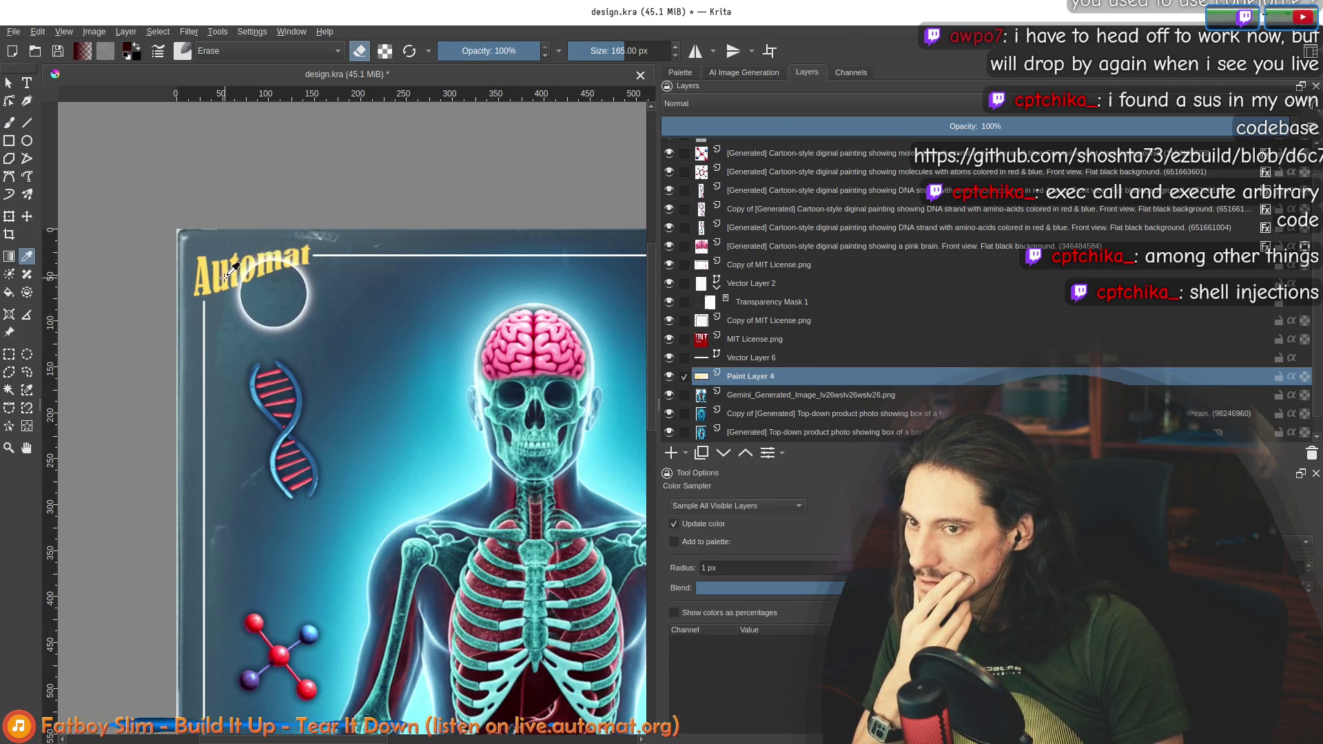
pyautogui.click(227, 275)
pyautogui.scroll(-5, 367, 262)
pyautogui.scroll(3, 338, 207)
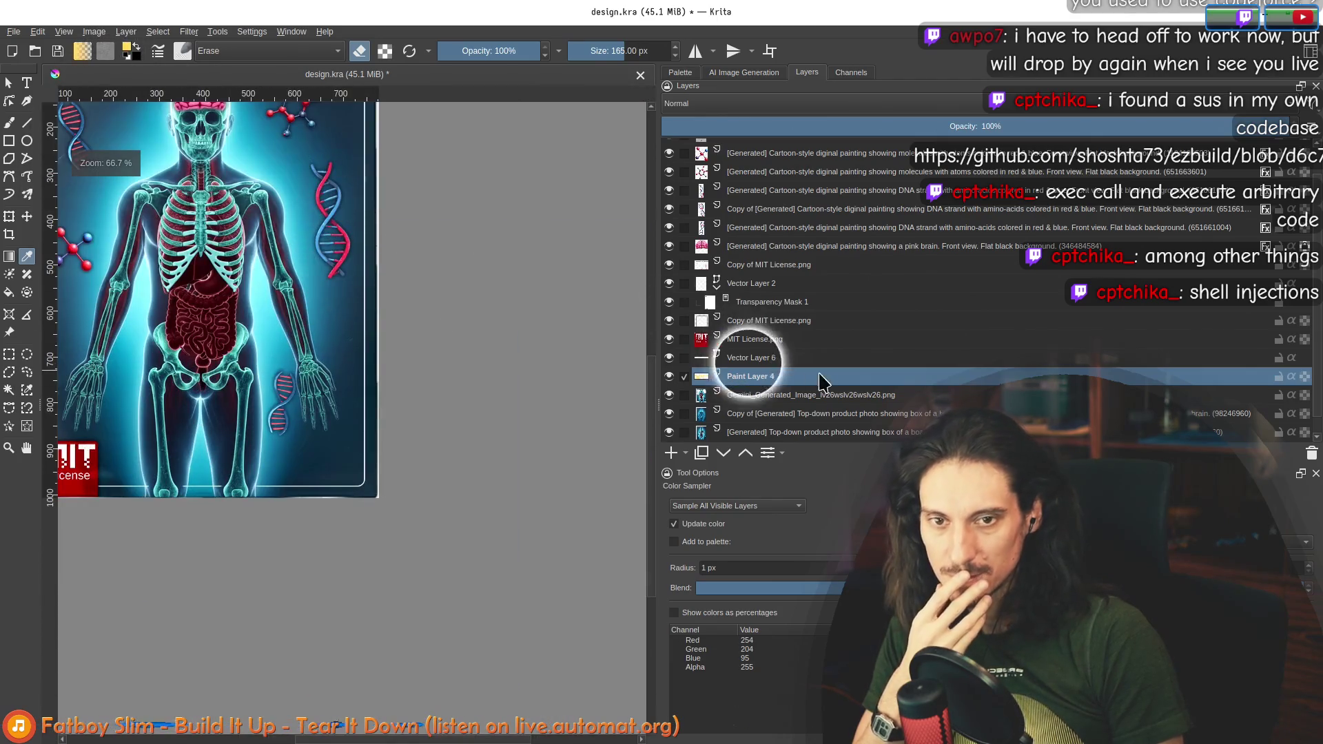
# Step: Set Paint Layer 4 to OR blending
pyautogui.click(716, 104)
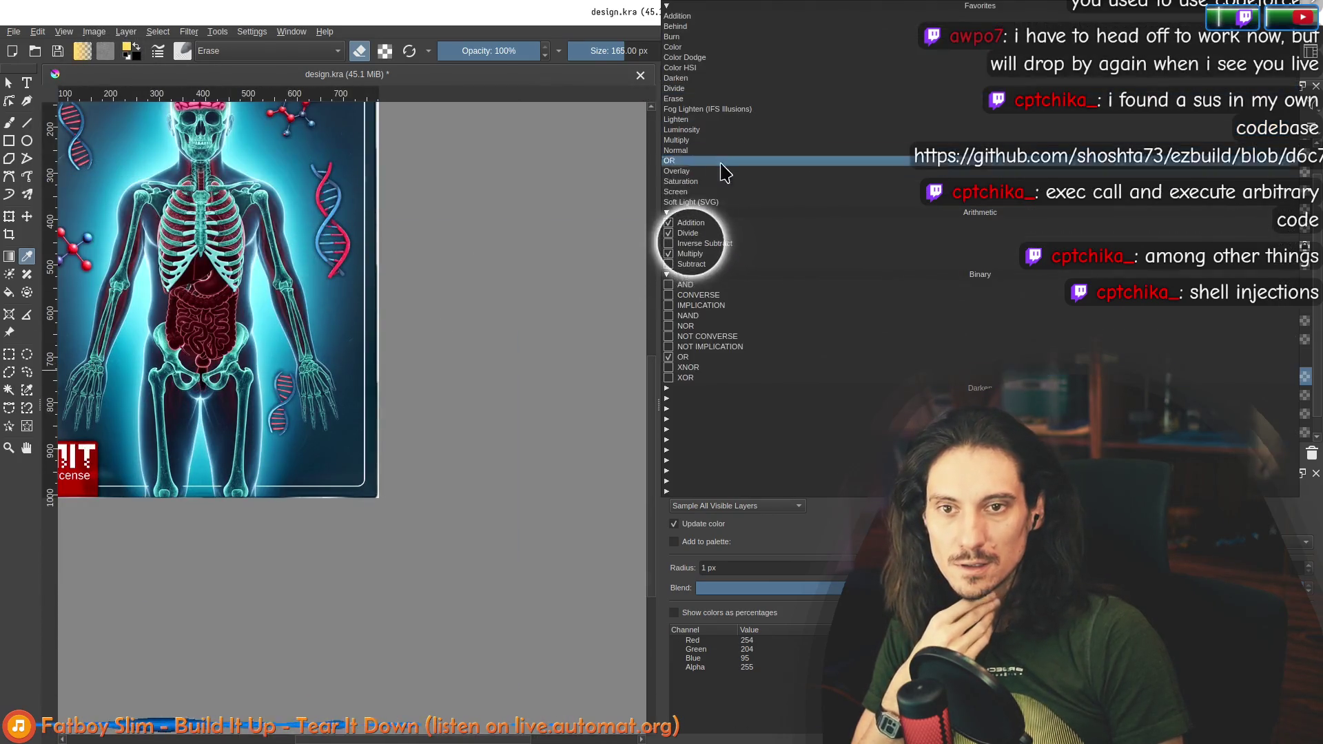
pyautogui.click(685, 357)
pyautogui.scroll(-3, 331, 200)
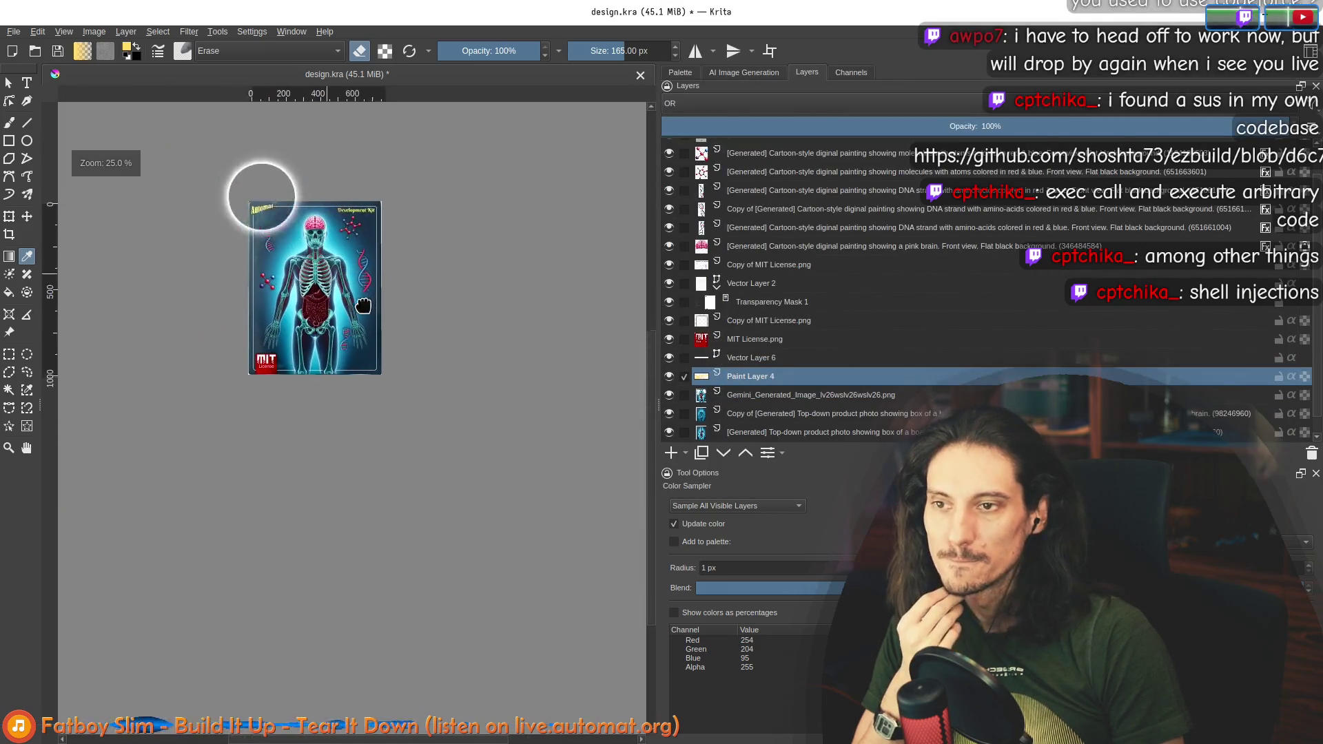
pyautogui.scroll(1, 262, 197)
pyautogui.click(14, 32)
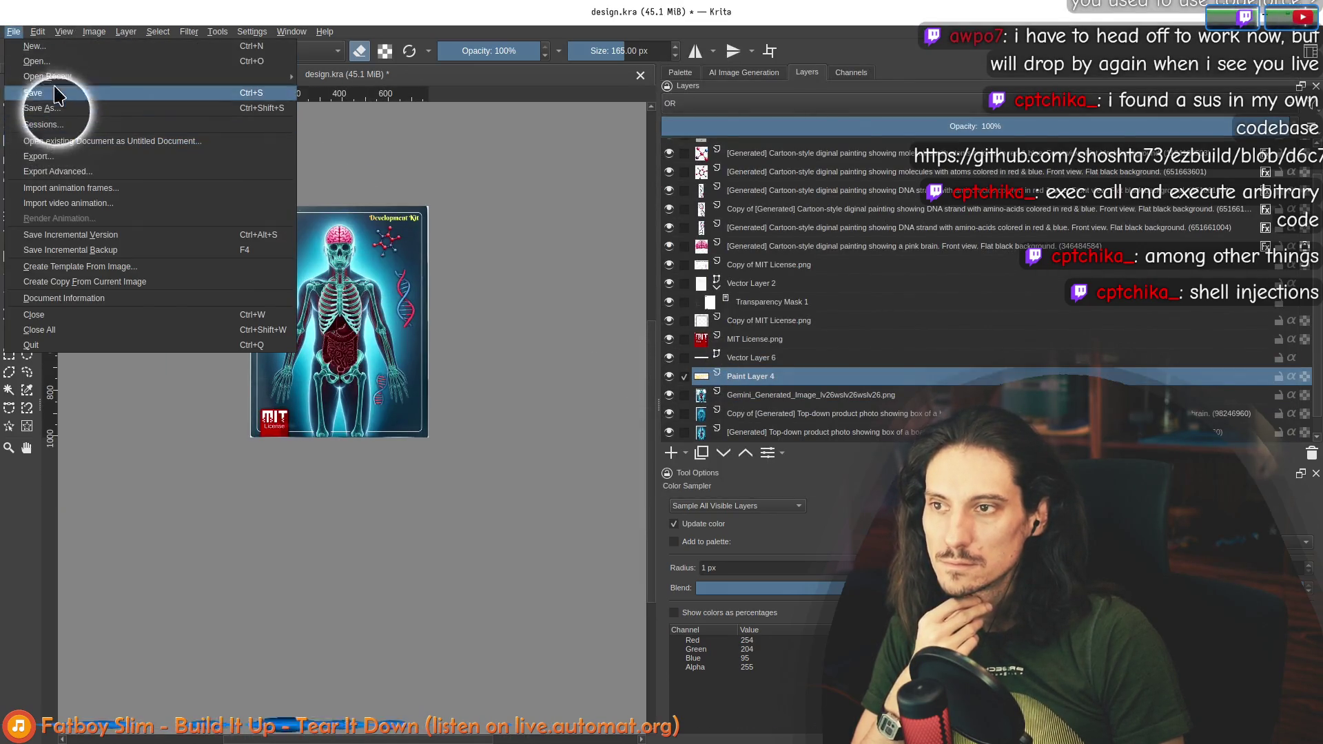
pyautogui.click(56, 92)
pyautogui.scroll(2, 424, 392)
pyautogui.scroll(-1, 403, 397)
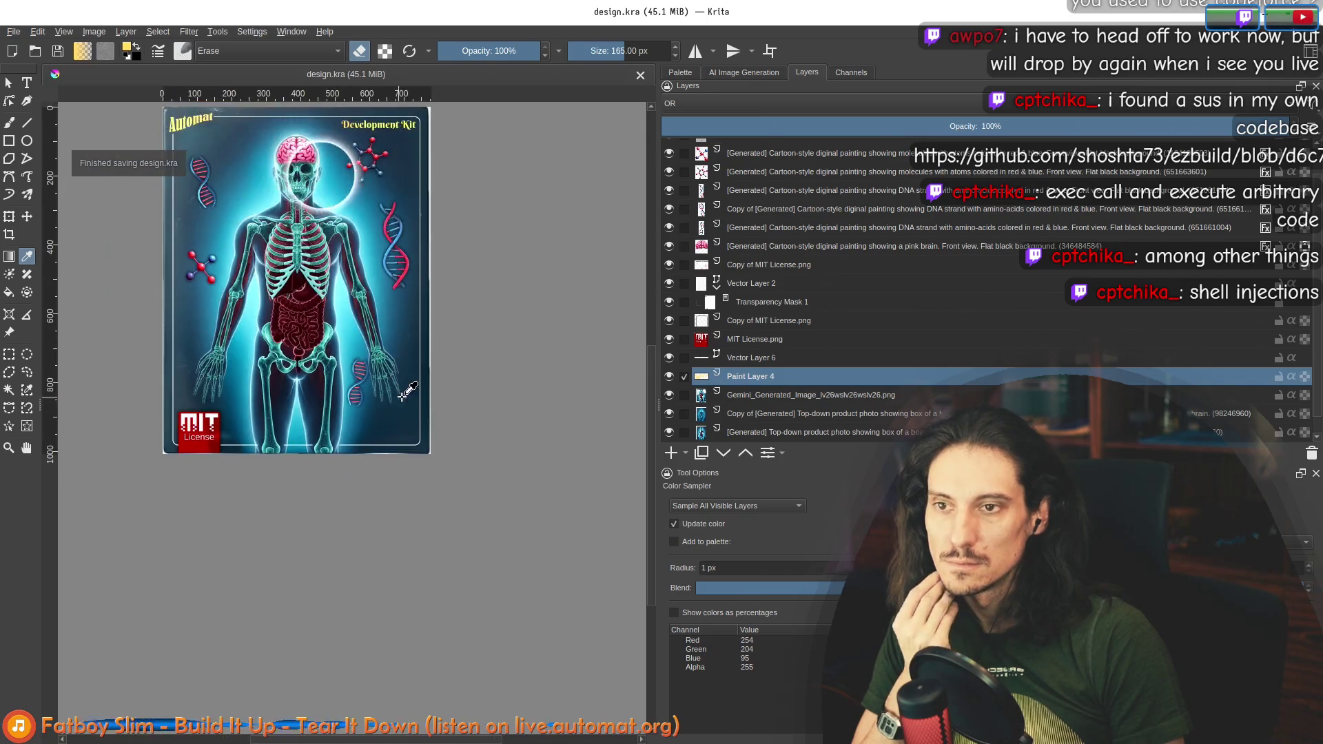
pyautogui.scroll(-2, 464, 411)
pyautogui.scroll(2, 431, 435)
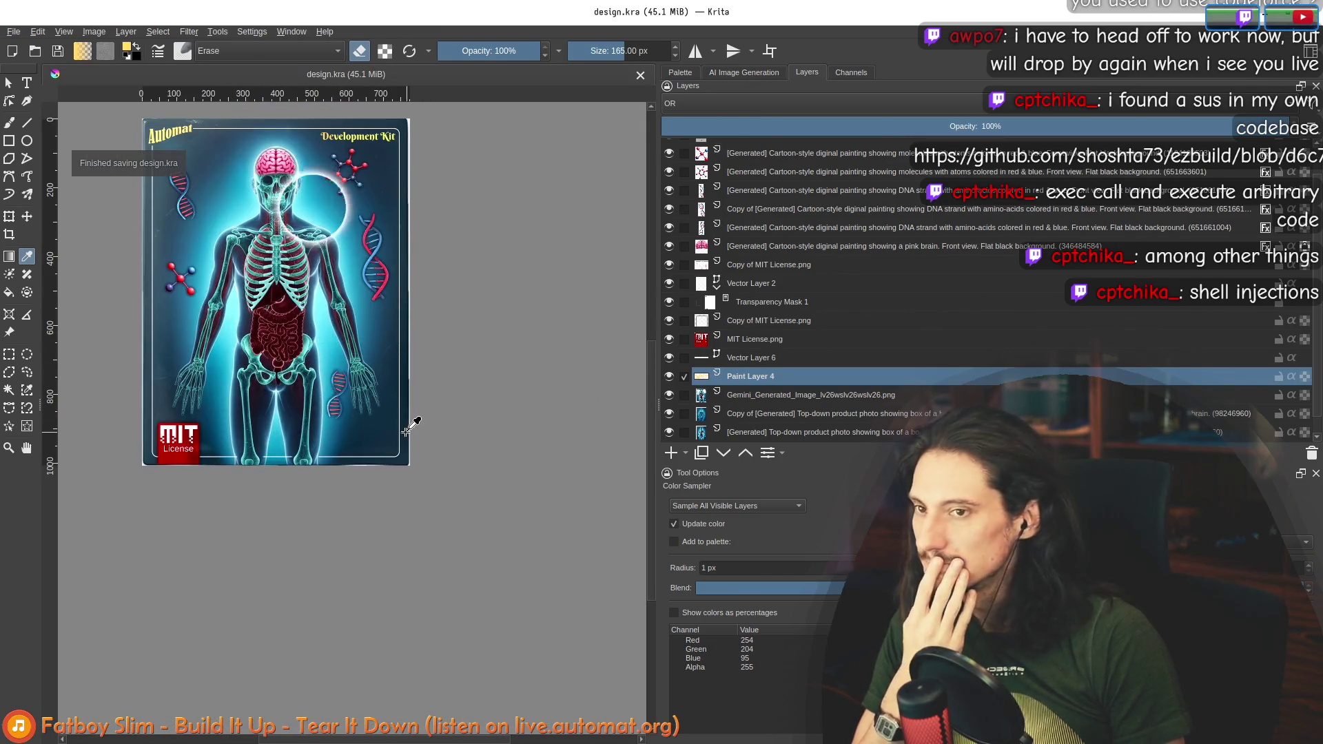
pyautogui.scroll(2, 397, 431)
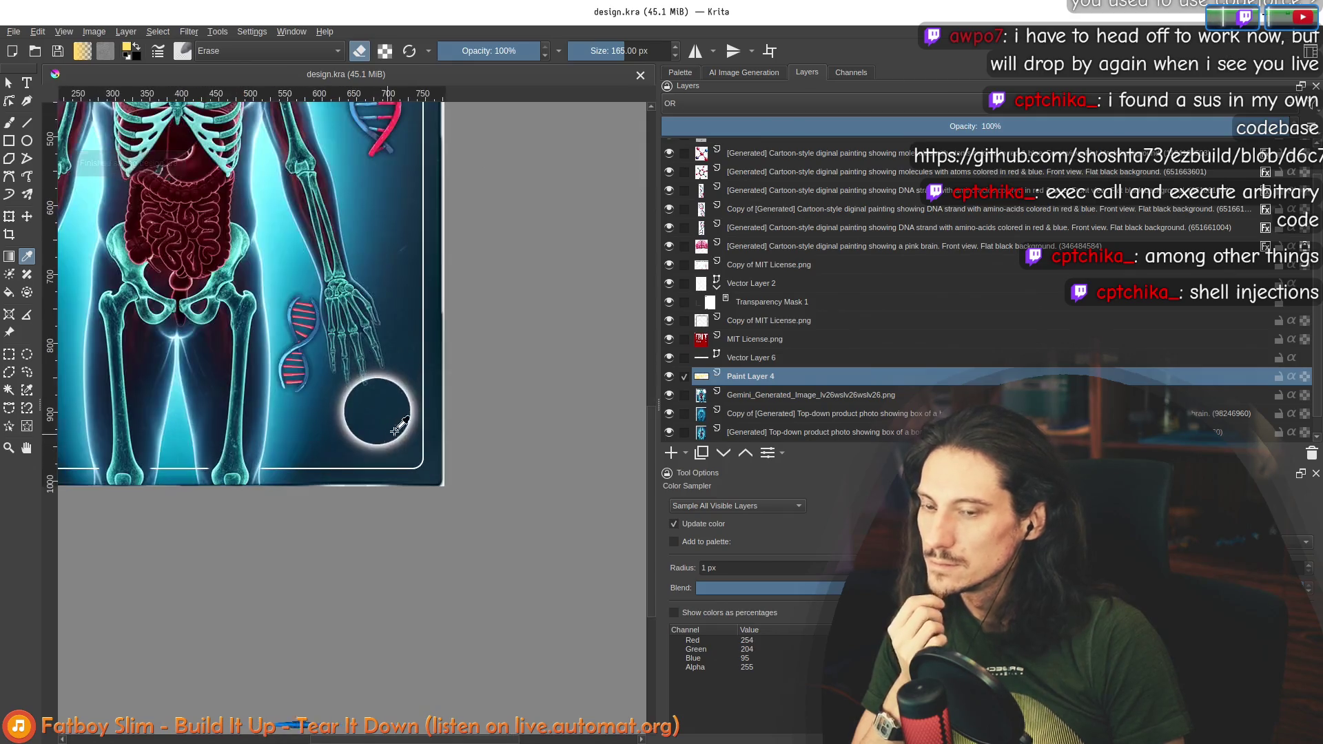
pyautogui.scroll(2, 397, 430)
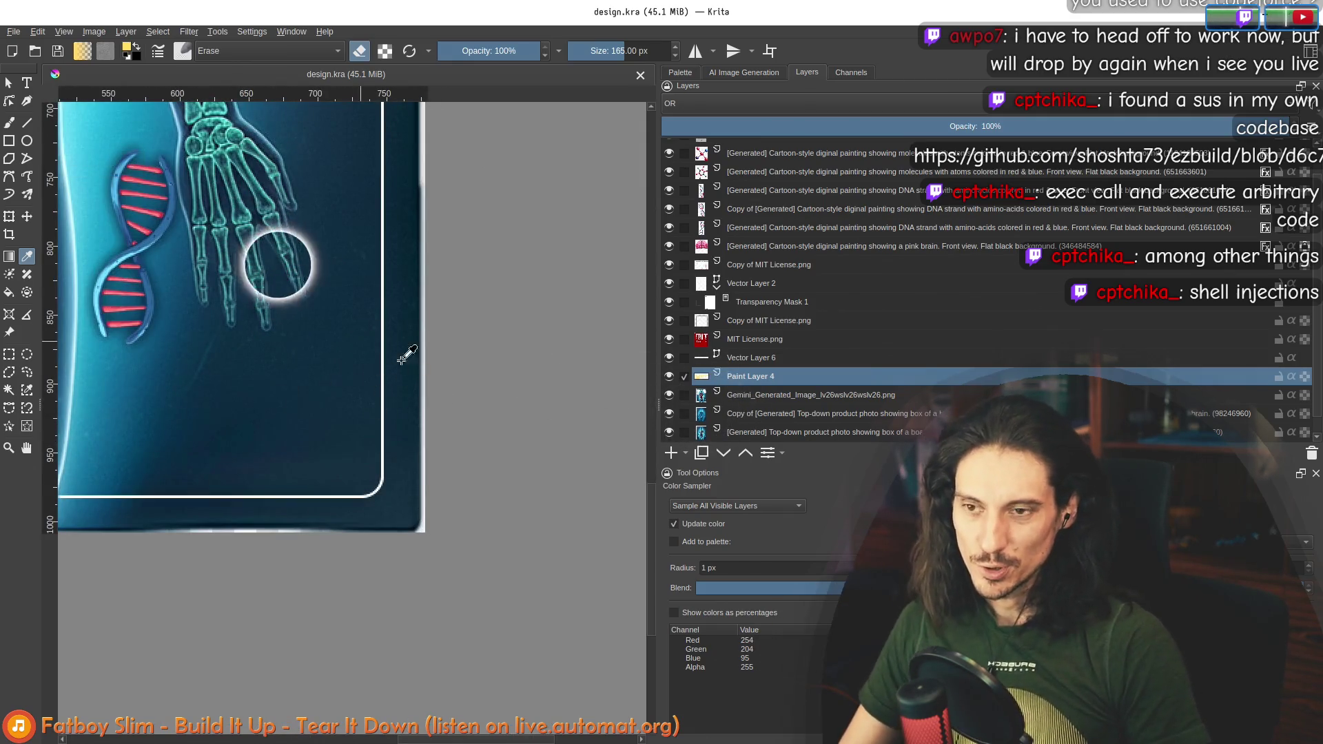
pyautogui.scroll(-2, 404, 434)
pyautogui.scroll(-2, 404, 435)
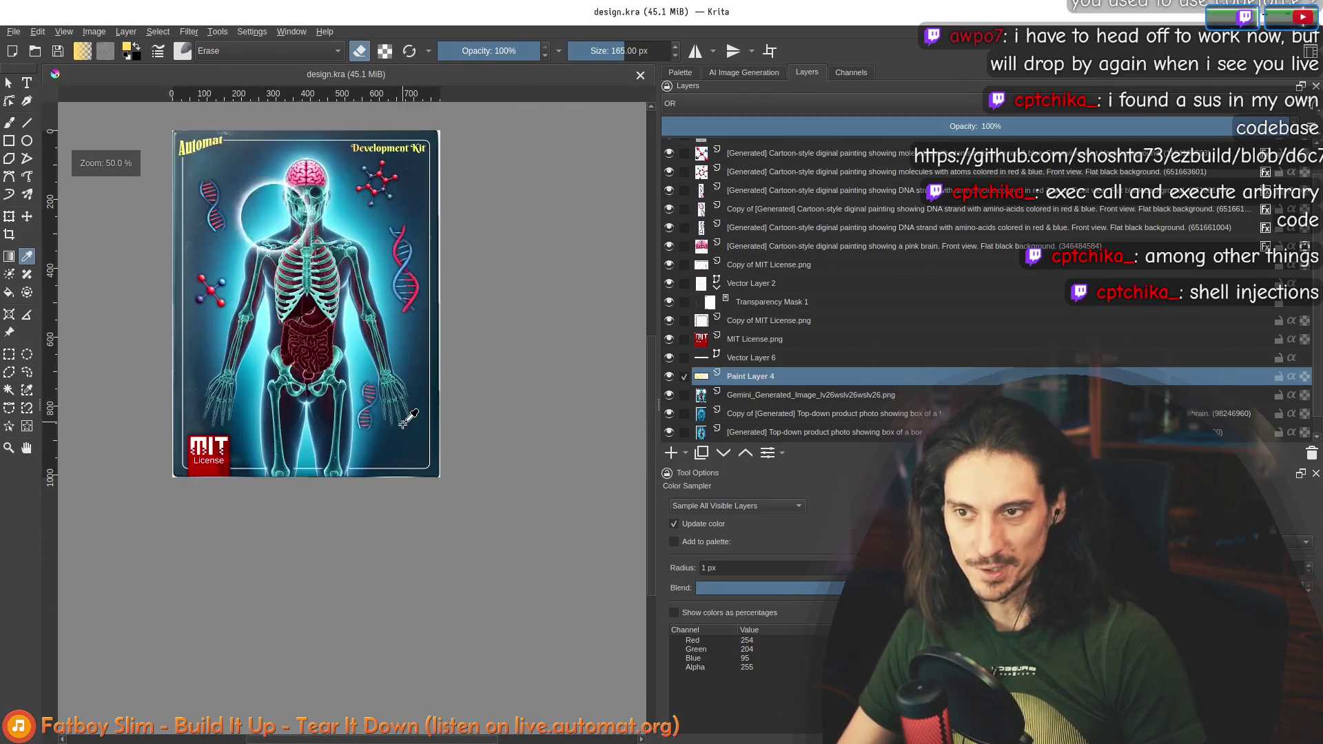
pyautogui.scroll(1, 363, 442)
pyautogui.scroll(-2, 363, 442)
pyautogui.scroll(1, 384, 295)
pyautogui.scroll(3, 457, 413)
pyautogui.scroll(-1, 730, 438)
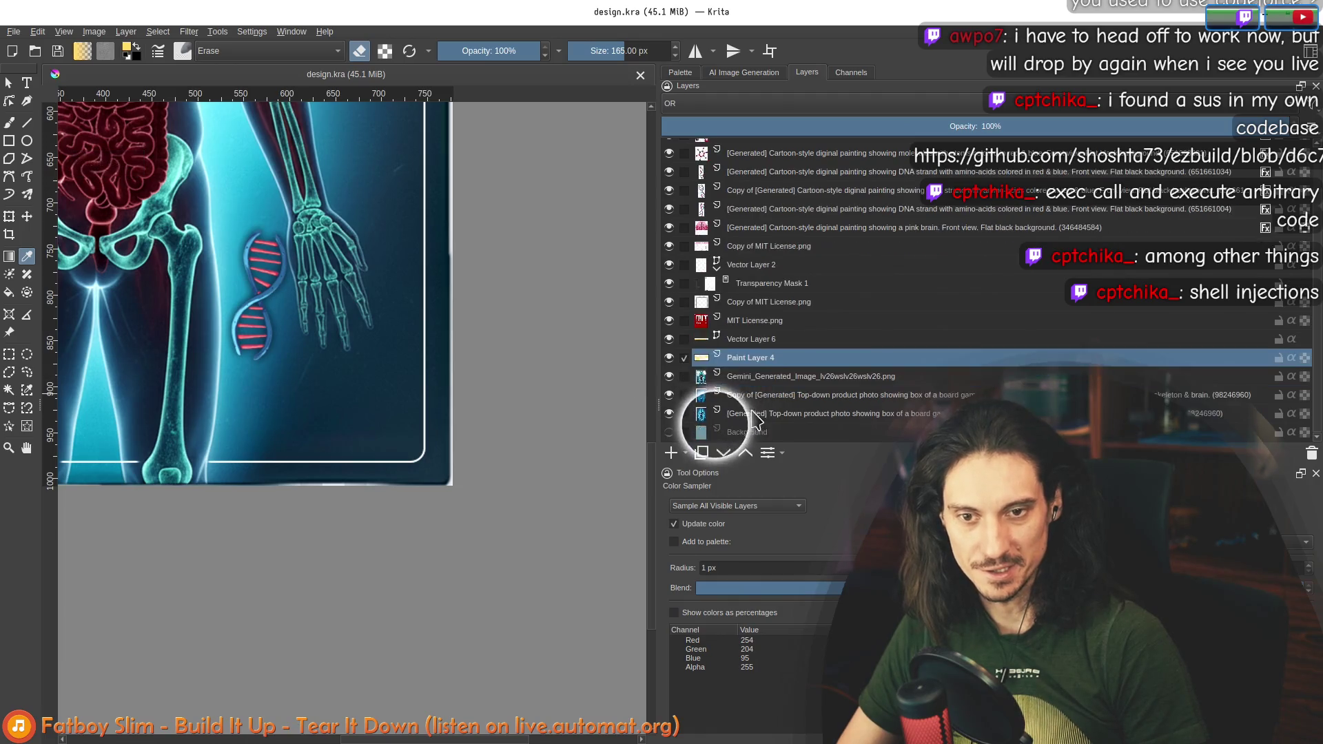
pyautogui.click(751, 376)
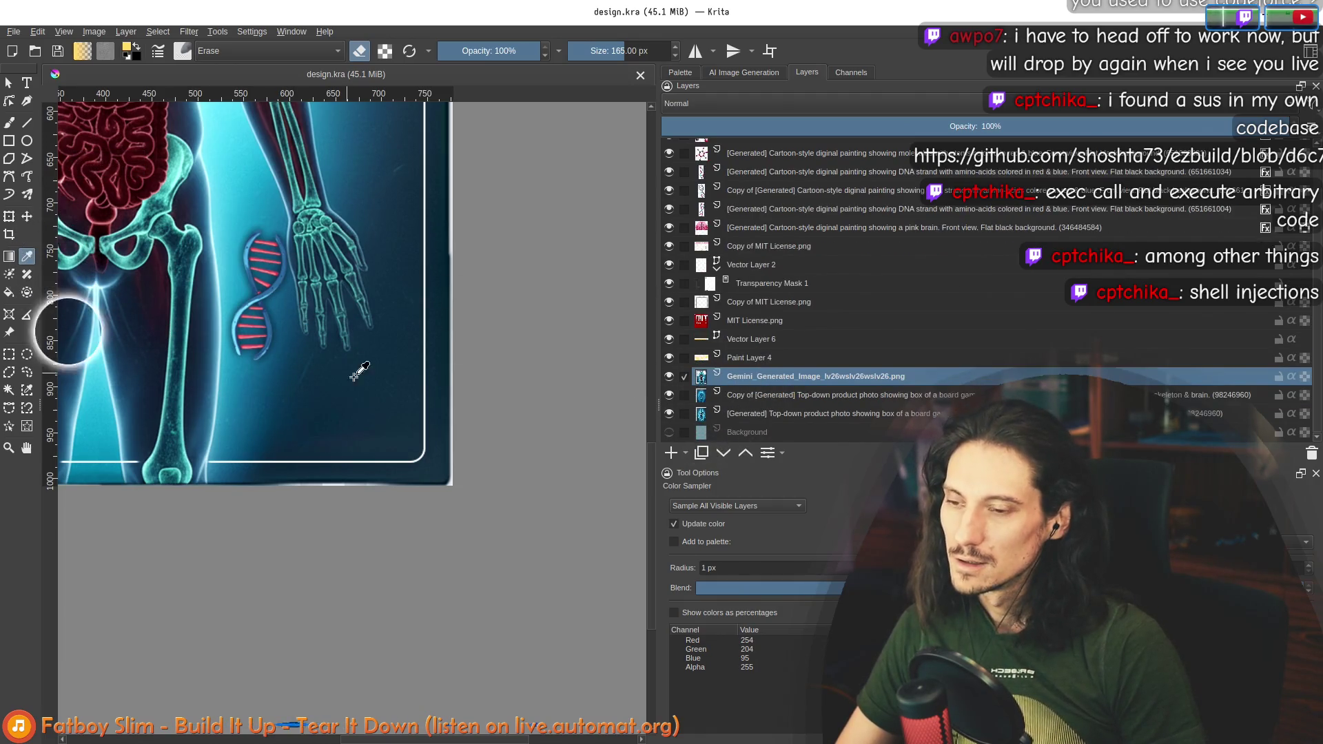
pyautogui.press('super+w')
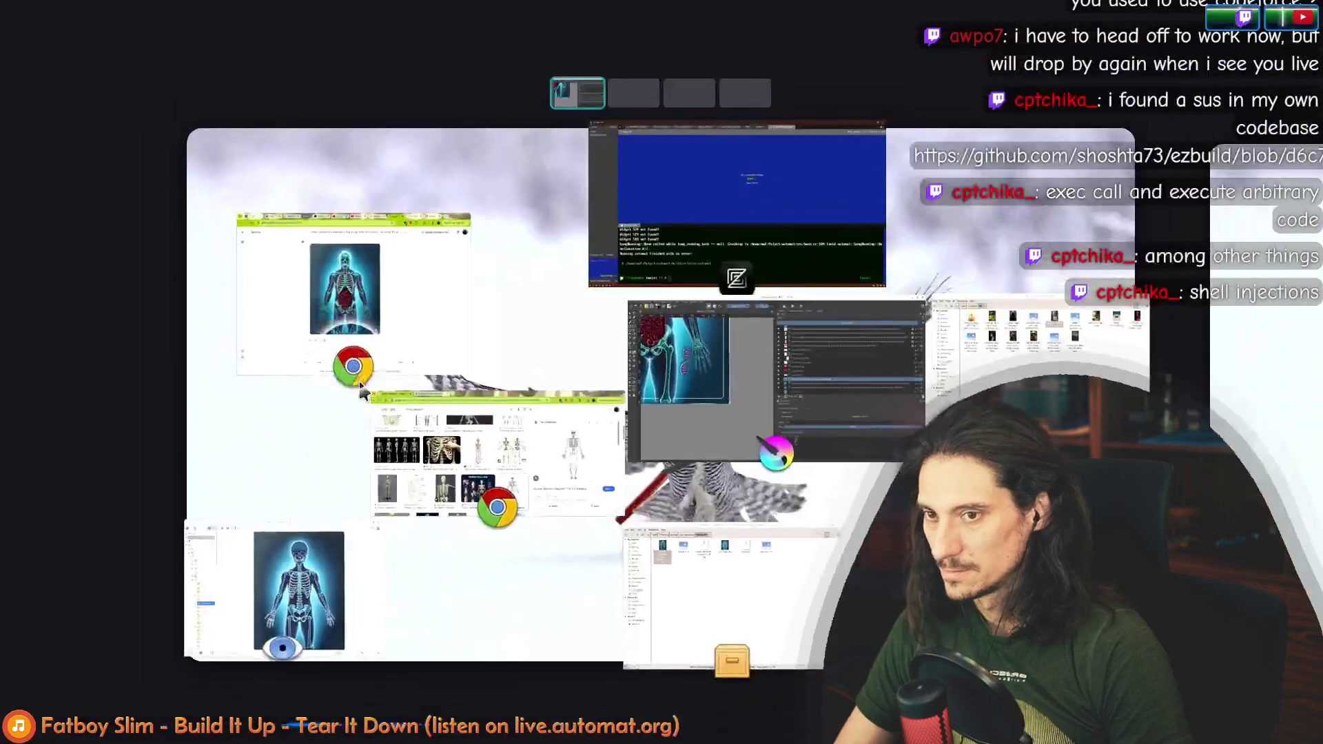
pyautogui.press('Escape')
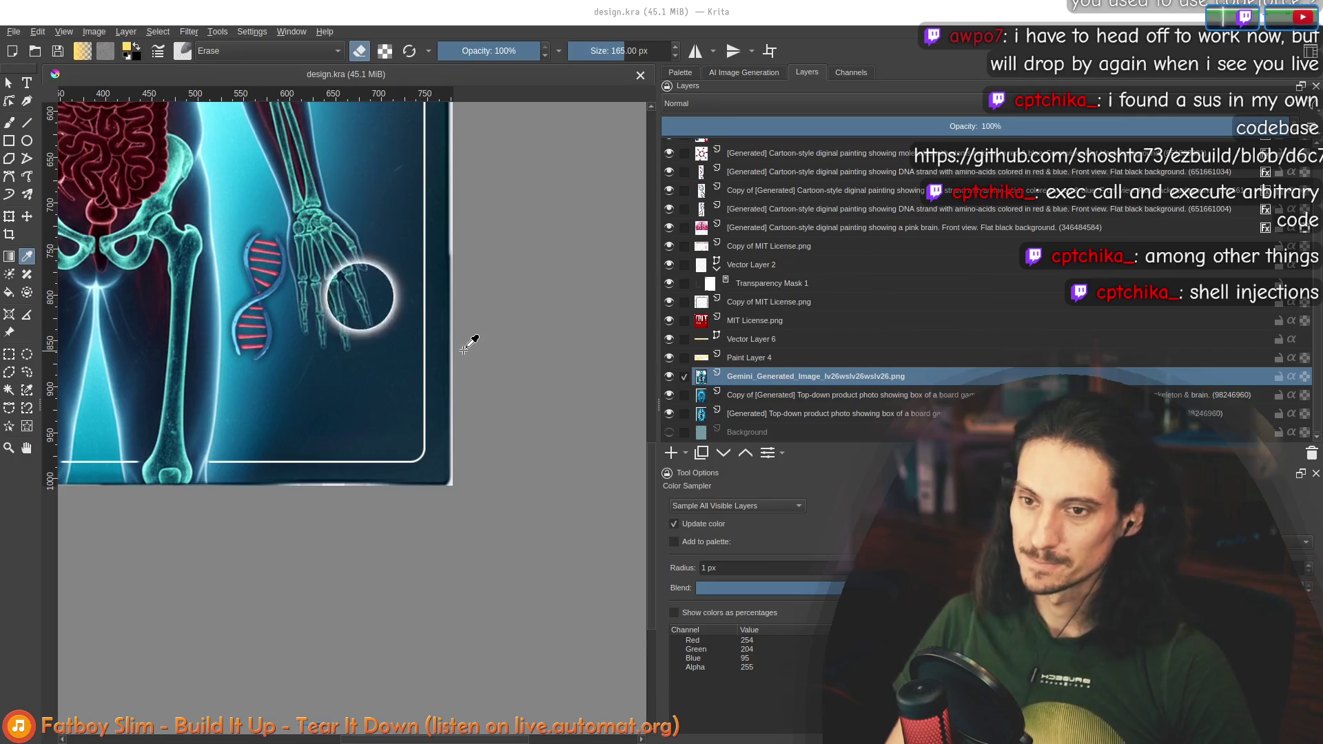
# Step: On Vector Layer 6, create a text box and paste '*does not include the internet'
pyautogui.doubleClick(766, 339)
pyautogui.press('Return')
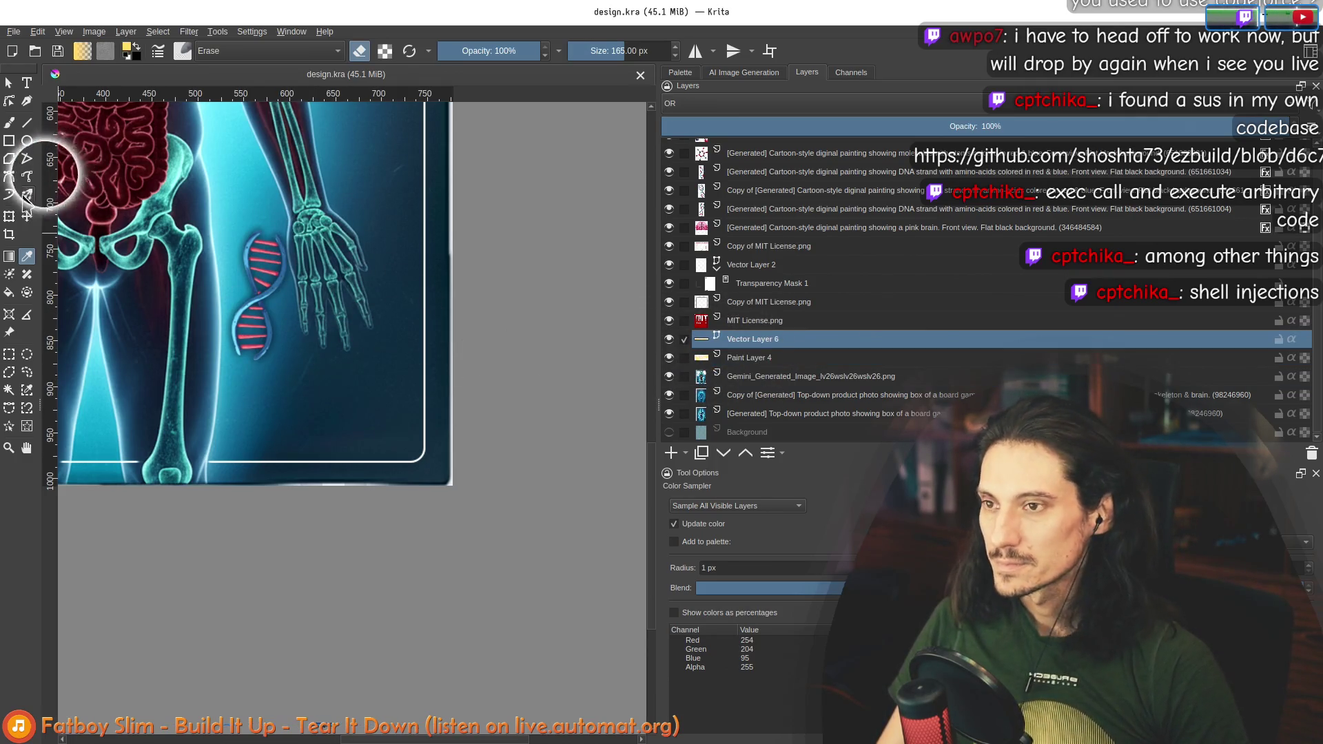
pyautogui.scroll(-4, 316, 319)
pyautogui.scroll(5, 316, 319)
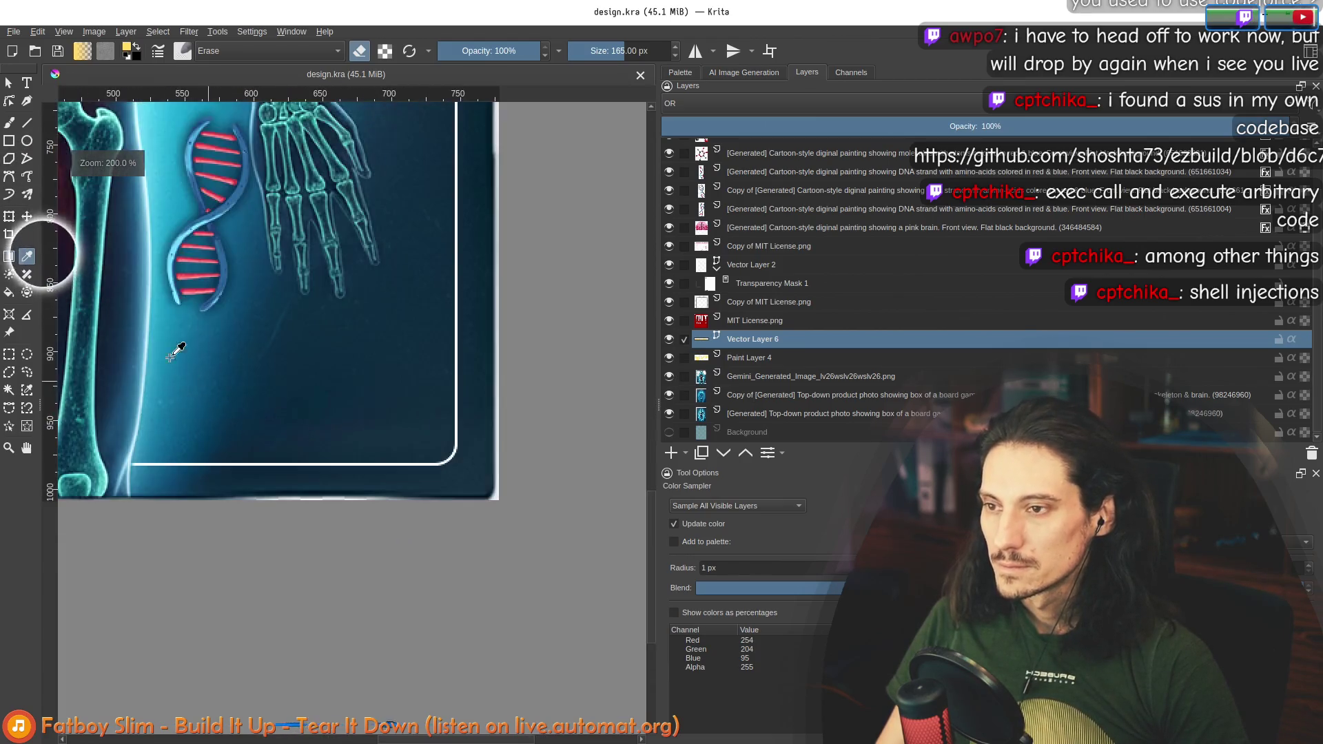
pyautogui.click(27, 83)
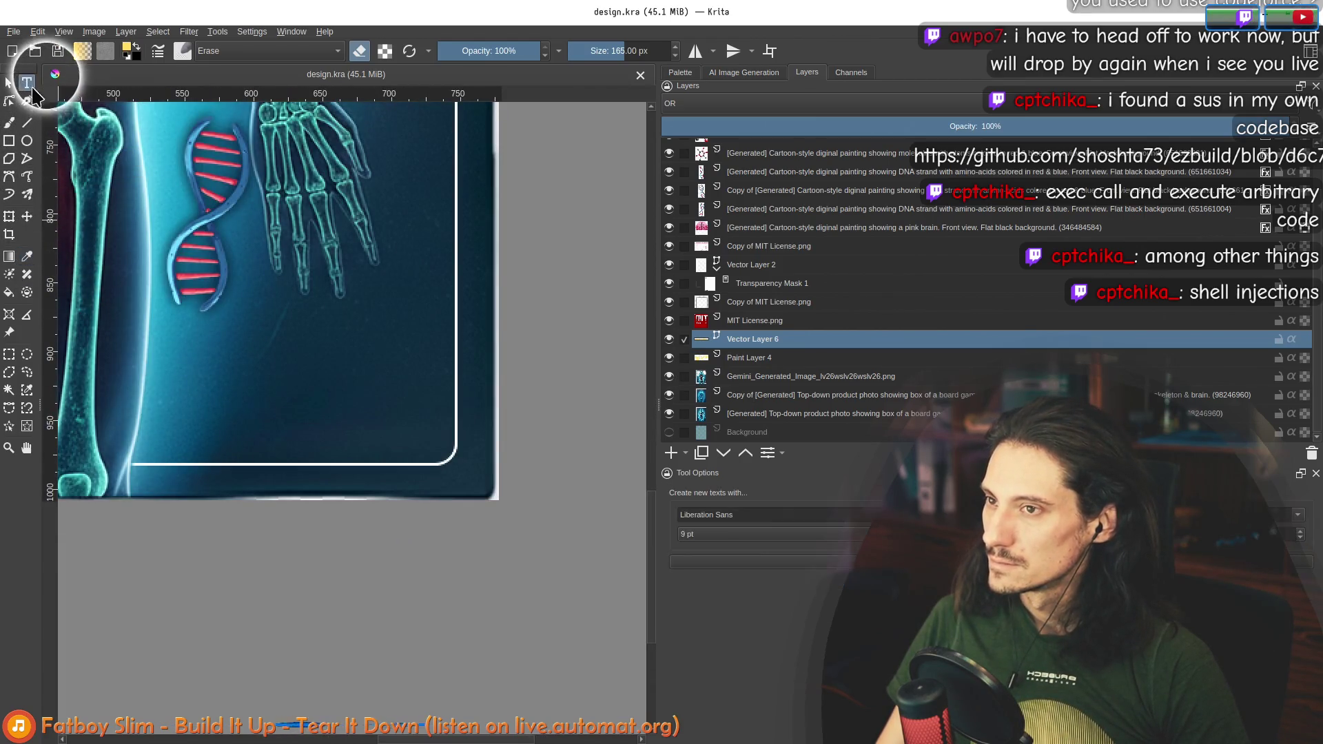
pyautogui.moveTo(298, 322); pyautogui.dragTo(419, 435)
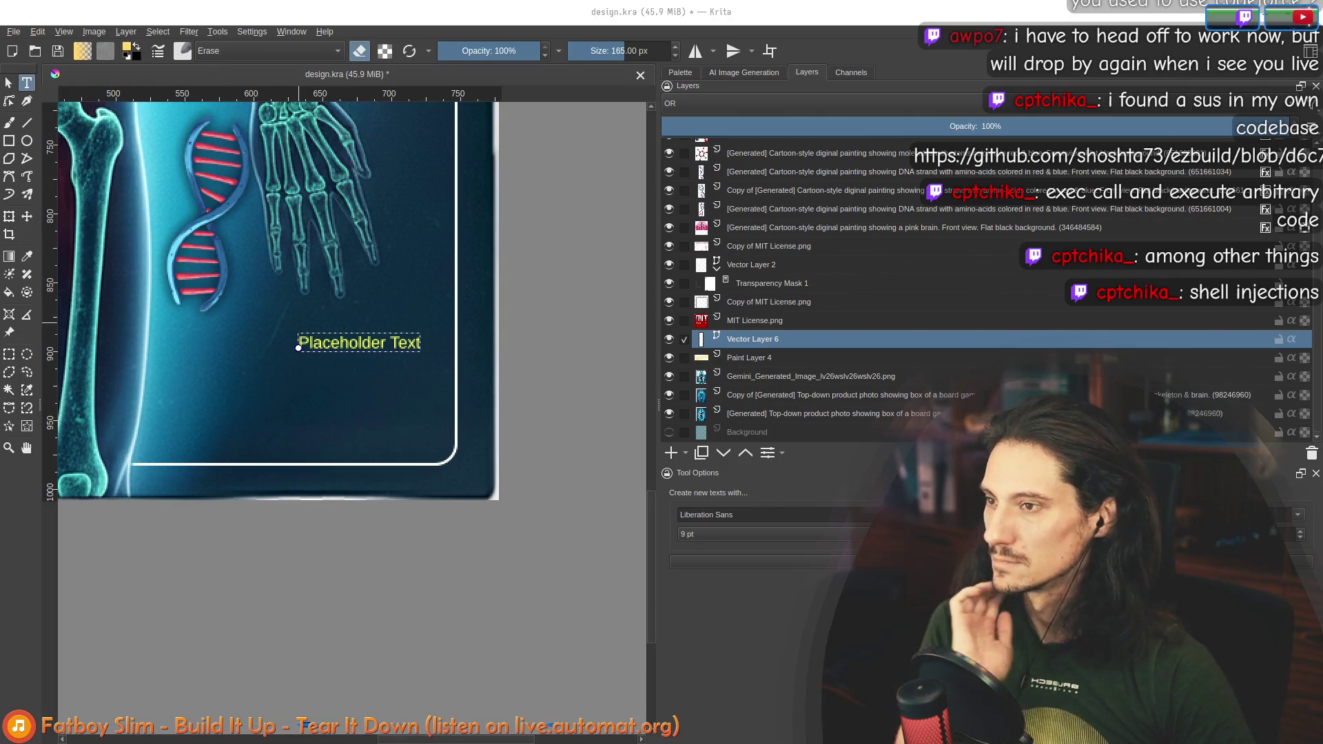
pyautogui.write('*does not include the internet')
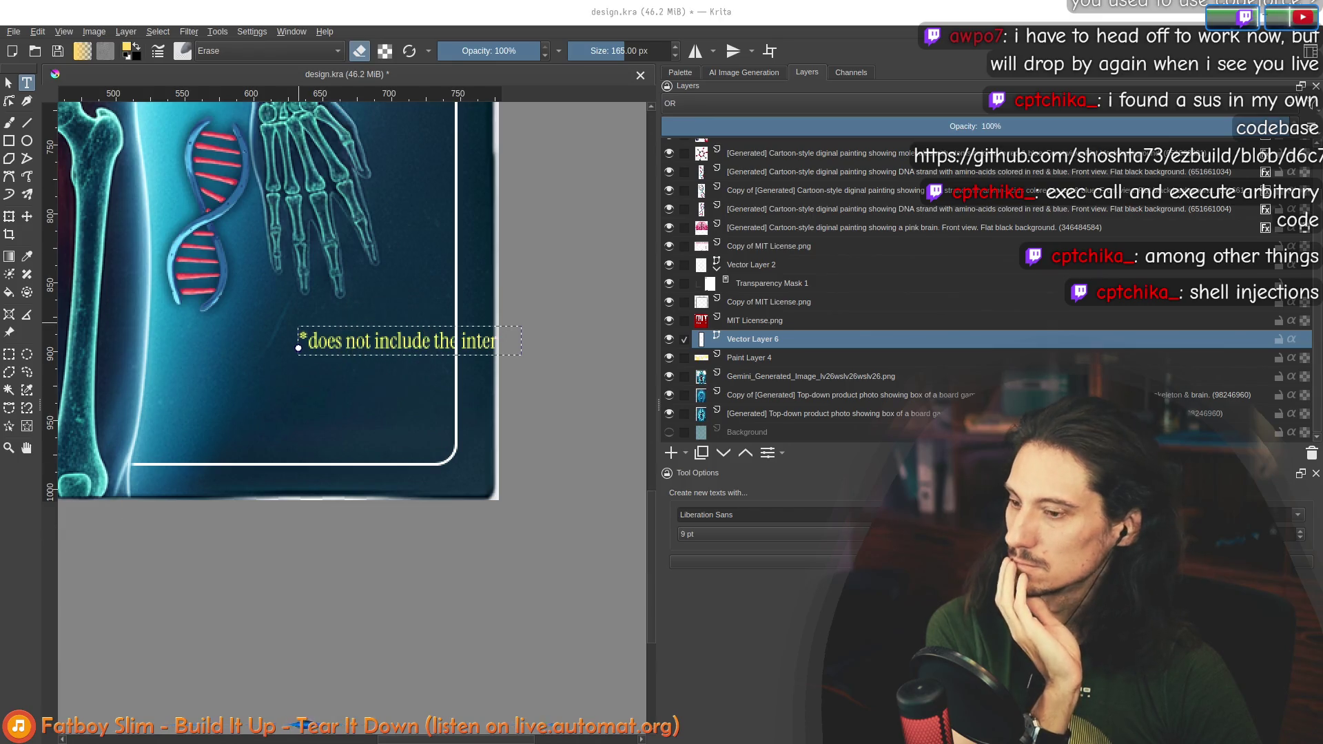
# Step: Move the footnote down to the card's bottom edge beneath the raised hand
pyautogui.press('Escape')
pyautogui.moveTo(367, 344)
pyautogui.mouseDown()
pyautogui.moveTo(291, 446)
pyautogui.moveTo(284, 479)
pyautogui.moveTo(303, 483)
pyautogui.mouseUp()
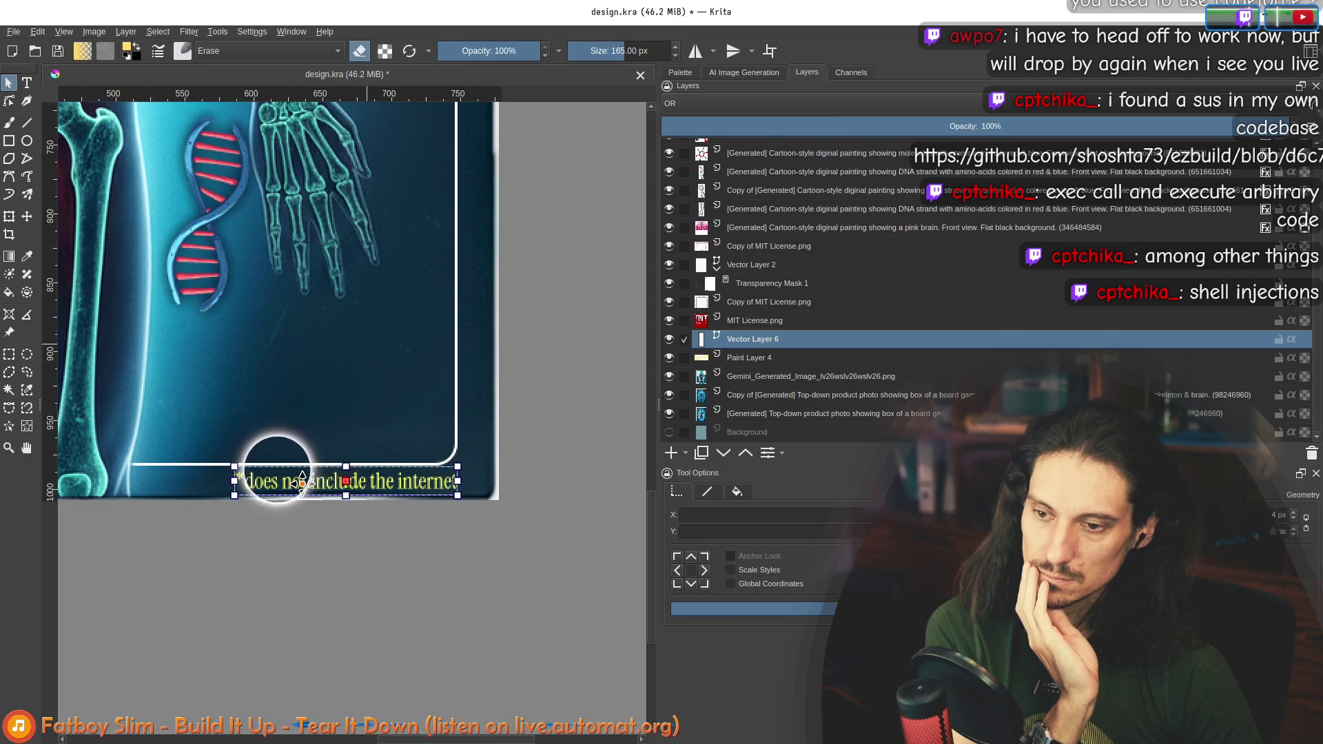
pyautogui.click(783, 360)
pyautogui.scroll(-5, 376, 469)
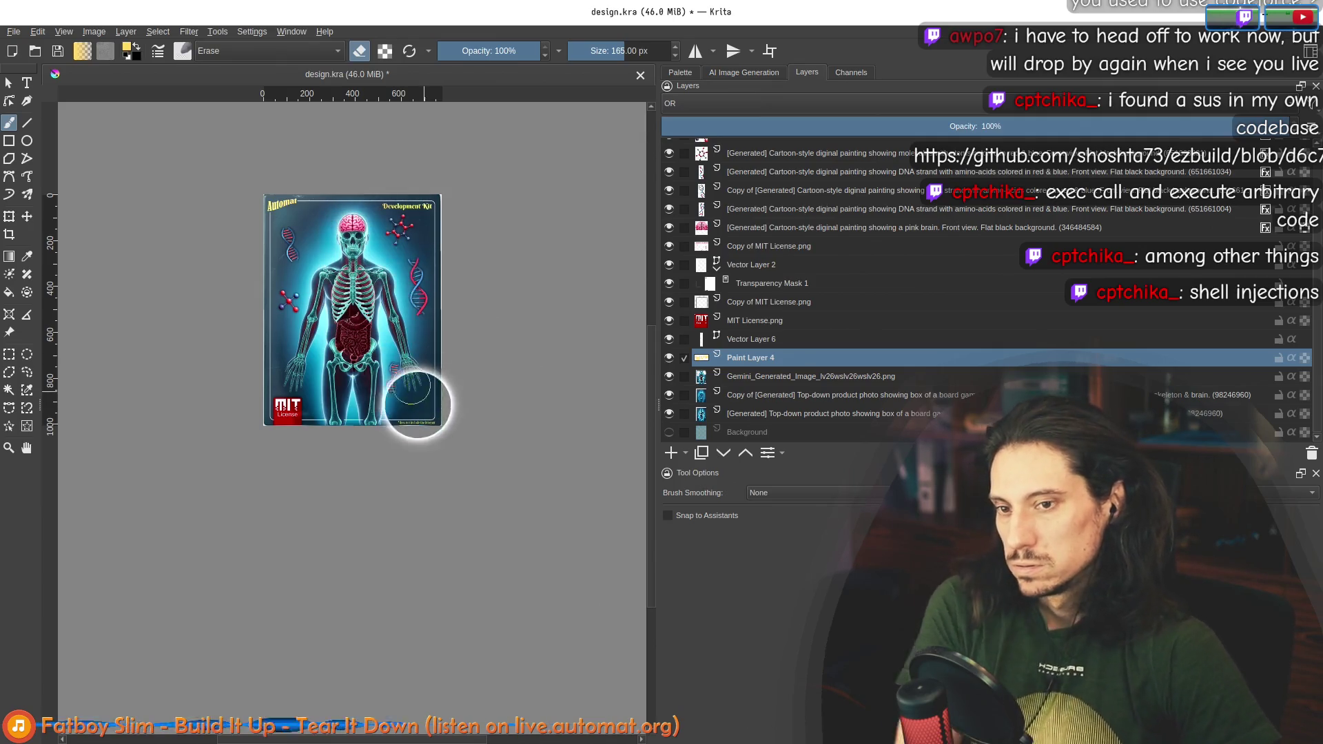
pyautogui.scroll(4, 414, 396)
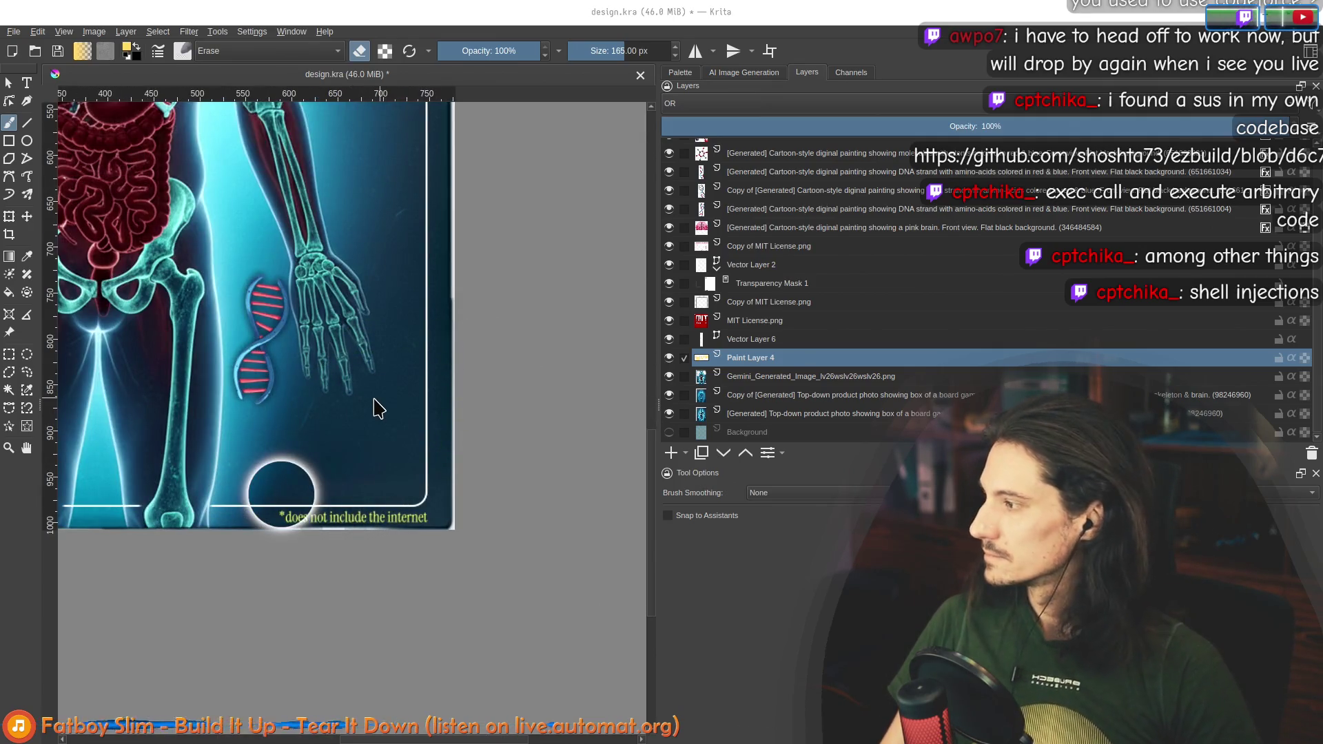
pyautogui.hotkey('alt', 'Tab')
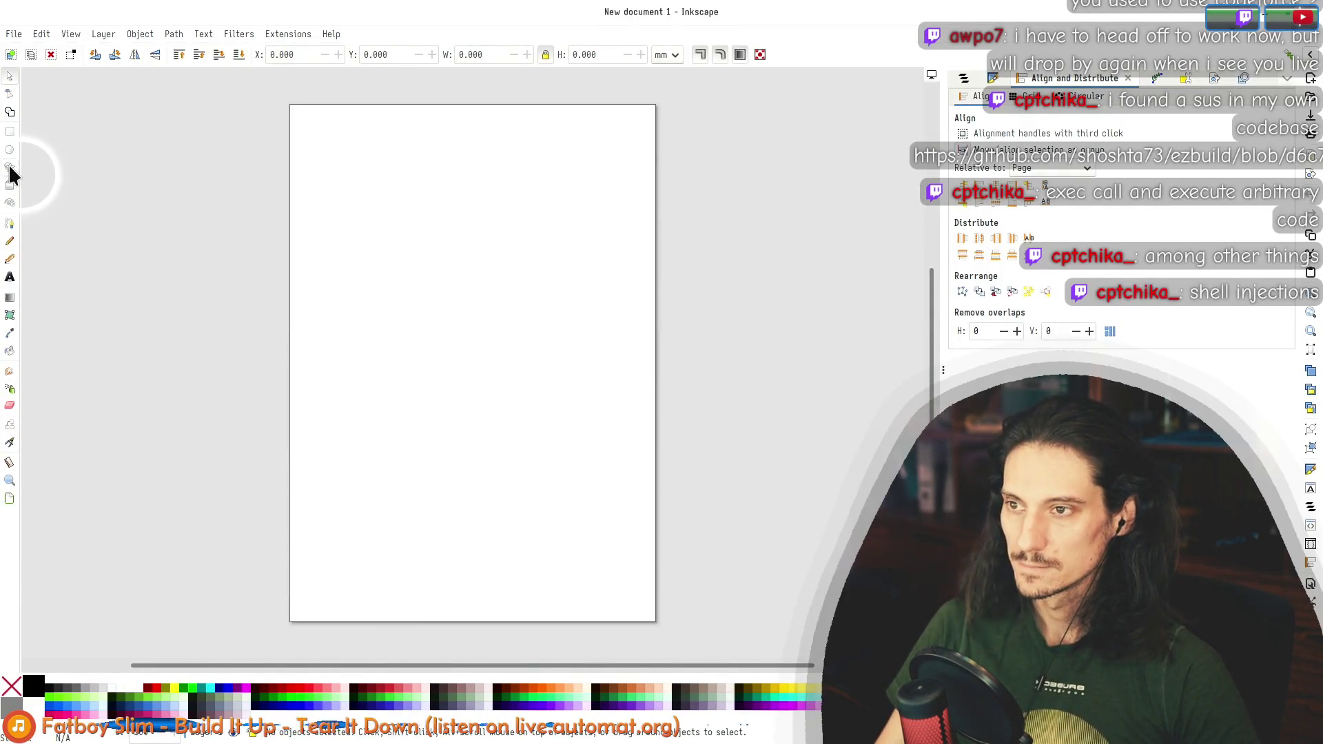
# Step: Draw a large star with 20 corners on the page
pyautogui.click(9, 169)
pyautogui.scroll(2, 455, 349)
pyautogui.scroll(-2, 455, 364)
pyautogui.scroll(4, 288, 307)
pyautogui.moveTo(270, 230)
pyautogui.mouseDown()
pyautogui.moveTo(542, 466)
pyautogui.moveTo(436, 435)
pyautogui.moveTo(441, 385)
pyautogui.mouseUp()
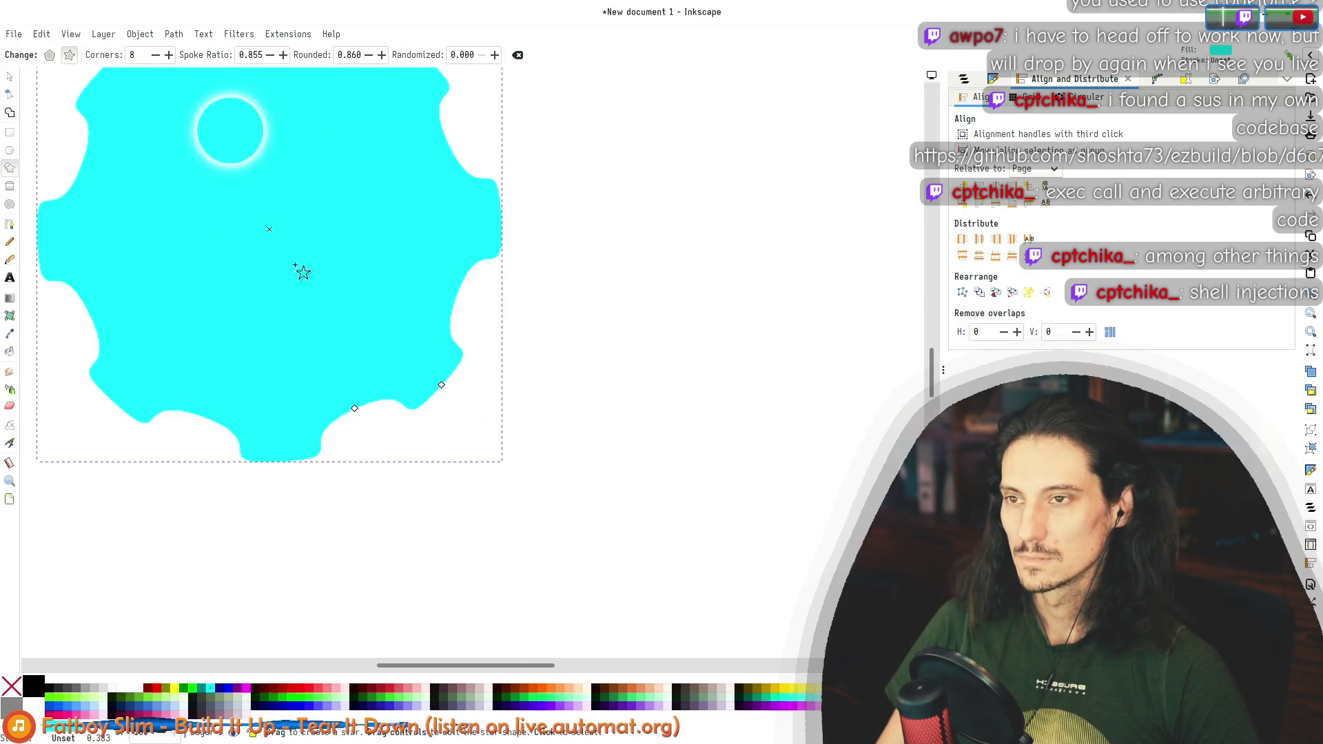
pyautogui.scroll(4, 303, 273)
pyautogui.hscroll(-5, 292, 290)
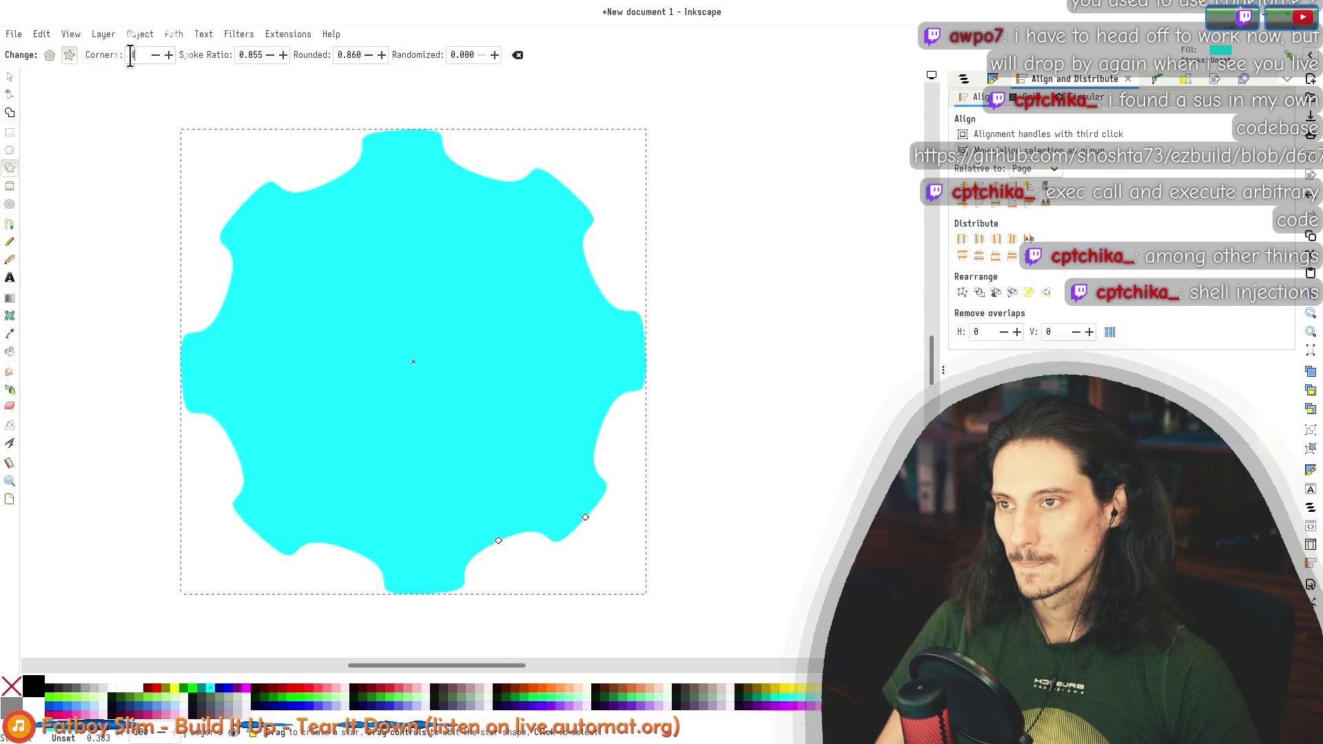
pyautogui.write('20')
pyautogui.press('Return')
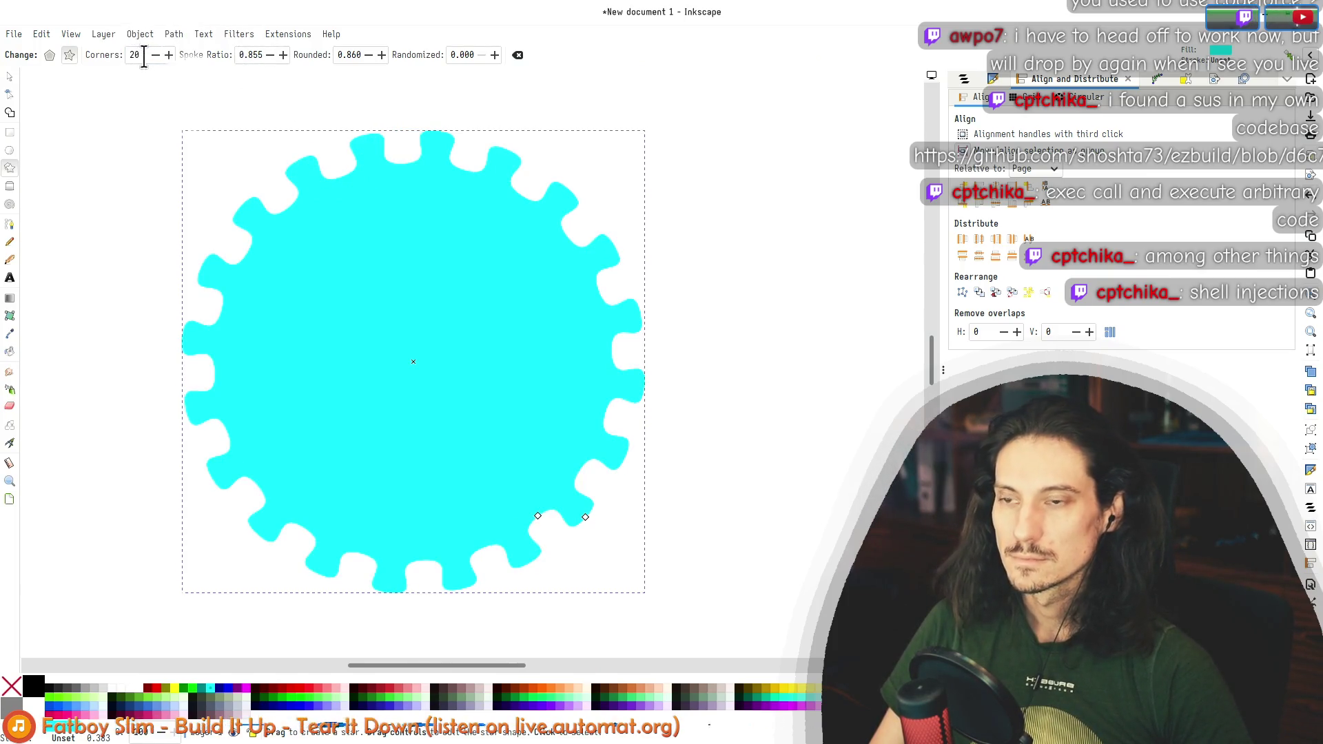
# Step: Set the star's rounding to 0.220 and fill it black
pyautogui.click(369, 55)
pyautogui.click(369, 55)
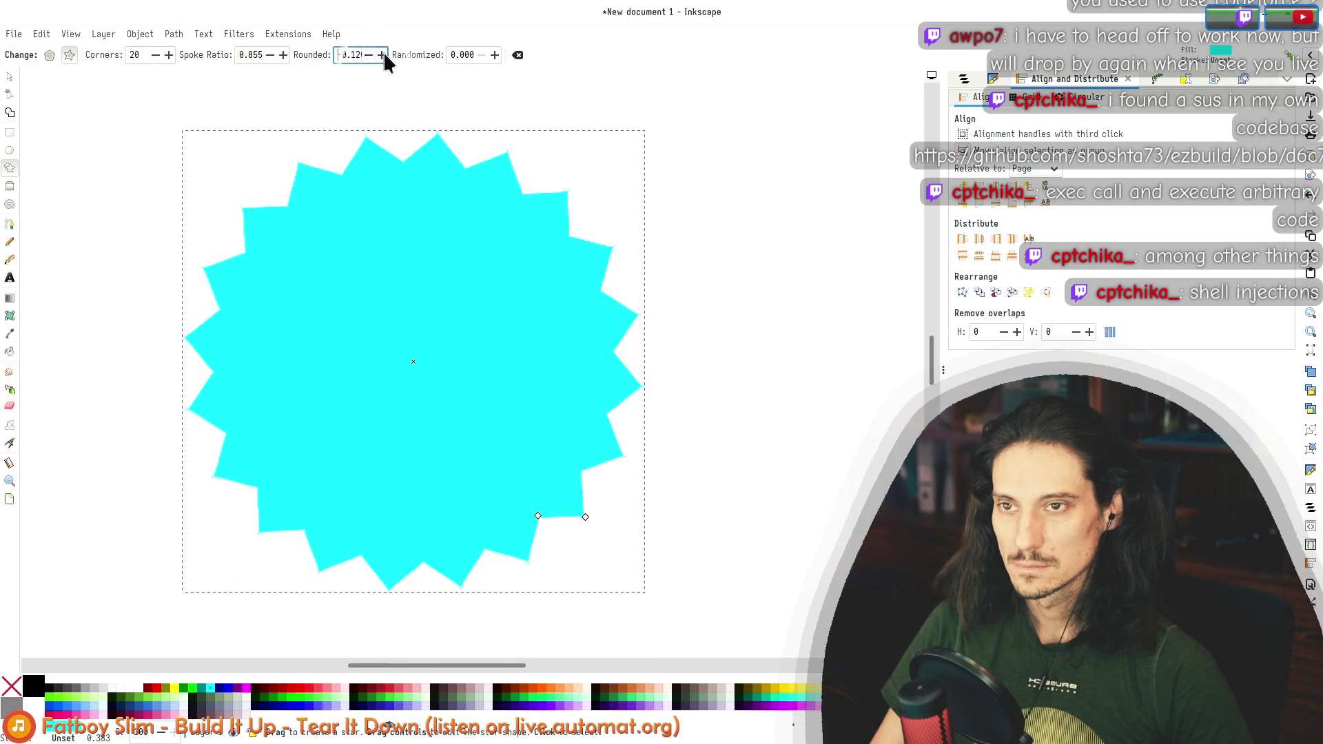
pyautogui.click(381, 54)
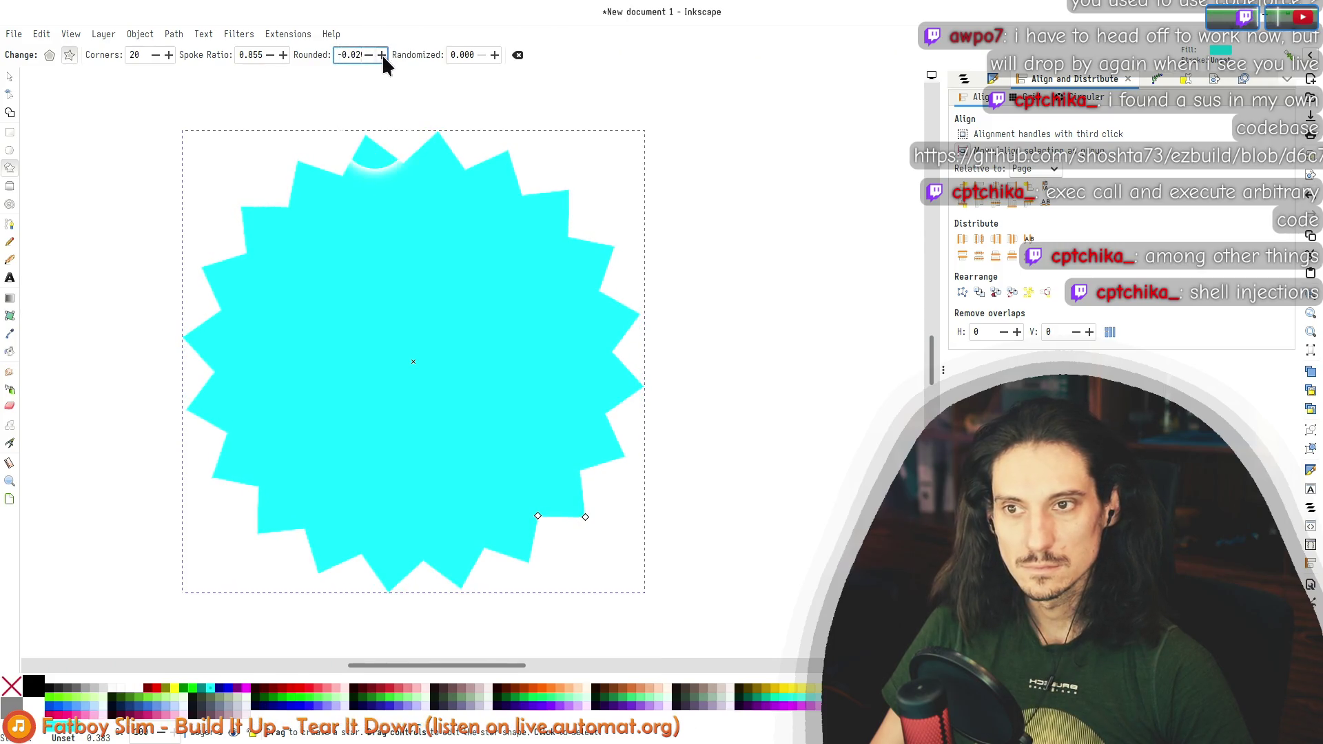
pyautogui.click(382, 54)
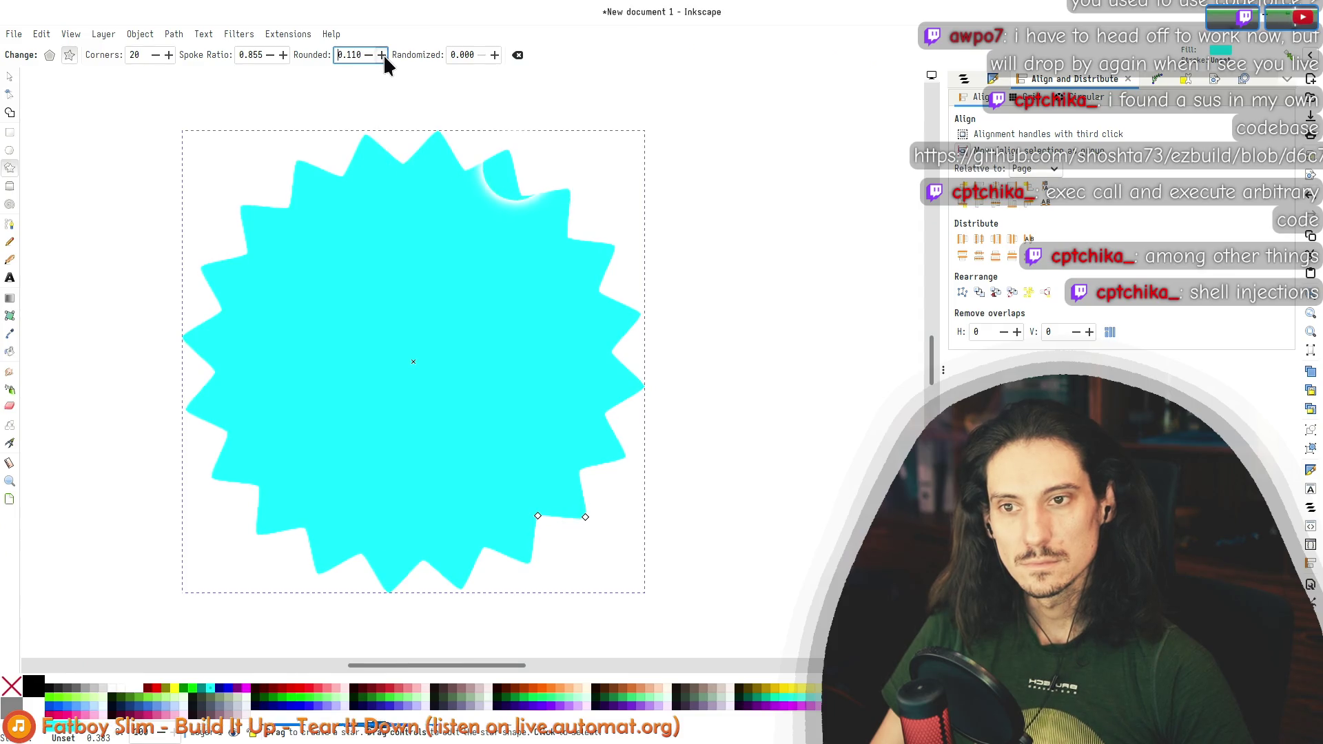
pyautogui.click(382, 55)
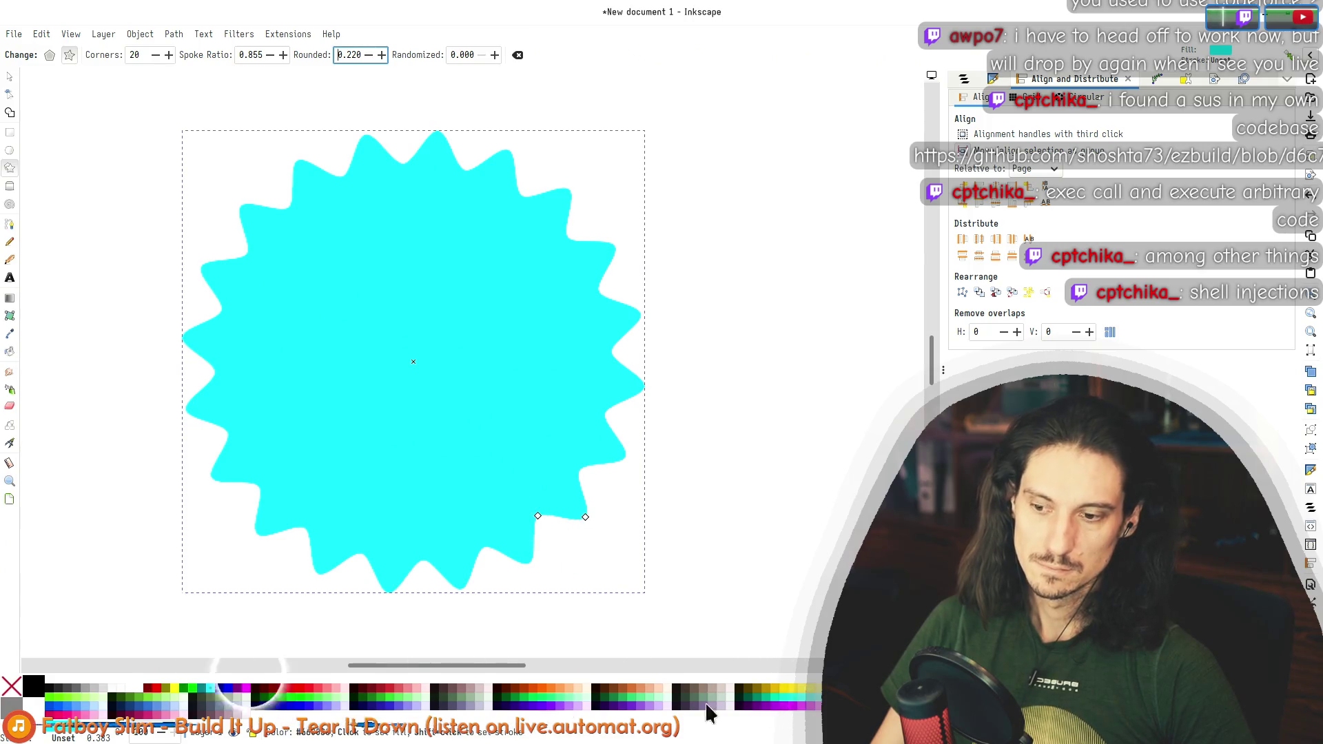
pyautogui.click(40, 693)
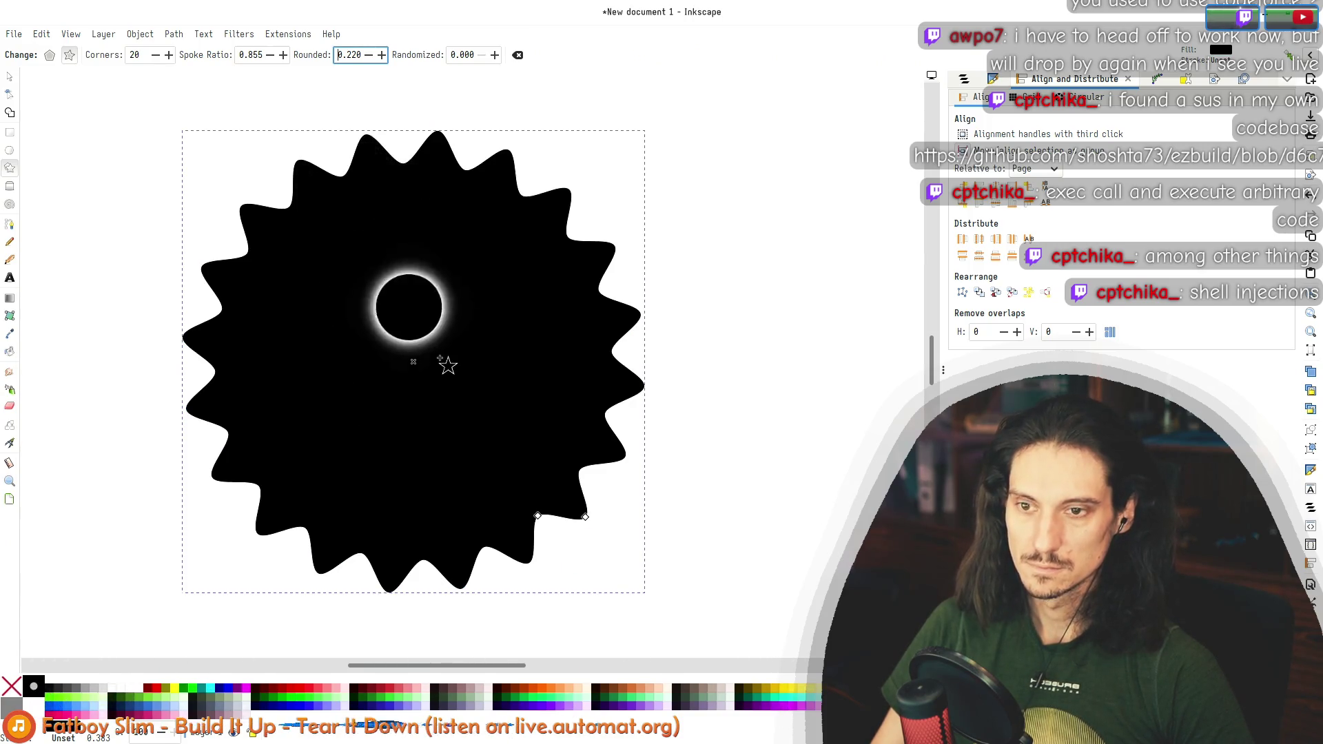
# Step: Raise the spoke ratio to 0.905 and move the star slightly up
pyautogui.click(283, 54)
pyautogui.click(283, 54)
pyautogui.click(285, 54)
pyautogui.click(284, 54)
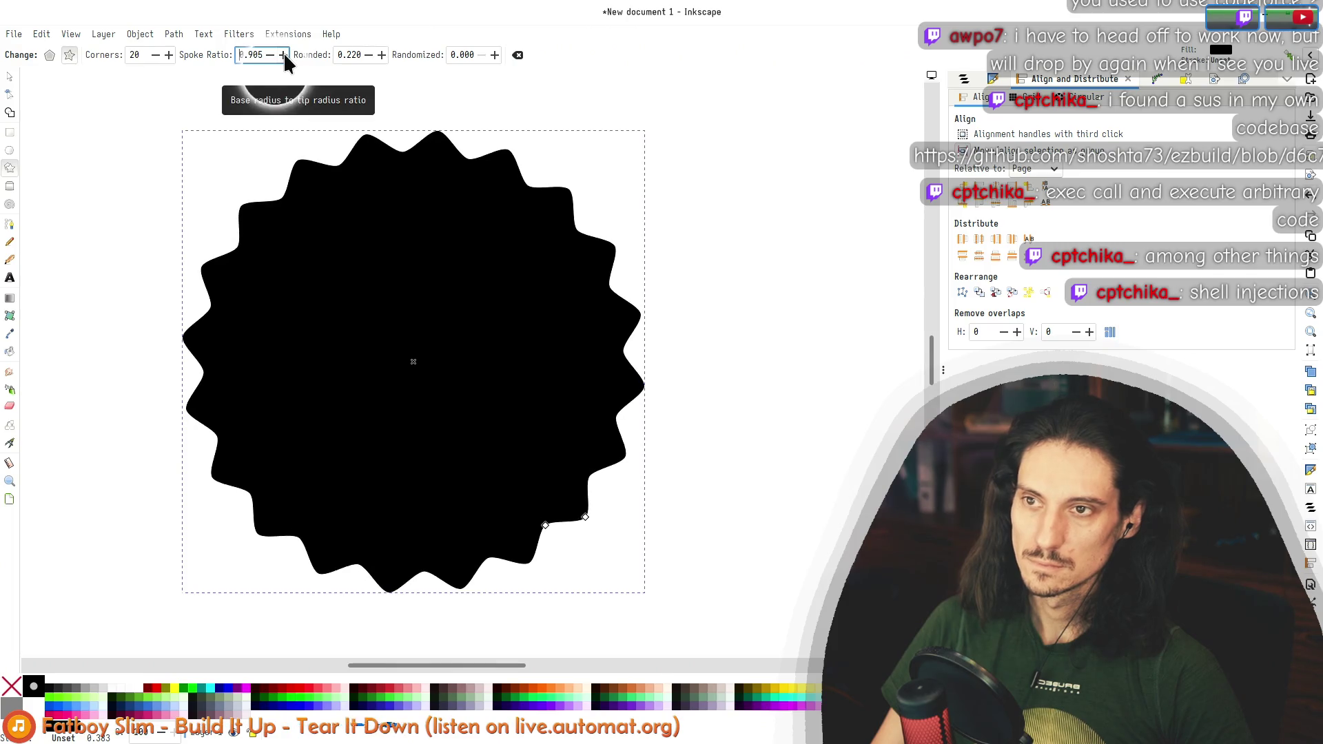
pyautogui.click(283, 54)
pyautogui.scroll(-4, 362, 272)
pyautogui.scroll(2, 362, 271)
pyautogui.scroll(4, 337, 362)
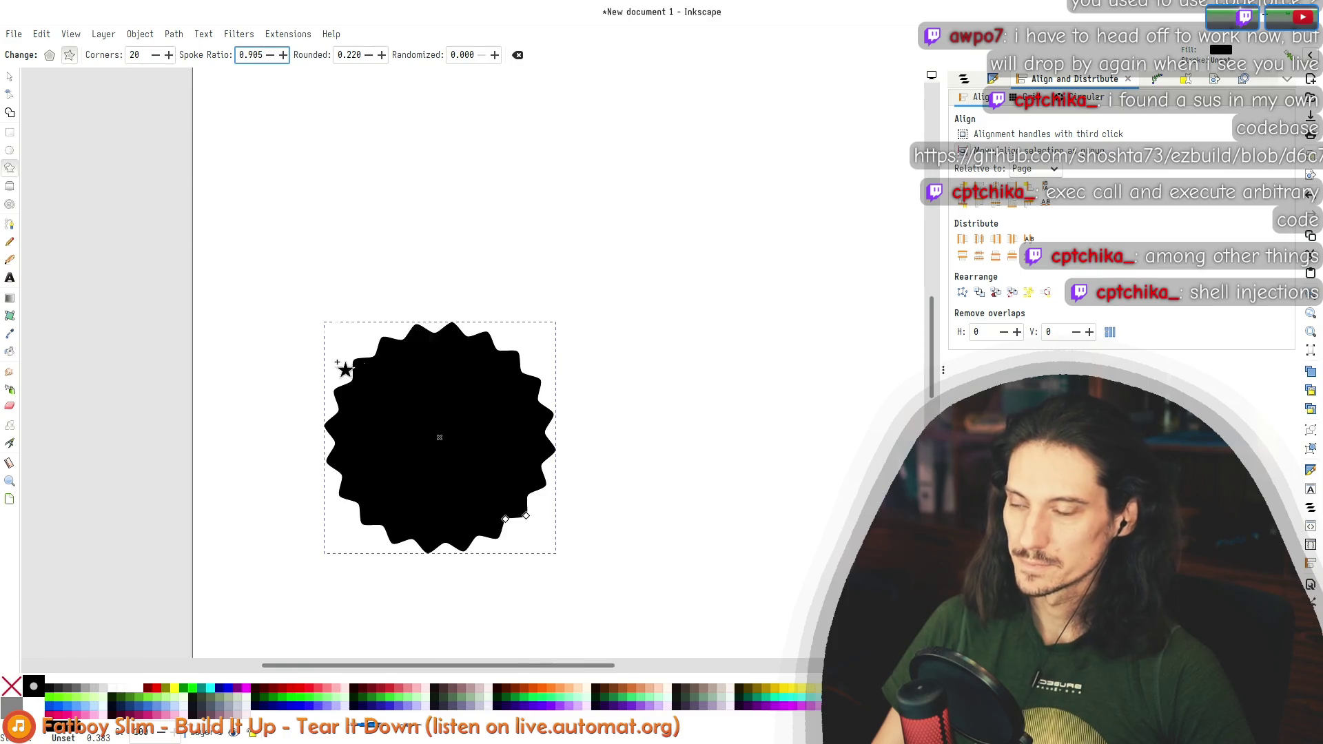
pyautogui.click(12, 78)
pyautogui.moveTo(451, 423); pyautogui.dragTo(443, 399)
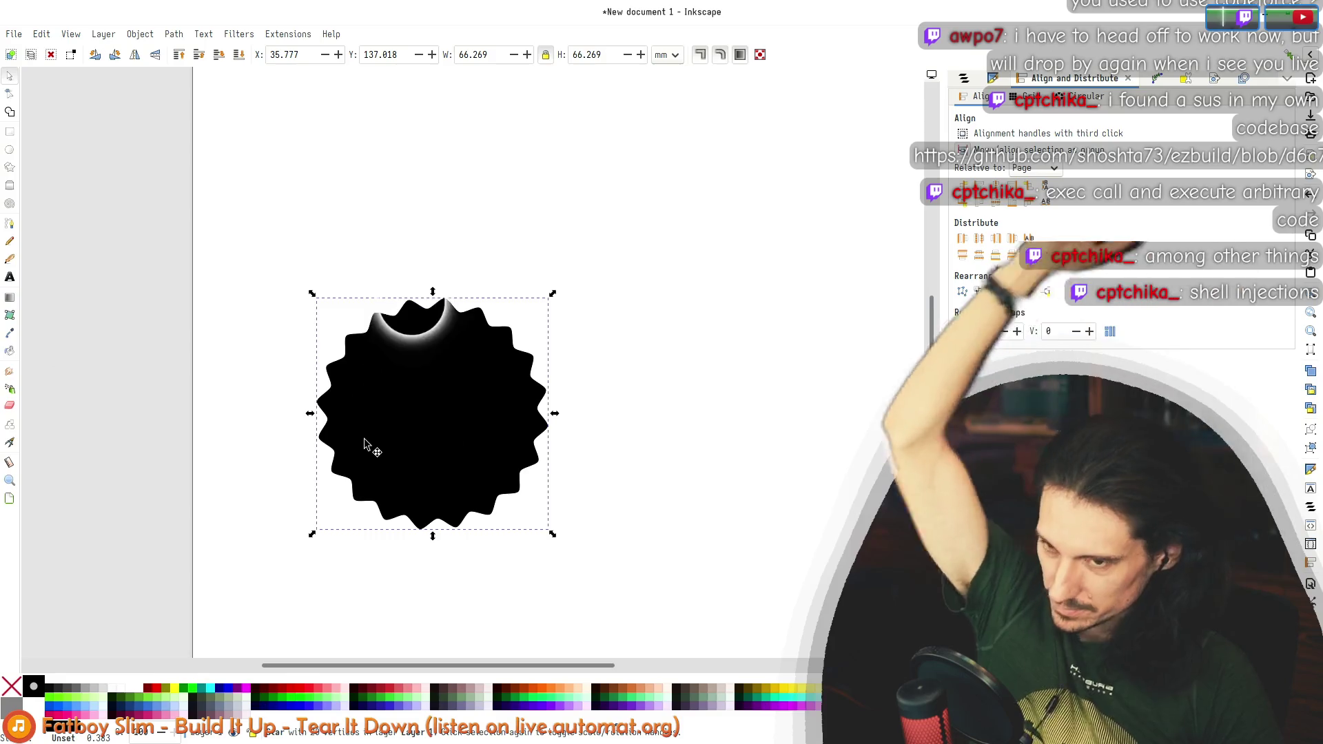
# Step: Compare the Krita card with Inkscape, ending on the black 20-corner wavy badge
pyautogui.hotkey('alt', 'Tab')
pyautogui.scroll(-3, 358, 447)
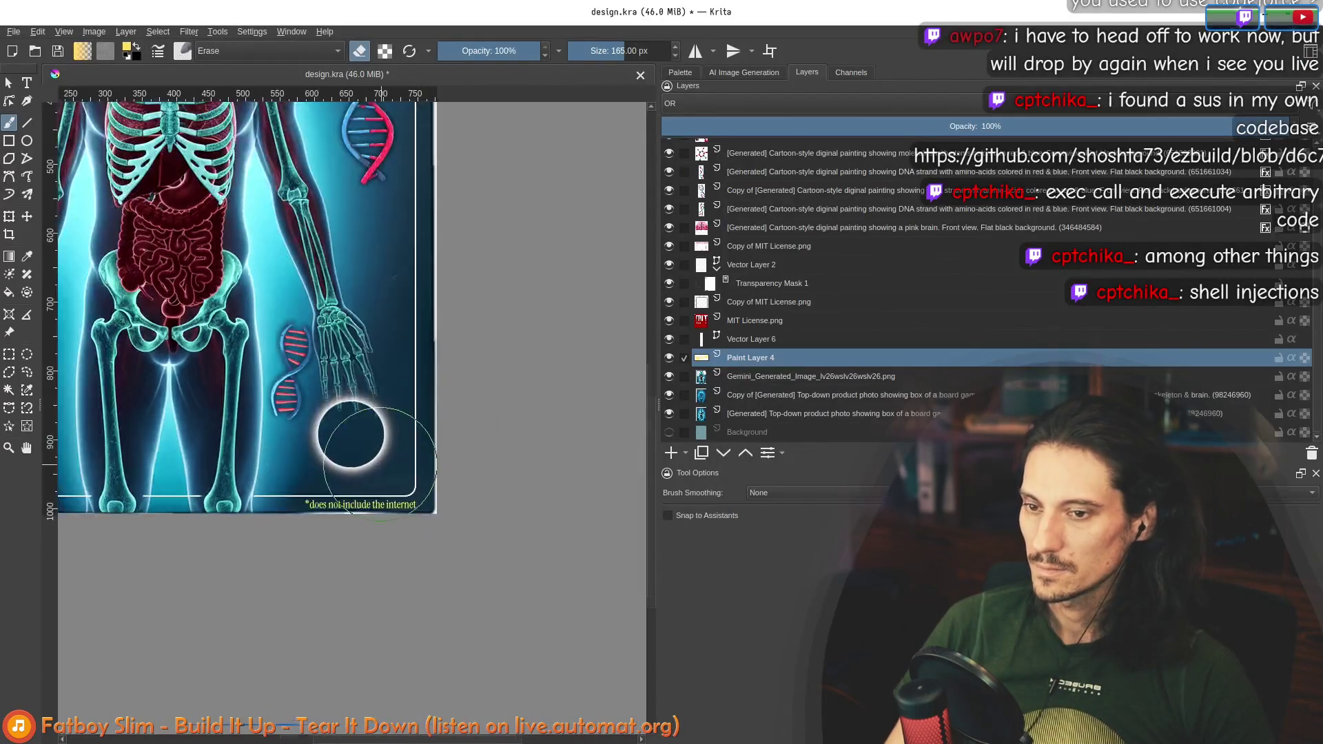
pyautogui.scroll(-3, 368, 448)
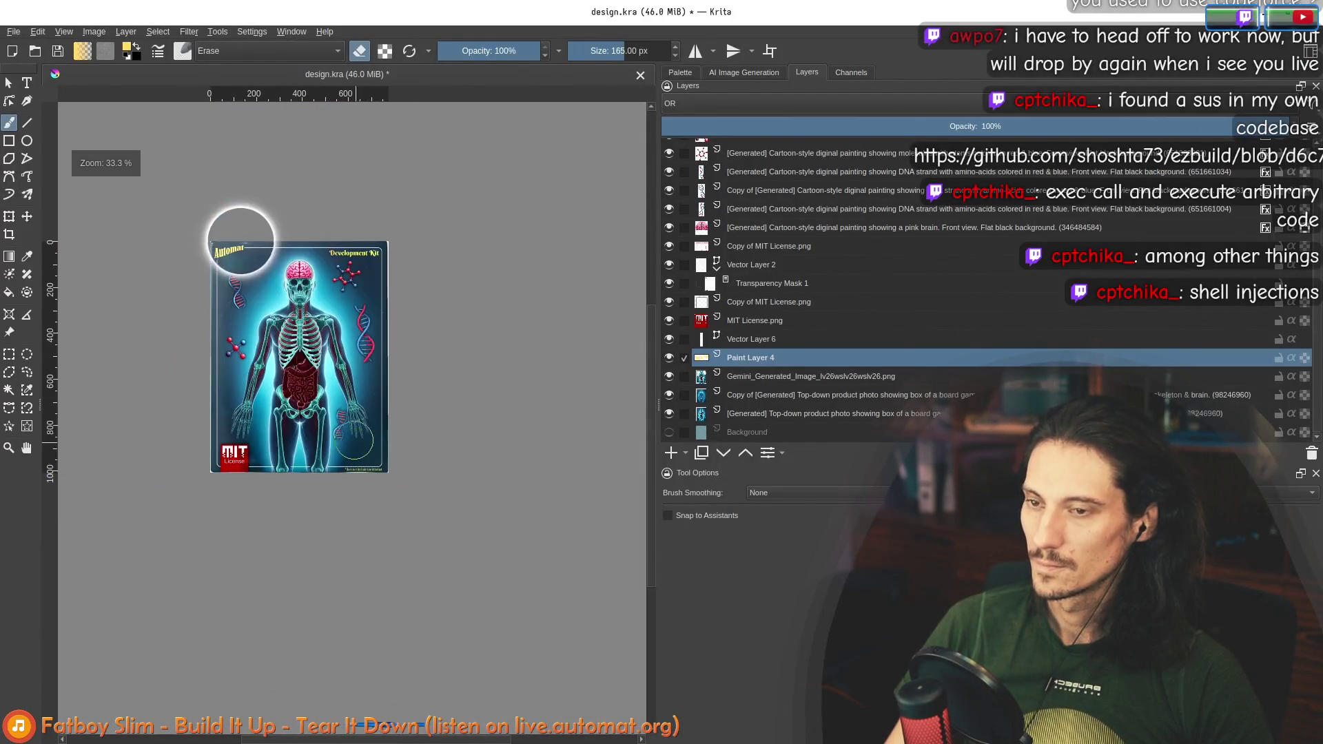
pyautogui.scroll(3, 353, 435)
pyautogui.hotkey('alt', 'Tab')
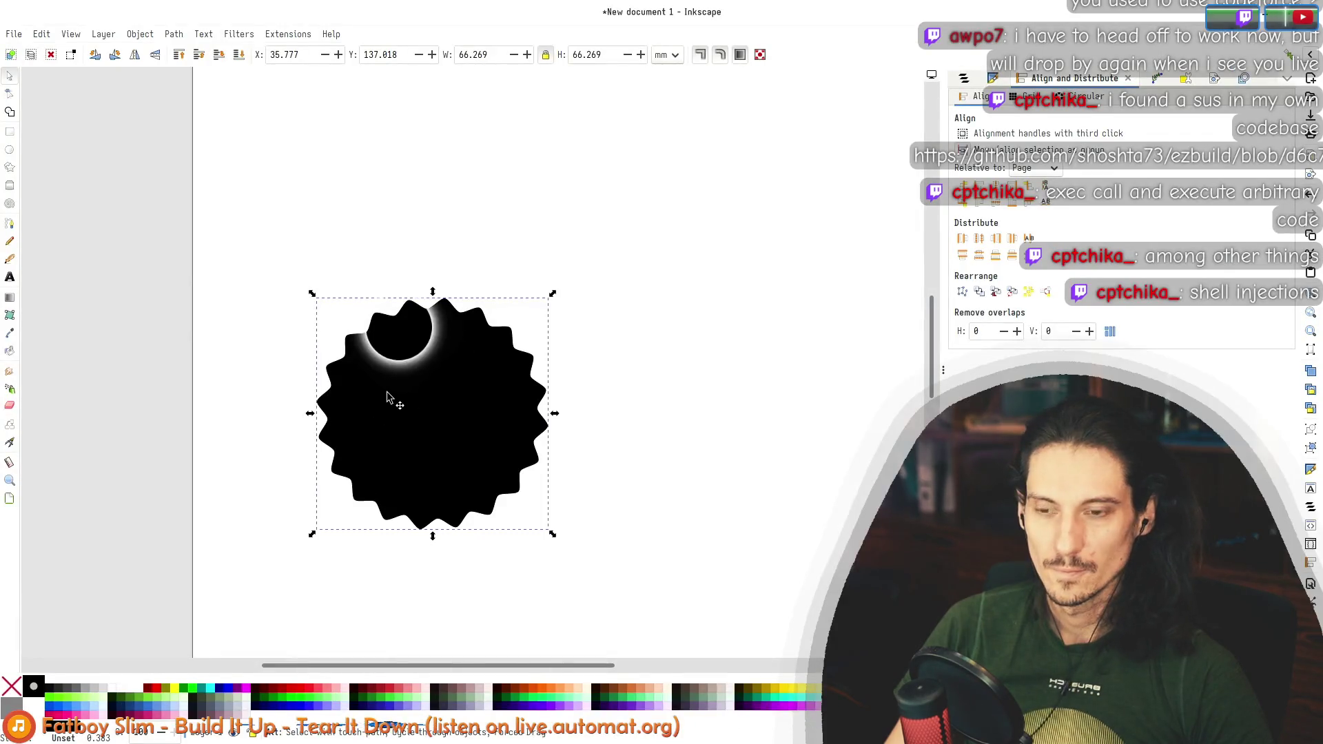
pyautogui.hotkey('alt', 'Tab')
pyautogui.scroll(1, 489, 500)
pyautogui.scroll(-1, 490, 500)
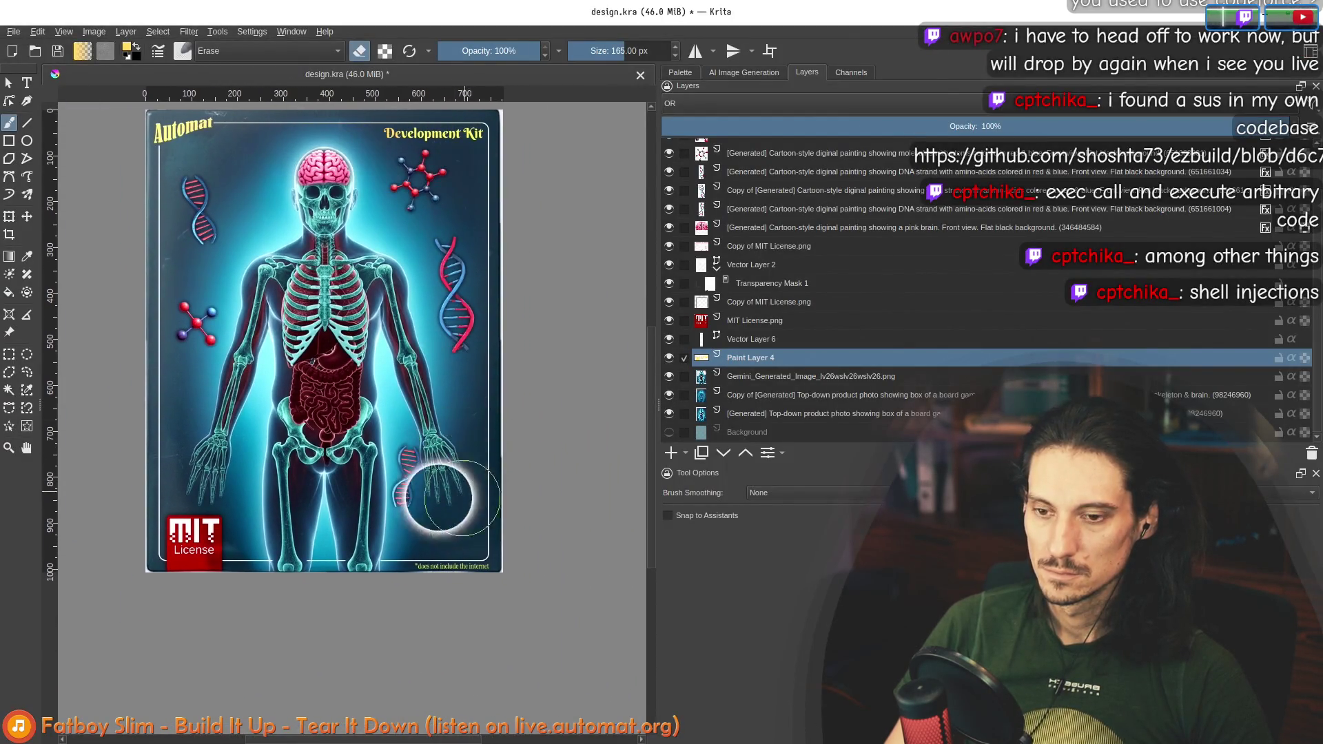
pyautogui.scroll(2, 439, 545)
pyautogui.scroll(-2, 466, 577)
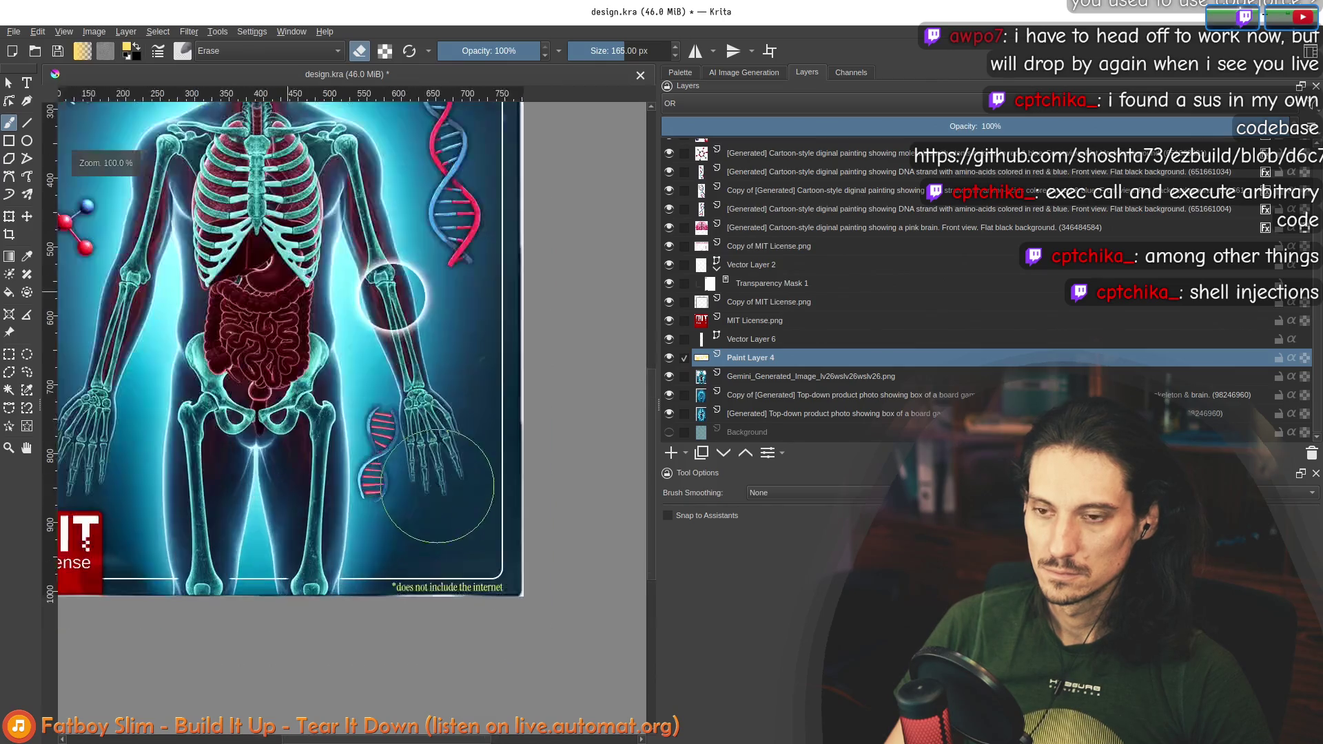
pyautogui.hotkey('alt', 'Tab')
pyautogui.scroll(2, 423, 438)
pyautogui.scroll(-4, 443, 438)
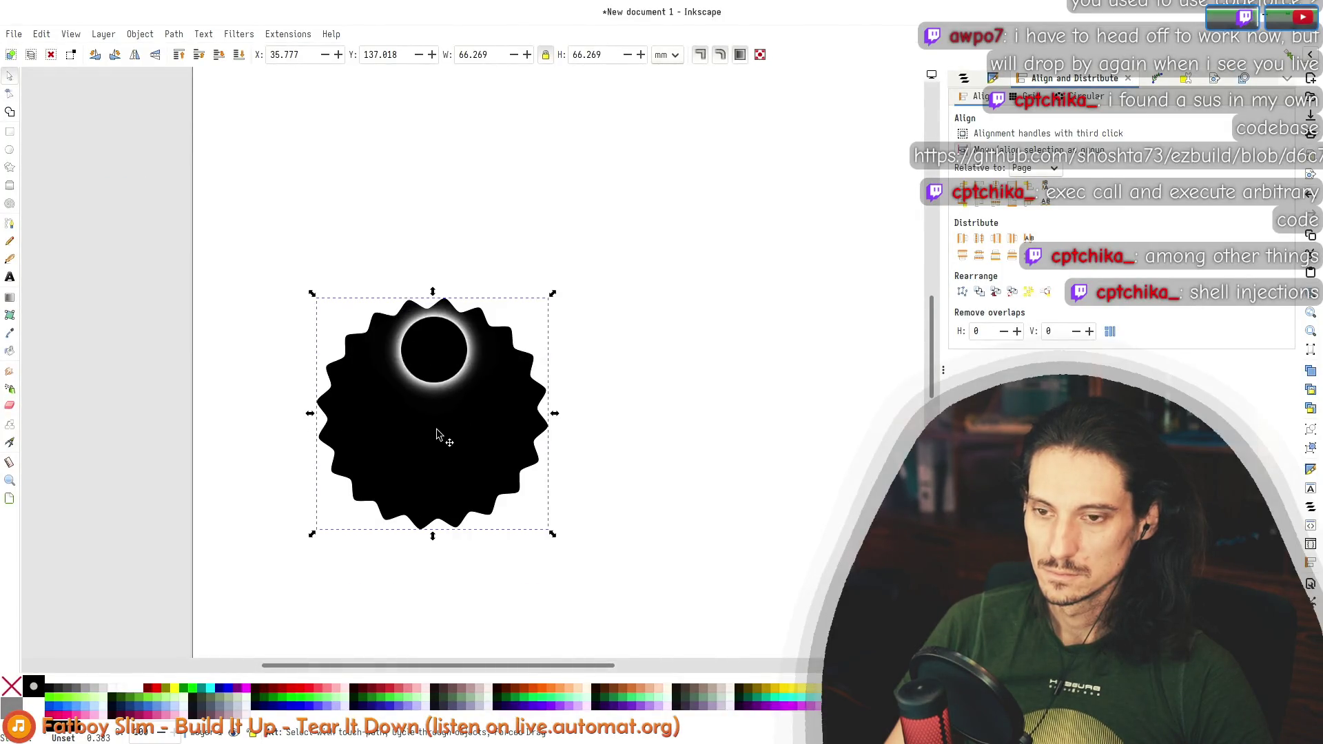
pyautogui.scroll(2, 417, 393)
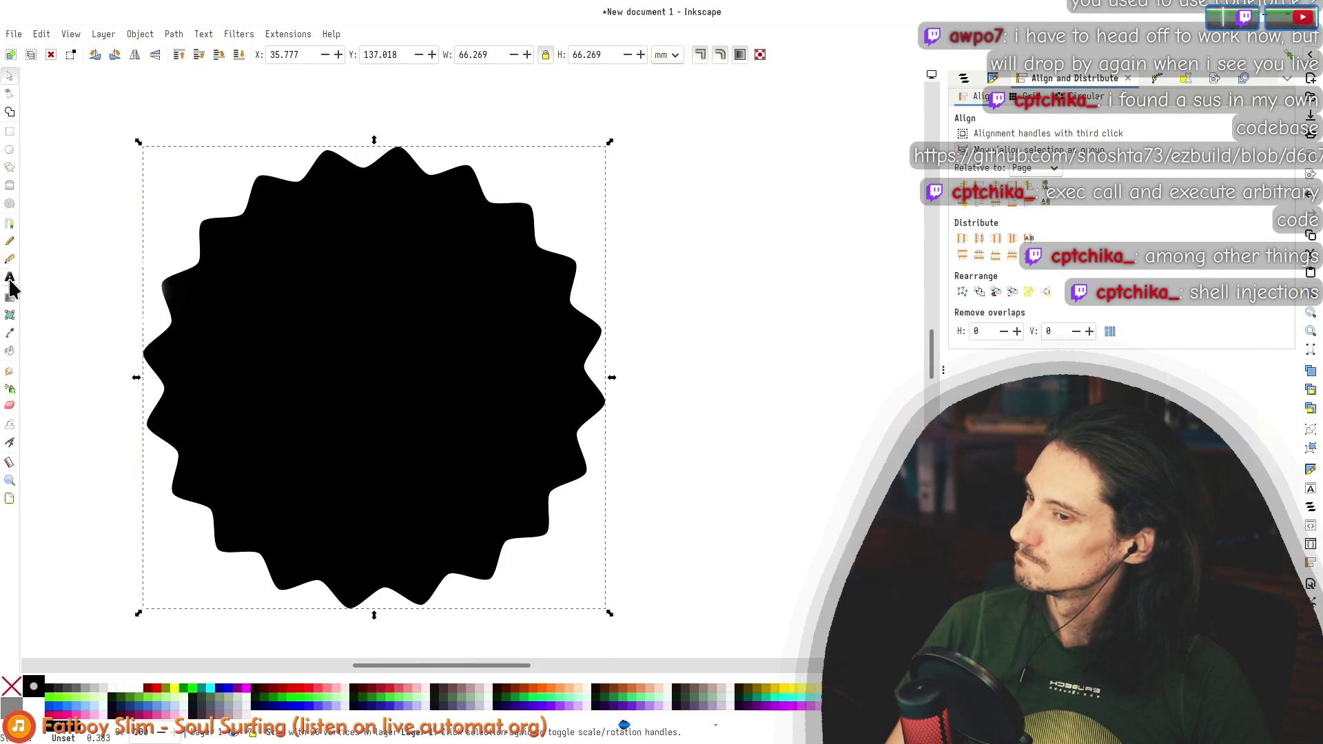
# Step: Fill the star dark red and add a 100% text frame in Instrument Serif
pyautogui.click(268, 690)
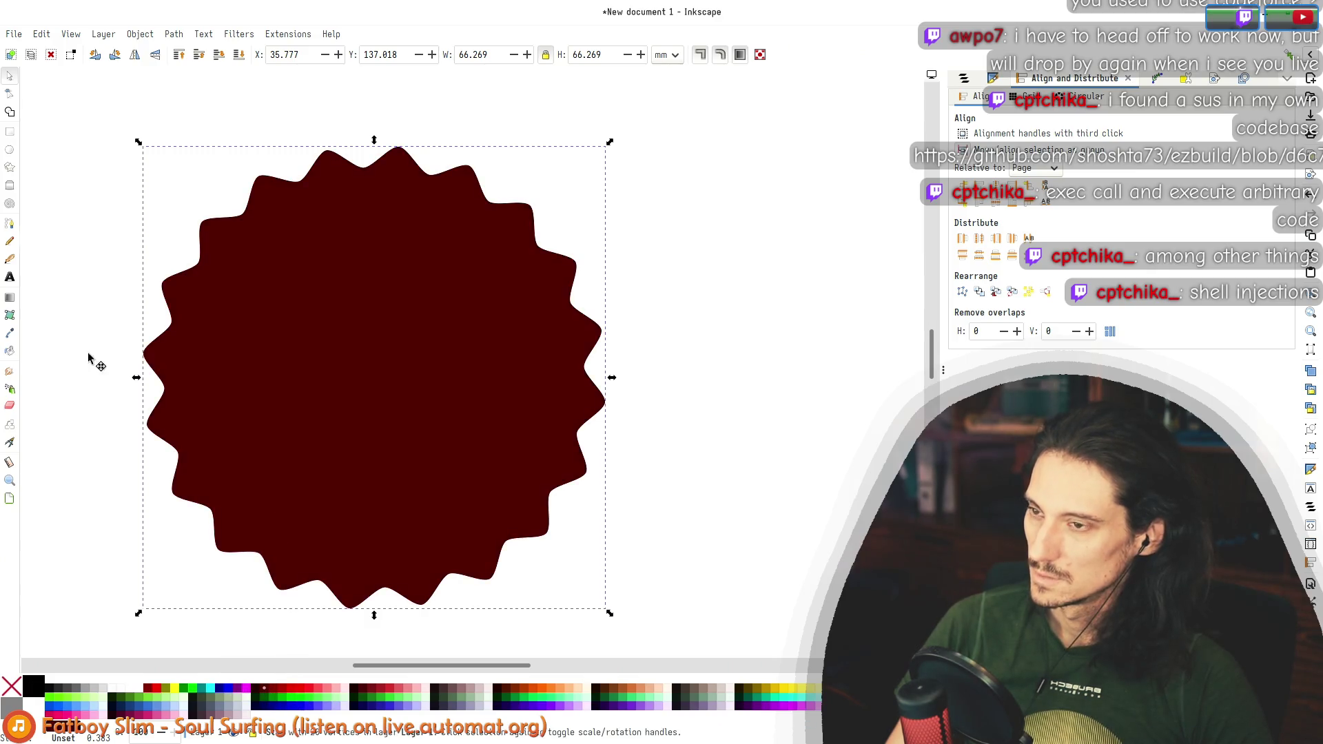
pyautogui.click(10, 276)
pyautogui.click(241, 430)
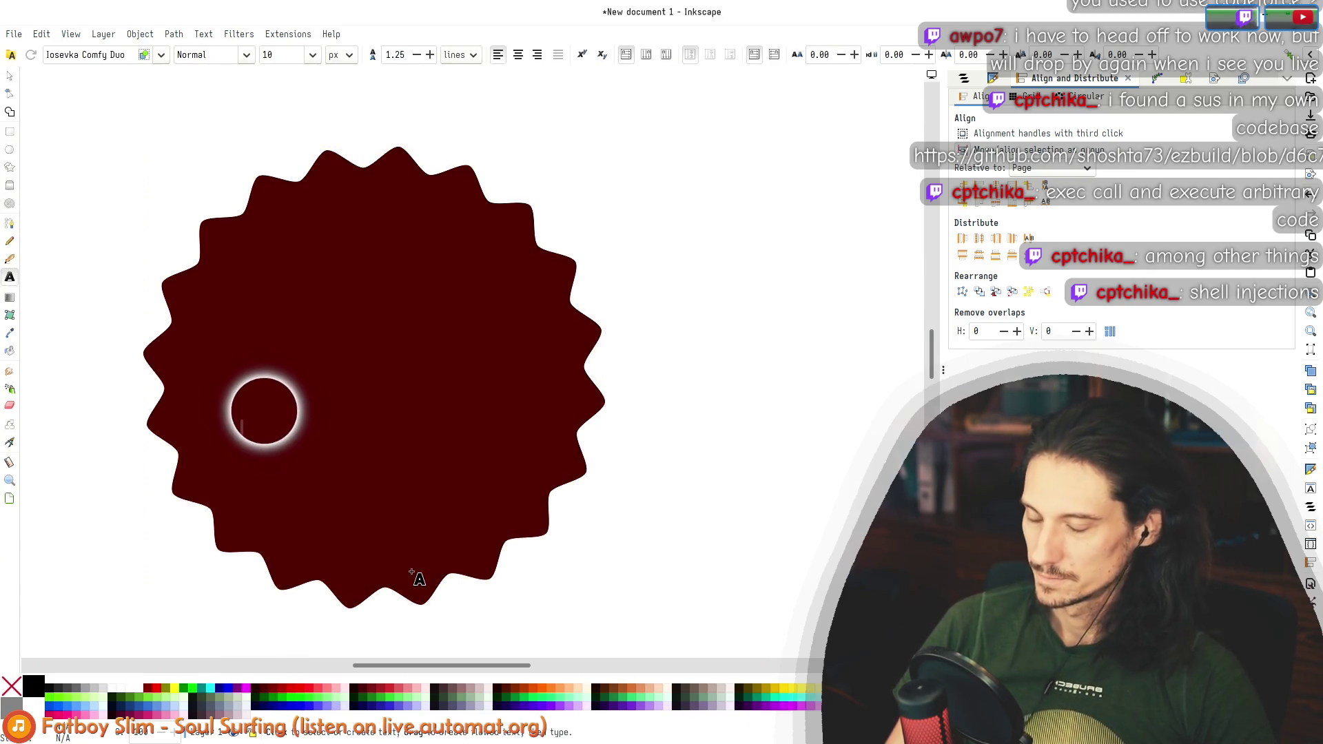
pyautogui.moveTo(241, 425); pyautogui.dragTo(281, 439)
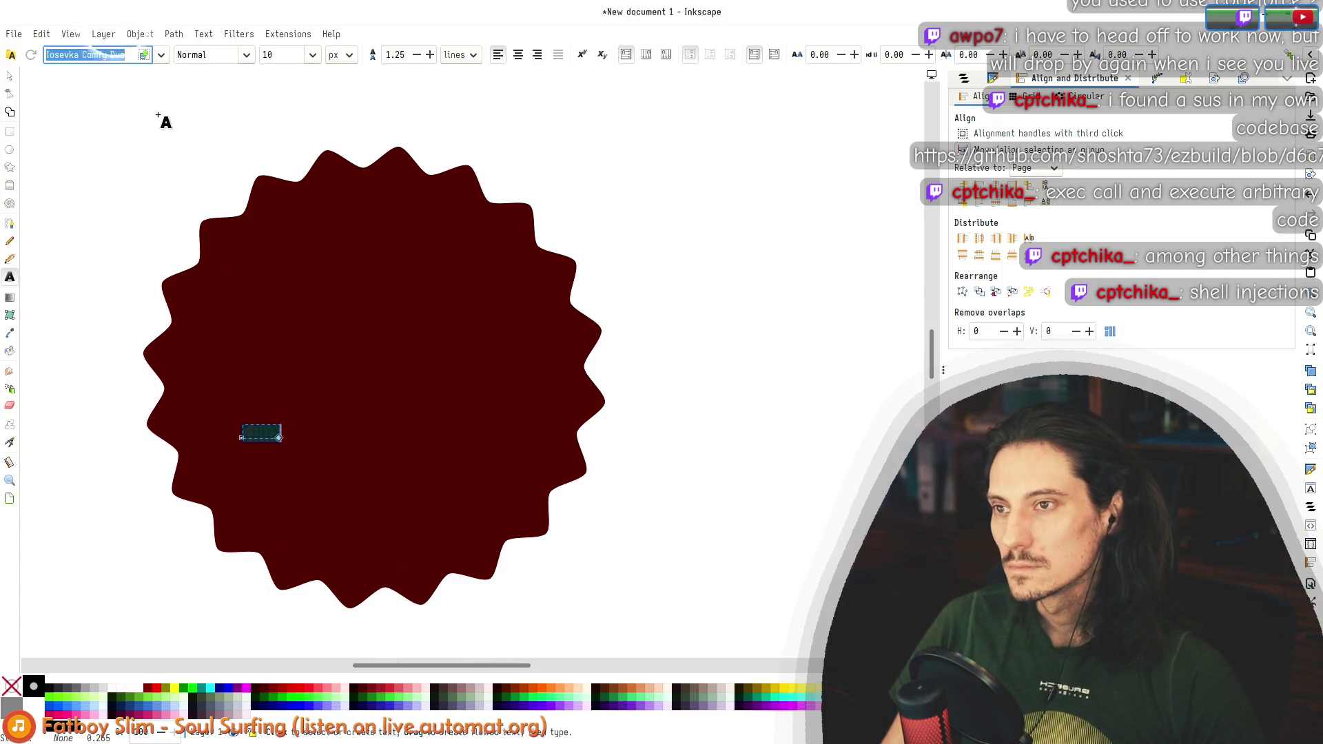
pyautogui.write('inst')
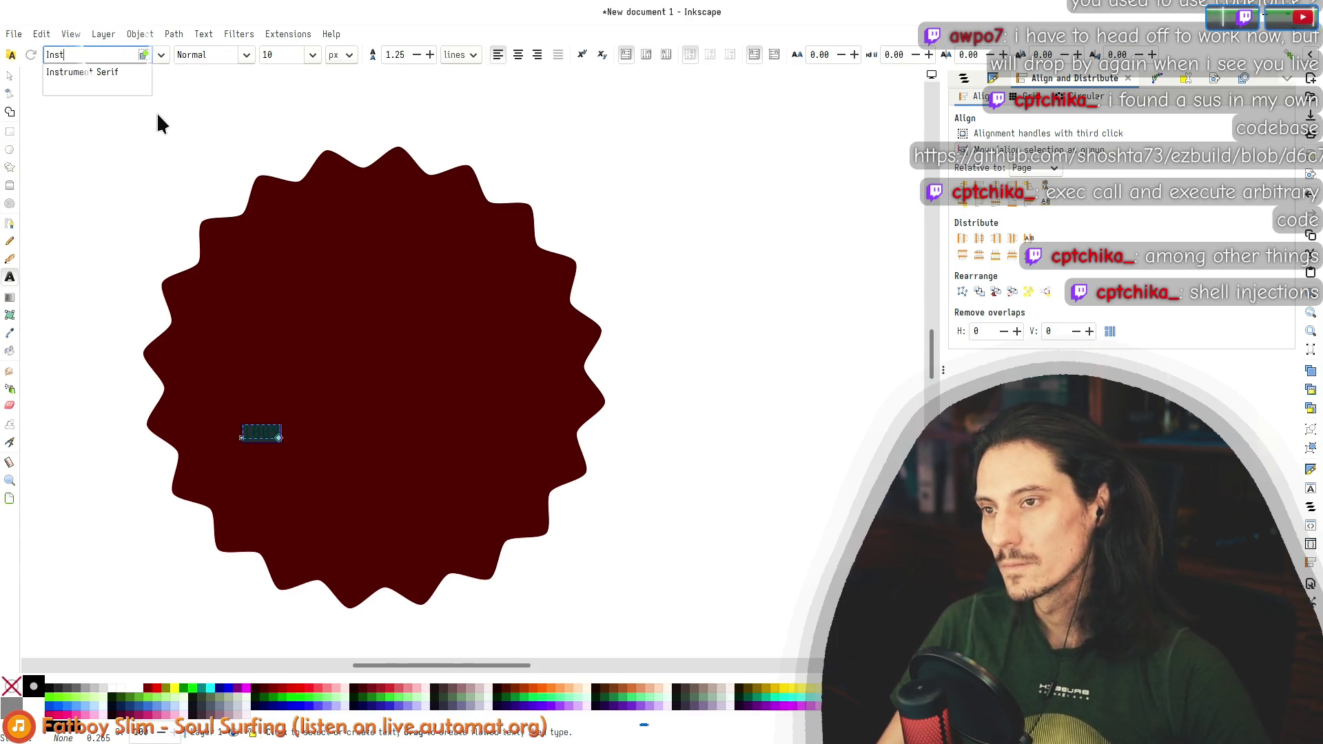
pyautogui.click(79, 73)
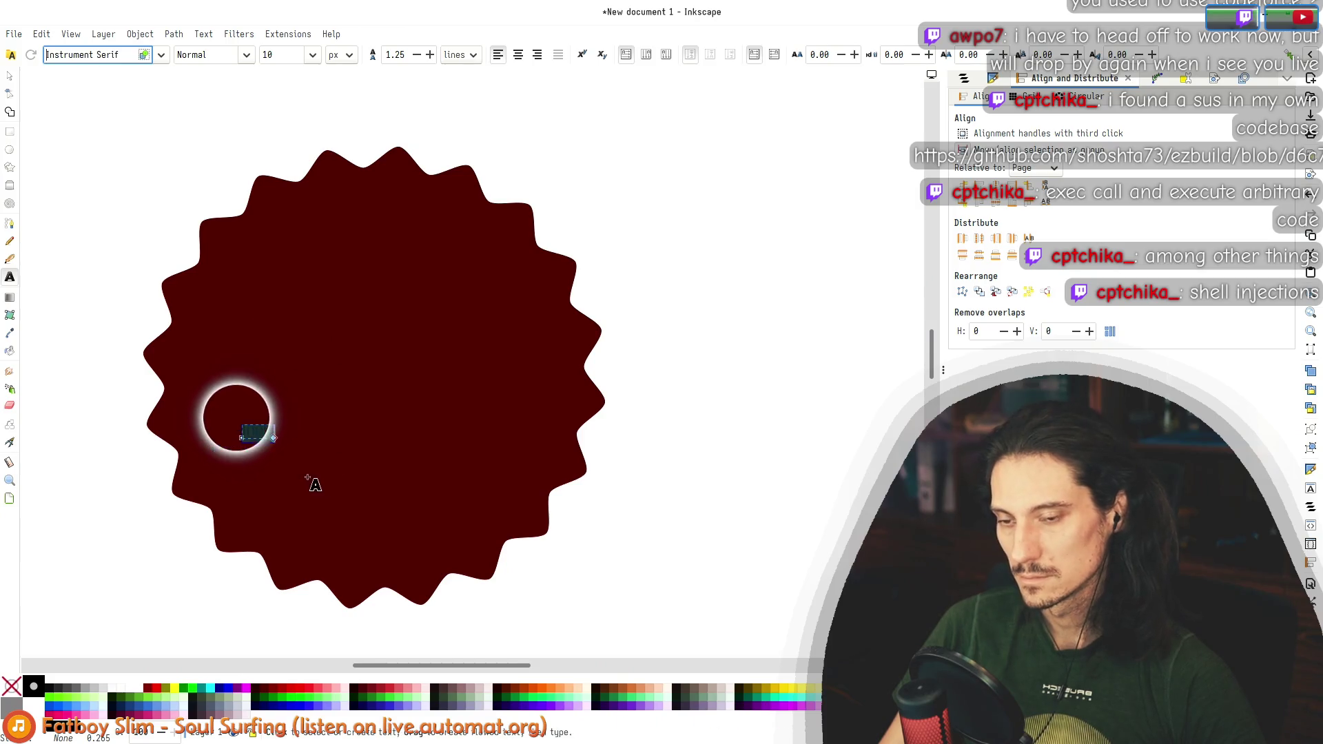
# Step: Enlarge the 100% text, move it onto the badge and squeeze it narrower
pyautogui.click(10, 75)
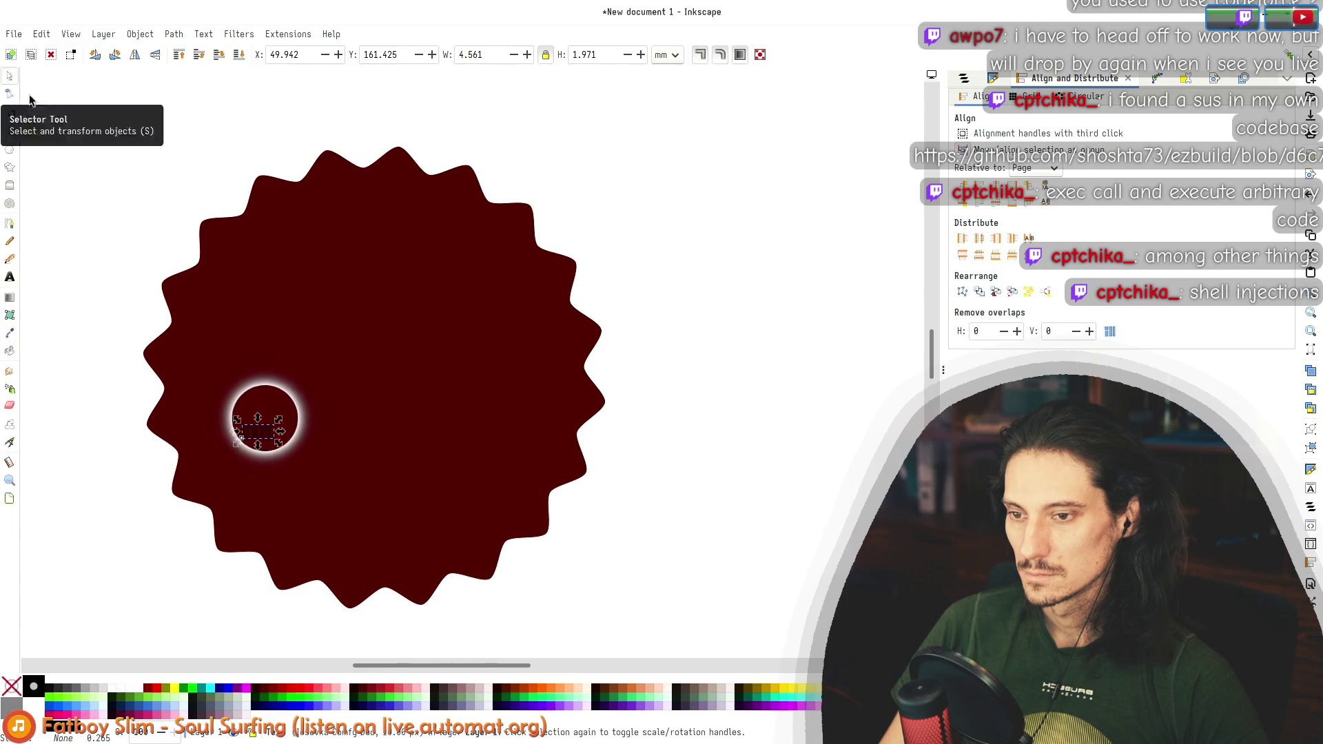
pyautogui.press('>')
pyautogui.press('>')
pyautogui.press('>')
pyautogui.moveTo(301, 435); pyautogui.dragTo(424, 335)
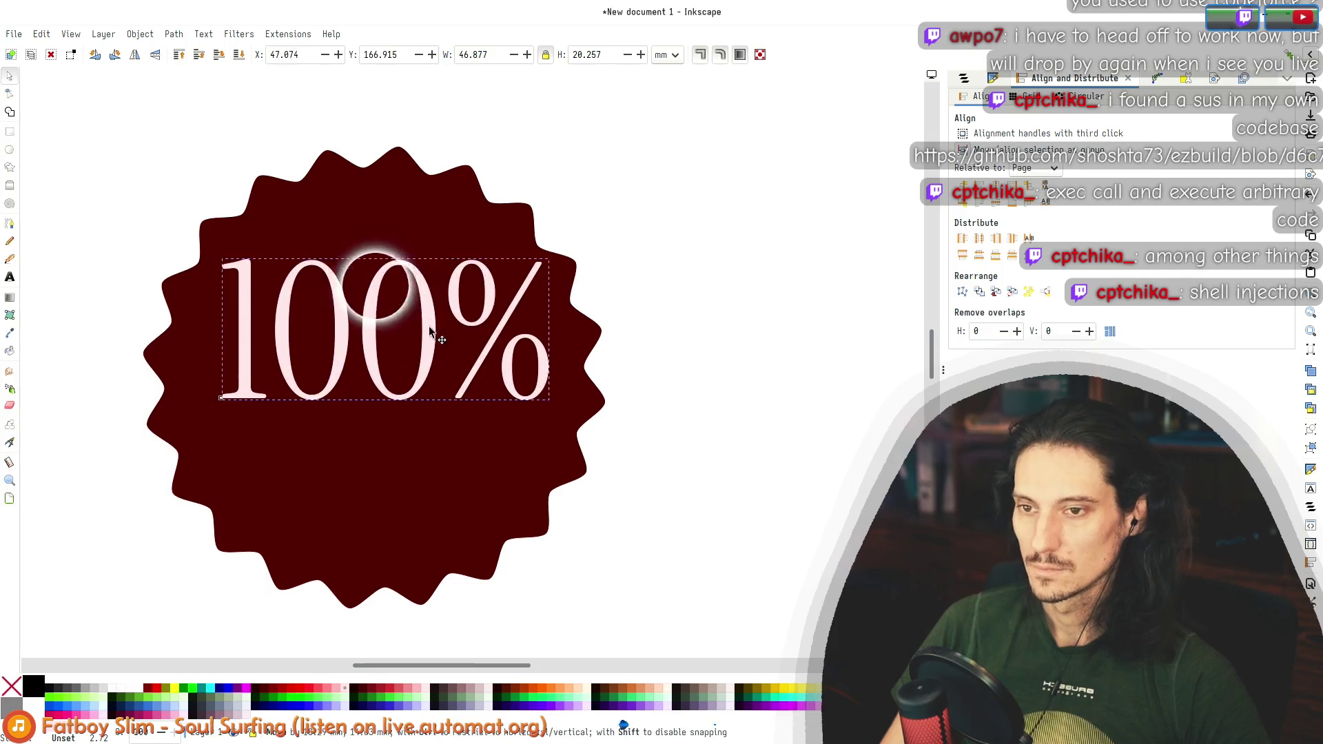
pyautogui.moveTo(551, 334)
pyautogui.mouseDown()
pyautogui.moveTo(496, 304)
pyautogui.moveTo(399, 303)
pyautogui.moveTo(429, 411)
pyautogui.moveTo(528, 475)
pyautogui.mouseUp()
pyautogui.moveTo(521, 429); pyautogui.dragTo(527, 442)
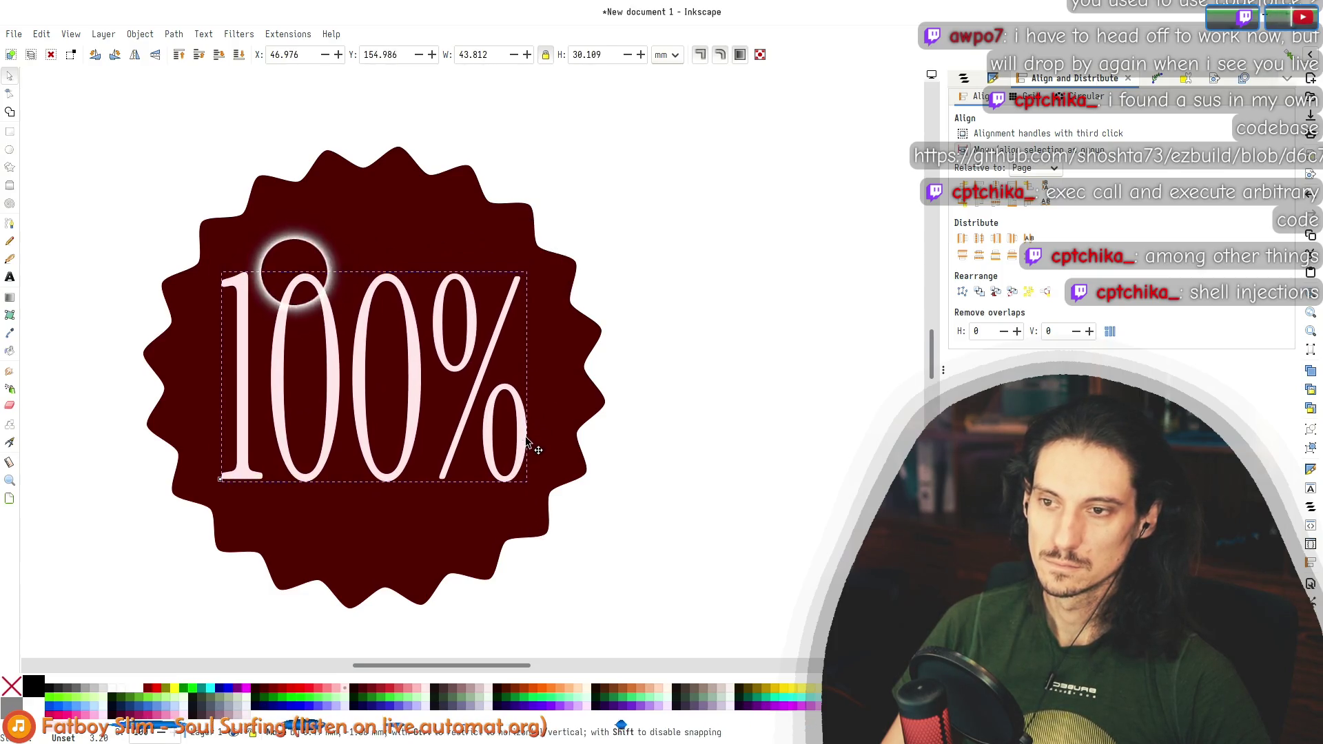
pyautogui.click(9, 150)
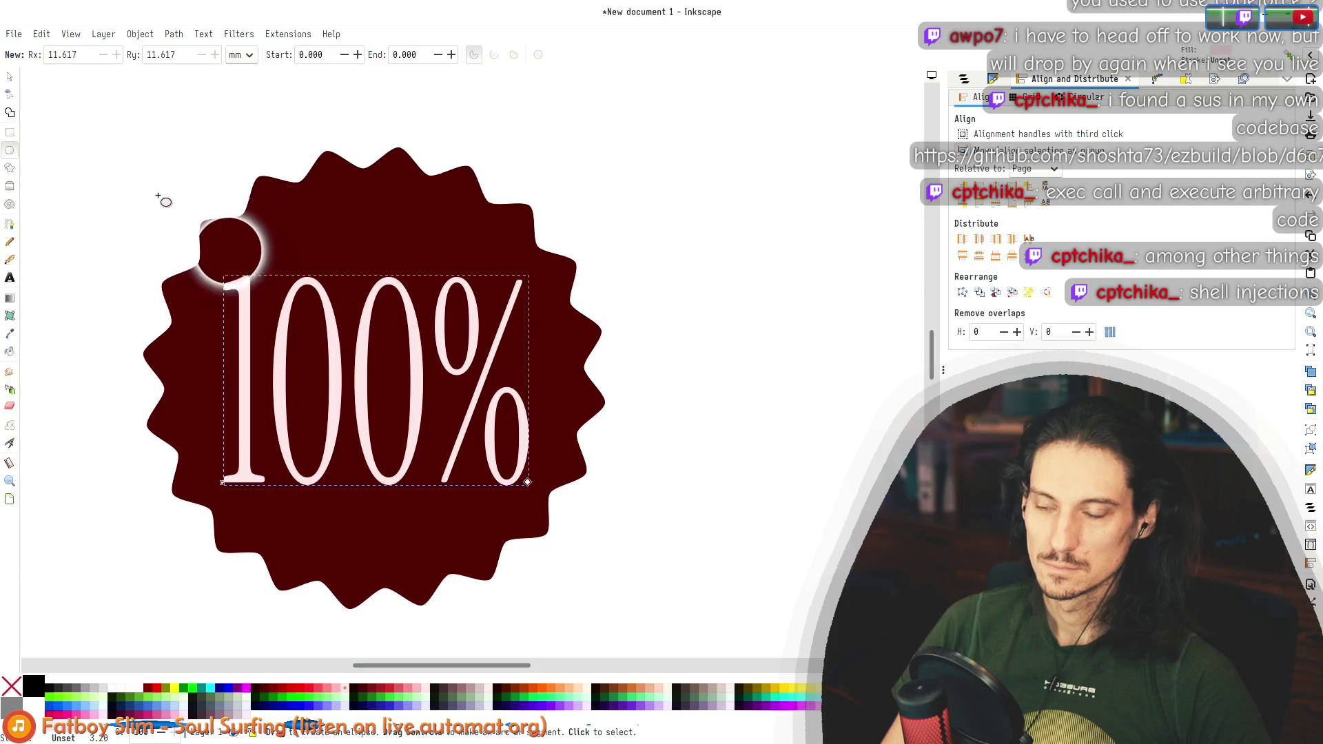
# Step: Draw a circle on the badge centre with a white outline and no fill
pyautogui.moveTo(300, 322); pyautogui.dragTo(325, 353)
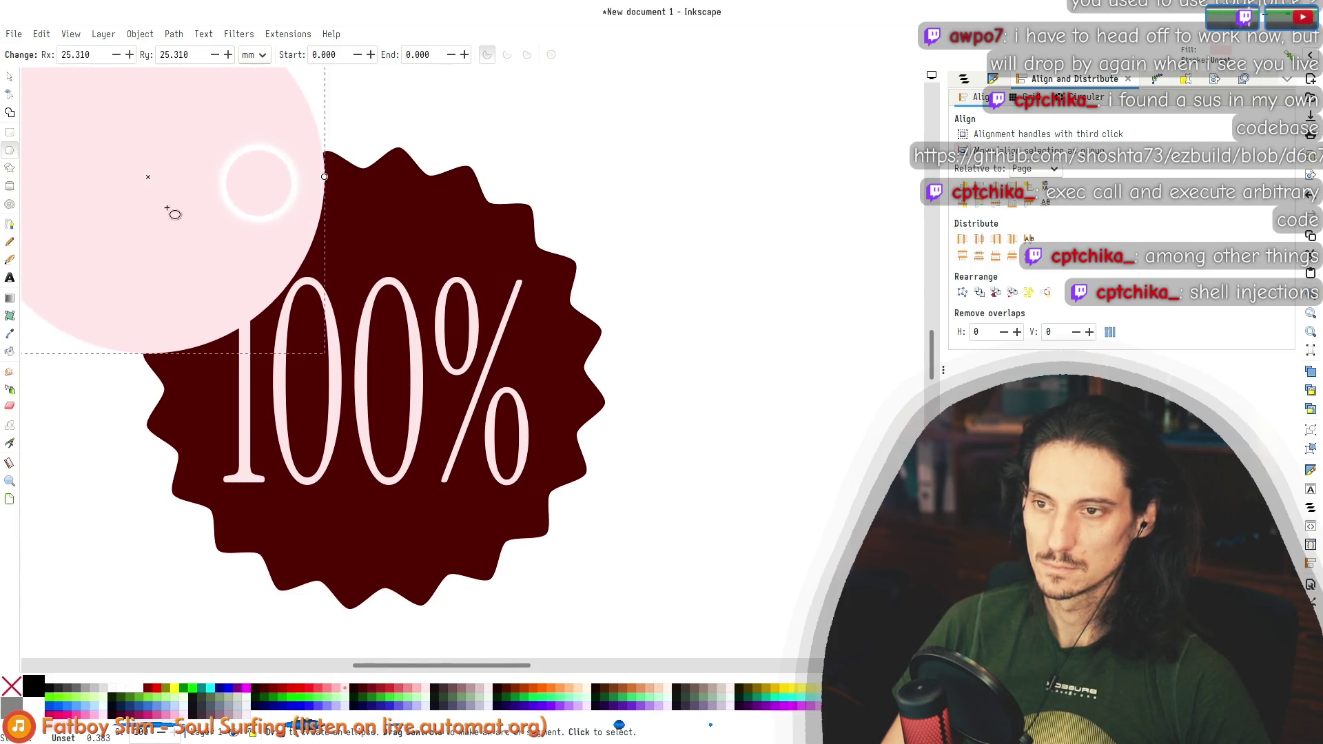
pyautogui.click(12, 79)
pyautogui.moveTo(218, 169)
pyautogui.mouseDown()
pyautogui.moveTo(449, 376)
pyautogui.moveTo(435, 378)
pyautogui.mouseUp()
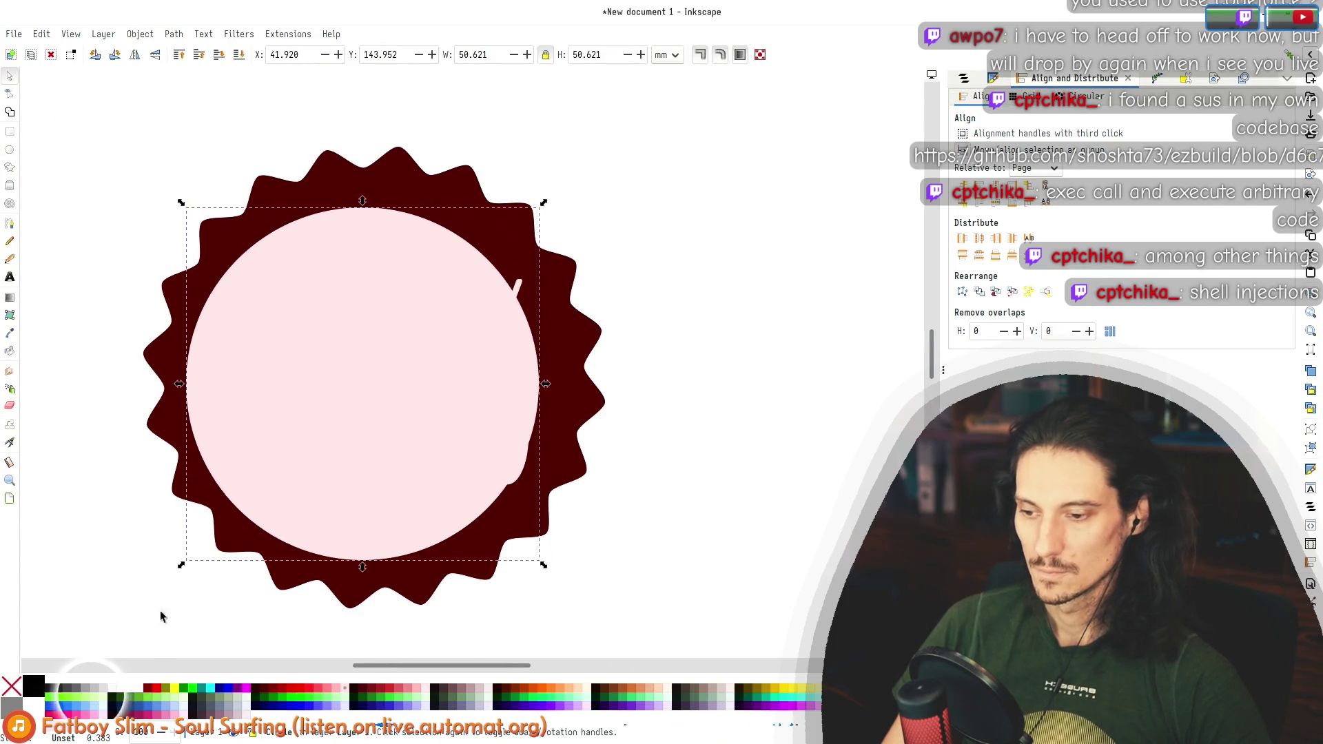
pyautogui.keyDown('shift'); pyautogui.click(141, 698); pyautogui.keyUp('shift')
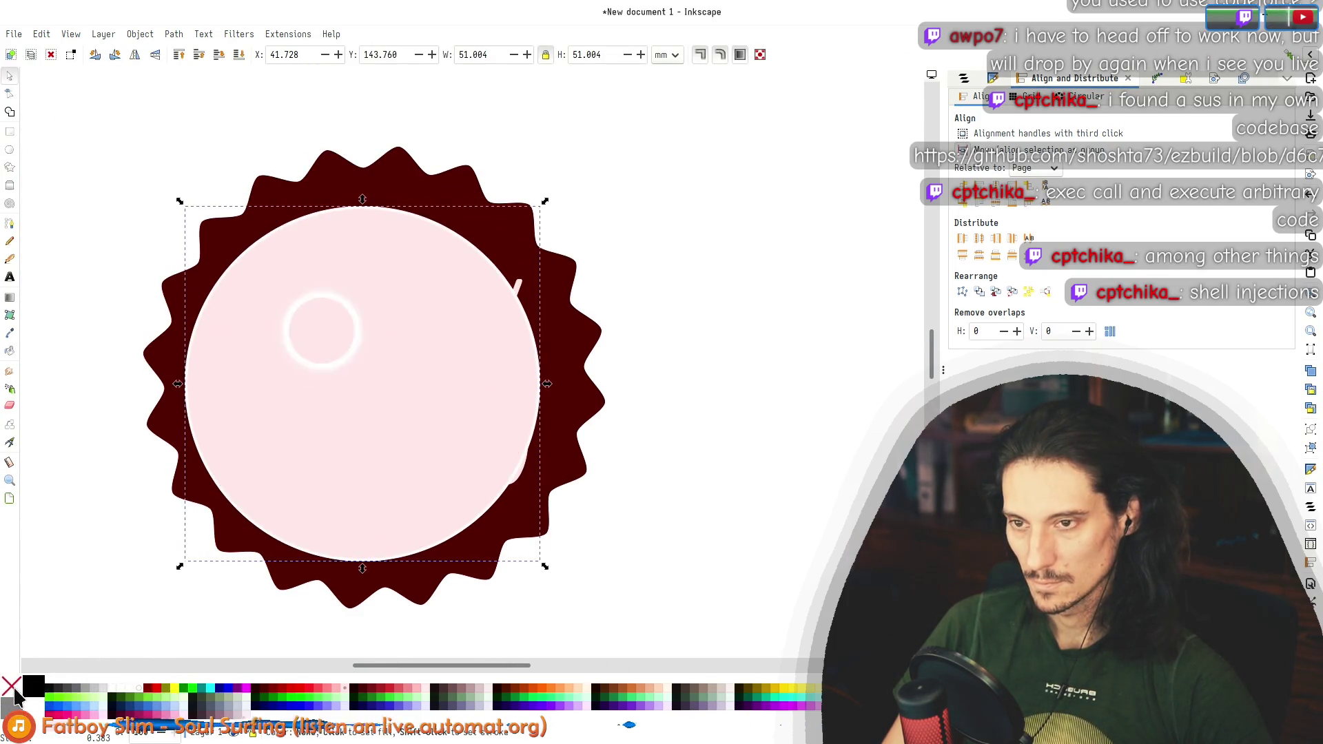
pyautogui.click(12, 687)
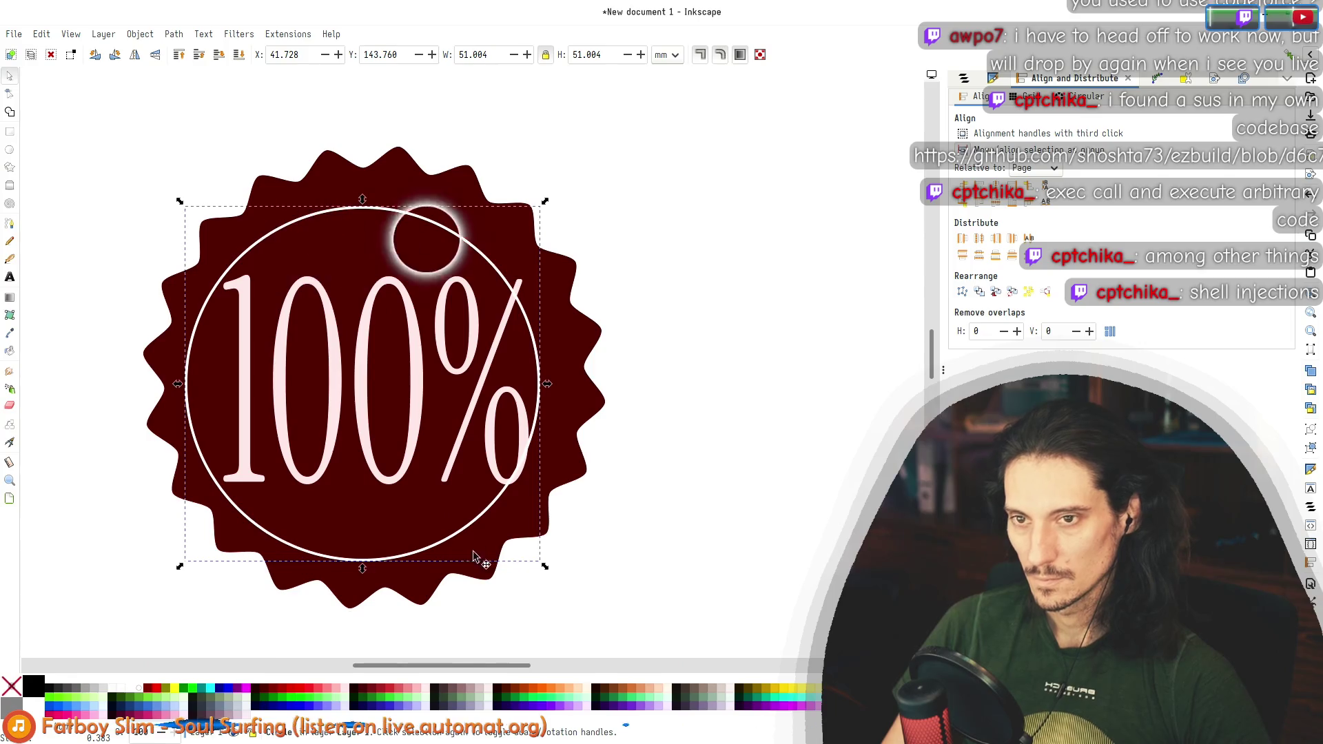
# Step: Centre the star on the circle, aligning relative to the first selected object
pyautogui.keyDown('shift'); pyautogui.click(583, 362); pyautogui.keyUp('shift')
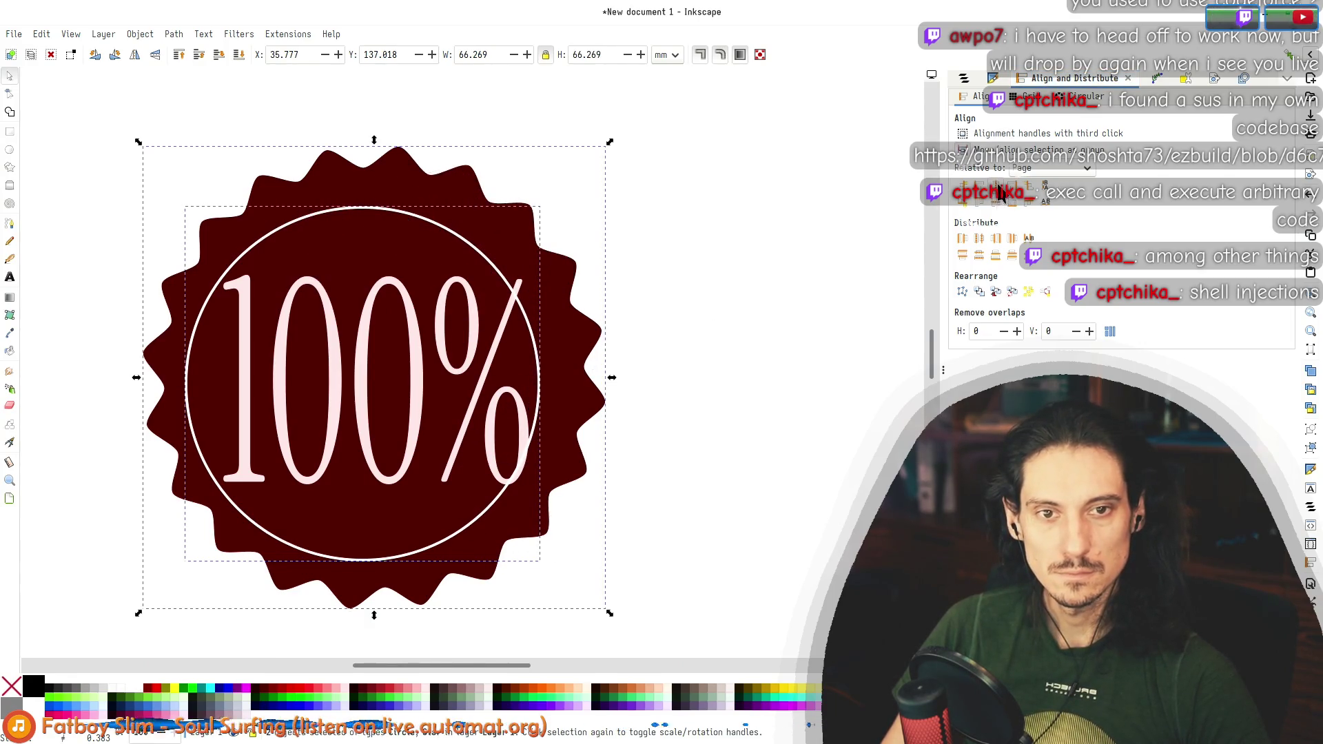
pyautogui.click(1032, 171)
pyautogui.click(1055, 108)
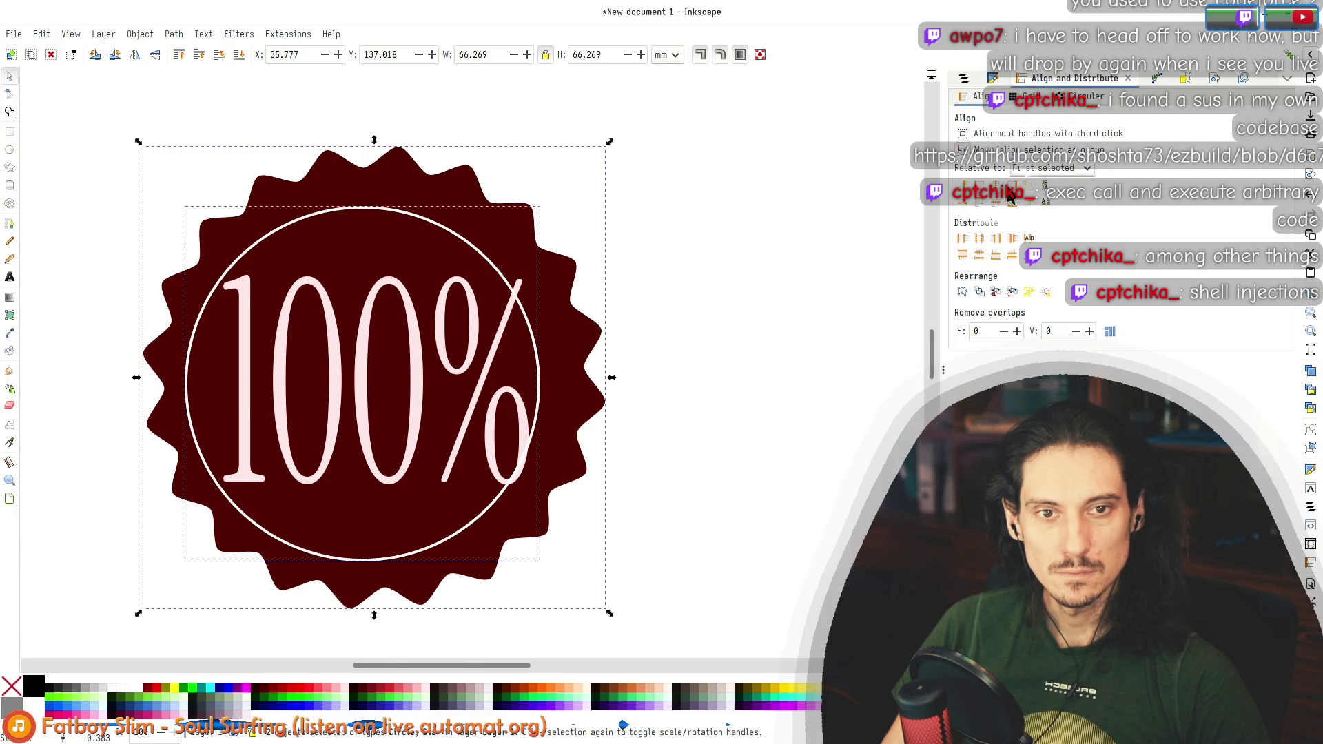
pyautogui.click(996, 186)
pyautogui.click(999, 200)
# Step: Centre the 100% text horizontally and vertically on the star
pyautogui.click(628, 394)
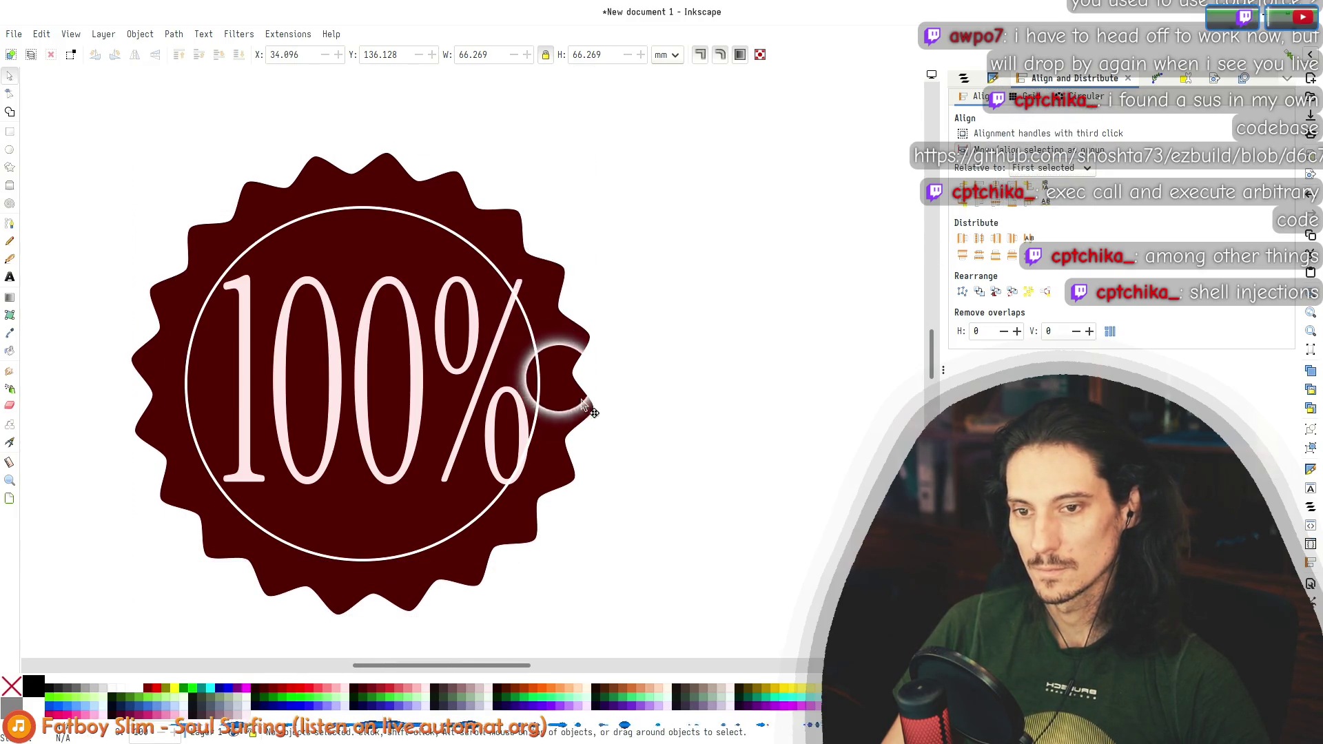
pyautogui.click(565, 386)
pyautogui.keyDown('shift'); pyautogui.click(413, 380); pyautogui.keyUp('shift')
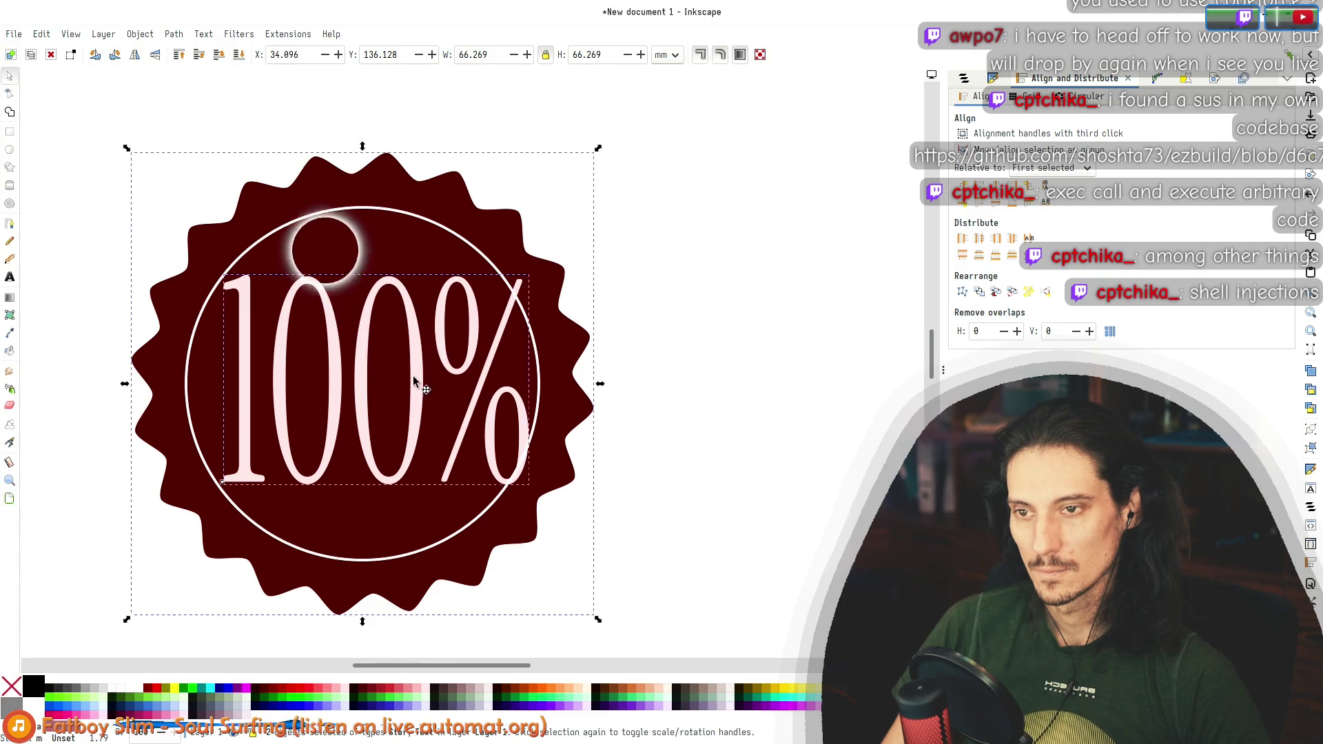
pyautogui.click(996, 186)
pyautogui.click(999, 200)
pyautogui.click(655, 389)
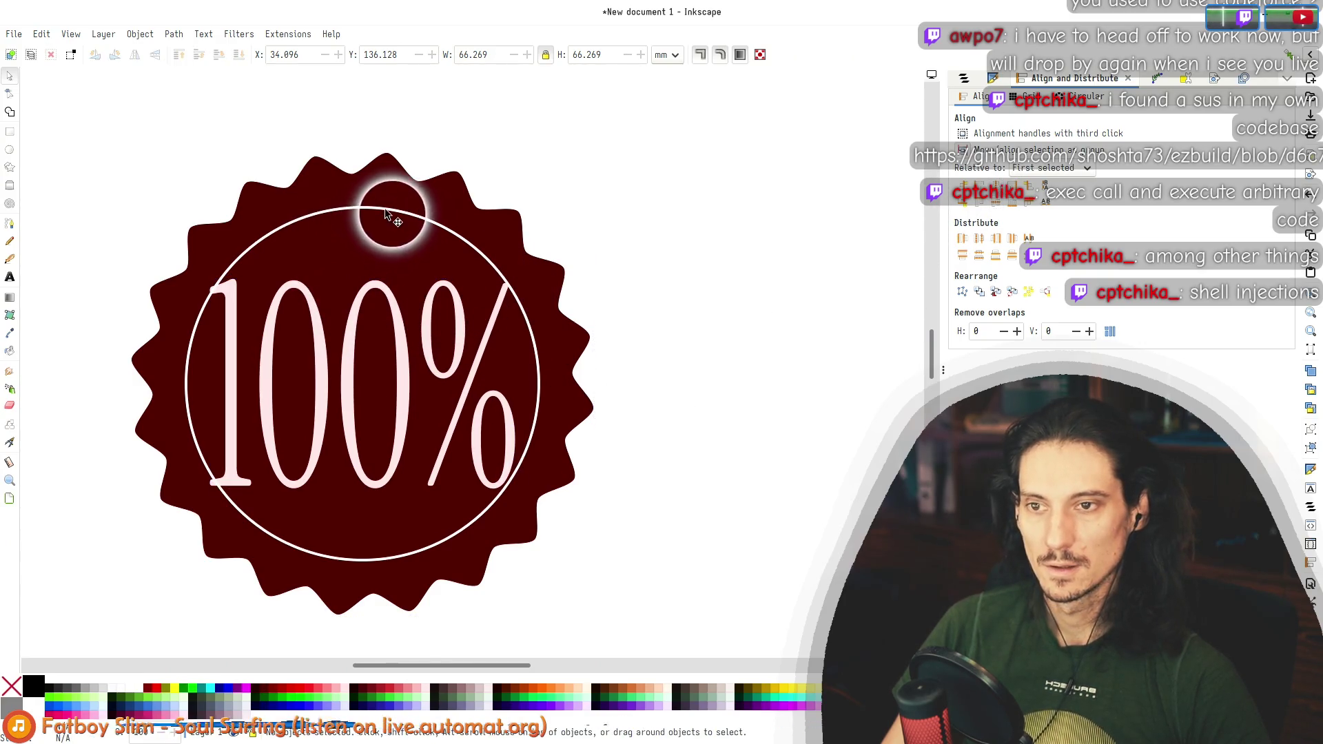
# Step: Enlarge the white ring slightly to 53.179 mm across
pyautogui.click(414, 217)
pyautogui.moveTo(545, 204); pyautogui.dragTo(554, 200)
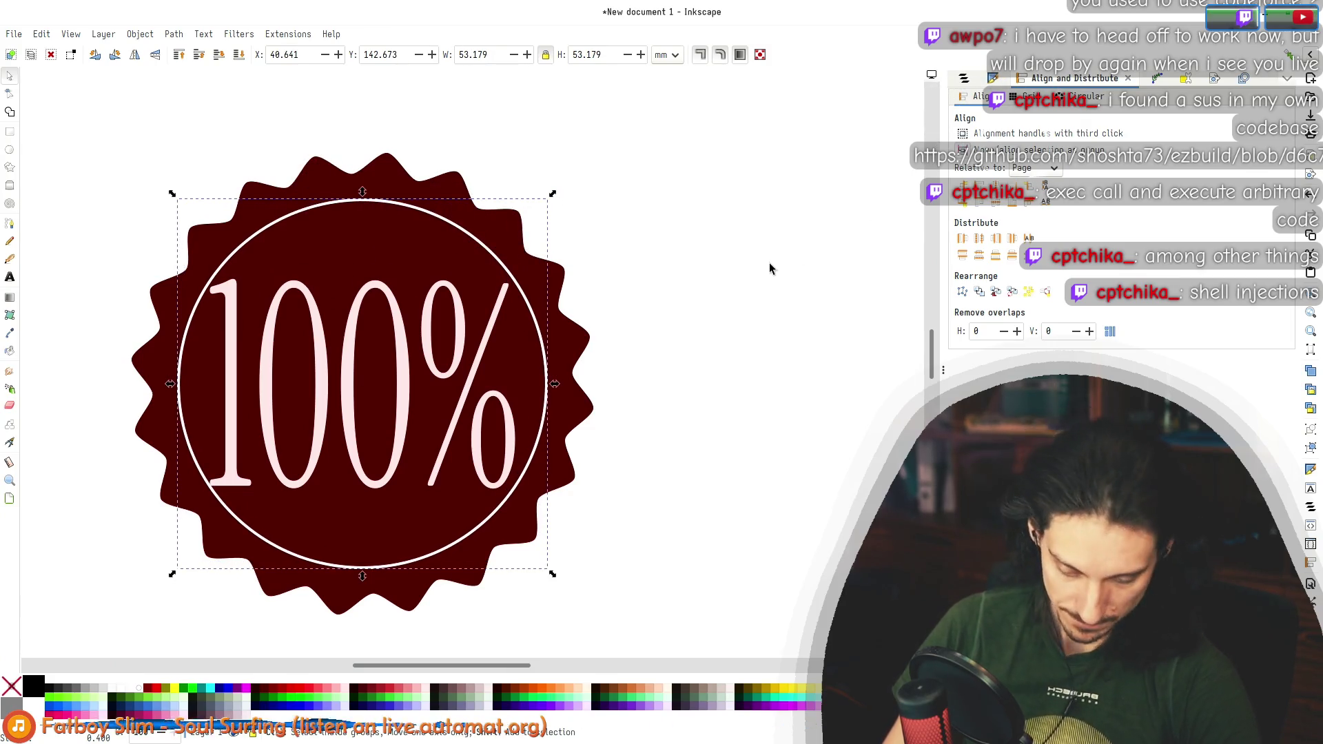
pyautogui.hotkey('ctrl', 'shift', 'f')
pyautogui.click(1045, 96)
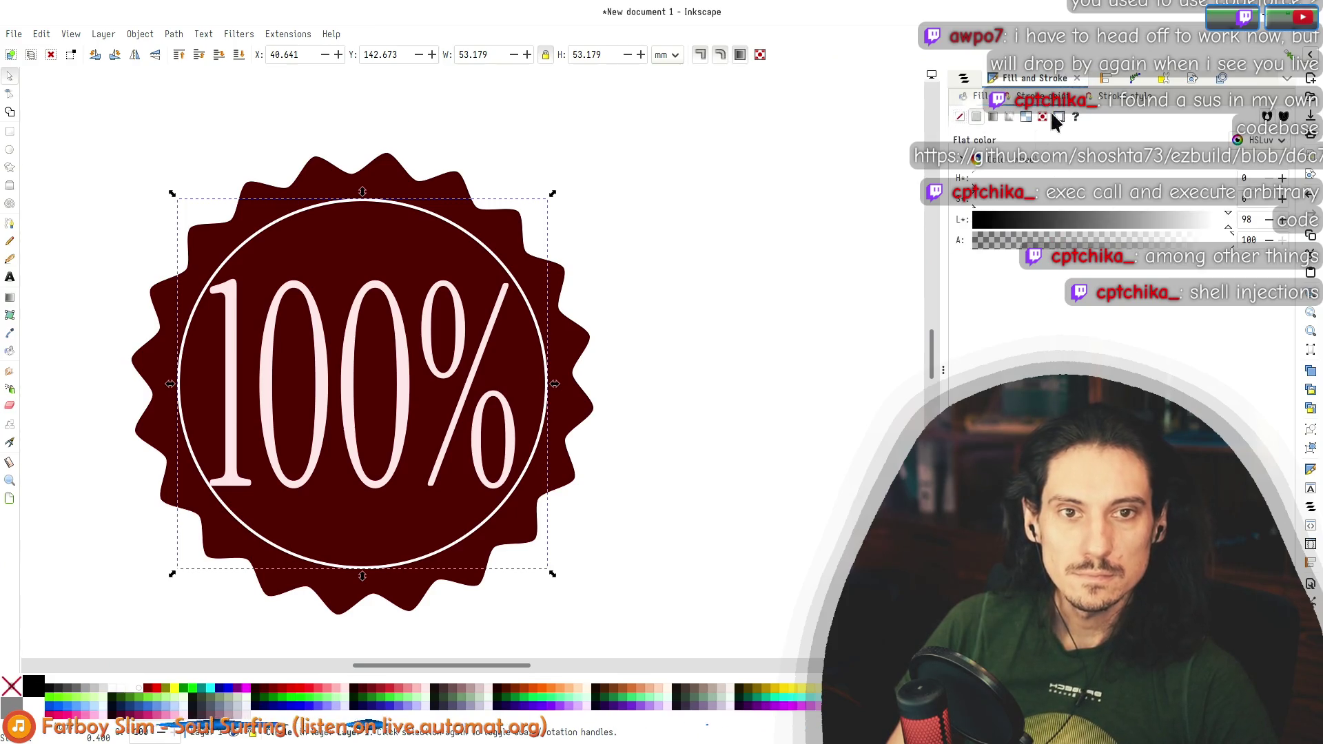
# Step: Give the ring a bolder white outline and scale the ring and text up together
pyautogui.click(1105, 98)
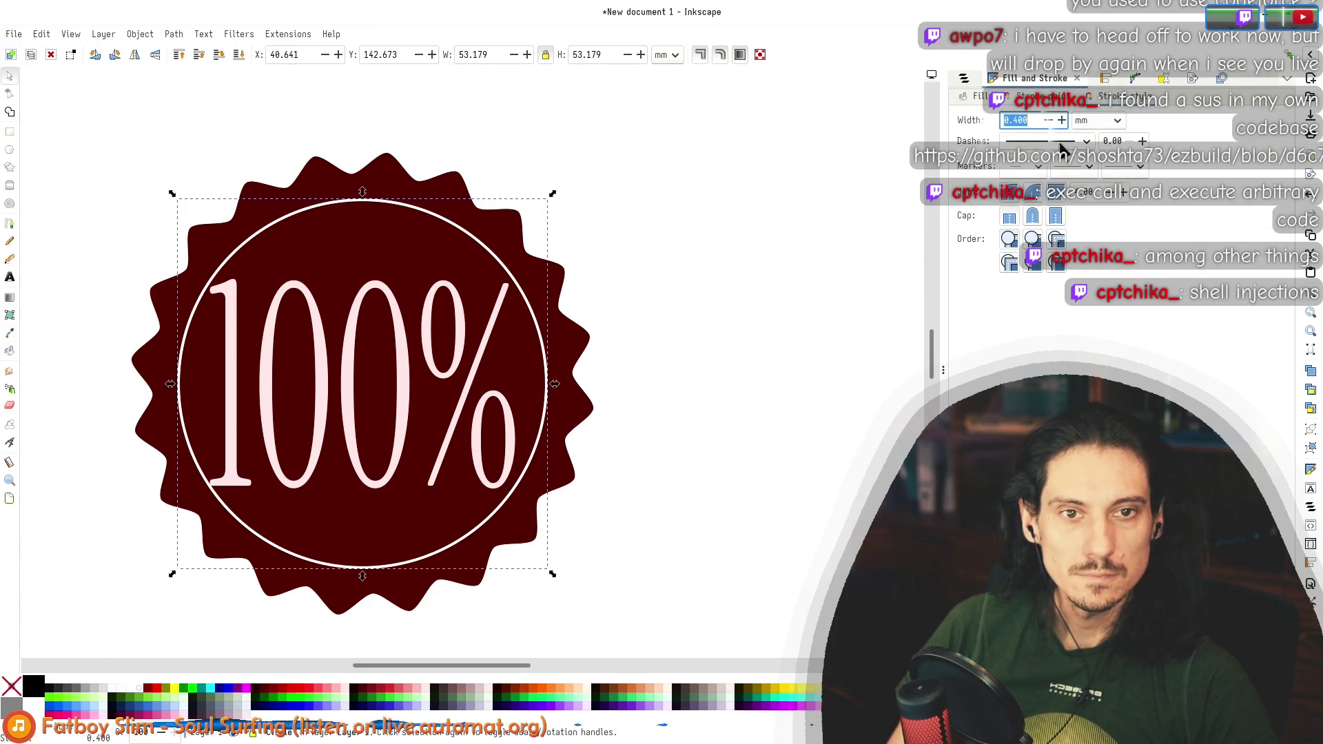
pyautogui.scroll(9, 1061, 121)
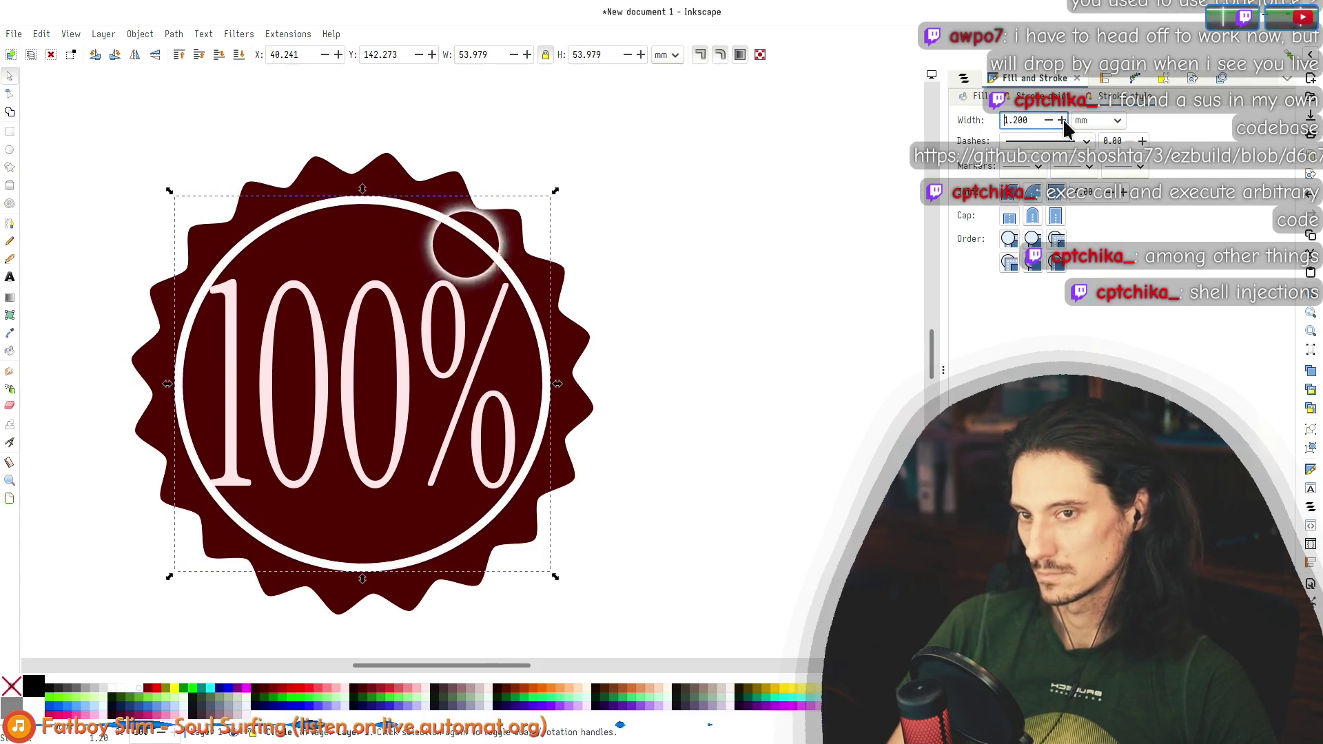
pyautogui.moveTo(559, 189); pyautogui.dragTo(576, 178)
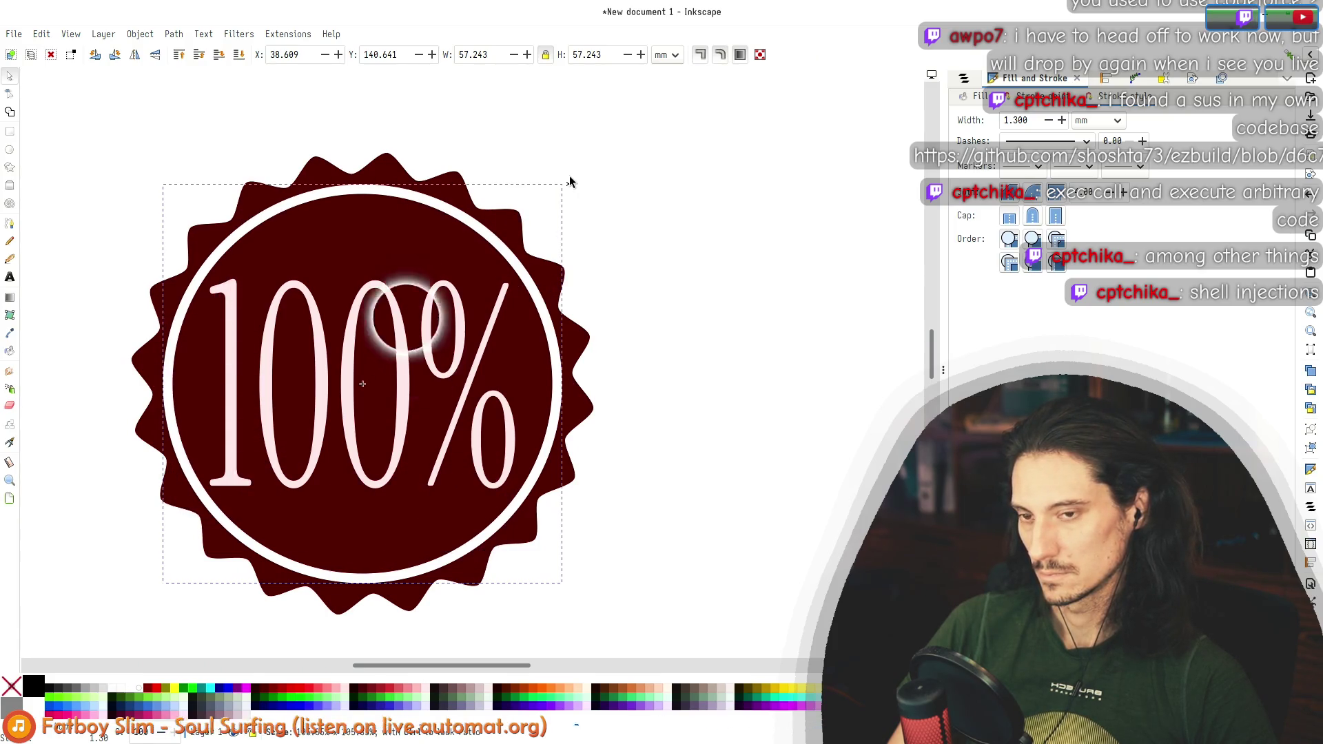
pyautogui.click(661, 244)
pyautogui.scroll(-4, 500, 251)
pyautogui.scroll(3, 483, 317)
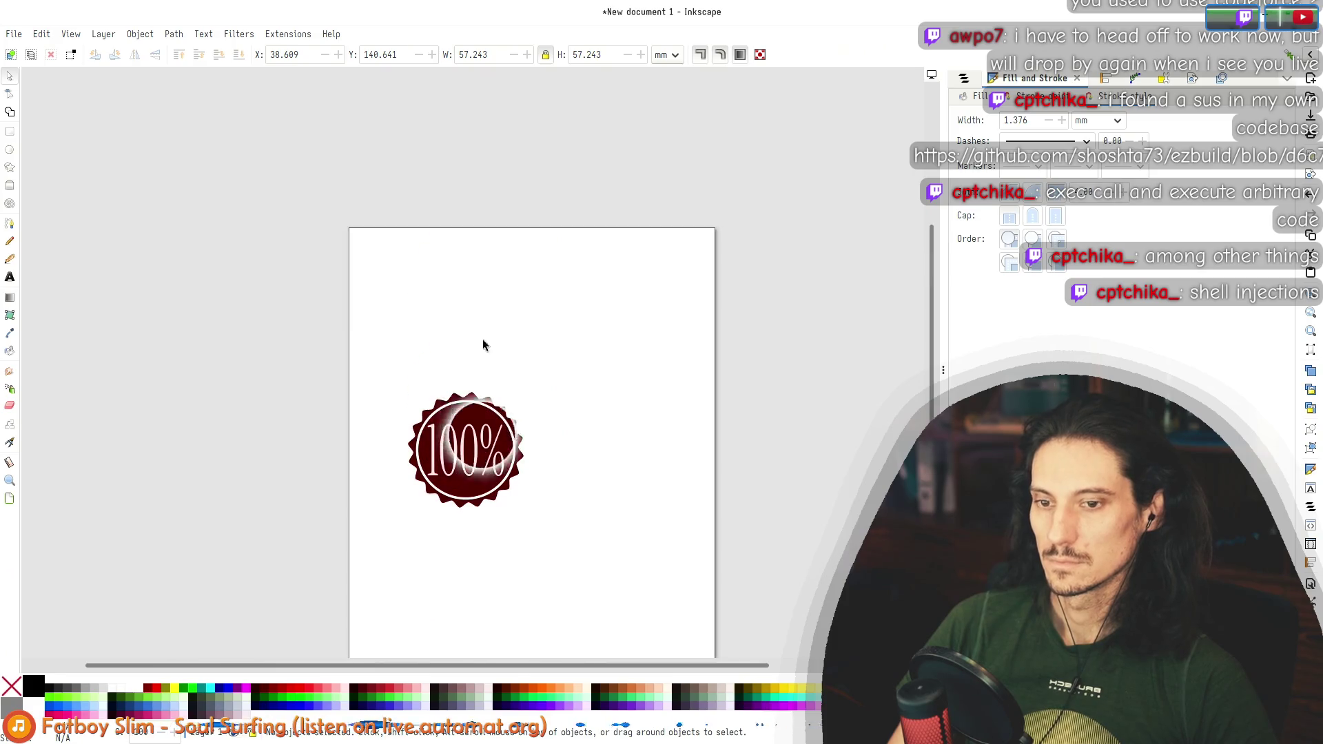
pyautogui.scroll(2, 476, 483)
pyautogui.scroll(5, 482, 428)
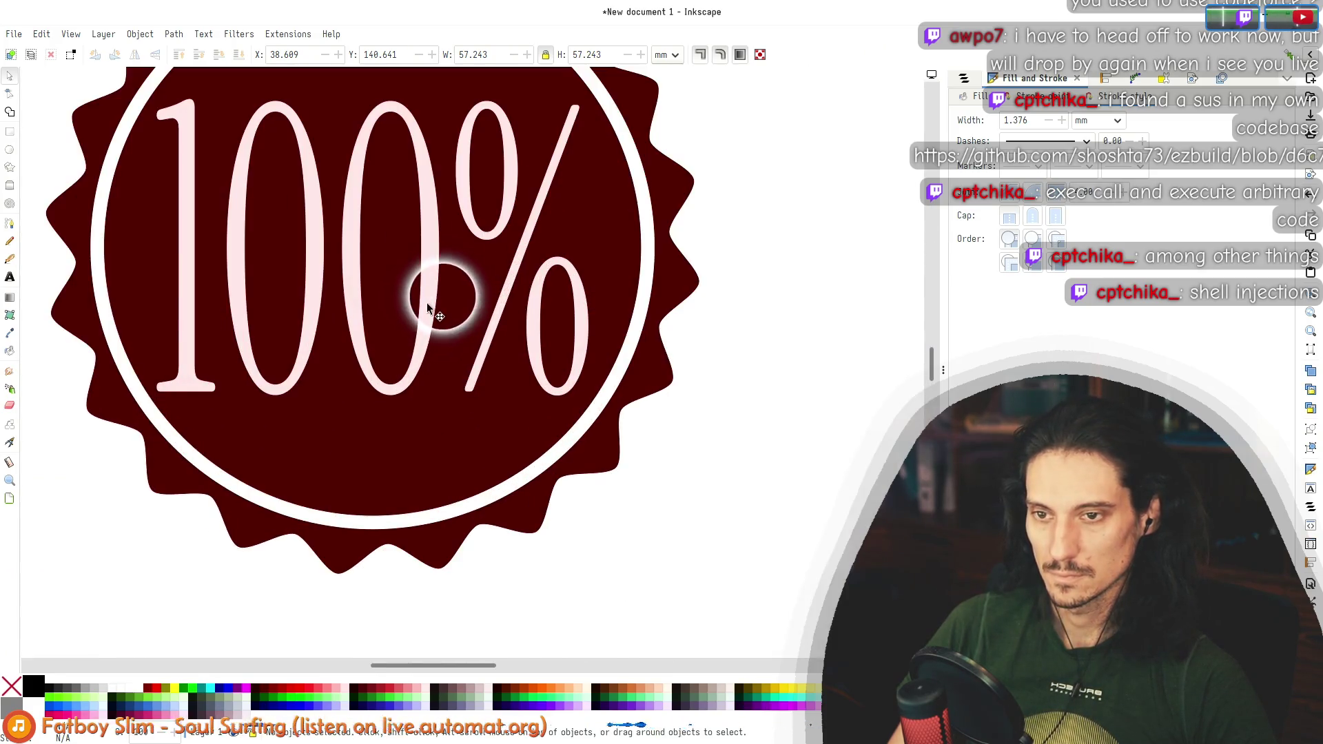
# Step: Try italic on the 100% text, then set it back to upright
pyautogui.click(434, 295)
pyautogui.scroll(-4, 437, 416)
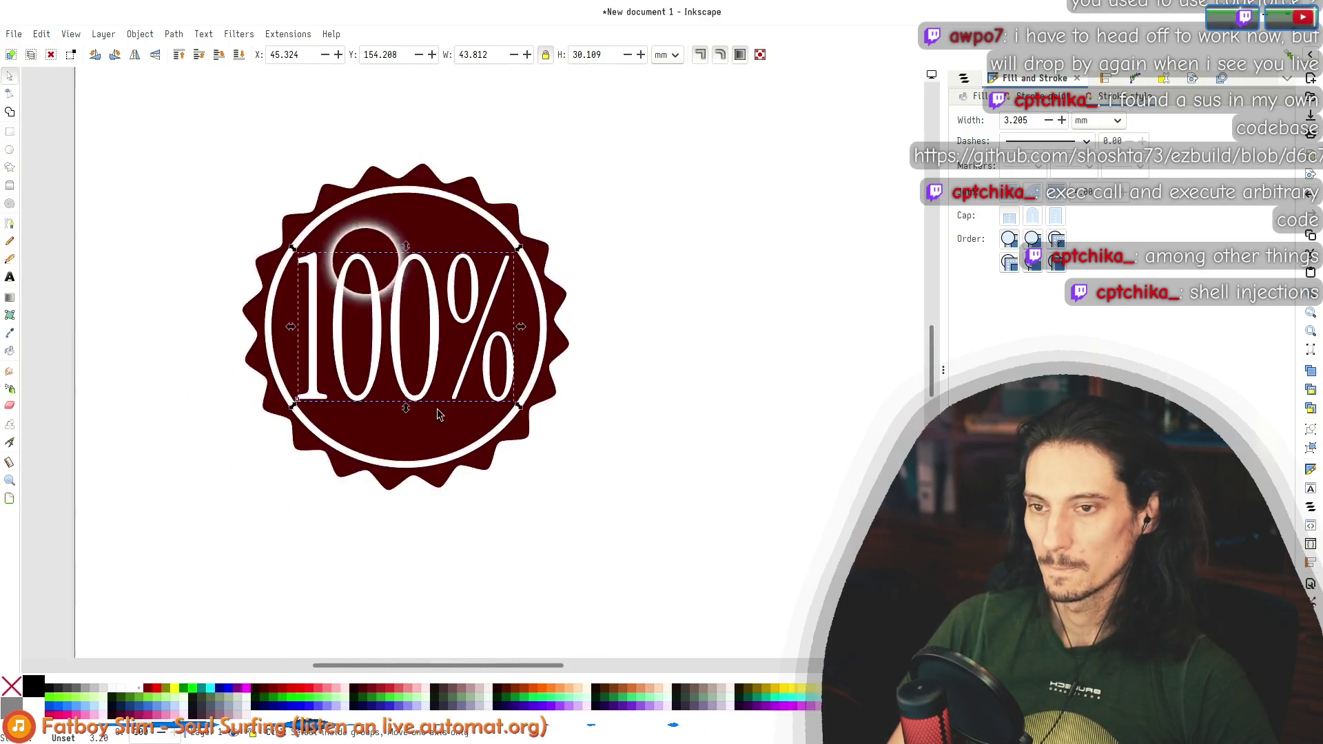
pyautogui.click(644, 402)
pyautogui.doubleClick(420, 359)
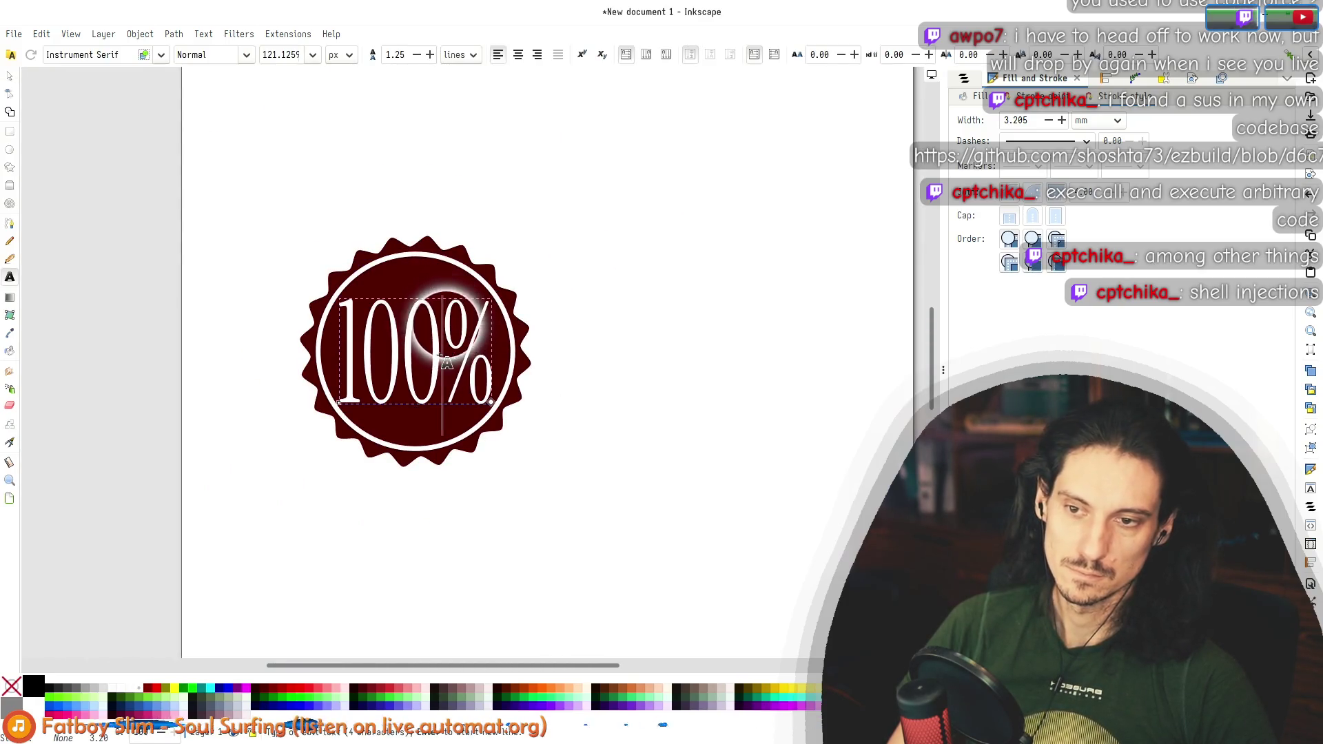
pyautogui.hotkey('ctrl', 'a')
pyautogui.click(246, 55)
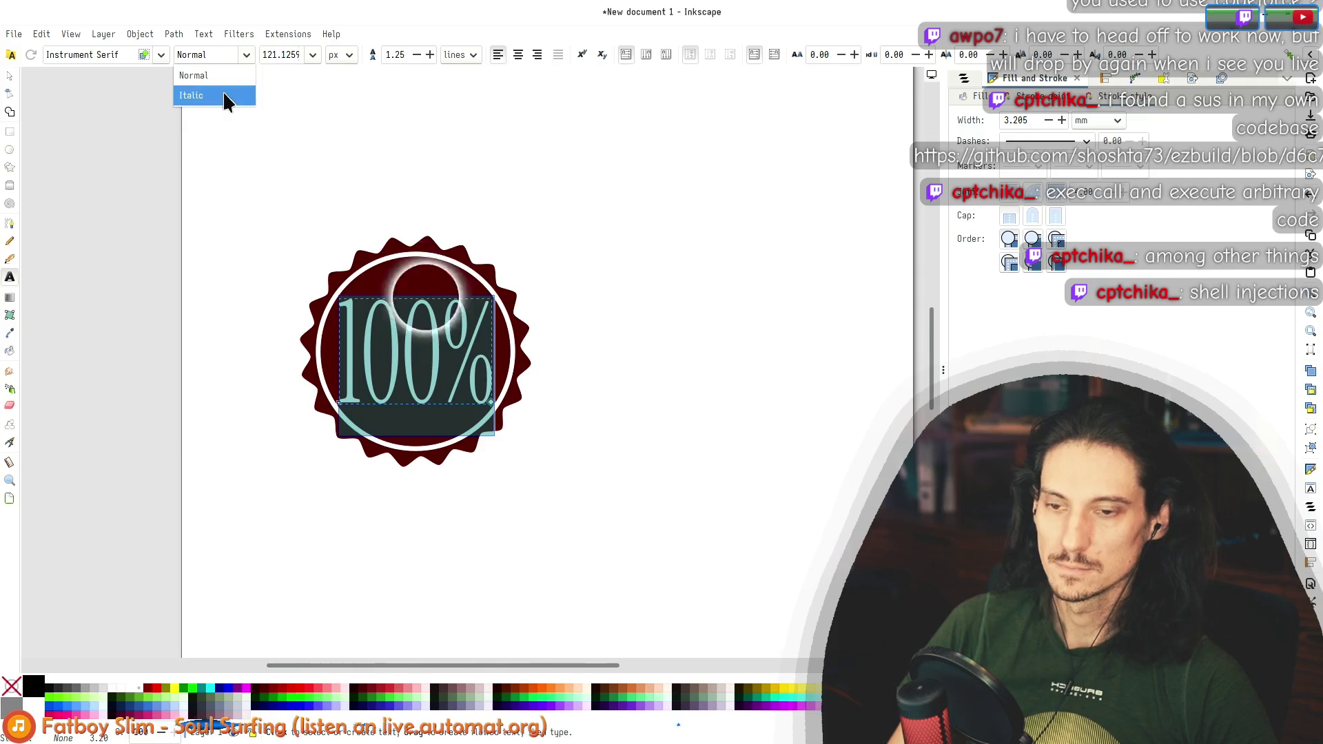
pyautogui.click(222, 93)
pyautogui.click(246, 56)
pyautogui.click(206, 76)
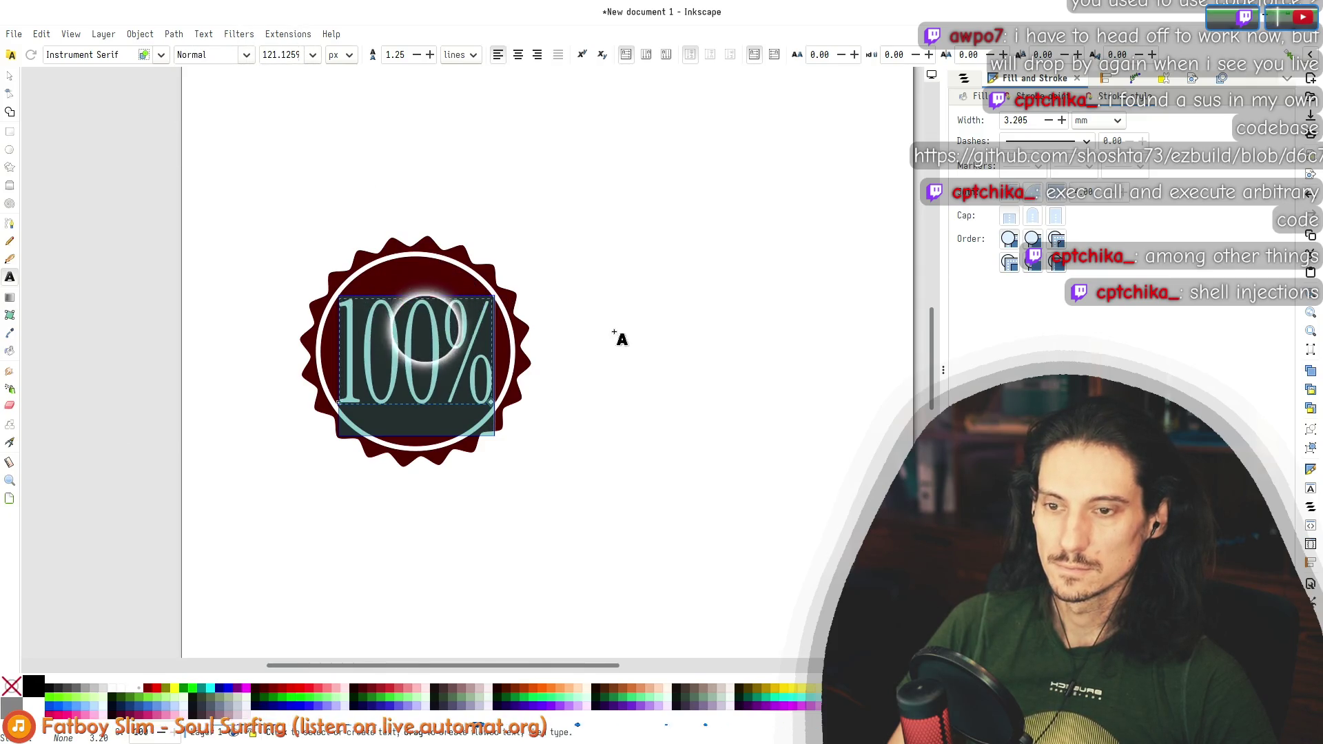
# Step: Squash the 100% text to a shorter height inside the ring
pyautogui.click(9, 75)
pyautogui.moveTo(413, 412)
pyautogui.mouseDown()
pyautogui.moveTo(416, 374)
pyautogui.moveTo(410, 402)
pyautogui.mouseUp()
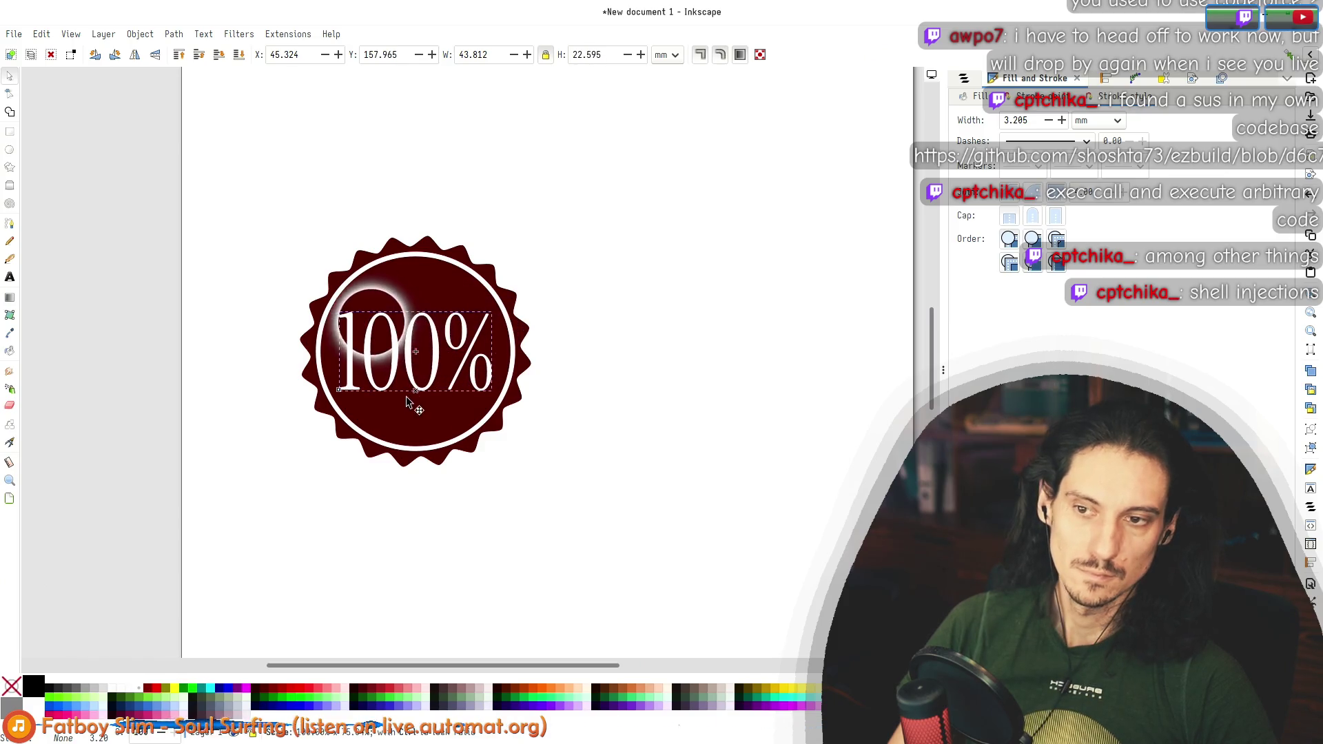
pyautogui.click(601, 371)
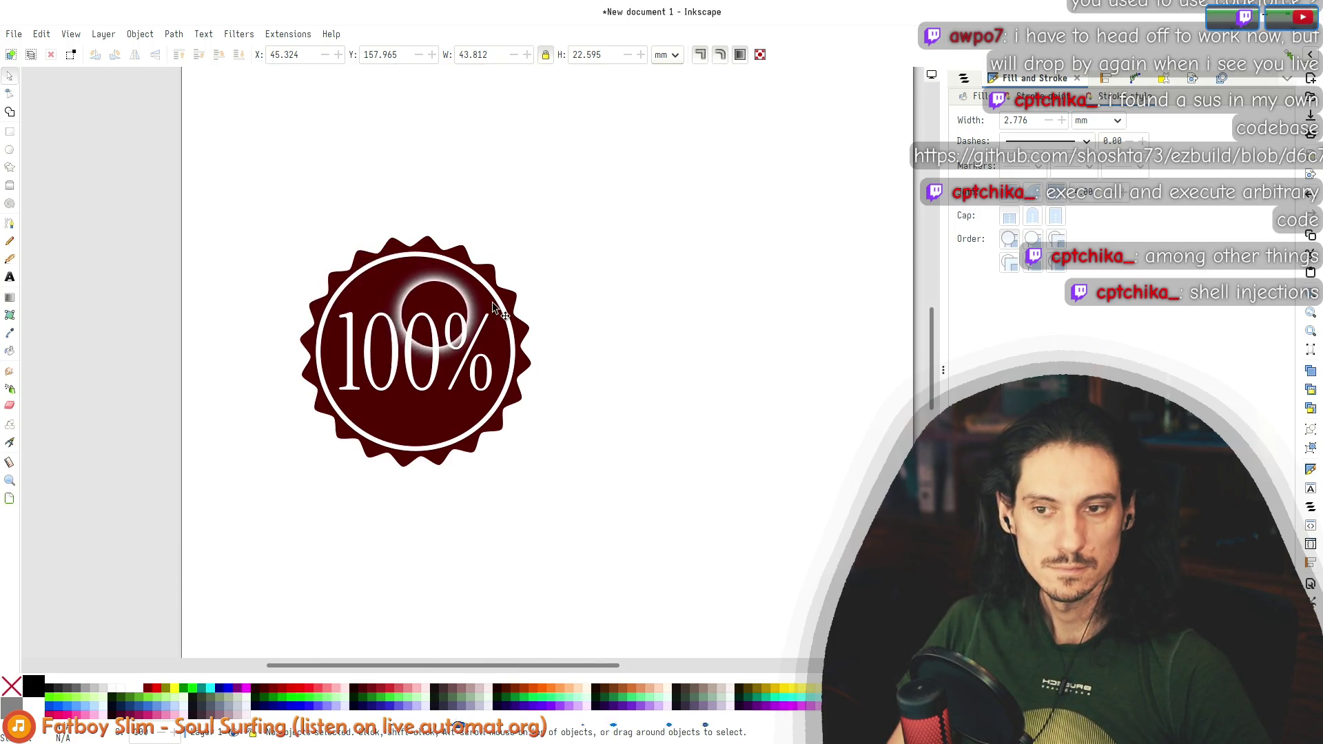
pyautogui.scroll(-4, 462, 327)
pyautogui.scroll(6, 462, 331)
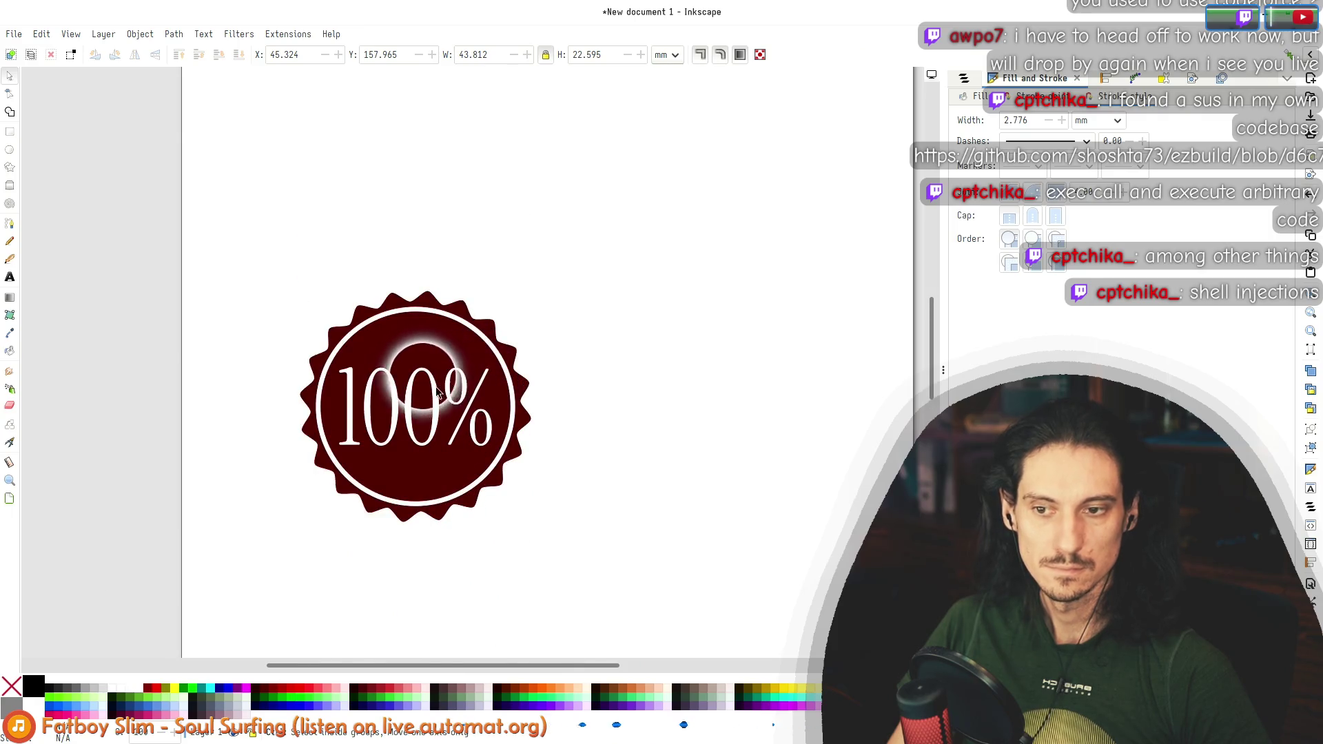
pyautogui.keyDown('ctrl'); pyautogui.scroll(2, 376, 369); pyautogui.keyUp('ctrl')
pyautogui.keyDown('ctrl'); pyautogui.scroll(-1, 357, 368); pyautogui.keyUp('ctrl')
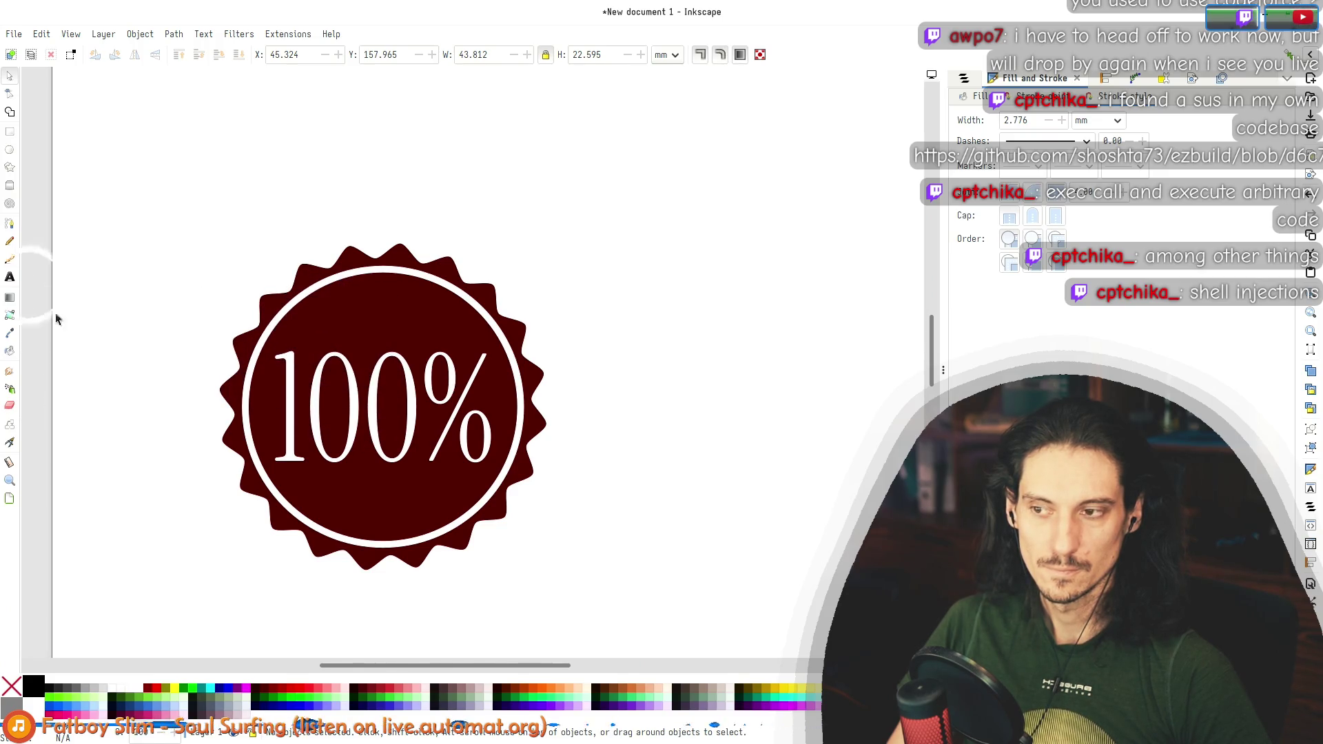
pyautogui.click(10, 278)
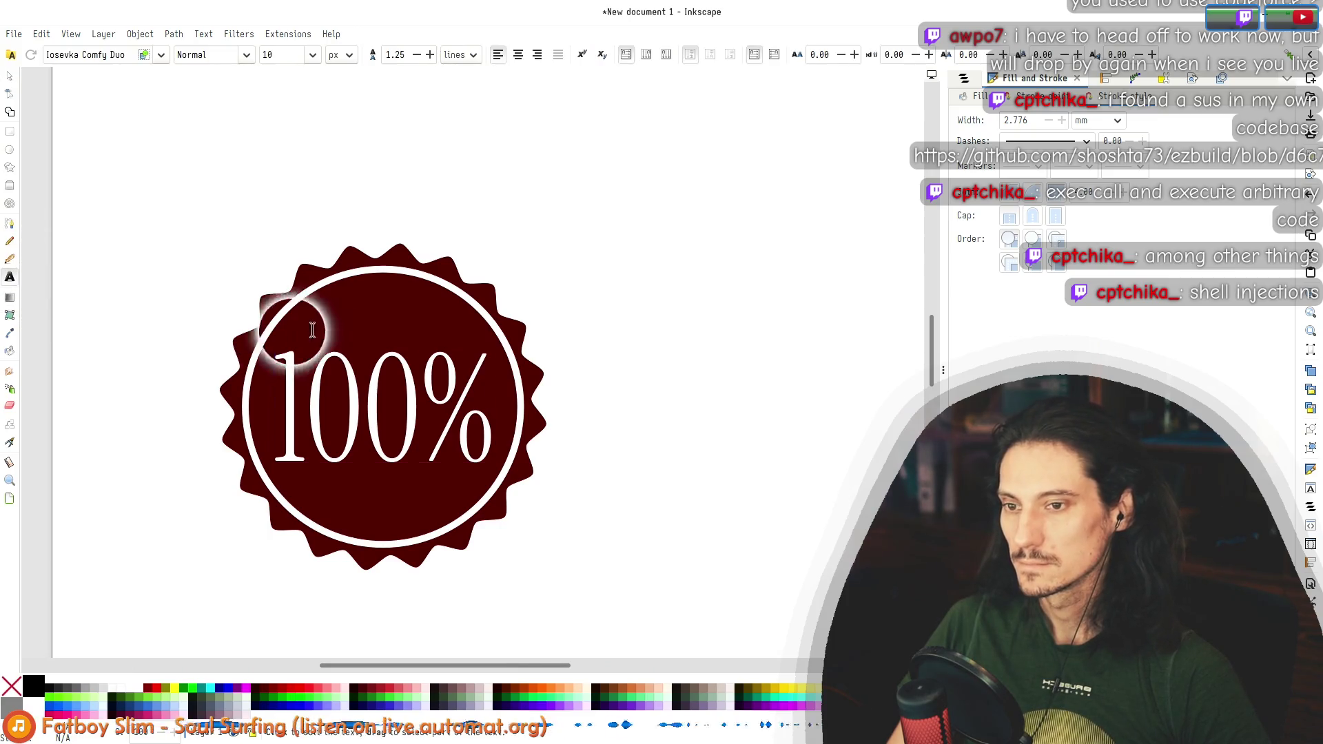
# Step: Add a new 'complete' text on the badge and set its font to Instrument Serif
pyautogui.click(323, 406)
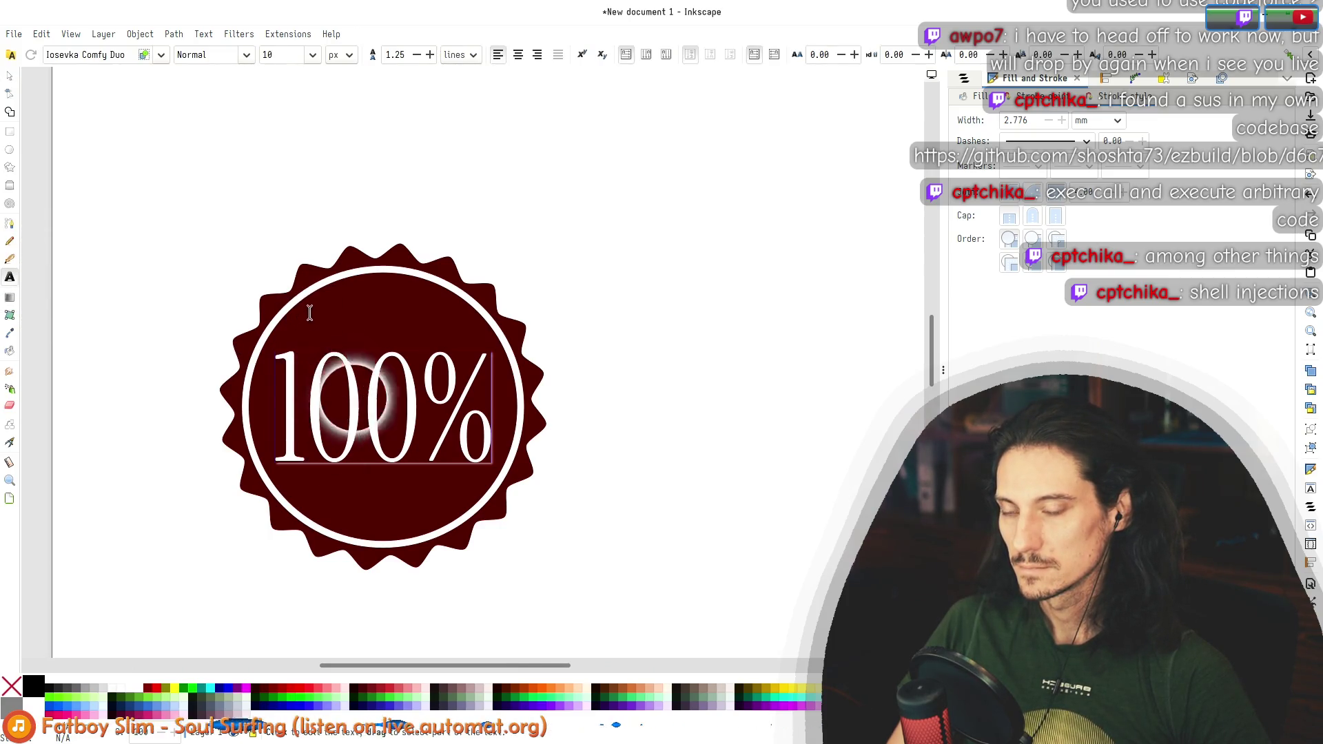
pyautogui.click(260, 217)
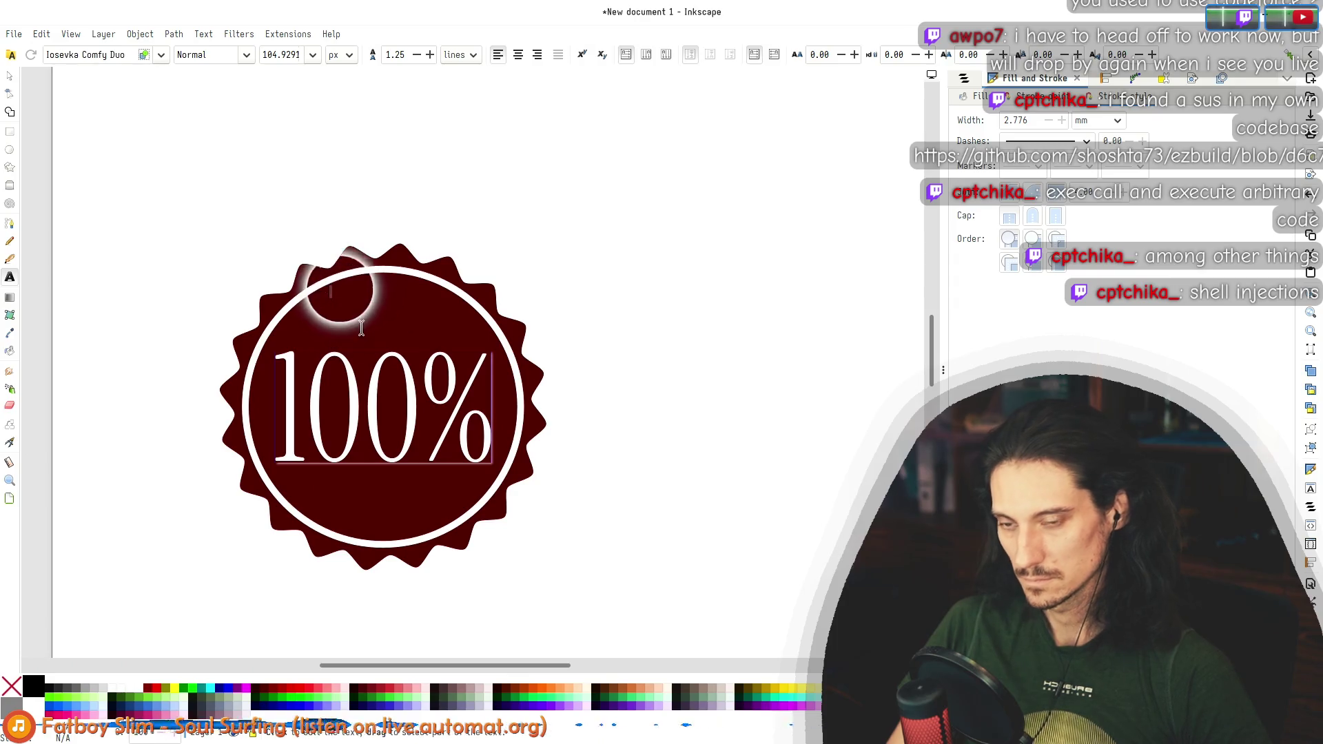
pyautogui.click(333, 295)
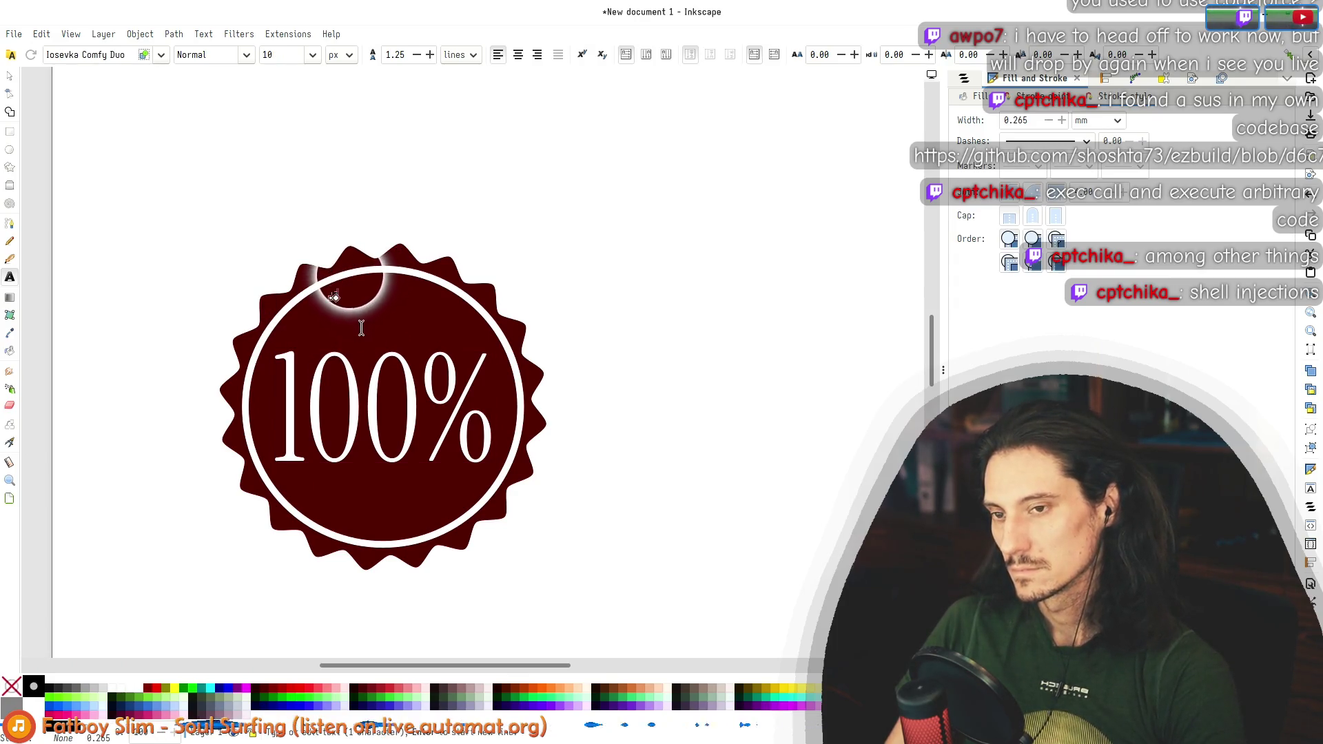
pyautogui.hotkey('ctrl', 'a')
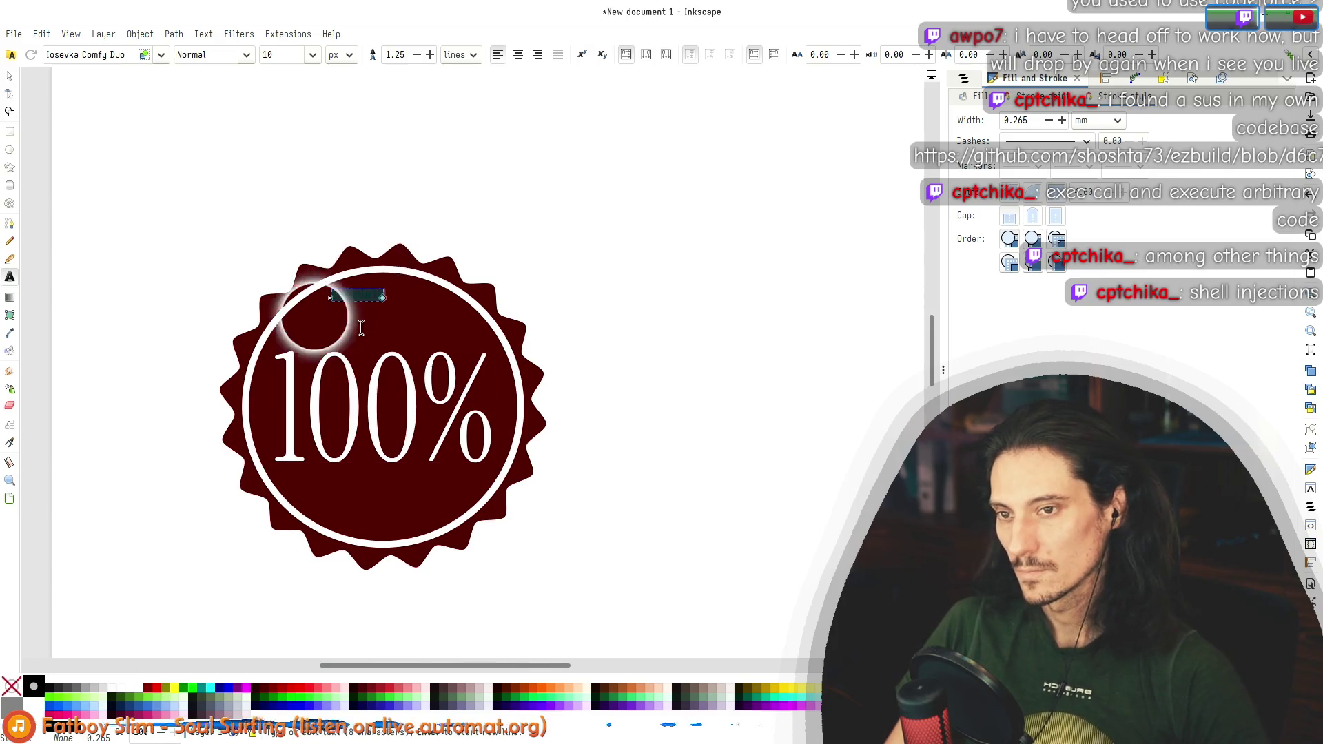
pyautogui.click(110, 60)
pyautogui.write('Instrument Serif')
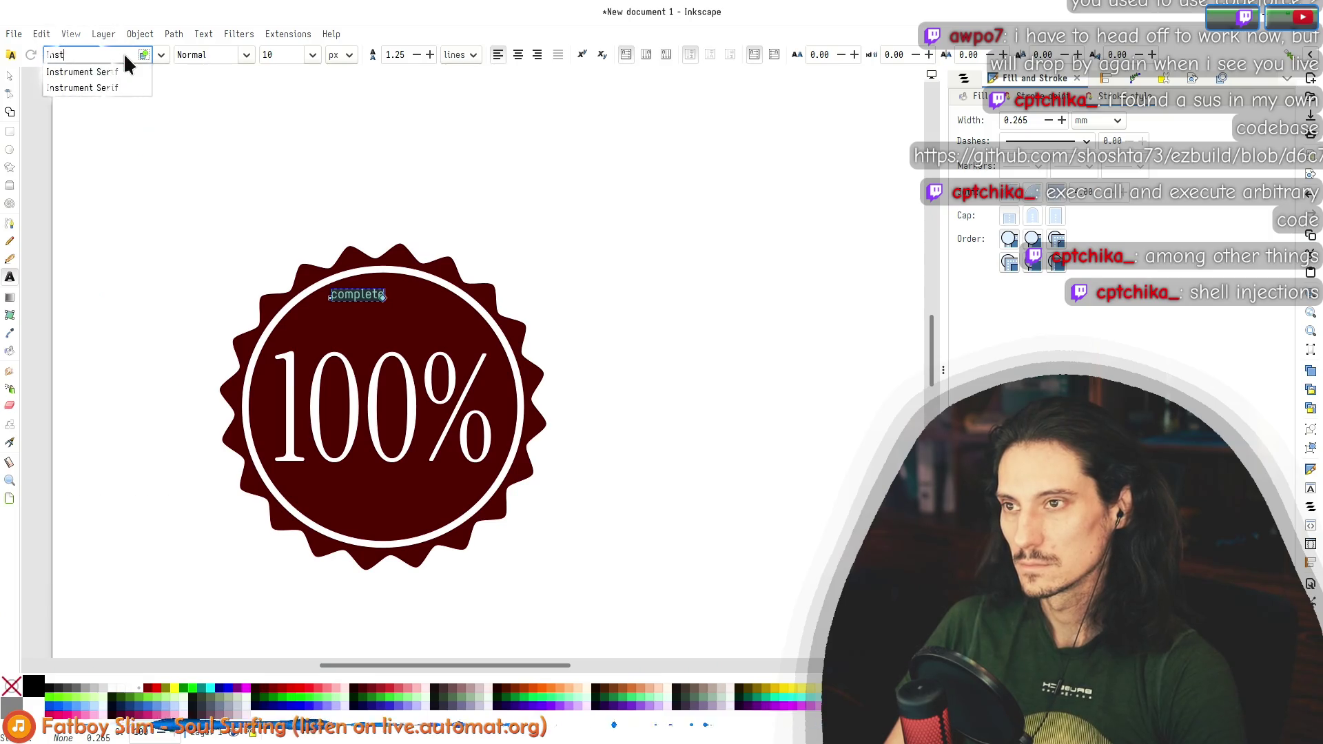
# Step: Scale the caption, extend it to 'complete sources', and centre it beneath the 100%
pyautogui.click(9, 76)
pyautogui.moveTo(379, 311)
pyautogui.mouseDown()
pyautogui.moveTo(441, 331)
pyautogui.moveTo(431, 505)
pyautogui.mouseUp()
pyautogui.doubleClick(422, 495)
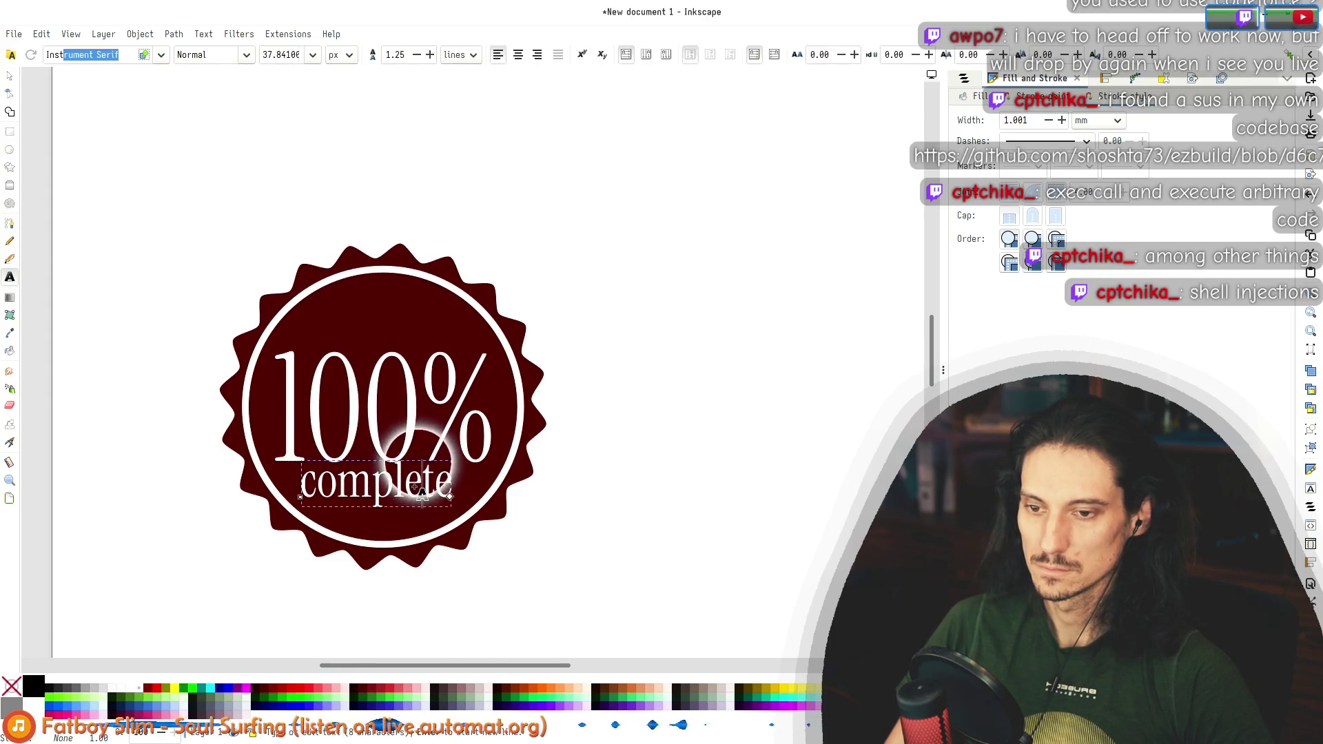
pyautogui.write(' source')
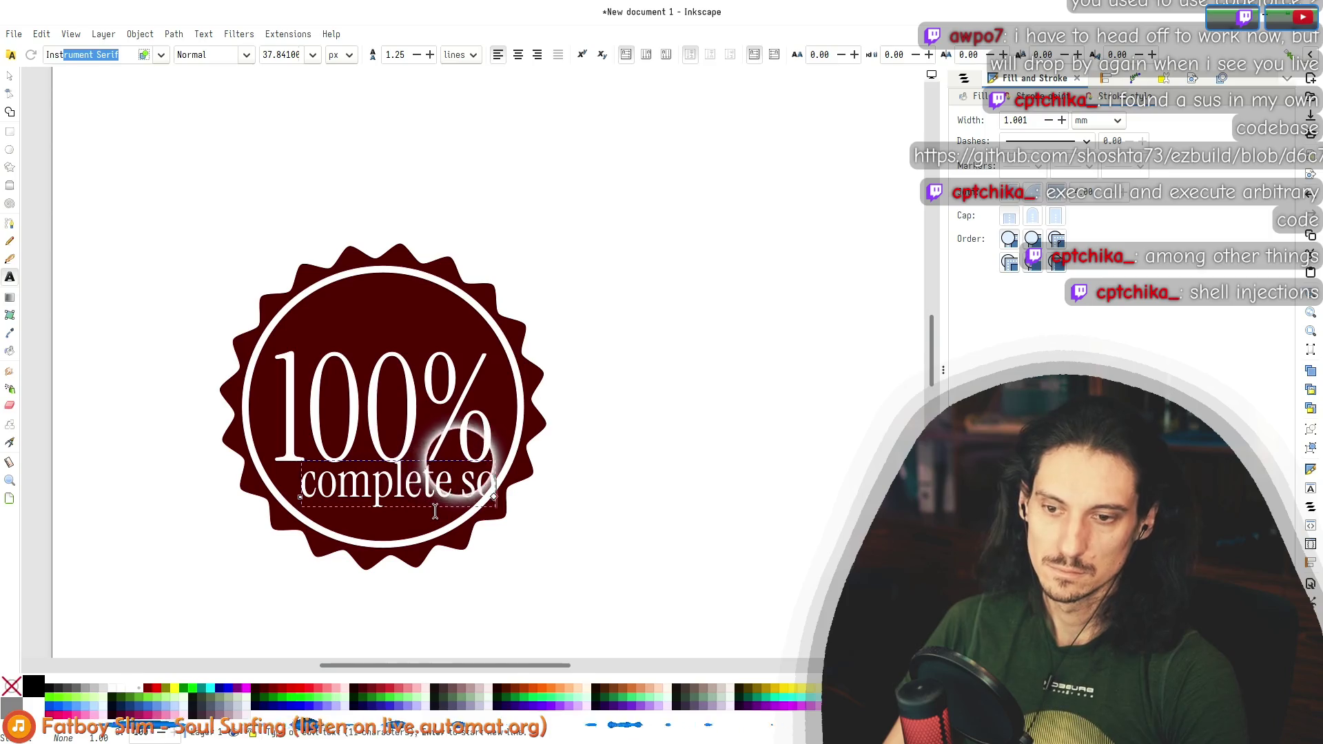
pyautogui.click(12, 79)
pyautogui.moveTo(590, 520)
pyautogui.mouseDown()
pyautogui.moveTo(556, 496)
pyautogui.moveTo(429, 500)
pyautogui.moveTo(482, 526)
pyautogui.moveTo(437, 496)
pyautogui.moveTo(437, 509)
pyautogui.mouseUp()
pyautogui.click(591, 561)
# Step: Fill the whole badge with the gold palette swatch, after briefly trying bright yellow
pyautogui.scroll(-2, 590, 555)
pyautogui.moveTo(692, 602); pyautogui.dragTo(136, 127)
pyautogui.click(498, 246)
pyautogui.click(765, 688)
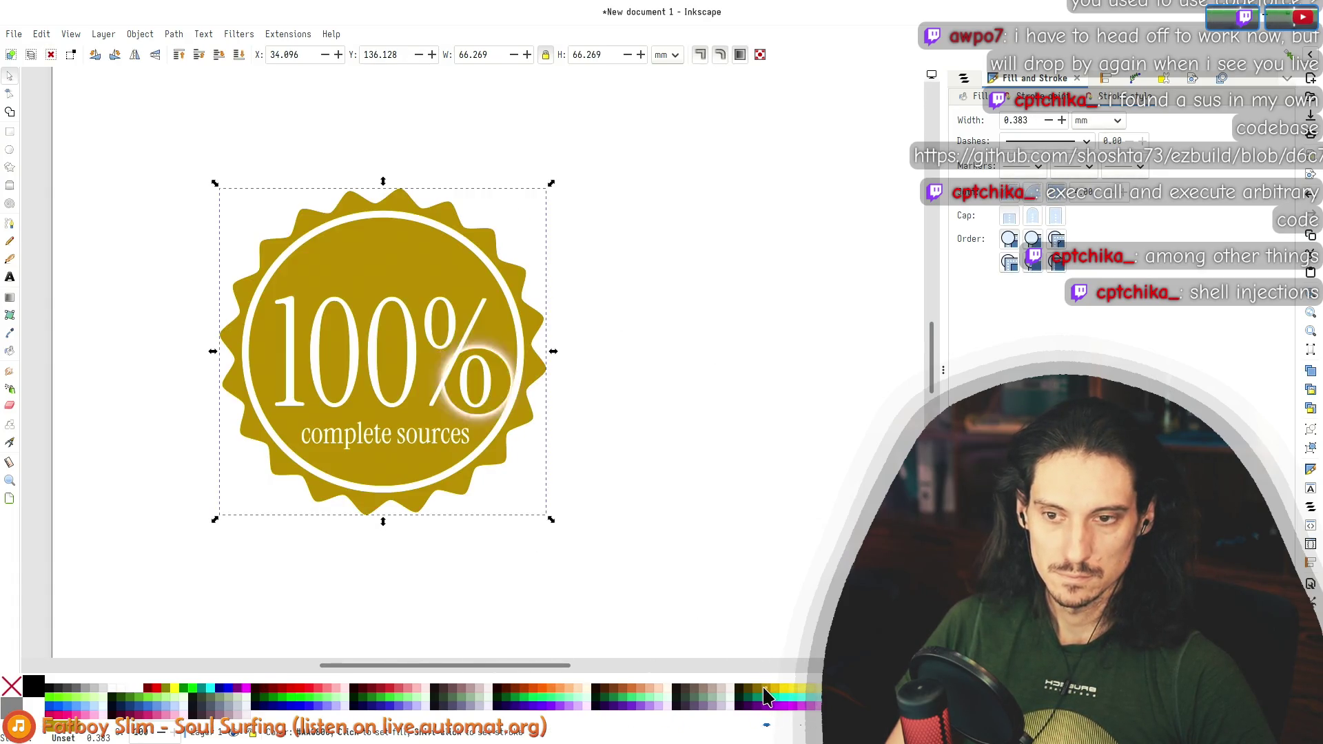
pyautogui.click(784, 686)
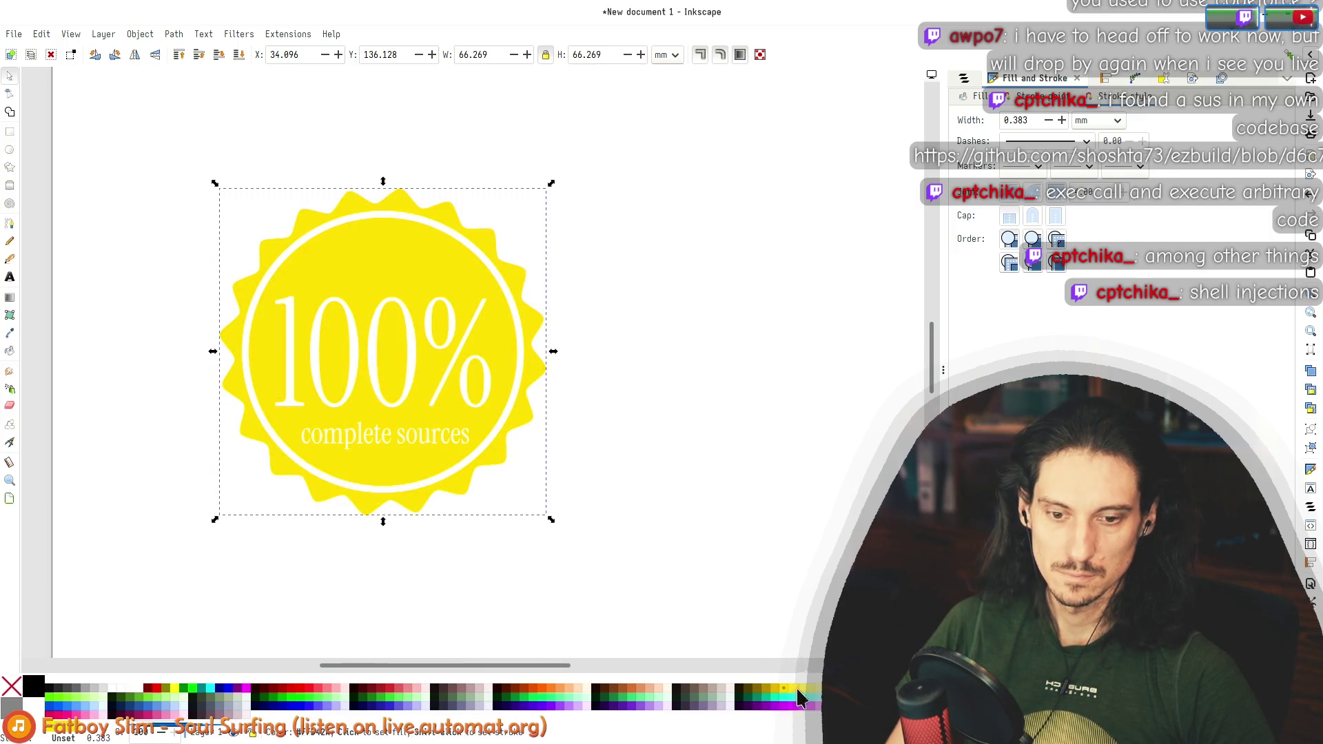
pyautogui.click(769, 692)
pyautogui.press('Escape')
# Step: Zoom out to the full page and check the 'complete sources' caption
pyautogui.scroll(-2, 528, 462)
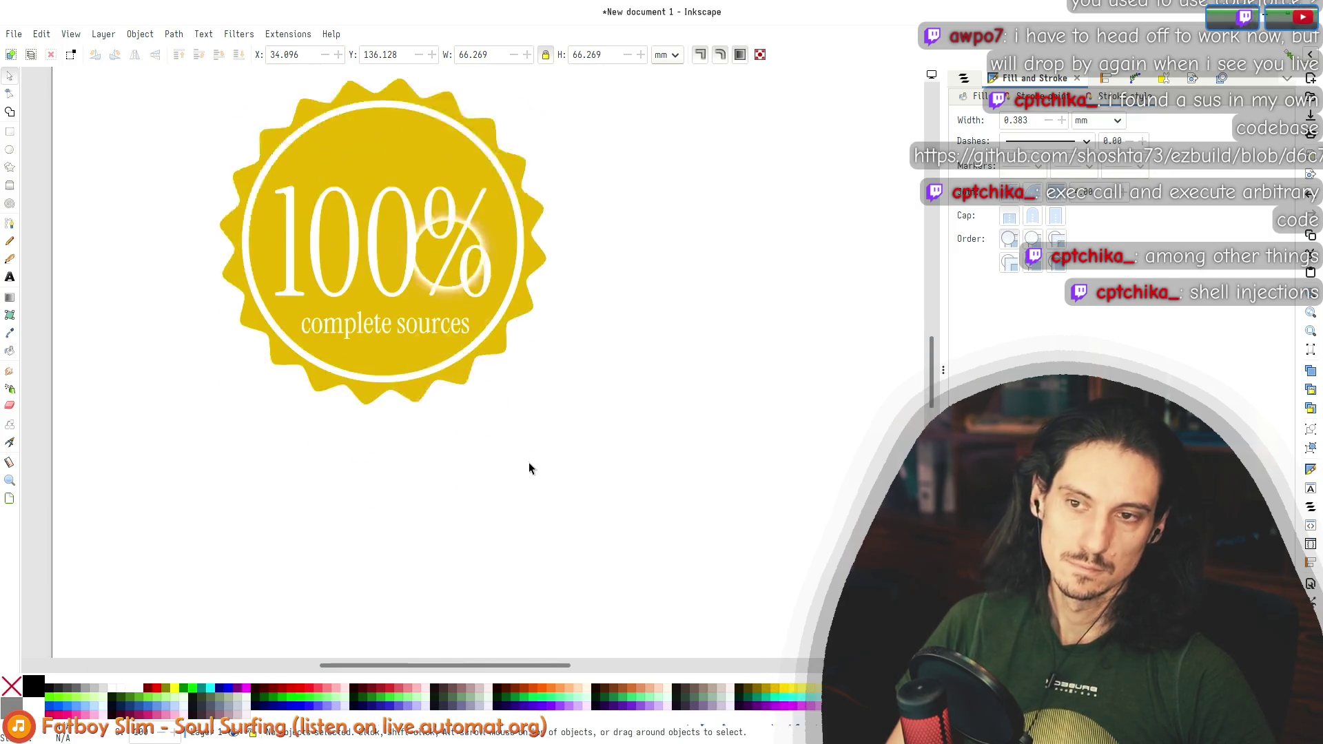
pyautogui.press('5')
pyautogui.scroll(-3, 520, 476)
pyautogui.scroll(6, 514, 477)
pyautogui.keyDown('ctrl'); pyautogui.click(437, 359); pyautogui.keyUp('ctrl')
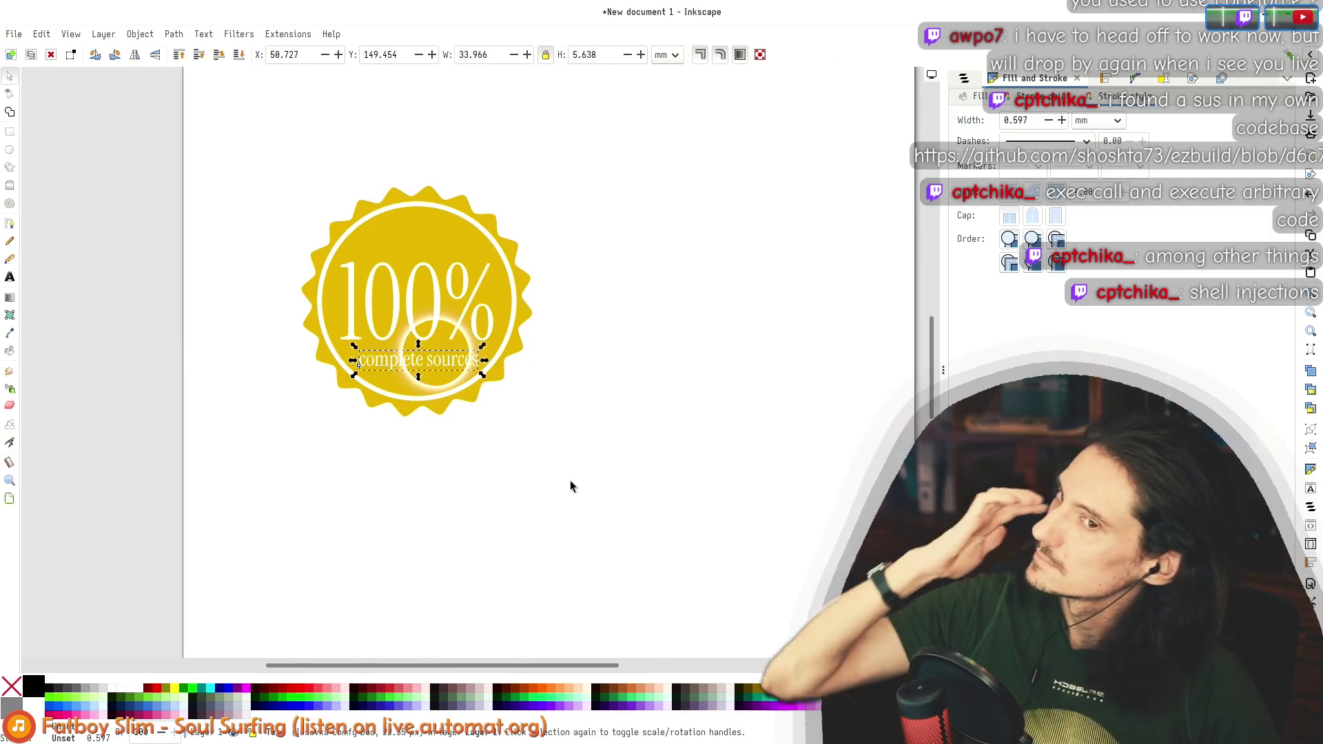
pyautogui.click(644, 508)
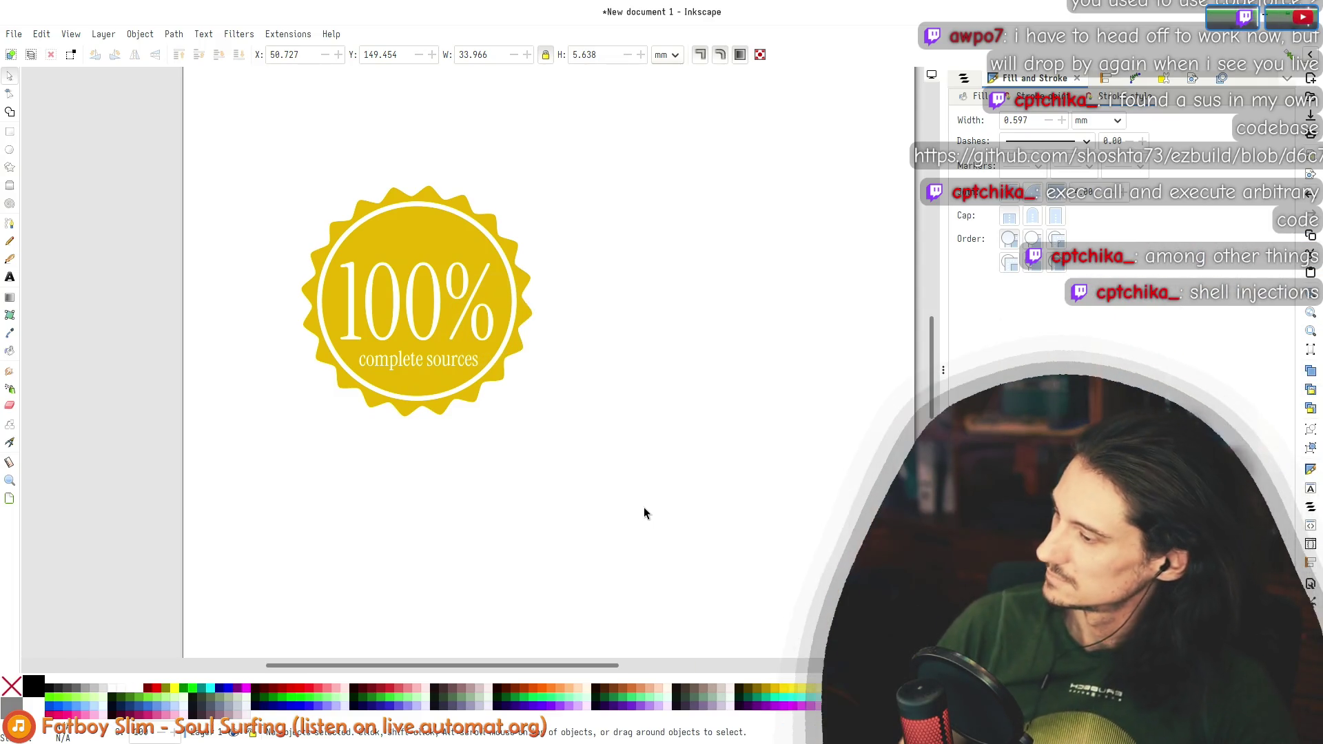
# Step: Glance at the card design in Krita, then return to the Inkscape badge
pyautogui.hotkey('alt', 'Tab')
pyautogui.scroll(-3, 435, 375)
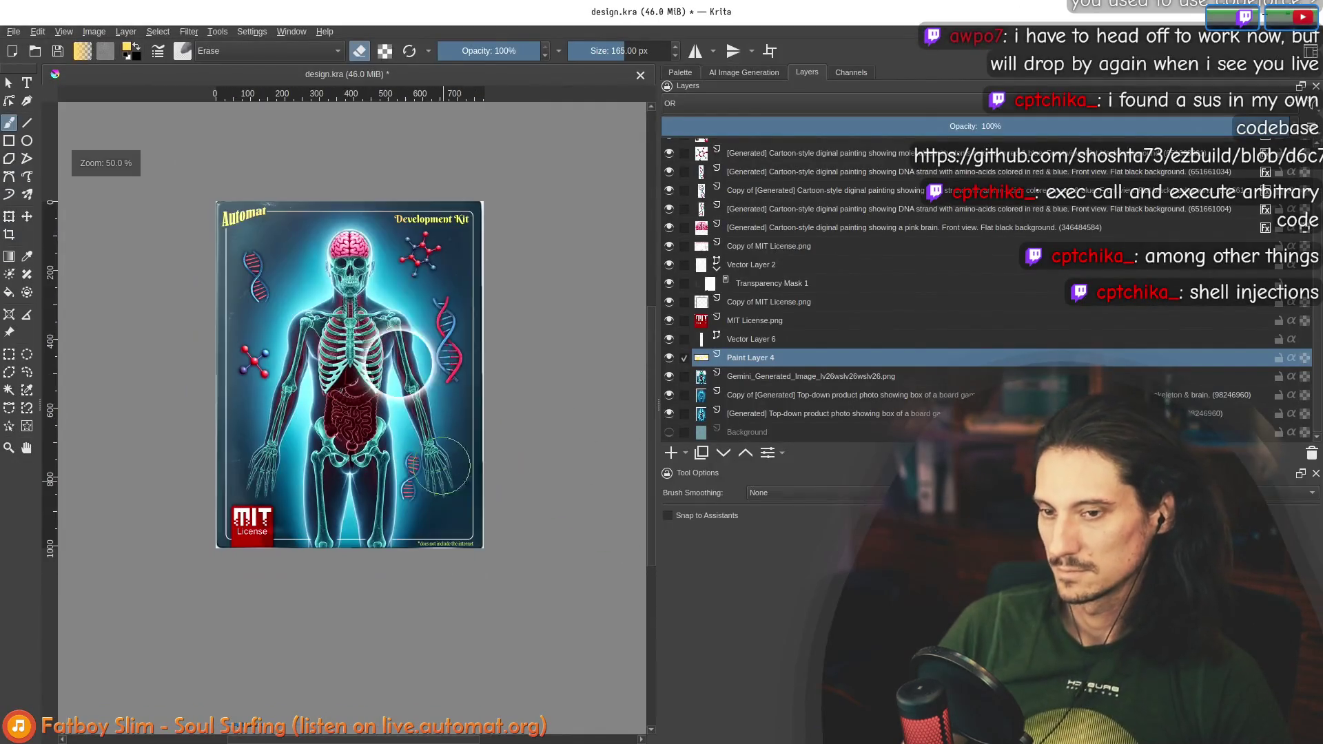
pyautogui.scroll(3, 470, 533)
pyautogui.scroll(2, 422, 525)
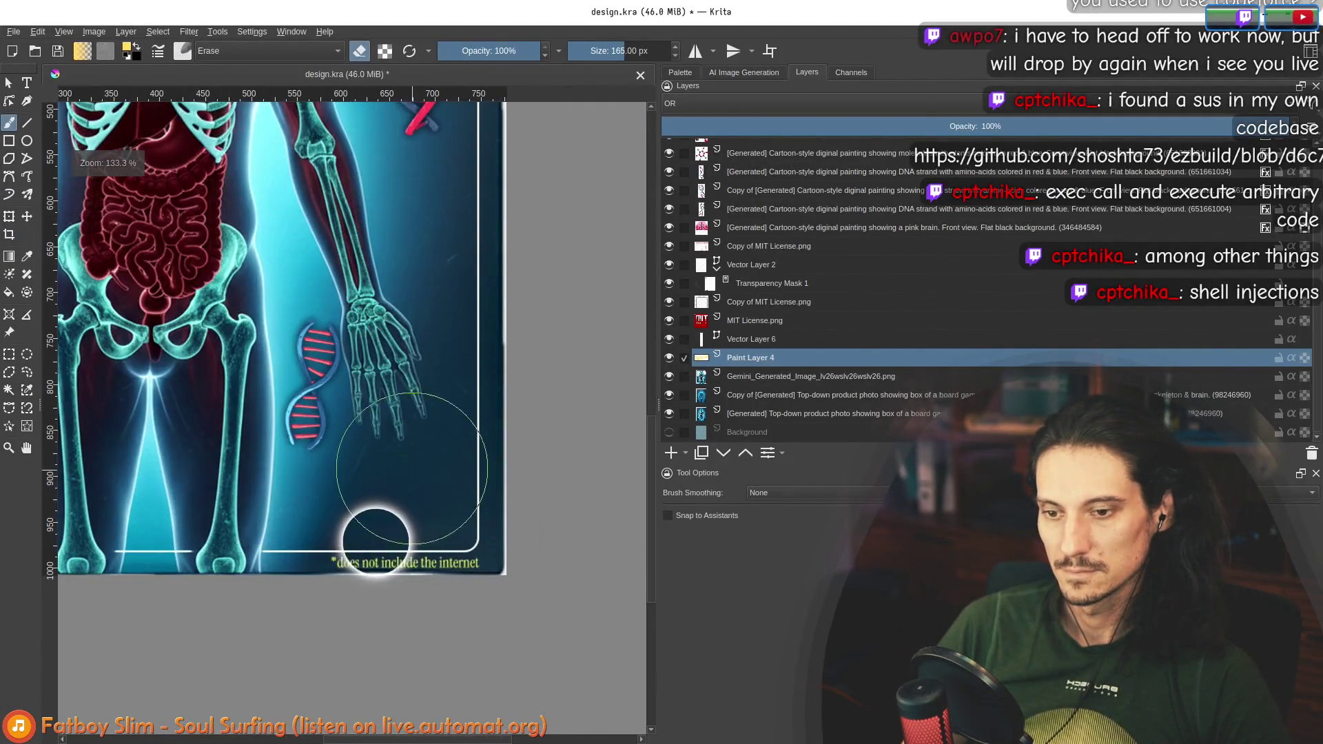
pyautogui.scroll(-3, 508, 399)
pyautogui.scroll(3, 511, 207)
pyautogui.hotkey('alt', 'Tab')
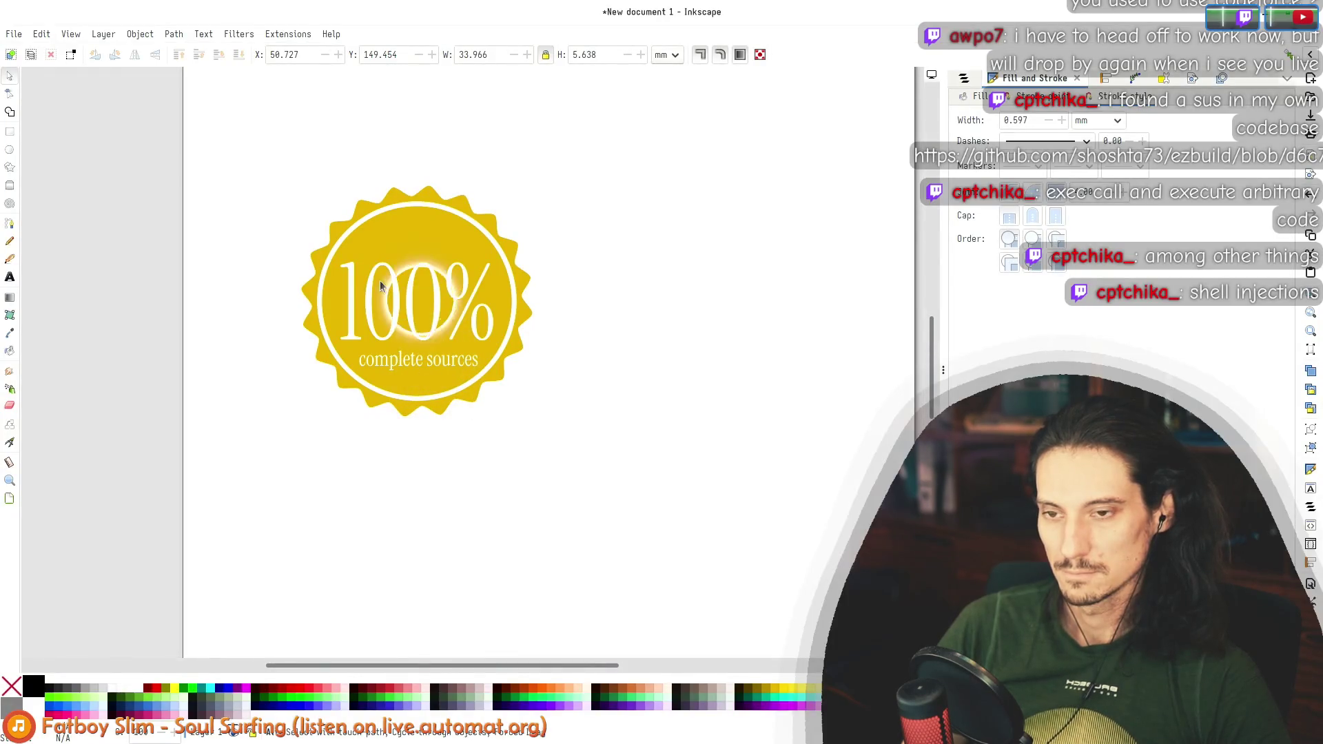
# Step: Duplicate the 'complete sources' caption and move the copy above the 100%
pyautogui.doubleClick(416, 360)
pyautogui.click(452, 358)
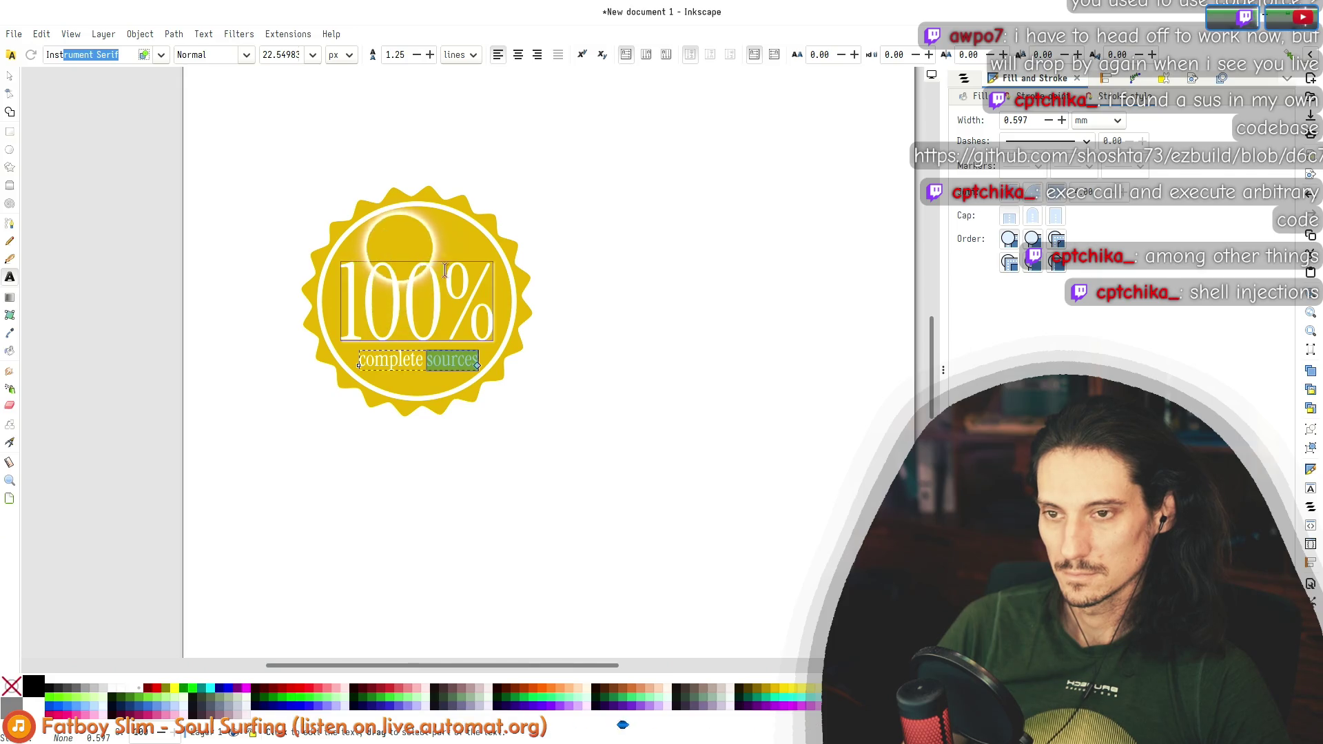
pyautogui.press('Escape')
pyautogui.click(10, 76)
pyautogui.click(401, 365)
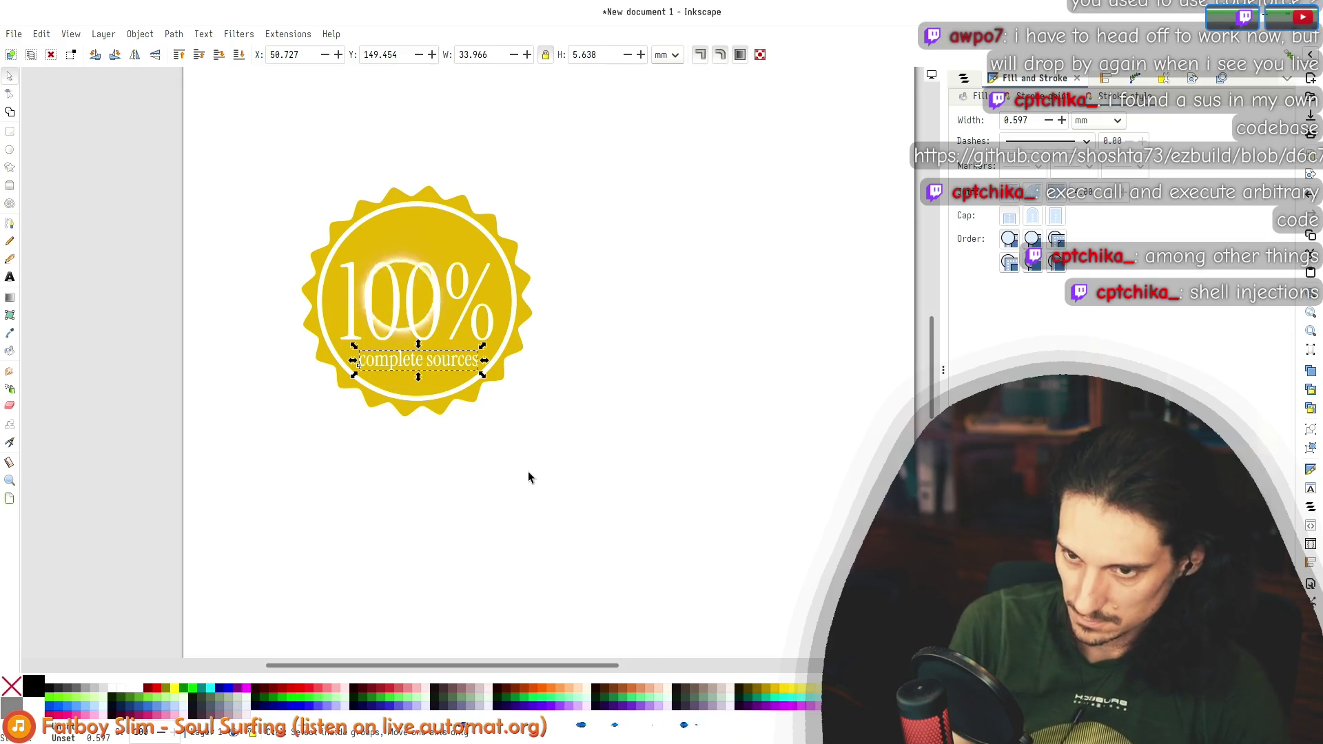
pyautogui.hotkey('ctrl', 'd')
pyautogui.moveTo(445, 368); pyautogui.dragTo(452, 253)
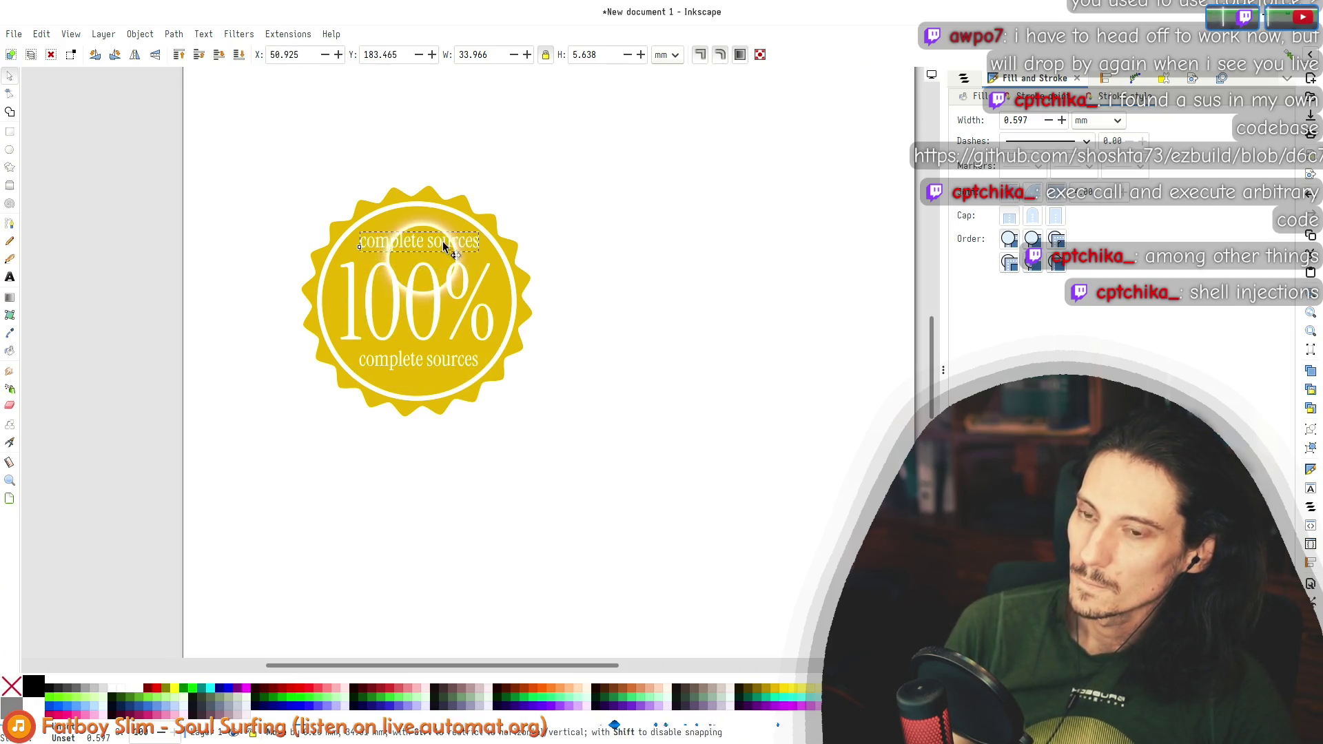
# Step: Rewrite the top caption as 'contains' and centre it above the 100%
pyautogui.doubleClick(451, 253)
pyautogui.hotkey('ctrl', 'a')
pyautogui.write('ind')
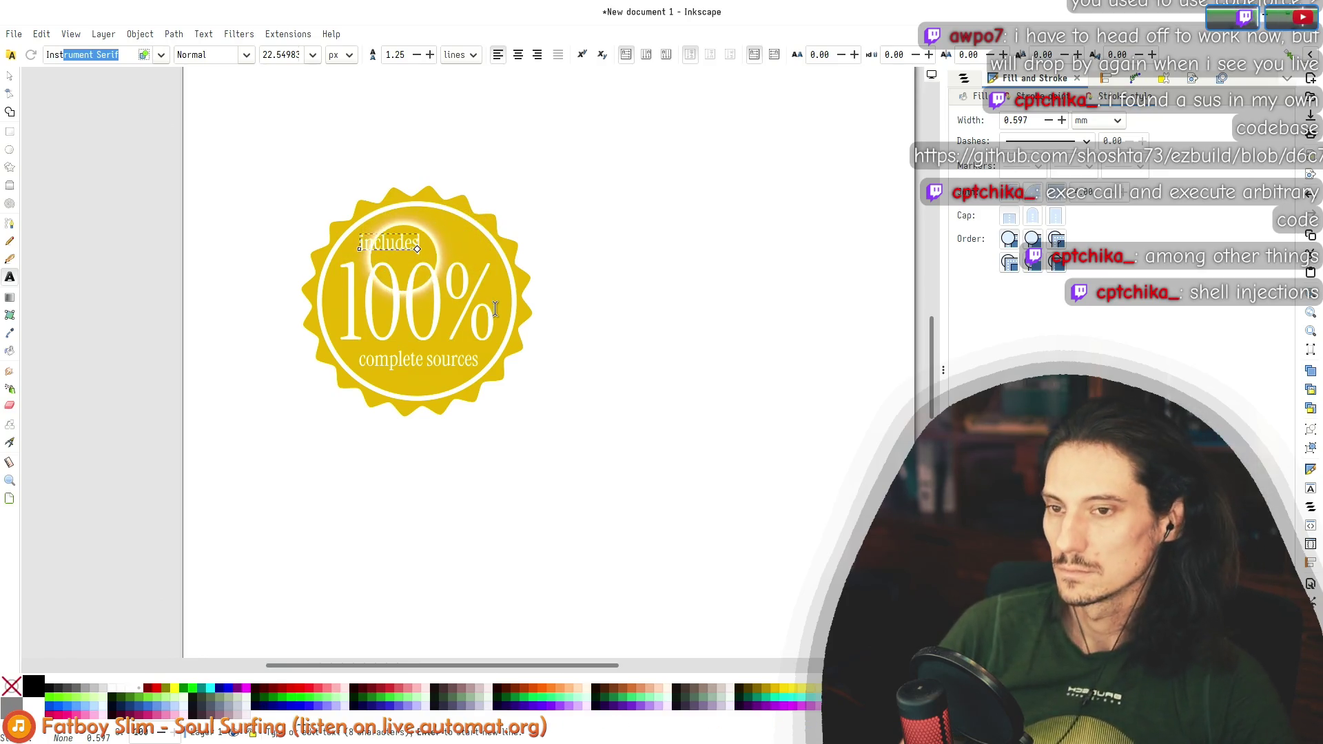
pyautogui.hotkey('ctrl', 'a')
pyautogui.write('you')
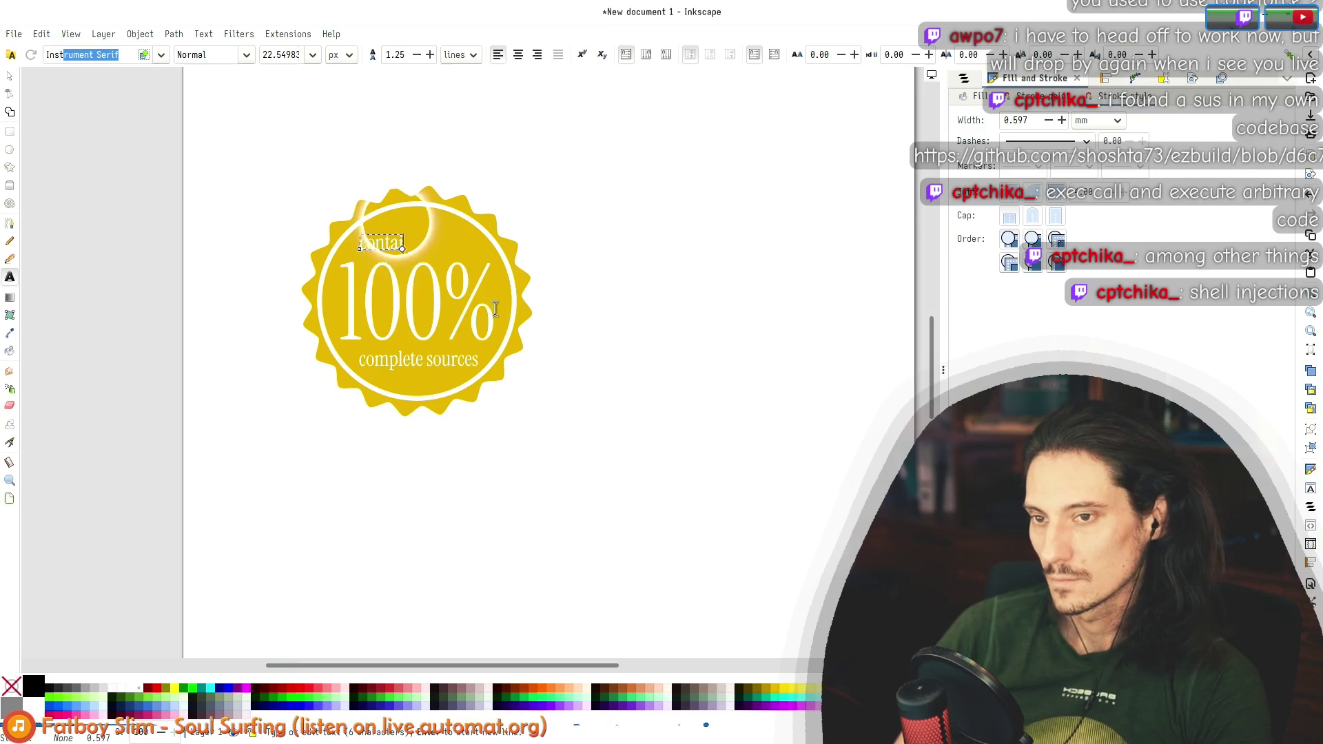
pyautogui.click(9, 78)
pyautogui.moveTo(402, 247); pyautogui.dragTo(425, 246)
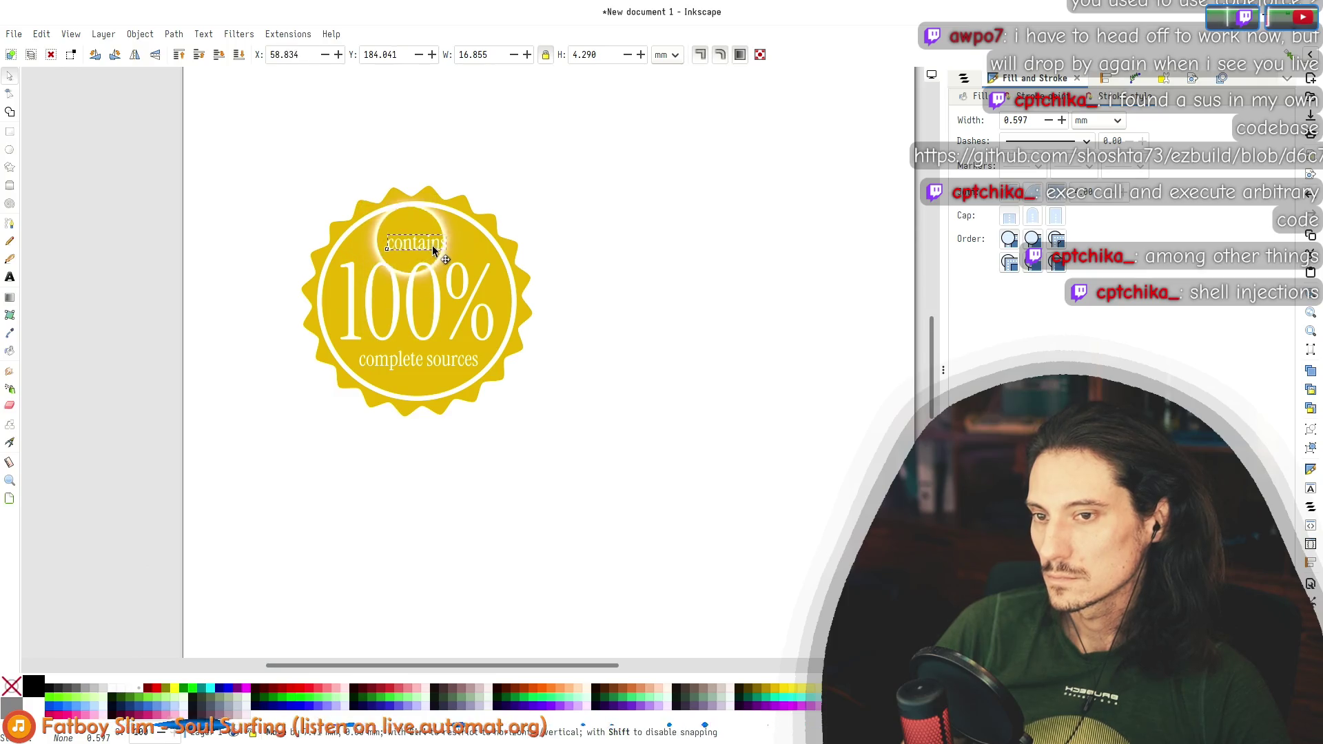
# Step: Change the bottom caption to 'sources', then switch to the Gemini chat
pyautogui.doubleClick(404, 366)
pyautogui.hotkey('ctrl', 'a')
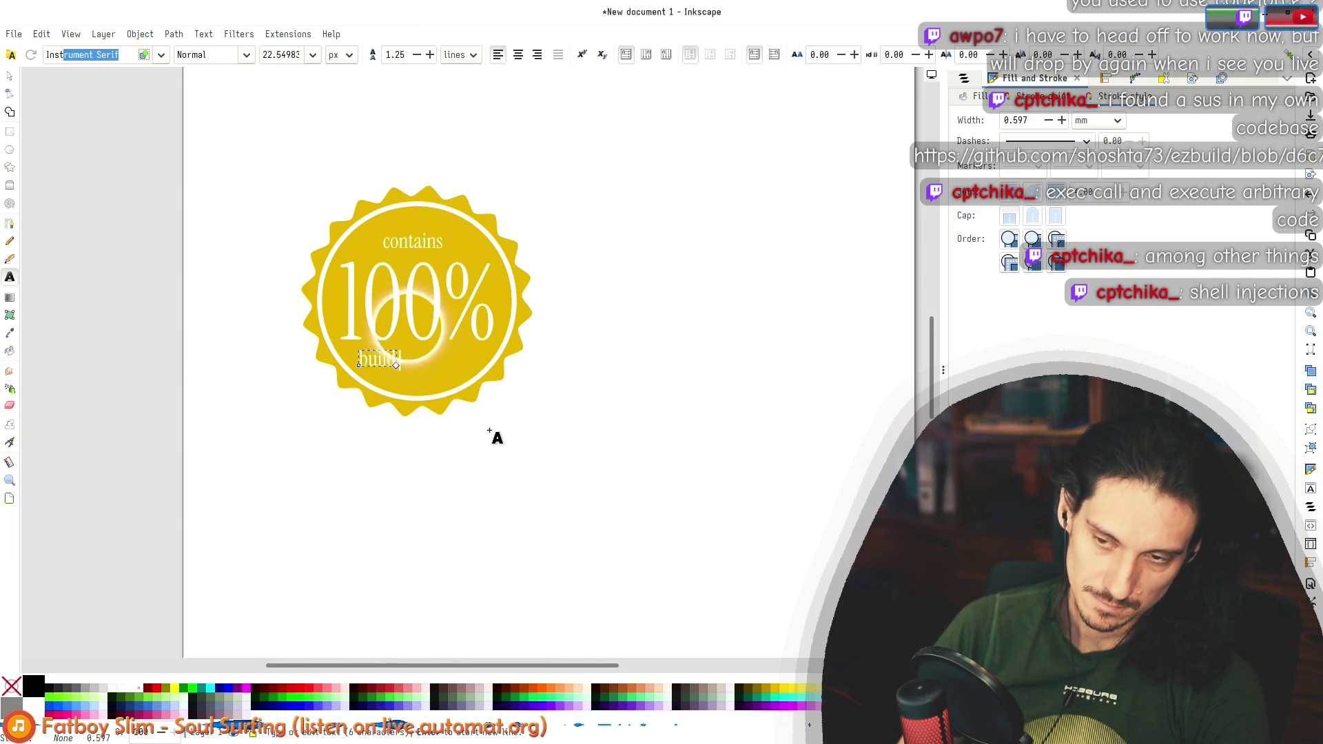
pyautogui.hotkey('ctrl', 'a')
pyautogui.write('sour')
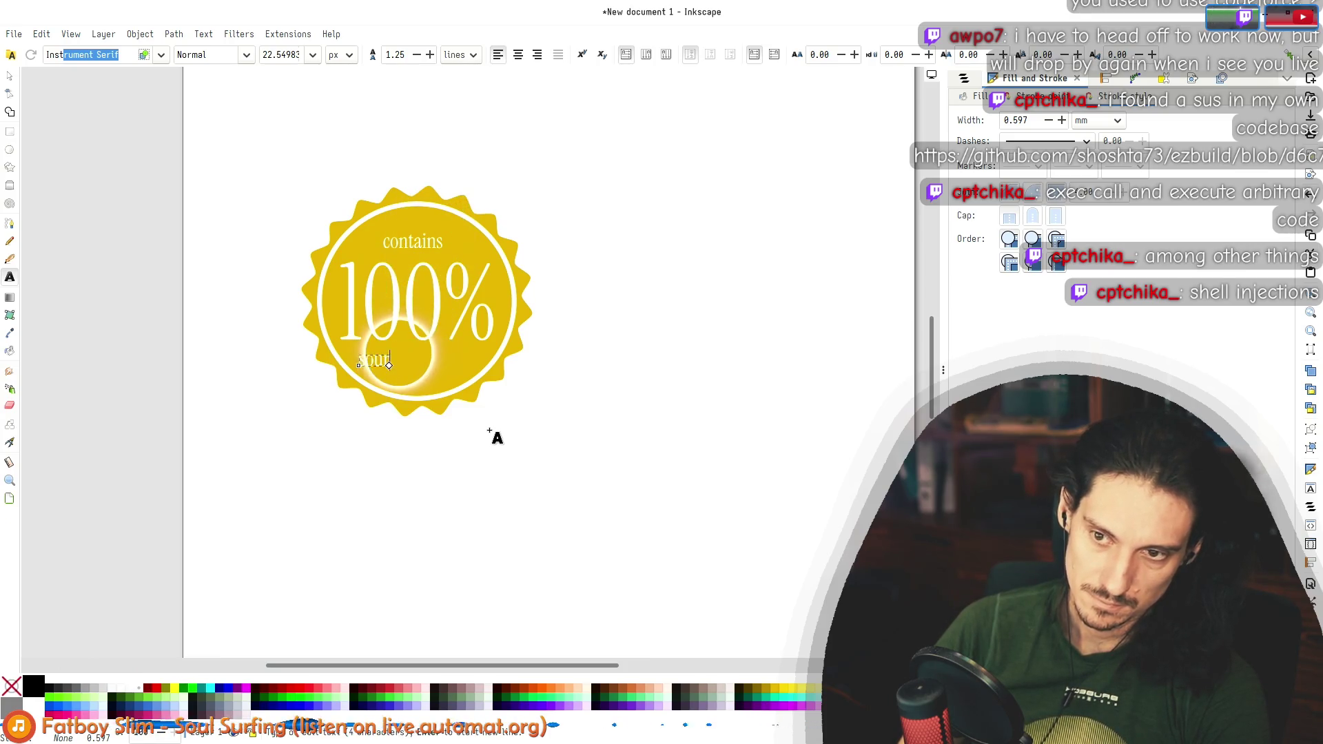
pyautogui.write('ced')
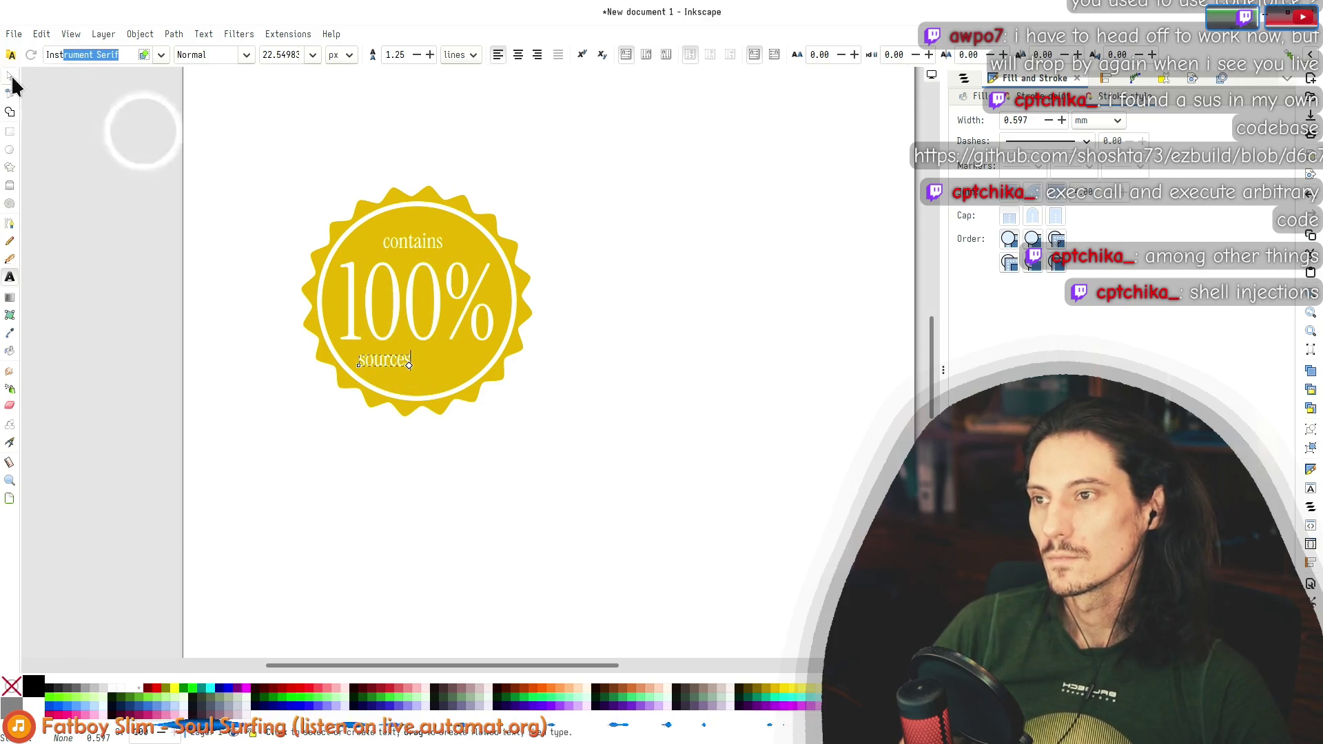
pyautogui.click(11, 76)
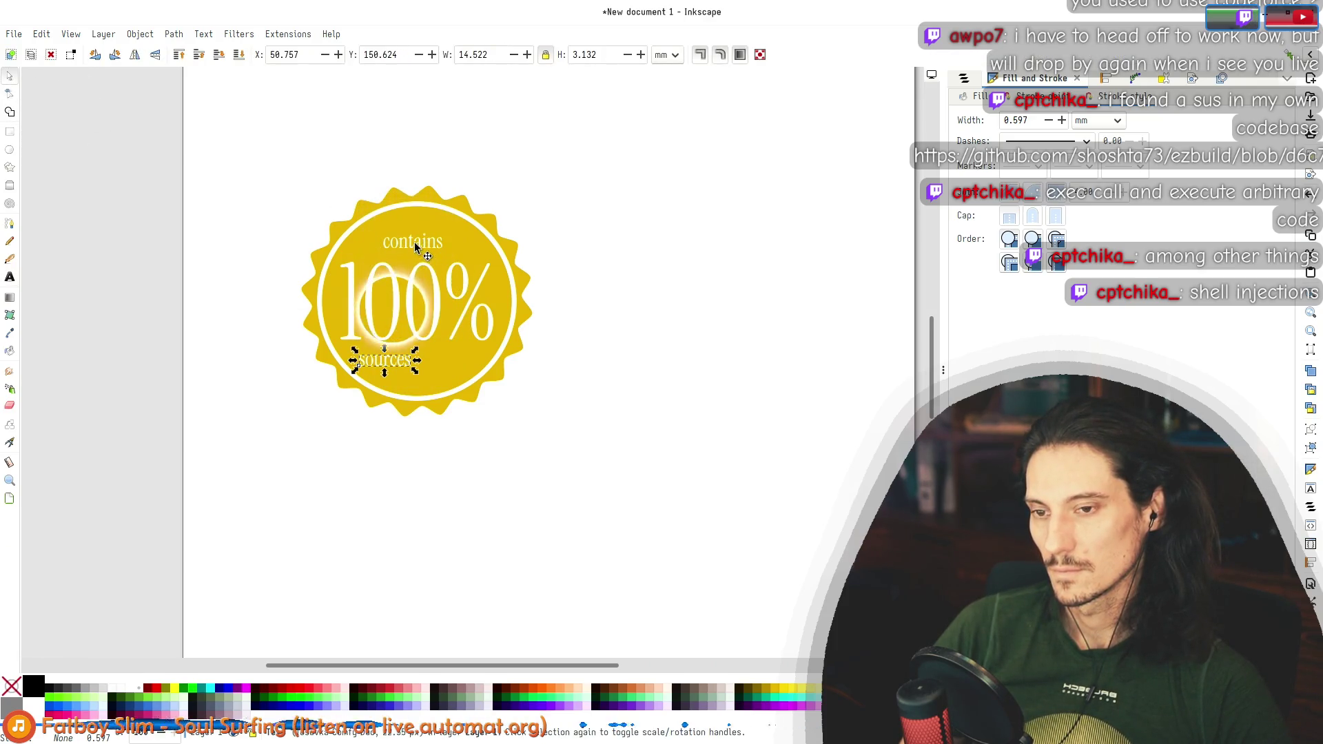
pyautogui.click(495, 464)
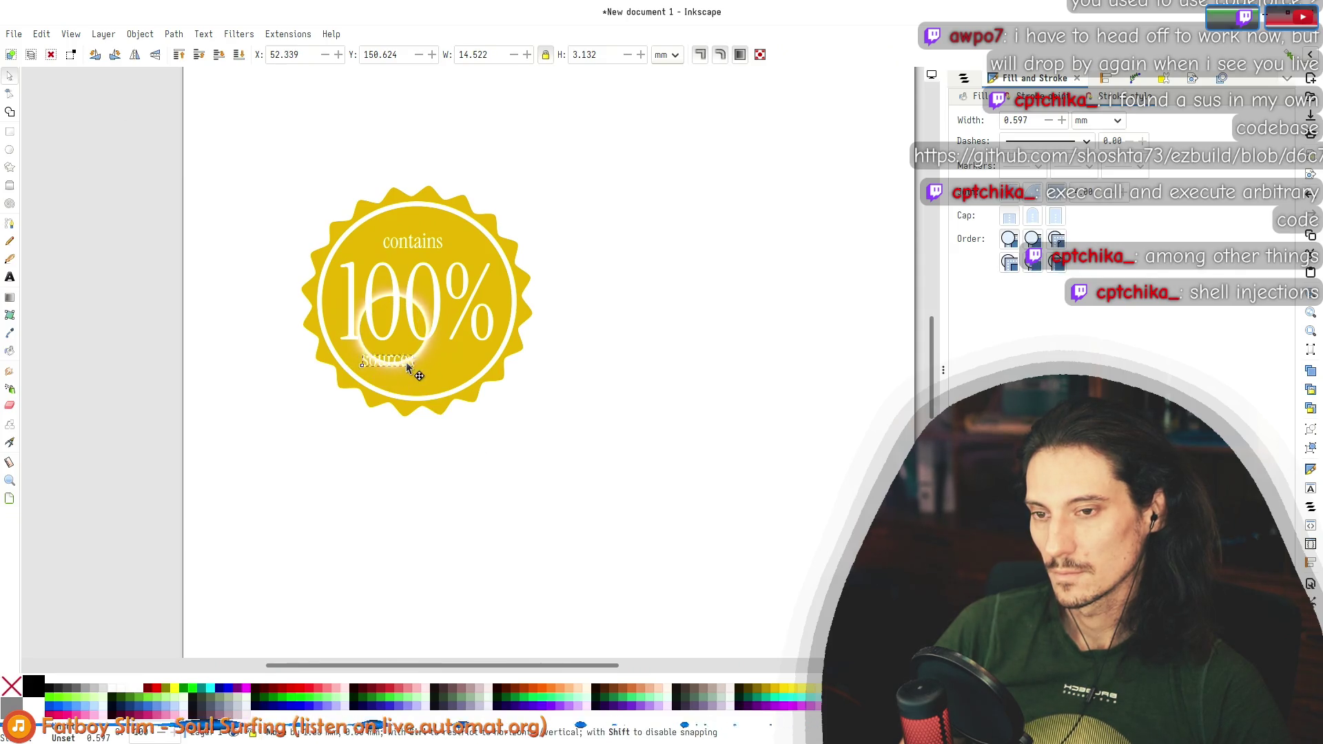
pyautogui.doubleClick(403, 361)
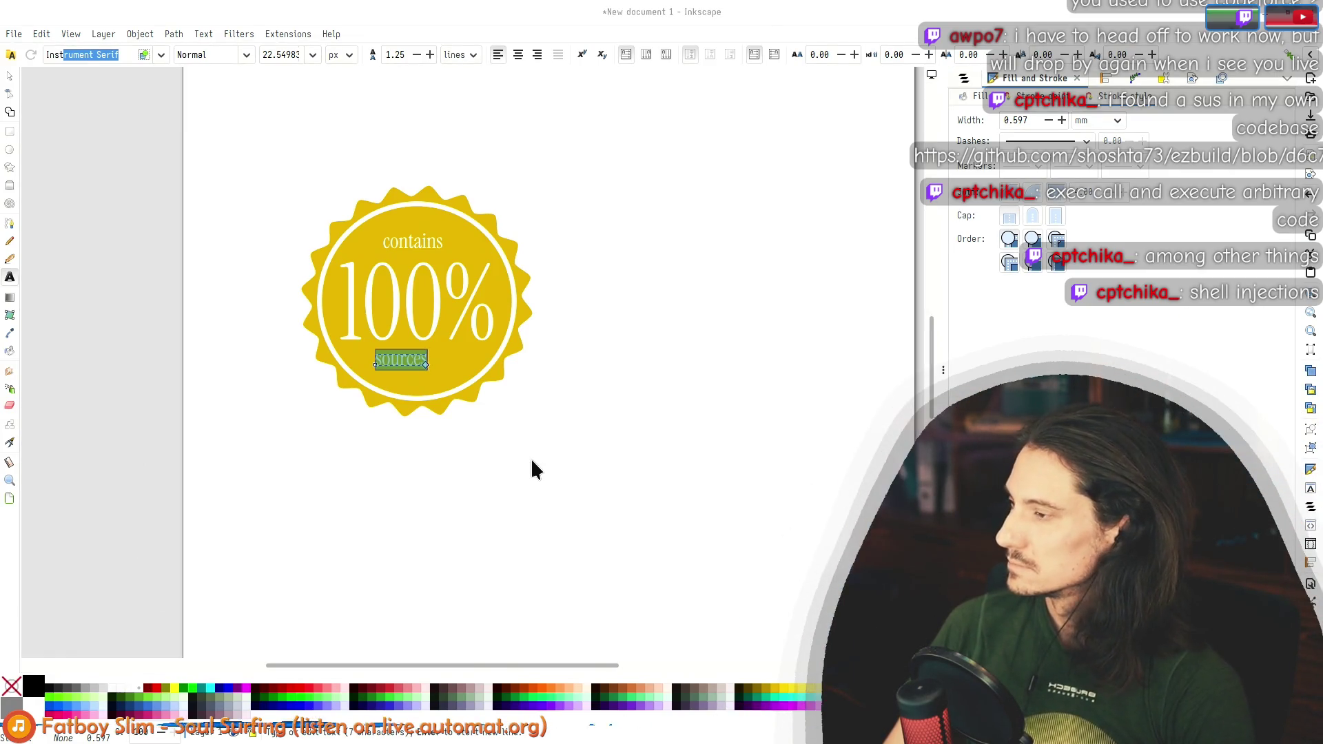
pyautogui.hotkey('alt', 'Tab')
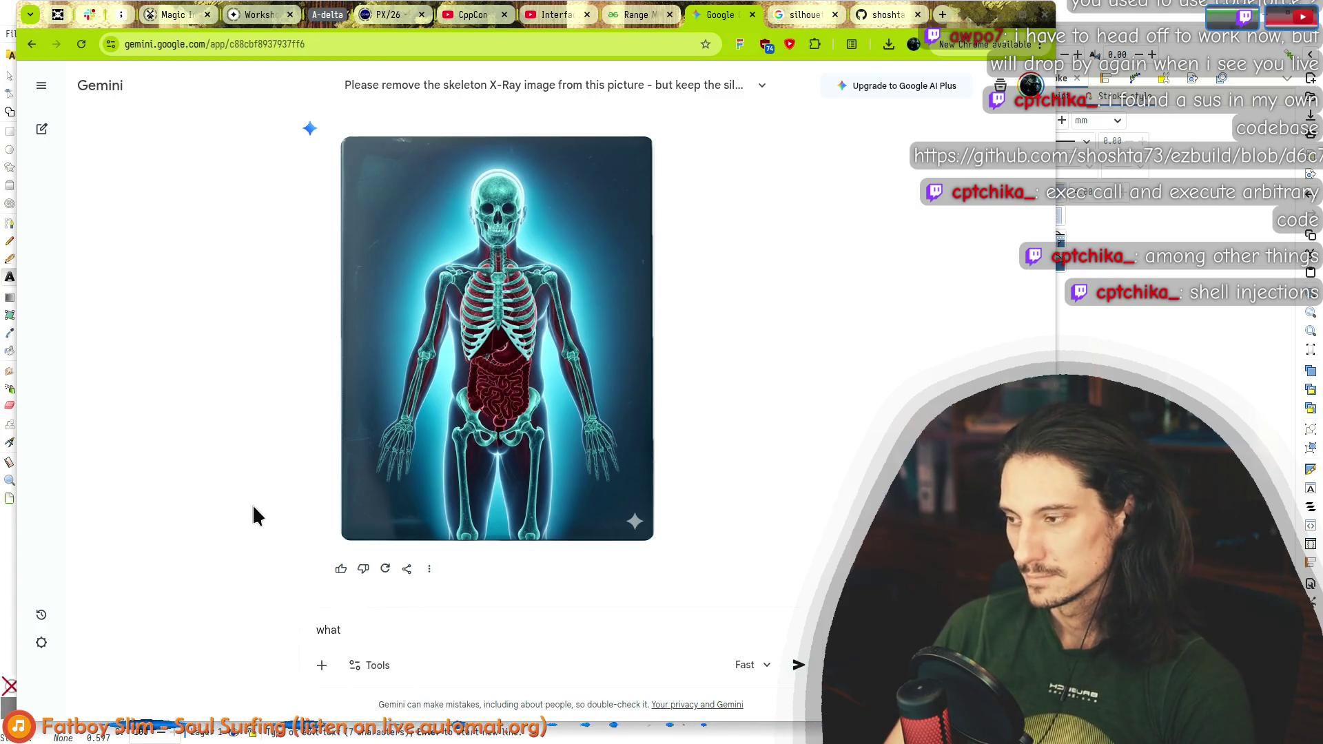
# Step: Ask Gemini what silly stickers you could put on an open source program box
pyautogui.write('silly sticker you d')
pyautogui.write('could put on a box with an')
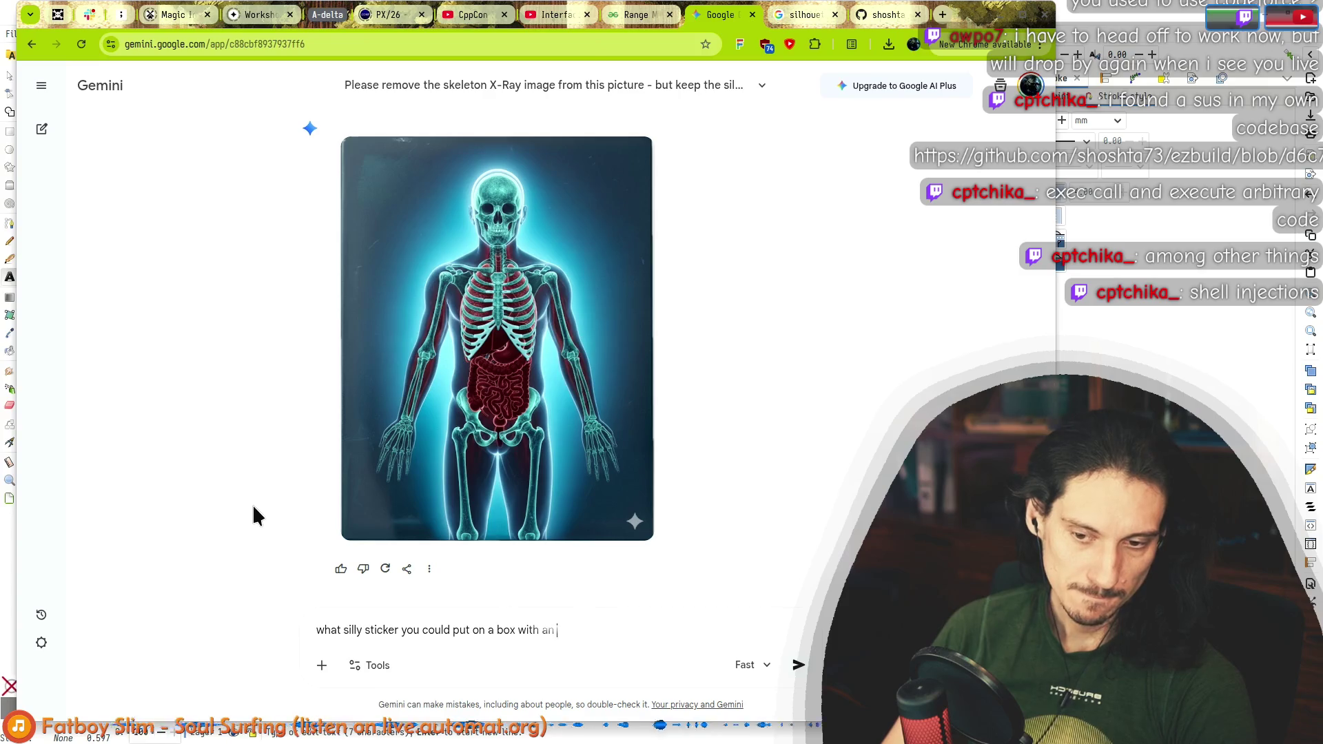
pyautogui.write('am?')
pyautogui.press('Return')
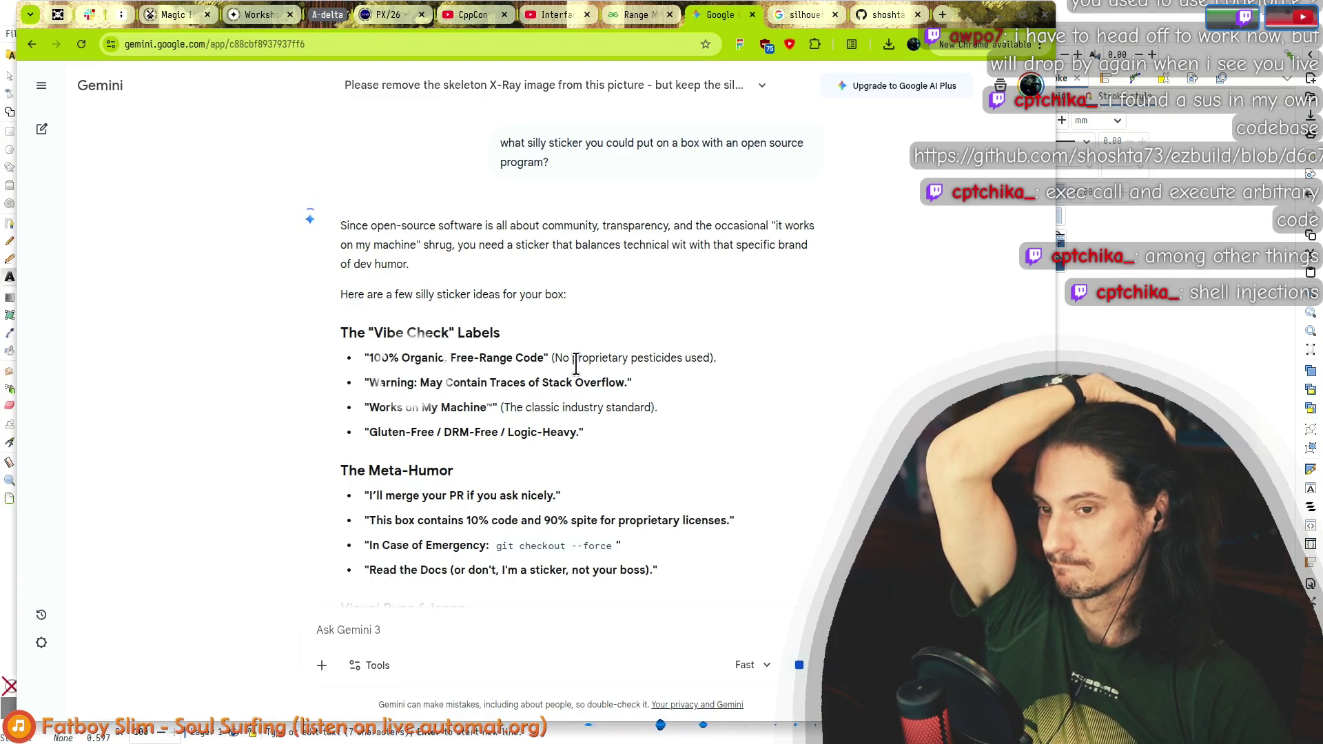
# Step: Read the first sticker suggestions, highlighting the Vibe Check ideas
pyautogui.scroll(-1, 576, 364)
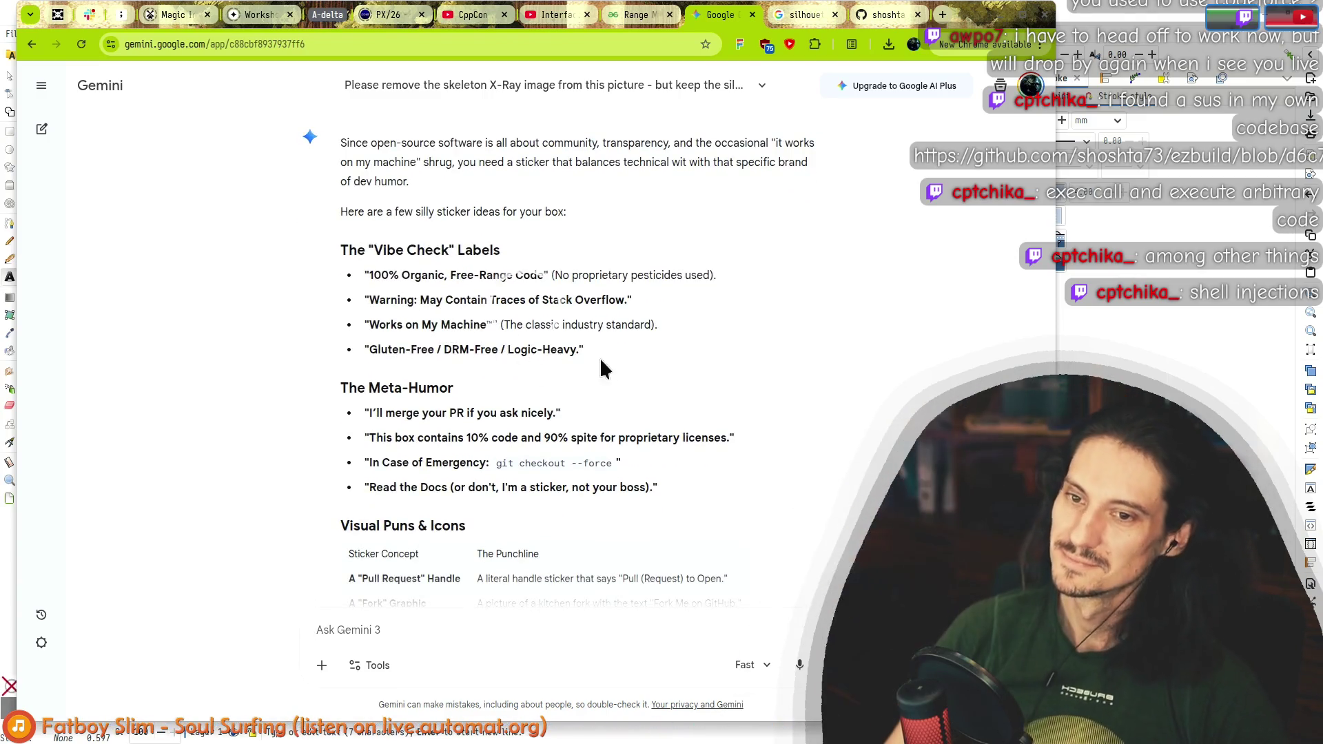
pyautogui.moveTo(635, 327); pyautogui.dragTo(441, 249)
pyautogui.moveTo(341, 212)
pyautogui.mouseDown()
pyautogui.moveTo(407, 211)
pyautogui.moveTo(524, 300)
pyautogui.mouseUp()
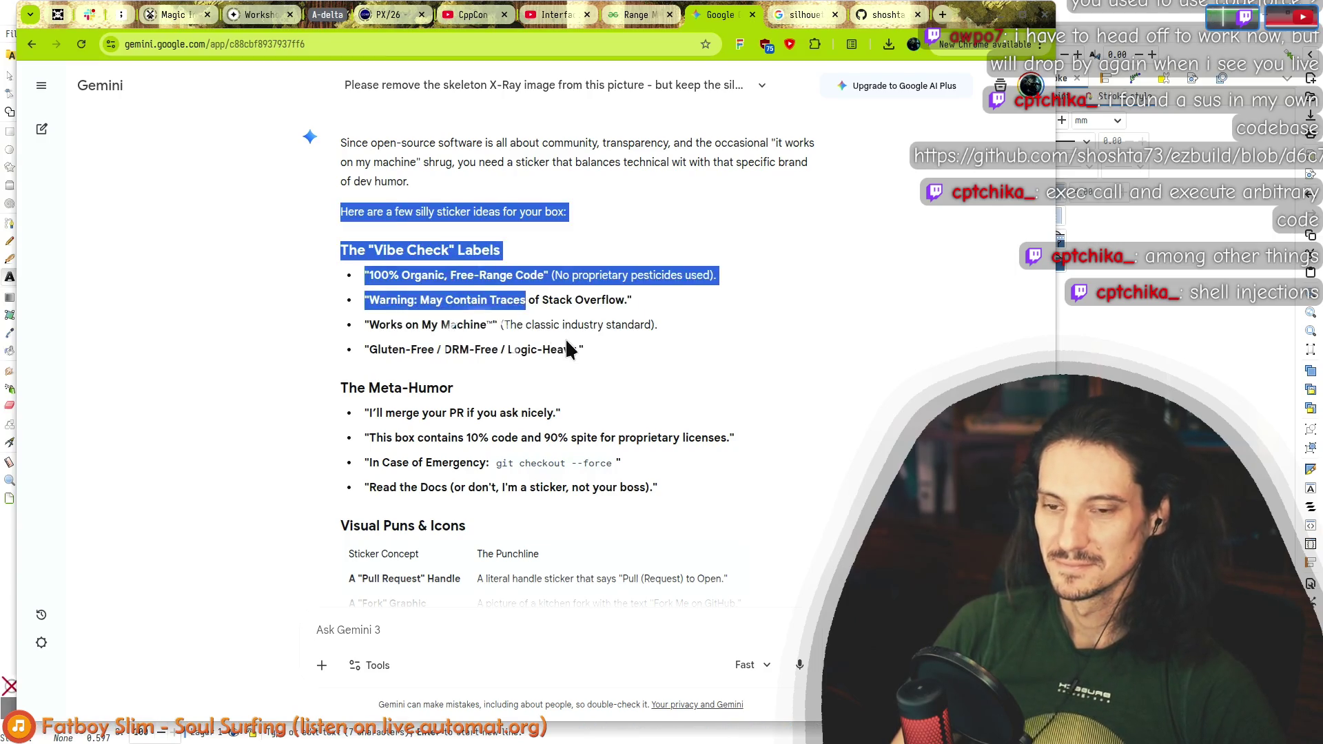
pyautogui.click(560, 349)
pyautogui.moveTo(499, 250); pyautogui.dragTo(561, 346)
pyautogui.click(508, 295)
pyautogui.hotkey('alt', 'Tab')
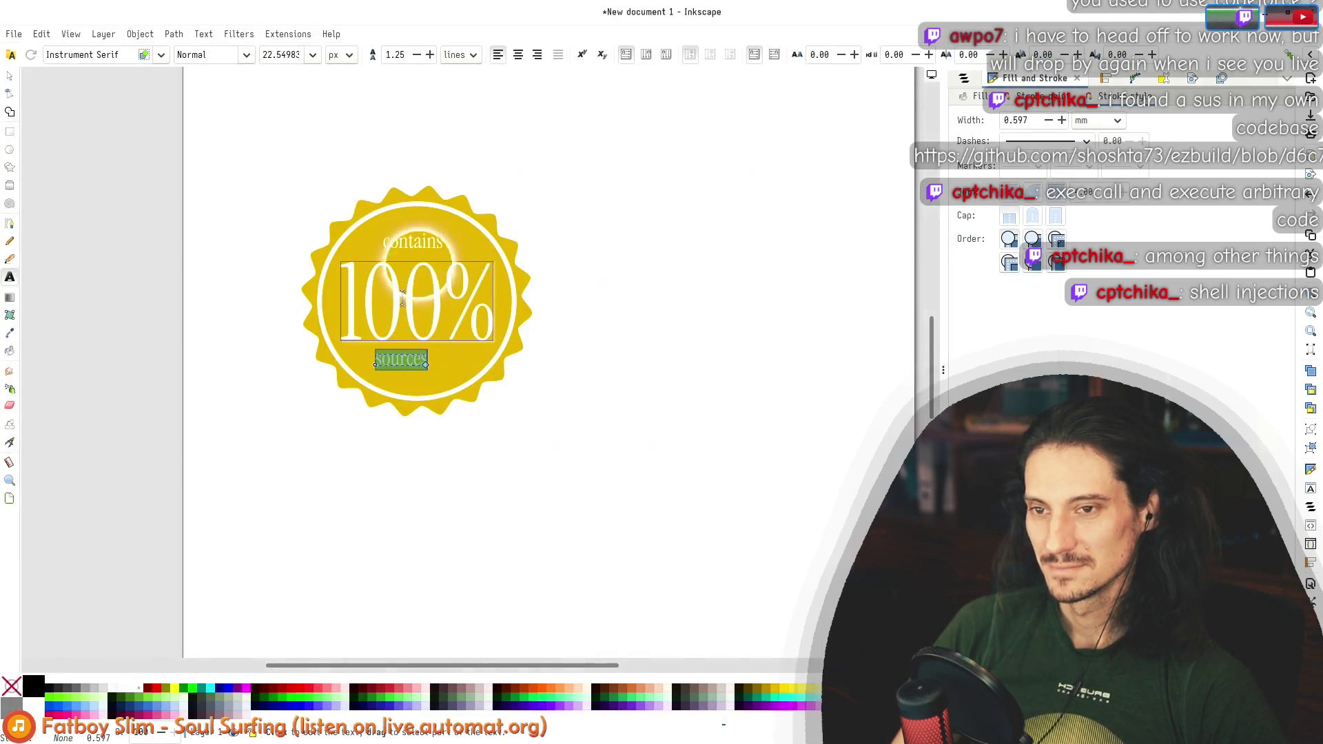
pyautogui.hotkey('alt', 'Tab')
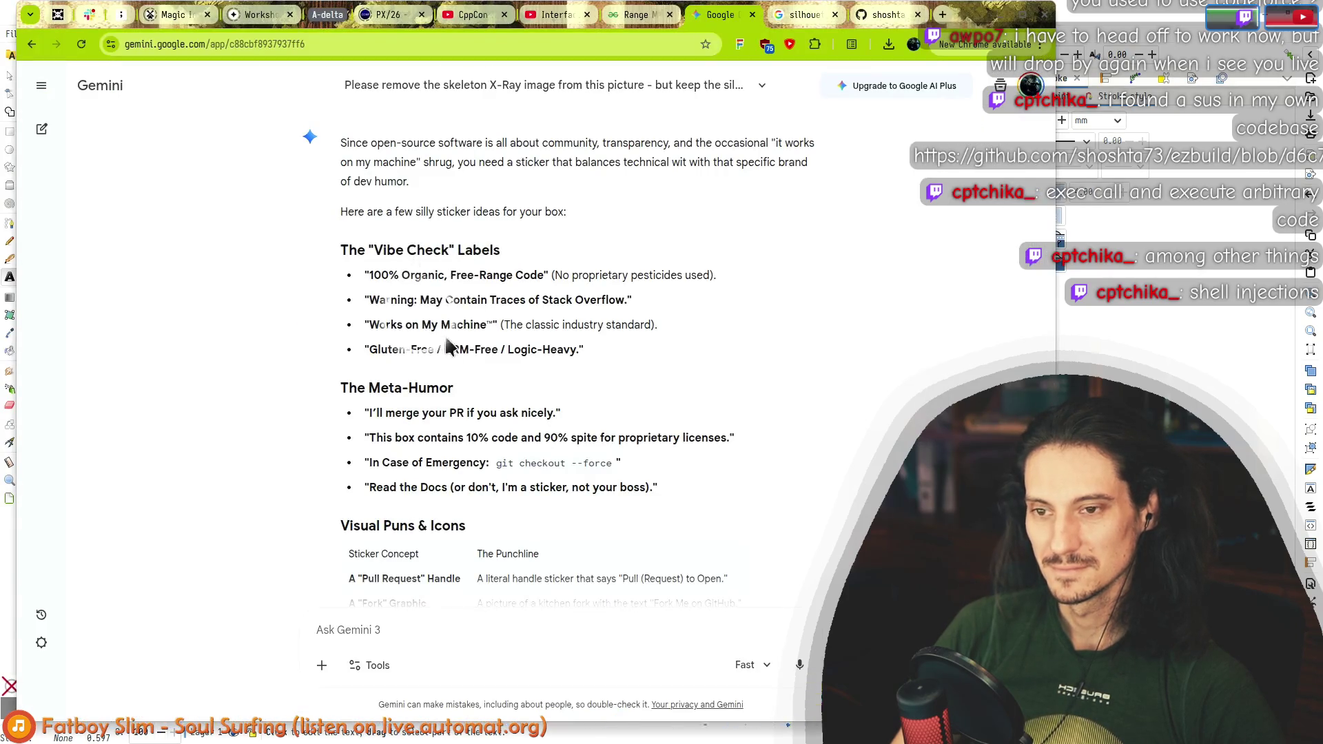
# Step: Highlight the Works on My Machine, DRM-Free, ask-nicely PR and Read the Docs ideas
pyautogui.moveTo(561, 347); pyautogui.dragTo(374, 322)
pyautogui.click(375, 322)
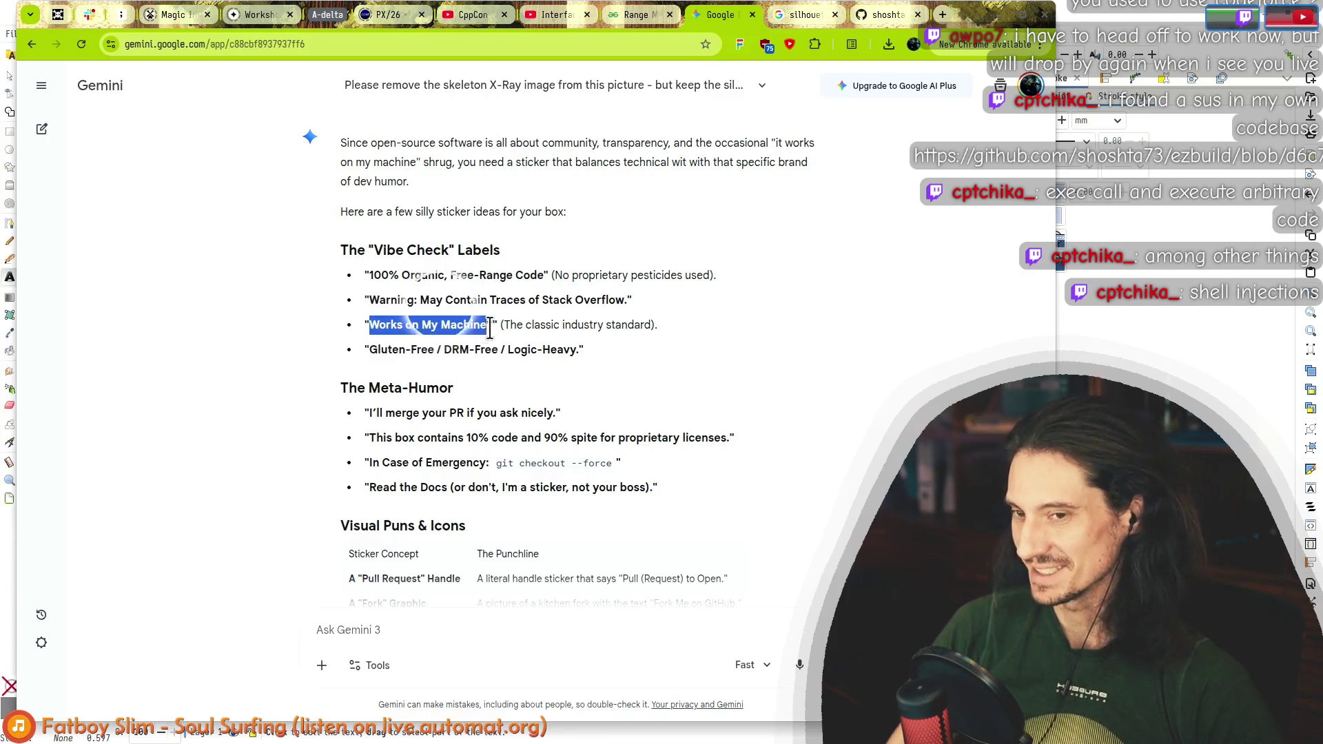
pyautogui.moveTo(389, 348); pyautogui.dragTo(561, 369)
pyautogui.click(380, 396)
pyautogui.moveTo(451, 412)
pyautogui.mouseDown()
pyautogui.moveTo(546, 416)
pyautogui.moveTo(414, 412)
pyautogui.moveTo(549, 419)
pyautogui.moveTo(394, 408)
pyautogui.moveTo(391, 439)
pyautogui.moveTo(680, 441)
pyautogui.mouseUp()
pyautogui.click(373, 459)
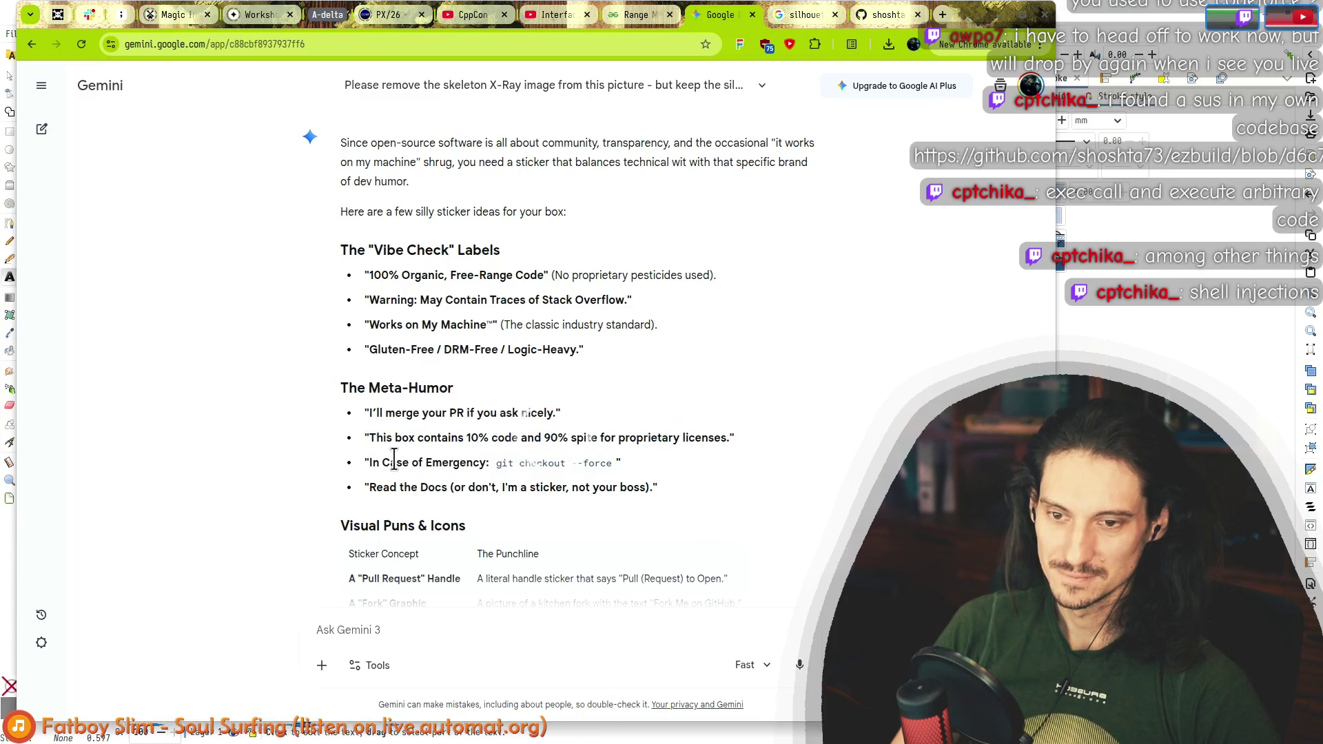
pyautogui.scroll(-2, 448, 461)
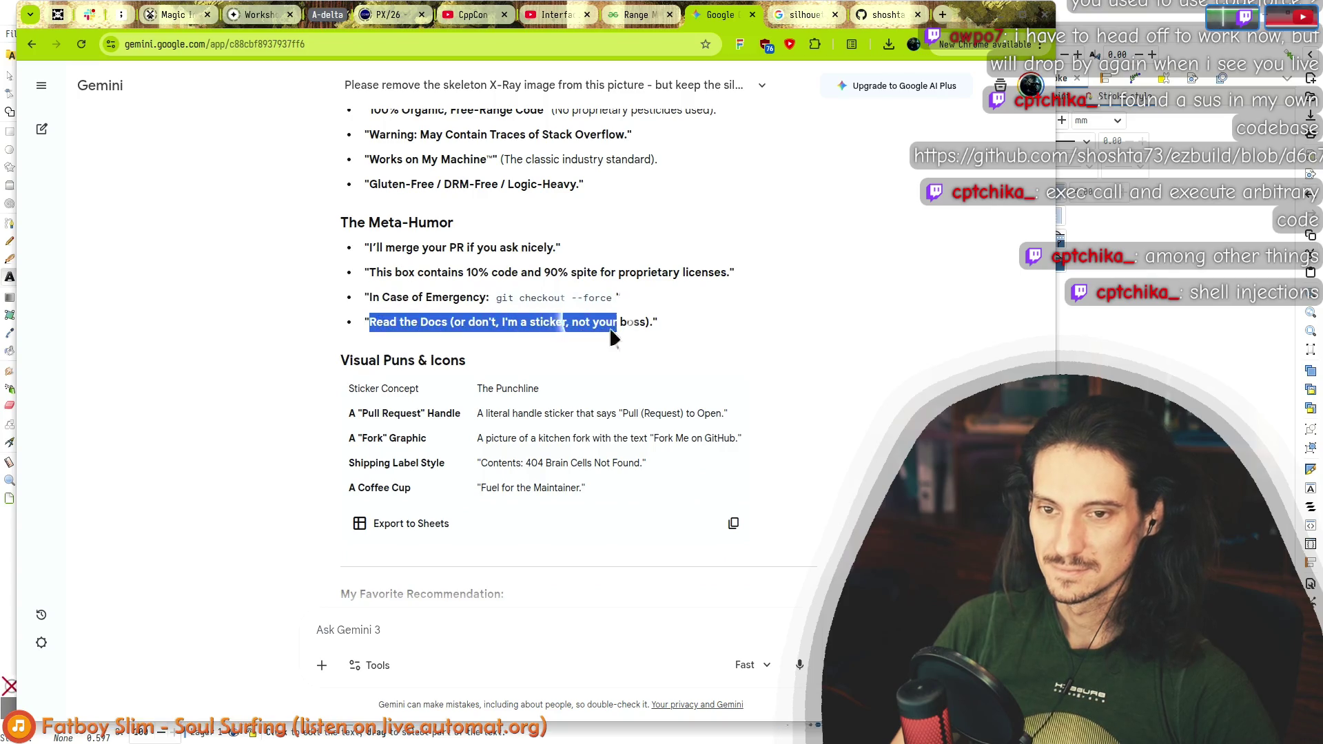
pyautogui.moveTo(634, 324); pyautogui.dragTo(423, 290)
pyautogui.scroll(3, 434, 356)
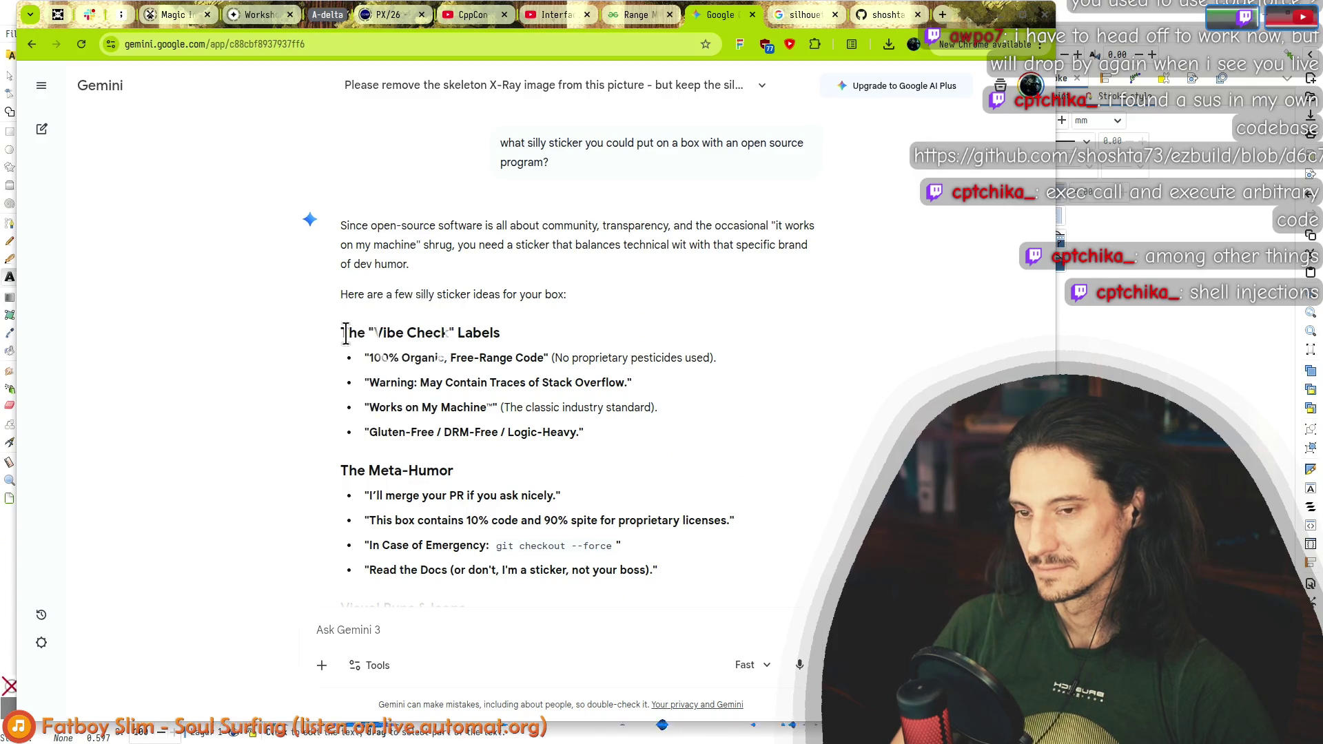
pyautogui.moveTo(346, 333)
pyautogui.mouseDown()
pyautogui.moveTo(361, 379)
pyautogui.moveTo(427, 410)
pyautogui.moveTo(651, 409)
pyautogui.moveTo(399, 378)
pyautogui.moveTo(414, 358)
pyautogui.moveTo(472, 408)
pyautogui.mouseUp()
pyautogui.click(519, 408)
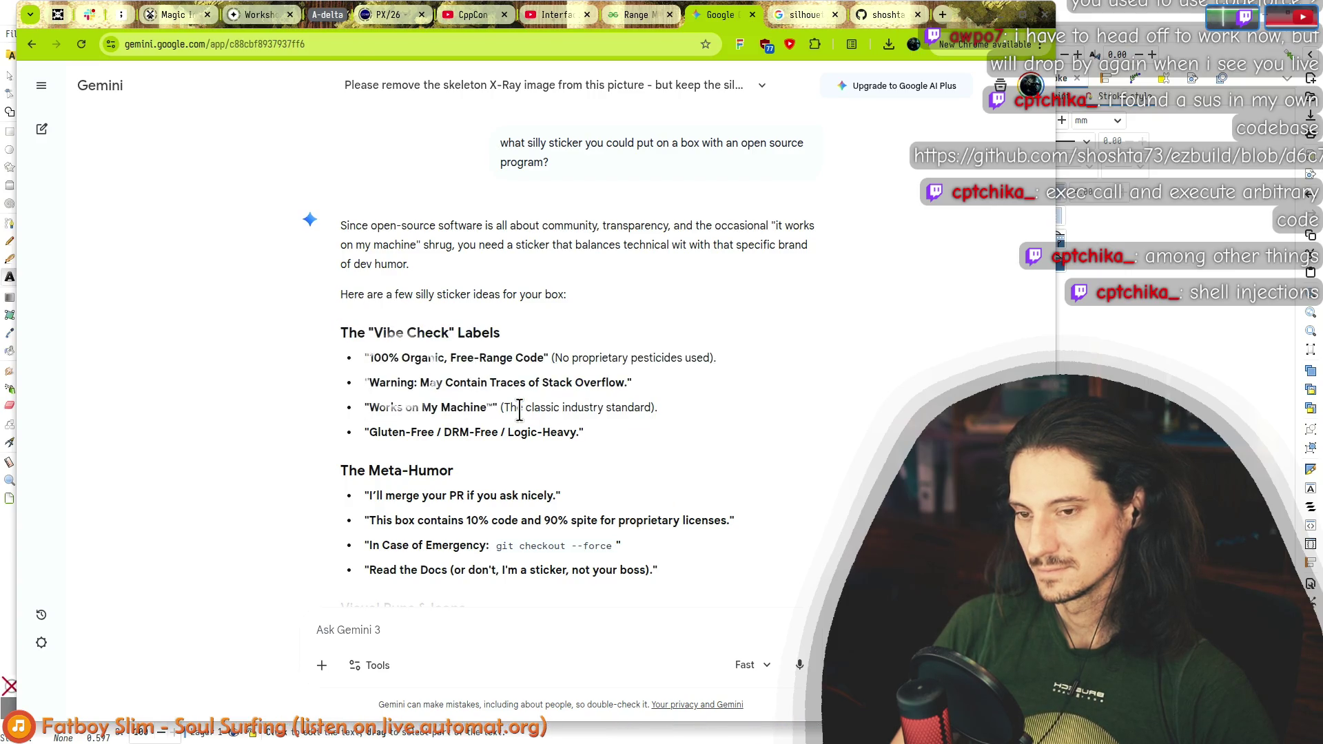
# Step: Revisit the Read the Docs and Meta-Humor 'merge your PR if you ask nicely' ideas
pyautogui.hotkey('alt', 'Tab')
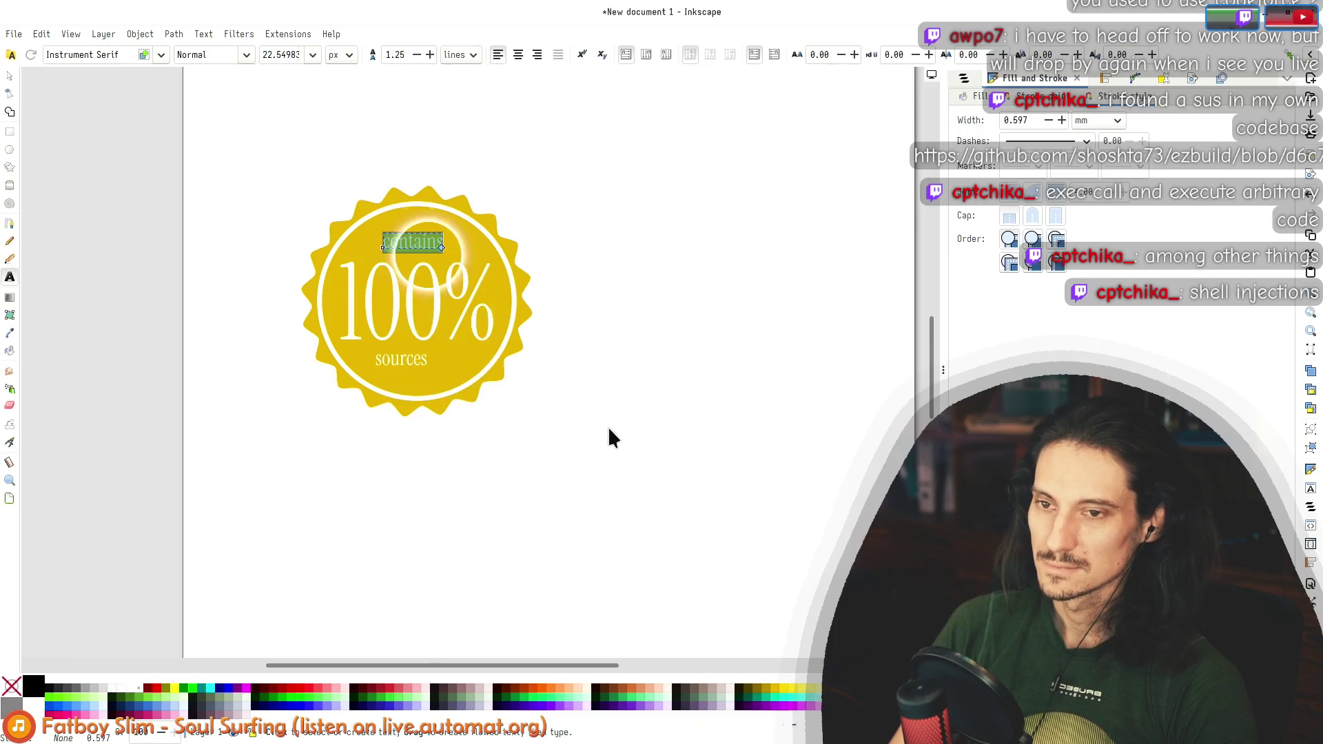
pyautogui.hotkey('alt', 'Tab')
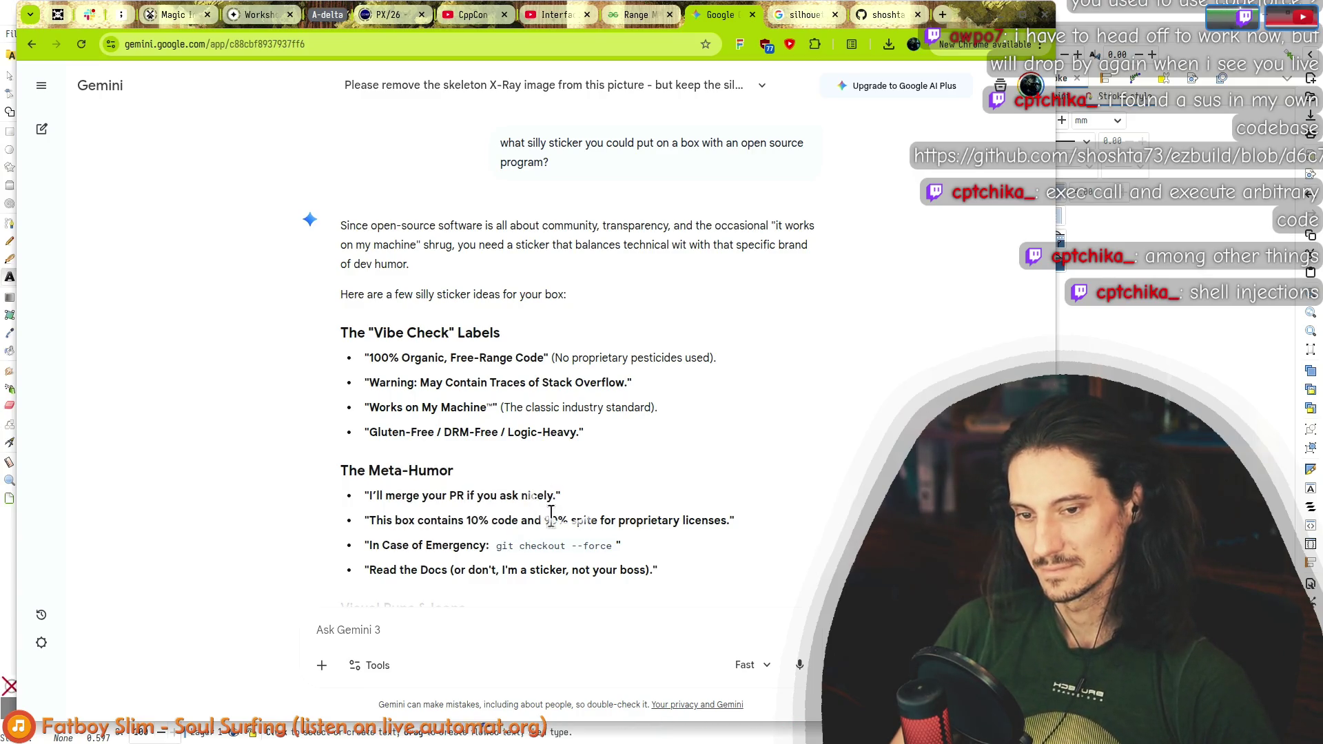
pyautogui.scroll(-3, 684, 522)
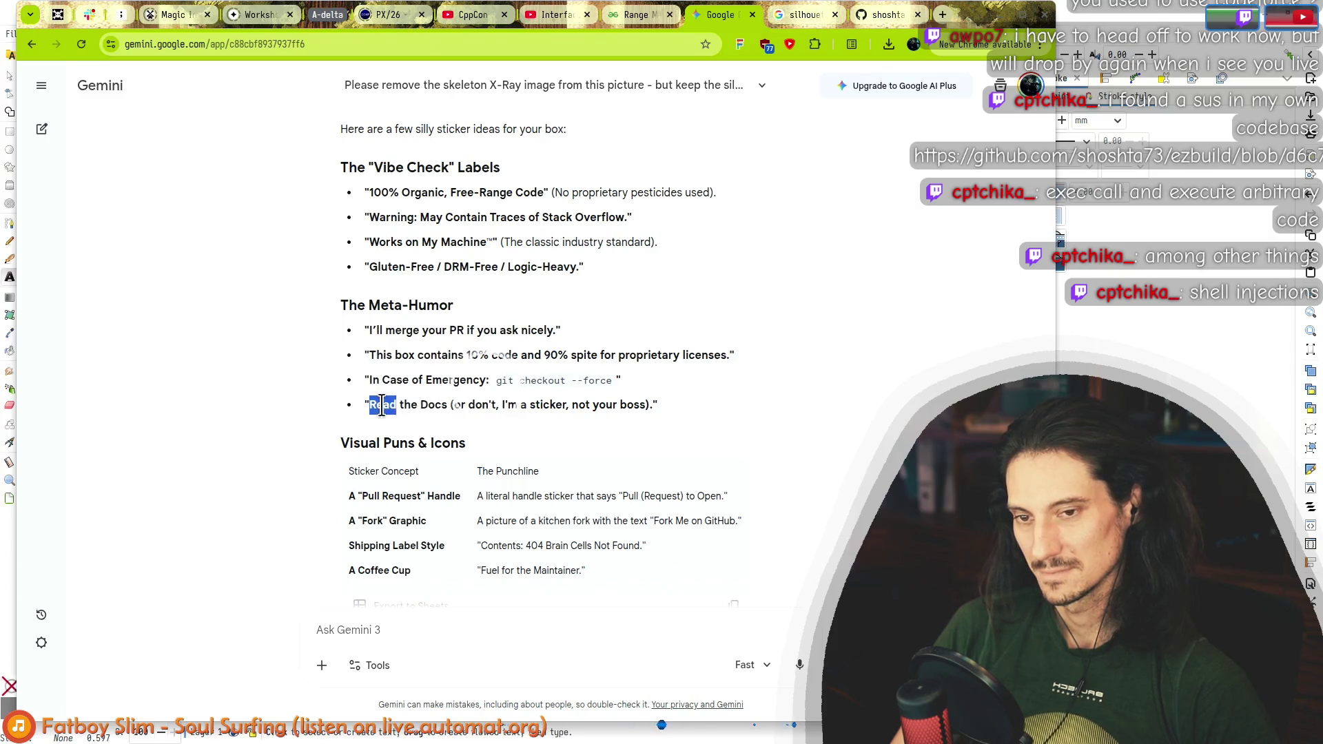
pyautogui.moveTo(381, 405); pyautogui.dragTo(620, 408)
pyautogui.scroll(2, 623, 457)
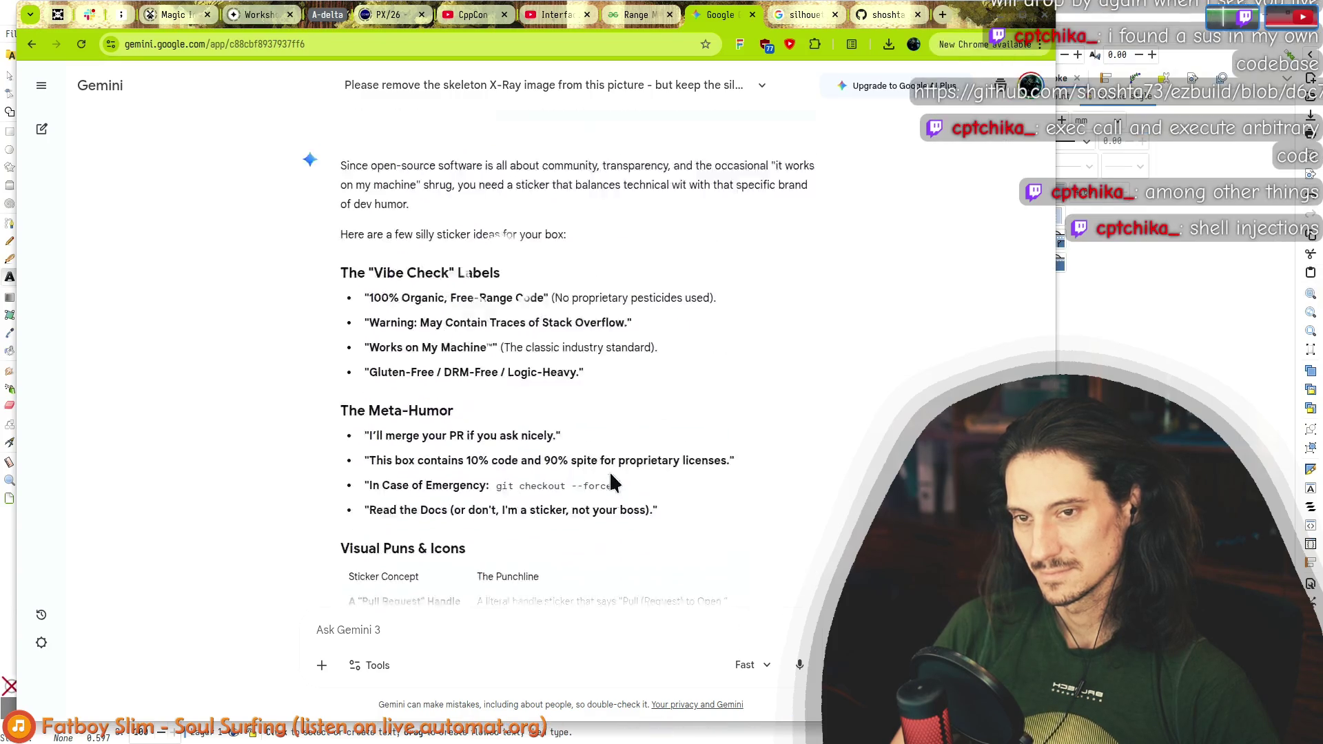
pyautogui.scroll(3, 611, 475)
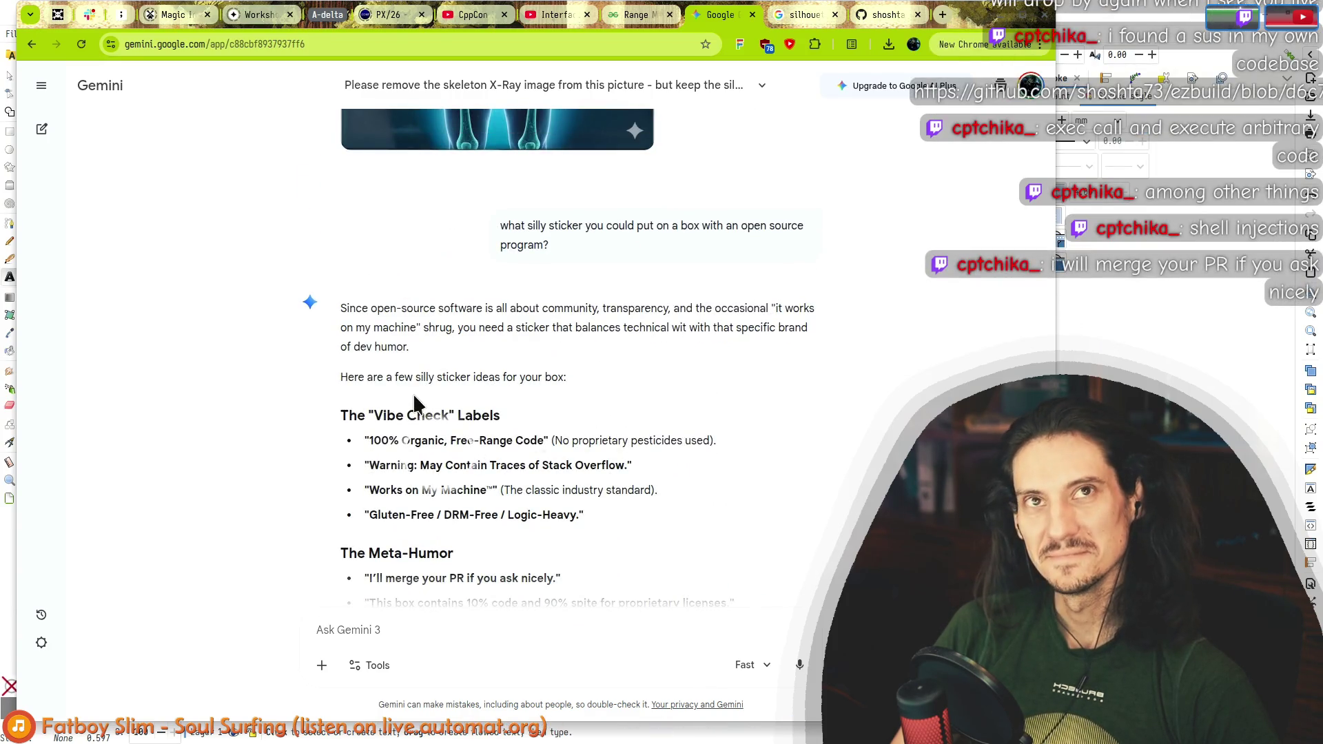
pyautogui.scroll(-3, 413, 400)
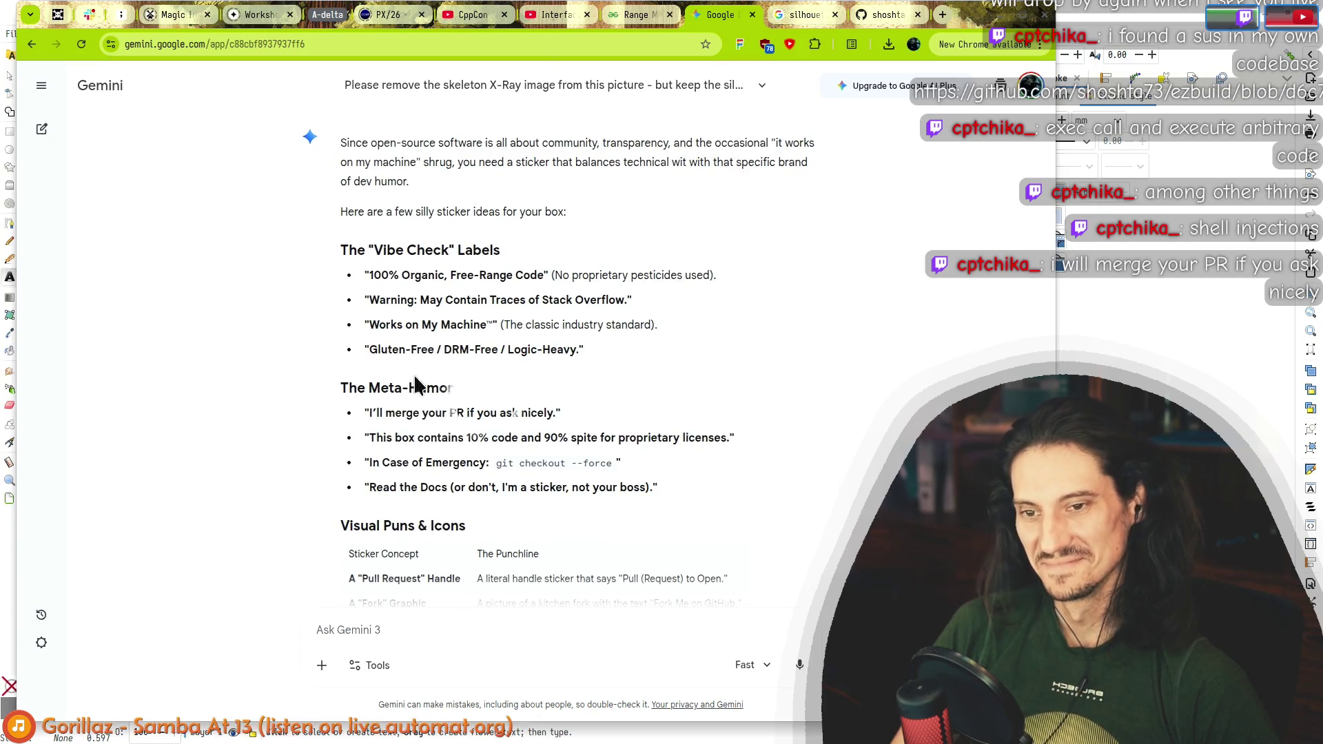
pyautogui.click(552, 420)
pyautogui.moveTo(579, 429)
pyautogui.mouseDown()
pyautogui.moveTo(338, 389)
pyautogui.moveTo(561, 409)
pyautogui.mouseUp()
pyautogui.click(577, 412)
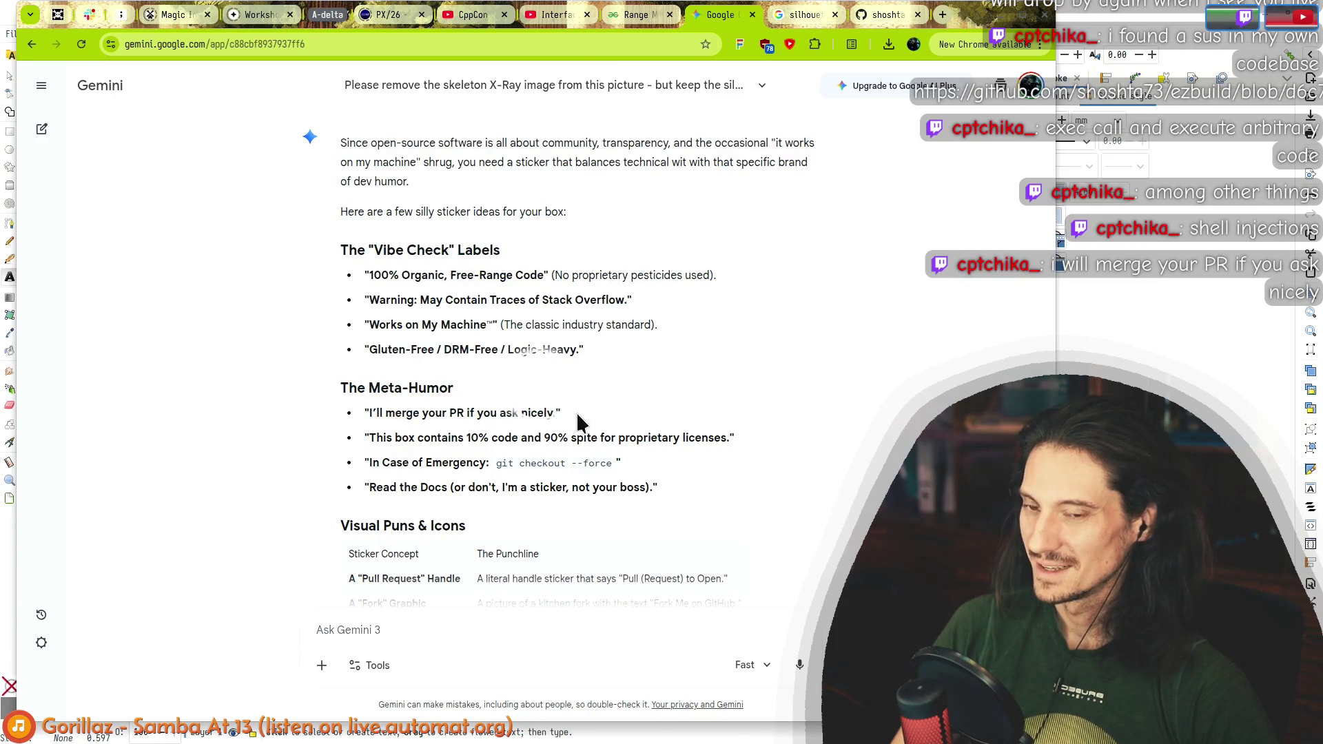
pyautogui.click(359, 387)
pyautogui.moveTo(349, 384)
pyautogui.mouseDown()
pyautogui.moveTo(559, 412)
pyautogui.moveTo(455, 413)
pyautogui.mouseUp()
pyautogui.click(350, 397)
pyautogui.moveTo(350, 396); pyautogui.dragTo(556, 412)
pyautogui.click(564, 420)
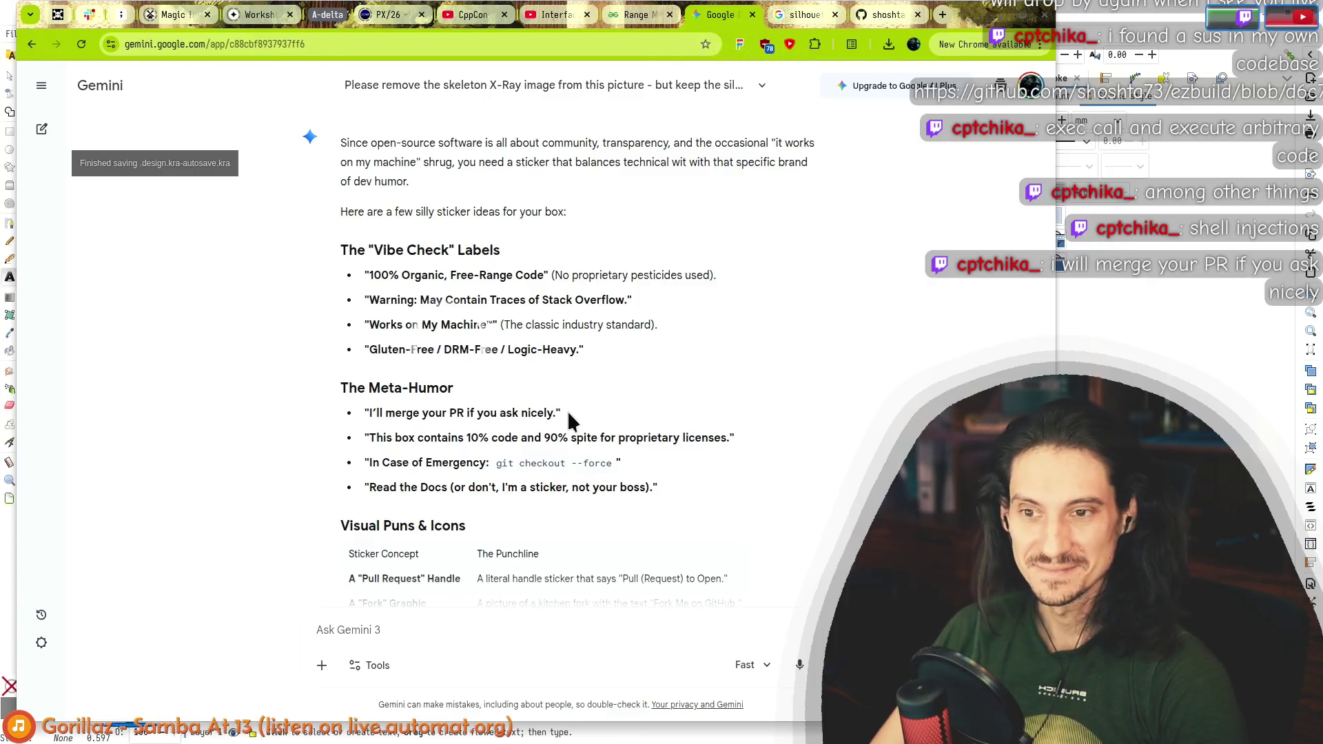
pyautogui.hotkey('alt', 'Tab')
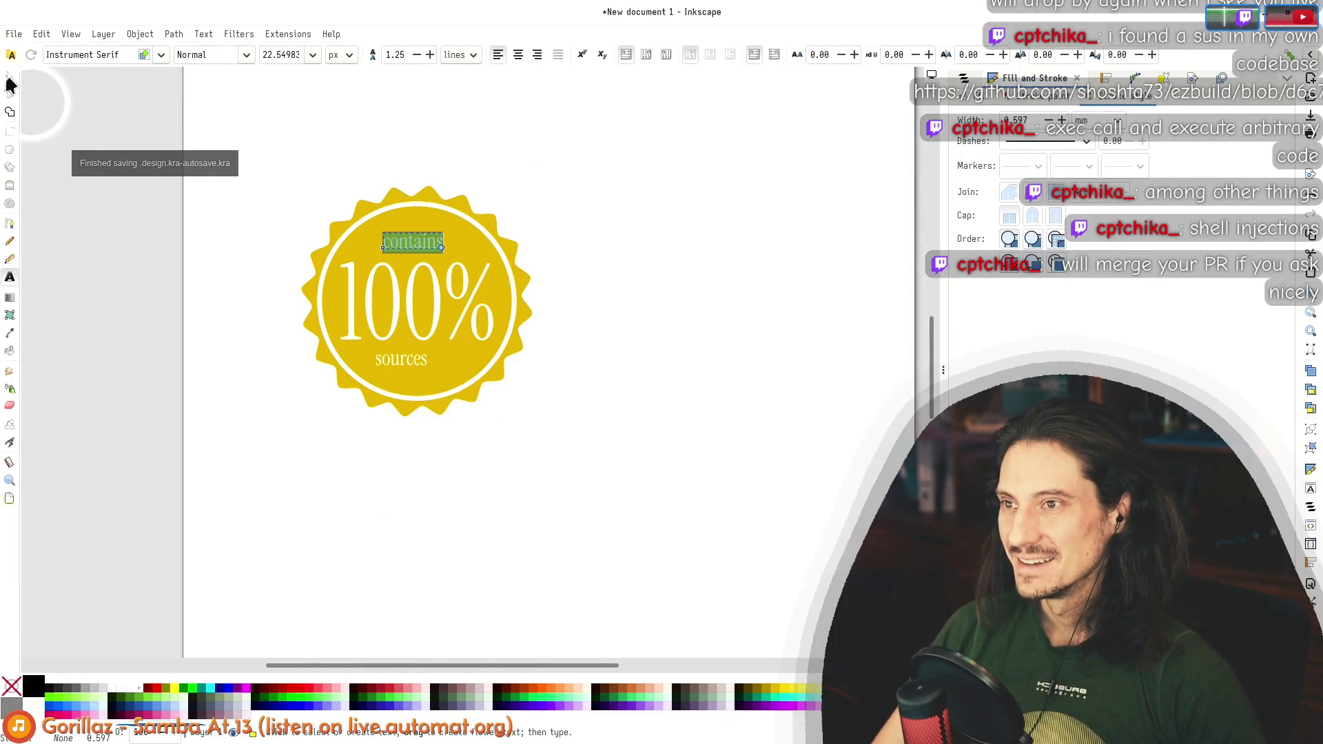
# Step: Nudge the 'contains' text slightly up and left, then switch back to Gemini
pyautogui.click(10, 75)
pyautogui.moveTo(421, 235); pyautogui.dragTo(412, 230)
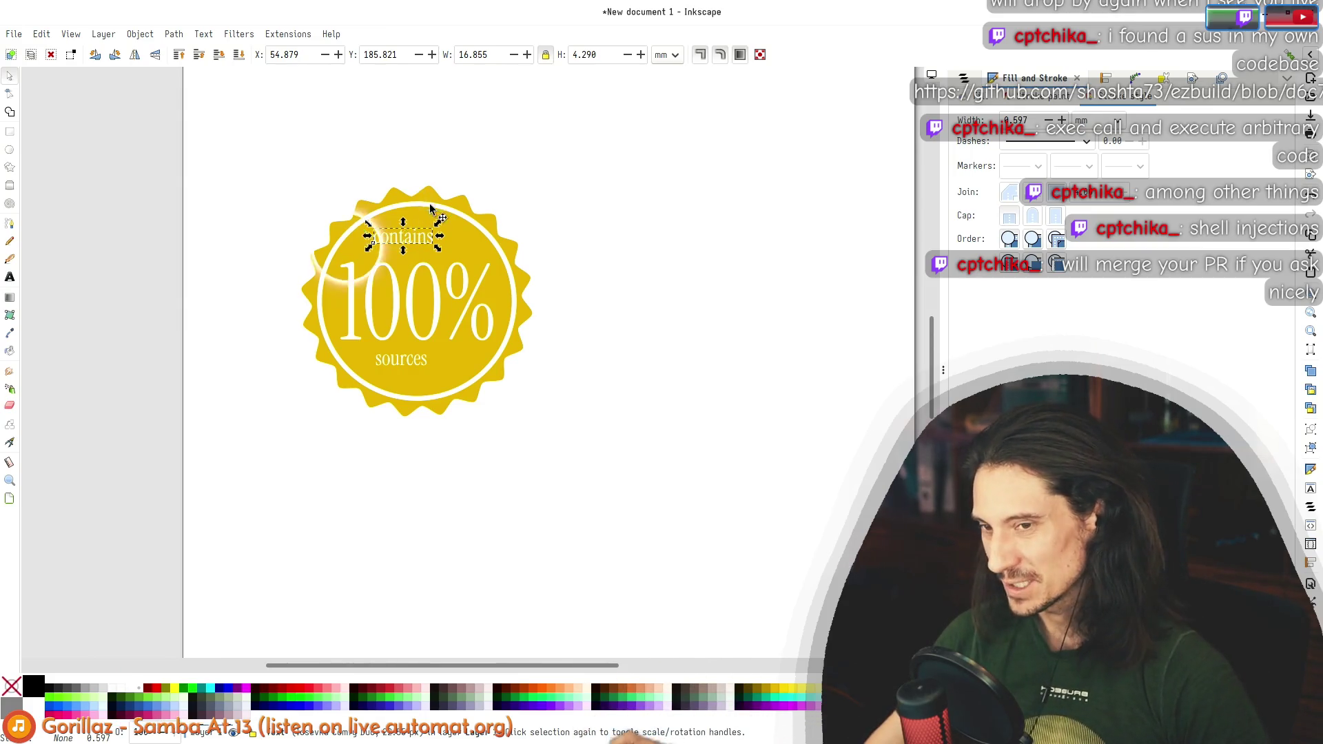
pyautogui.keyDown('ctrl'); pyautogui.scroll(4, 433, 227); pyautogui.keyUp('ctrl')
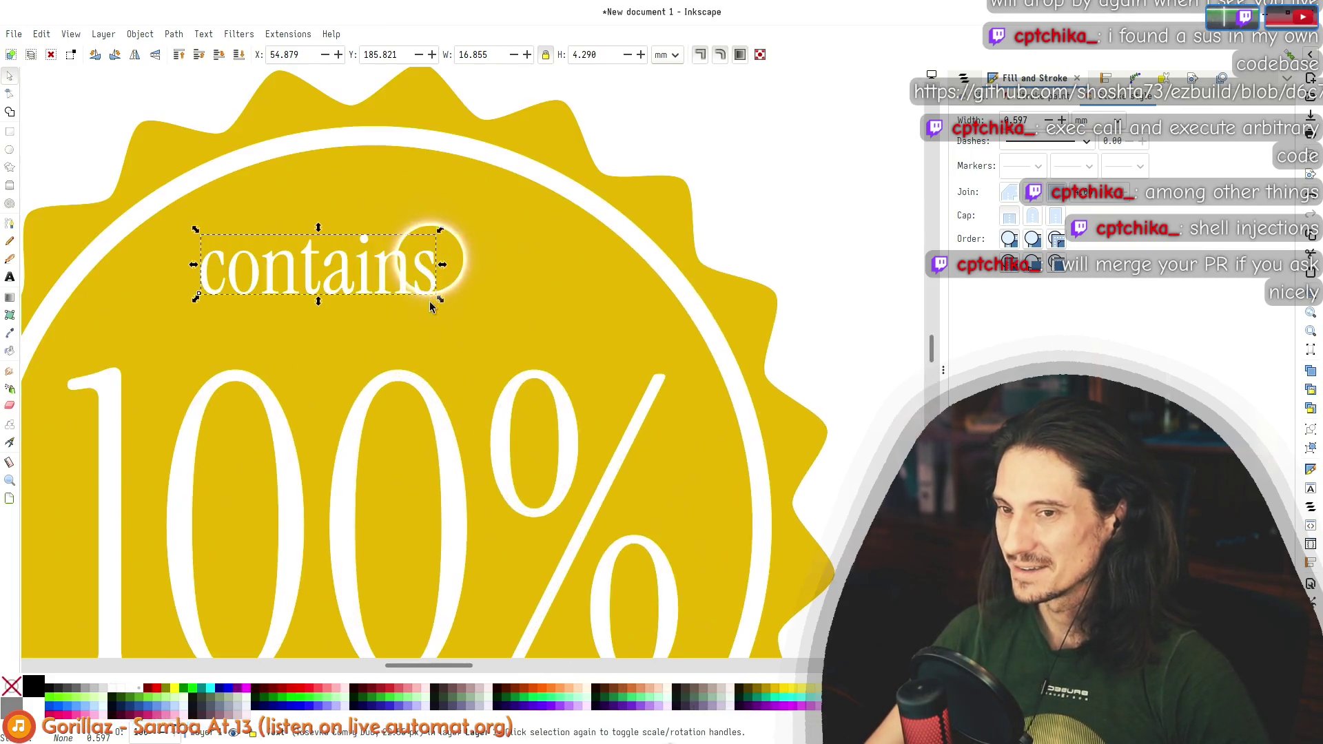
pyautogui.hotkey('alt', 'Tab')
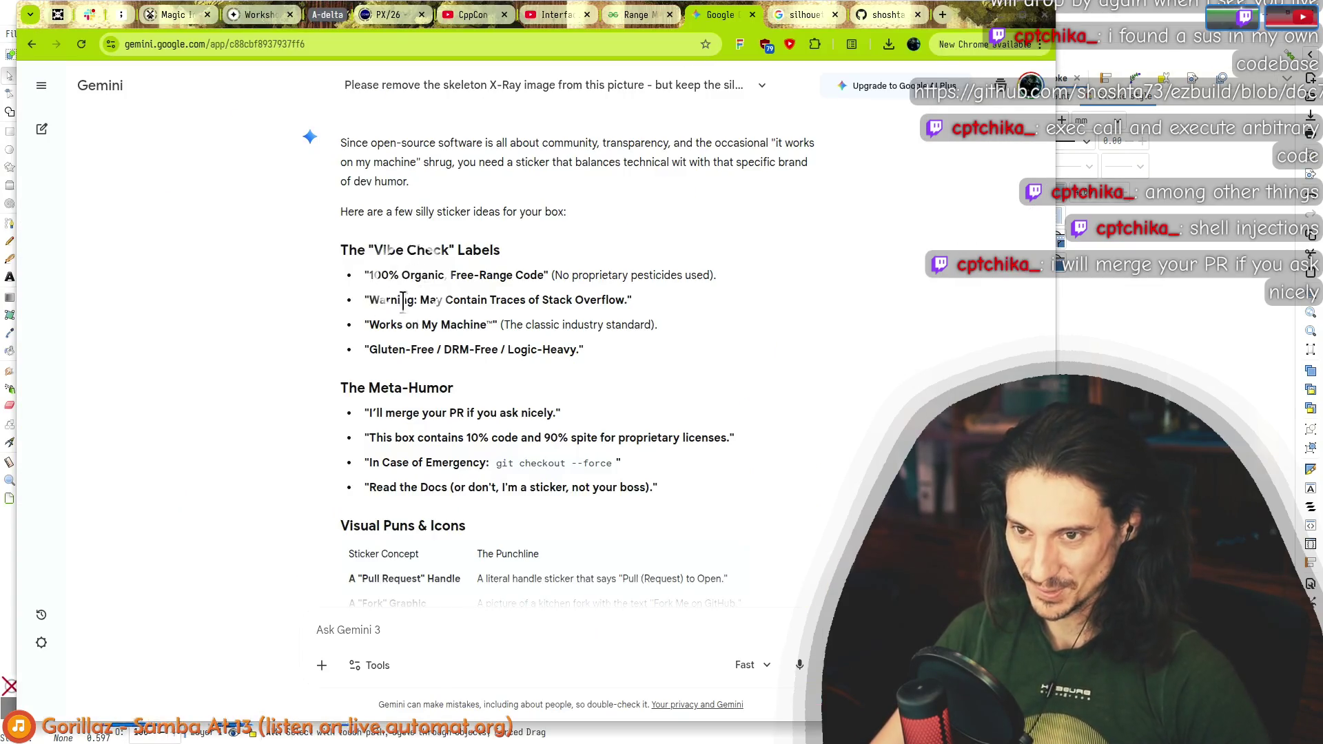
# Step: Select Gemini's reply from 'The Vibe Check Labels' heading through the 'git checkout --force' line
pyautogui.moveTo(344, 253)
pyautogui.mouseDown()
pyautogui.moveTo(451, 392)
pyautogui.moveTo(469, 488)
pyautogui.moveTo(484, 495)
pyautogui.moveTo(455, 389)
pyautogui.mouseUp()
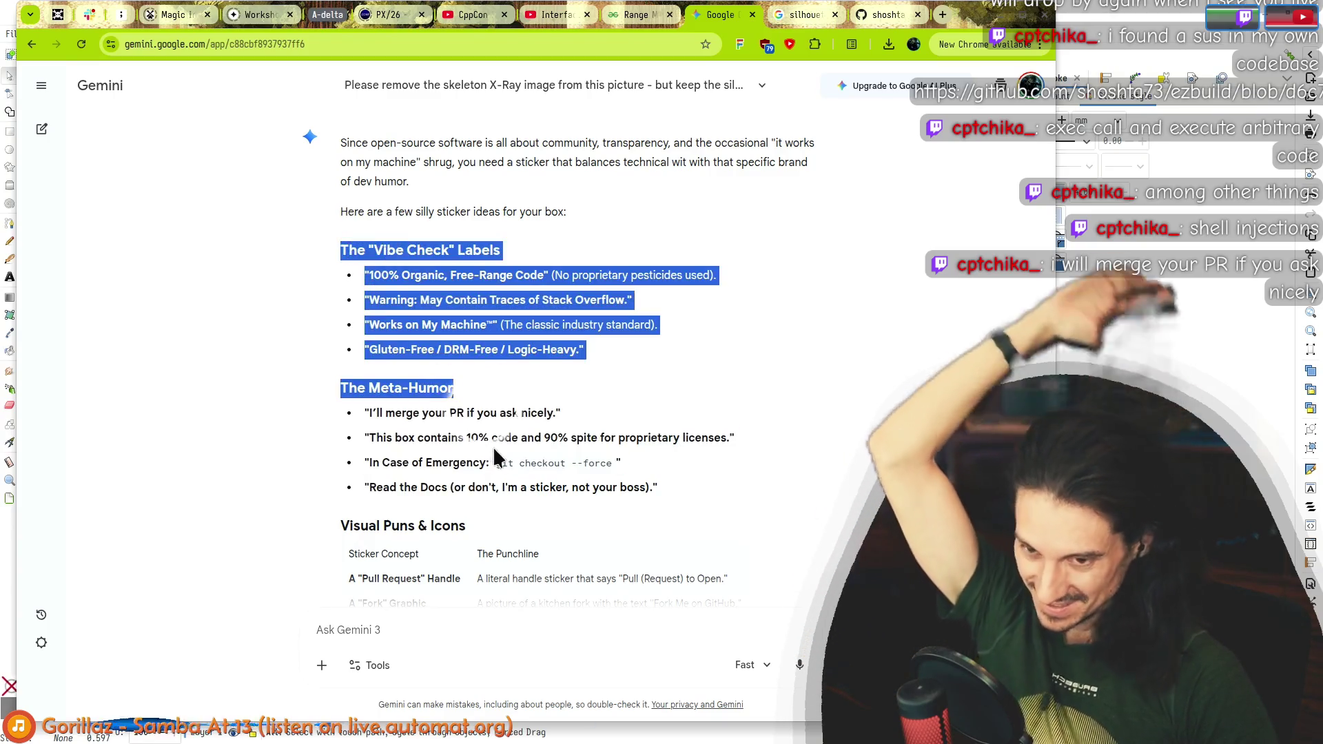
pyautogui.moveTo(693, 494)
pyautogui.mouseDown()
pyautogui.moveTo(428, 298)
pyautogui.moveTo(348, 257)
pyautogui.moveTo(556, 362)
pyautogui.moveTo(626, 438)
pyautogui.moveTo(717, 447)
pyautogui.moveTo(692, 466)
pyautogui.moveTo(622, 364)
pyautogui.mouseUp()
pyautogui.moveTo(357, 257); pyautogui.dragTo(711, 459)
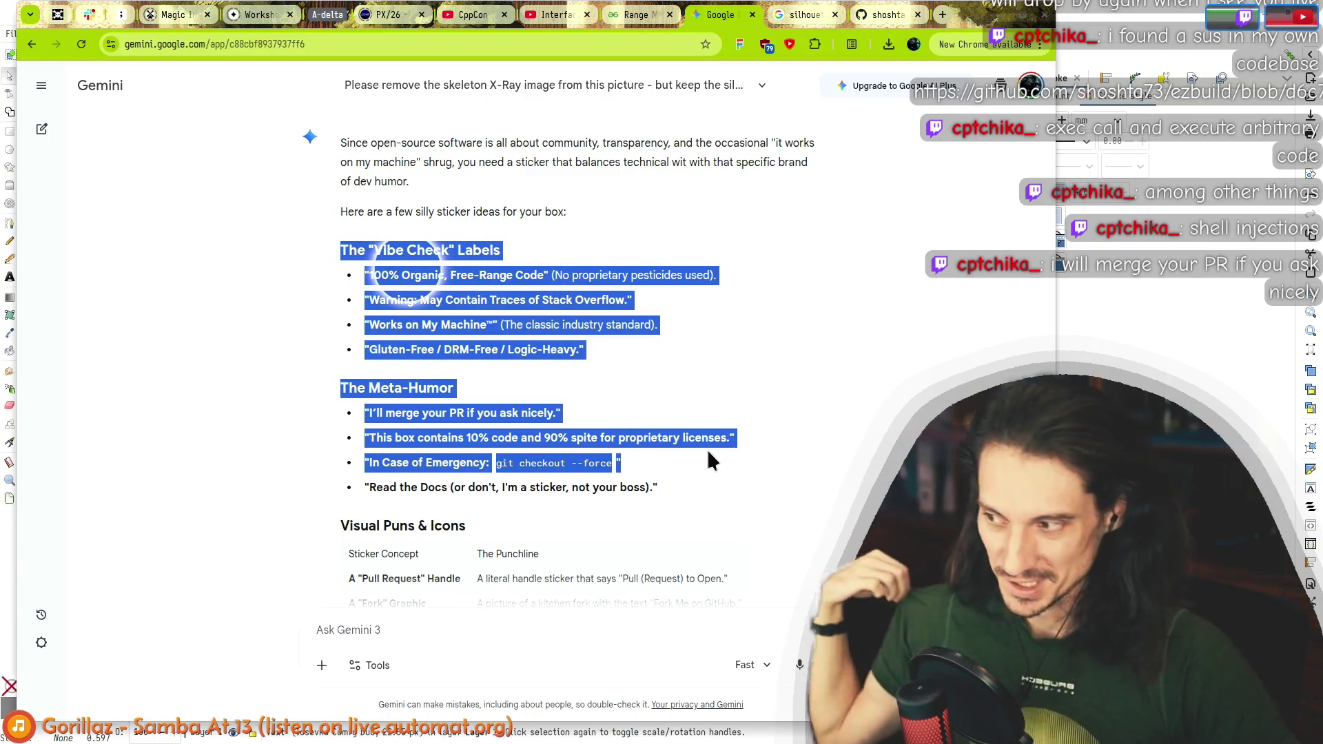
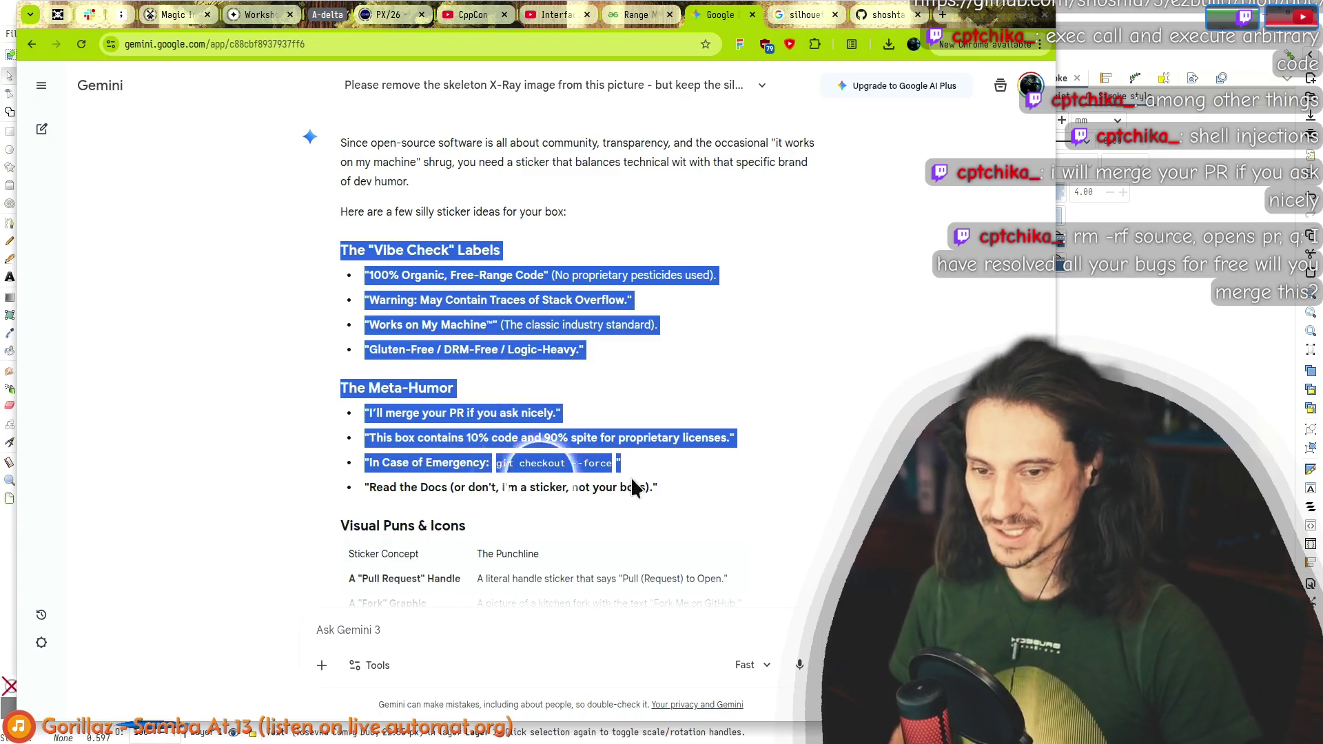
# Step: Read through Gemini's sticker ideas, focusing on the '100% Organic, Free-Range Code' slogan
pyautogui.moveTo(672, 488); pyautogui.dragTo(399, 294)
pyautogui.moveTo(340, 250)
pyautogui.mouseDown()
pyautogui.moveTo(676, 507)
pyautogui.moveTo(525, 304)
pyautogui.mouseUp()
pyautogui.click(529, 462)
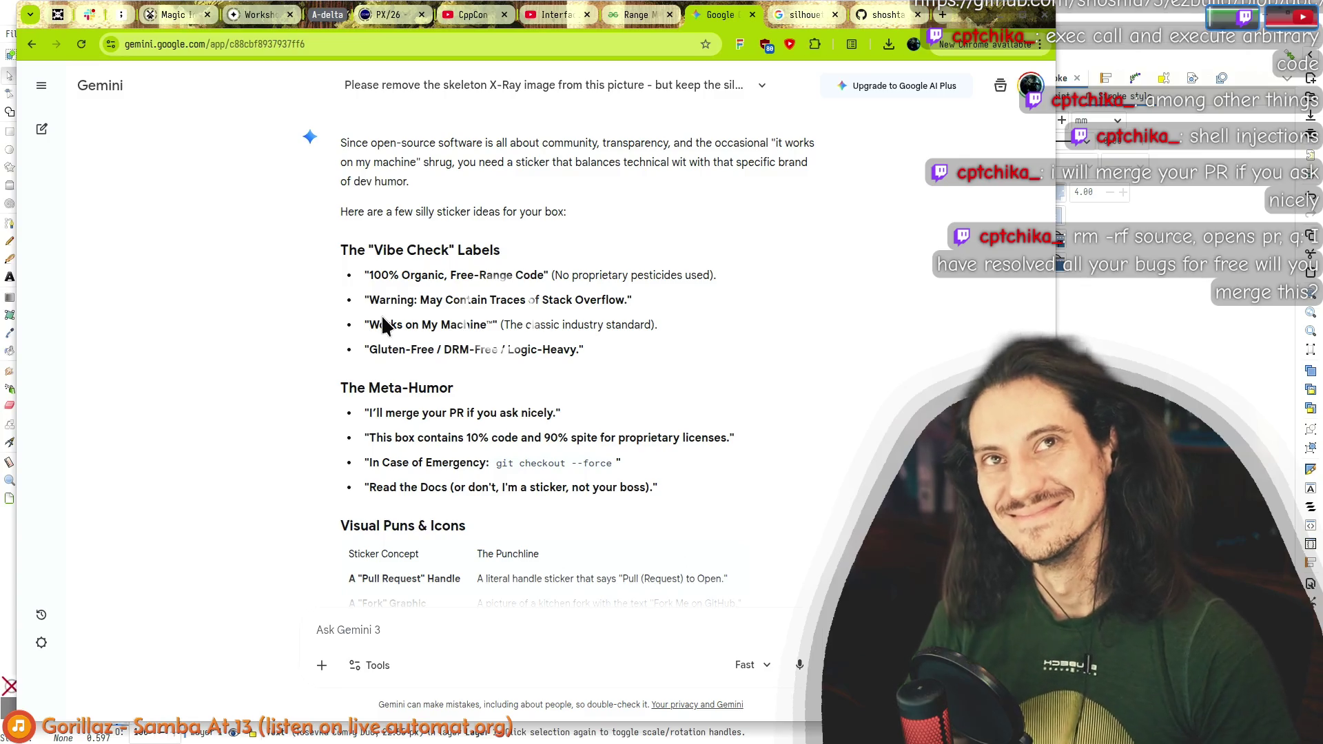
pyautogui.moveTo(369, 275)
pyautogui.mouseDown()
pyautogui.moveTo(388, 301)
pyautogui.moveTo(543, 276)
pyautogui.mouseUp()
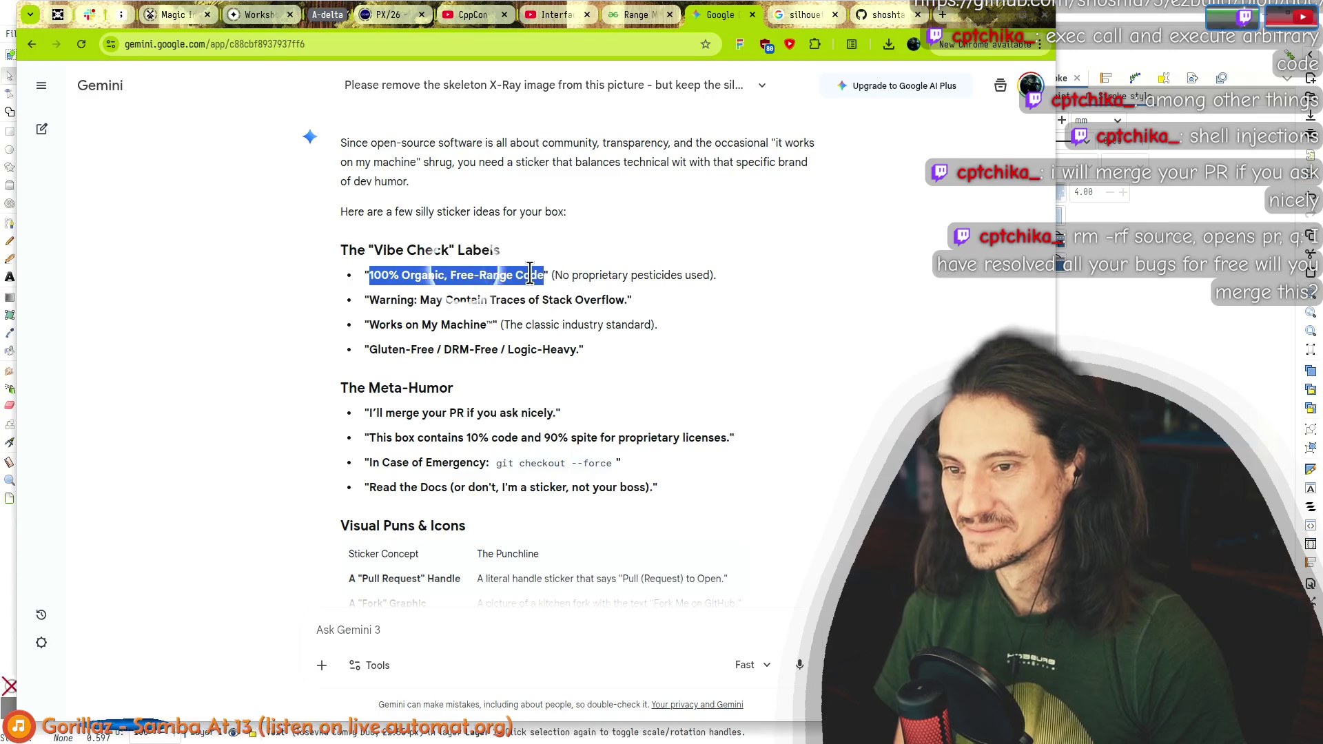
pyautogui.click(368, 276)
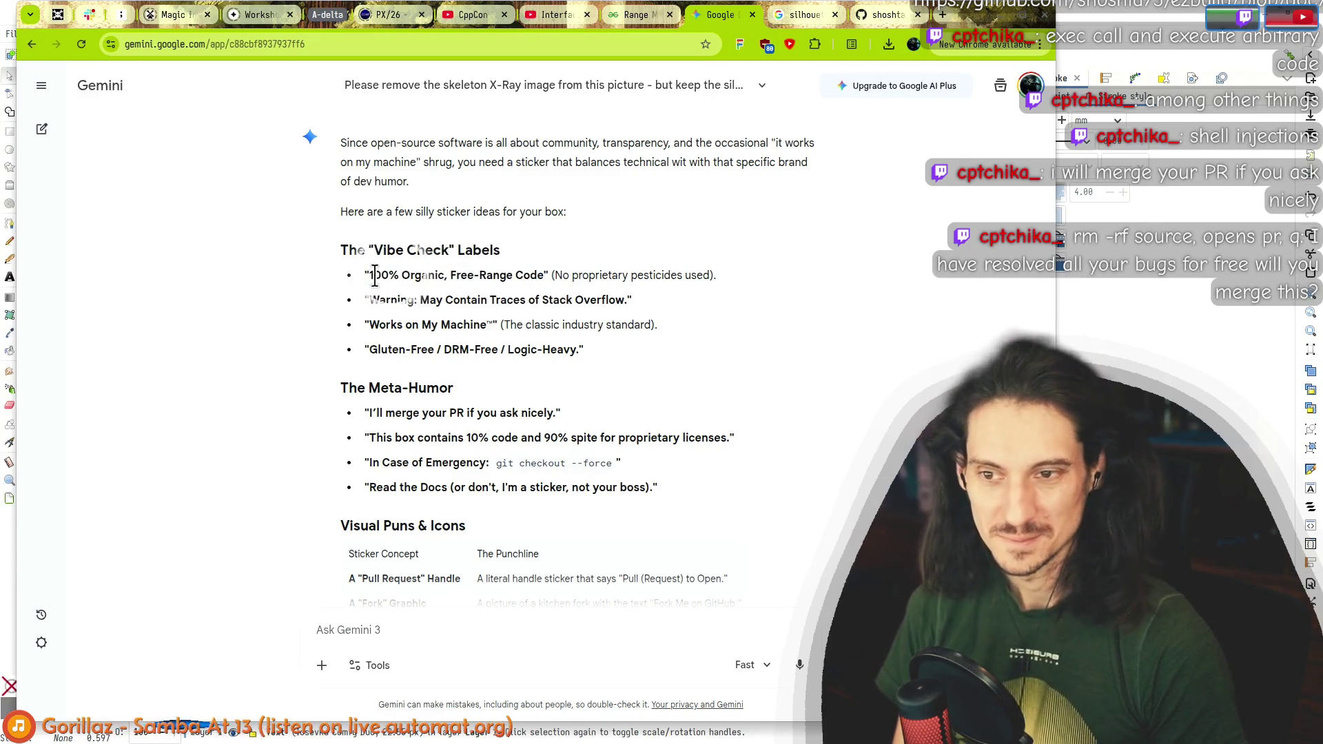
pyautogui.moveTo(375, 276); pyautogui.dragTo(539, 275)
pyautogui.moveTo(399, 275)
pyautogui.mouseDown()
pyautogui.moveTo(386, 276)
pyautogui.moveTo(462, 276)
pyautogui.moveTo(370, 276)
pyautogui.moveTo(502, 276)
pyautogui.moveTo(378, 305)
pyautogui.moveTo(590, 302)
pyautogui.moveTo(404, 307)
pyautogui.mouseUp()
pyautogui.click(376, 322)
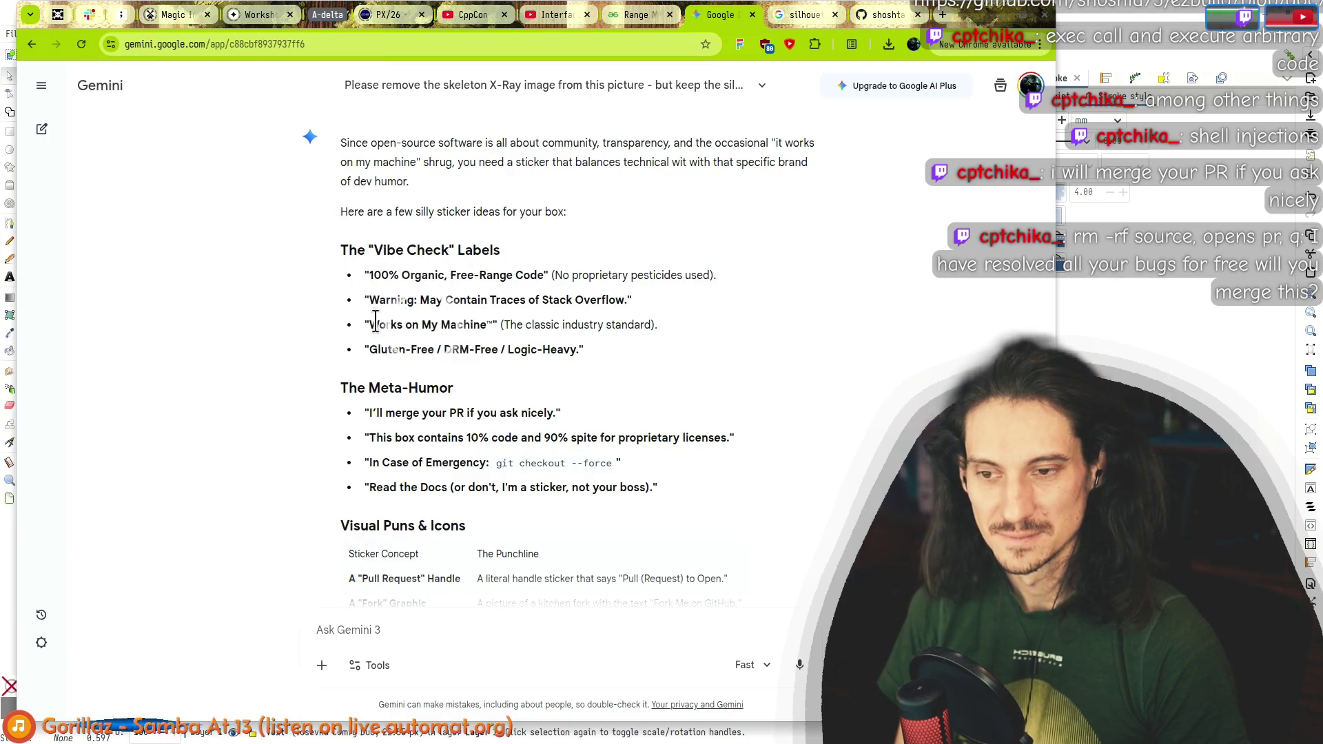
# Step: Reread the Vibe Check slogans, including 'Works on My Machine', then return to Inkscape
pyautogui.moveTo(632, 301)
pyautogui.mouseDown()
pyautogui.moveTo(365, 274)
pyautogui.moveTo(366, 252)
pyautogui.moveTo(434, 301)
pyautogui.moveTo(350, 252)
pyautogui.moveTo(641, 300)
pyautogui.moveTo(372, 293)
pyautogui.moveTo(358, 270)
pyautogui.mouseUp()
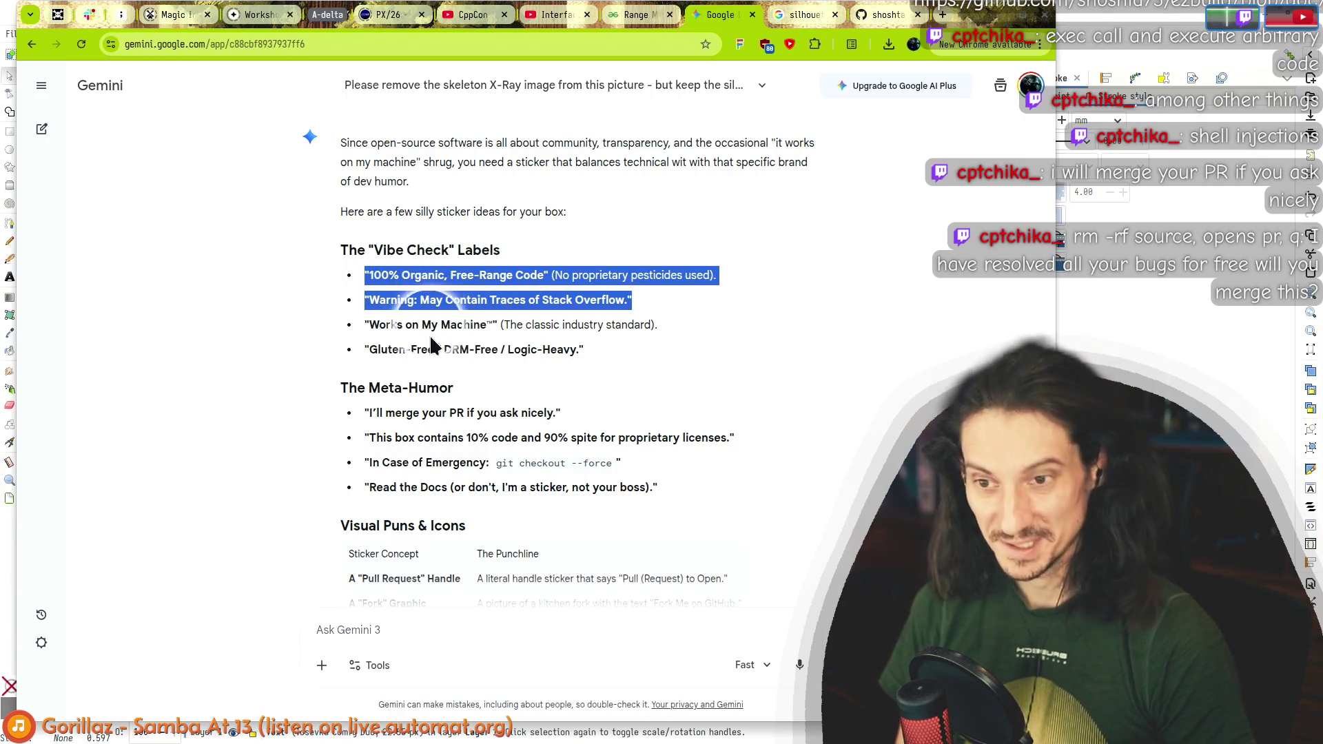
pyautogui.moveTo(361, 325)
pyautogui.mouseDown()
pyautogui.moveTo(568, 319)
pyautogui.moveTo(411, 324)
pyautogui.moveTo(437, 350)
pyautogui.moveTo(414, 325)
pyautogui.moveTo(475, 319)
pyautogui.mouseUp()
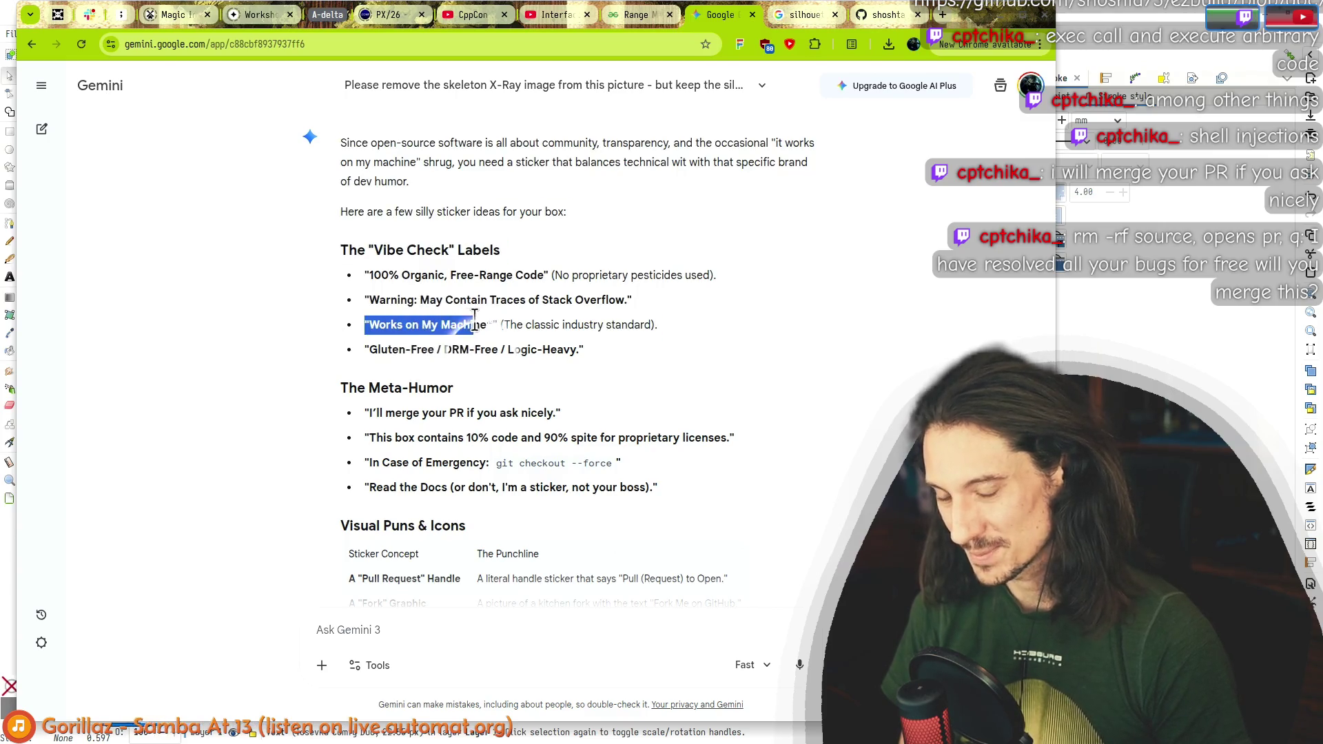
pyautogui.hotkey('alt', 'Tab')
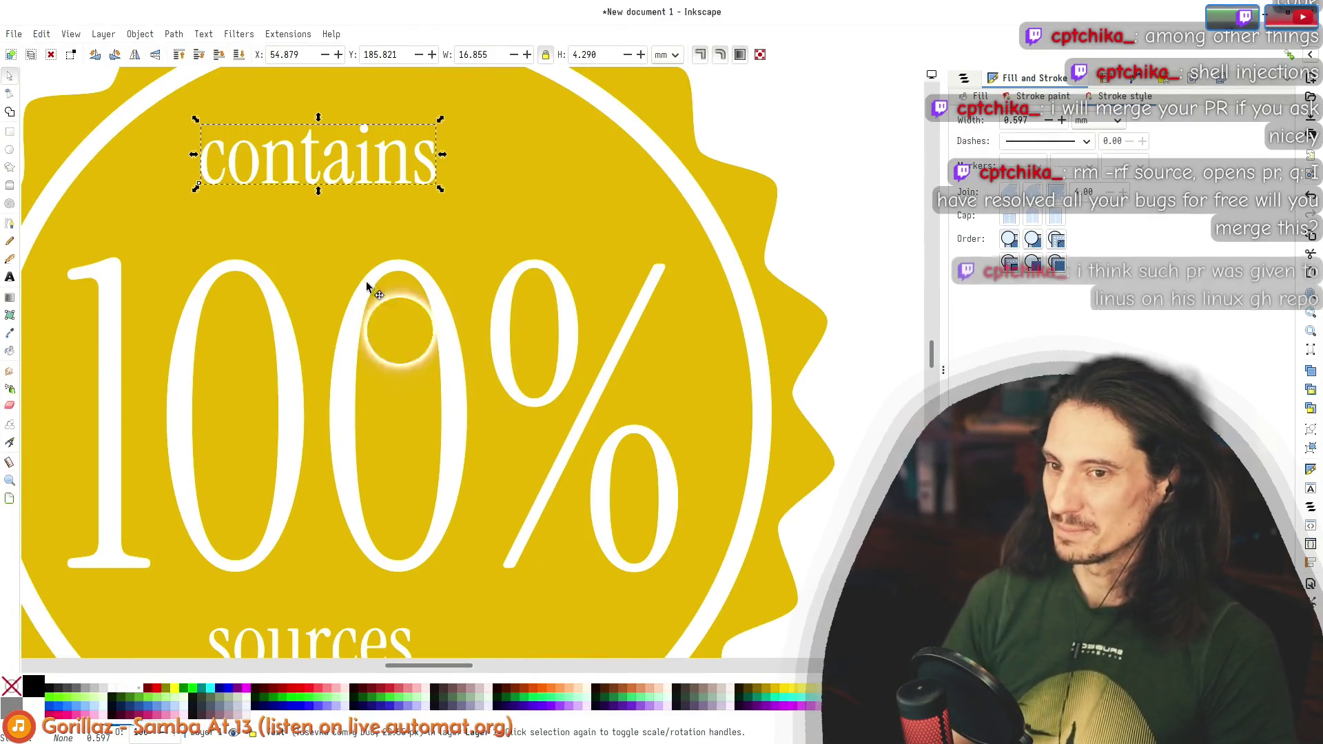
# Step: Nudge the 'contains' text slightly right and briefly check the Gemini slogans again
pyautogui.scroll(-3, 361, 299)
pyautogui.scroll(1, 358, 283)
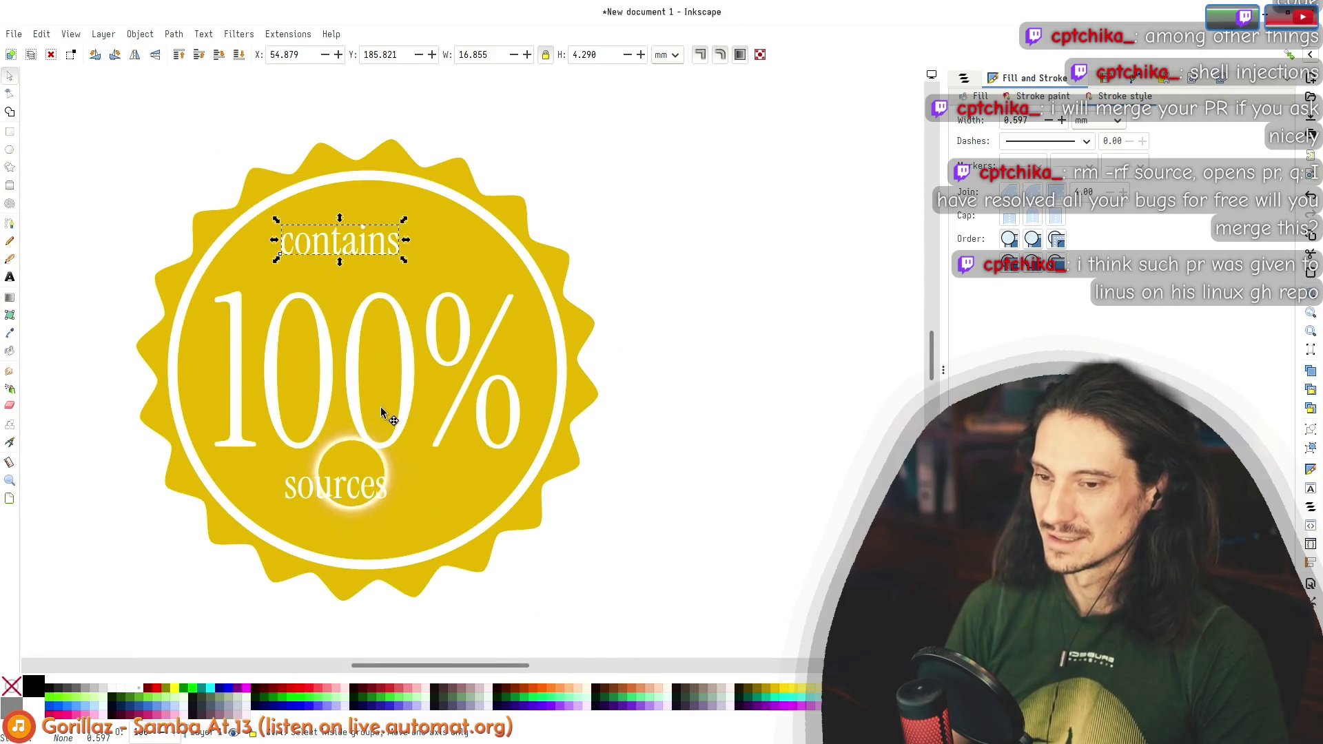
pyautogui.scroll(-2, 381, 412)
pyautogui.scroll(1, 363, 287)
pyautogui.moveTo(373, 295); pyautogui.dragTo(371, 301)
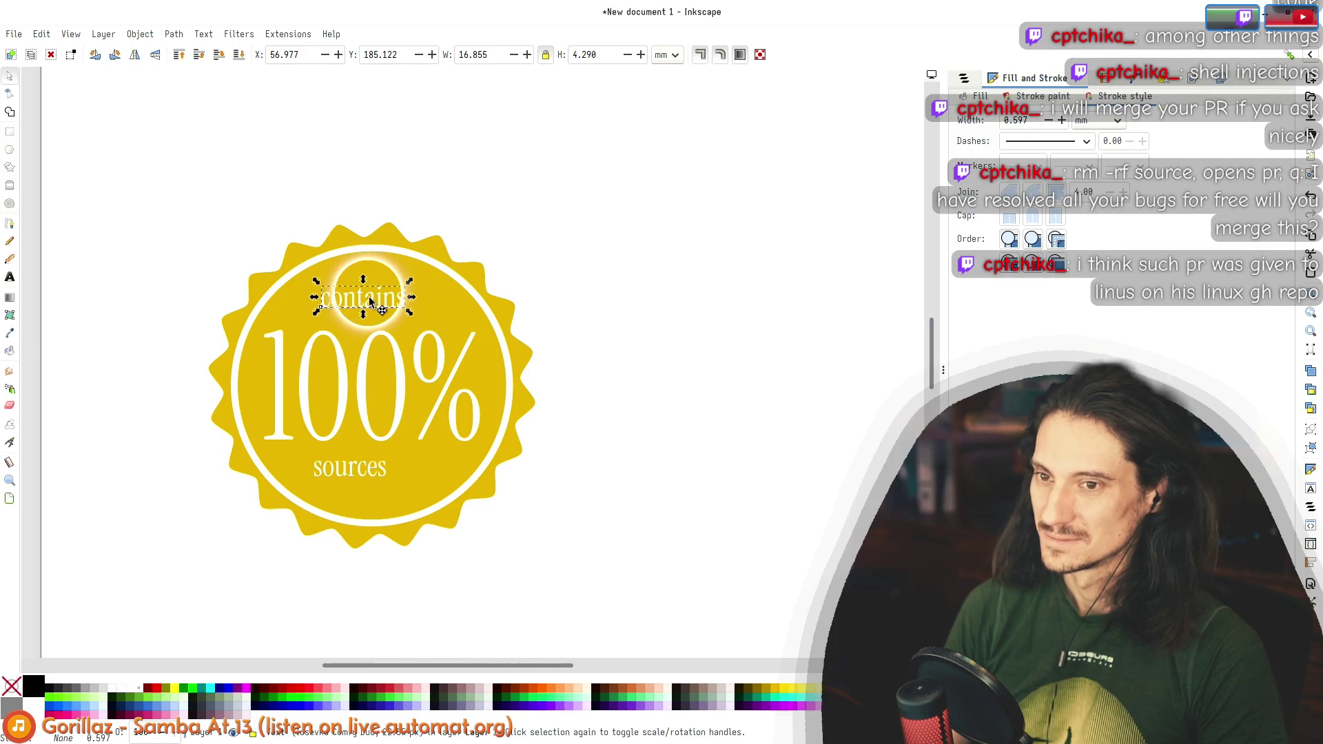
pyautogui.doubleClick(368, 299)
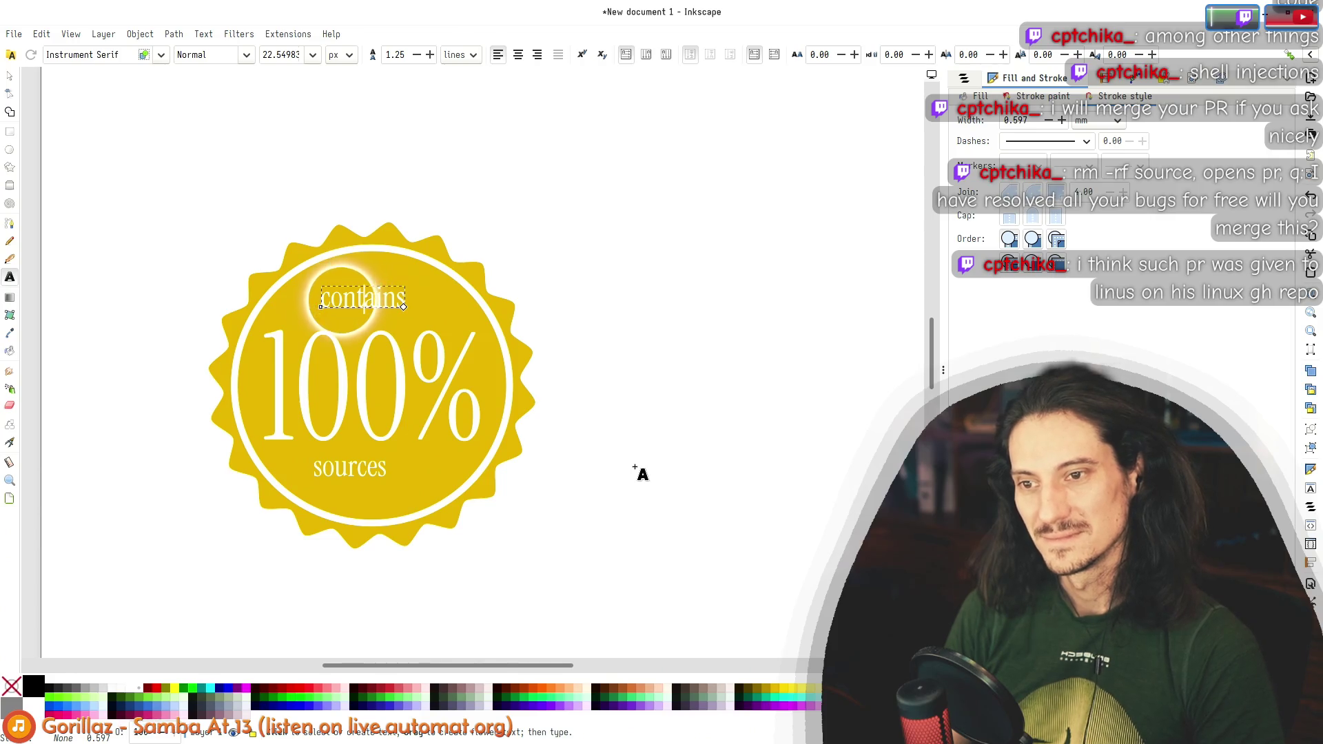
pyautogui.hotkey('alt', 'Tab')
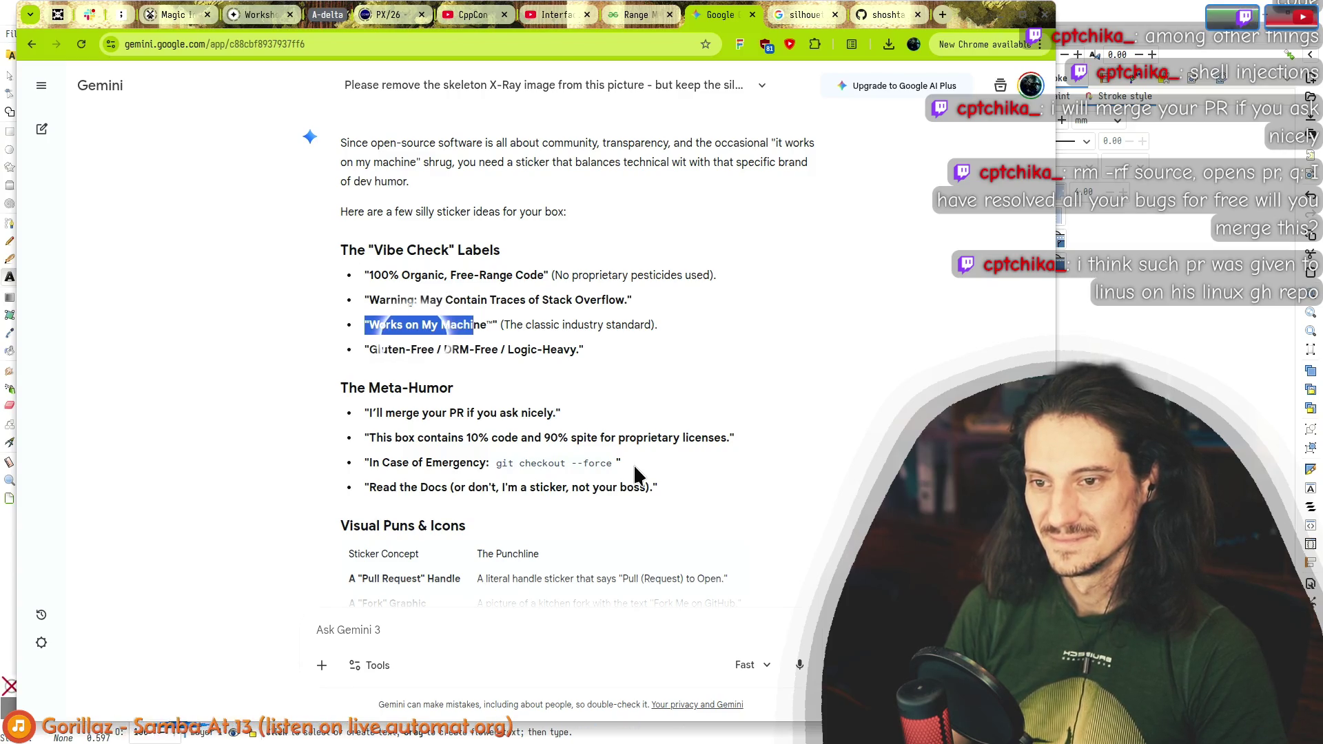
pyautogui.hotkey('alt', 'Tab')
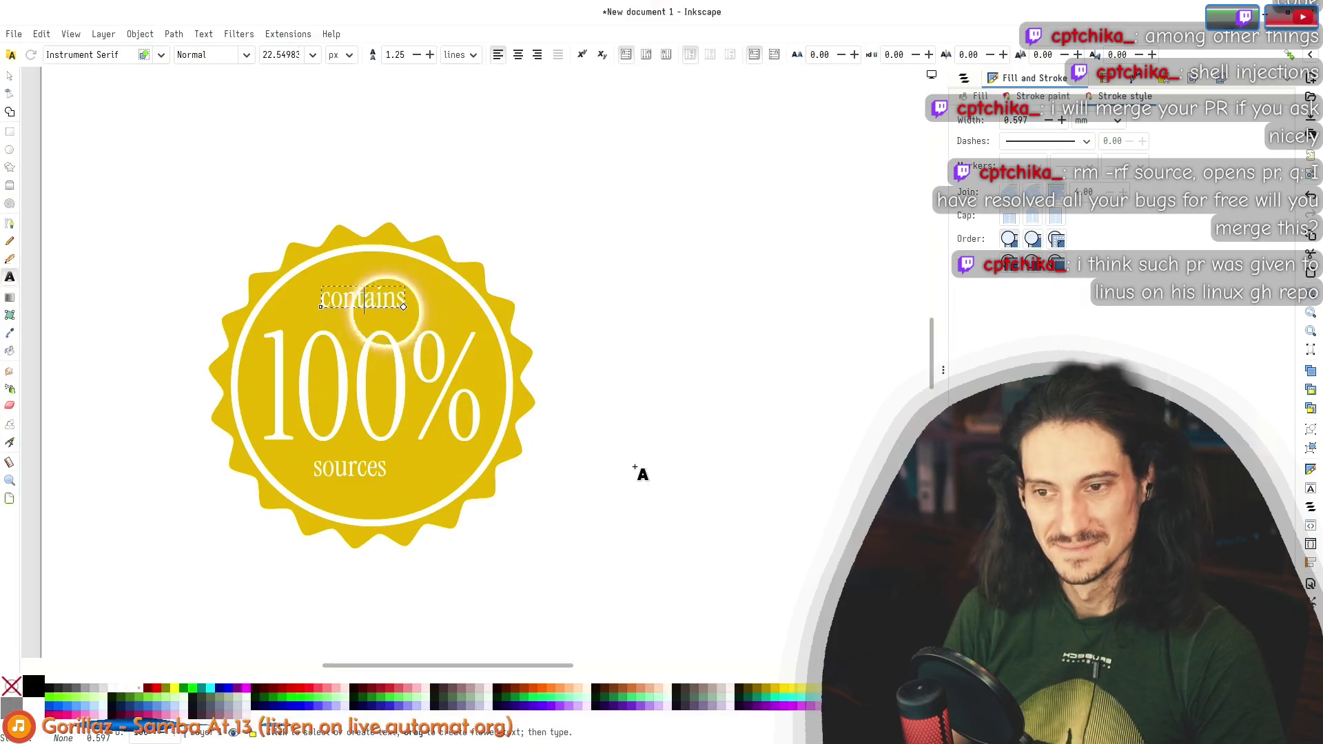
# Step: Replace 'contains' with 'builds' and 'sources' with 'of time*', then select both lines
pyautogui.doubleClick(347, 295)
pyautogui.write('builds')
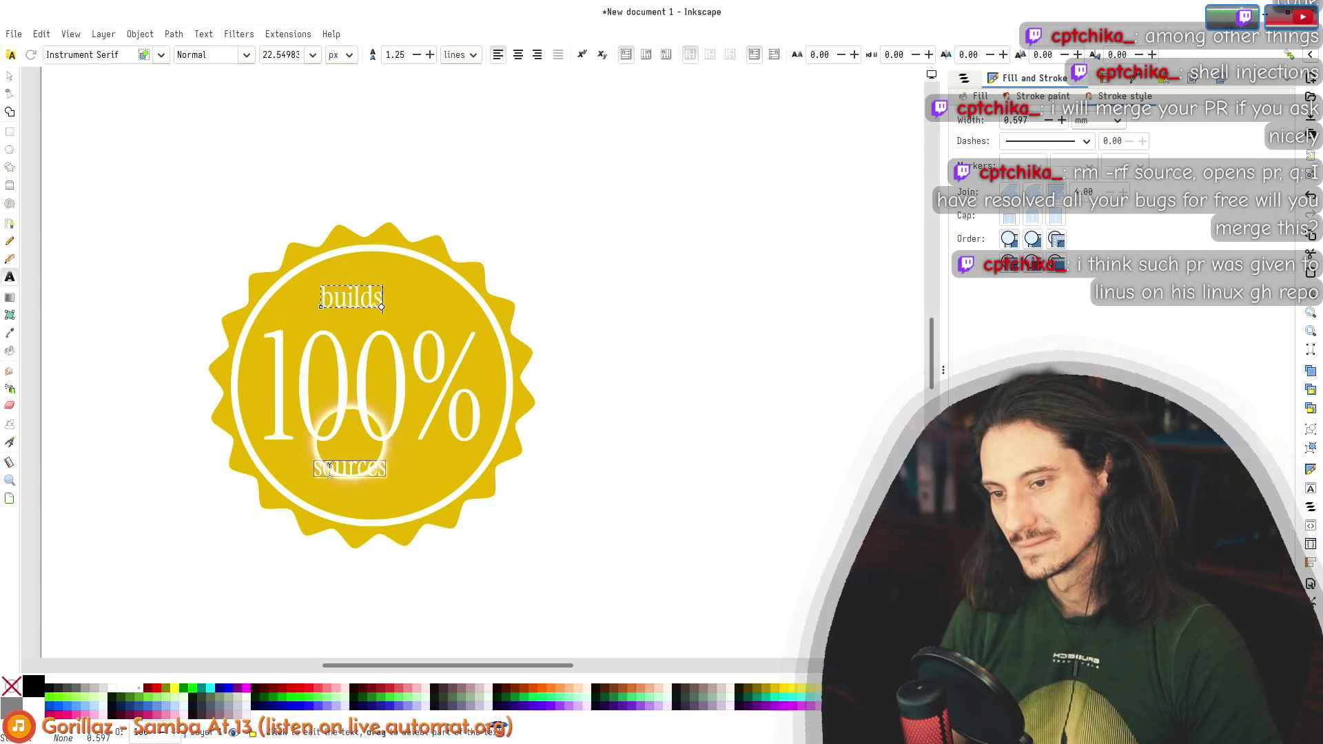
pyautogui.doubleClick(332, 473)
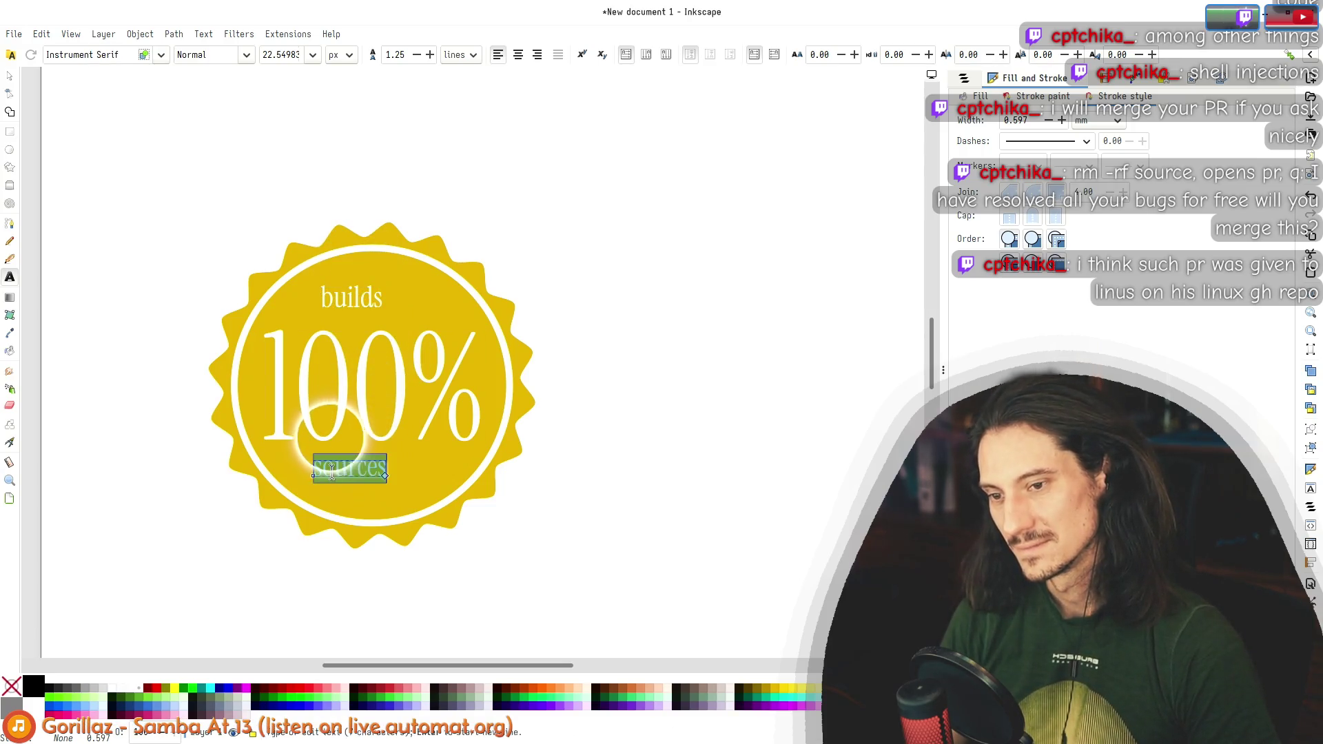
pyautogui.write('of')
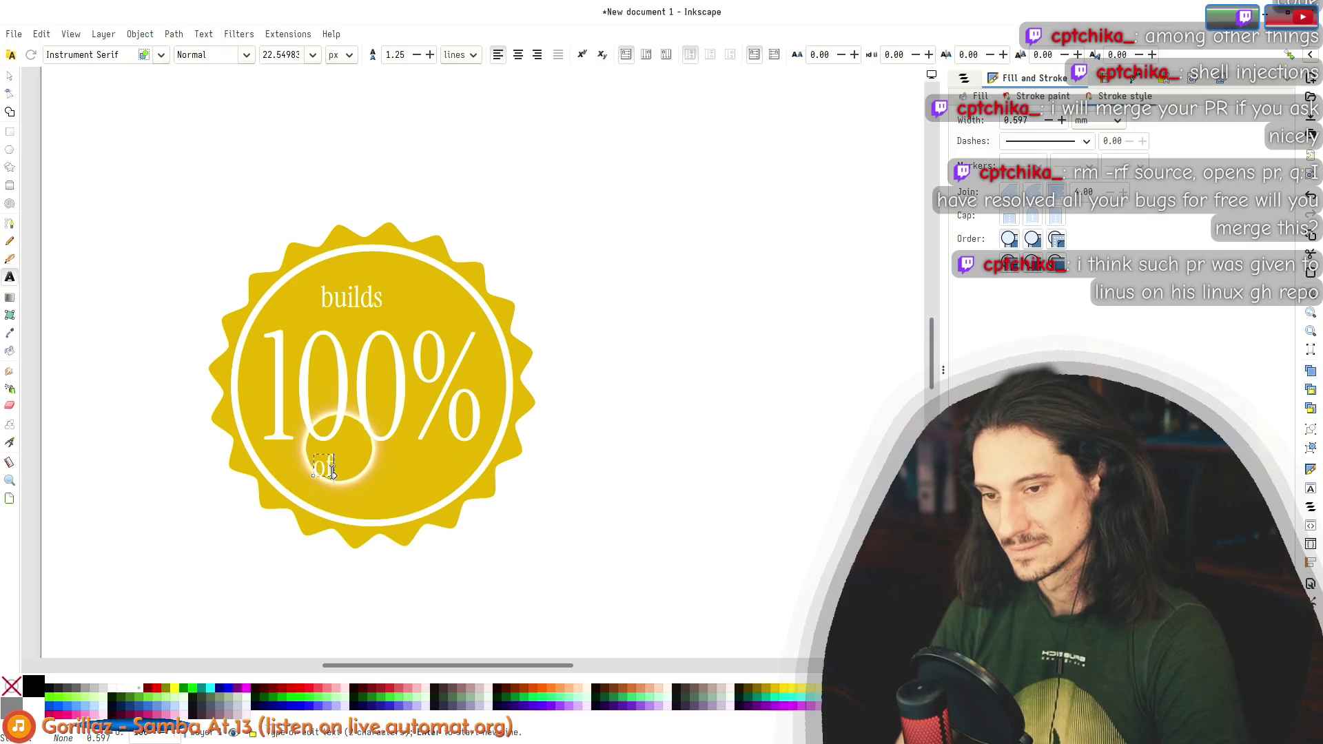
pyautogui.write(' time*')
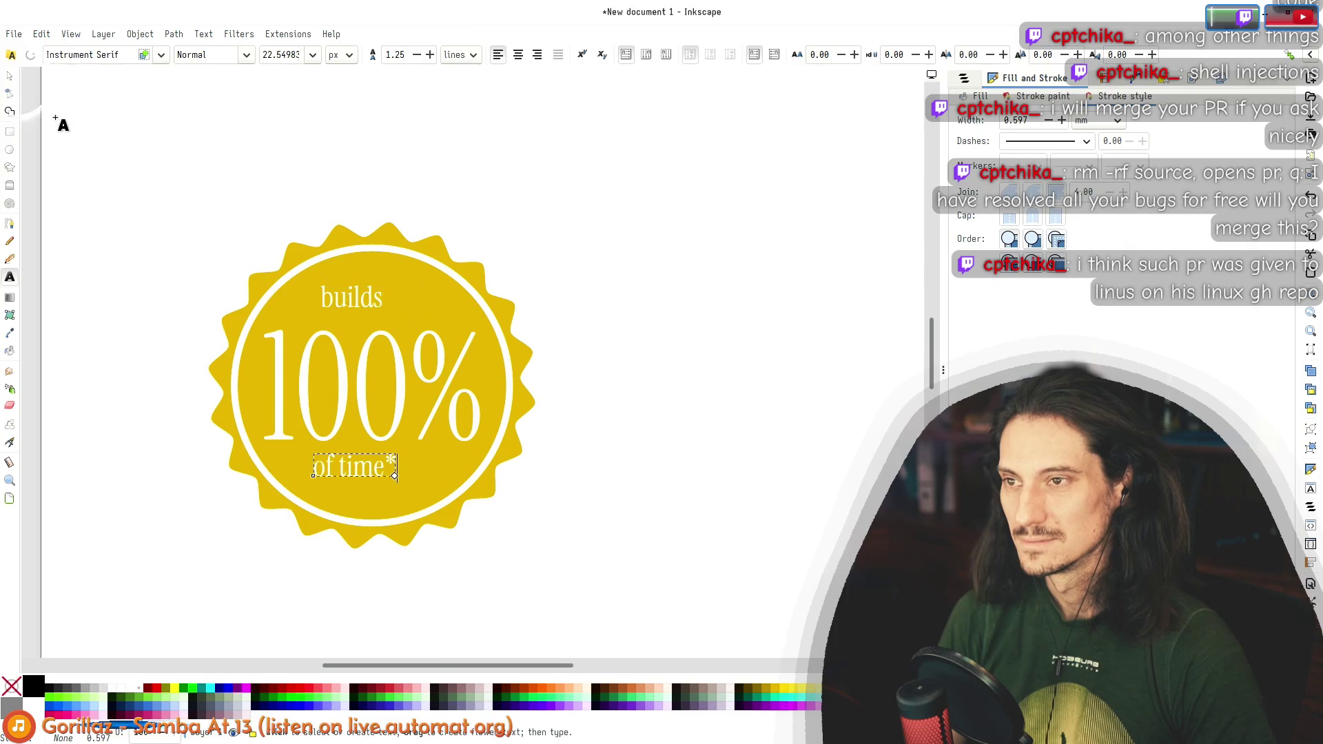
pyautogui.click(11, 77)
pyautogui.moveTo(338, 295); pyautogui.dragTo(321, 281)
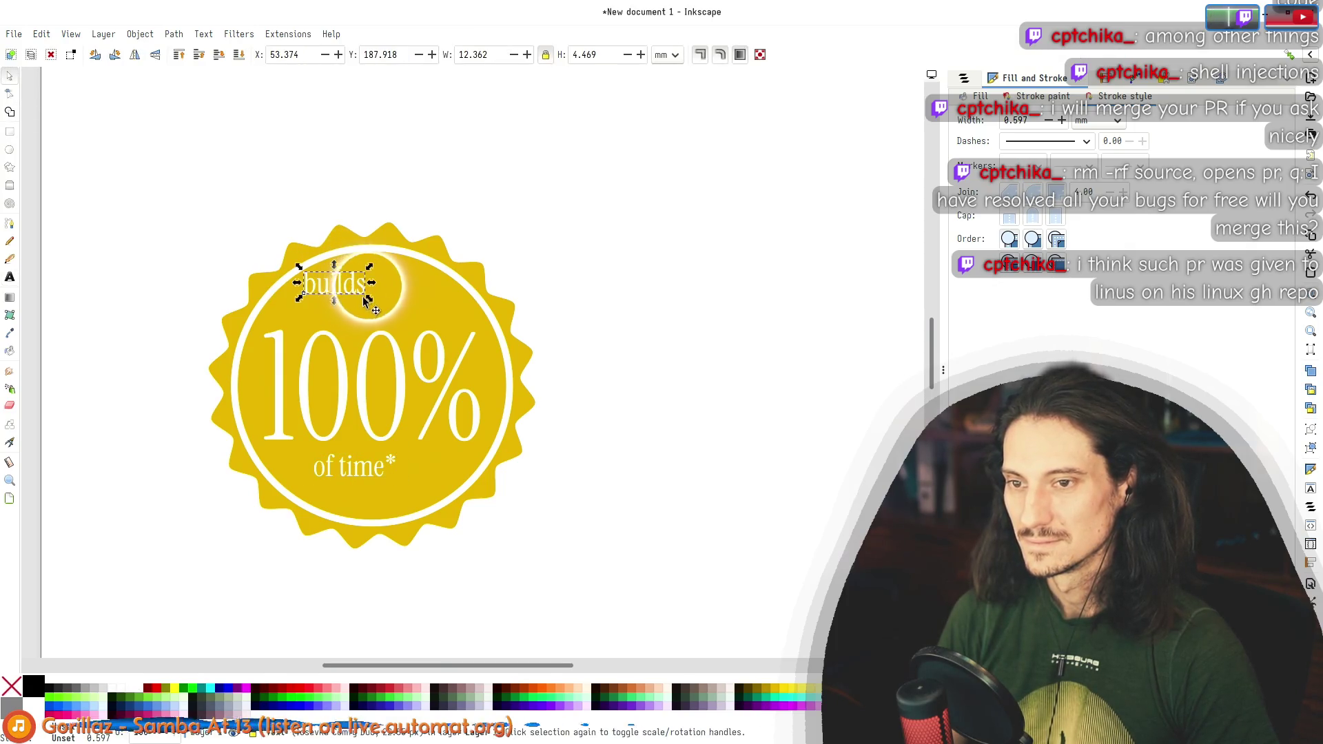
# Step: Scale up 'builds' and 'of time*' together, placing 'builds' at the top and 'of time*' at the bottom
pyautogui.keyDown('shift'); pyautogui.click(372, 468); pyautogui.keyUp('shift')
pyautogui.moveTo(398, 488); pyautogui.dragTo(449, 528)
pyautogui.click(350, 231)
pyautogui.moveTo(350, 231)
pyautogui.mouseDown()
pyautogui.moveTo(378, 246)
pyautogui.moveTo(390, 316)
pyautogui.mouseUp()
pyautogui.moveTo(383, 498); pyautogui.dragTo(397, 476)
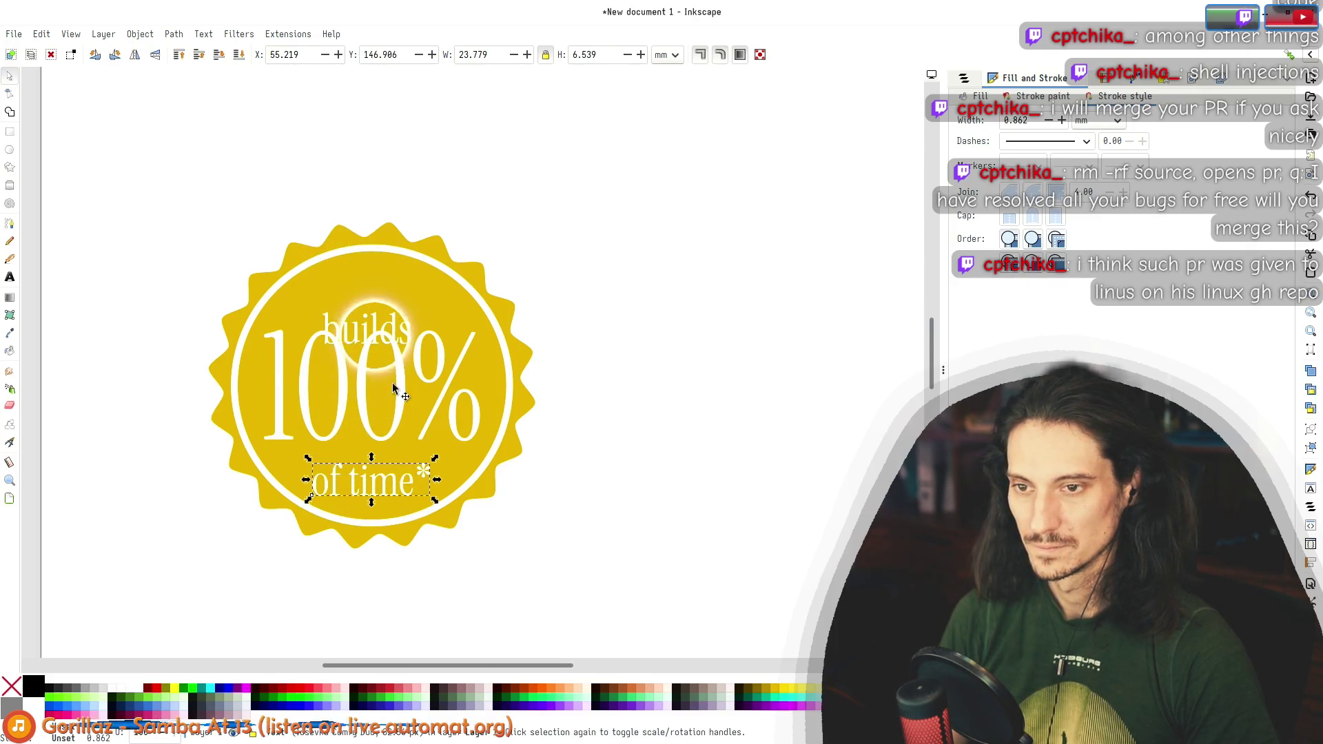
pyautogui.moveTo(369, 325); pyautogui.dragTo(384, 285)
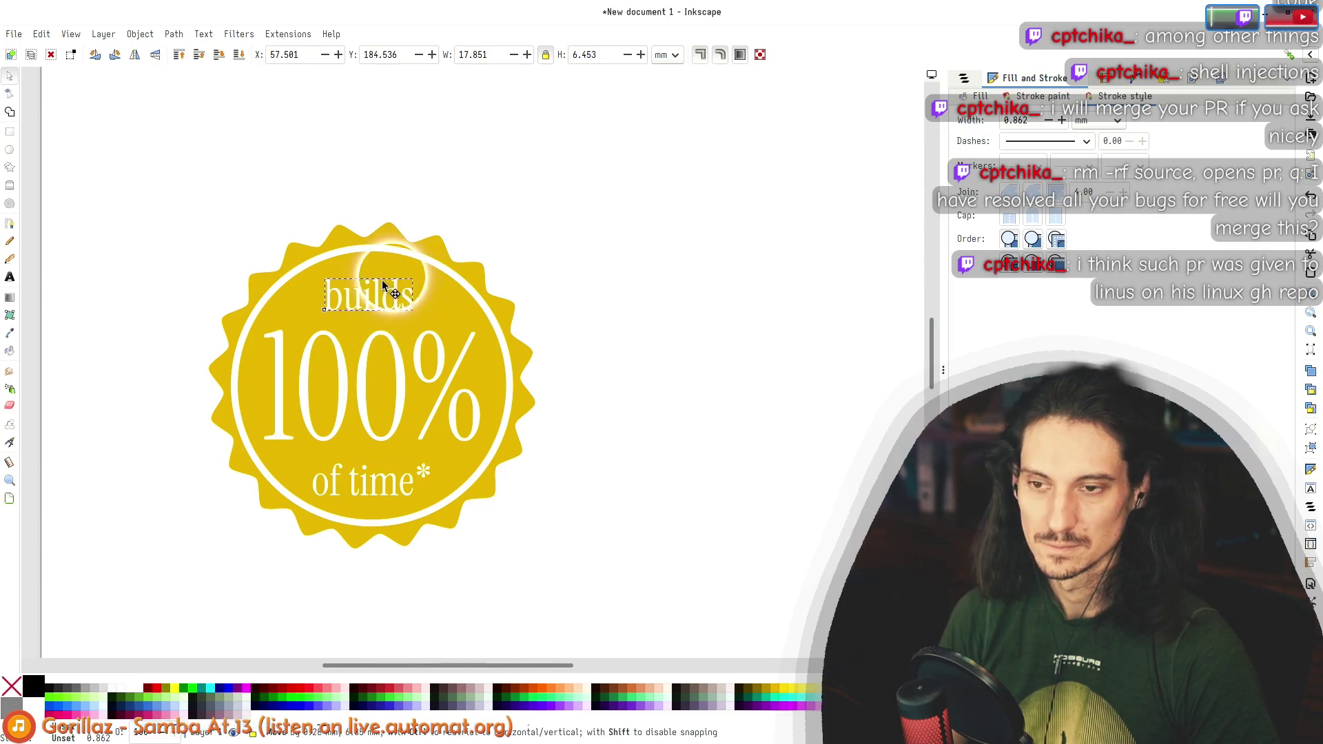
pyautogui.moveTo(397, 484); pyautogui.dragTo(397, 482)
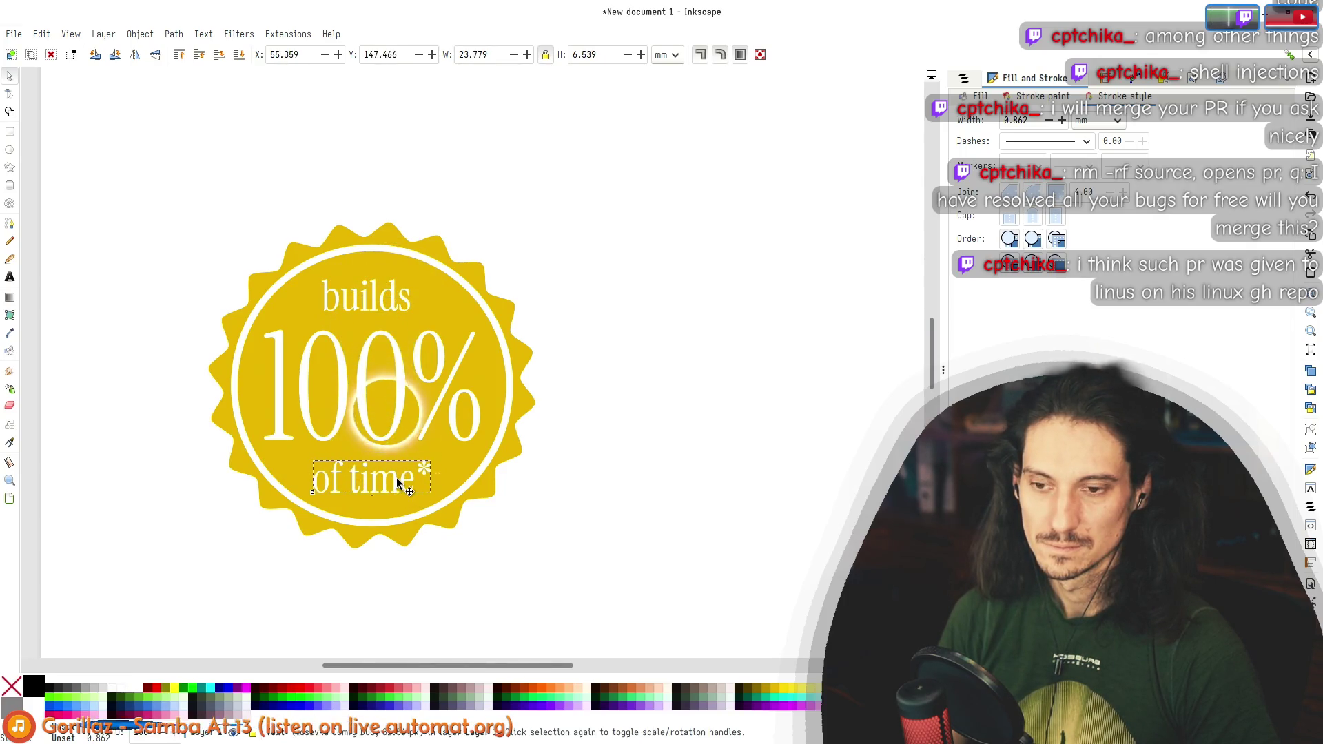
pyautogui.moveTo(372, 295); pyautogui.dragTo(366, 296)
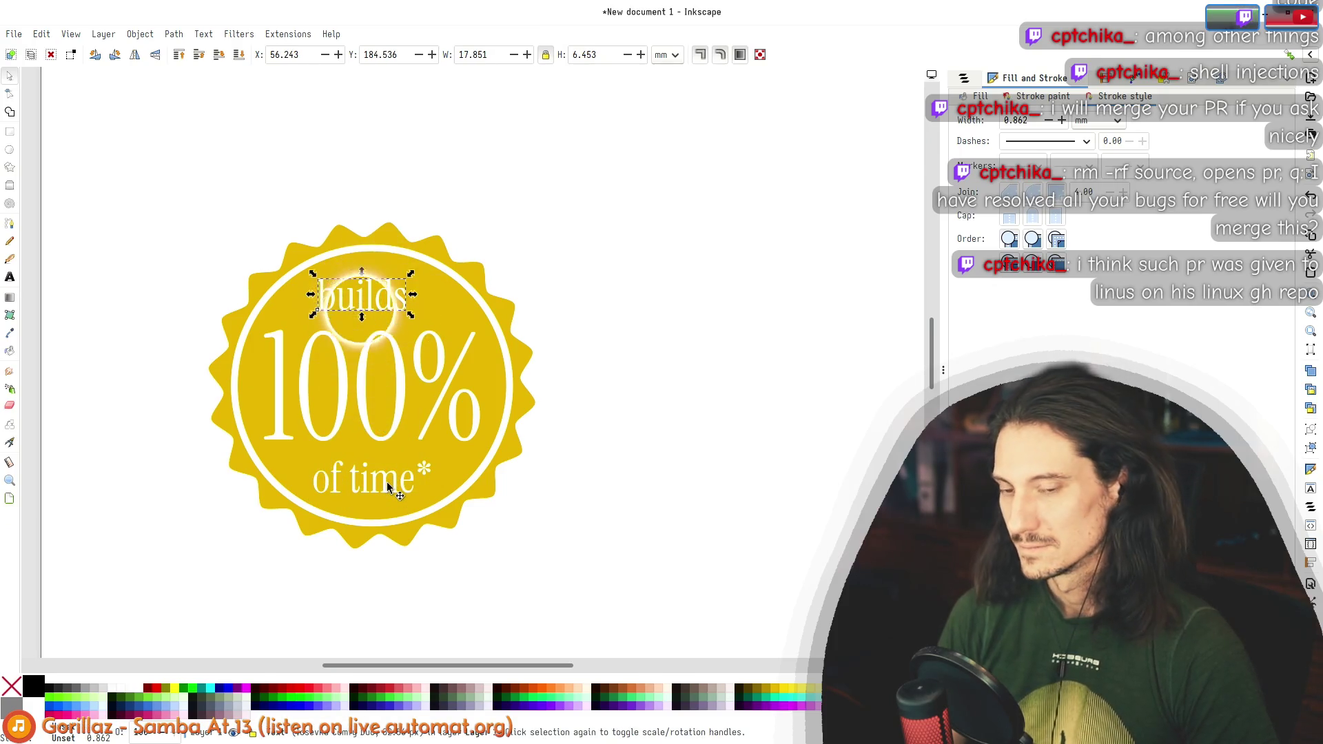
# Step: Glance at the Vibe Check slogans in Gemini, then nudge 'builds' right to centre it
pyautogui.hotkey('alt', 'Tab')
pyautogui.moveTo(561, 347); pyautogui.dragTo(445, 275)
pyautogui.click(437, 298)
pyautogui.hotkey('alt', 'Tab')
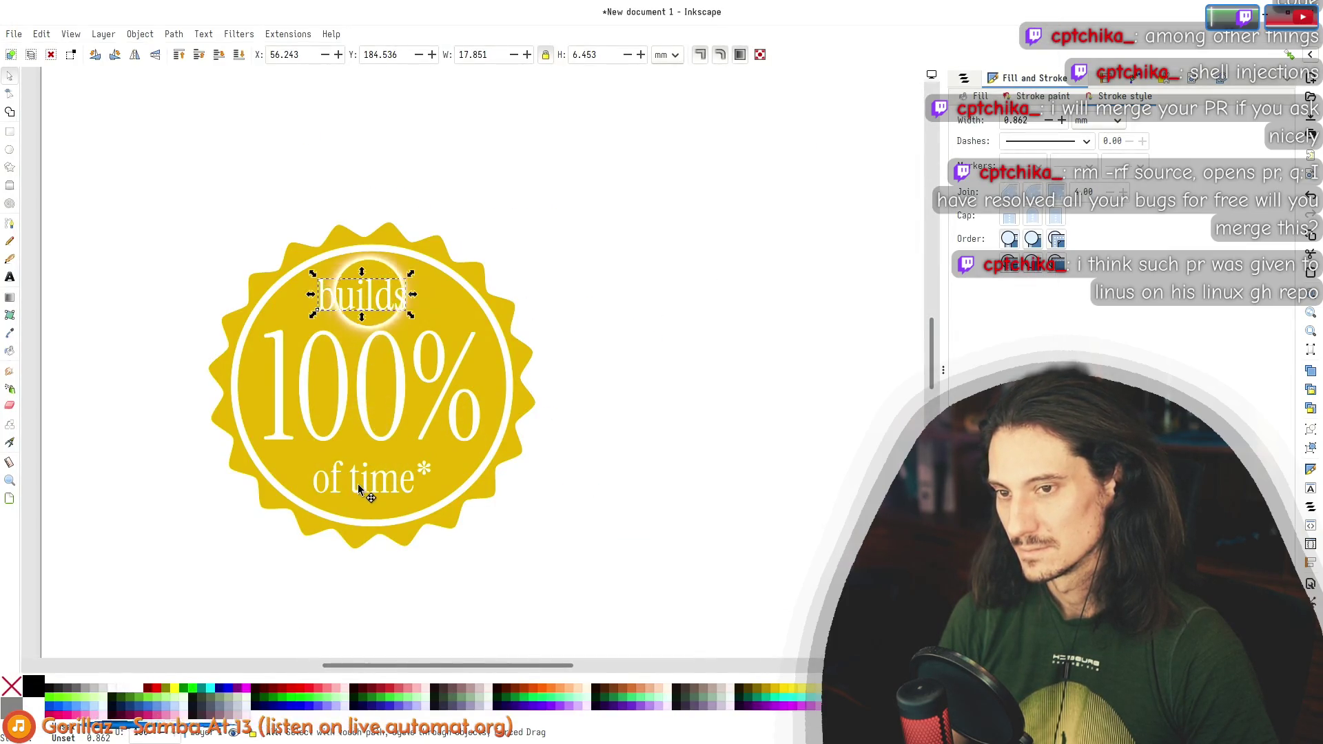
pyautogui.moveTo(385, 297); pyautogui.dragTo(388, 297)
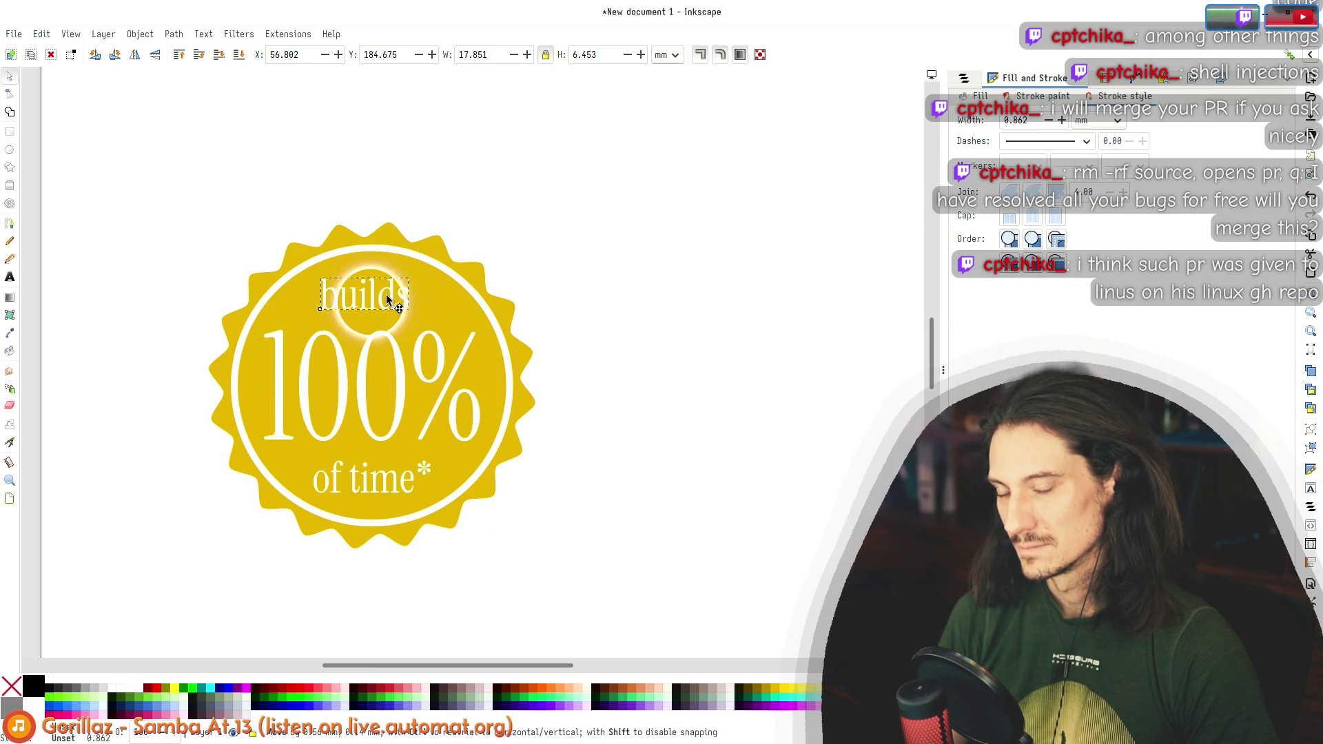
# Step: Select the words 'time' and 'builds' in the badge text, then go back to Gemini's sticker ideas
pyautogui.doubleClick(371, 486)
pyautogui.press('Tab')
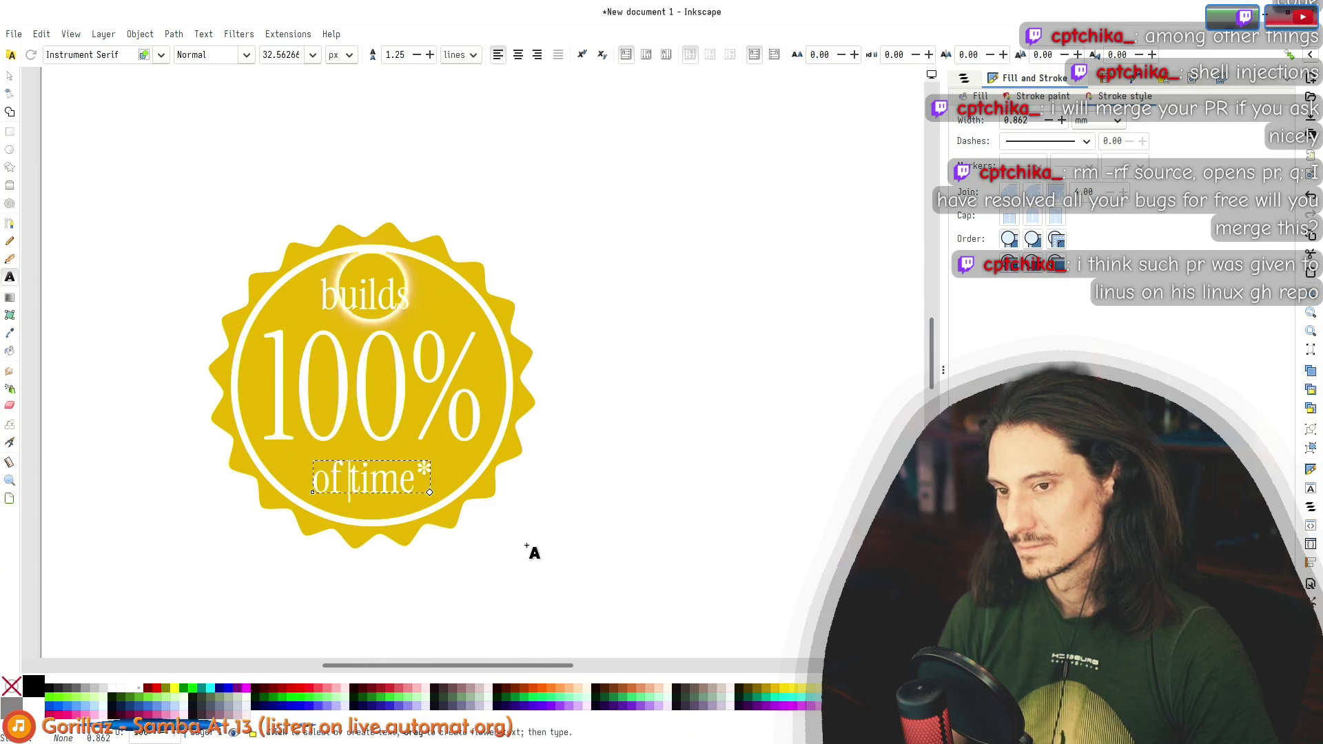
pyautogui.moveTo(350, 483)
pyautogui.mouseDown()
pyautogui.moveTo(416, 483)
pyautogui.moveTo(313, 483)
pyautogui.moveTo(415, 482)
pyautogui.mouseUp()
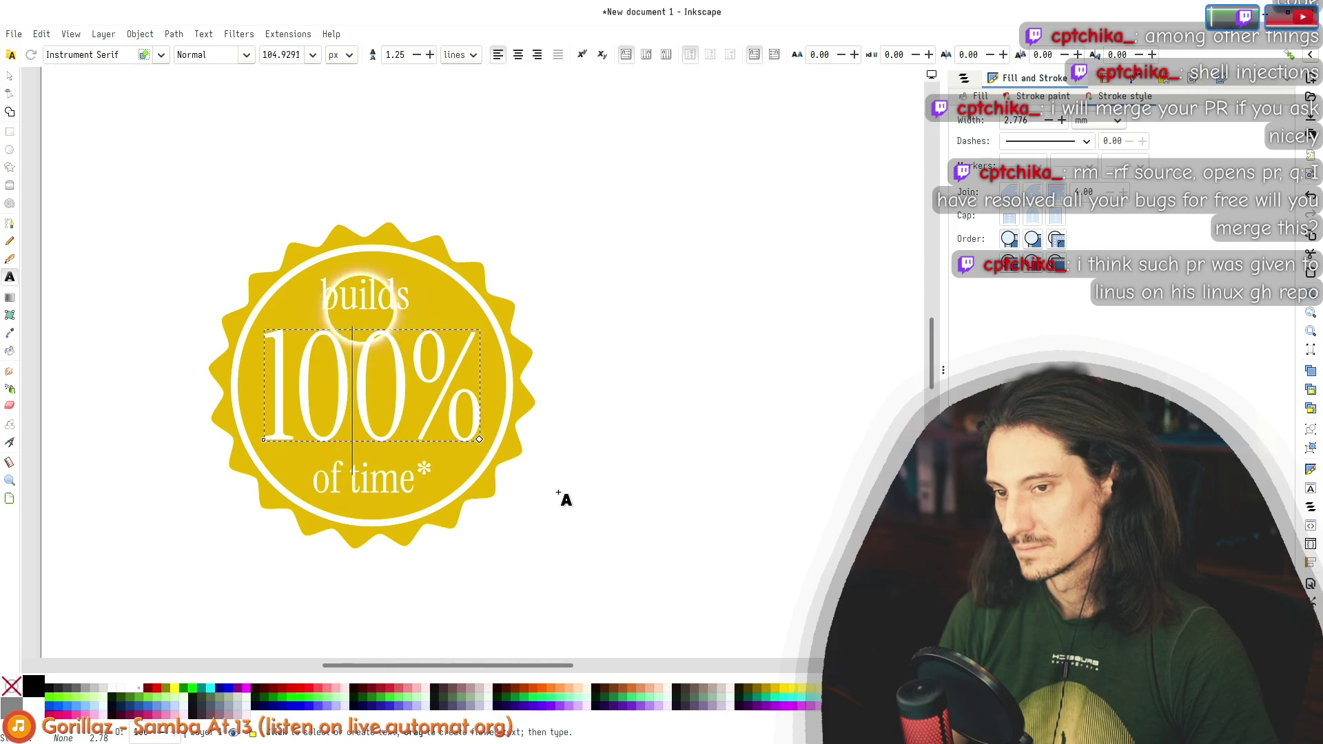
pyautogui.click(343, 283)
pyautogui.doubleClick(343, 284)
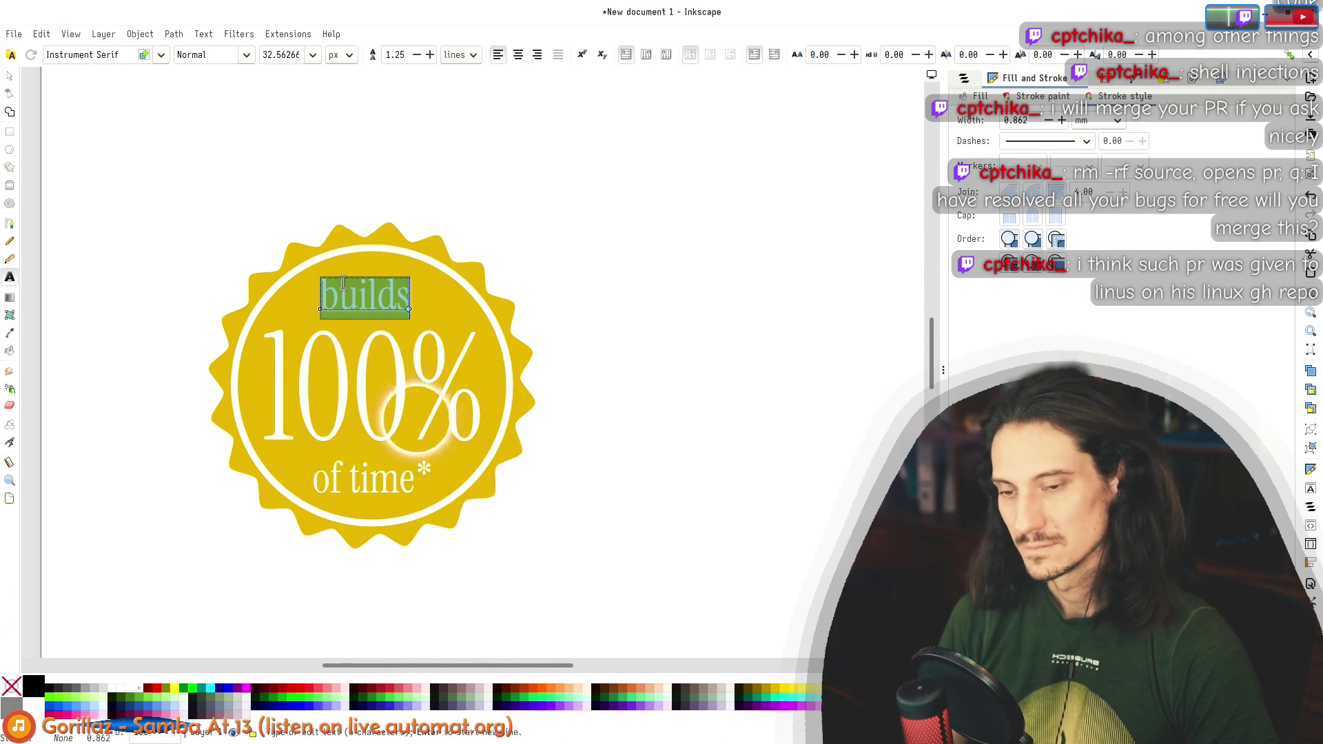
pyautogui.hotkey('alt', 'Tab')
pyautogui.scroll(-5, 399, 325)
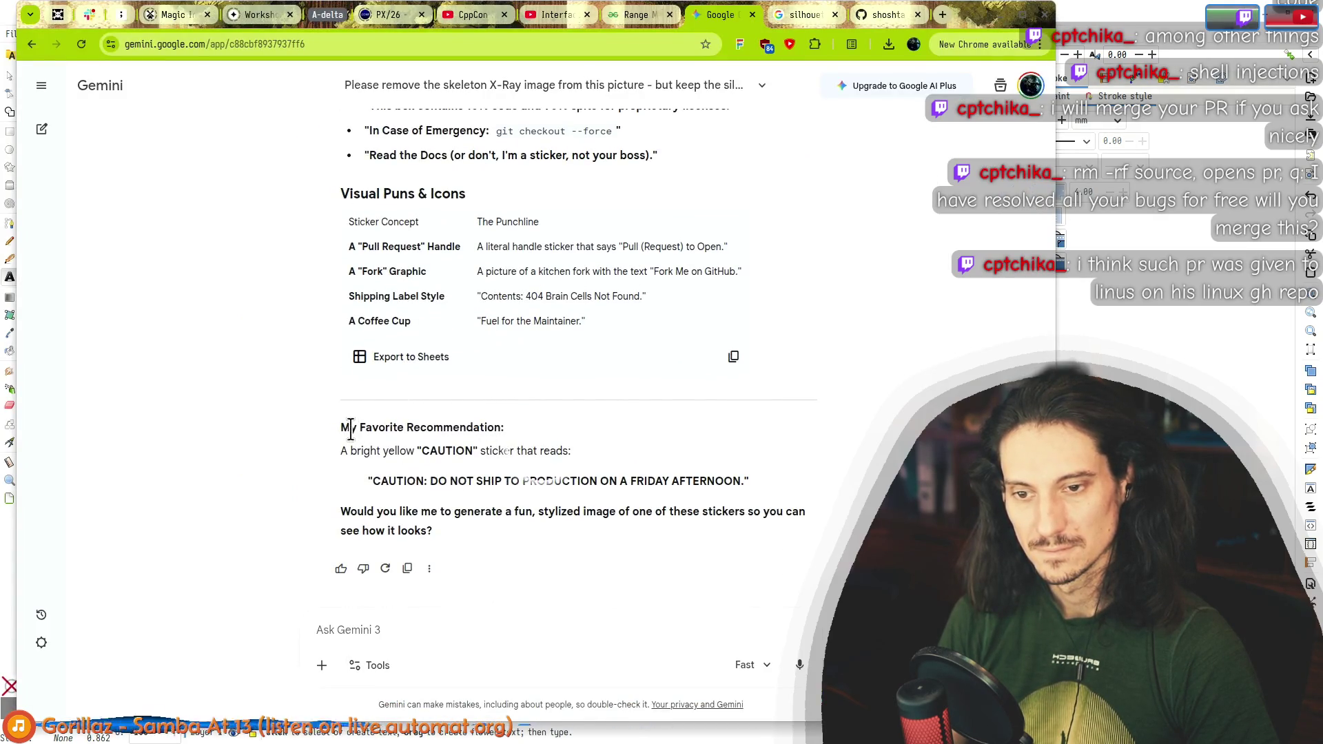
# Step: Send Gemini a prompt for a two-part joke: one line in bigger text, small print below
pyautogui.scroll(10, 366, 454)
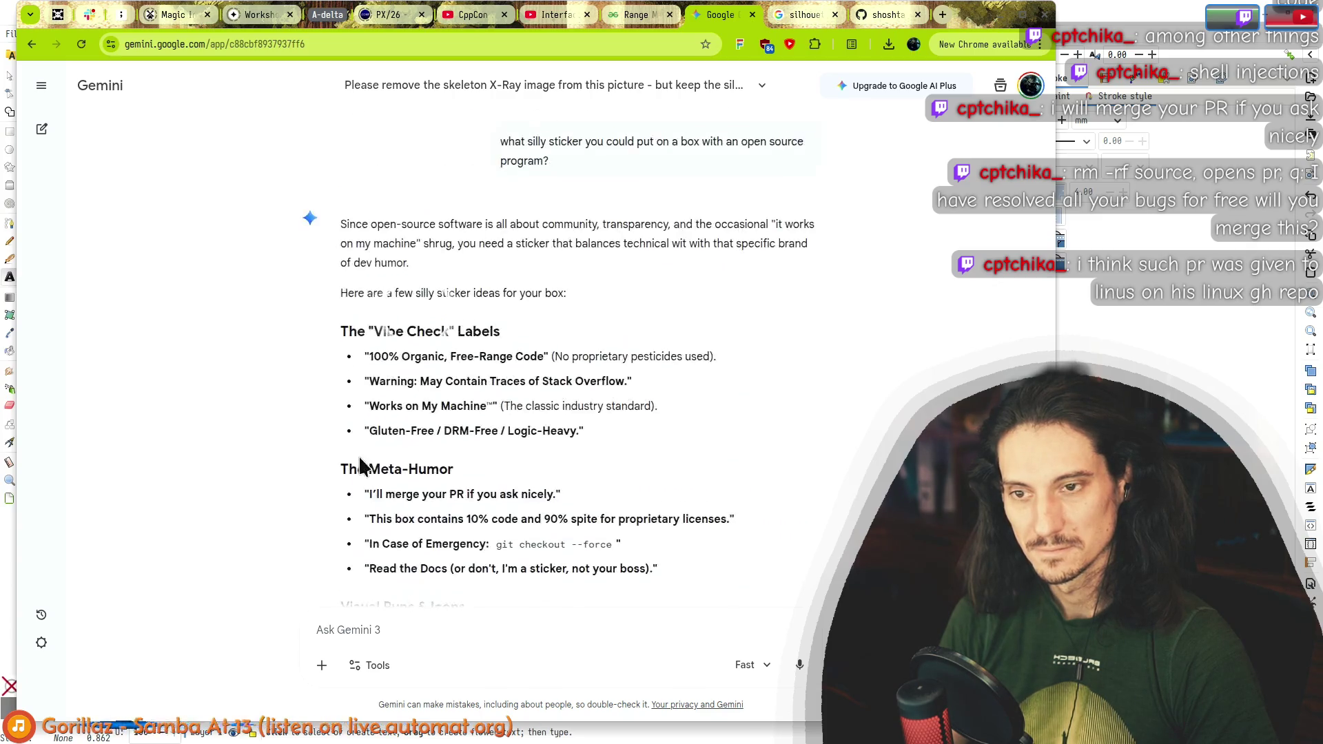
pyautogui.scroll(-7, 393, 400)
pyautogui.moveTo(368, 237)
pyautogui.mouseDown()
pyautogui.moveTo(549, 249)
pyautogui.moveTo(582, 265)
pyautogui.mouseUp()
pyautogui.click(582, 265)
pyautogui.scroll(-4, 427, 483)
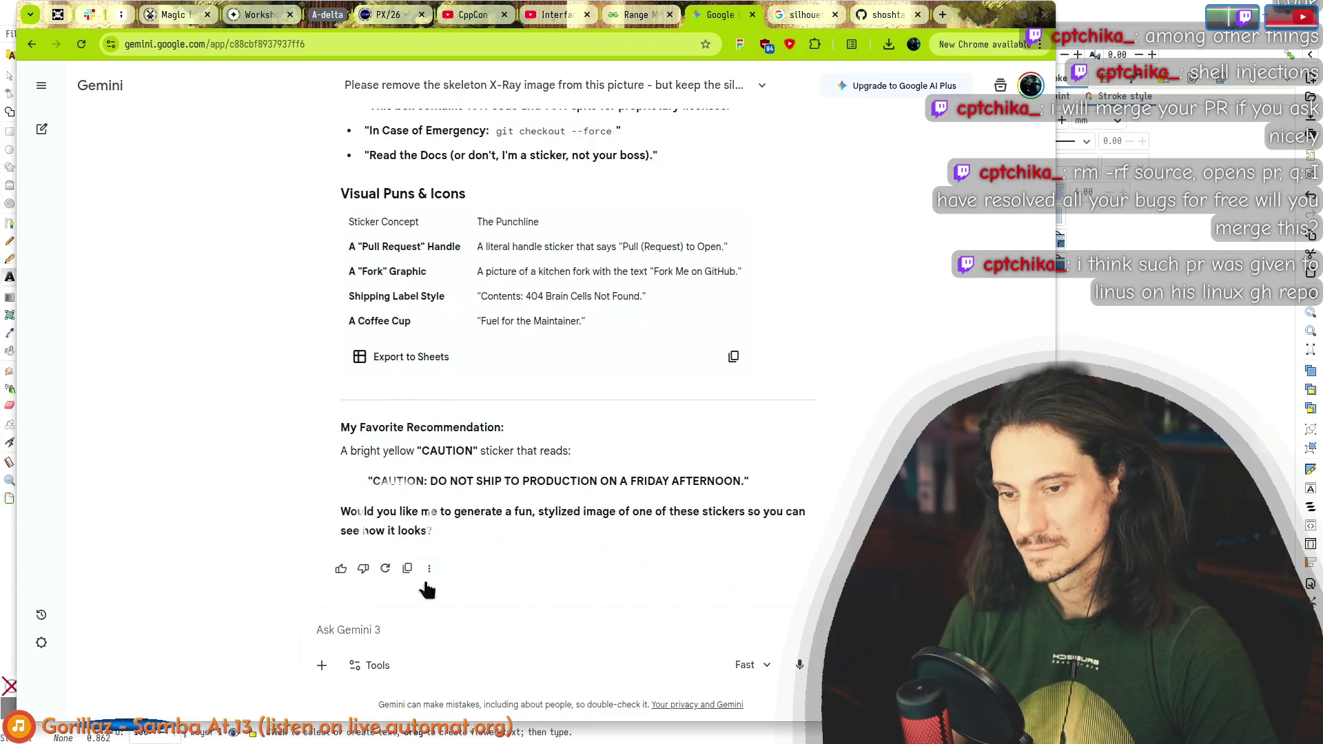
pyautogui.write('I')
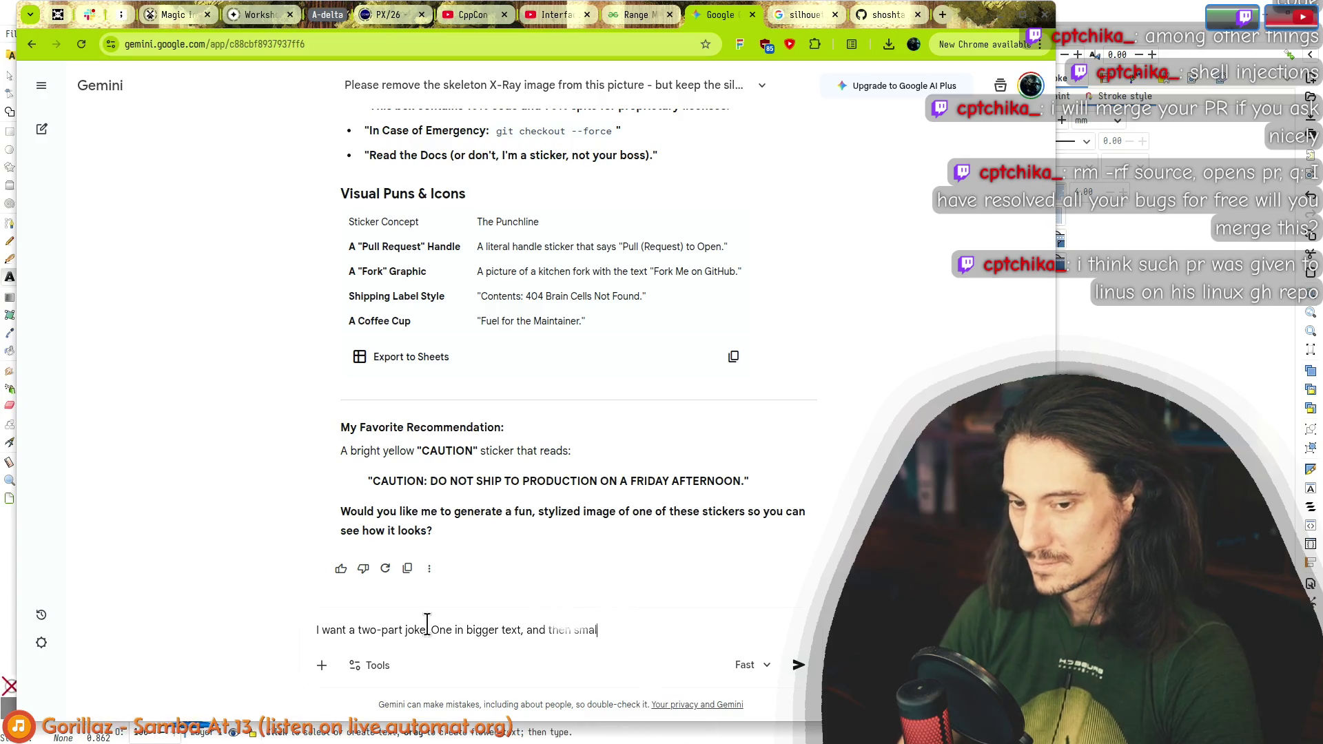
pyautogui.write('ow')
pyautogui.press('Return')
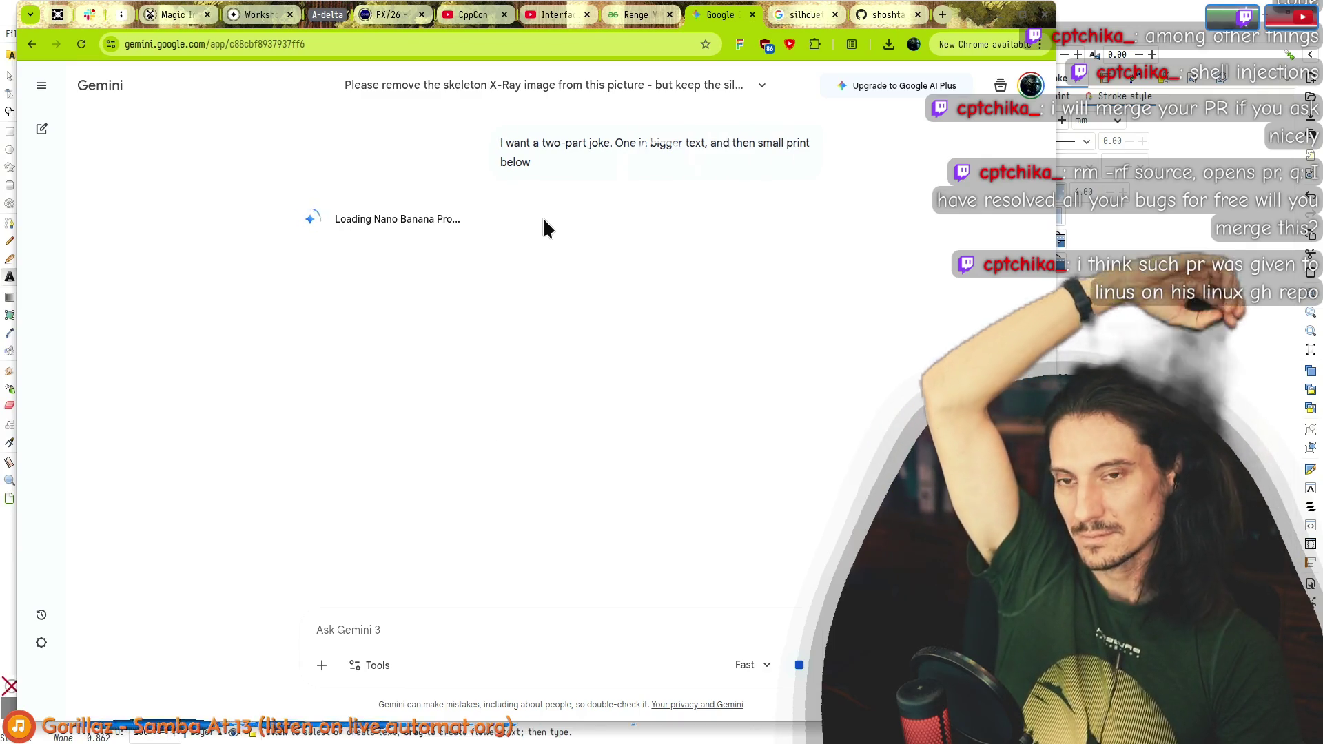
# Step: Stop the image generation and rewrite the prompt as a text-only joke request
pyautogui.moveTo(539, 169)
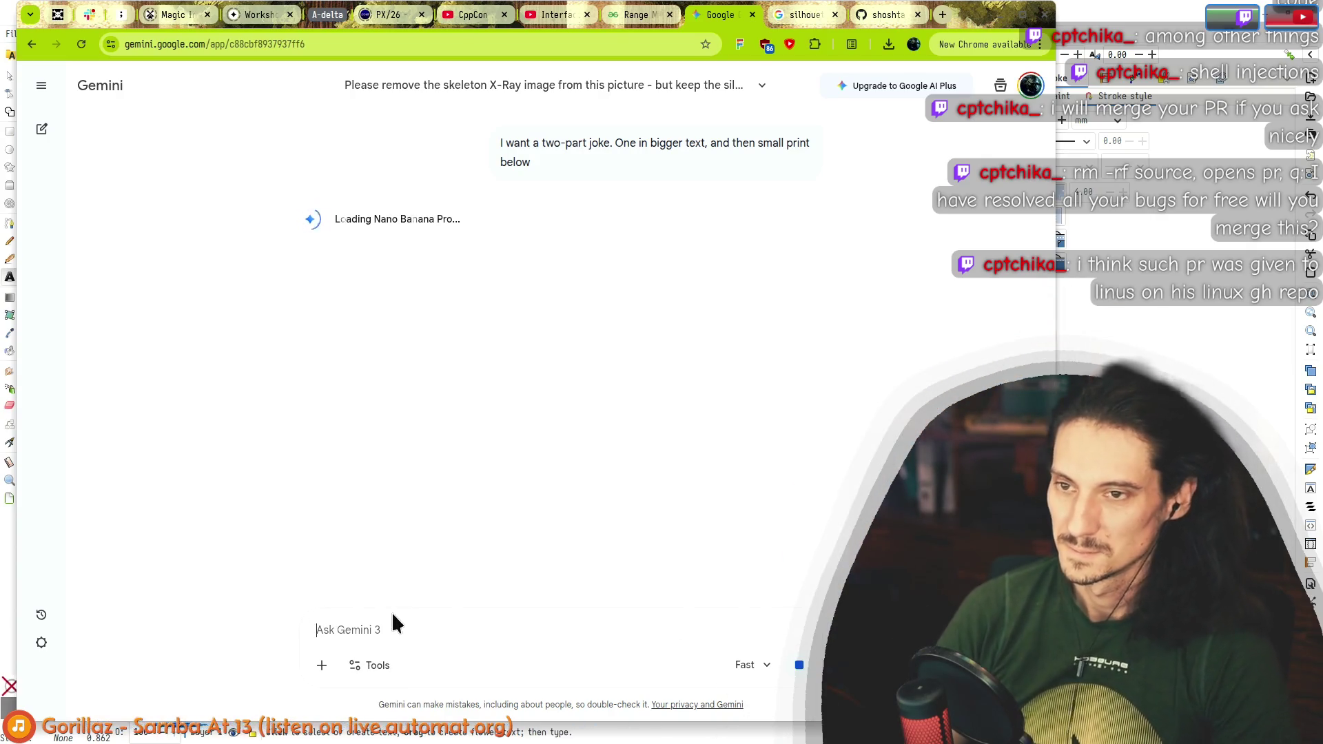
pyautogui.click(800, 667)
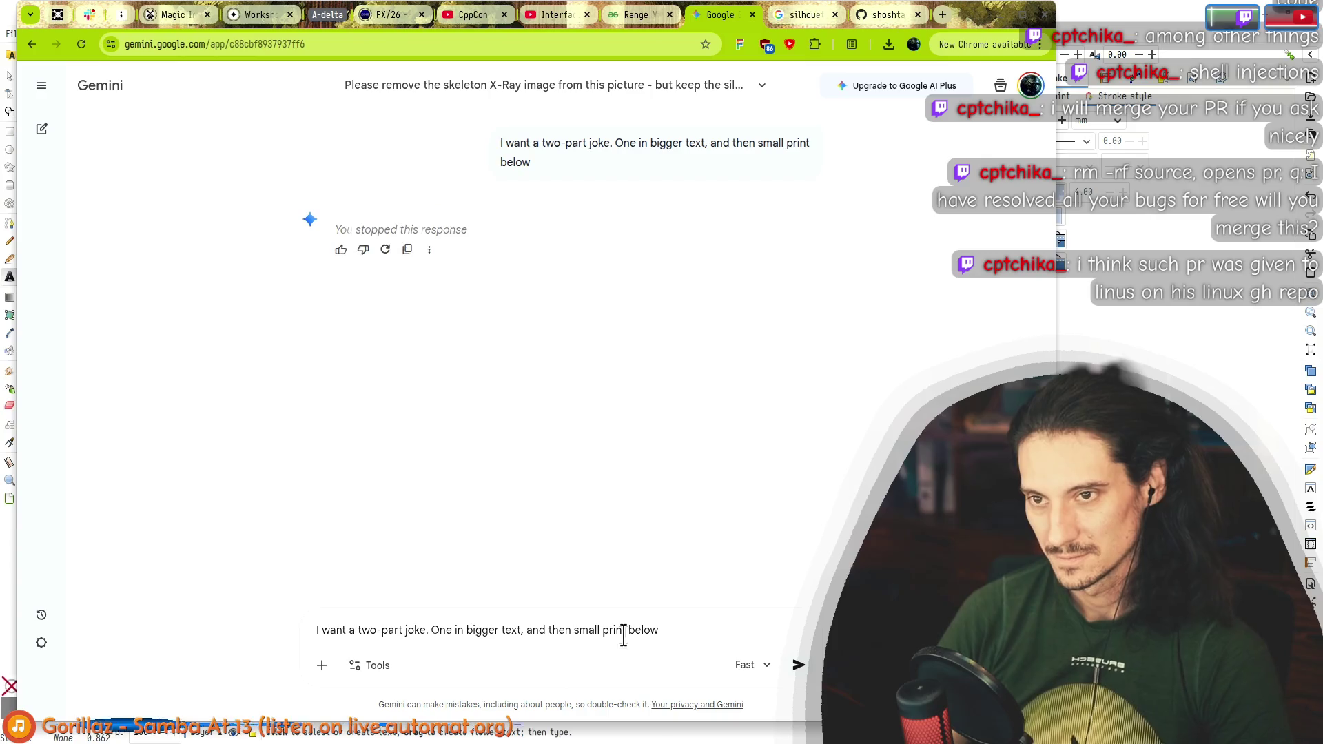
pyautogui.hotkey('ctrl', 'a')
pyautogui.write('n')
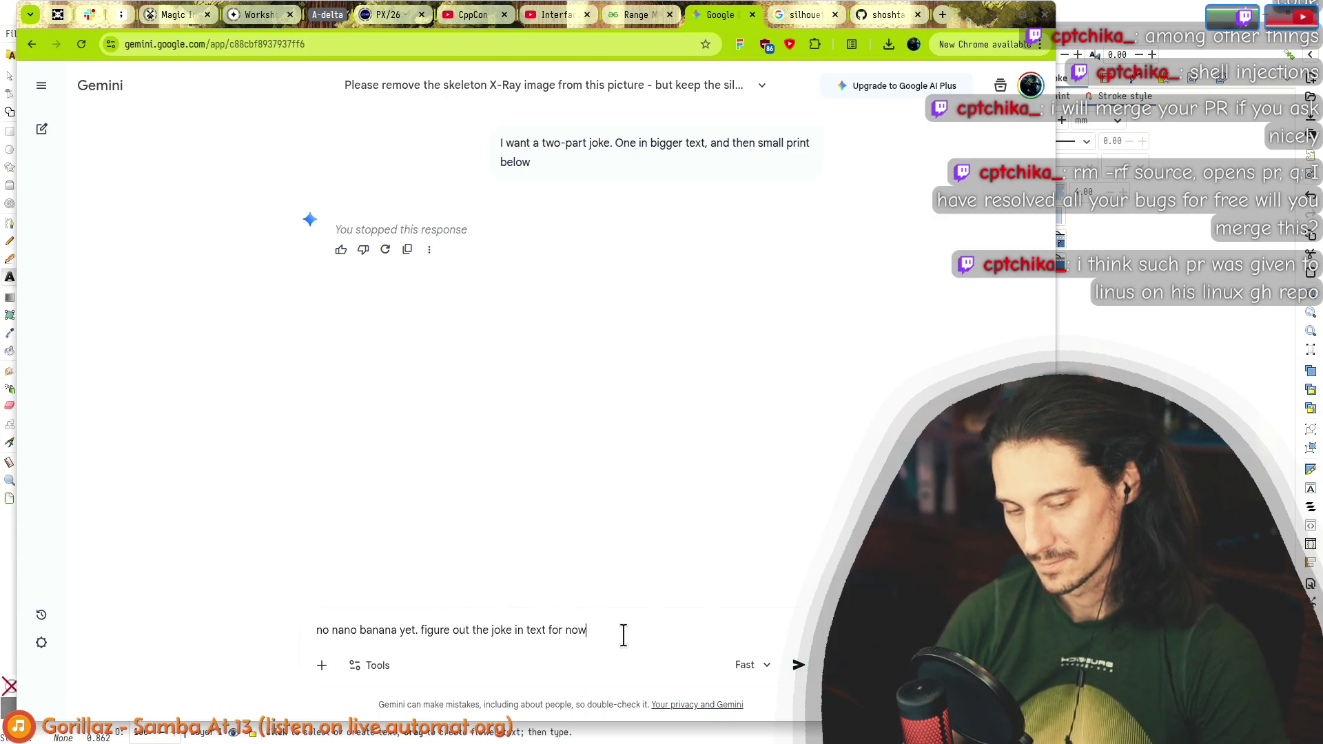
# Step: Switch the model to Pro, send the text-only request, and return to the Inkscape badge
pyautogui.click(744, 667)
pyautogui.click(769, 603)
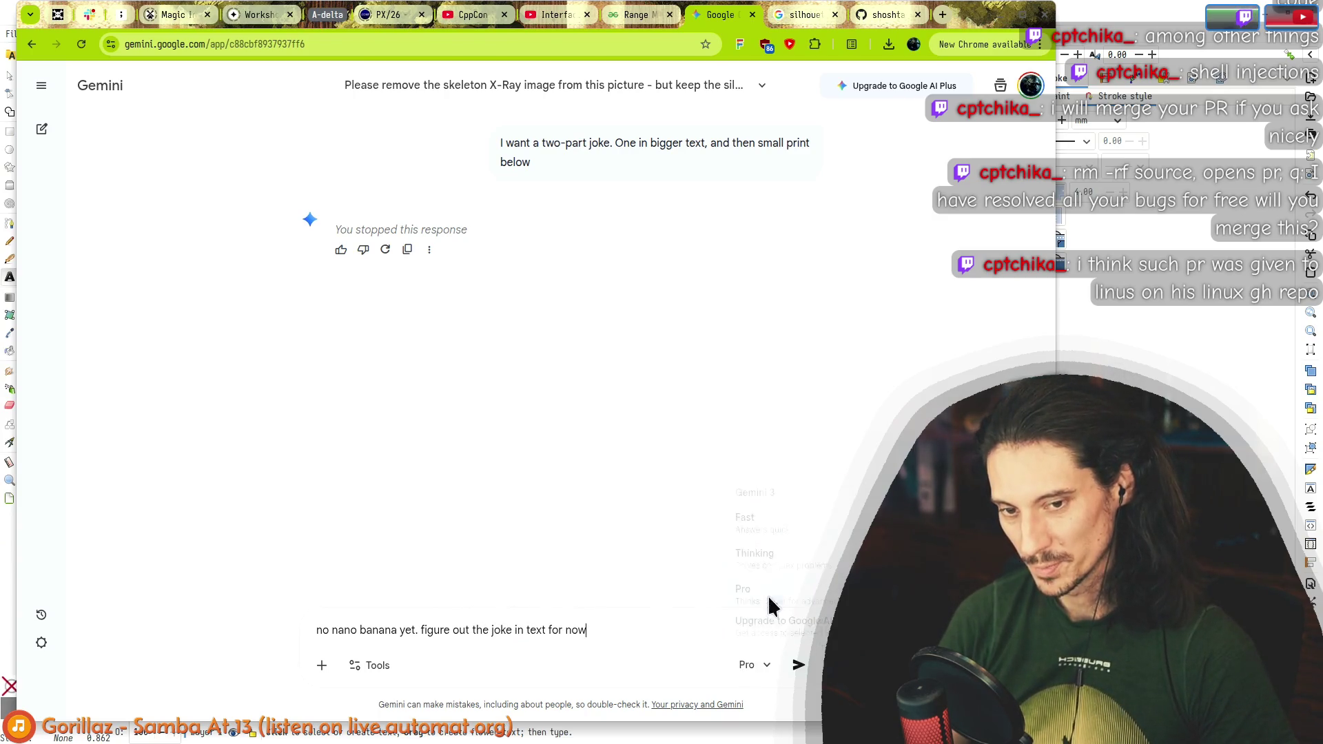
pyautogui.click(803, 674)
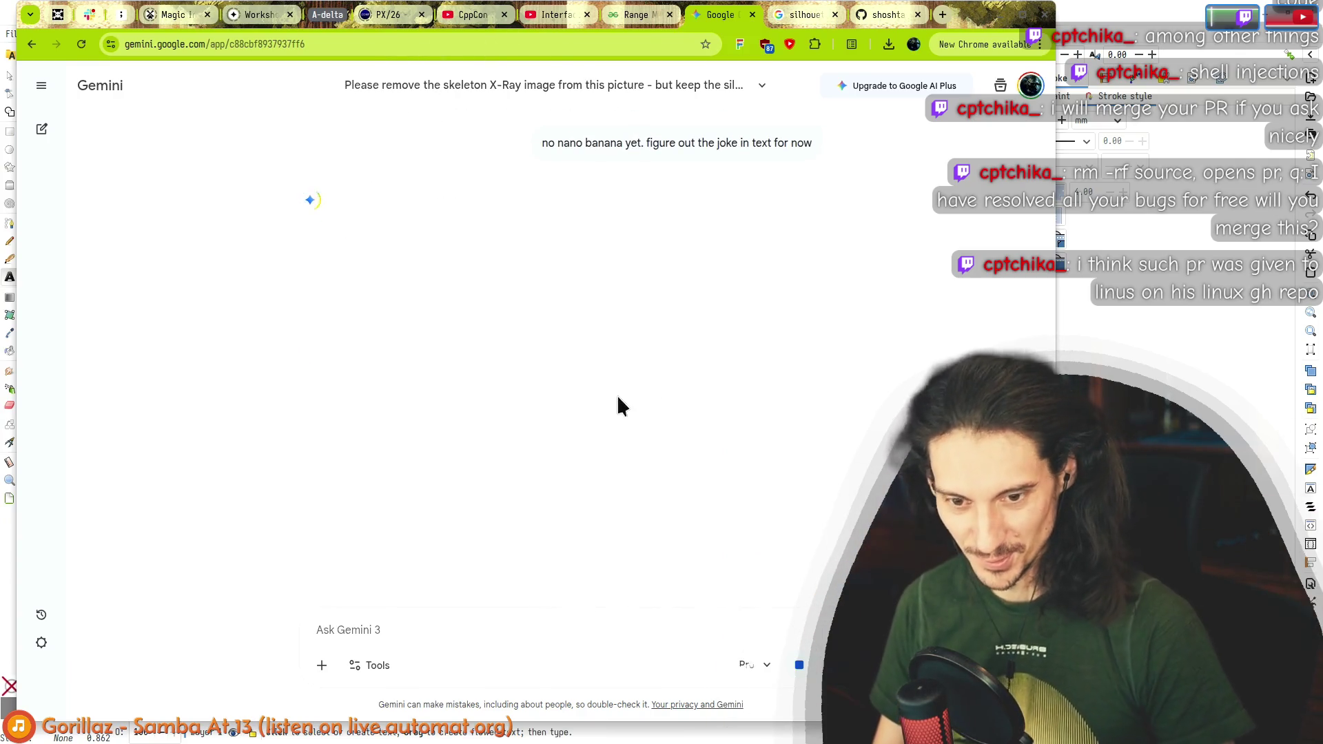
pyautogui.moveTo(548, 146); pyautogui.dragTo(717, 147)
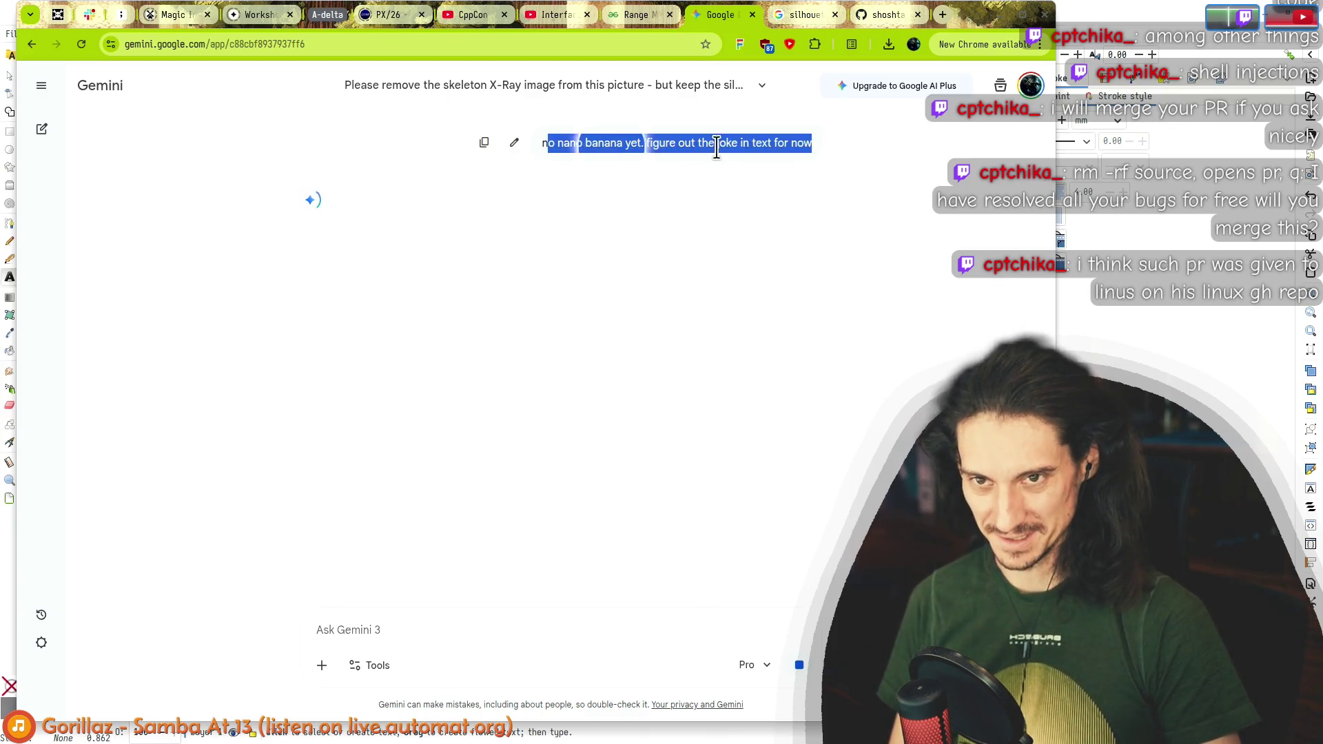
pyautogui.scroll(5, 576, 392)
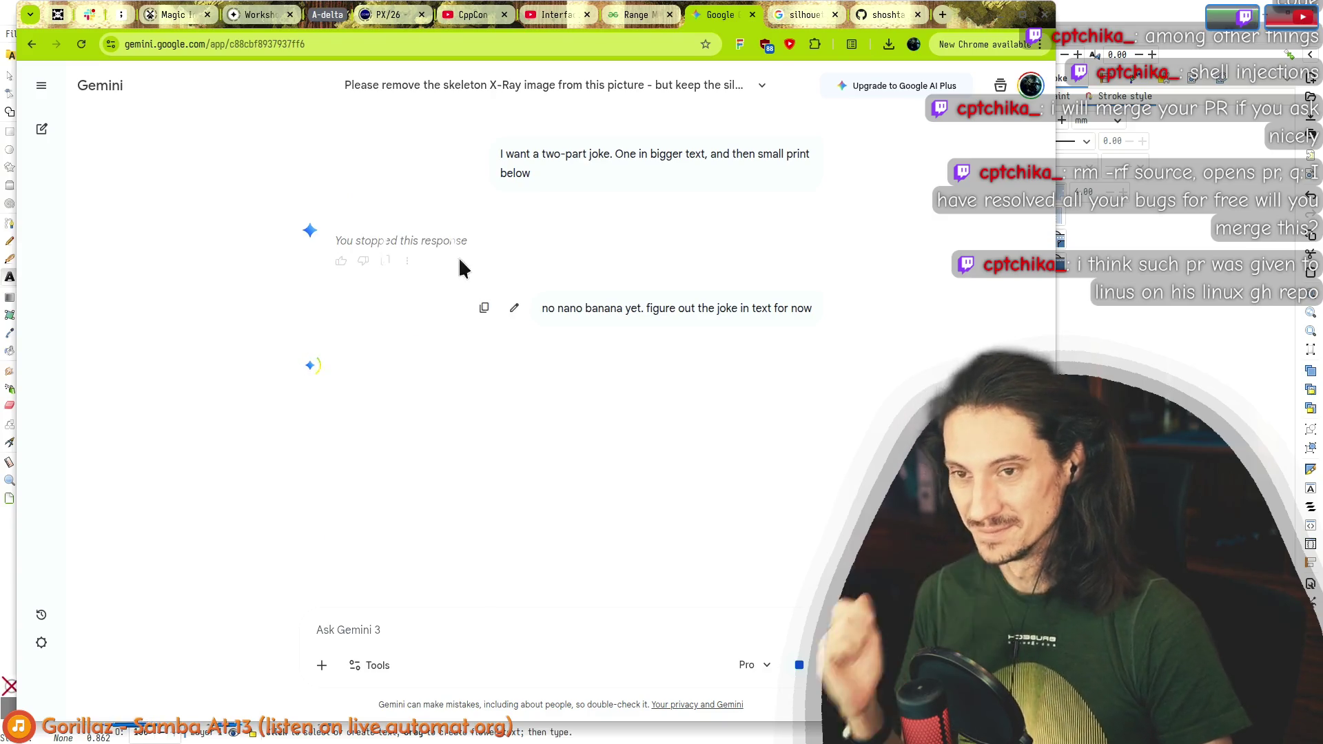
pyautogui.hotkey('alt', 'Tab')
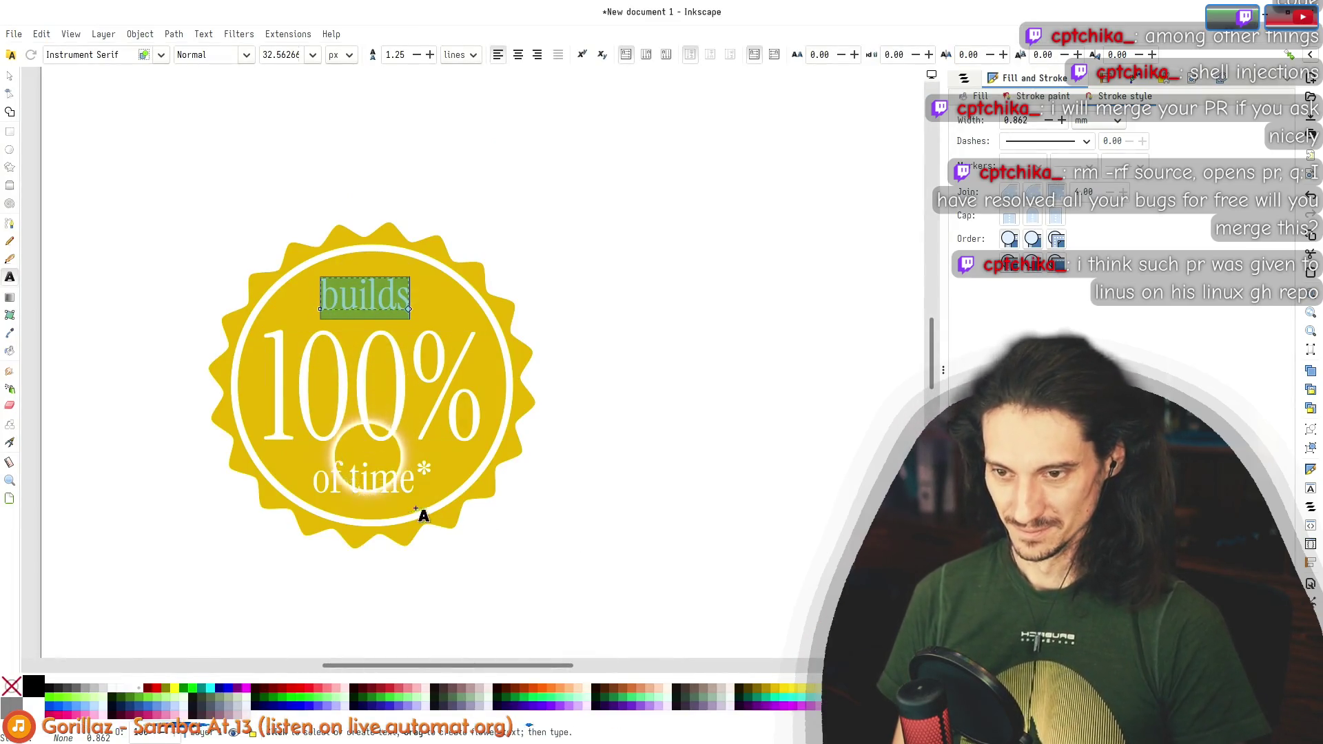
# Step: Insert 'the' into the bottom line so it reads 'of the time*'
pyautogui.click(357, 481)
pyautogui.write('the')
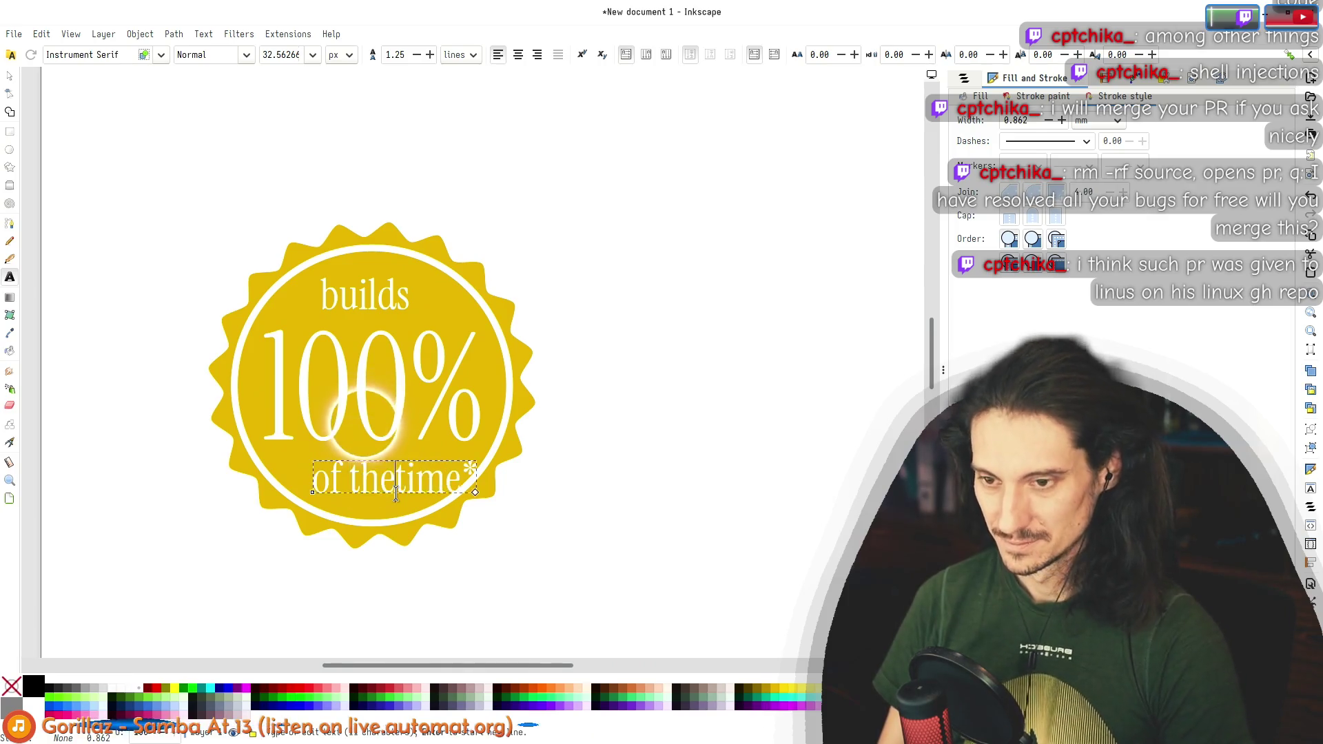
pyautogui.click(9, 80)
# Step: Re-centre the 'of the time*' and 'builds' lines inside the badge
pyautogui.moveTo(359, 479)
pyautogui.mouseDown()
pyautogui.moveTo(327, 471)
pyautogui.moveTo(340, 472)
pyautogui.mouseUp()
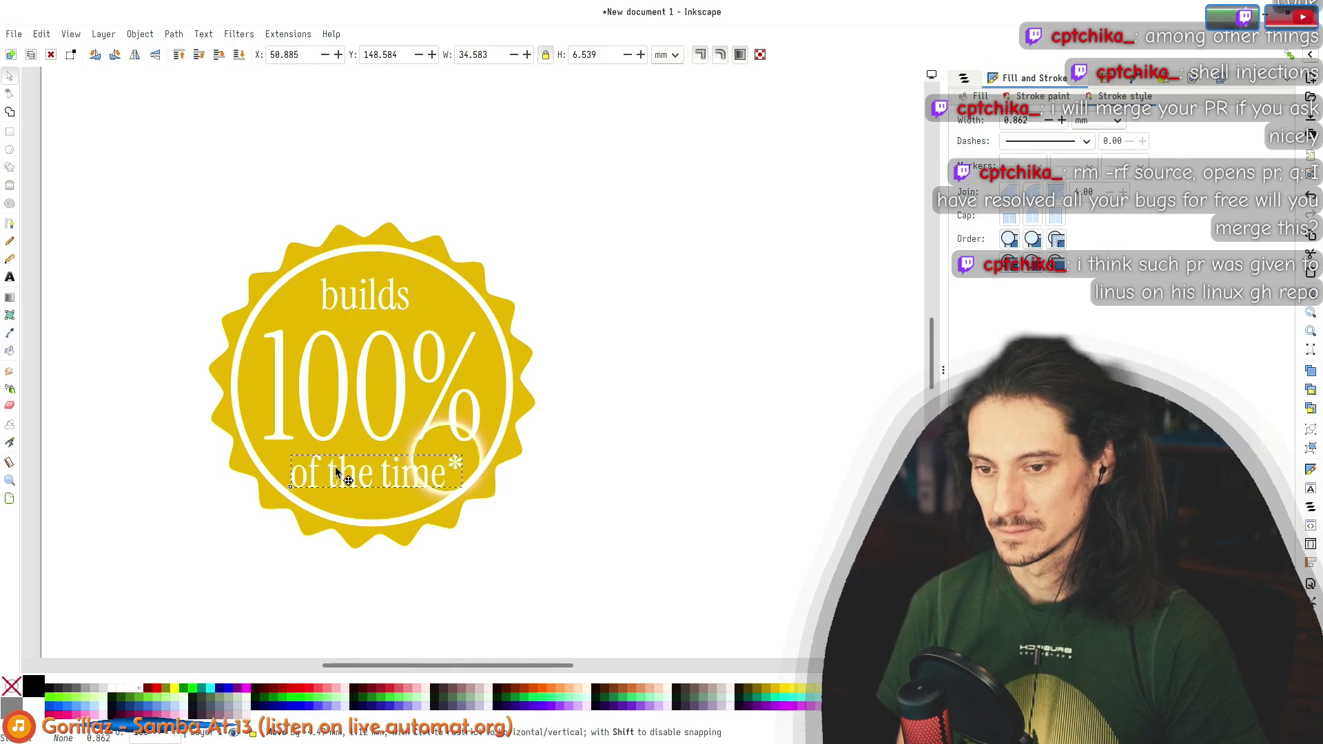
pyautogui.moveTo(372, 297); pyautogui.dragTo(376, 301)
pyautogui.click(608, 528)
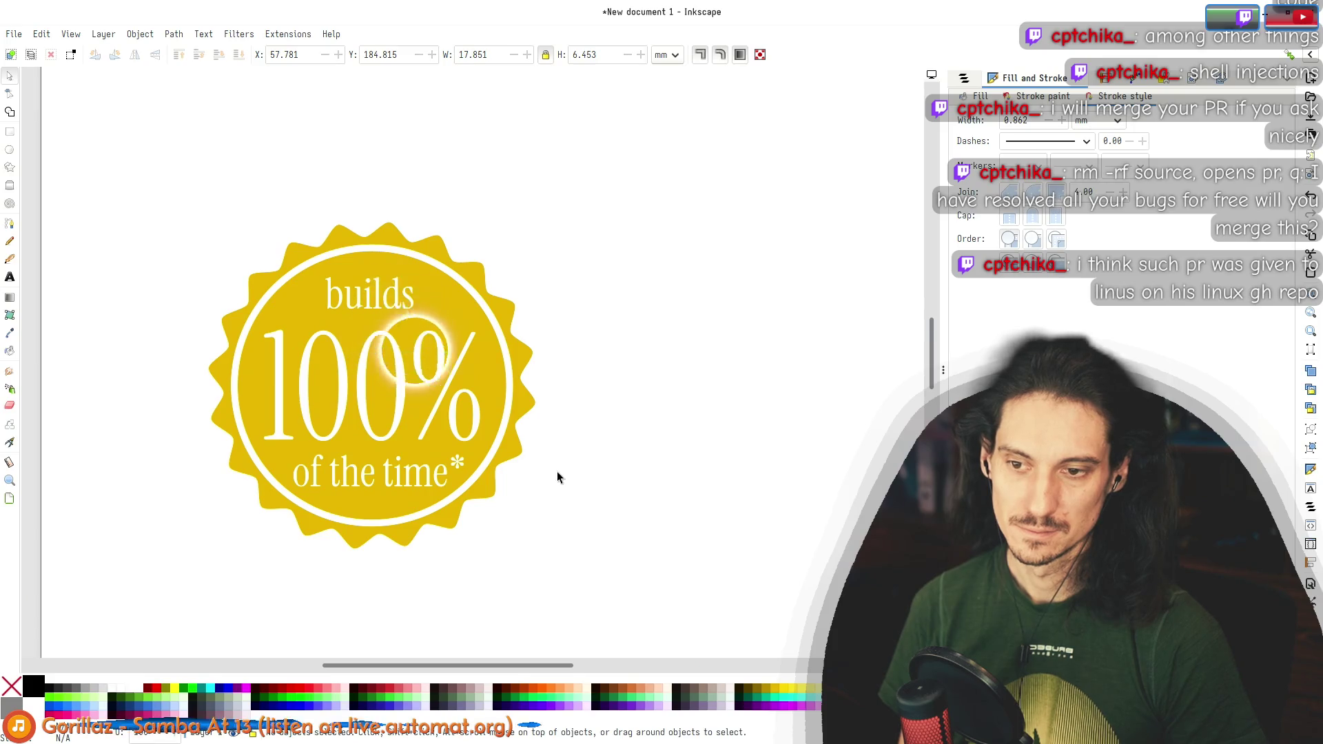
pyautogui.scroll(-3, 558, 471)
pyautogui.keyDown('ctrl'); pyautogui.scroll(-4, 556, 471); pyautogui.keyUp('ctrl')
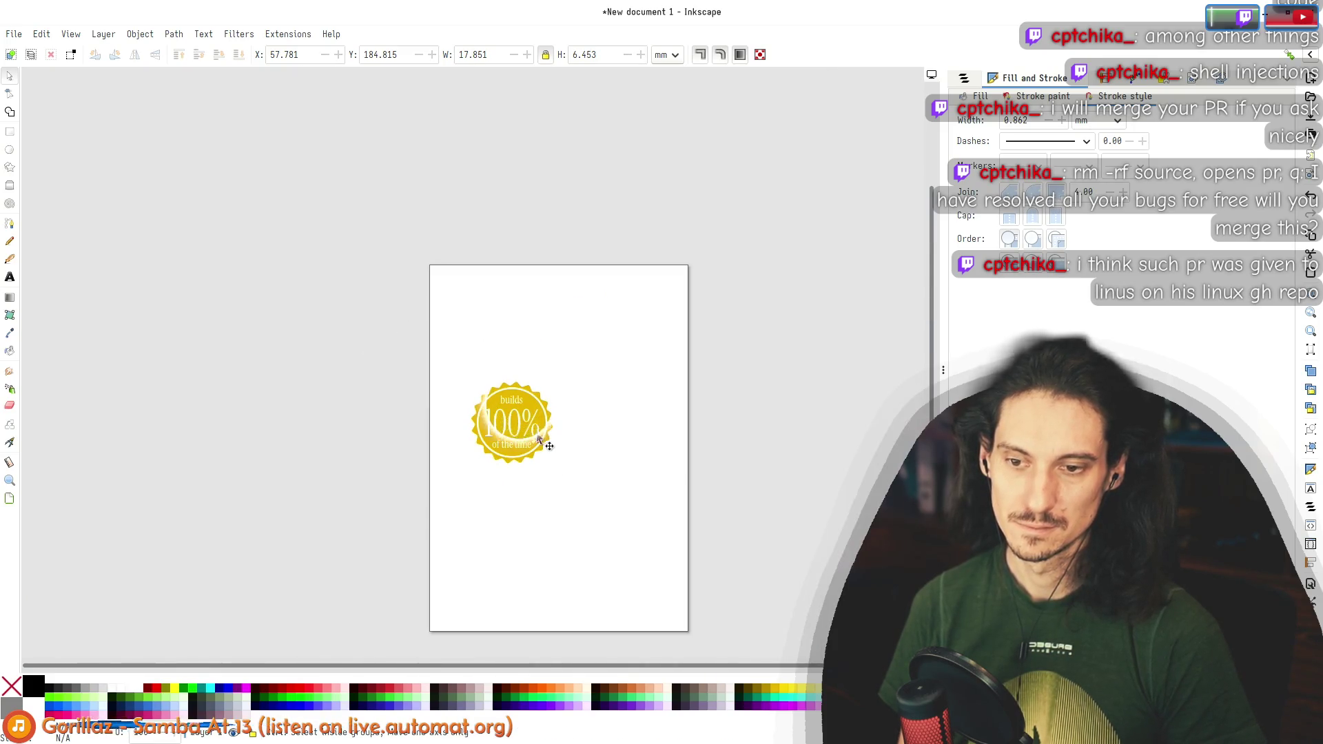
pyautogui.keyDown('ctrl'); pyautogui.scroll(3, 541, 427); pyautogui.keyUp('ctrl')
pyautogui.scroll(-1, 673, 488)
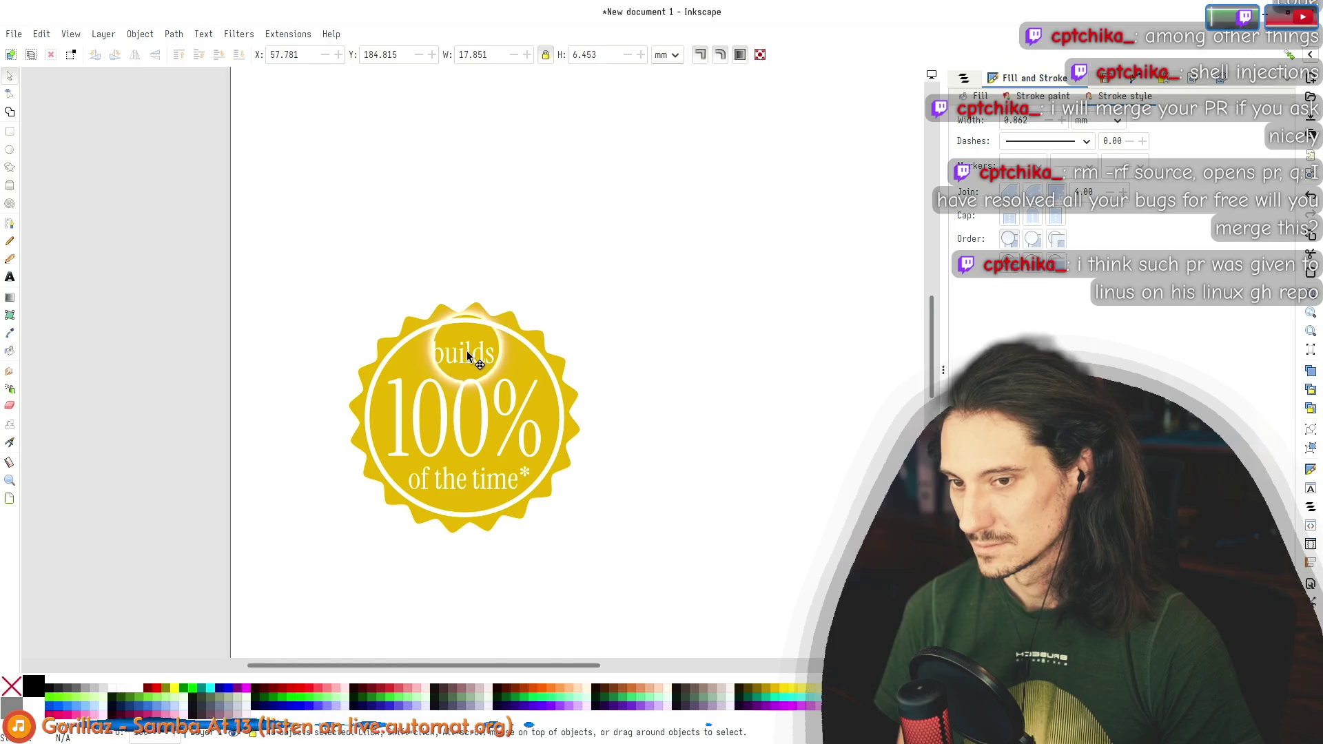
pyautogui.doubleClick(468, 357)
pyautogui.hotkey('ctrl', 'a')
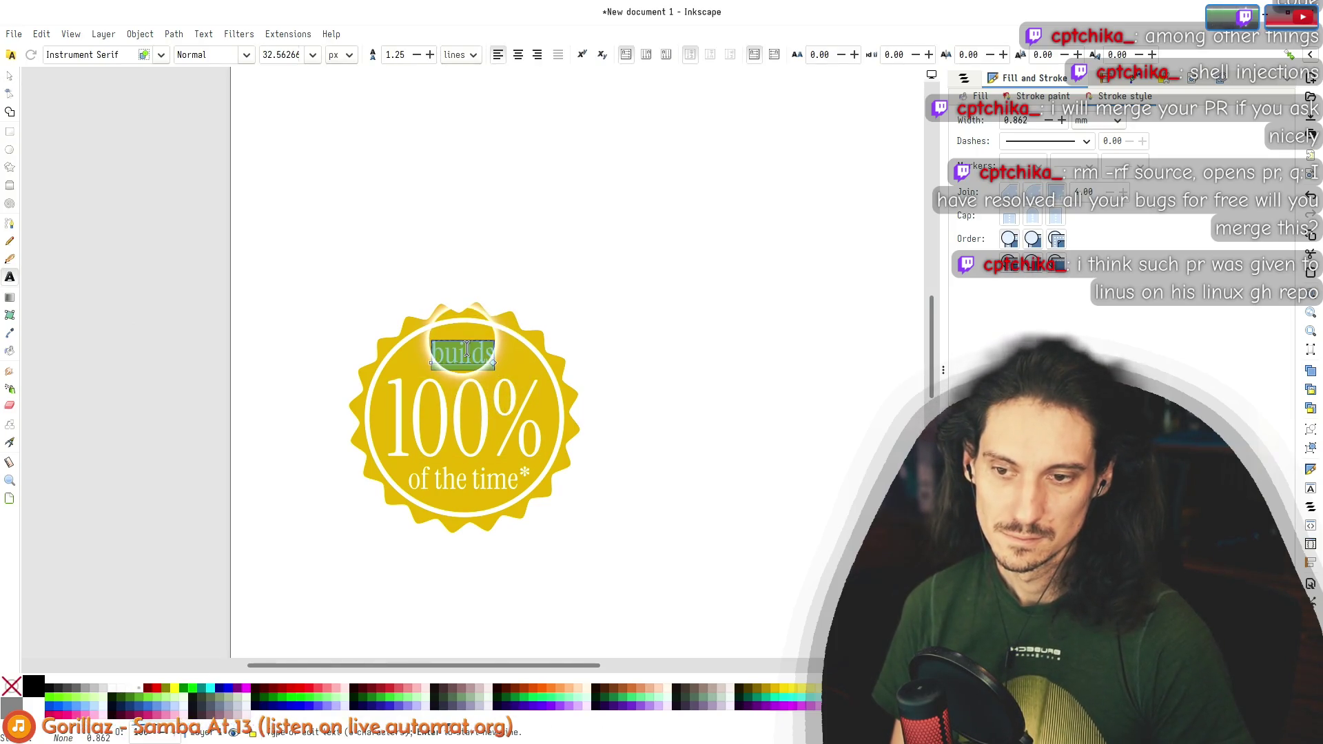
pyautogui.click(761, 576)
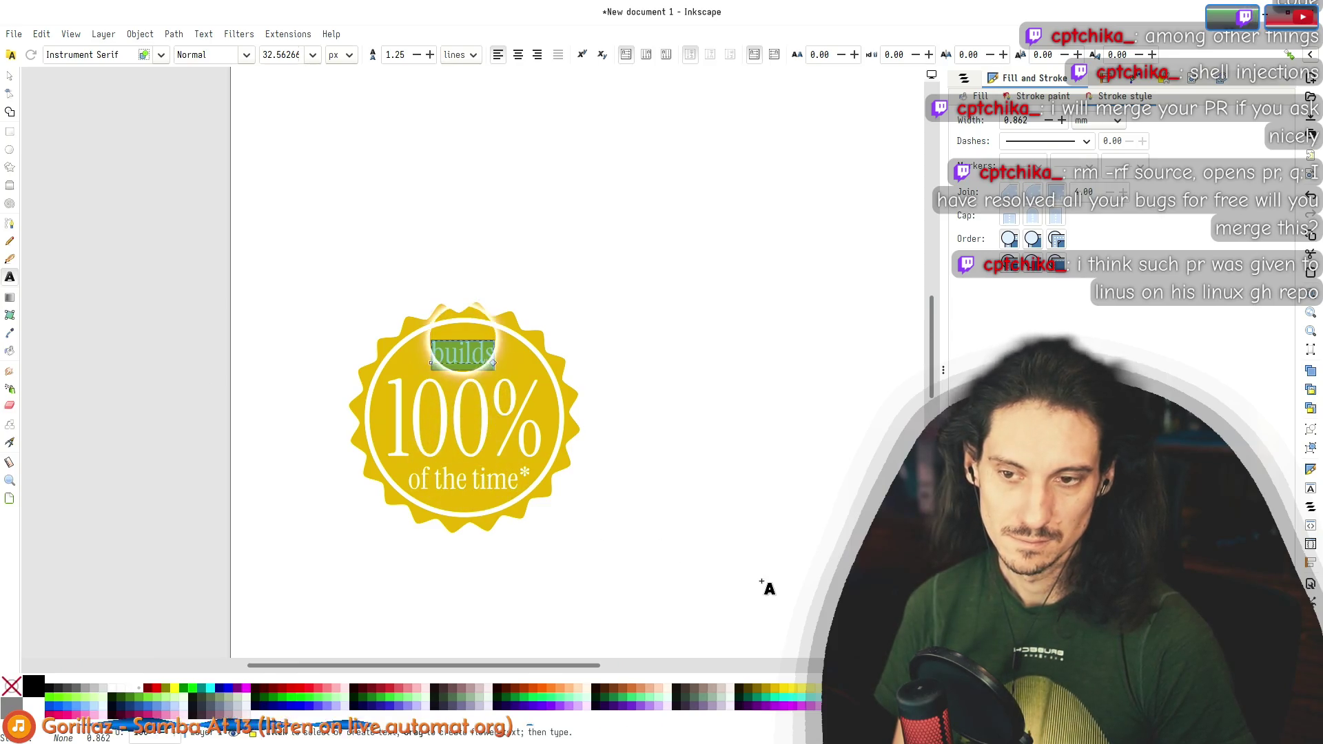
pyautogui.click(584, 517)
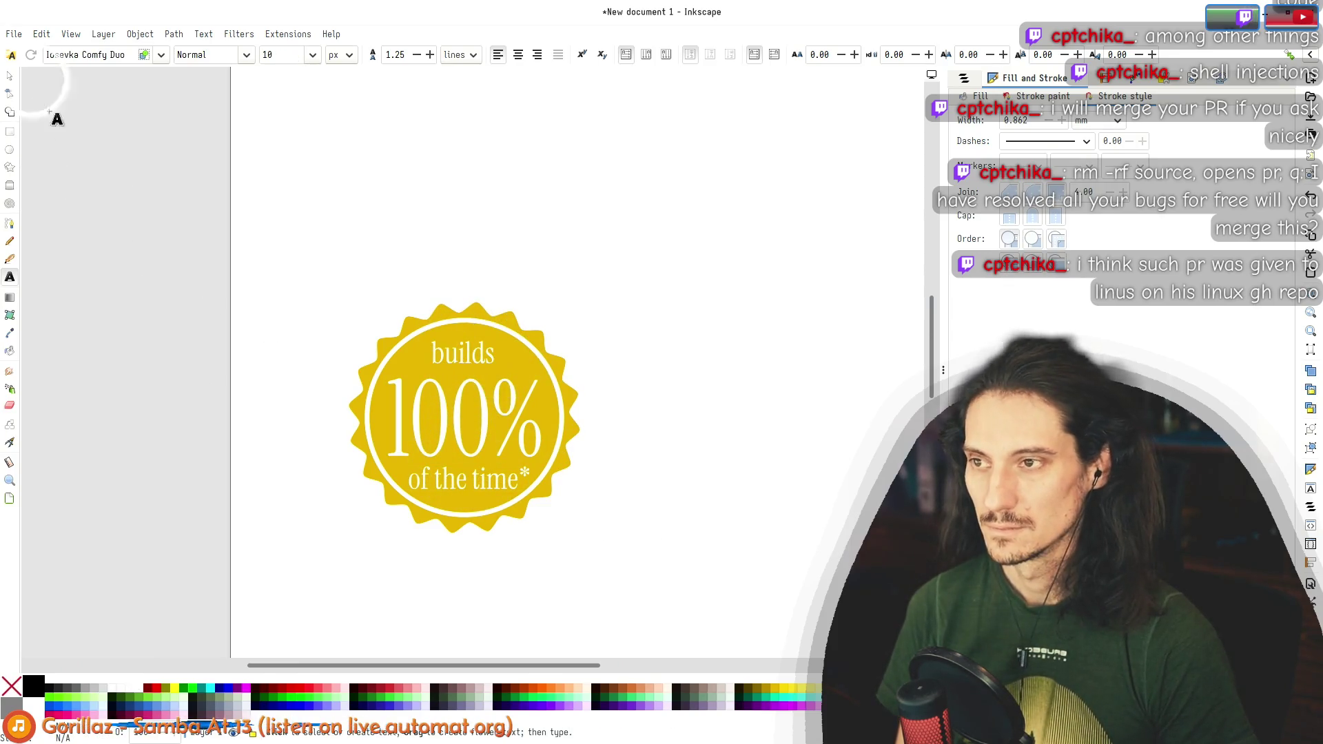
pyautogui.hotkey('alt', 'Tab')
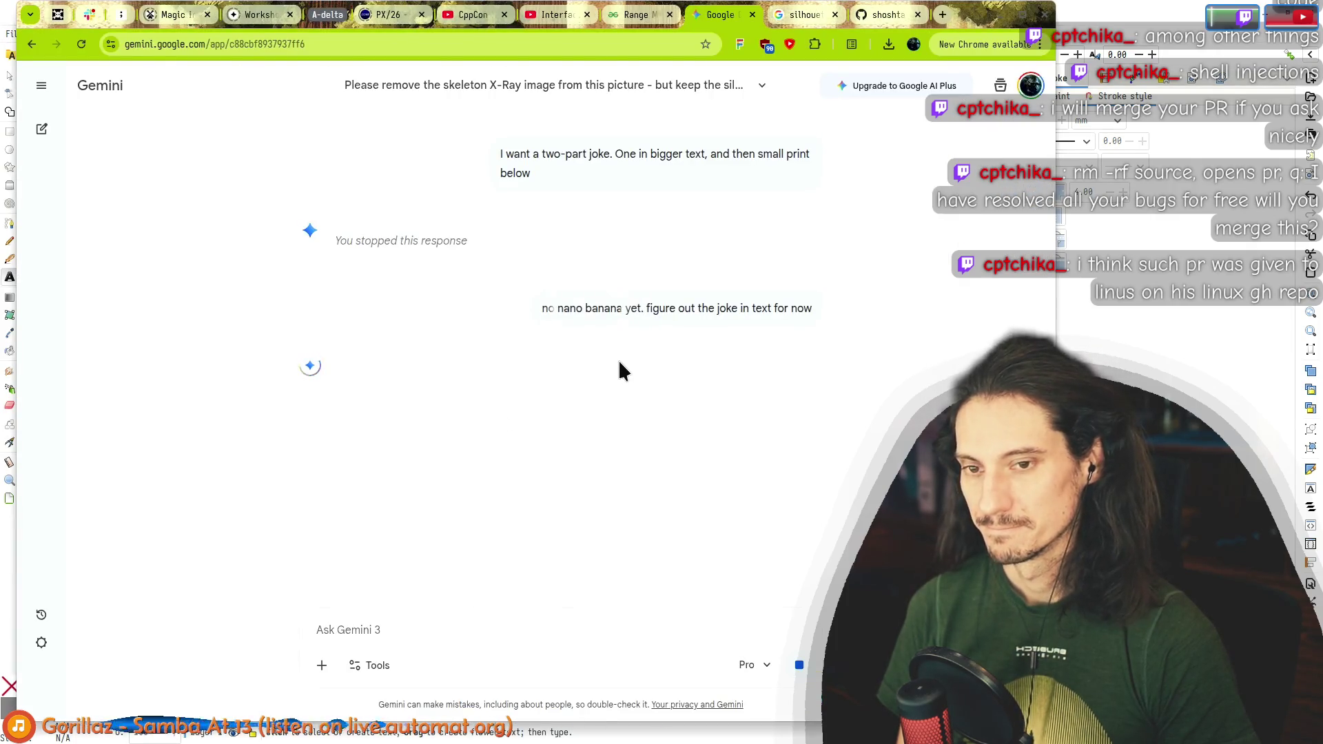
pyautogui.hotkey('alt', 'Tab')
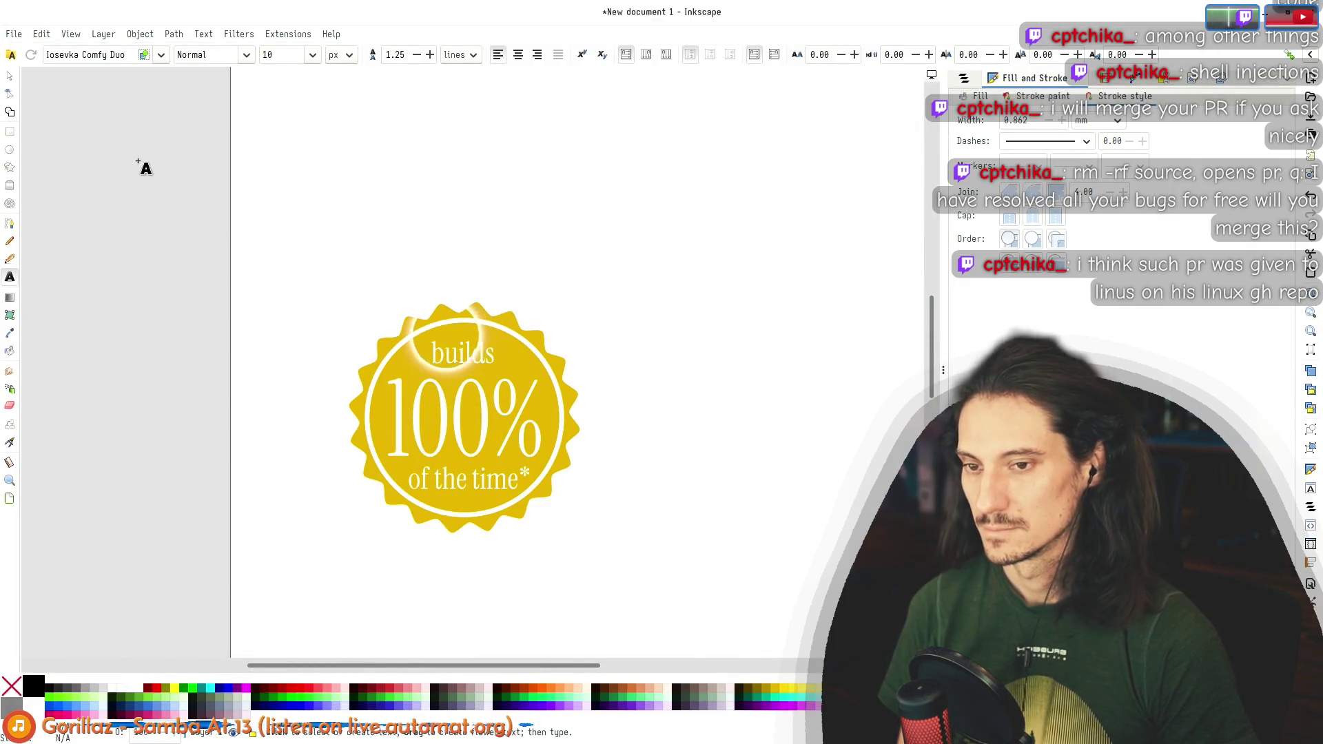
pyautogui.click(6, 77)
# Step: Duplicate the whole badge and place the copy up and to the right of the original
pyautogui.moveTo(243, 231)
pyautogui.mouseDown()
pyautogui.moveTo(637, 543)
pyautogui.moveTo(672, 541)
pyautogui.mouseUp()
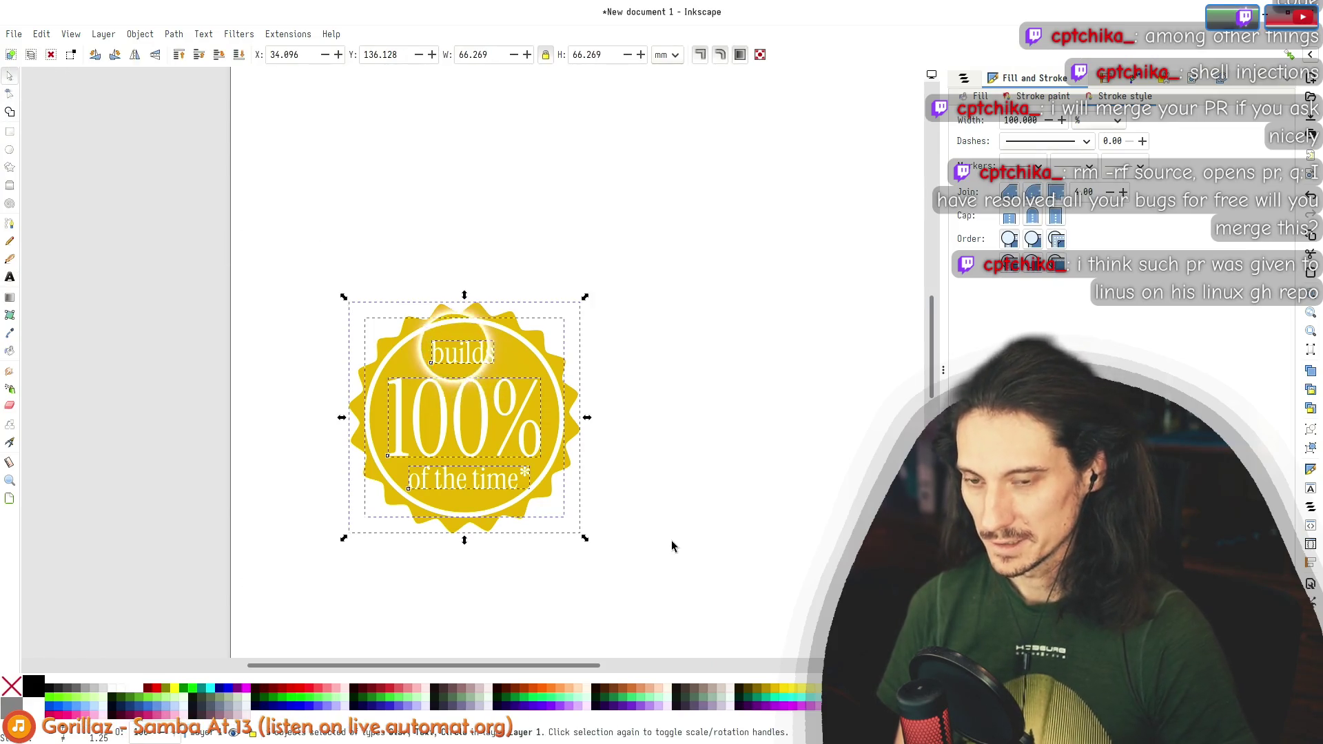
pyautogui.hotkey('ctrl', 'c')
pyautogui.hotkey('ctrl', 'v')
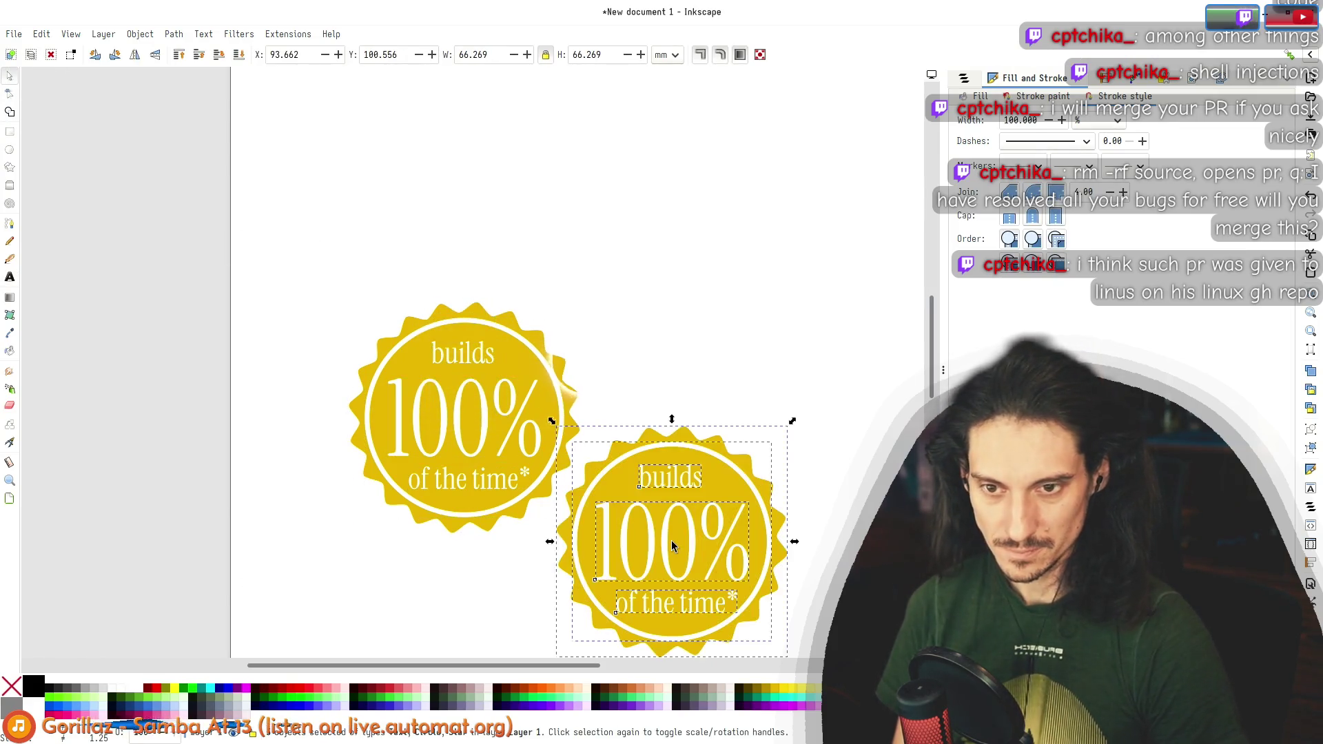
pyautogui.moveTo(752, 497)
pyautogui.mouseDown()
pyautogui.moveTo(782, 335)
pyautogui.moveTo(777, 255)
pyautogui.mouseUp()
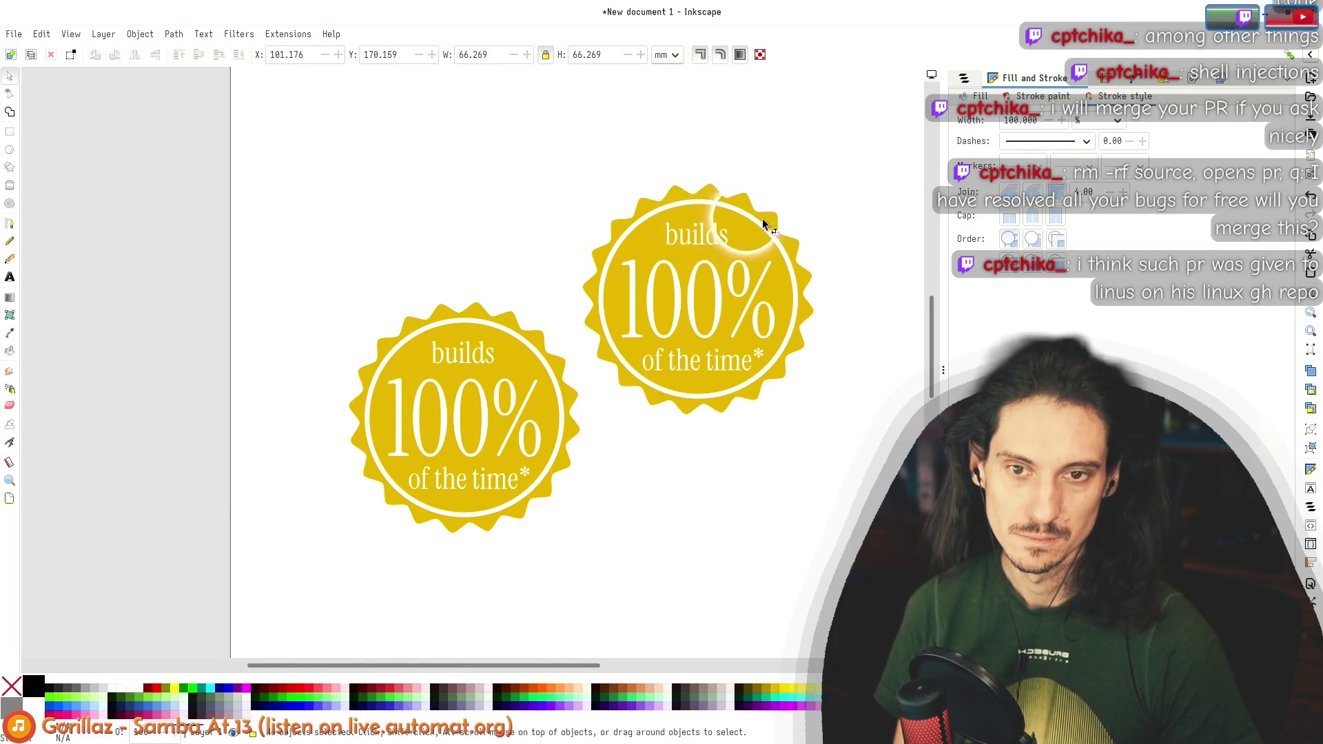
# Step: Convert the copy's outlines and its 'builds' and '100%' text to paths, combining the text paths
pyautogui.click(170, 35)
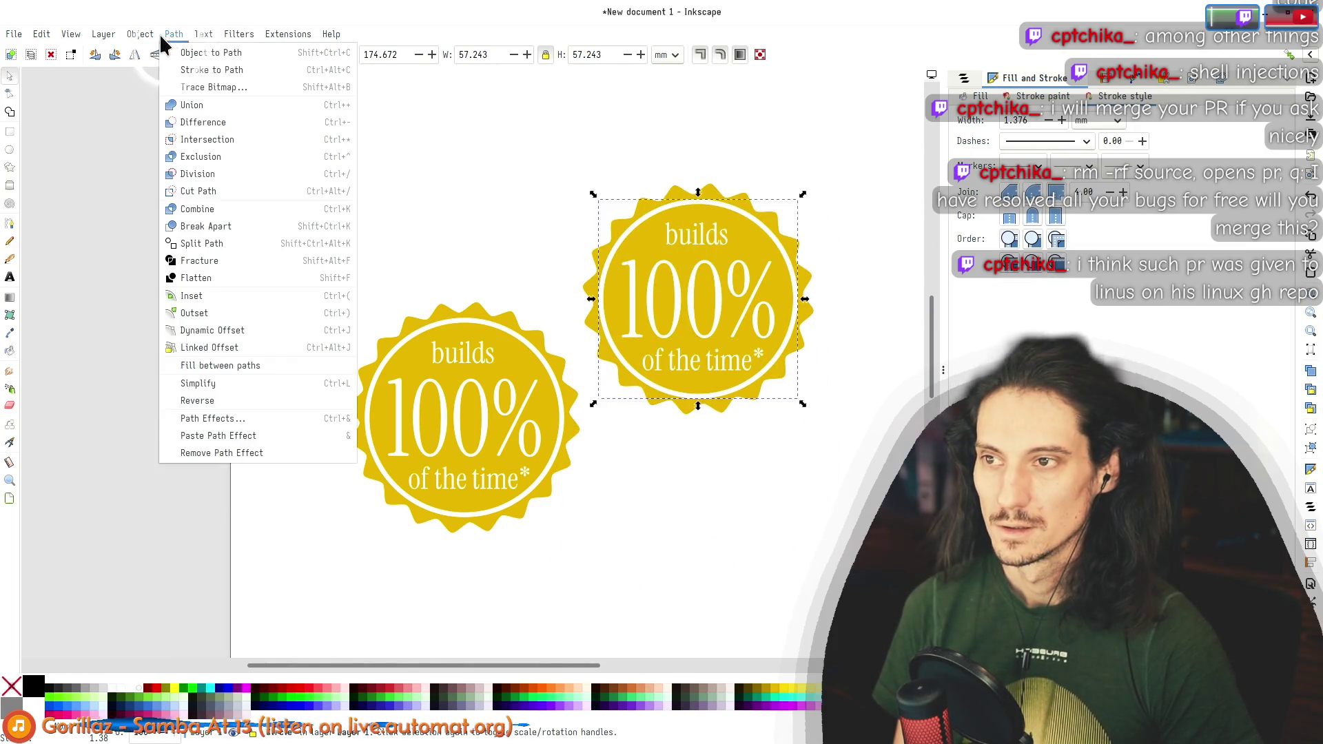
pyautogui.moveTo(140, 33)
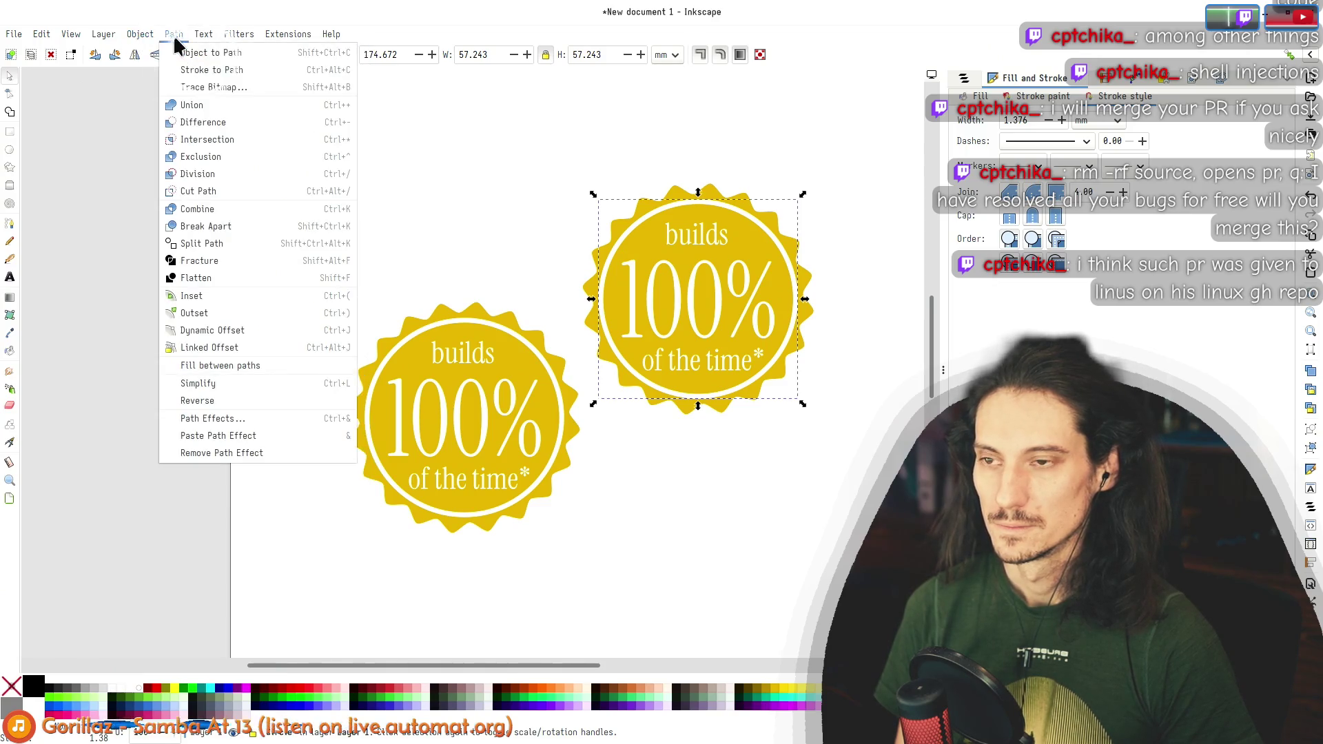
pyautogui.click(209, 68)
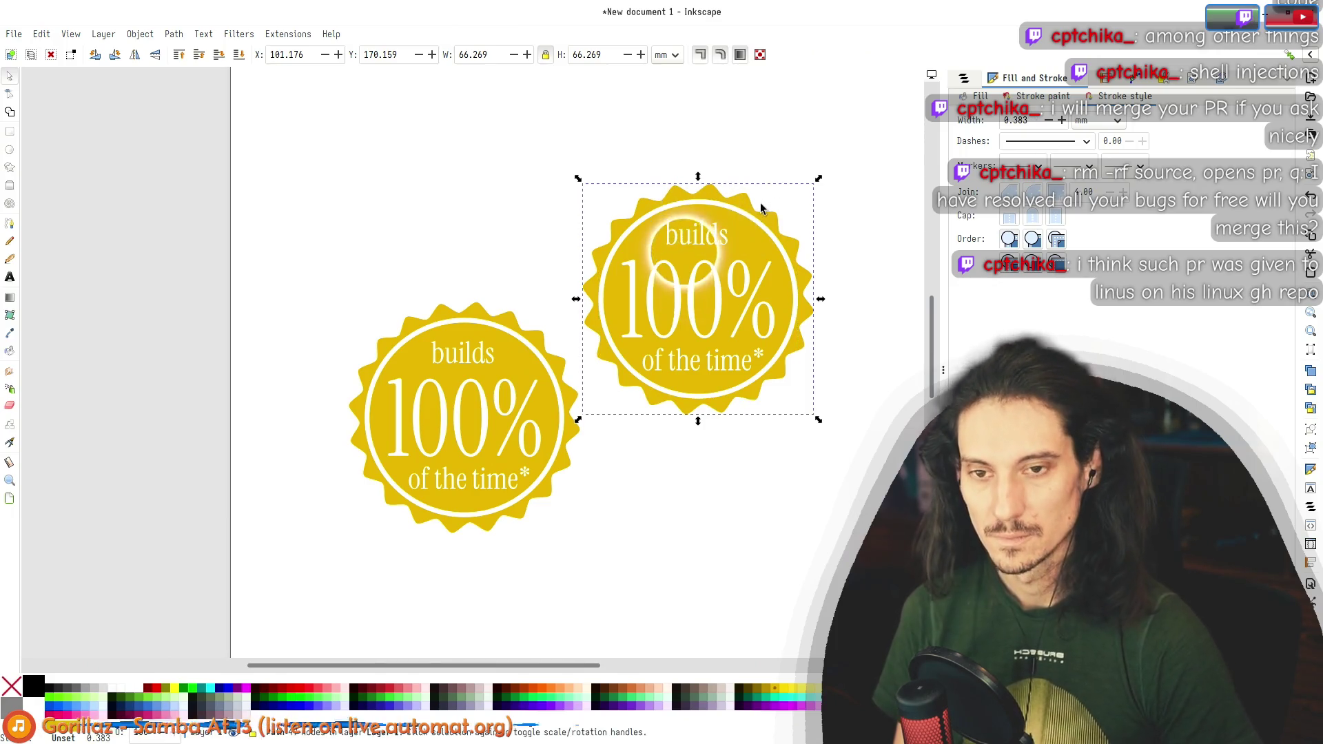
pyautogui.keyDown('ctrl'); pyautogui.click(686, 236); pyautogui.keyUp('ctrl')
pyautogui.keyDown('ctrl'); pyautogui.keyDown('shift'); pyautogui.click(695, 307); pyautogui.keyUp('shift'); pyautogui.keyUp('ctrl')
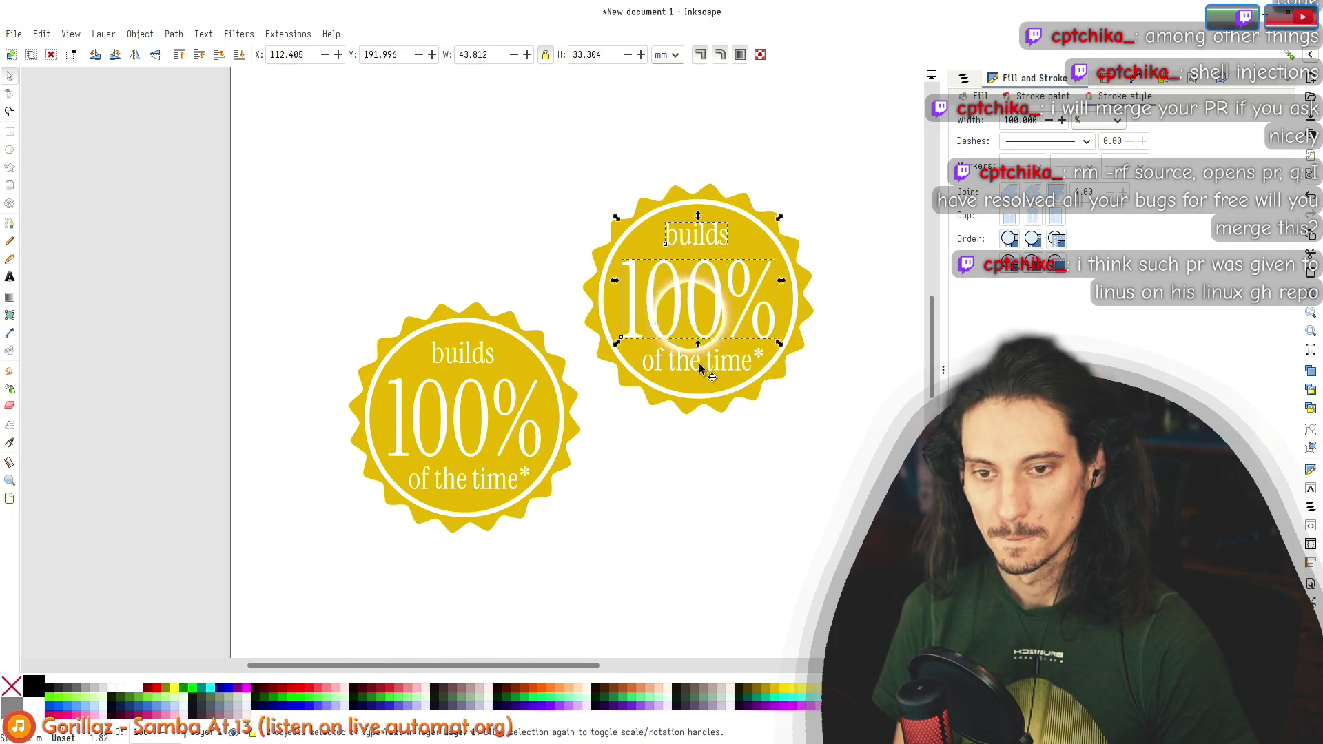
pyautogui.click(140, 34)
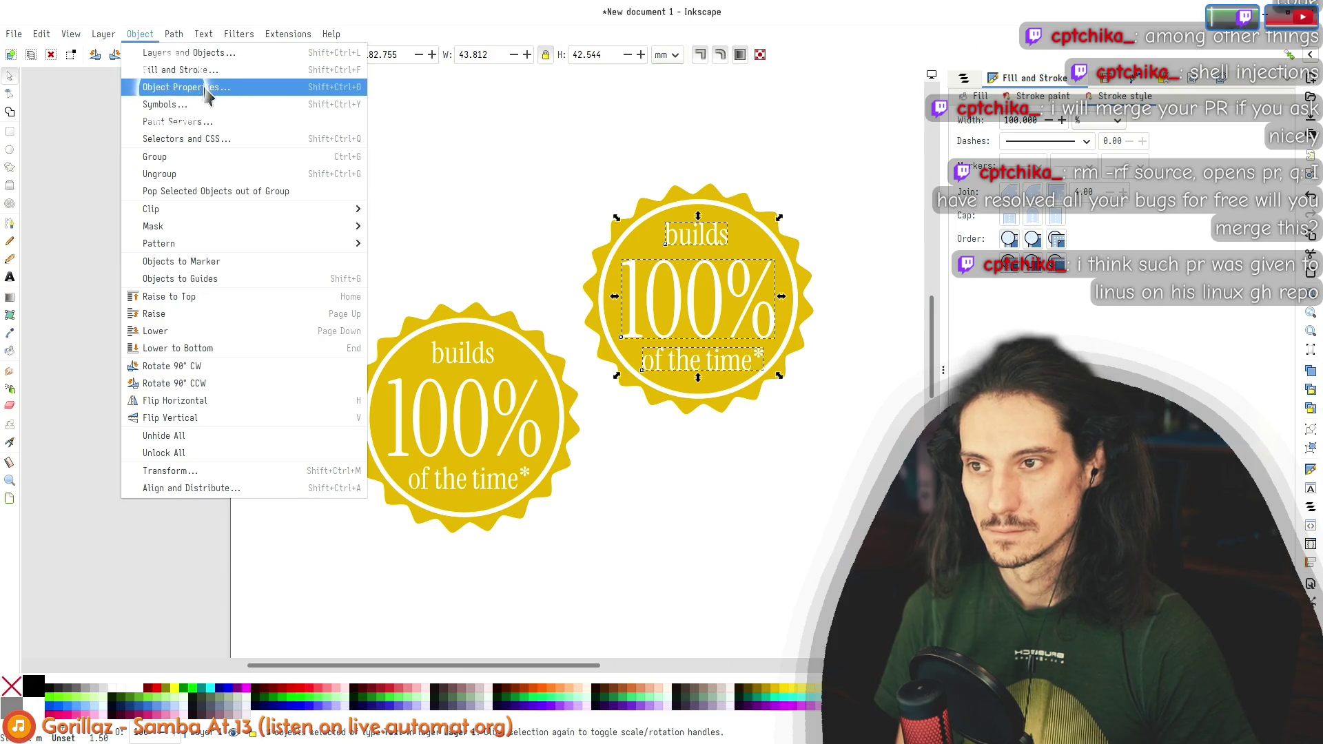
pyautogui.click(174, 34)
pyautogui.click(173, 34)
pyautogui.click(221, 53)
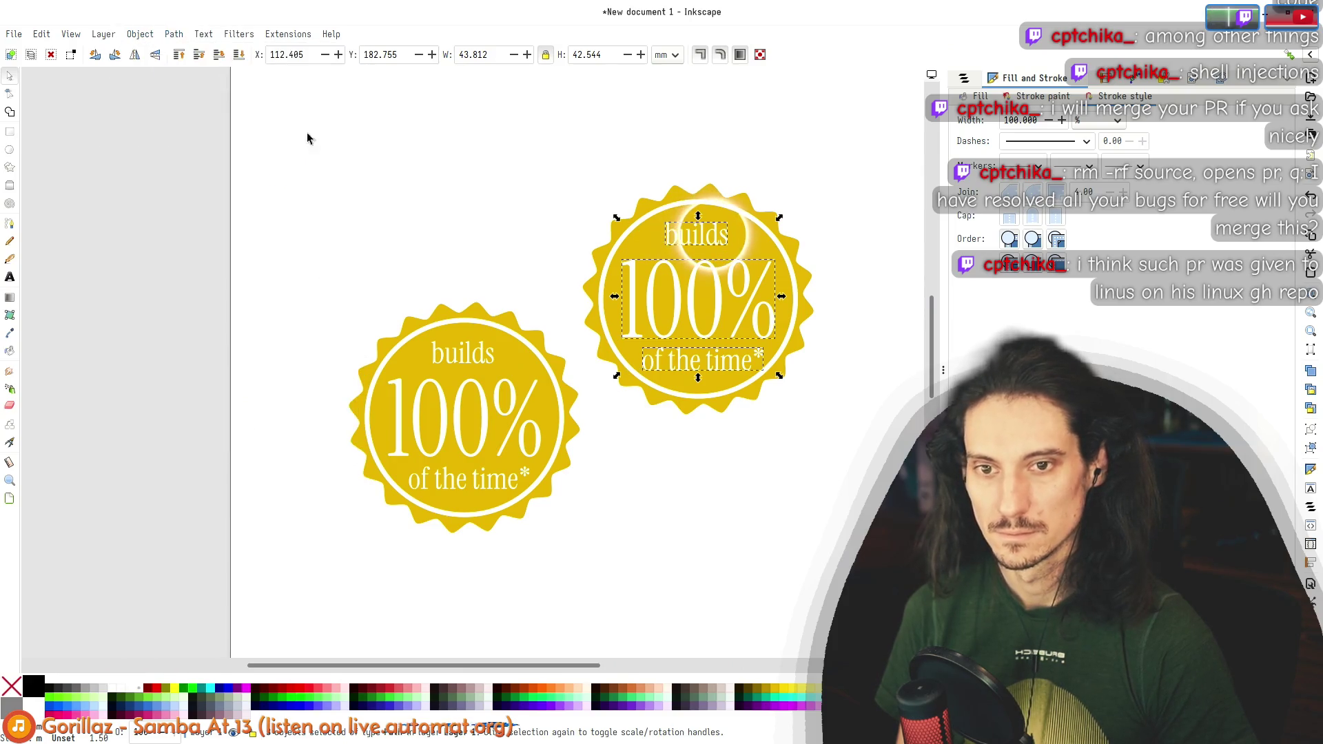
pyautogui.hotkey('ctrl', 'k')
# Step: Select the badge shape, then switch through Gemini to the Krita poster
pyautogui.keyDown('shift'); pyautogui.click(703, 200); pyautogui.keyUp('shift')
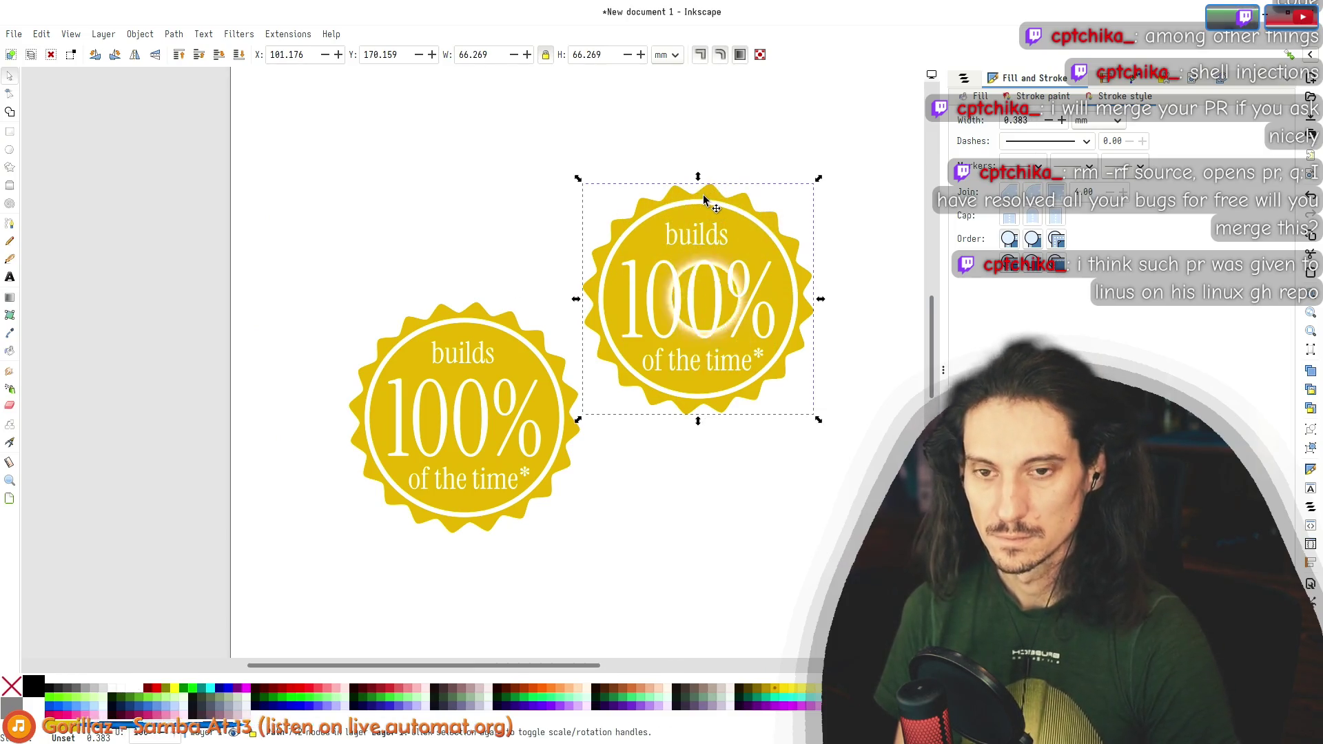
pyautogui.press('Tab')
pyautogui.hotkey('alt', 'Tab')
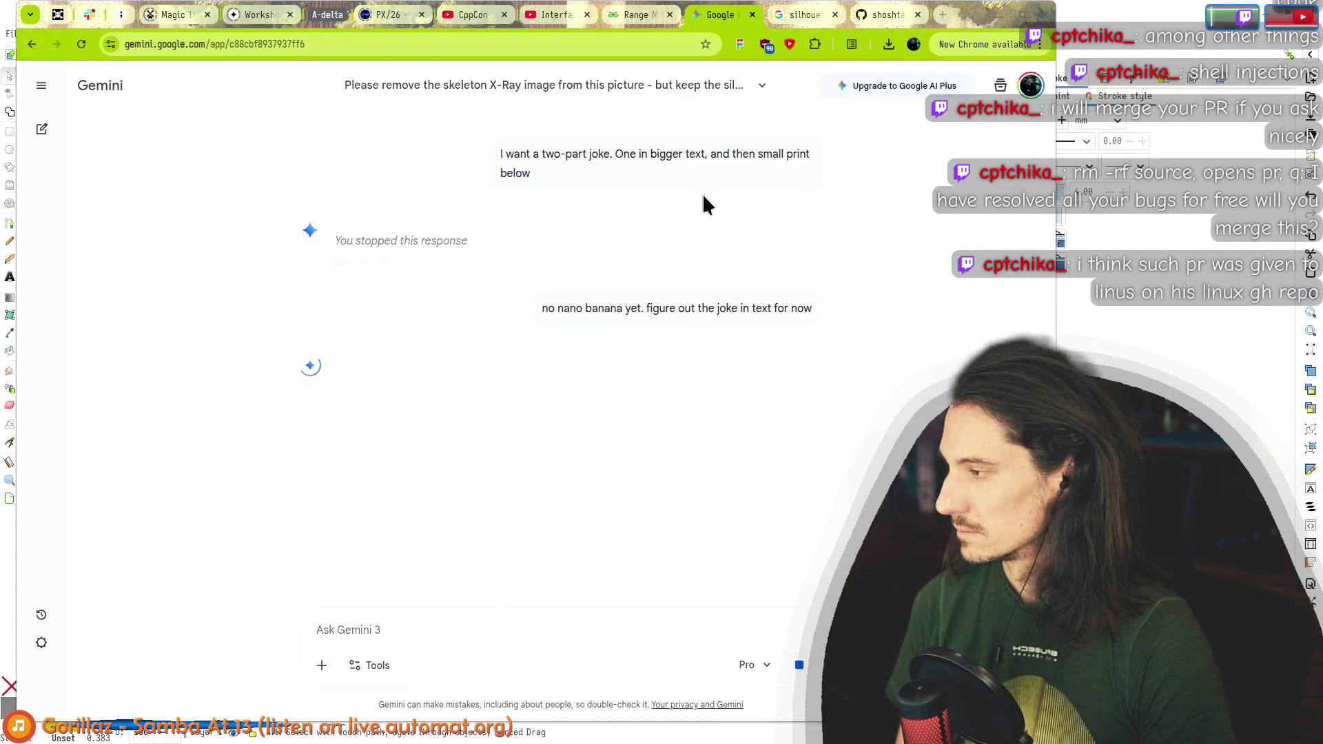
pyautogui.hotkey('alt', 'Tab')
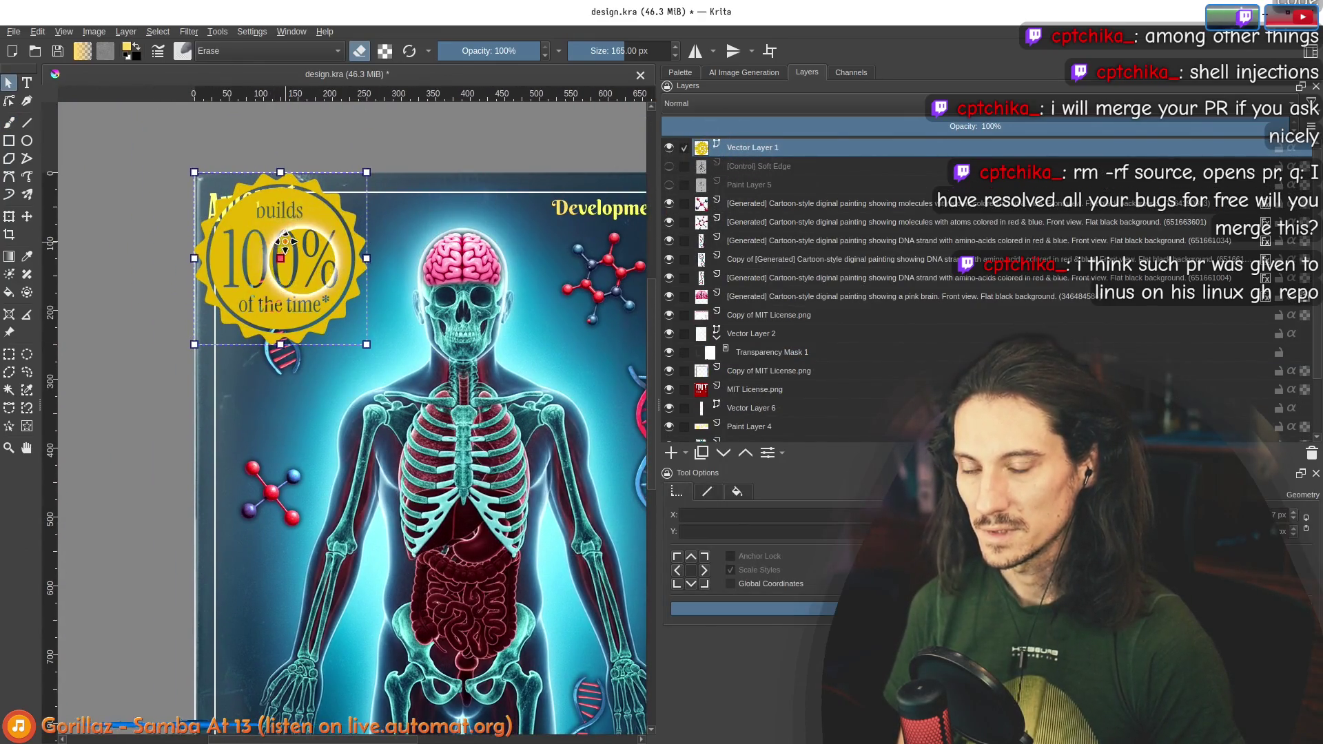
# Step: Drag the badge to the poster's bottom-right corner, set its layer blending to OR, and shrink it to about 108 px
pyautogui.moveTo(169, 123)
pyautogui.mouseDown()
pyautogui.moveTo(317, 504)
pyautogui.moveTo(250, 315)
pyautogui.mouseUp()
pyautogui.moveTo(154, 228)
pyautogui.mouseDown()
pyautogui.moveTo(340, 406)
pyautogui.moveTo(325, 399)
pyautogui.mouseUp()
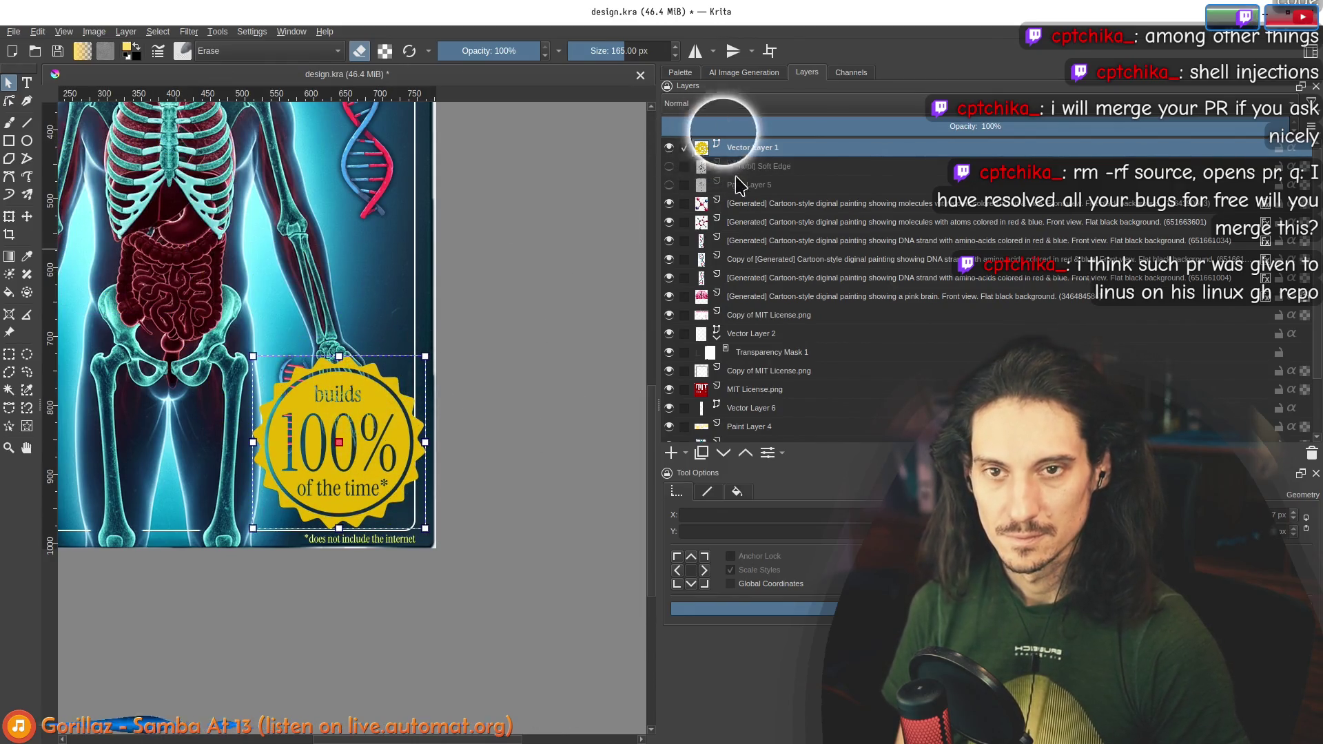
pyautogui.click(721, 104)
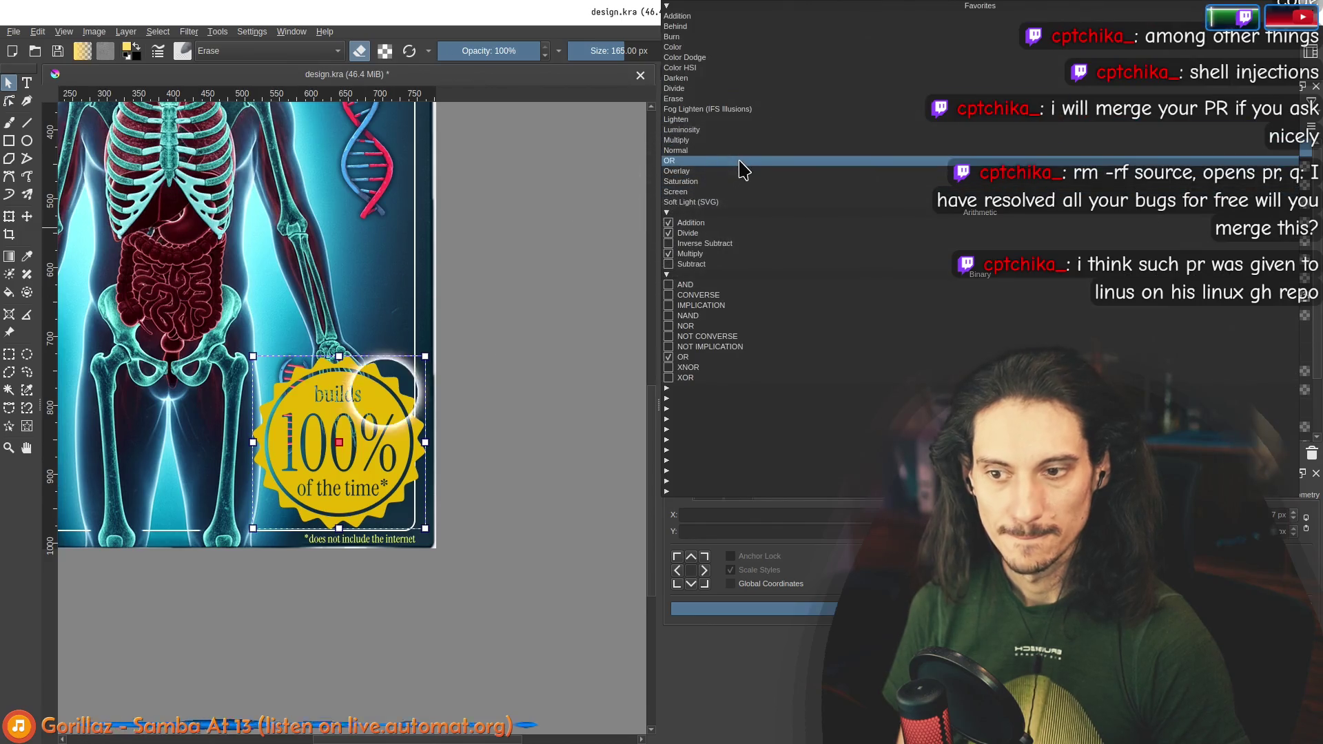
pyautogui.click(738, 161)
pyautogui.moveTo(253, 357); pyautogui.dragTo(379, 479)
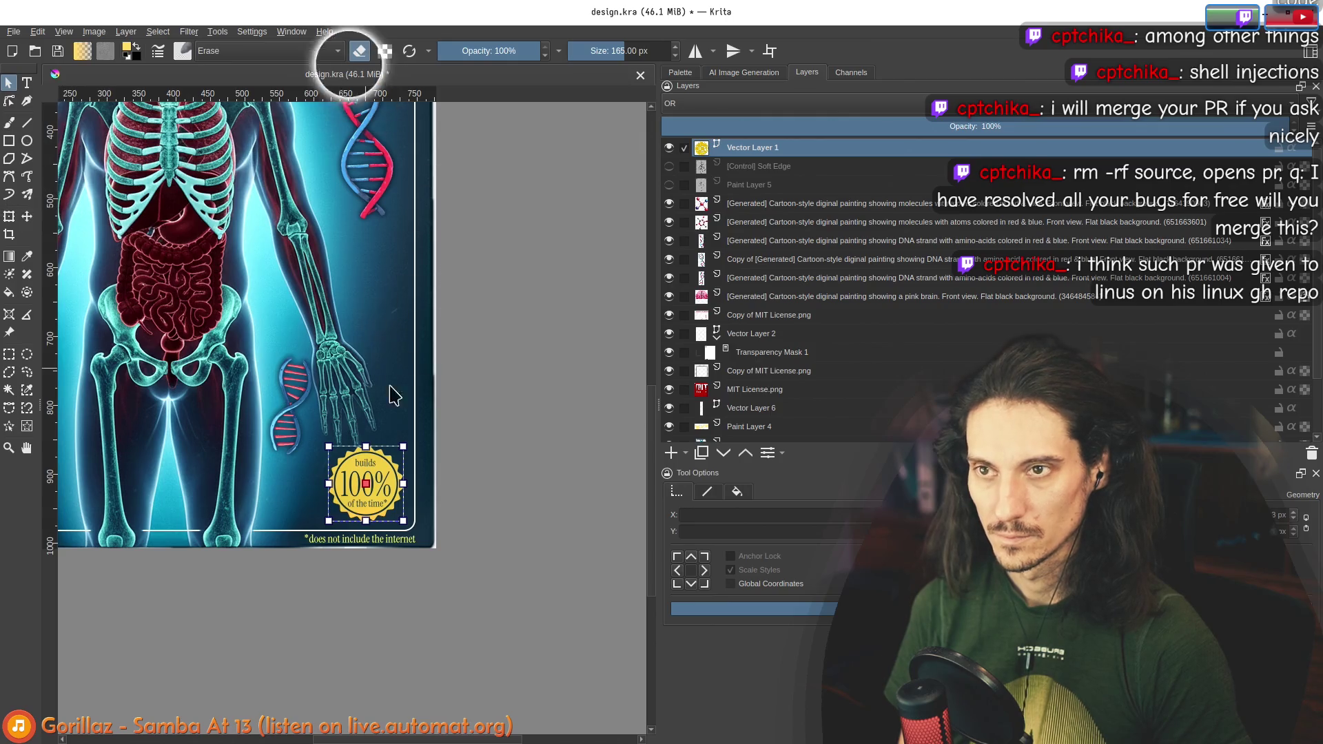
# Step: Set the badge shape's solid fill colour to red, after first trying orange
pyautogui.click(737, 492)
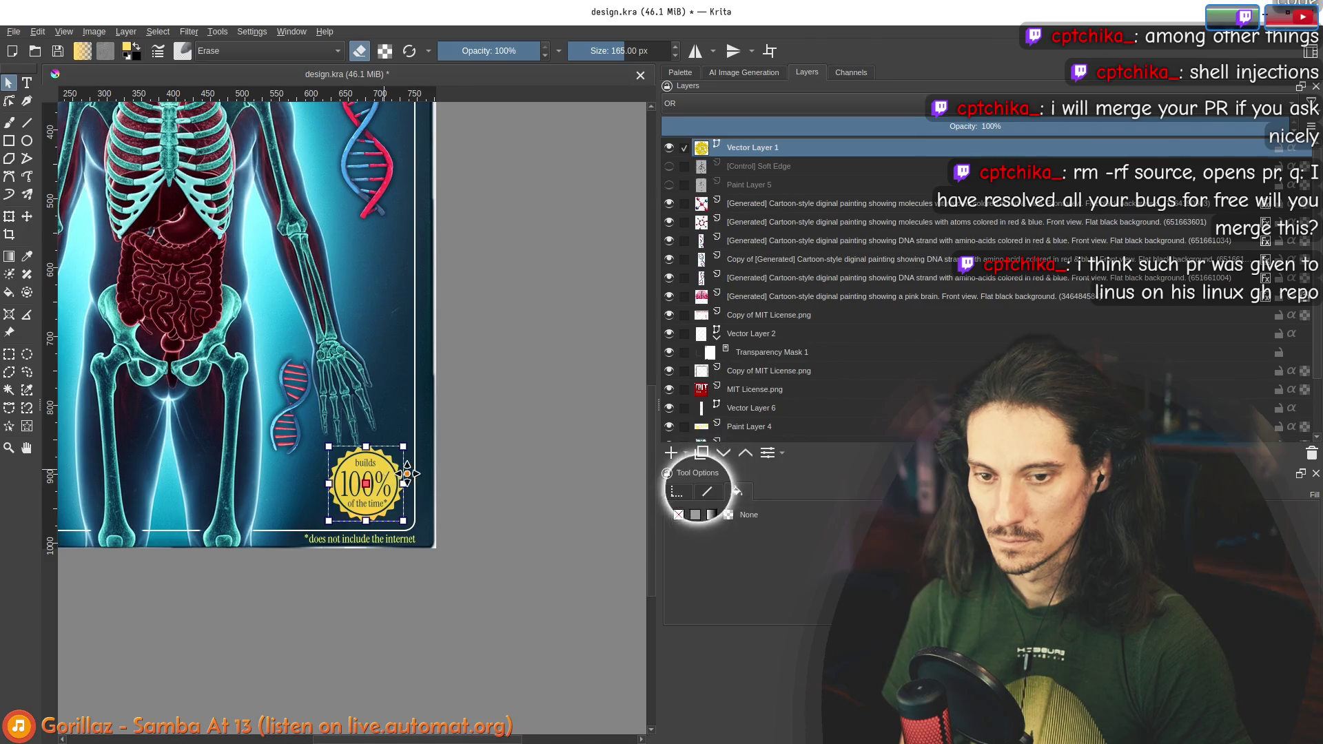
pyautogui.click(695, 515)
pyautogui.click(745, 407)
pyautogui.click(695, 515)
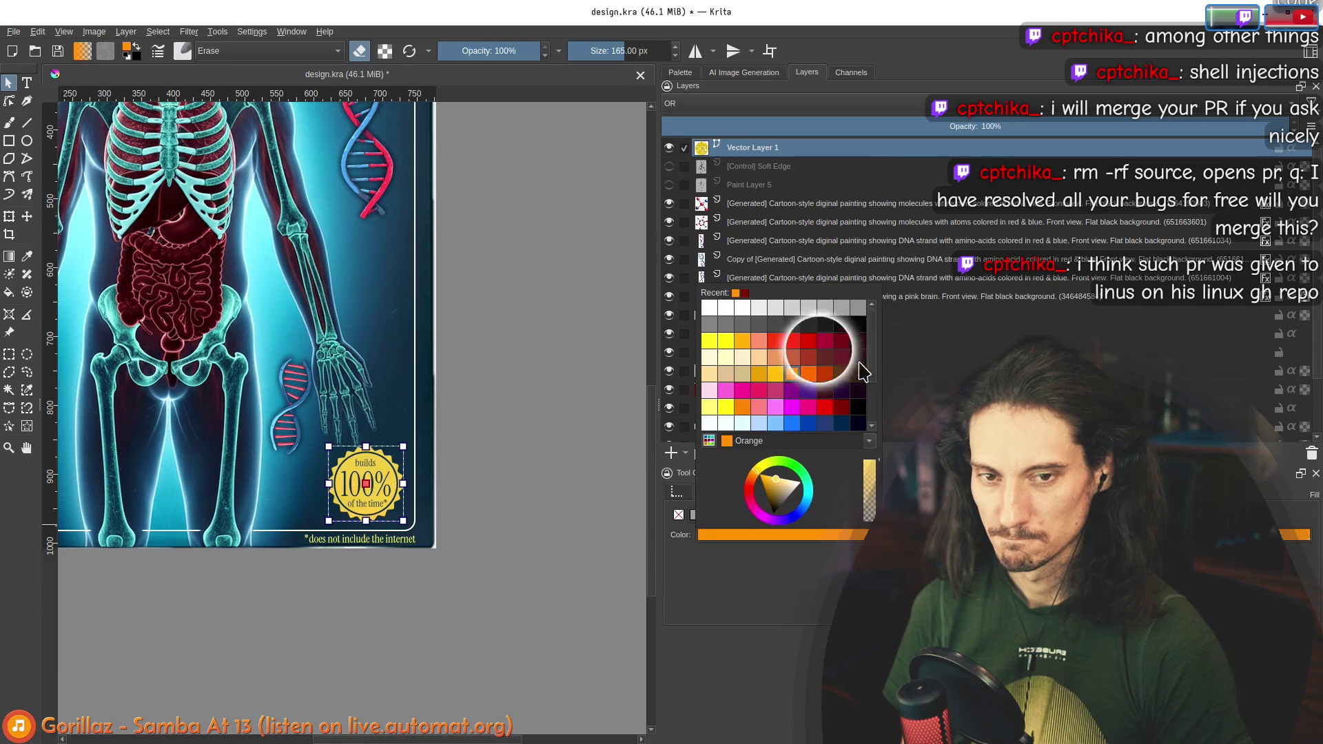
pyautogui.click(810, 342)
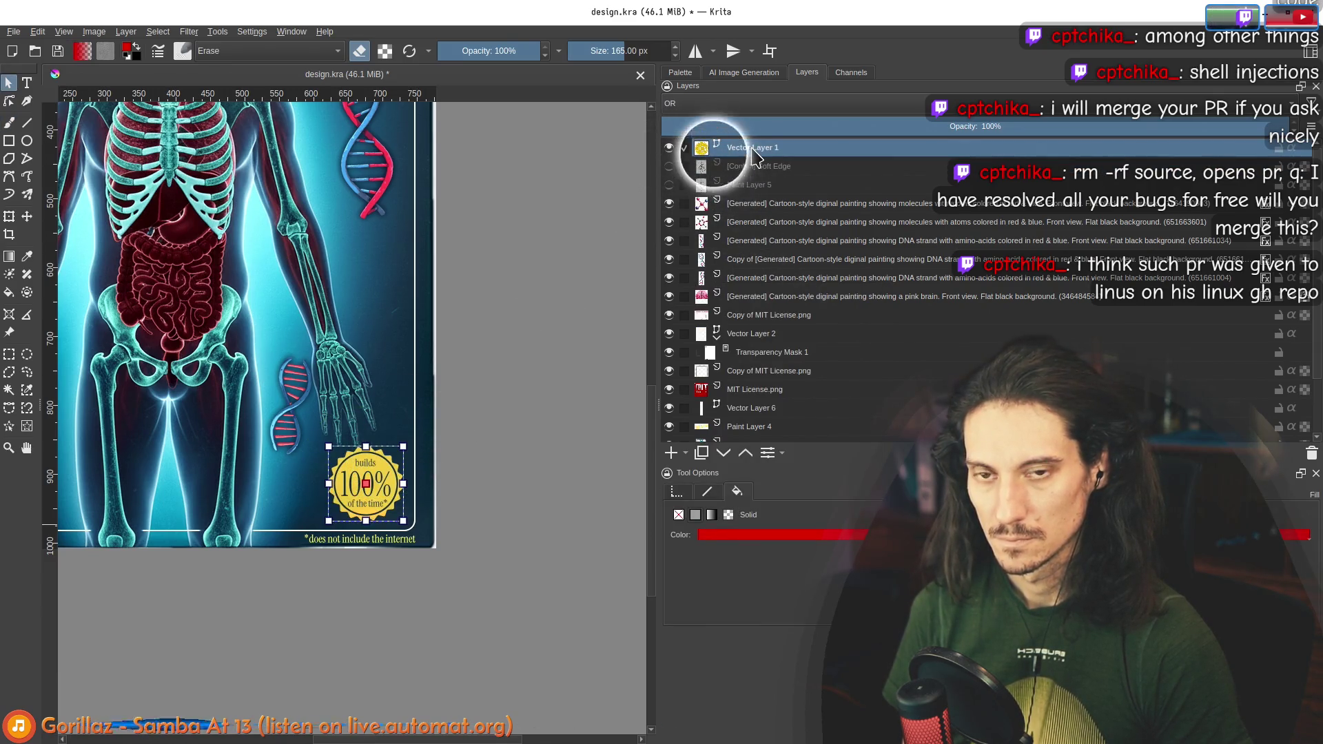
# Step: Try the shape's right-click menu and Edit Shapes tool, then reselect the whole badge
pyautogui.rightClick(344, 473)
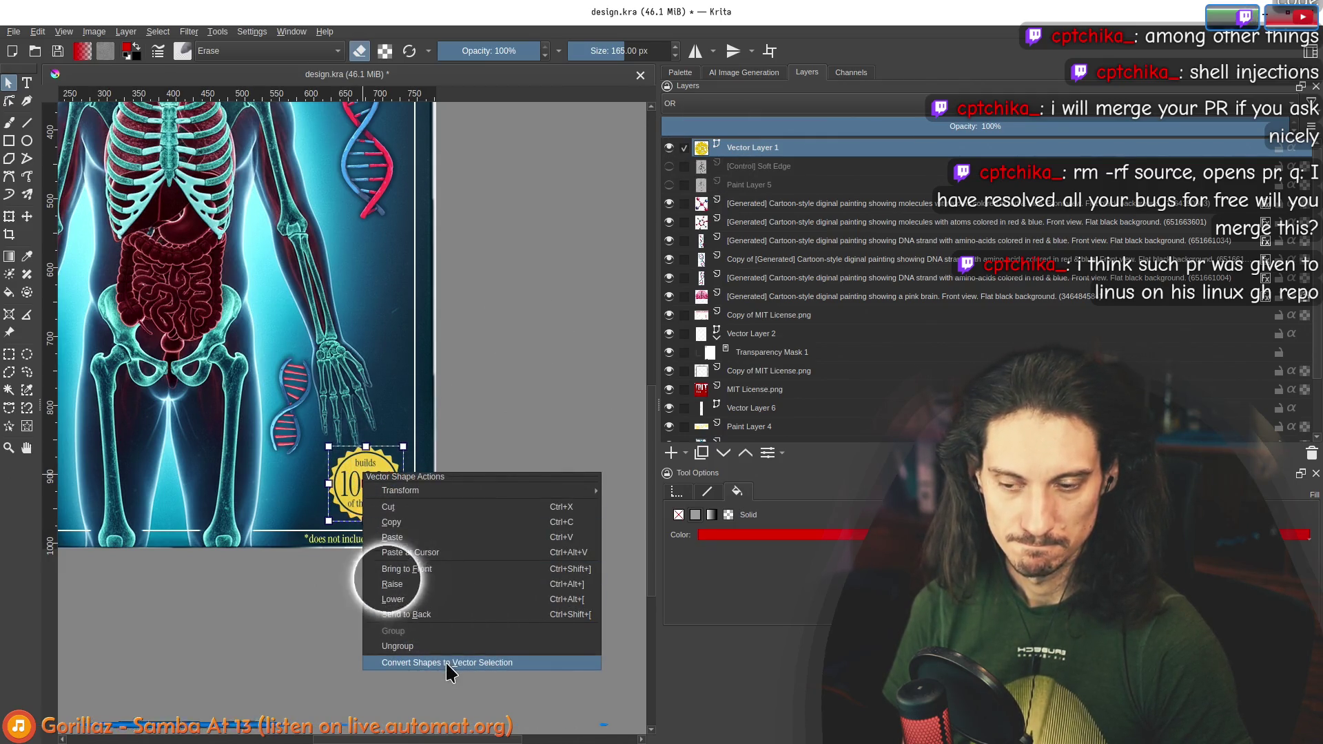
pyautogui.click(350, 474)
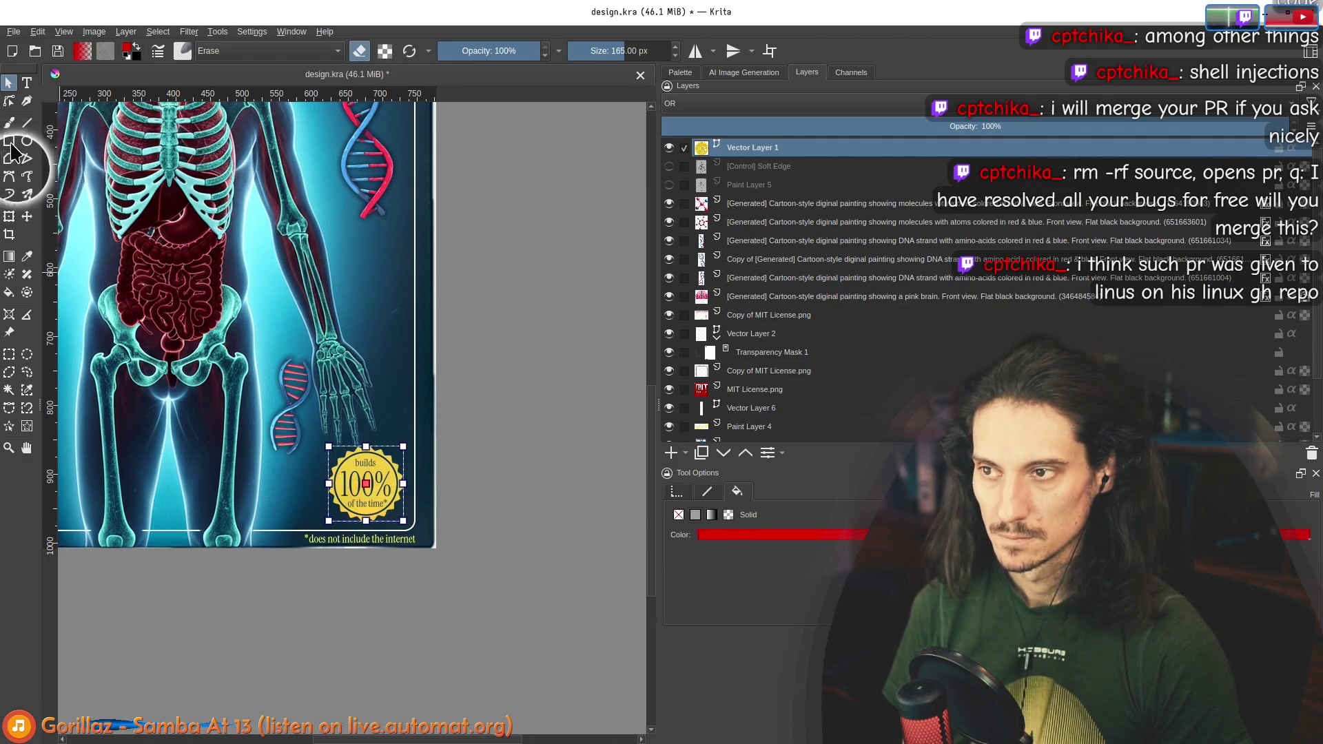
pyautogui.click(9, 100)
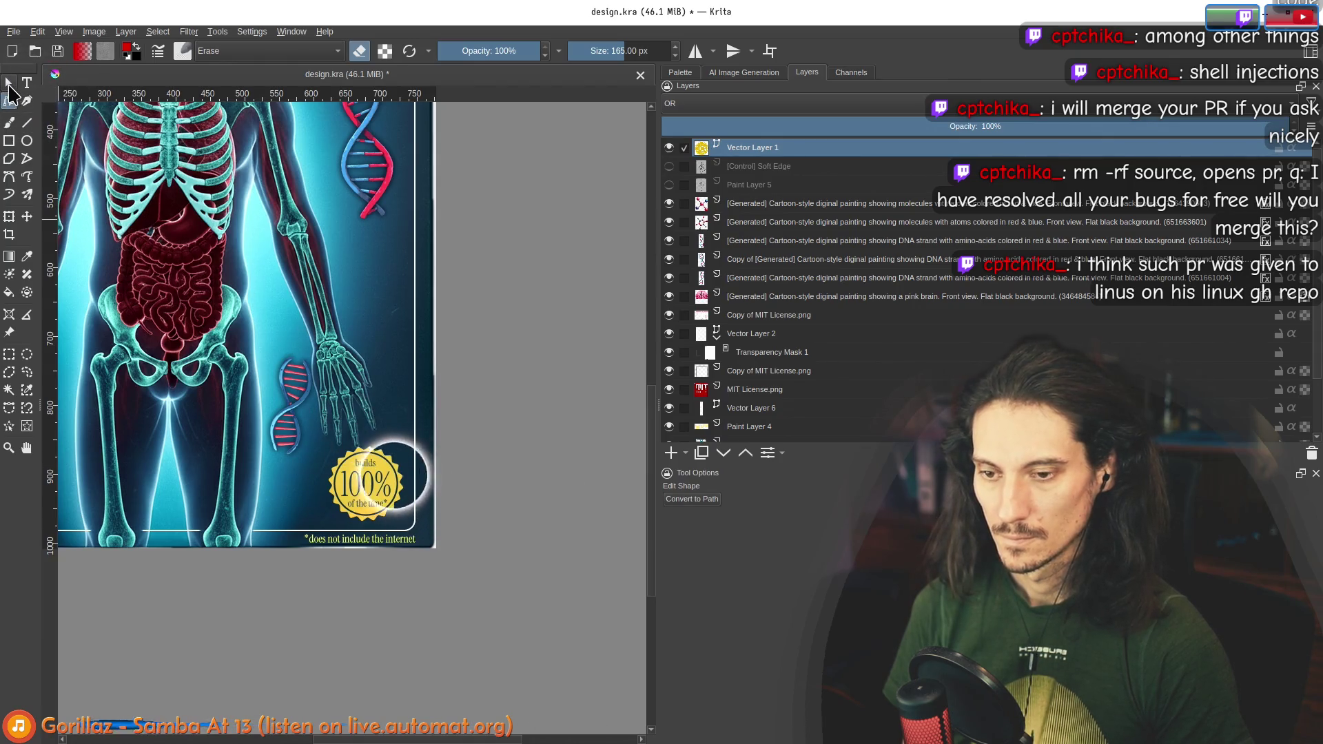
pyautogui.click(389, 469)
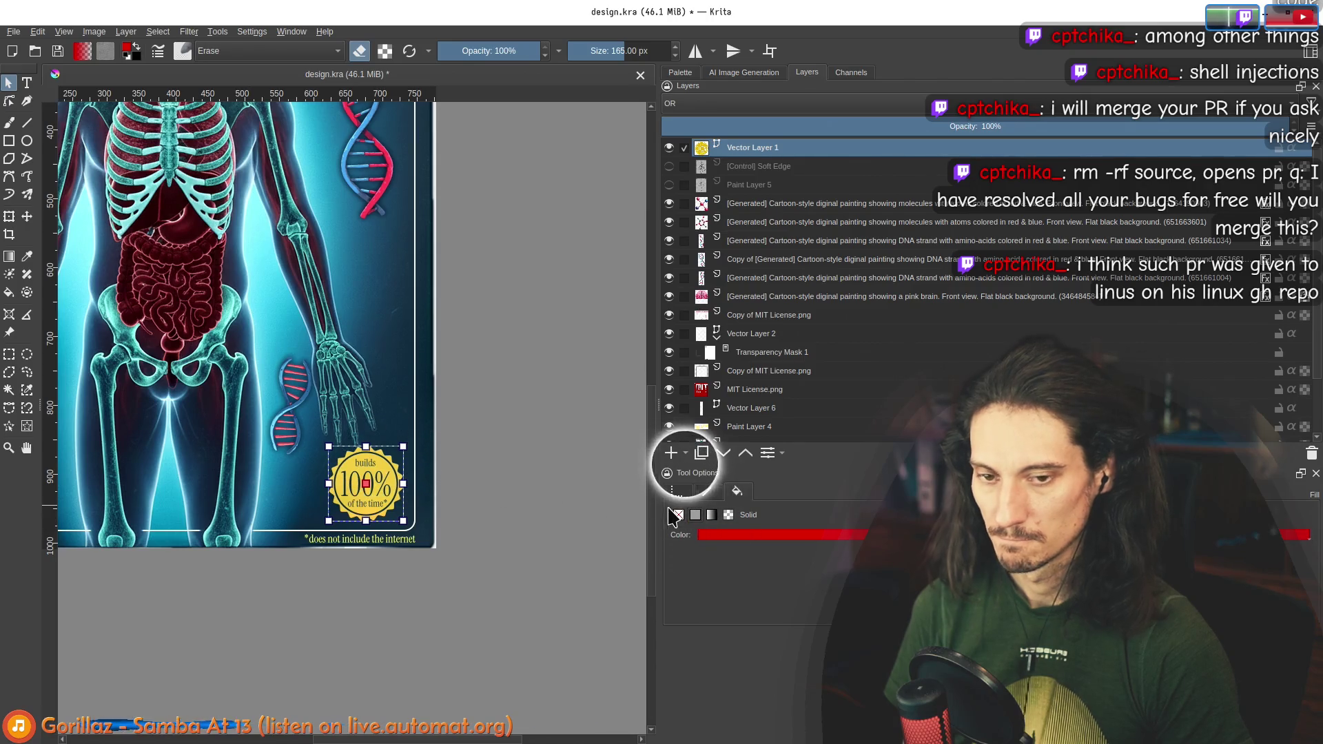
pyautogui.click(11, 101)
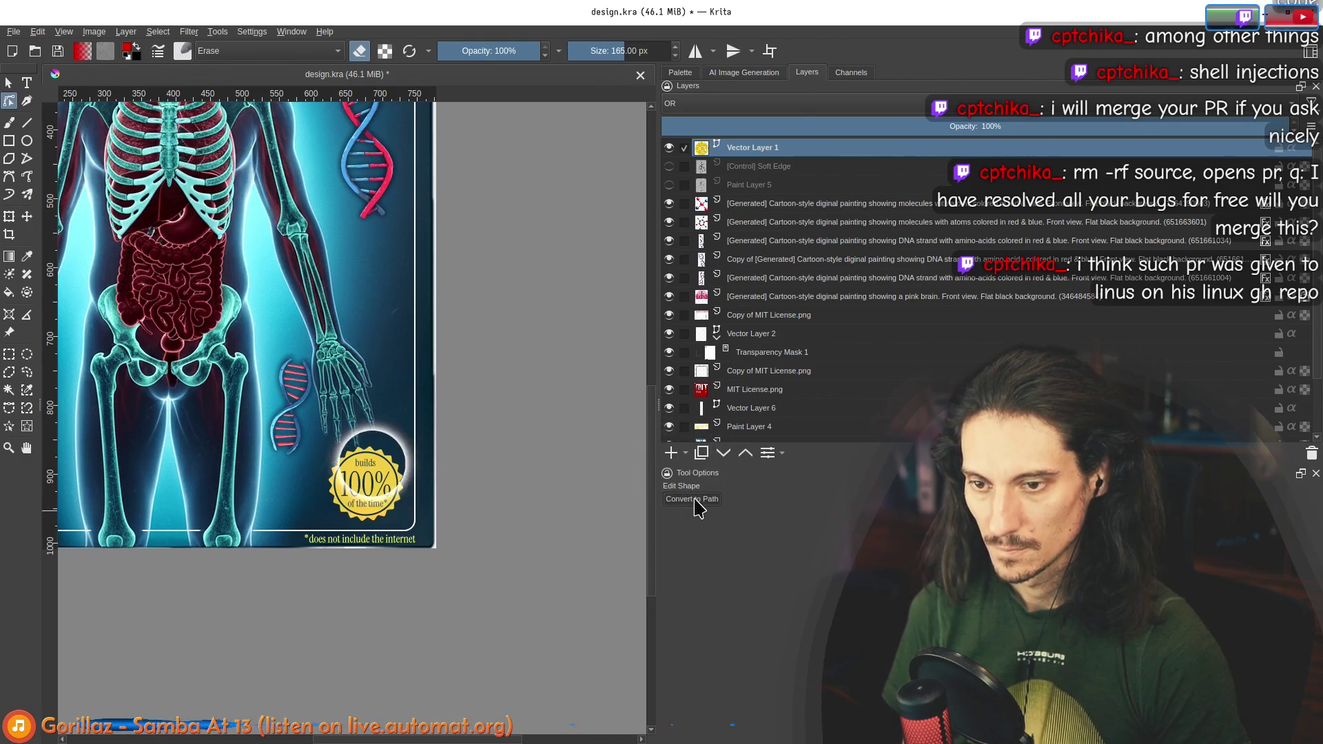
pyautogui.rightClick(396, 489)
pyautogui.click(8, 83)
pyautogui.click(384, 457)
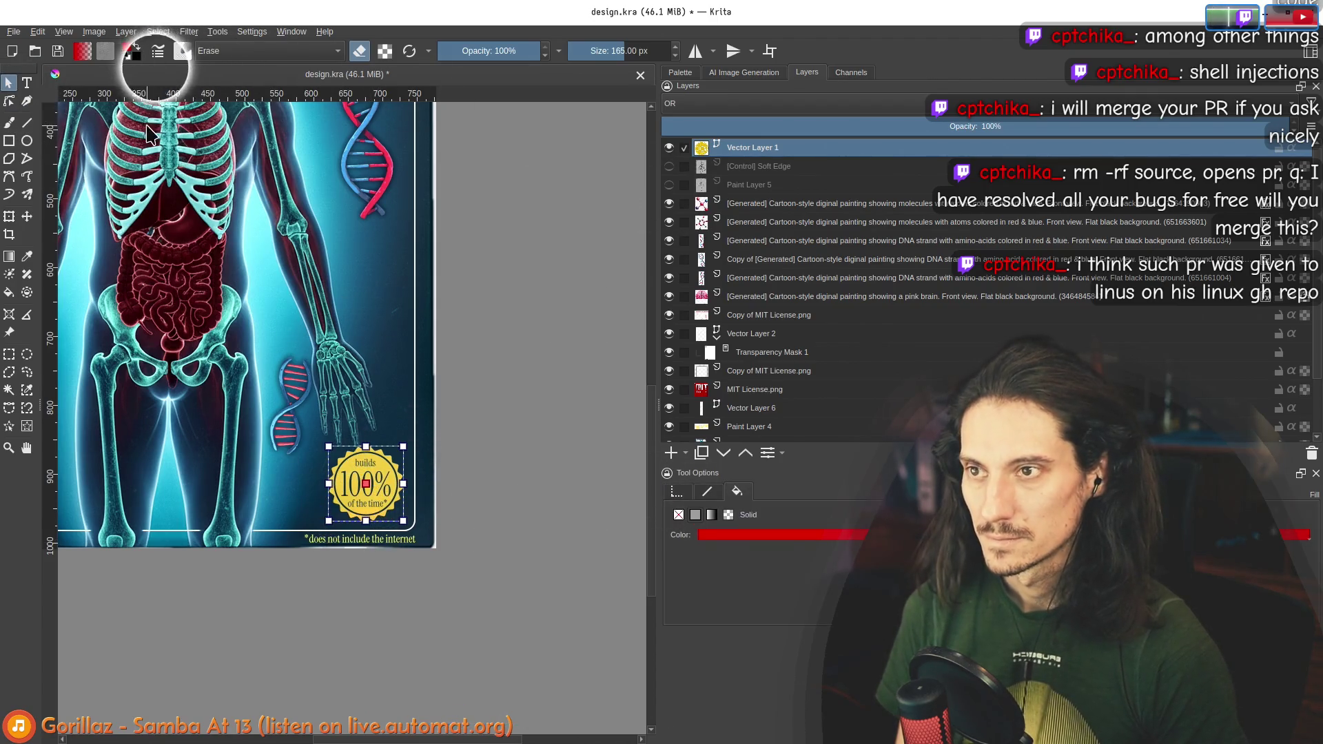
pyautogui.scroll(-2, 722, 365)
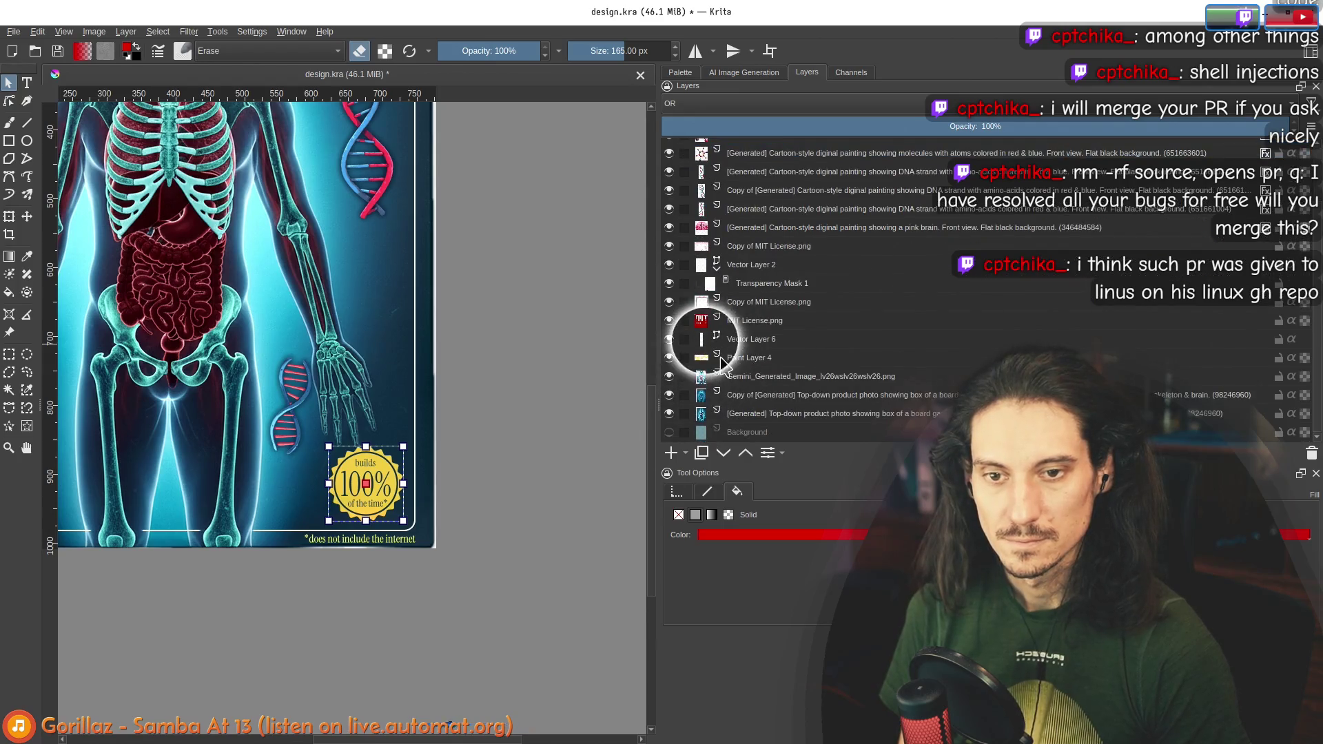
# Step: Select Paint Layer 4 with the brush, keeping its blending mode Normal
pyautogui.click(749, 358)
pyautogui.press('b')
pyautogui.moveTo(68, 62)
pyautogui.mouseDown()
pyautogui.moveTo(371, 301)
pyautogui.moveTo(379, 375)
pyautogui.mouseUp()
pyautogui.click(717, 103)
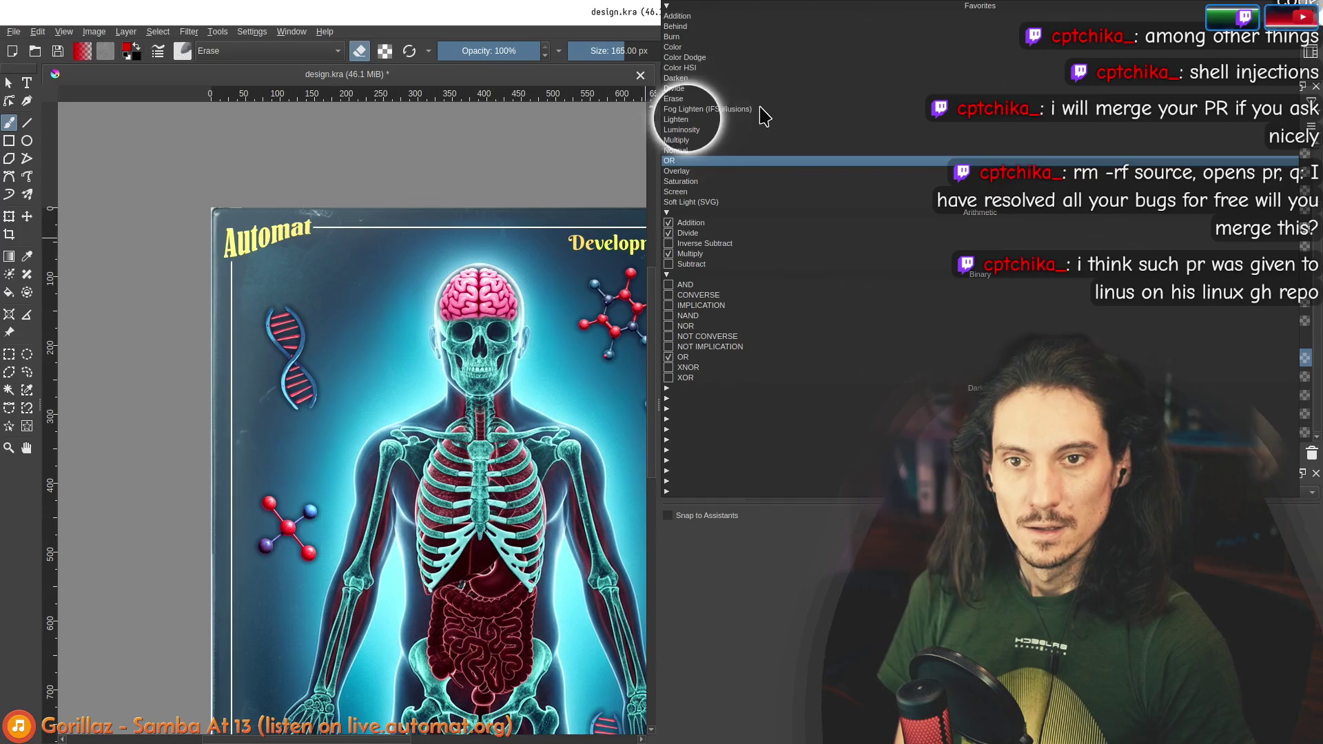
pyautogui.click(717, 150)
pyautogui.scroll(2, 142, 194)
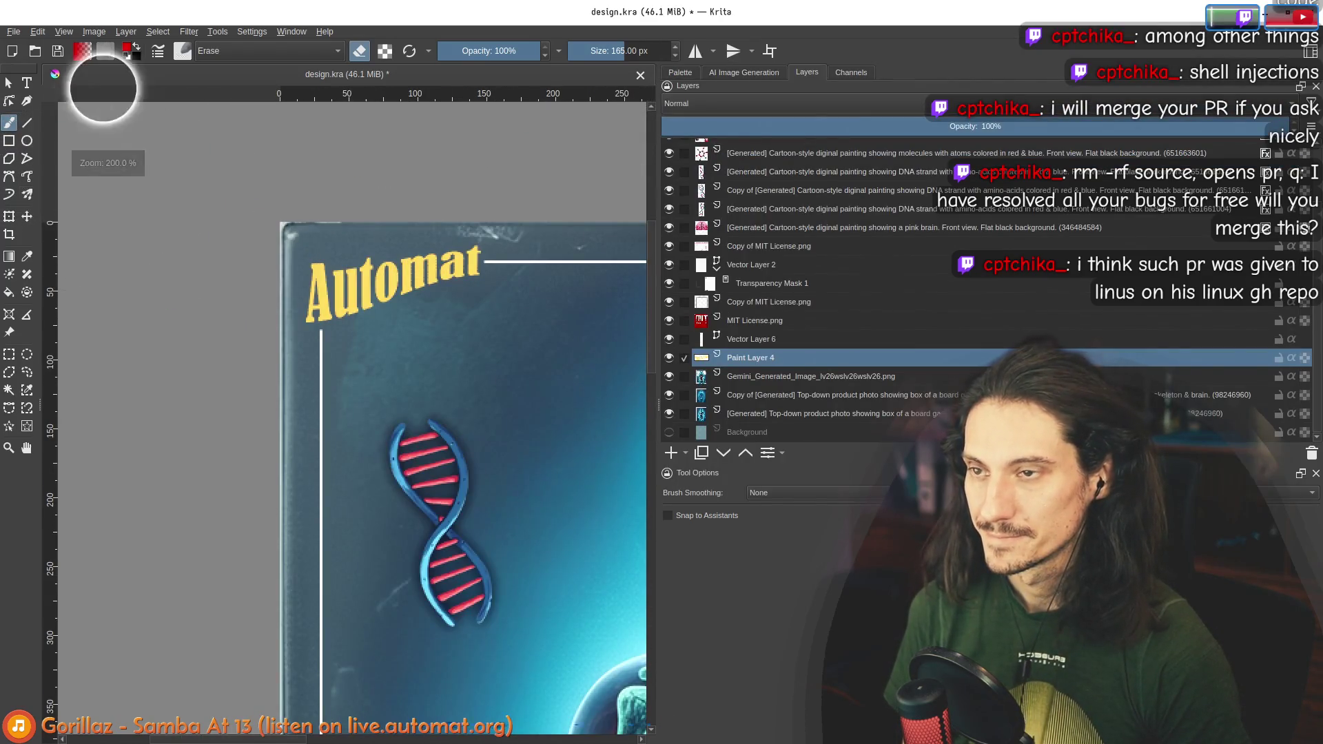
# Step: Sample the light yellow of the Automat title as the painting colour
pyautogui.click(27, 255)
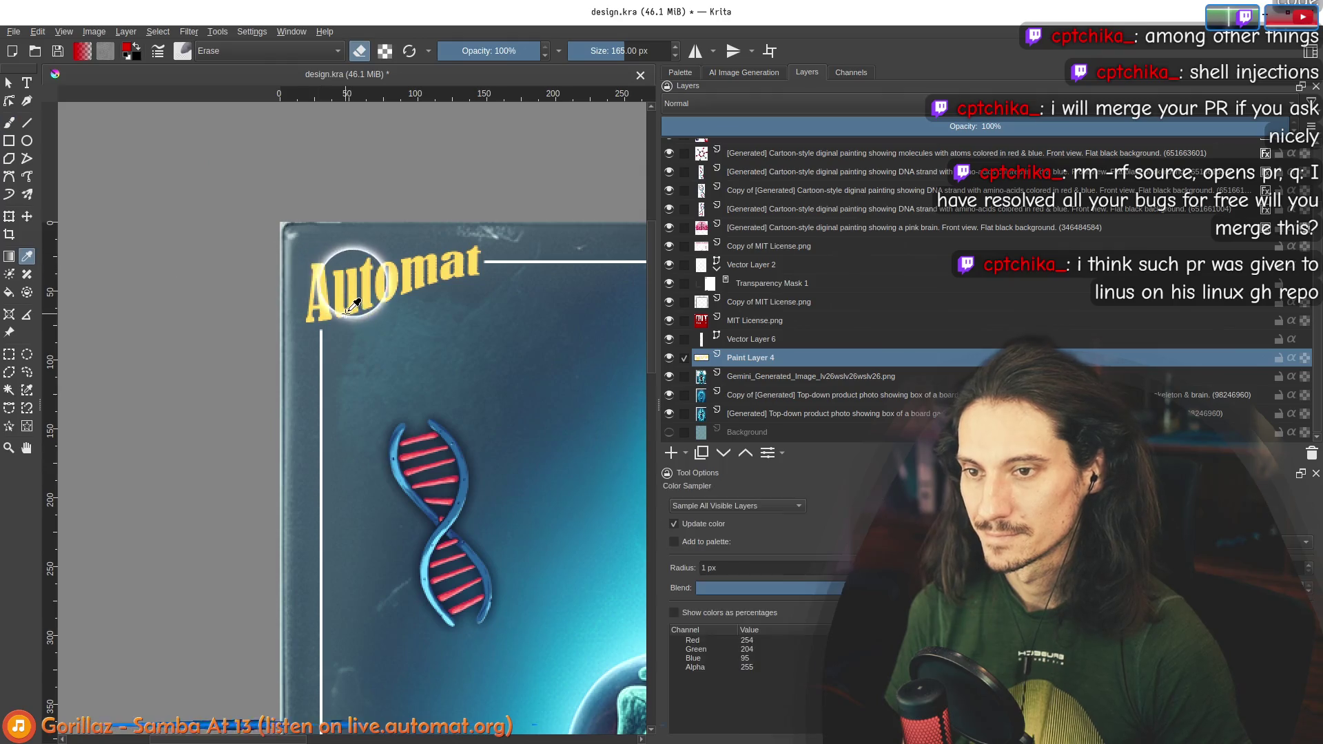
pyautogui.click(350, 298)
pyautogui.scroll(-3, 349, 297)
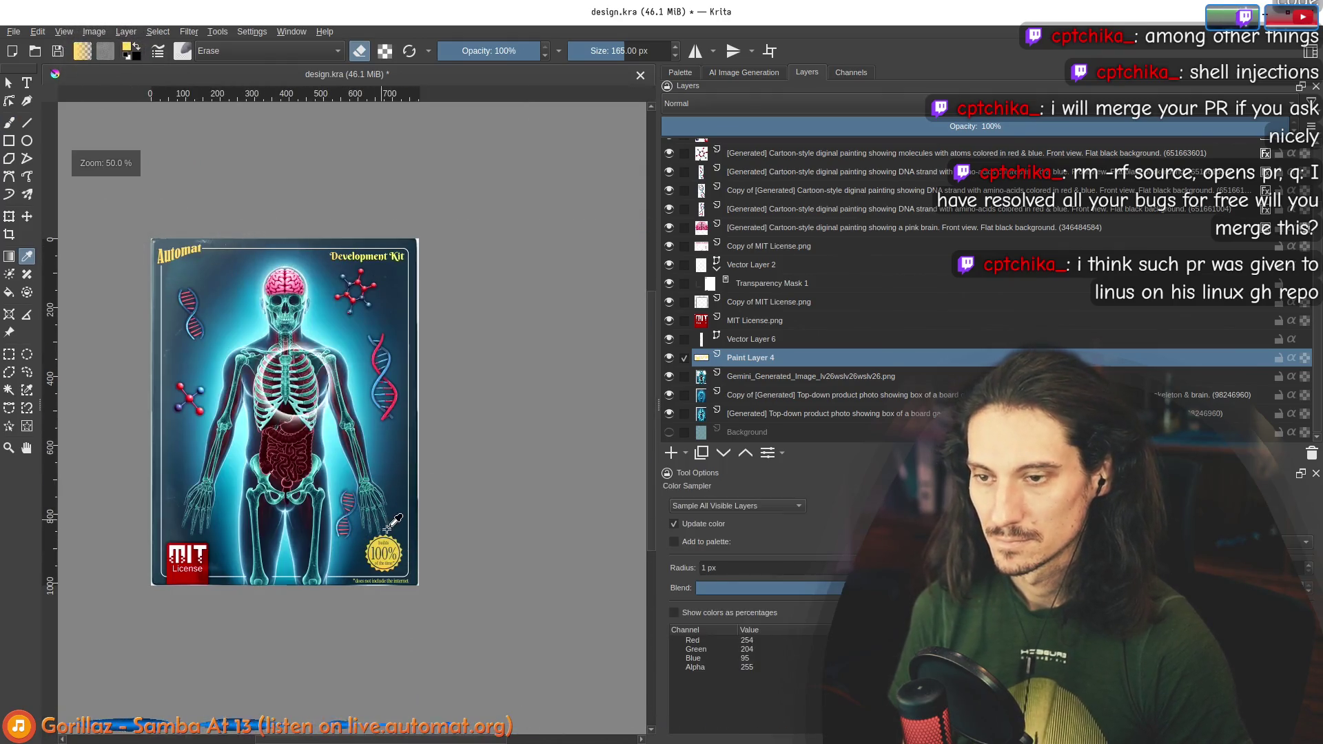
pyautogui.scroll(1, 418, 570)
pyautogui.scroll(1, 423, 567)
pyautogui.scroll(-2, 372, 524)
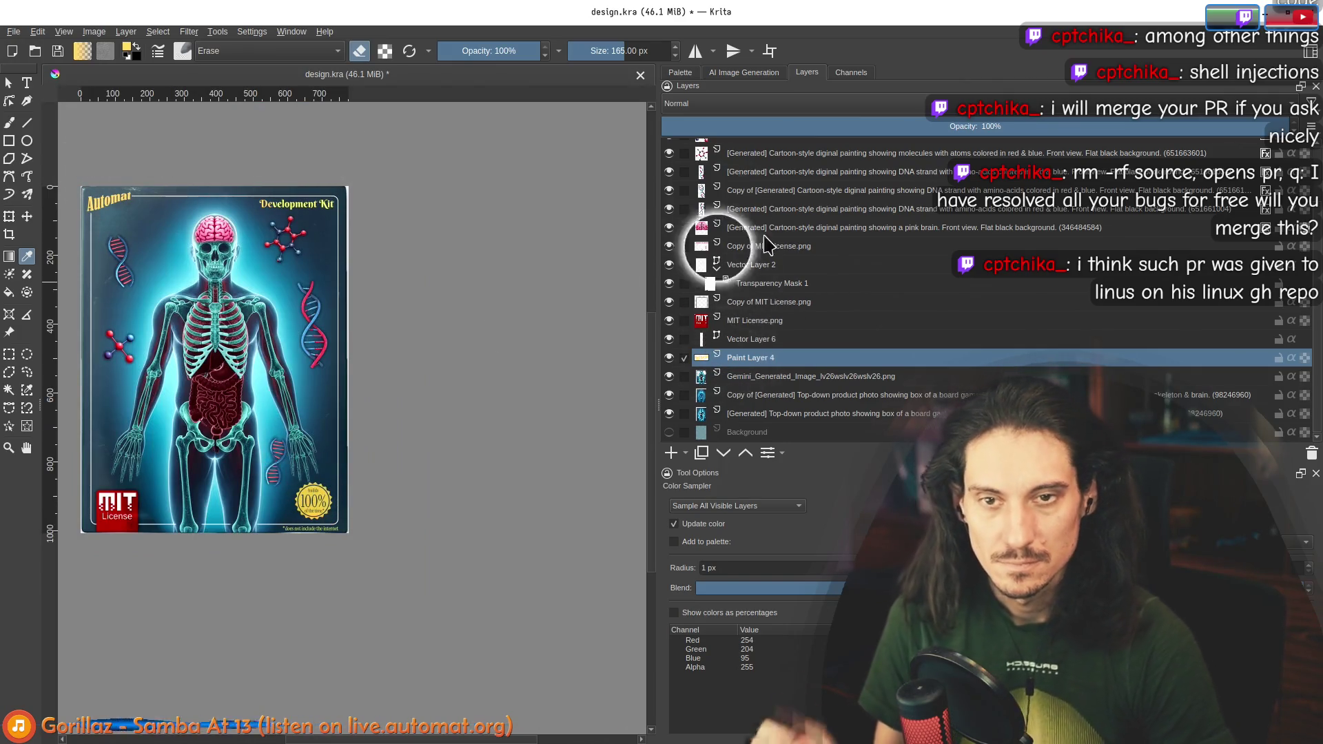
# Step: Set blending to OR and move Vector Layer 1 to just above Paint Layer 4
pyautogui.click(747, 107)
pyautogui.click(689, 349)
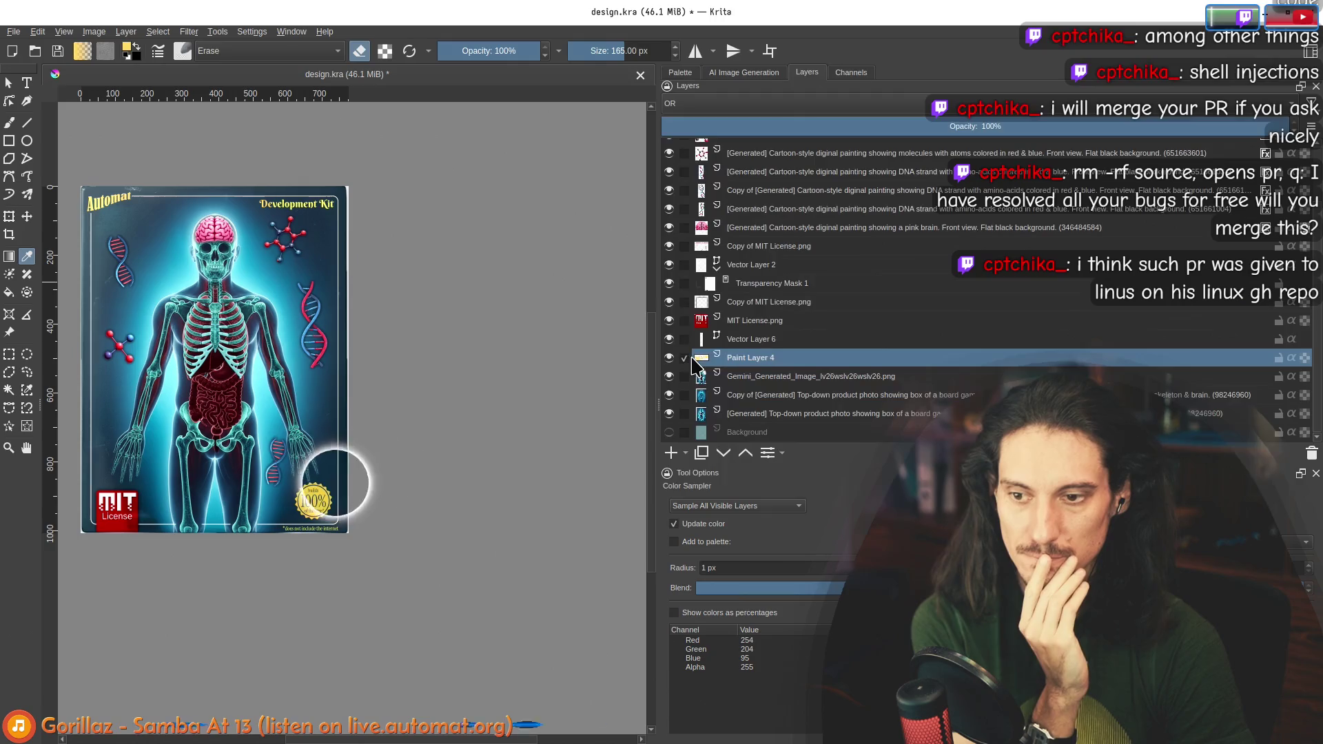
pyautogui.scroll(5, 767, 345)
pyautogui.moveTo(751, 148)
pyautogui.mouseDown()
pyautogui.moveTo(703, 420)
pyautogui.moveTo(782, 458)
pyautogui.moveTo(773, 428)
pyautogui.mouseUp()
pyautogui.scroll(-3, 773, 429)
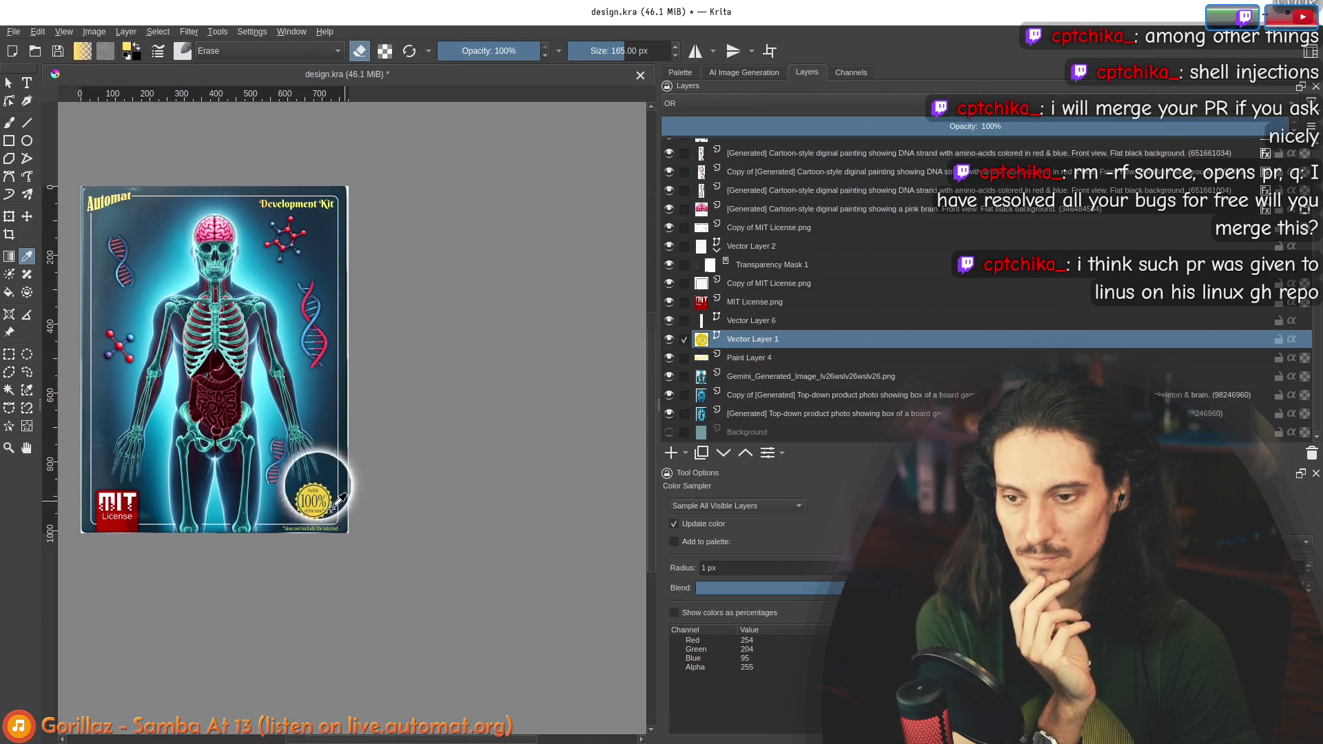
pyautogui.scroll(4, 314, 482)
pyautogui.scroll(-3, 140, 393)
pyautogui.click(26, 216)
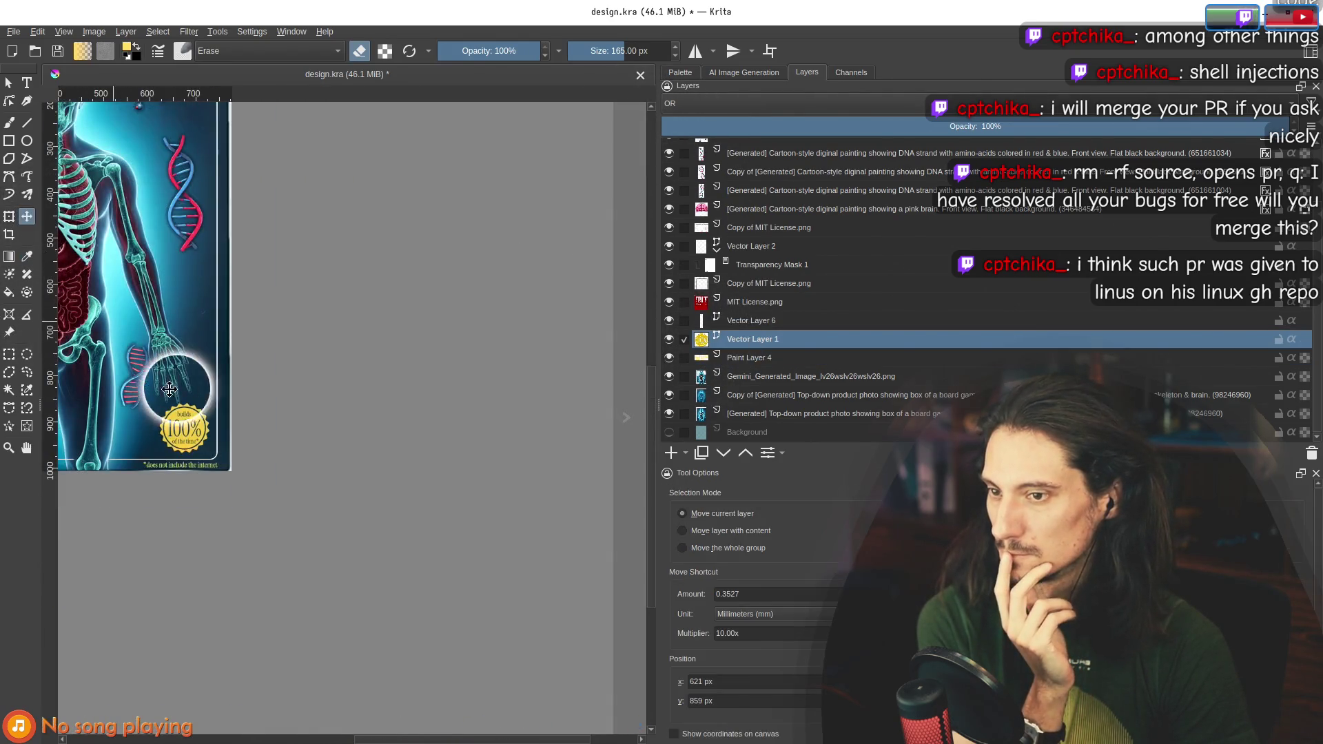
# Step: Move the badge back to the bottom-right corner and restore its layer opacity to 100%
pyautogui.moveTo(101, 421); pyautogui.dragTo(193, 375)
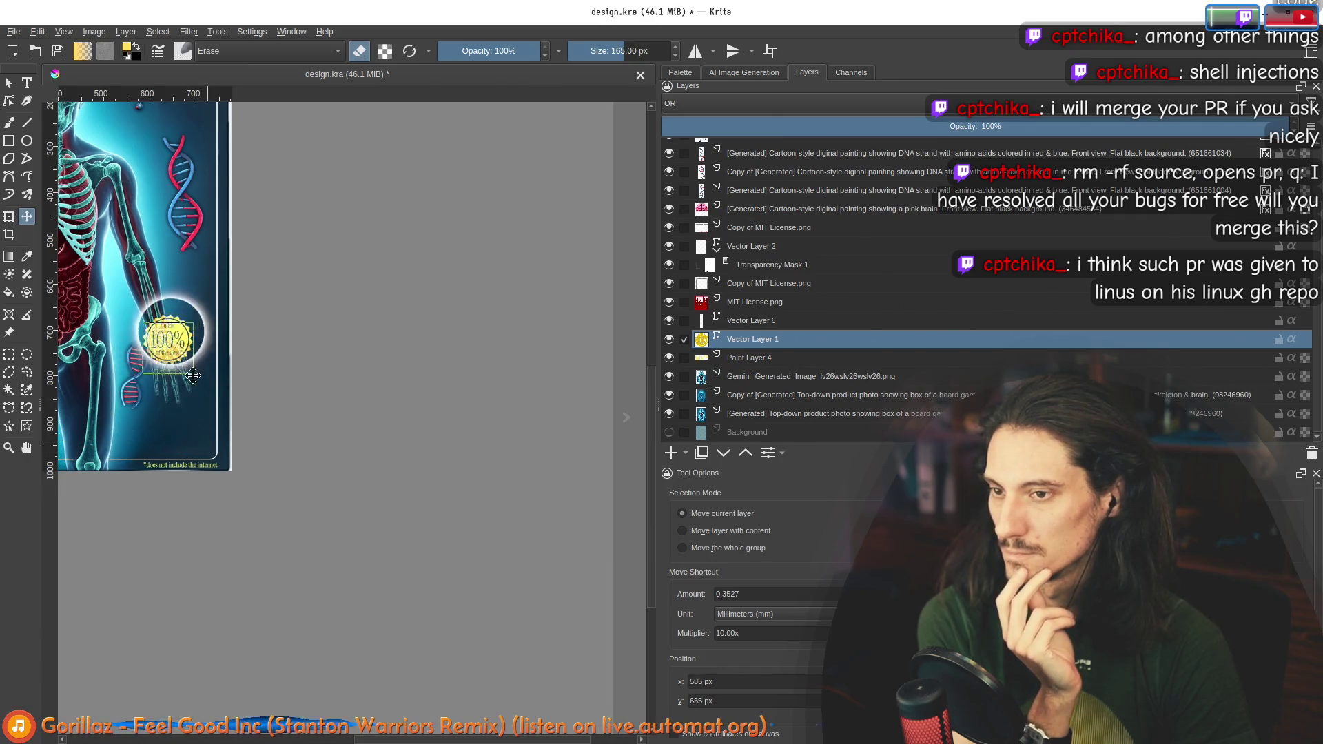
pyautogui.moveTo(211, 446); pyautogui.dragTo(210, 446)
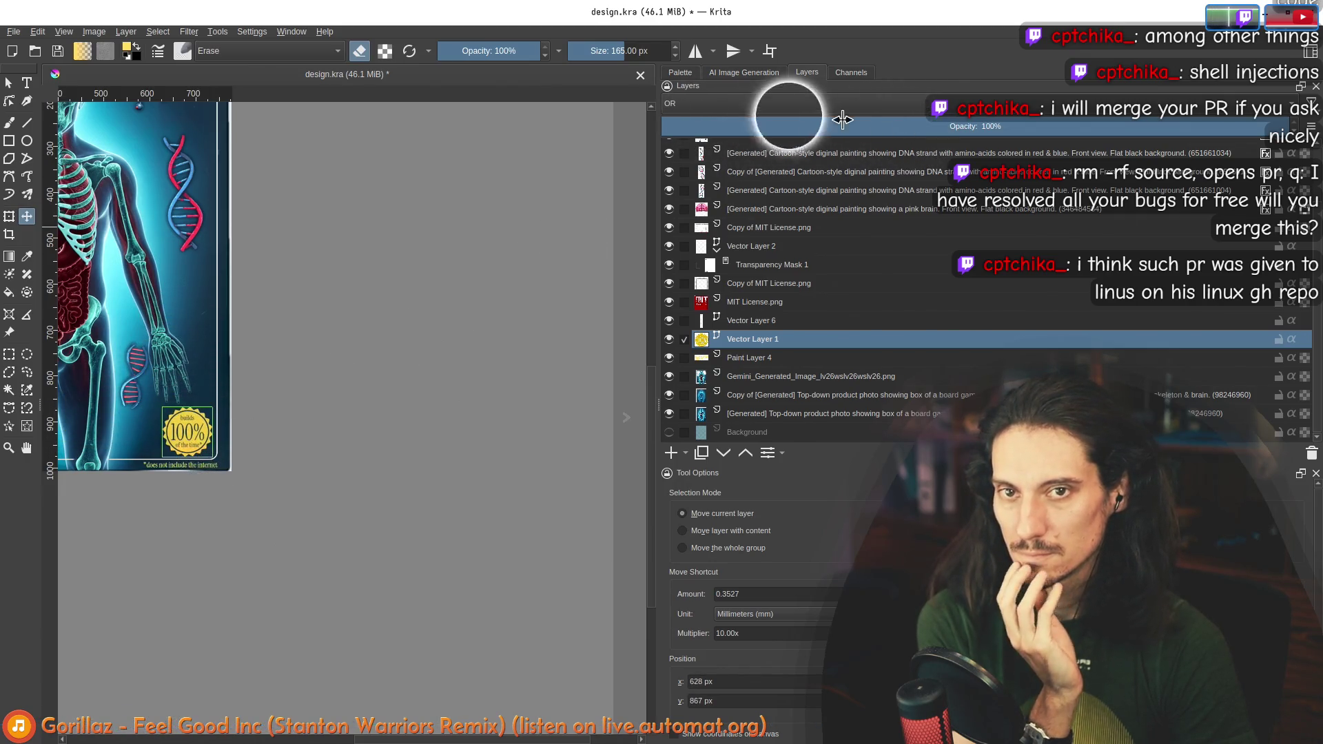
pyautogui.click(821, 126)
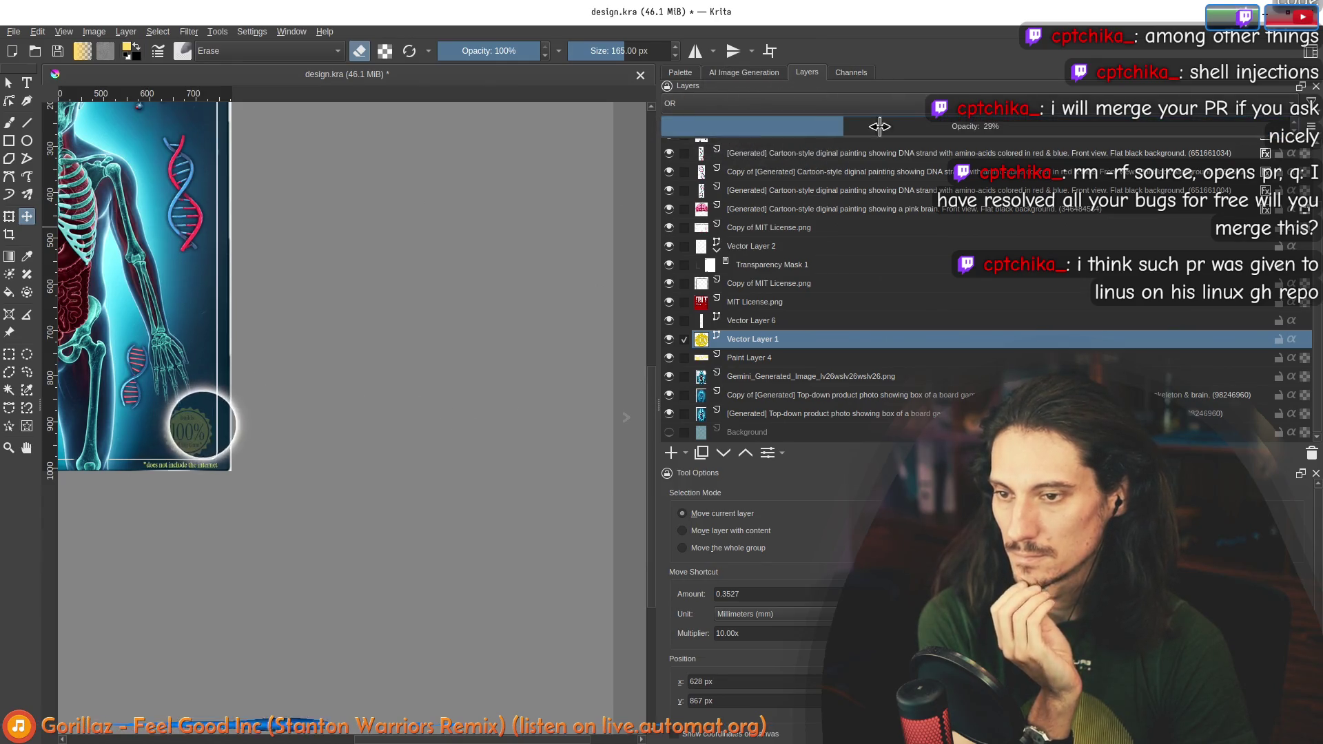
pyautogui.moveTo(879, 126); pyautogui.dragTo(1289, 126)
# Step: Nudge the badge slightly into place just above the footnote
pyautogui.scroll(-2, 113, 442)
pyautogui.scroll(5, 407, 437)
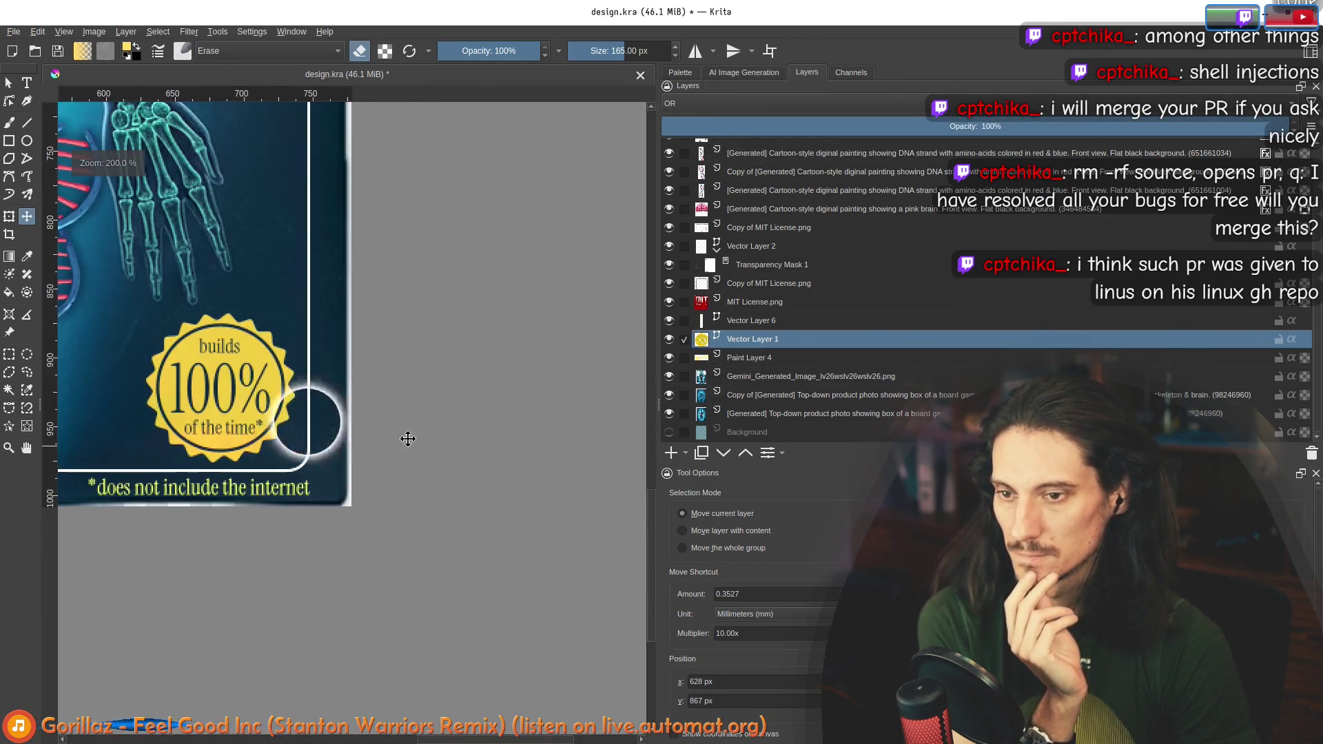
pyautogui.moveTo(262, 389)
pyautogui.mouseDown()
pyautogui.moveTo(251, 301)
pyautogui.moveTo(275, 297)
pyautogui.moveTo(312, 412)
pyautogui.moveTo(265, 390)
pyautogui.moveTo(281, 383)
pyautogui.mouseUp()
pyautogui.scroll(-4, 264, 390)
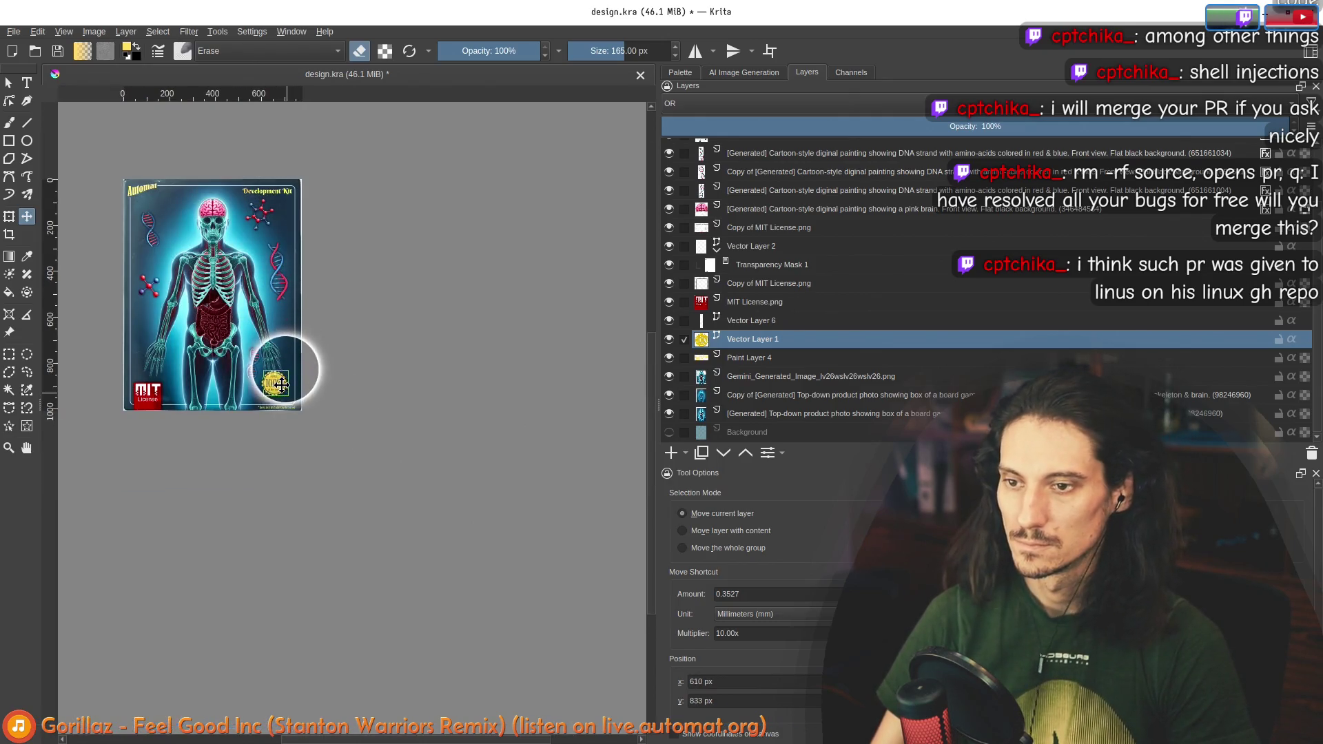
pyautogui.hotkey('alt', 'Tab')
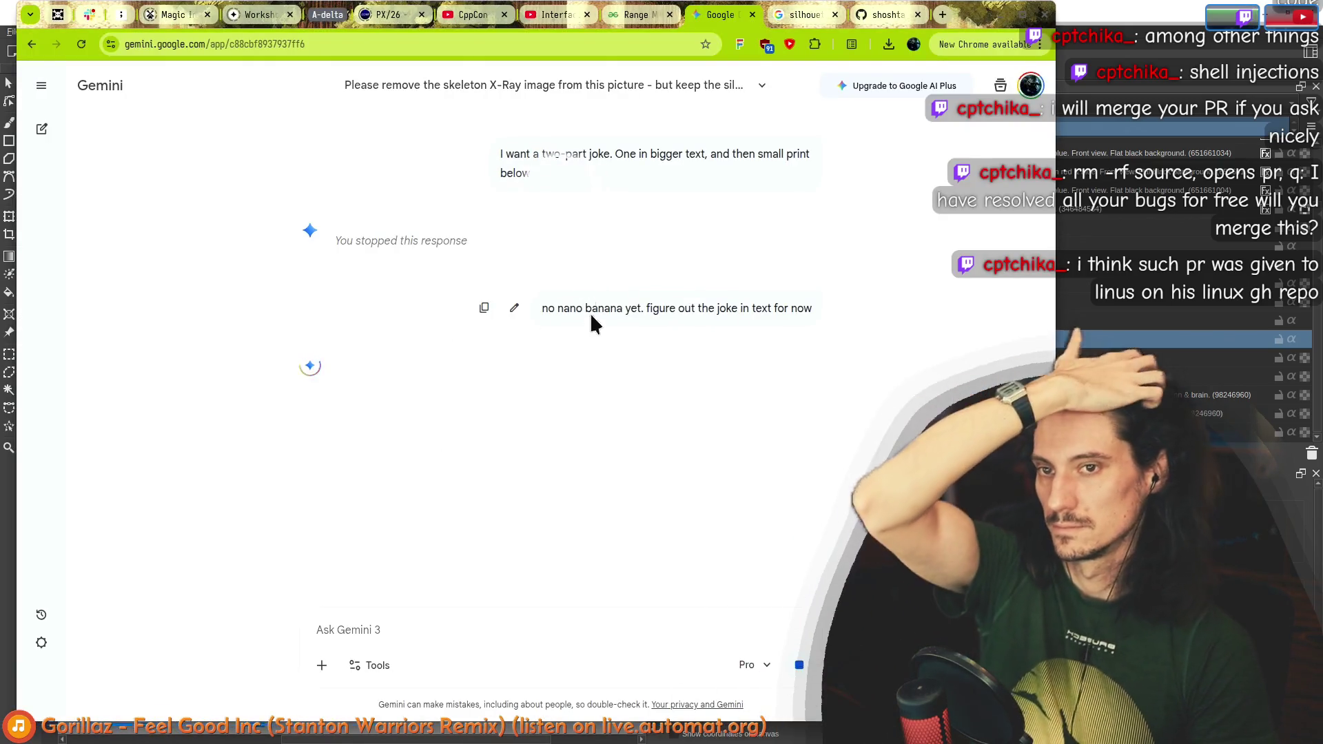
# Step: Stop Gemini's pending reply and reopen the earlier skeleton X-ray chat
pyautogui.scroll(2, 586, 324)
pyautogui.scroll(5, 574, 360)
pyautogui.scroll(-5, 553, 383)
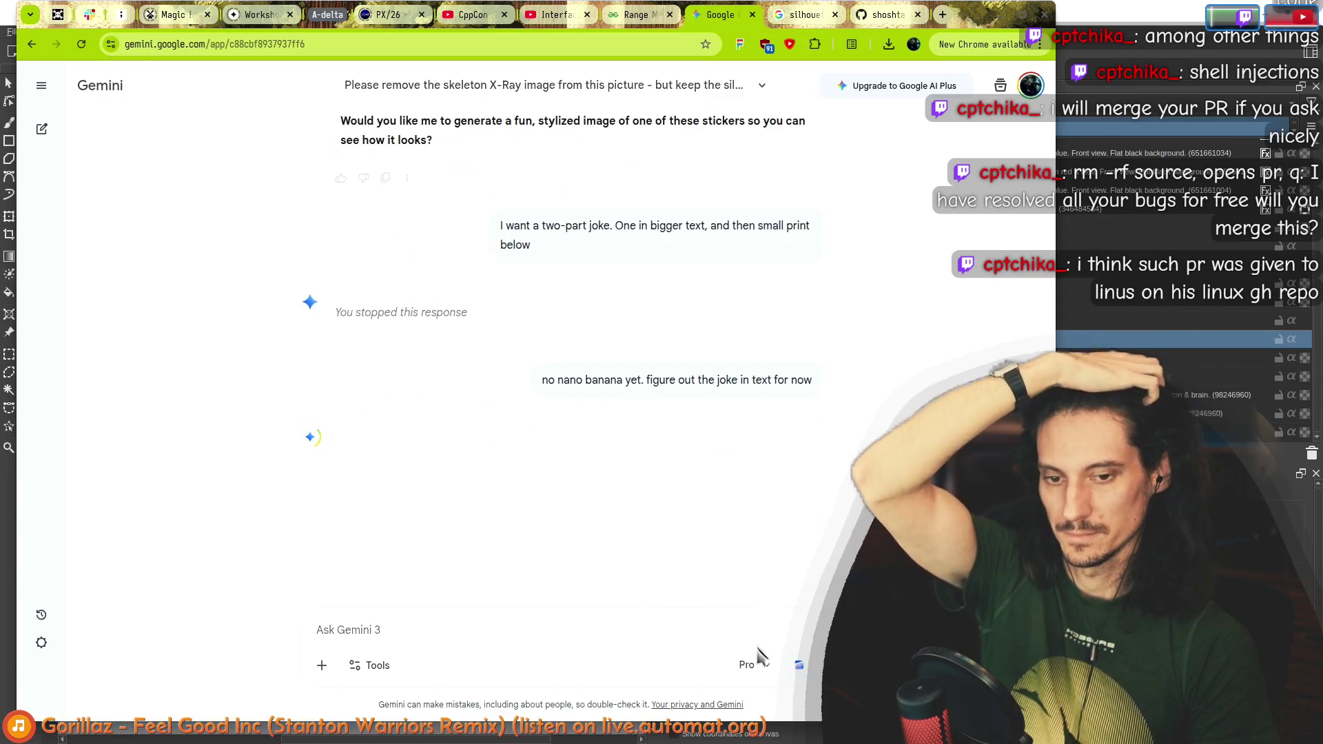
pyautogui.click(802, 666)
pyautogui.click(43, 87)
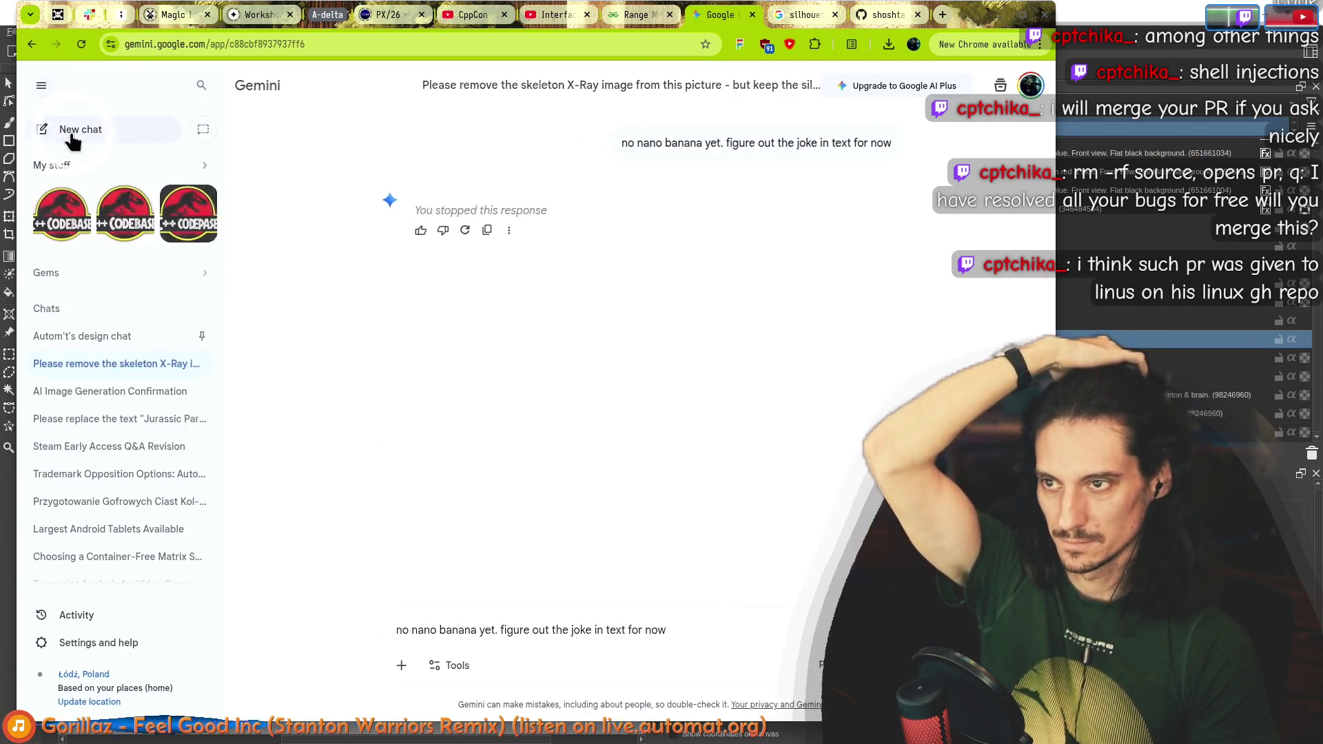
pyautogui.click(81, 130)
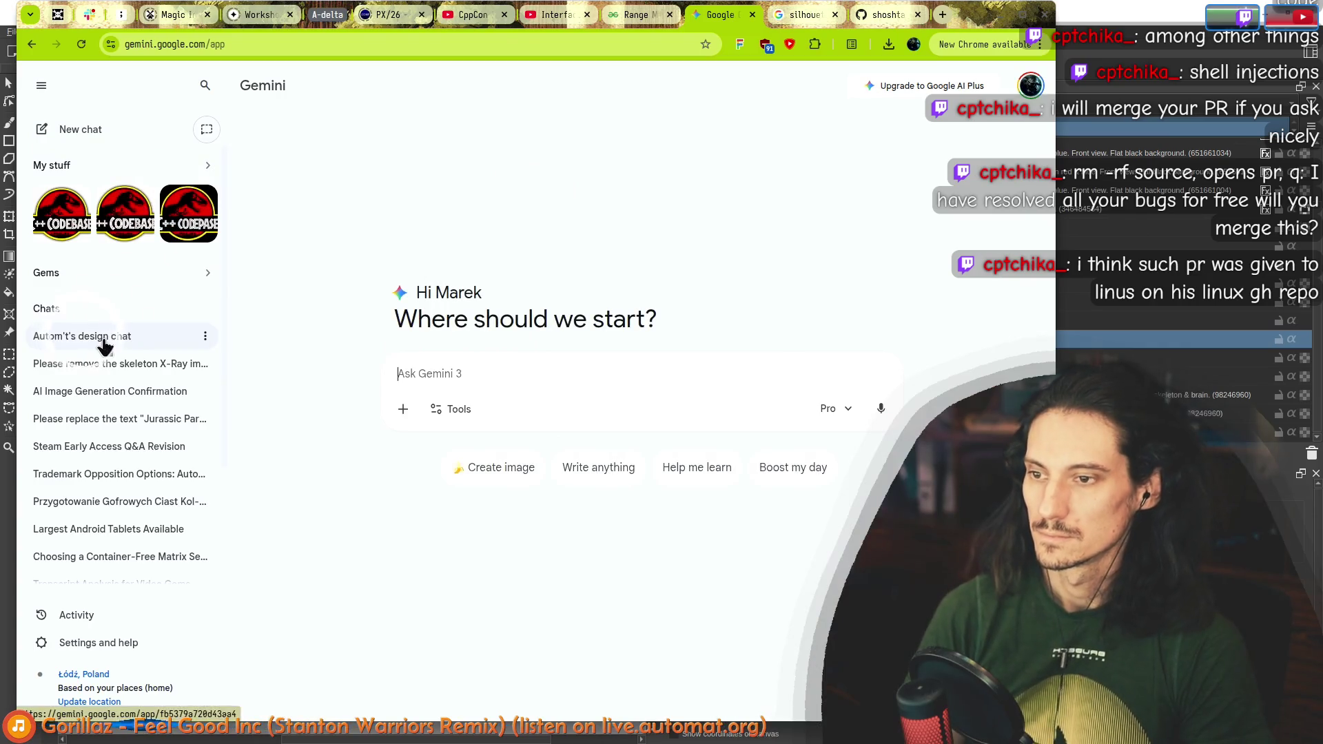
pyautogui.click(94, 376)
# Step: Send the silly open-source box sticker question to a new Gemini chat and collapse the chat list
pyautogui.scroll(10, 641, 348)
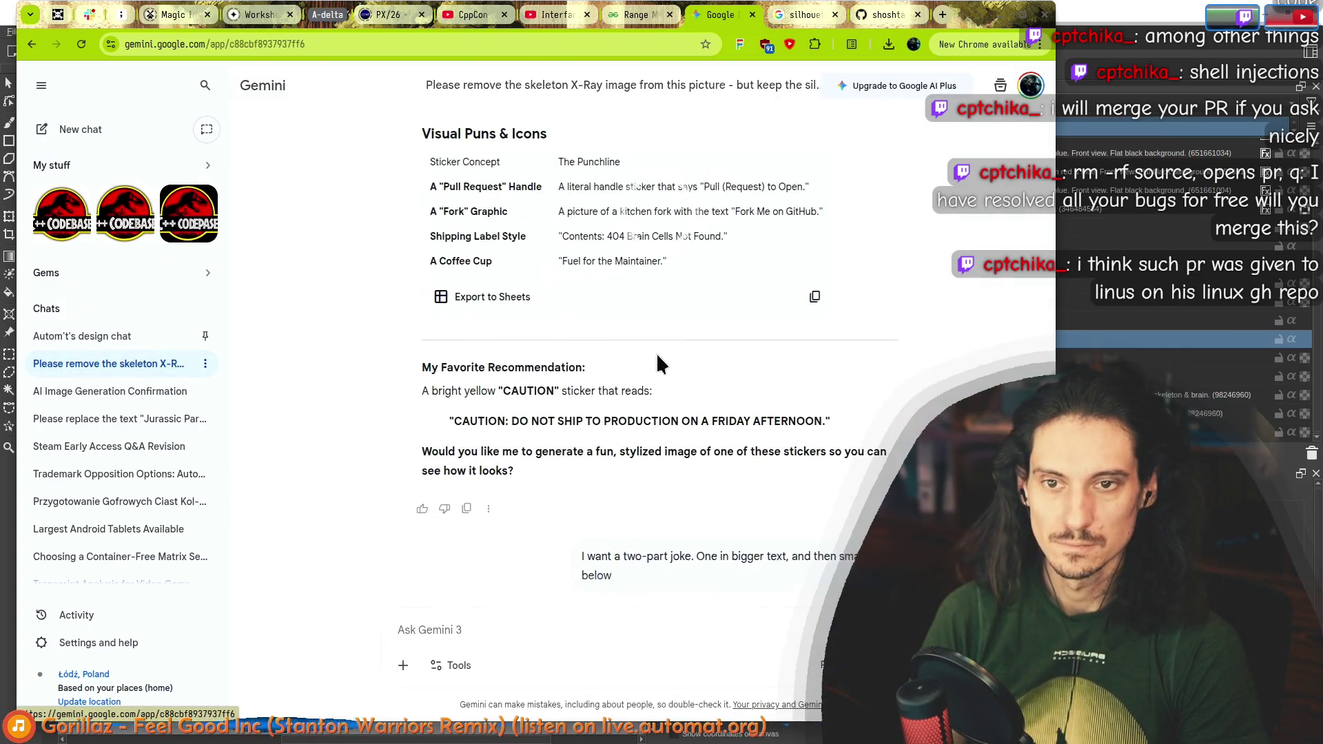
pyautogui.scroll(6, 664, 363)
pyautogui.moveTo(579, 411); pyautogui.dragTo(659, 432)
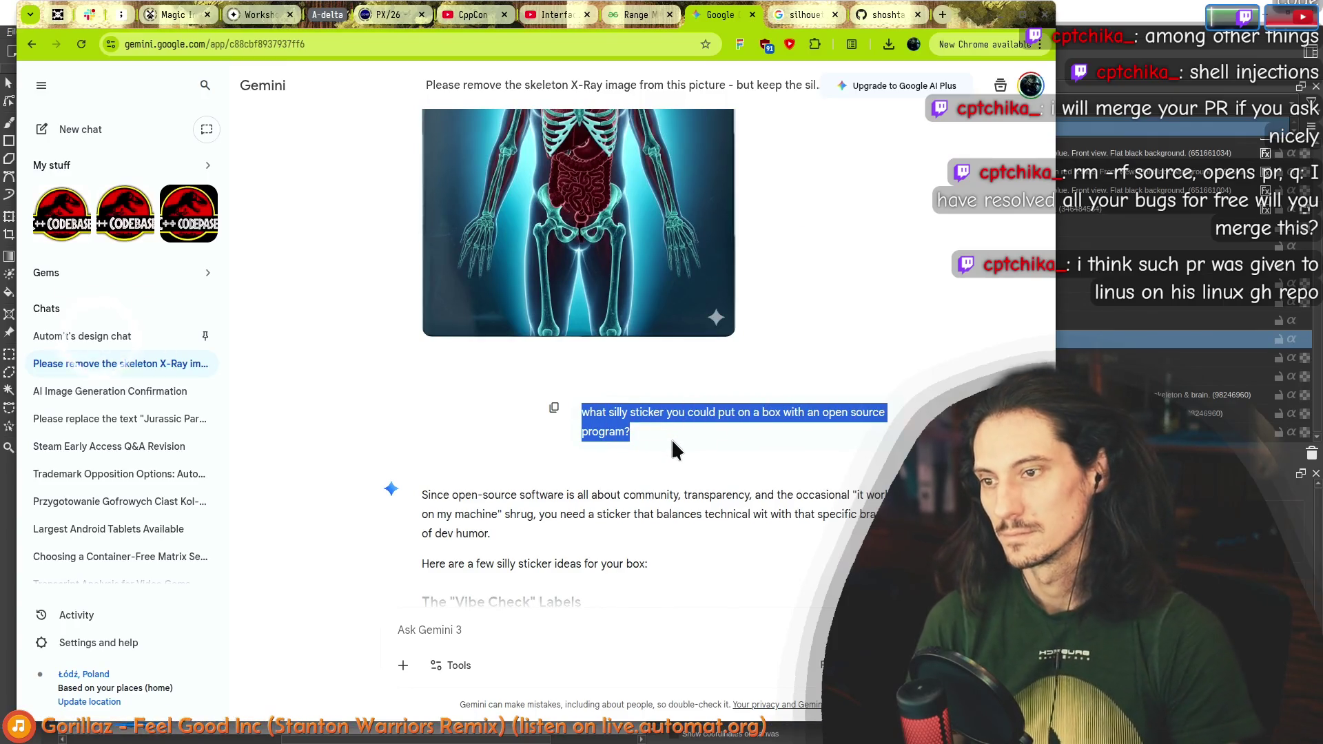
pyautogui.click(60, 131)
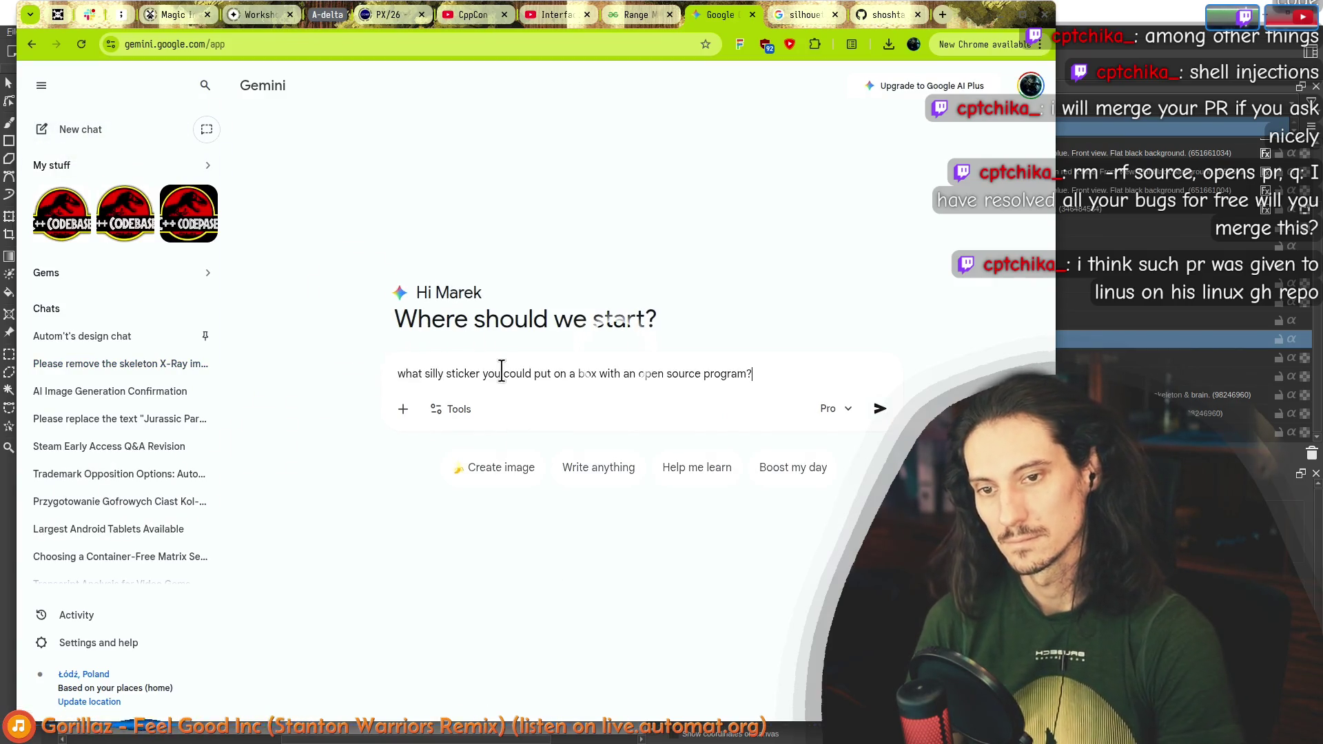
pyautogui.press('Return')
pyautogui.click(41, 87)
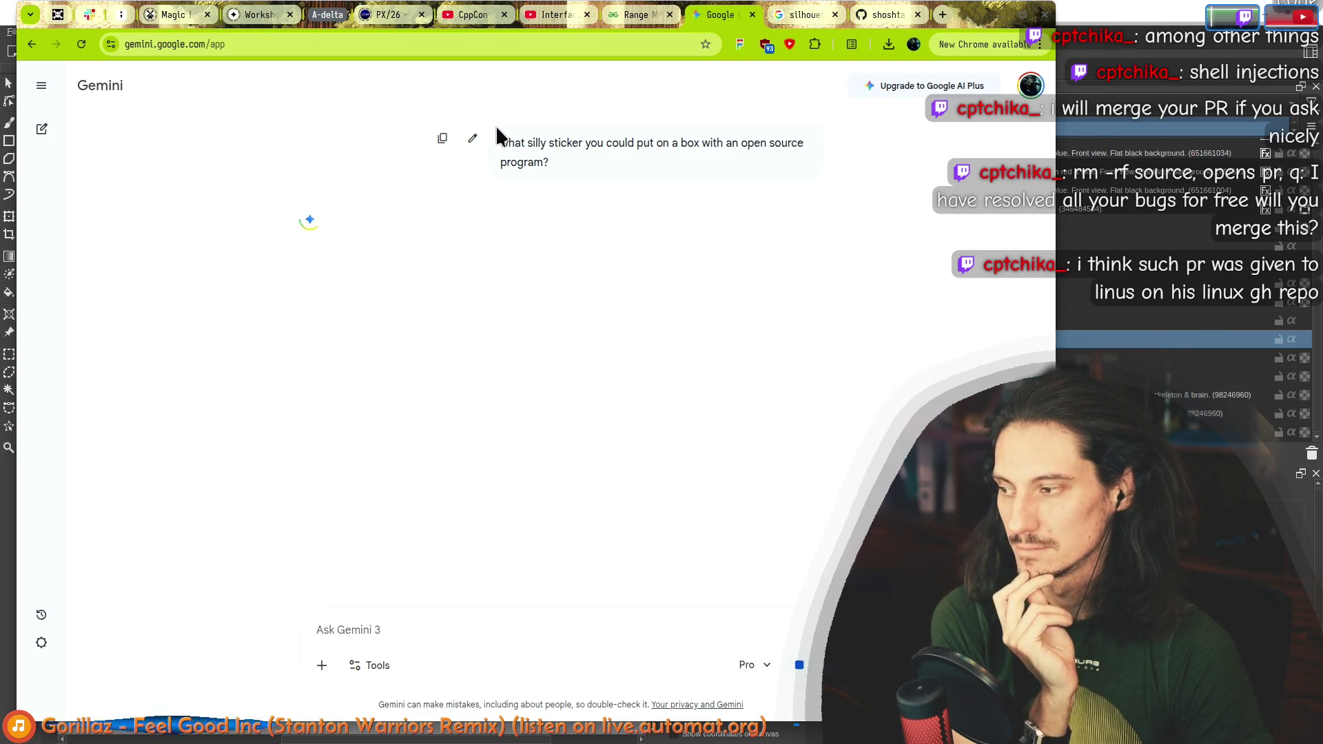
# Step: Close two spare browser tabs and select the sticker question text
pyautogui.middleClick(800, 18)
pyautogui.middleClick(796, 18)
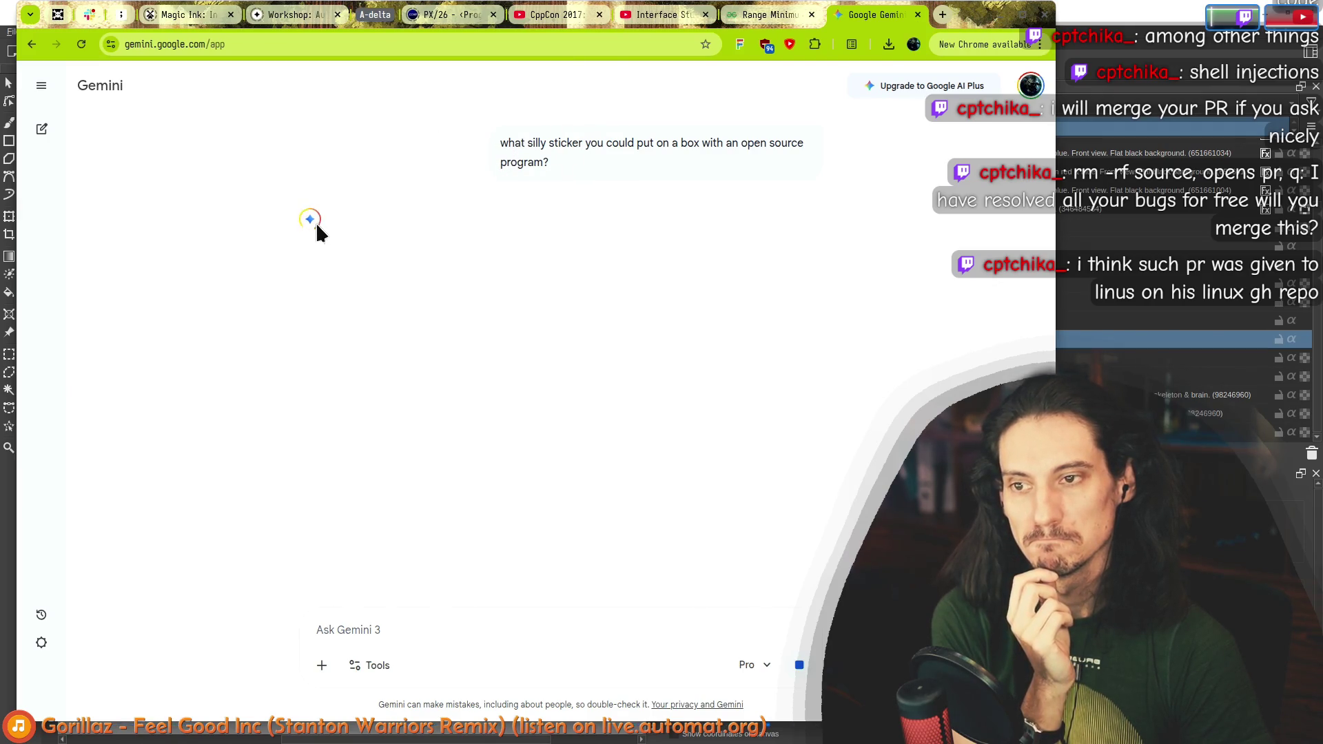
pyautogui.moveTo(604, 166); pyautogui.dragTo(494, 143)
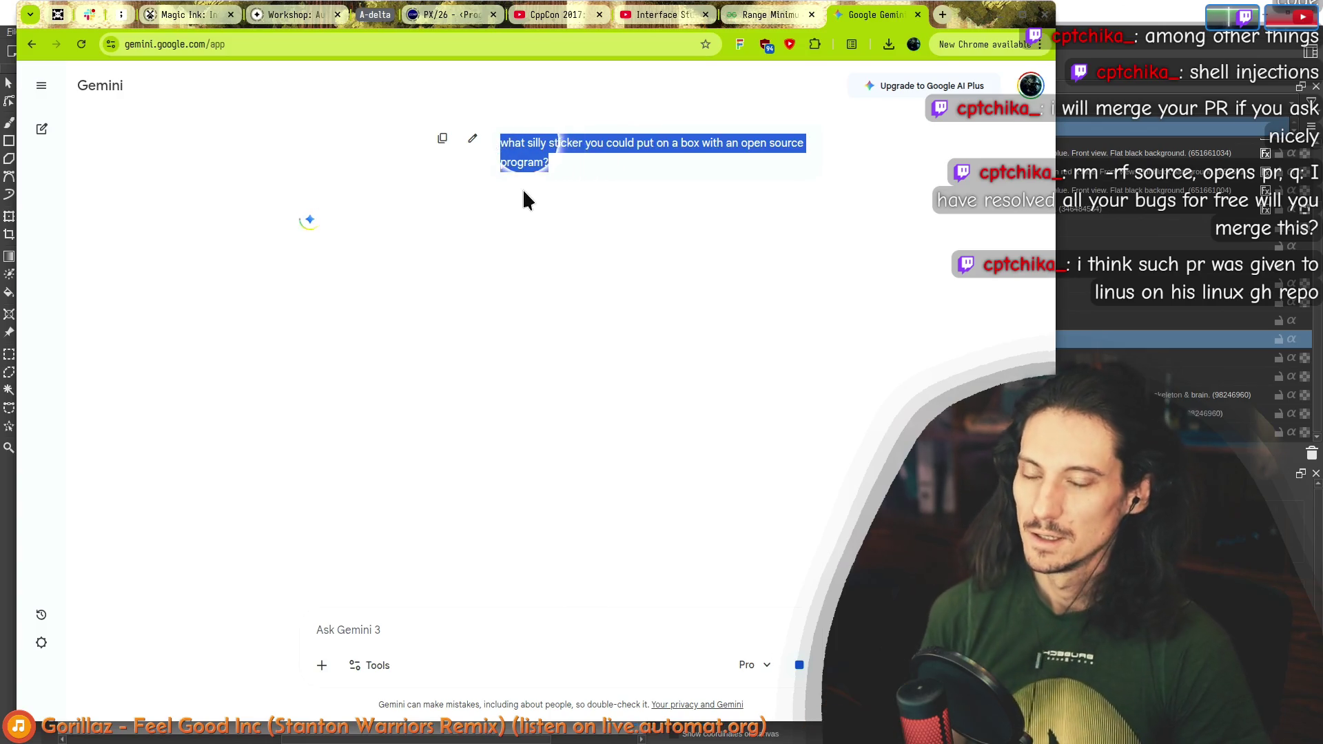
pyautogui.hotkey('alt', 'Tab')
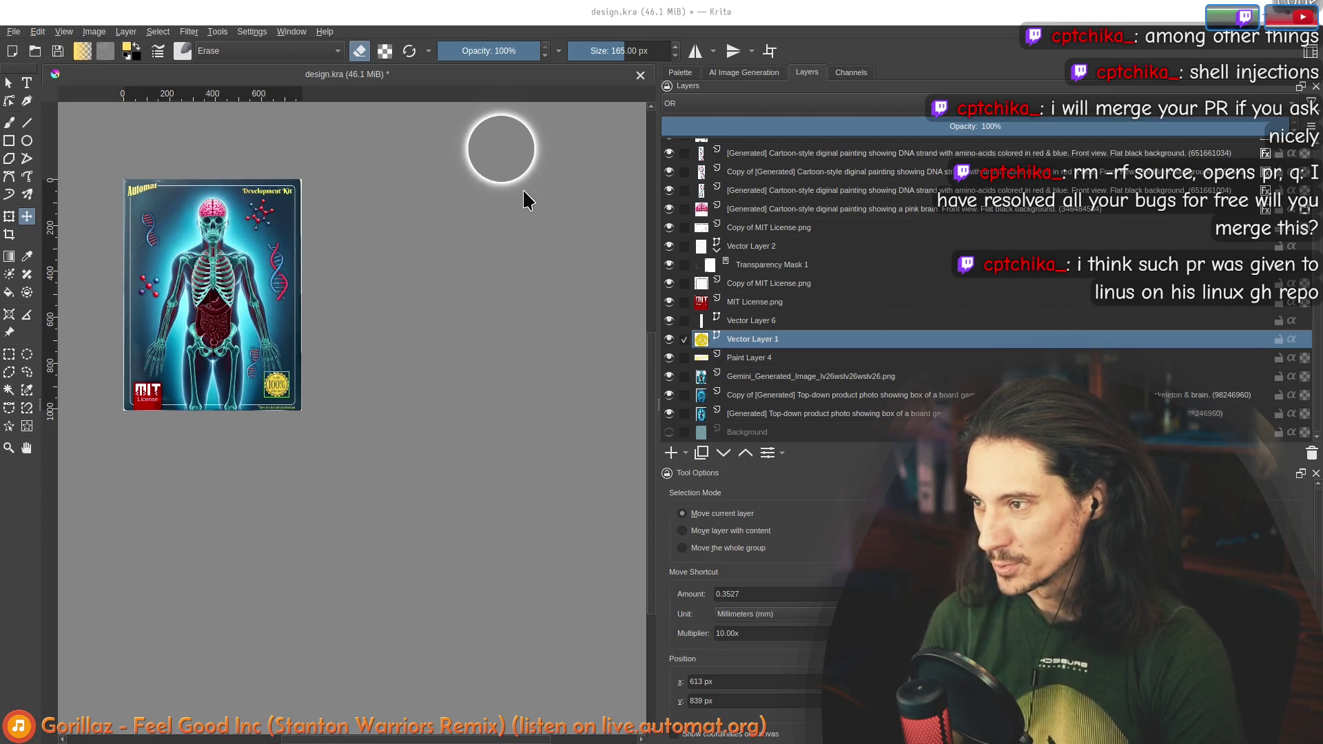
# Step: In a fresh, widened Claude Code thread, ask 'what silly sticker you could put on a box with an open source program?'
pyautogui.hotkey('alt', 'Tab')
pyautogui.hotkey('ctrl', '?')
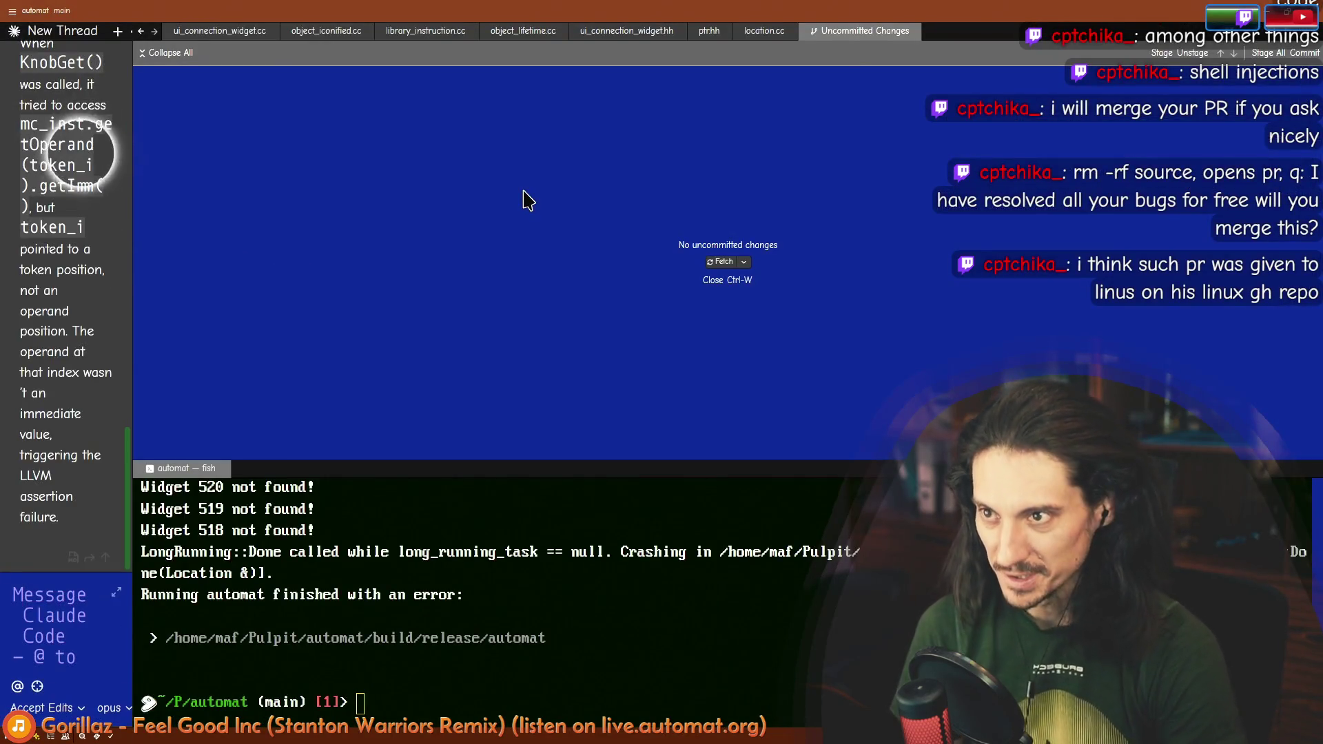
pyautogui.click(207, 631)
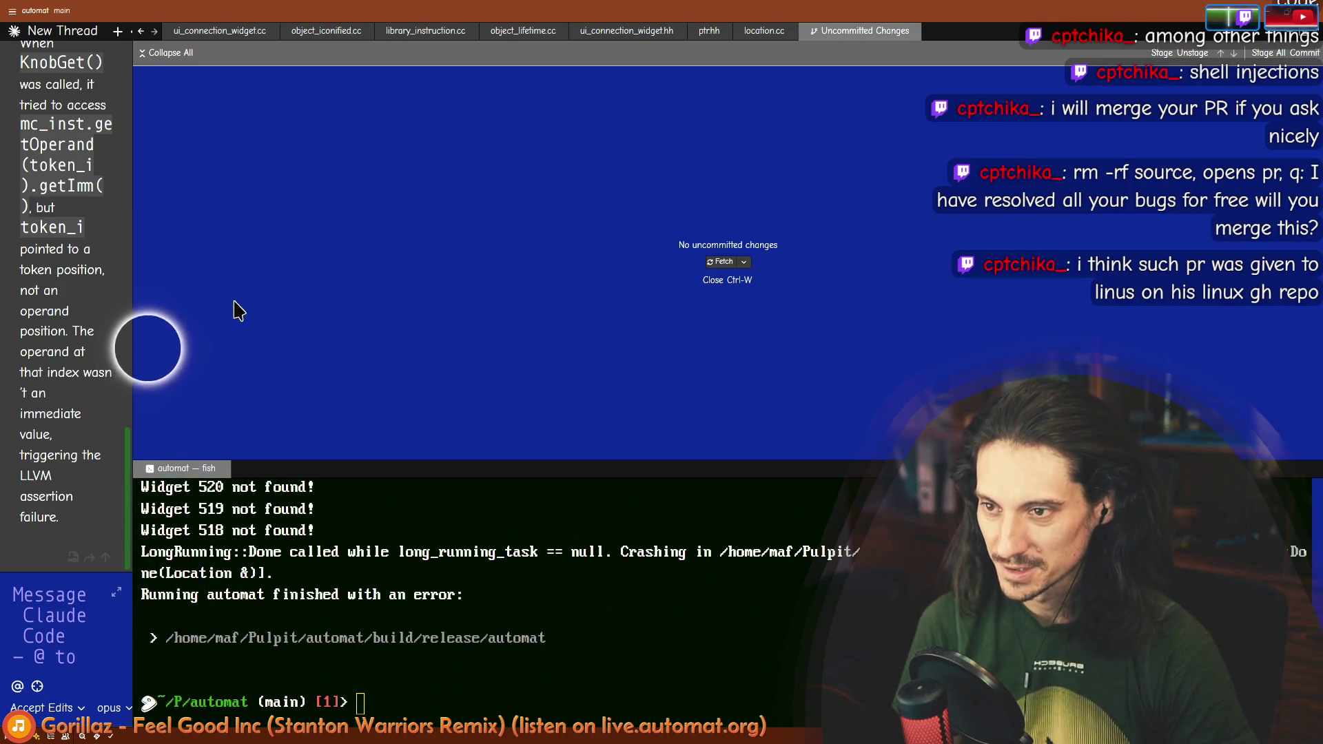
pyautogui.moveTo(132, 289); pyautogui.dragTo(522, 138)
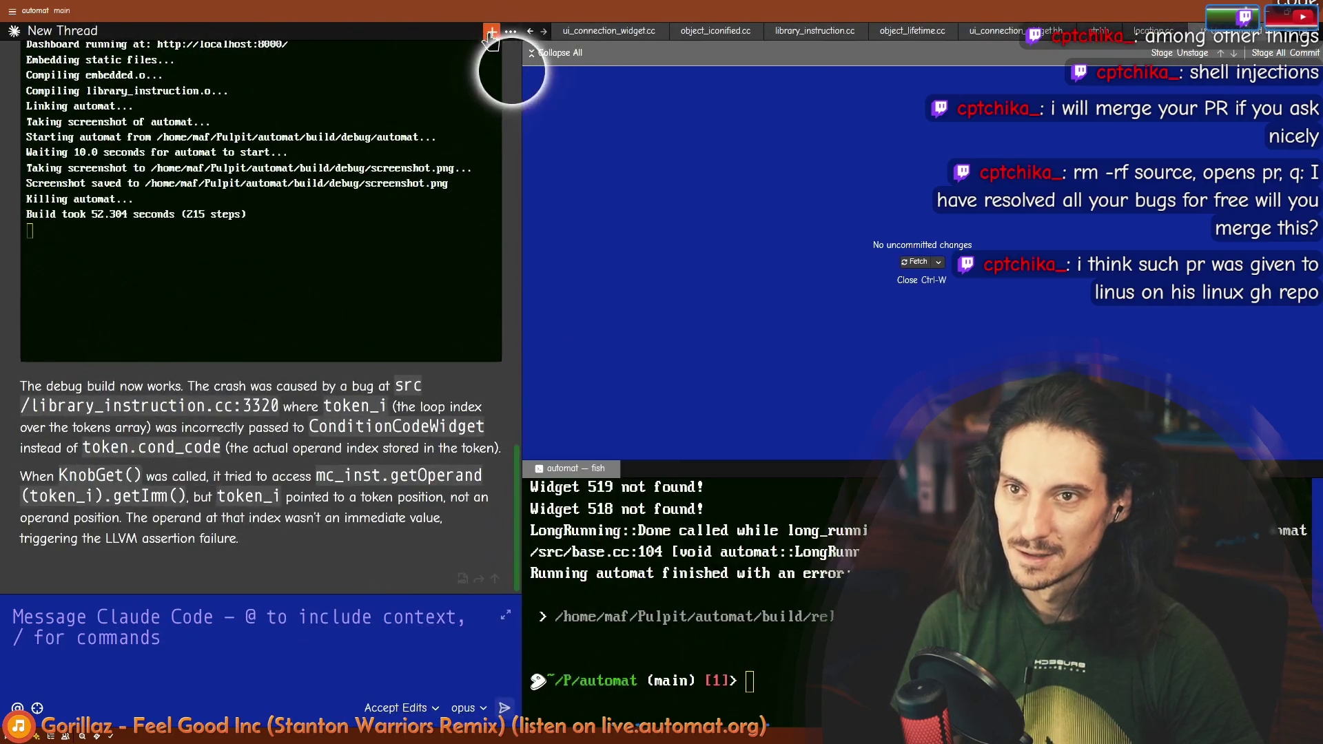
pyautogui.click(491, 32)
pyautogui.click(421, 113)
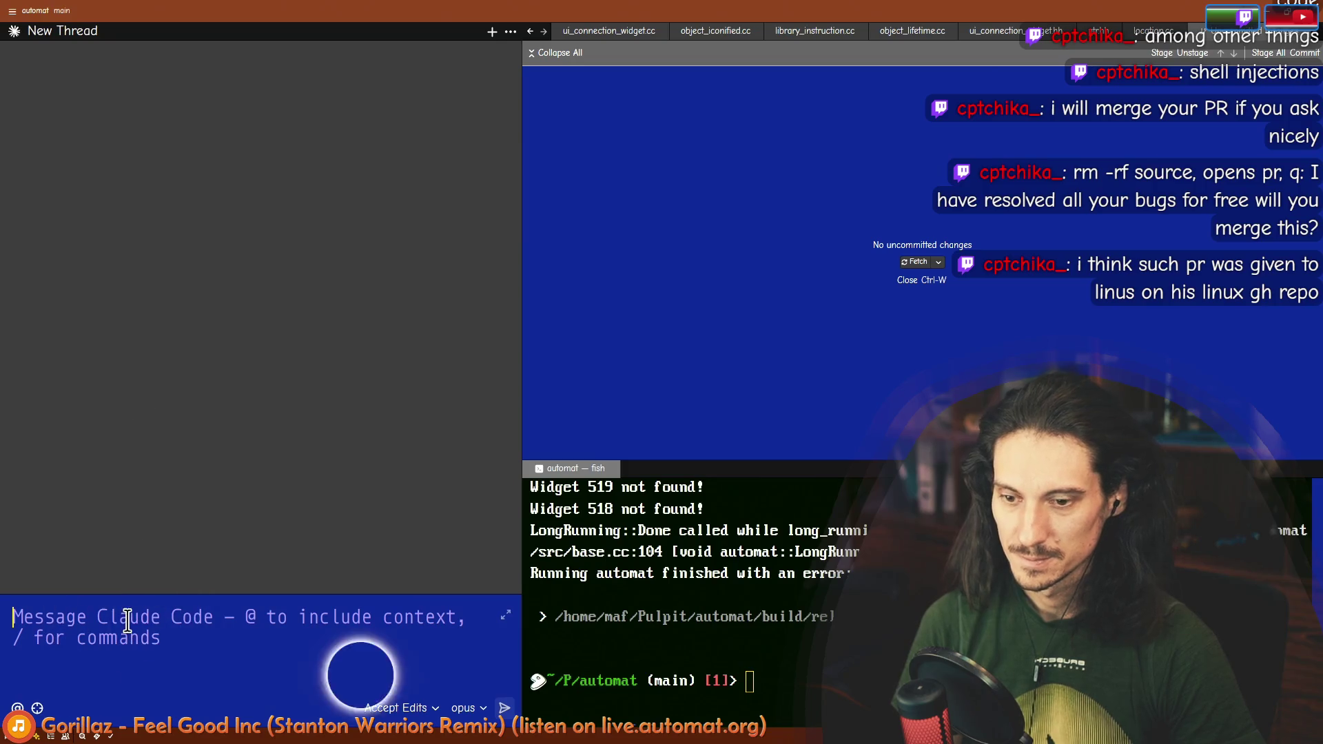
pyautogui.write('what silly sticker you could put on a box with an open source program?')
pyautogui.press('Return')
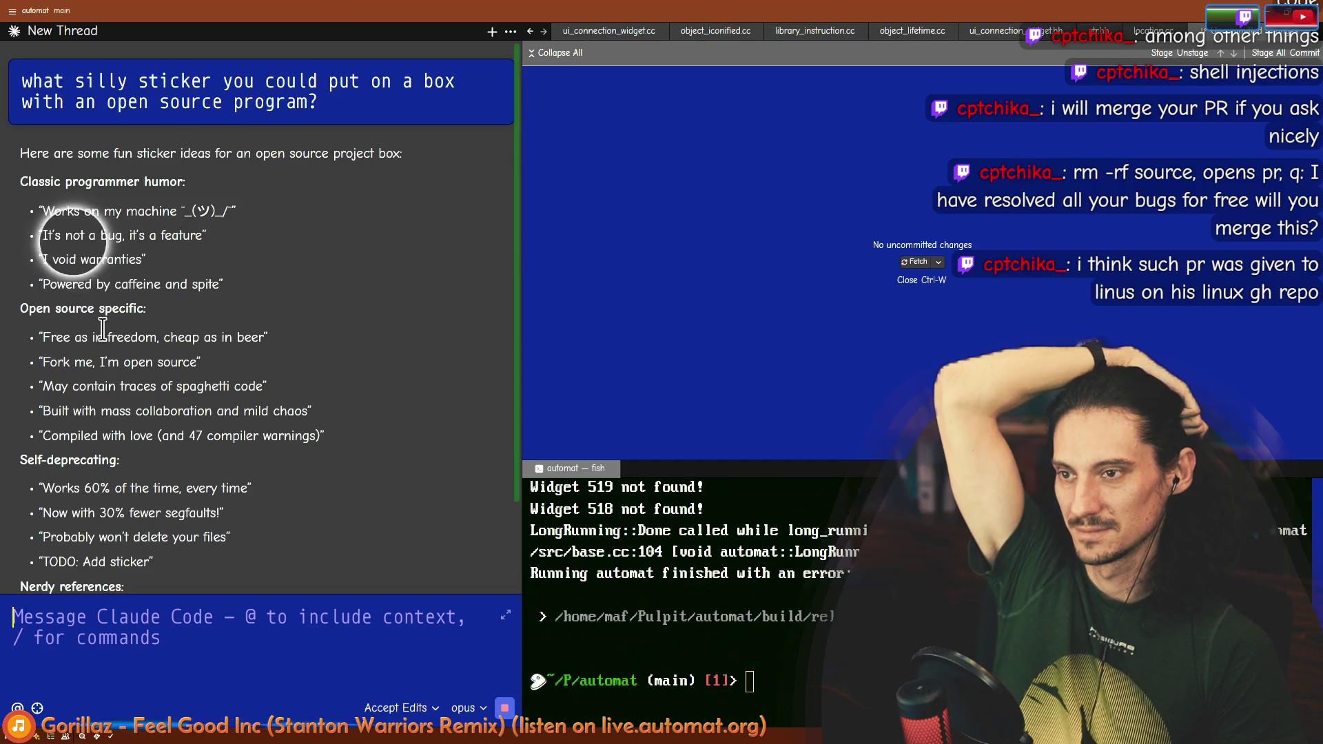
# Step: Read the reply, highlighting the Self-deprecating and Nerdy references sticker ideas
pyautogui.moveTo(61, 227)
pyautogui.mouseDown()
pyautogui.moveTo(97, 316)
pyautogui.moveTo(42, 344)
pyautogui.moveTo(149, 424)
pyautogui.moveTo(83, 260)
pyautogui.moveTo(138, 427)
pyautogui.moveTo(91, 296)
pyautogui.mouseUp()
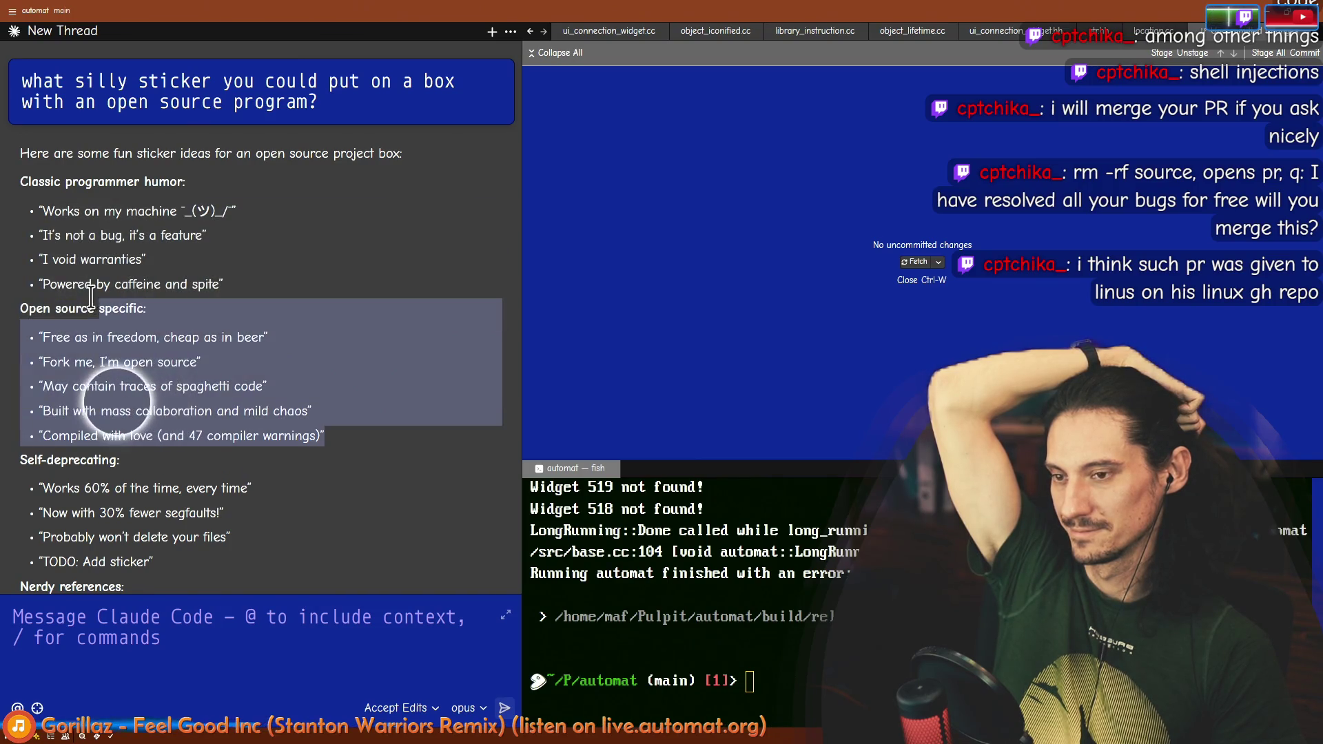
pyautogui.scroll(-2, 91, 297)
pyautogui.moveTo(28, 377)
pyautogui.mouseDown()
pyautogui.moveTo(119, 414)
pyautogui.moveTo(131, 479)
pyautogui.mouseUp()
pyautogui.moveTo(73, 325)
pyautogui.mouseDown()
pyautogui.moveTo(73, 275)
pyautogui.moveTo(148, 480)
pyautogui.mouseUp()
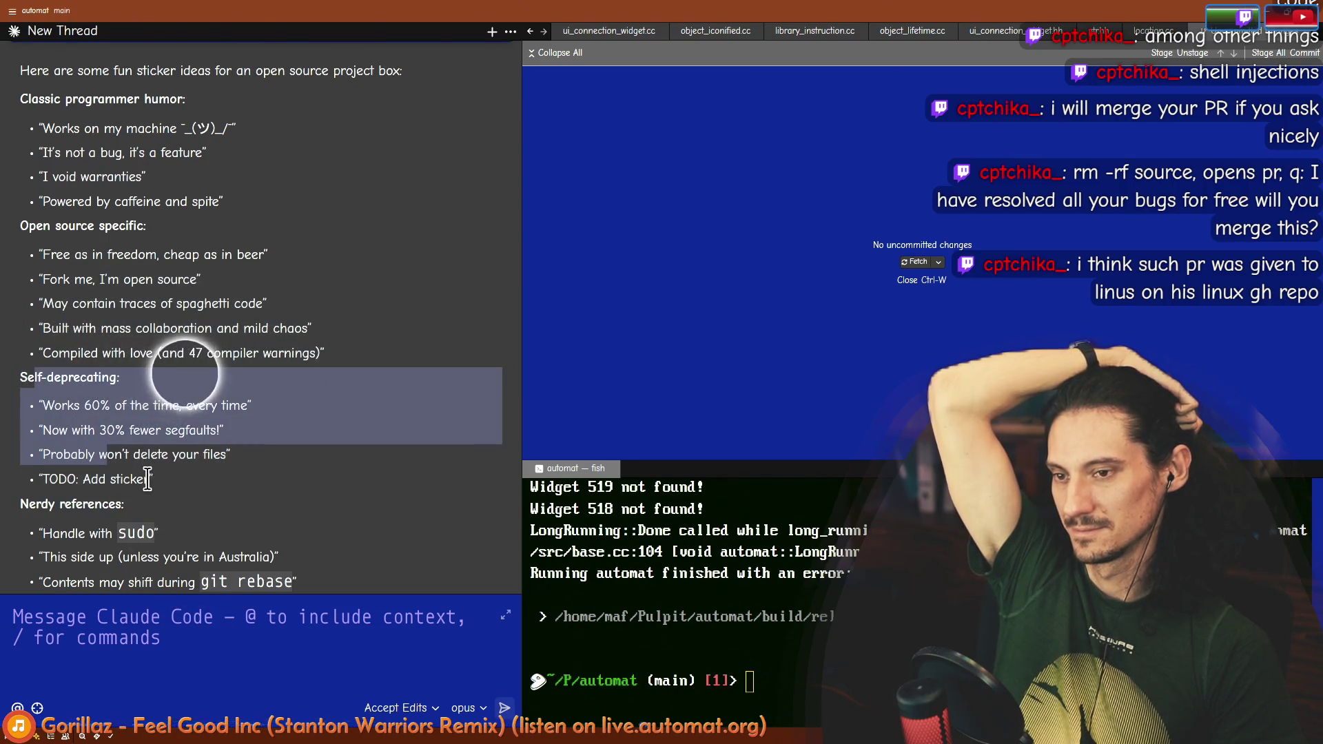
pyautogui.click(178, 445)
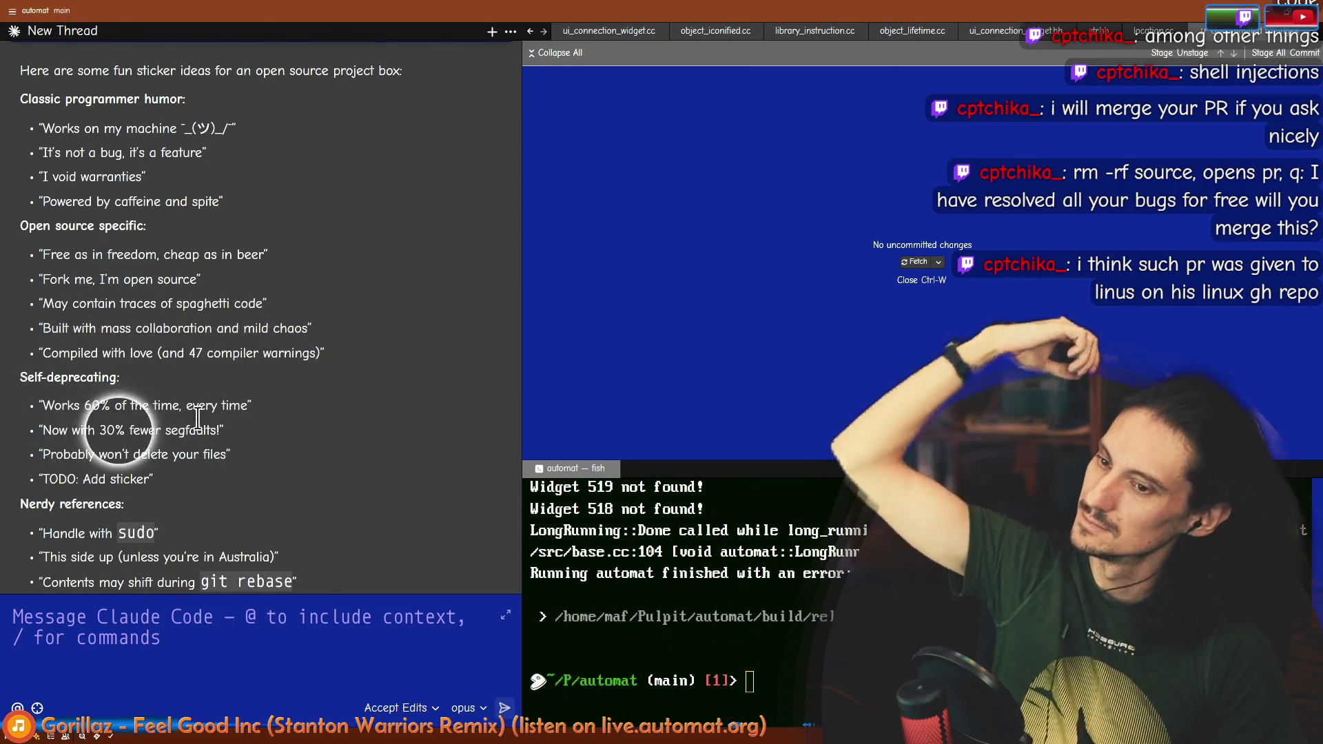
pyautogui.scroll(-3, 189, 490)
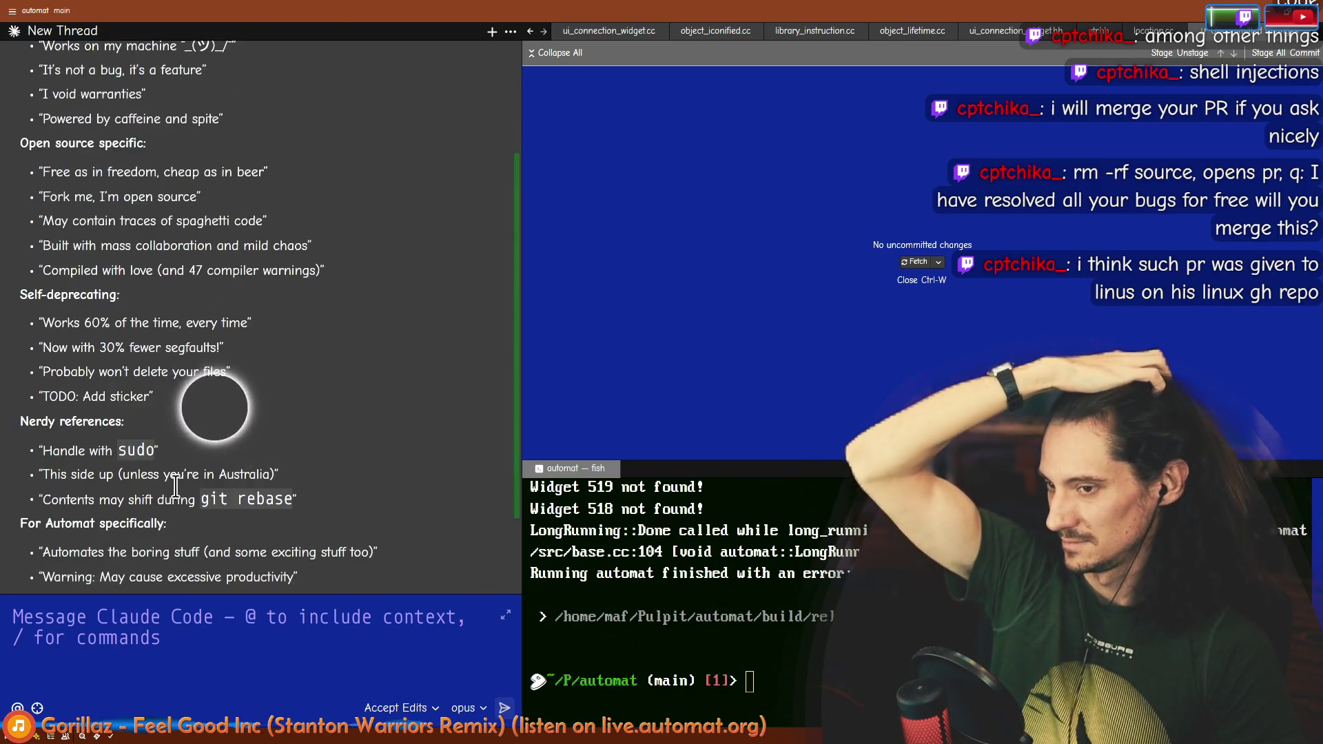
pyautogui.scroll(-2, 140, 351)
pyautogui.moveTo(106, 384)
pyautogui.mouseDown()
pyautogui.moveTo(84, 331)
pyautogui.moveTo(95, 365)
pyautogui.mouseUp()
pyautogui.moveTo(273, 370)
pyautogui.mouseDown()
pyautogui.moveTo(104, 324)
pyautogui.moveTo(125, 372)
pyautogui.moveTo(159, 352)
pyautogui.moveTo(110, 324)
pyautogui.moveTo(123, 398)
pyautogui.mouseUp()
pyautogui.click(164, 350)
# Step: Highlight ideas from 'Compiled with love' and git rebase to the 'For Automat specifically' list
pyautogui.moveTo(137, 503)
pyautogui.mouseDown()
pyautogui.moveTo(104, 375)
pyautogui.moveTo(90, 386)
pyautogui.moveTo(114, 373)
pyautogui.moveTo(206, 400)
pyautogui.mouseUp()
pyautogui.moveTo(307, 390)
pyautogui.mouseDown()
pyautogui.moveTo(110, 366)
pyautogui.moveTo(42, 390)
pyautogui.moveTo(256, 406)
pyautogui.mouseUp()
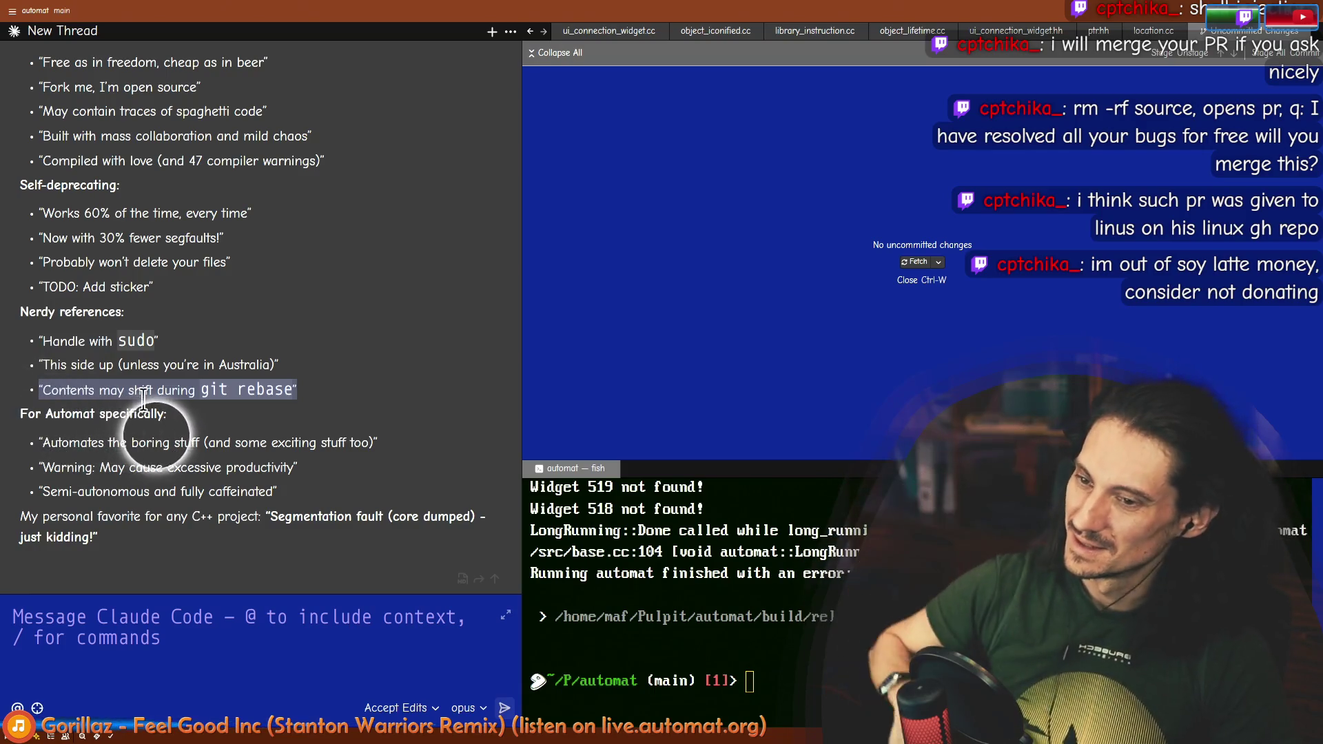
pyautogui.moveTo(39, 442); pyautogui.dragTo(194, 445)
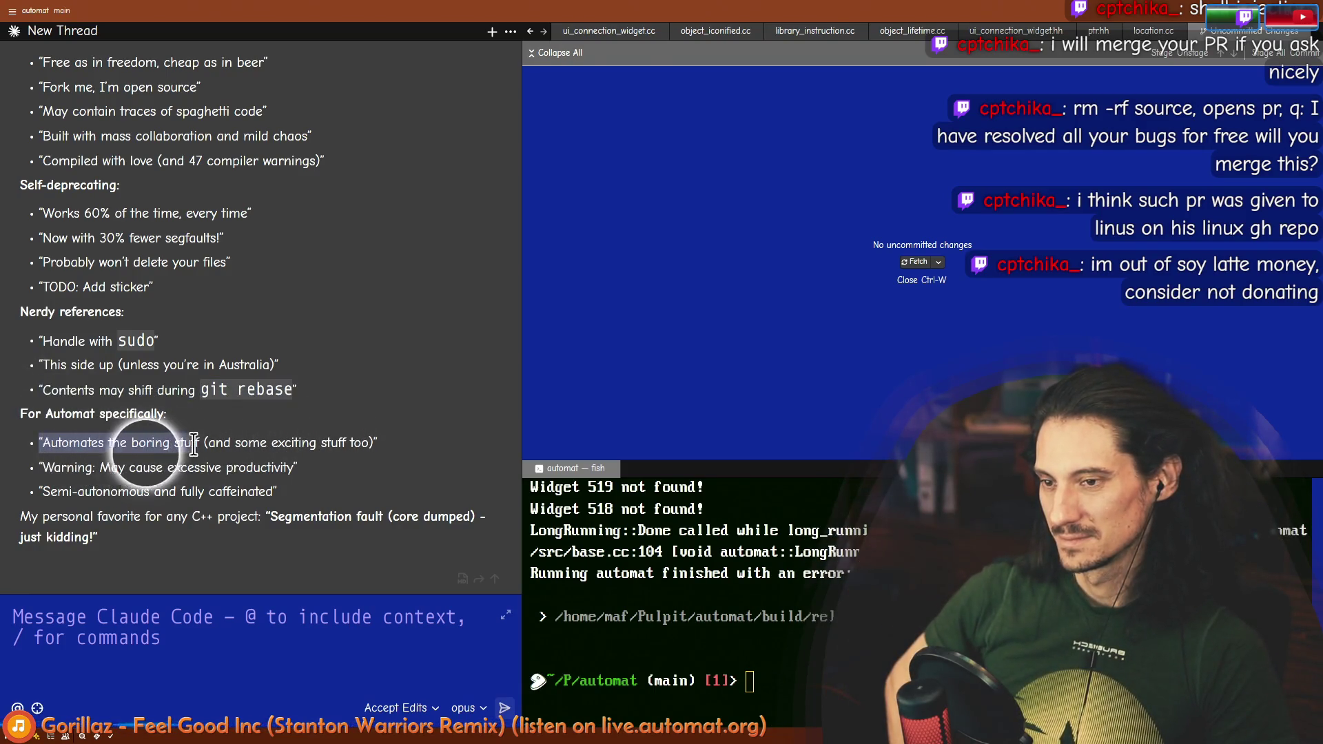
pyautogui.click(63, 453)
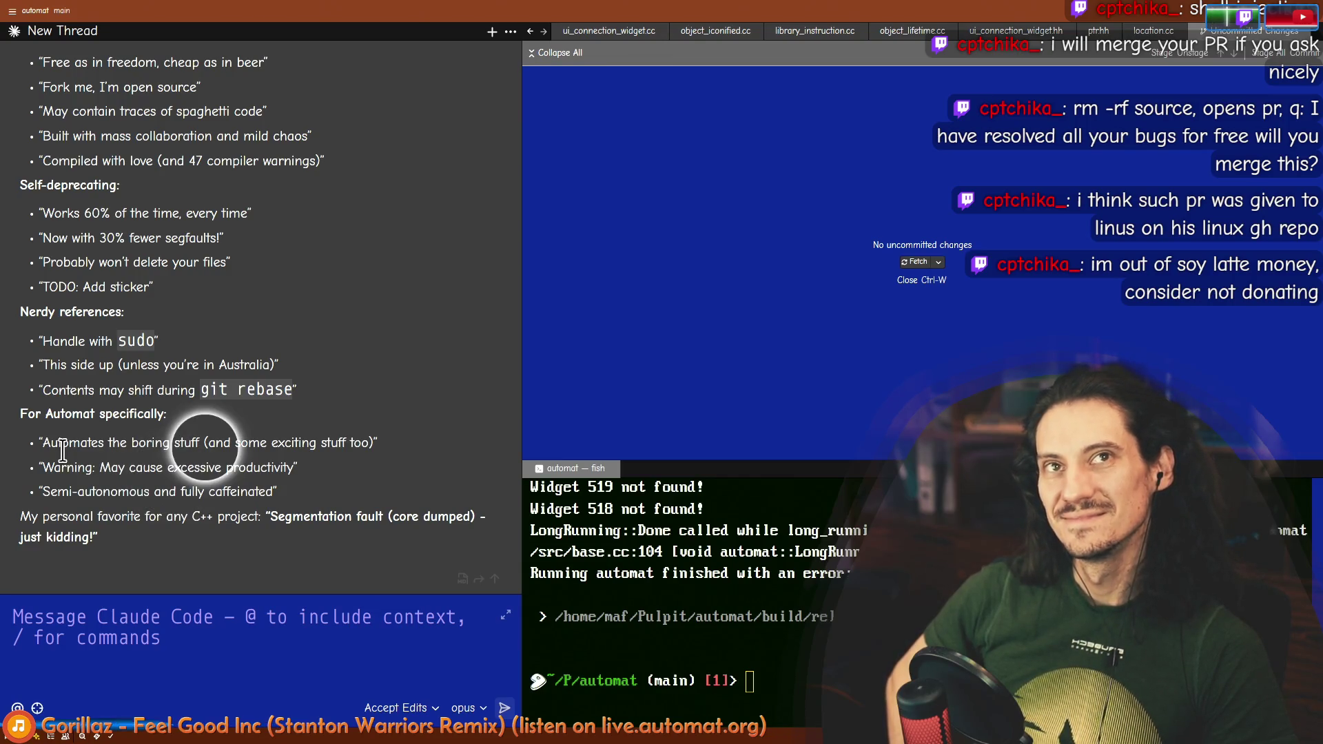
pyautogui.moveTo(15, 412)
pyautogui.mouseDown()
pyautogui.moveTo(100, 473)
pyautogui.moveTo(44, 526)
pyautogui.moveTo(266, 531)
pyautogui.moveTo(325, 561)
pyautogui.moveTo(399, 544)
pyautogui.mouseUp()
pyautogui.moveTo(99, 322)
pyautogui.mouseDown()
pyautogui.moveTo(76, 537)
pyautogui.moveTo(331, 503)
pyautogui.mouseUp()
pyautogui.click(345, 504)
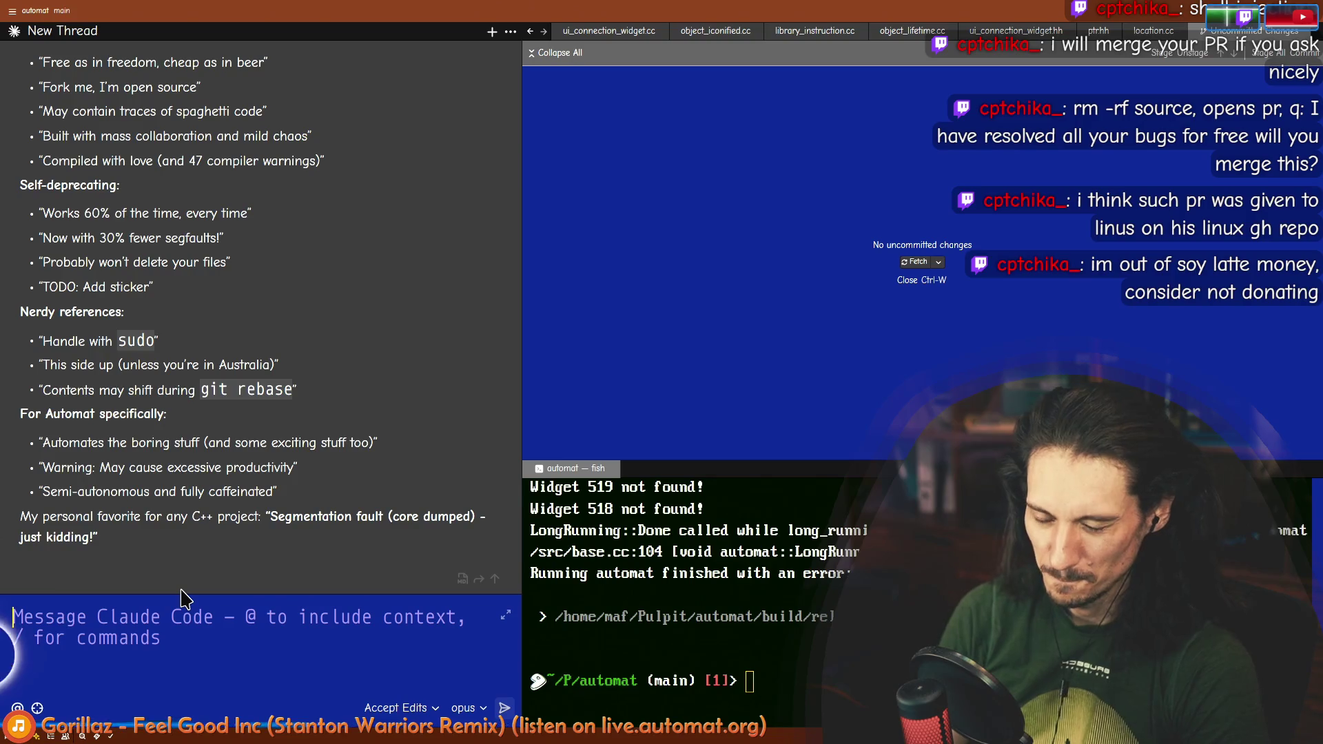
# Step: Write the prompt 'Think of something two-part…' with main text and small print, ending 'Since it's a sticker it should work as an advertisement'
pyautogui.write('So')
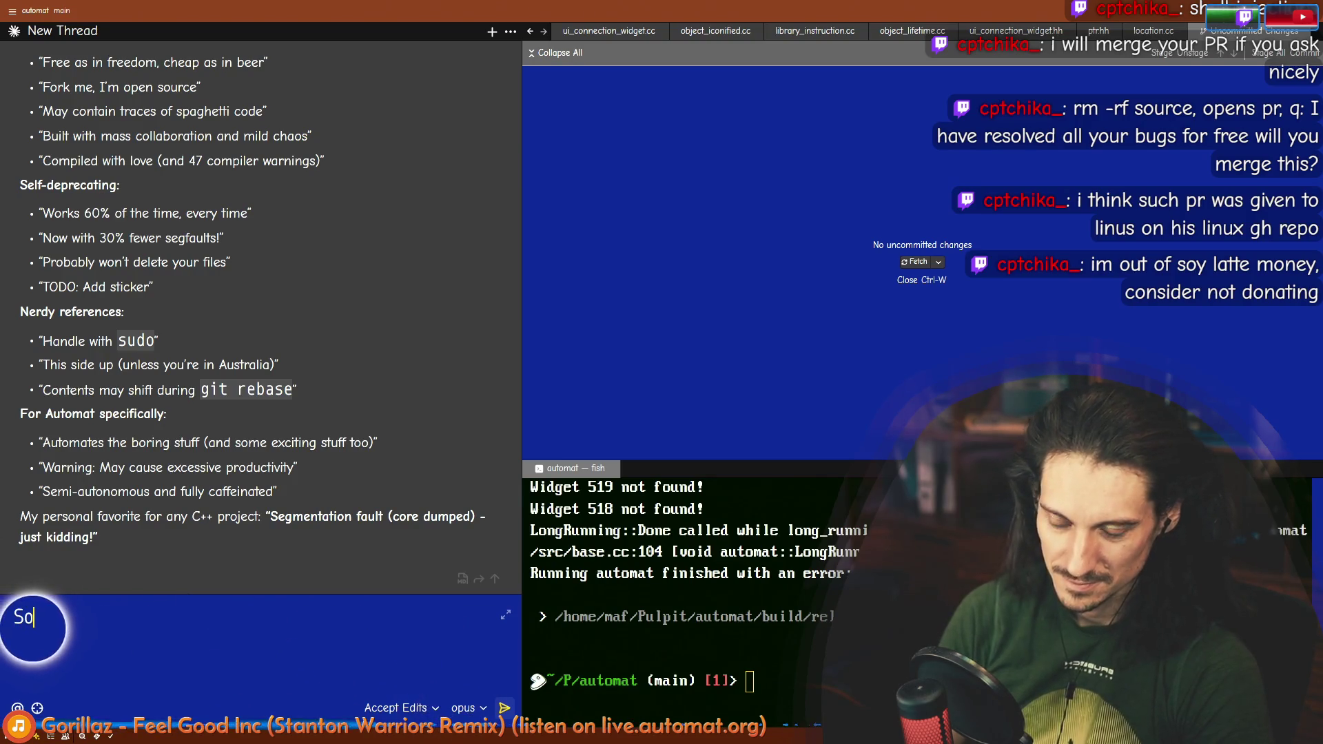
pyautogui.write('mething two-part - ')
pyautogui.write('wi')
pyautogui.write(' the ')
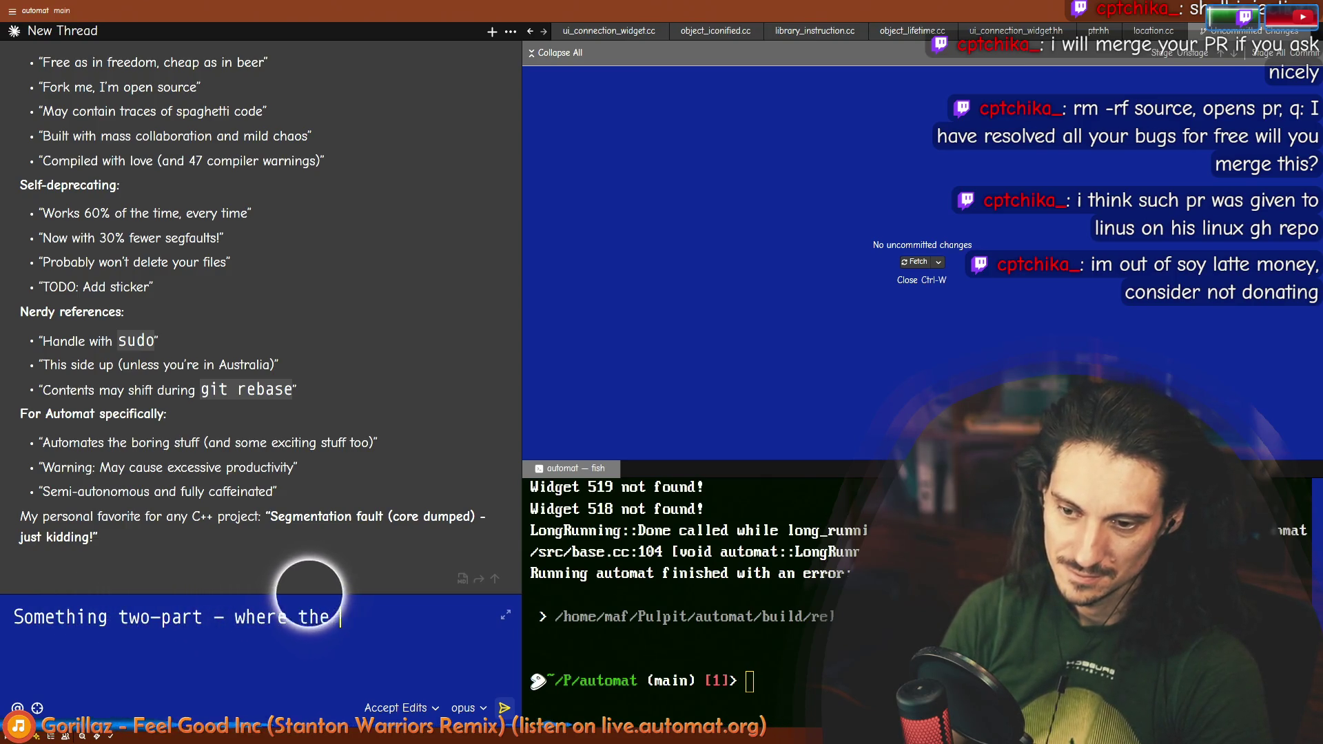
pyautogui.write('main text would ')
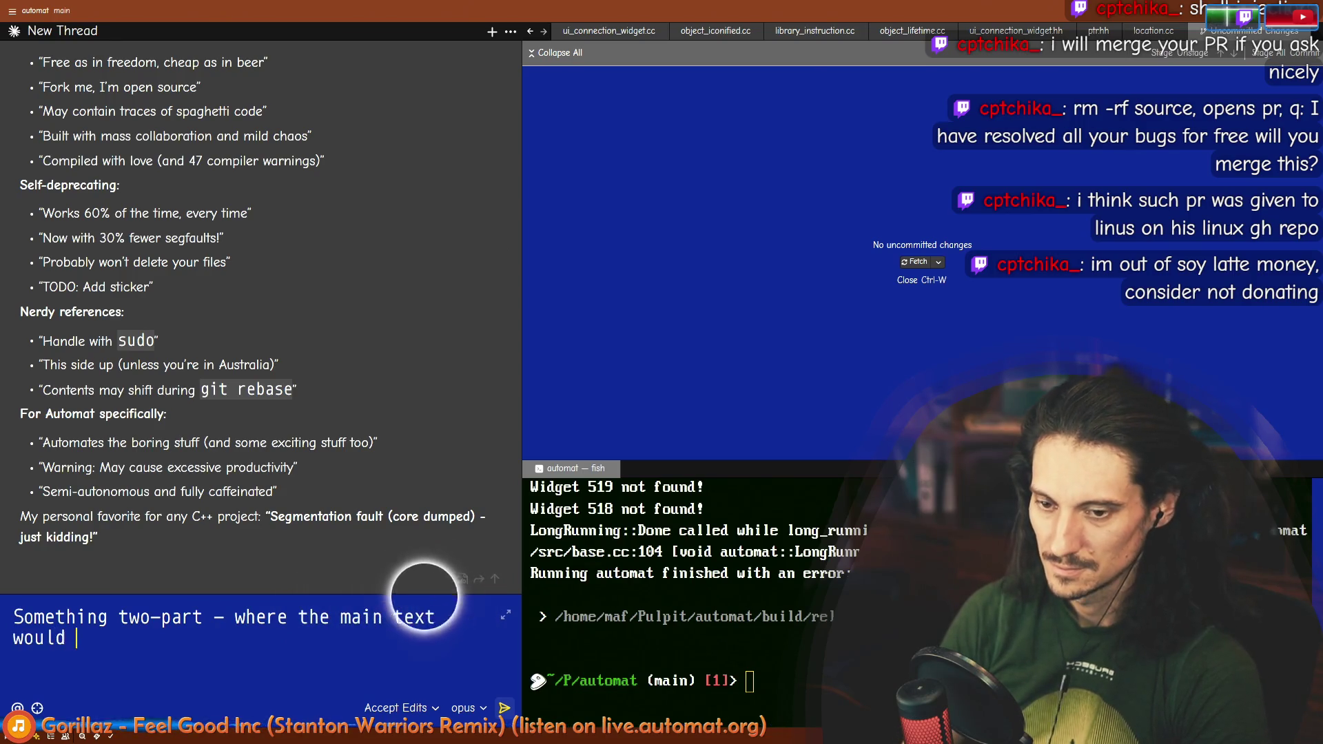
pyautogui.write('go n the sti')
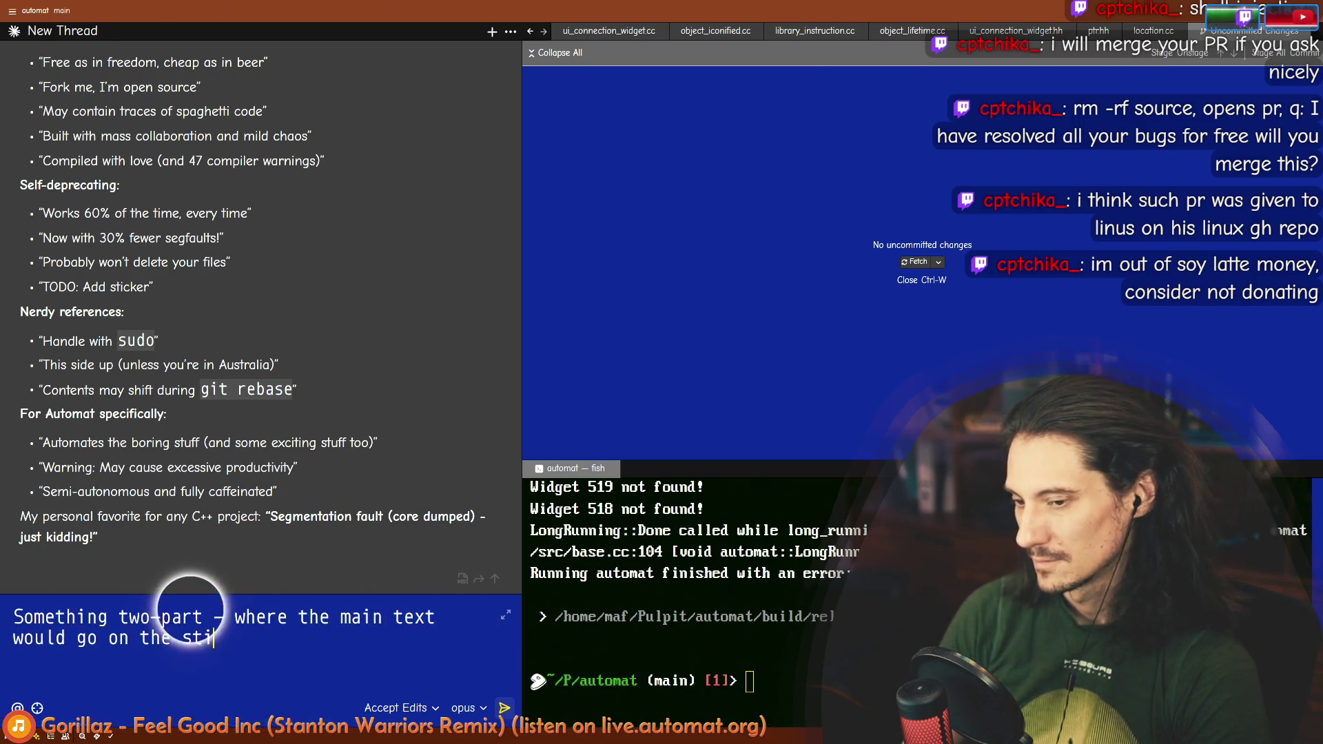
pyautogui.write('cker and a ')
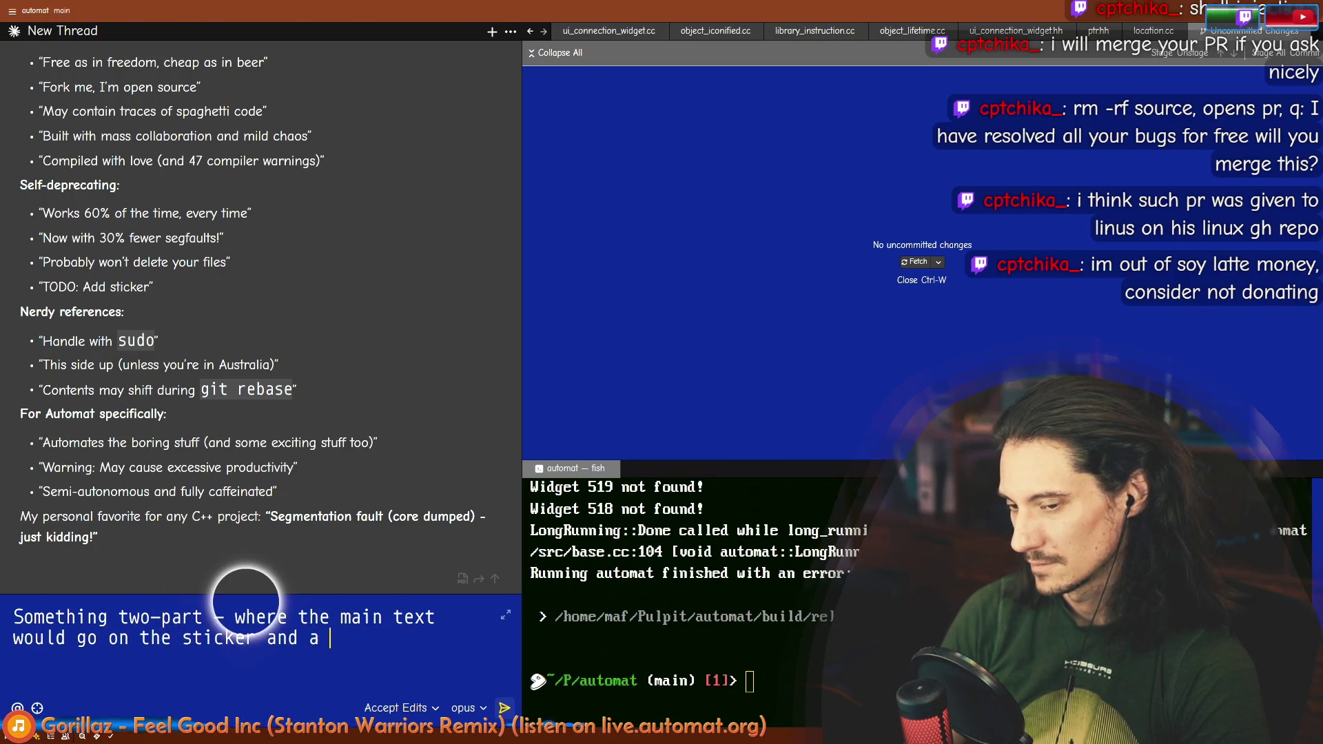
pyautogui.write('small print wou')
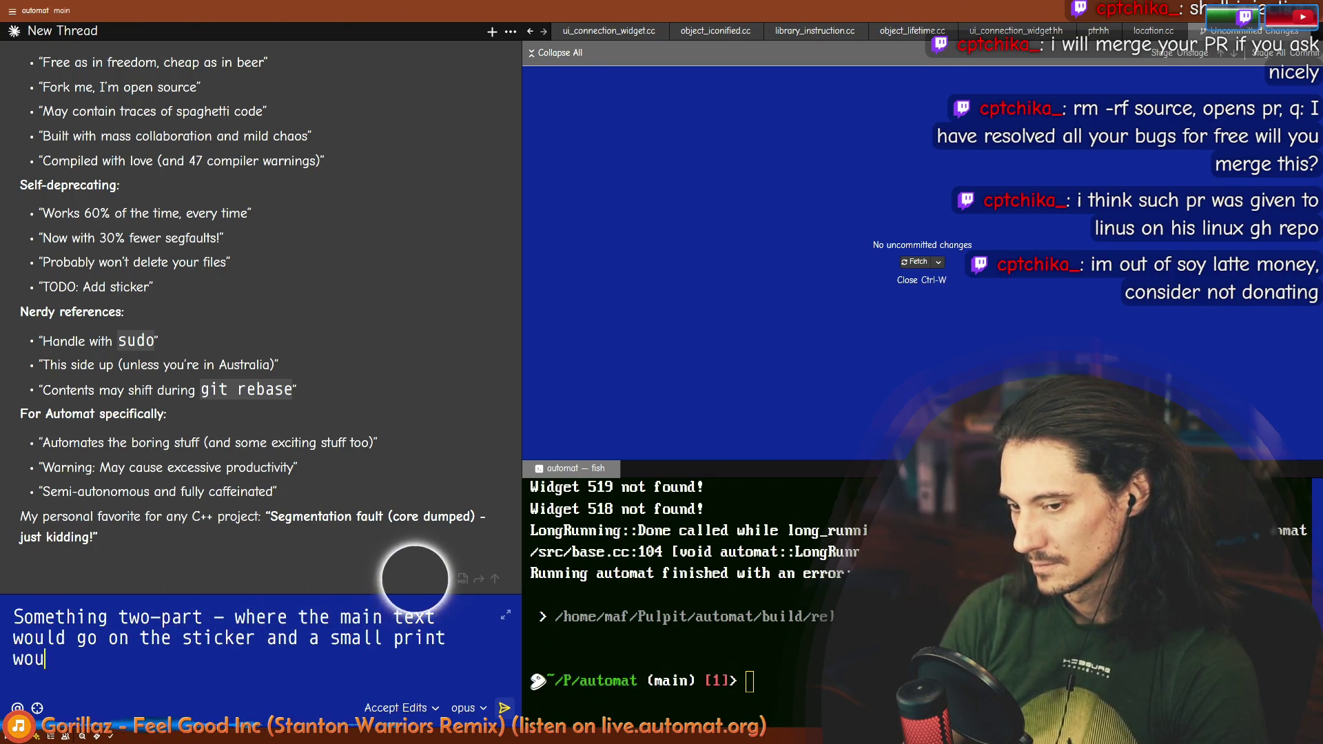
pyautogui.write('ld it.')
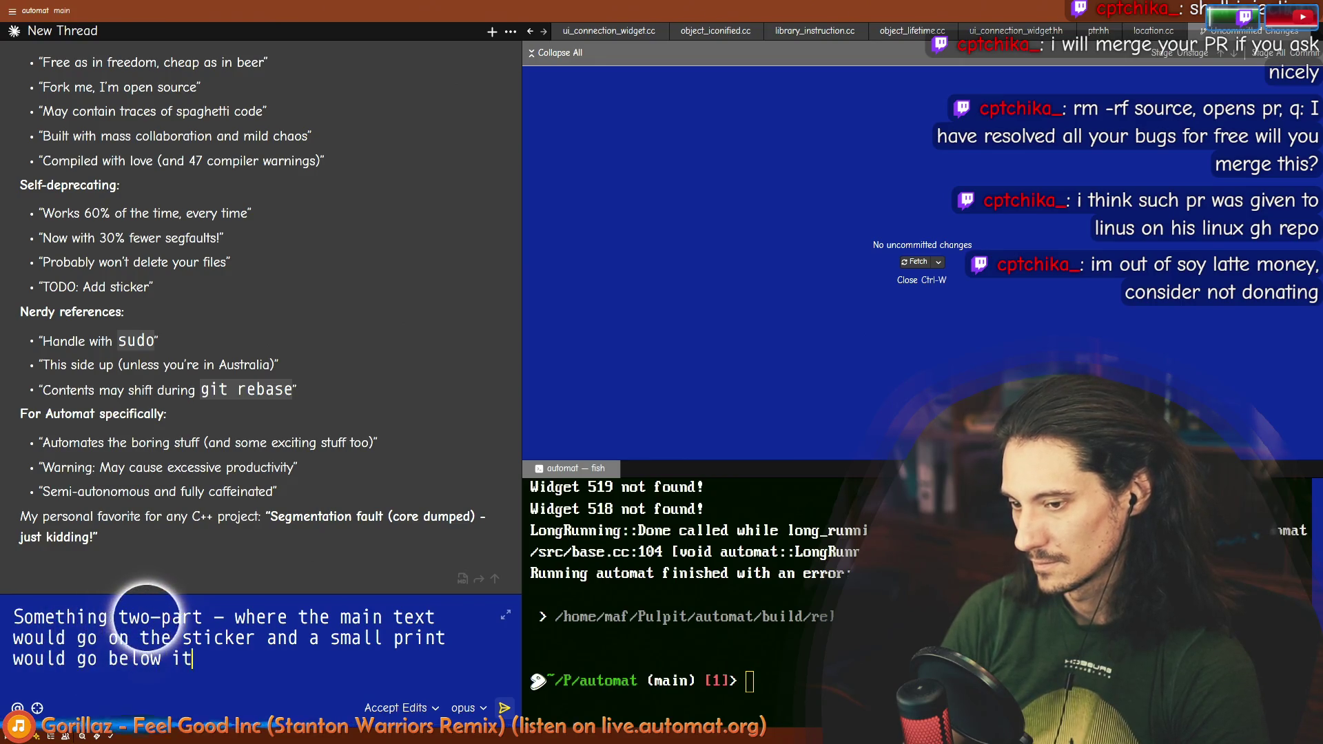
pyautogui.click(15, 616)
pyautogui.write('Think of')
pyautogui.press('Delete')
pyautogui.write('s')
pyautogui.hotkey('ctrl', 'End')
pyautogui.write("Since it's a sticker it should ")
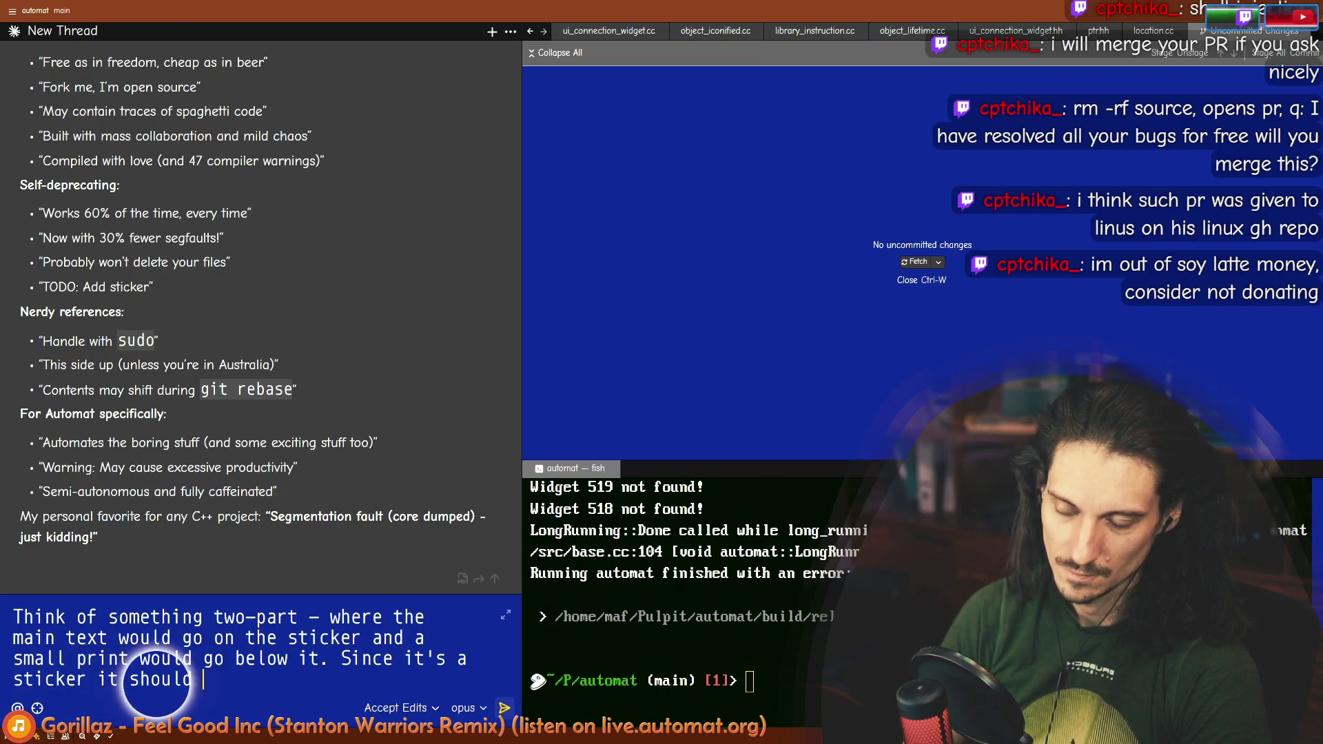
pyautogui.write('work')
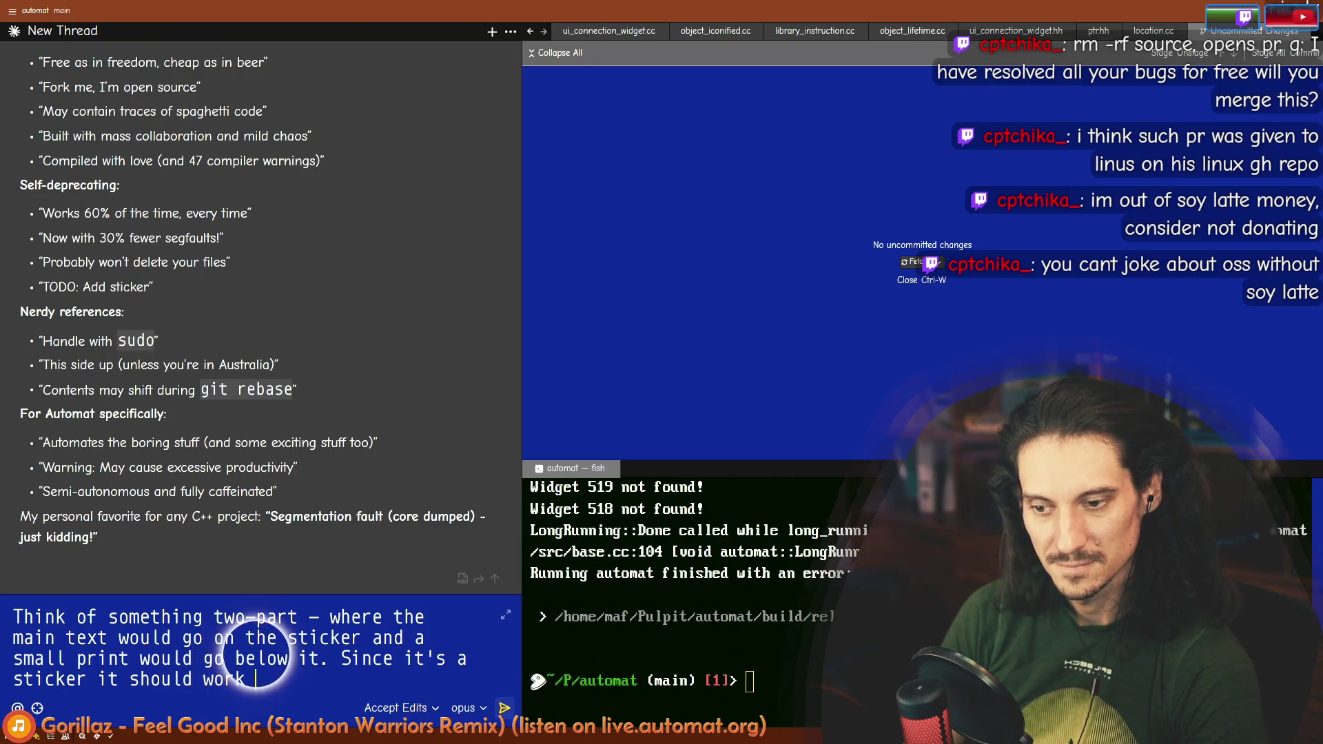
pyautogui.write(' as an advertis')
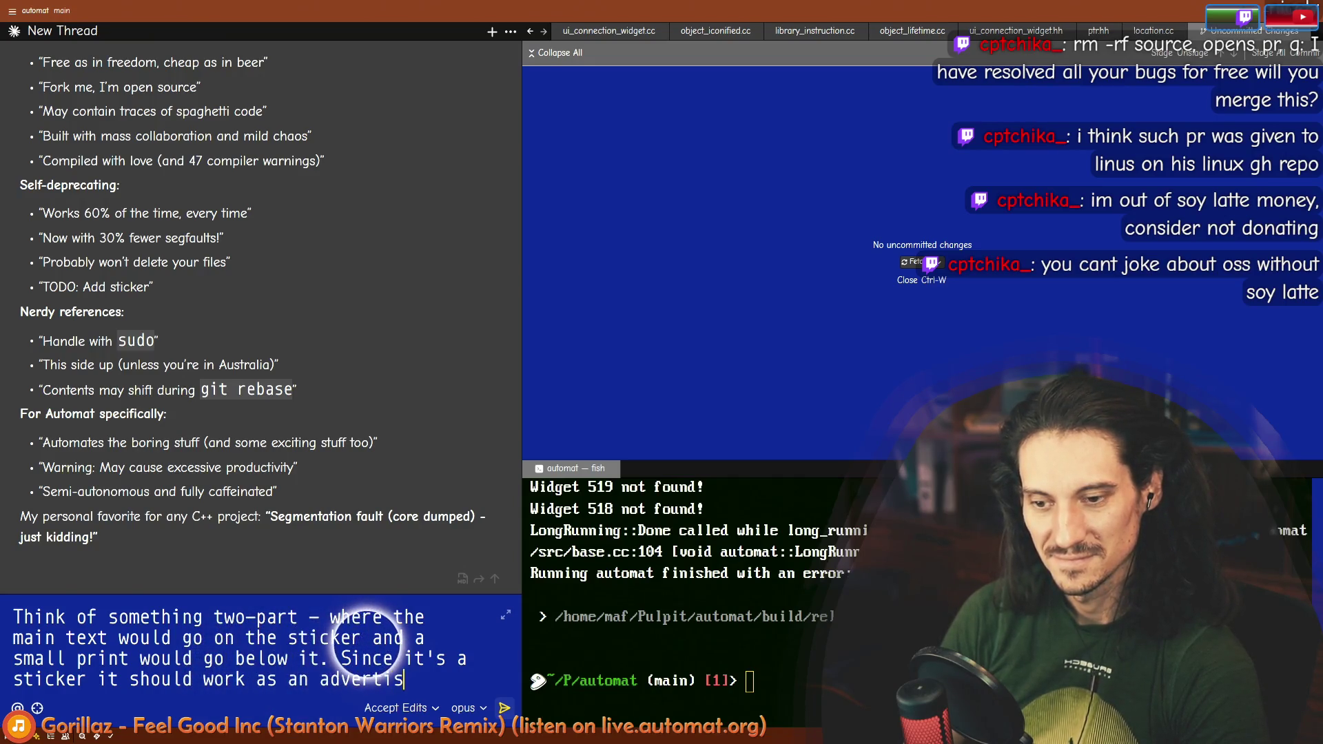
pyautogui.write('ement')
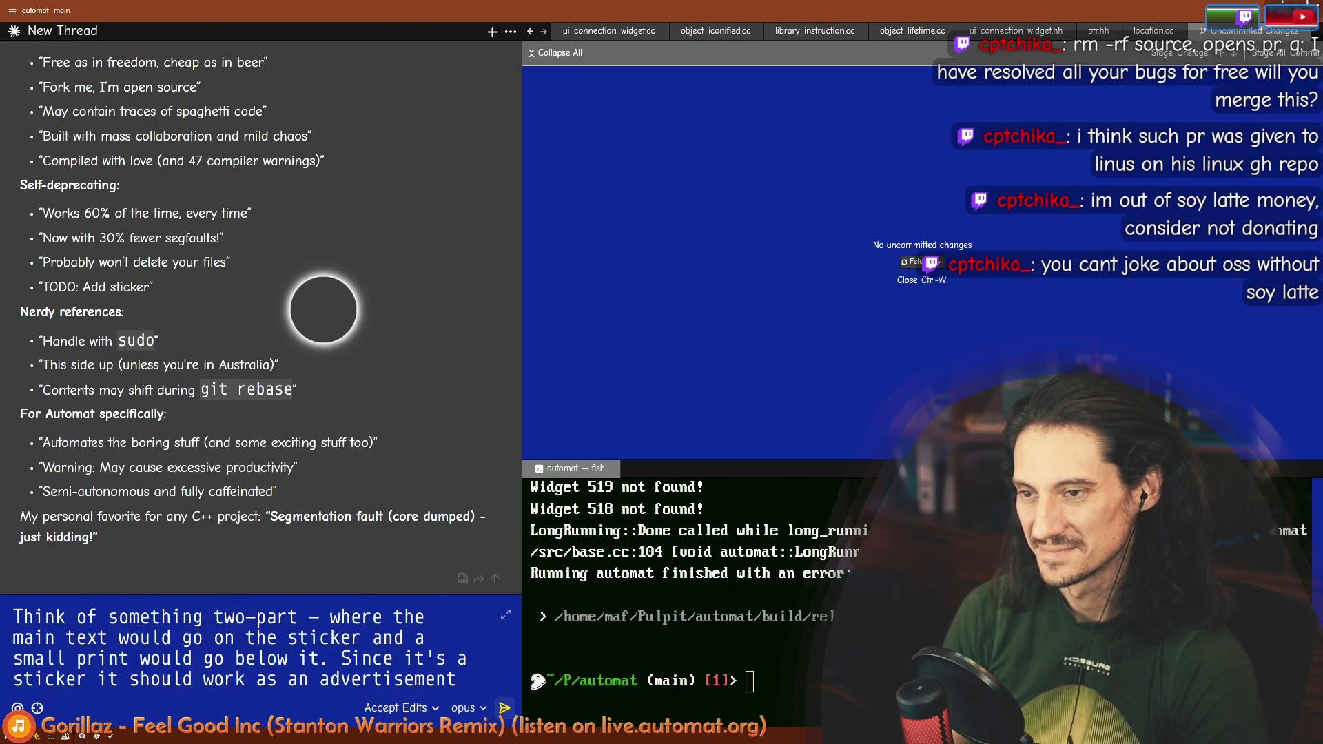
pyautogui.hotkey('alt', 'Tab')
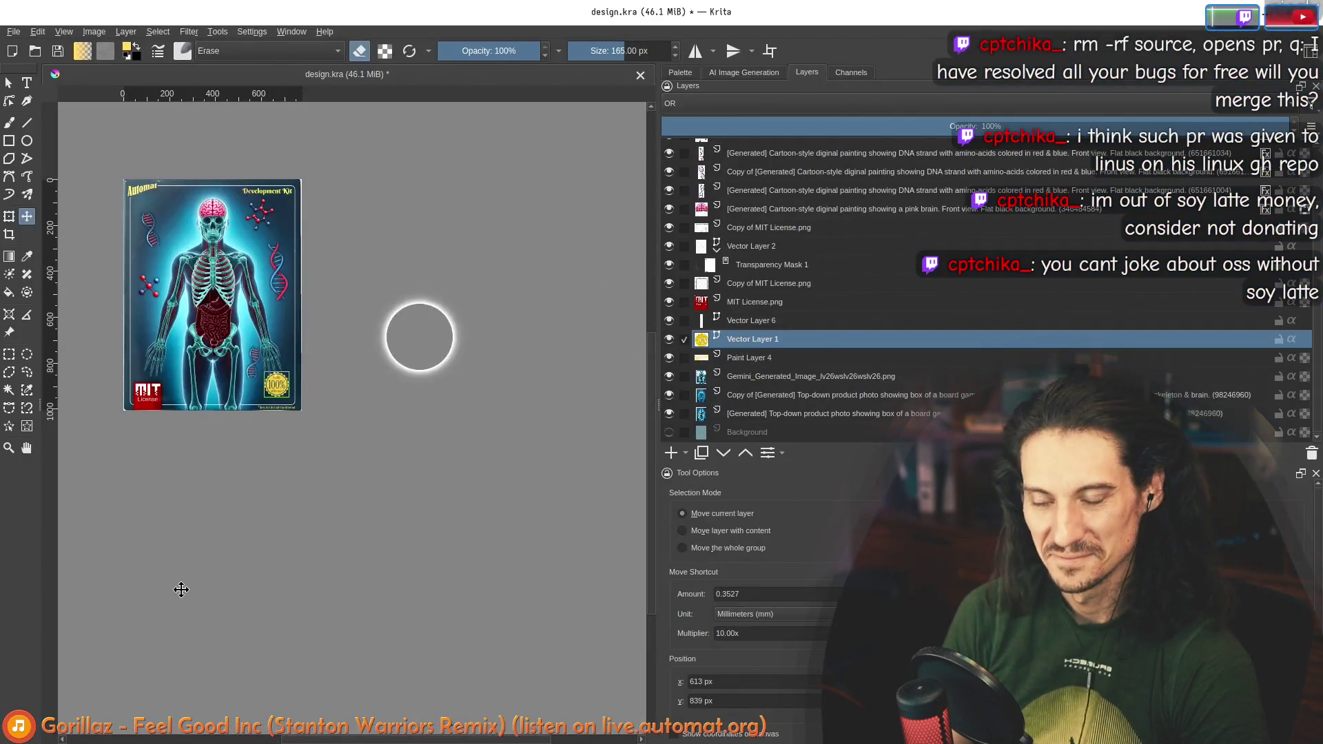
# Step: Glance at the poster, then select the whole prompt in the agent chat
pyautogui.hotkey('alt', 'Tab')
pyautogui.hotkey('alt', 'Tab')
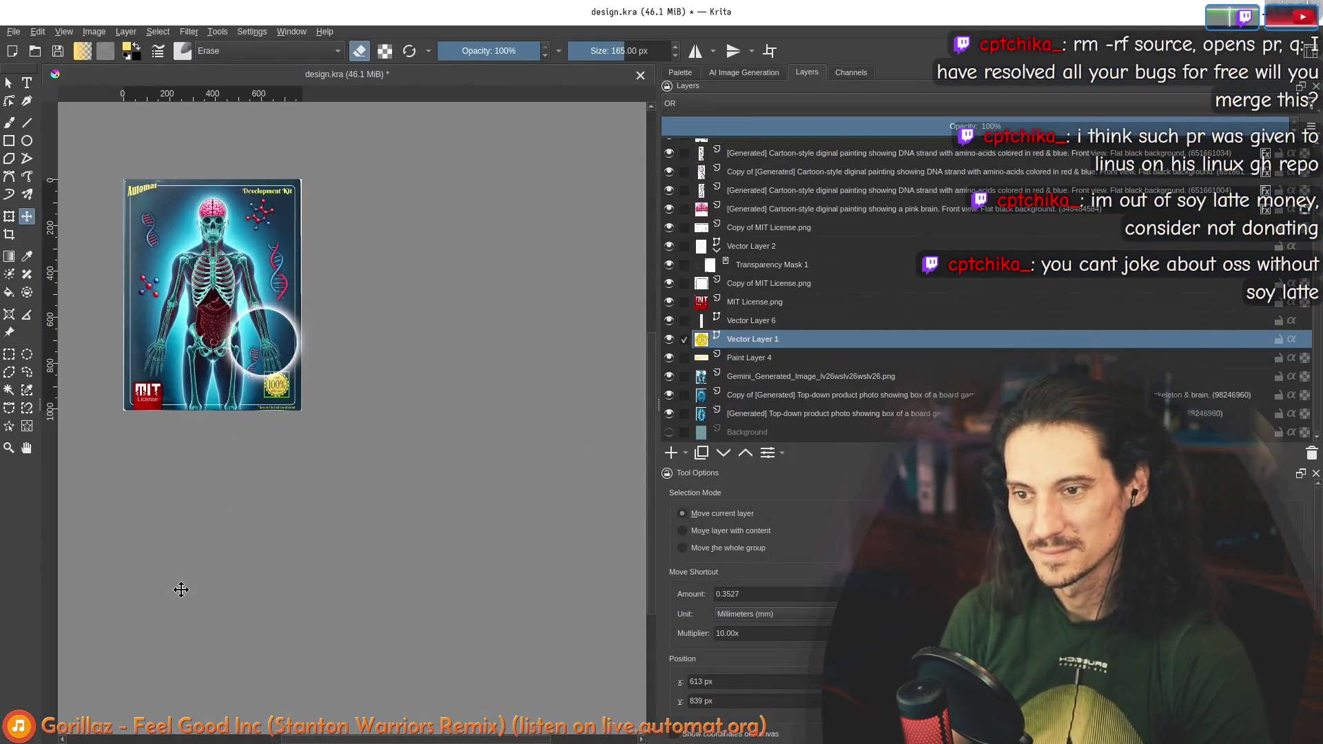
pyautogui.scroll(3, 168, 339)
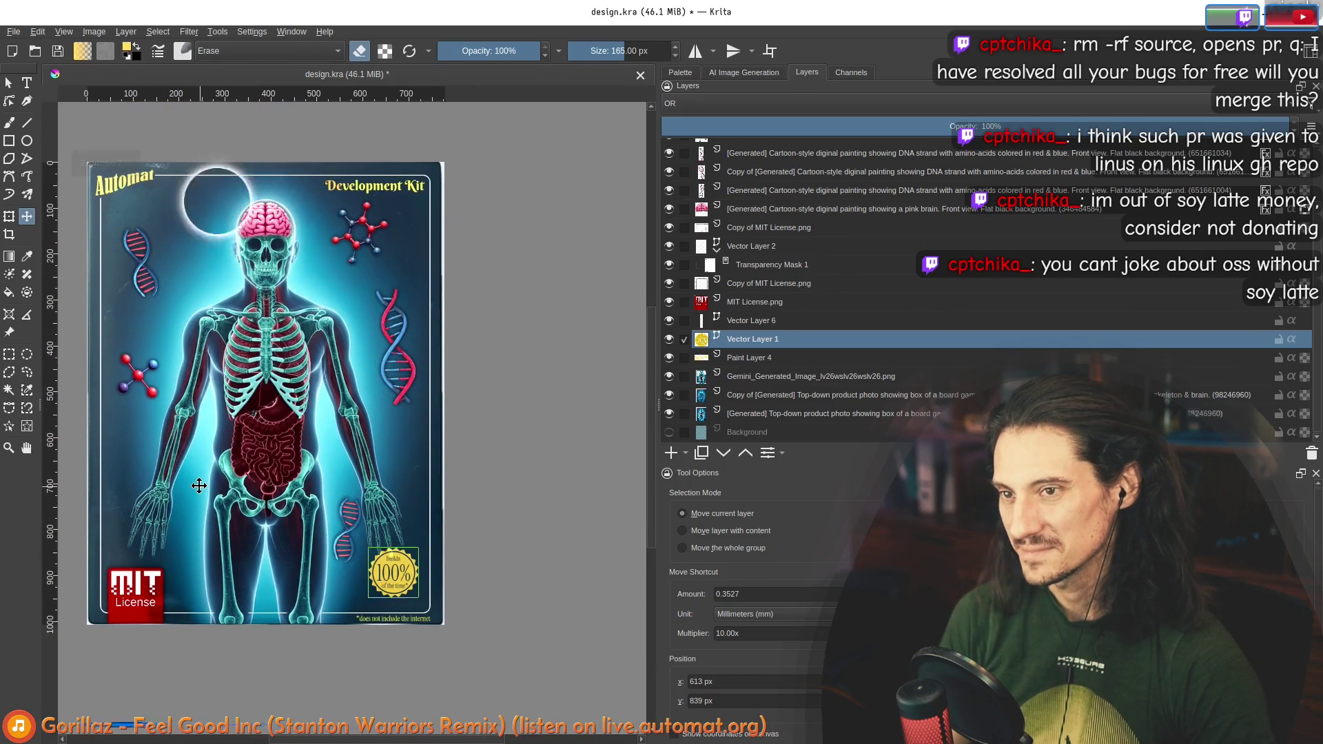
pyautogui.hotkey('alt', 'Tab')
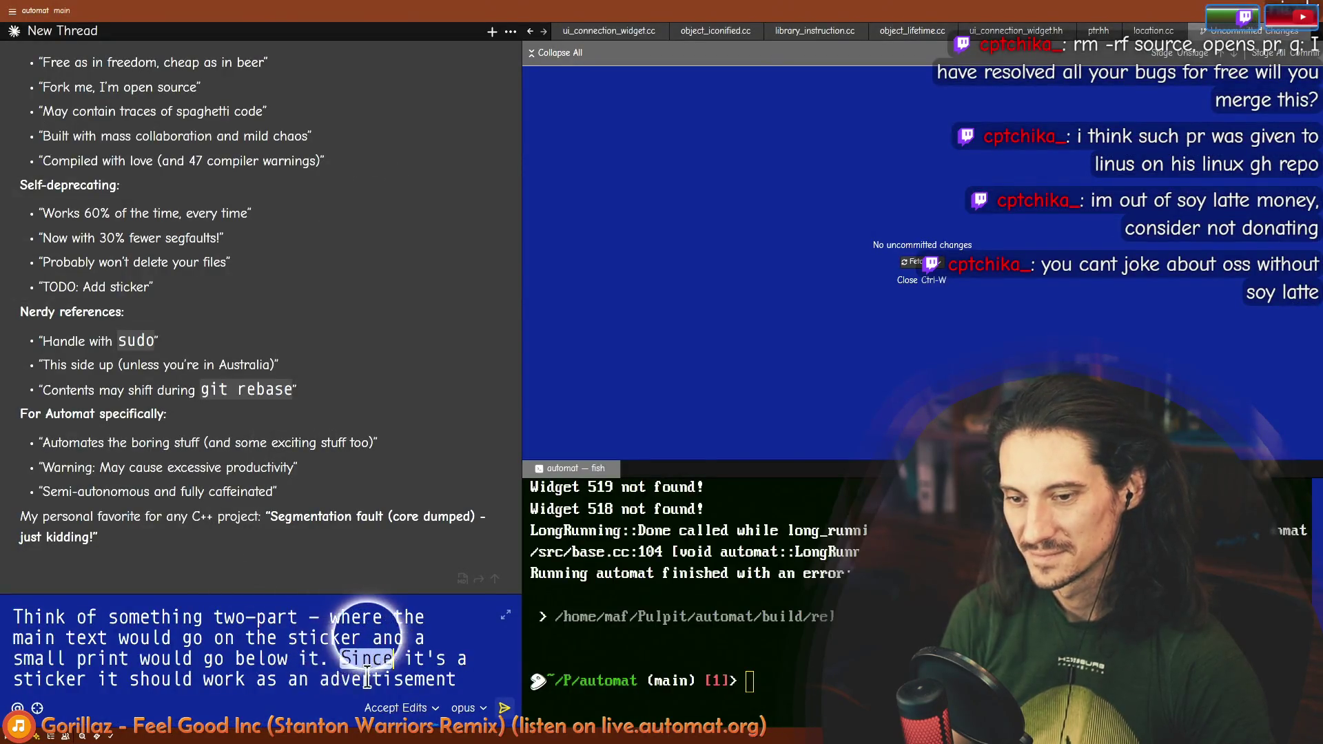
pyautogui.click(469, 682)
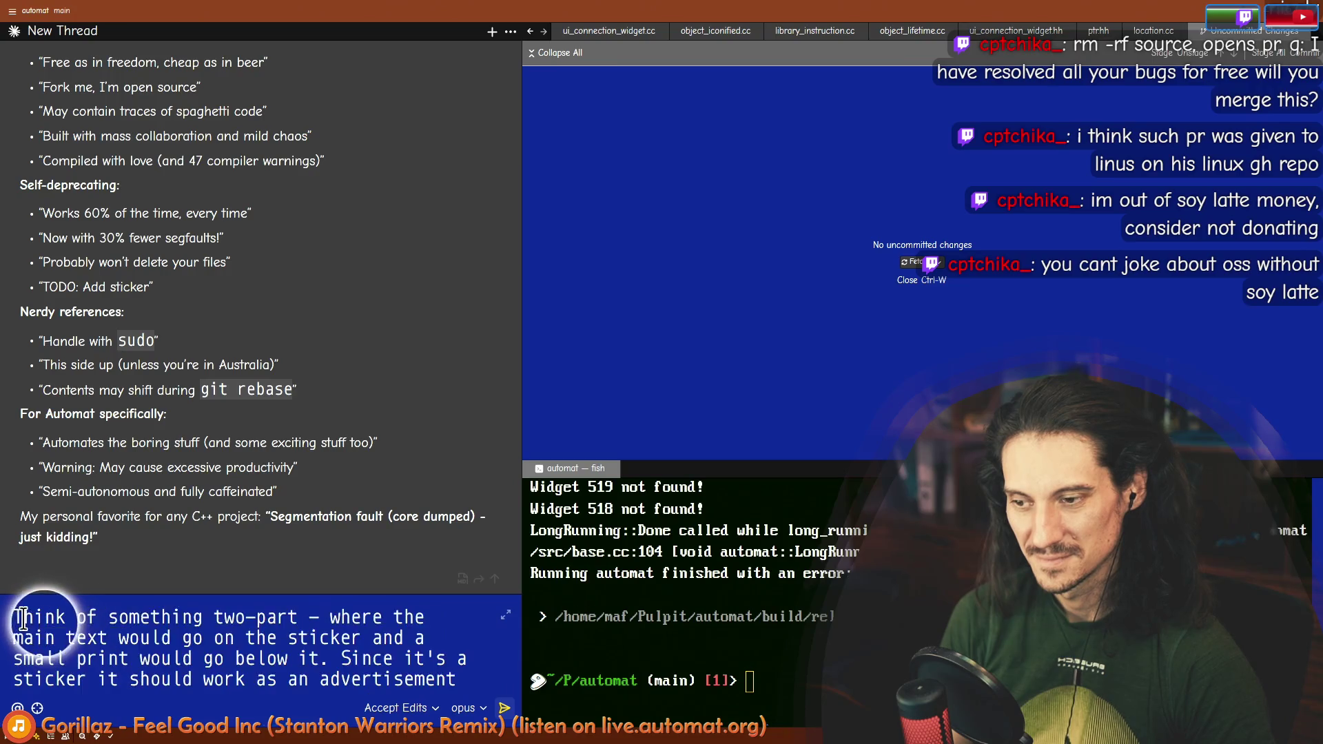
pyautogui.hotkey('ctrl', 'a')
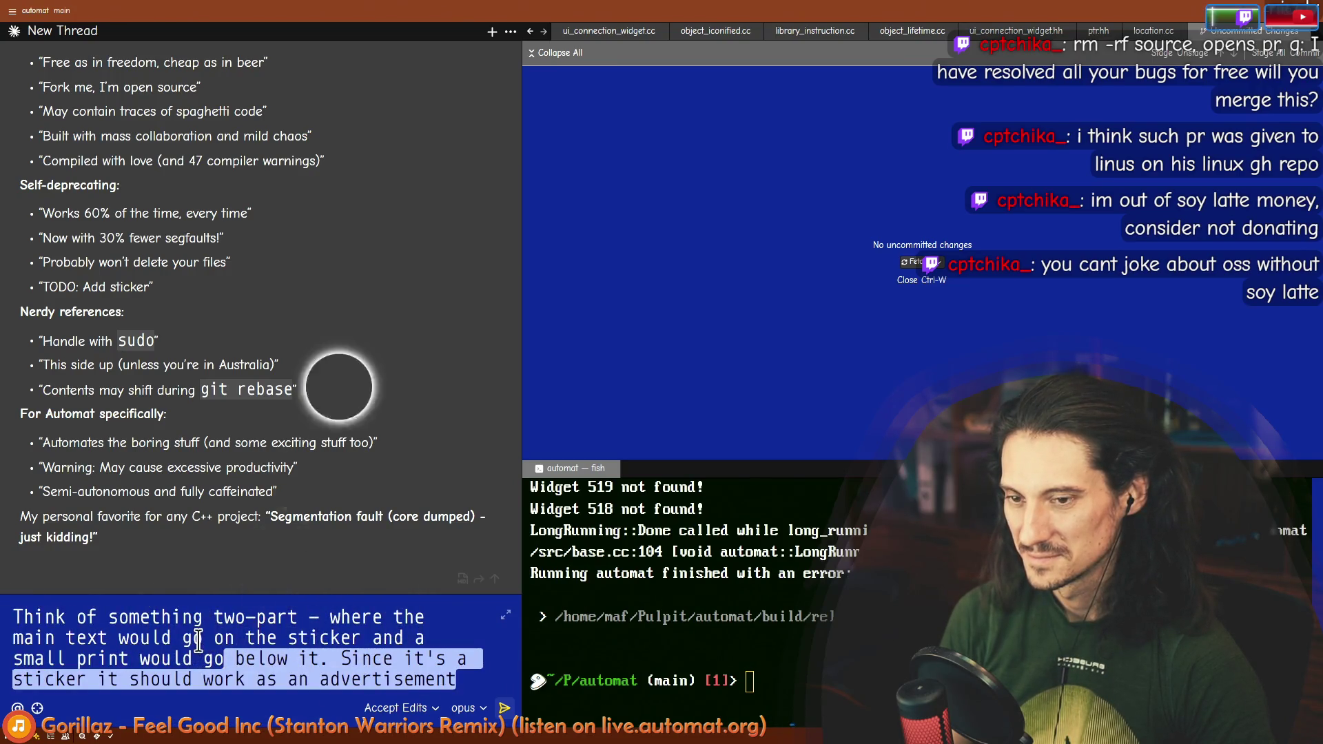
# Step: Drag the 100% badge slightly lower, just above the '*does not include the internet' line
pyautogui.hotkey('alt', 'Tab')
pyautogui.scroll(-2, 374, 557)
pyautogui.scroll(6, 374, 557)
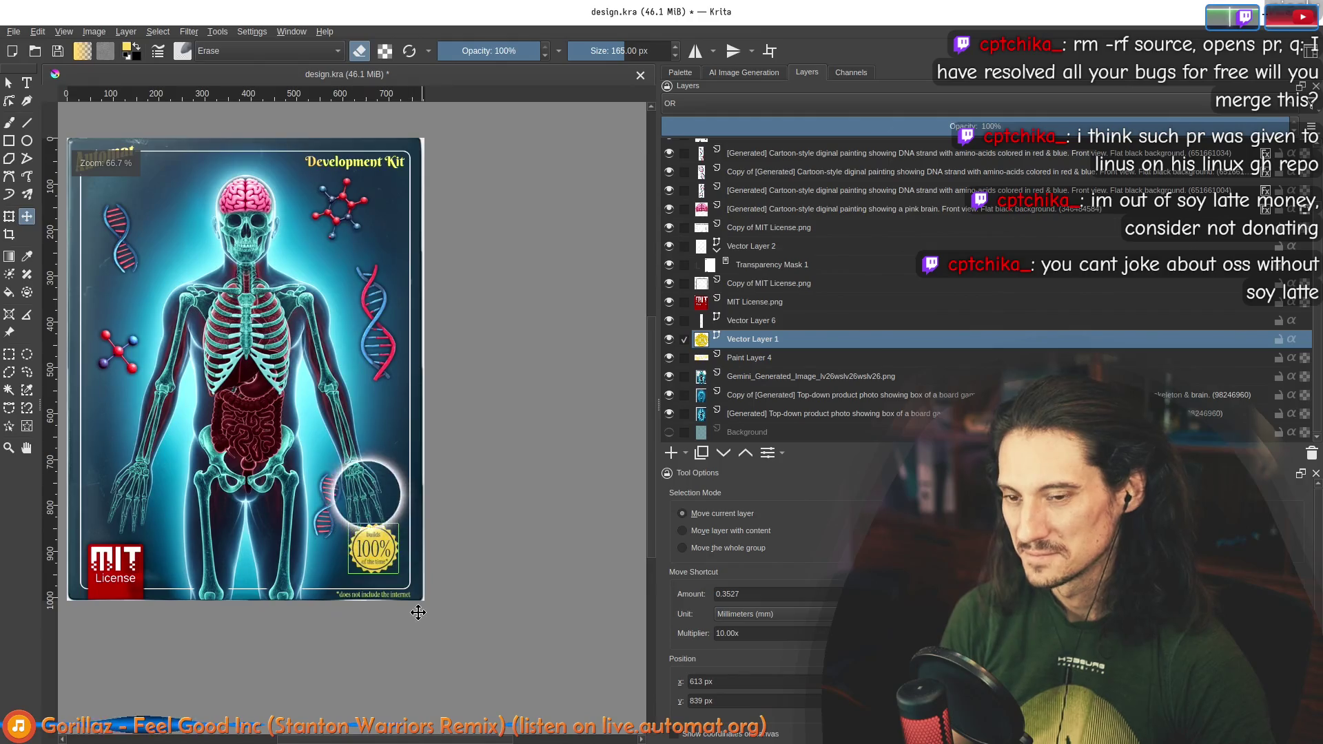
pyautogui.moveTo(339, 431)
pyautogui.mouseDown()
pyautogui.moveTo(355, 459)
pyautogui.moveTo(335, 482)
pyautogui.mouseUp()
pyautogui.hotkey('alt', 'Tab')
pyautogui.hotkey('alt', 'Tab')
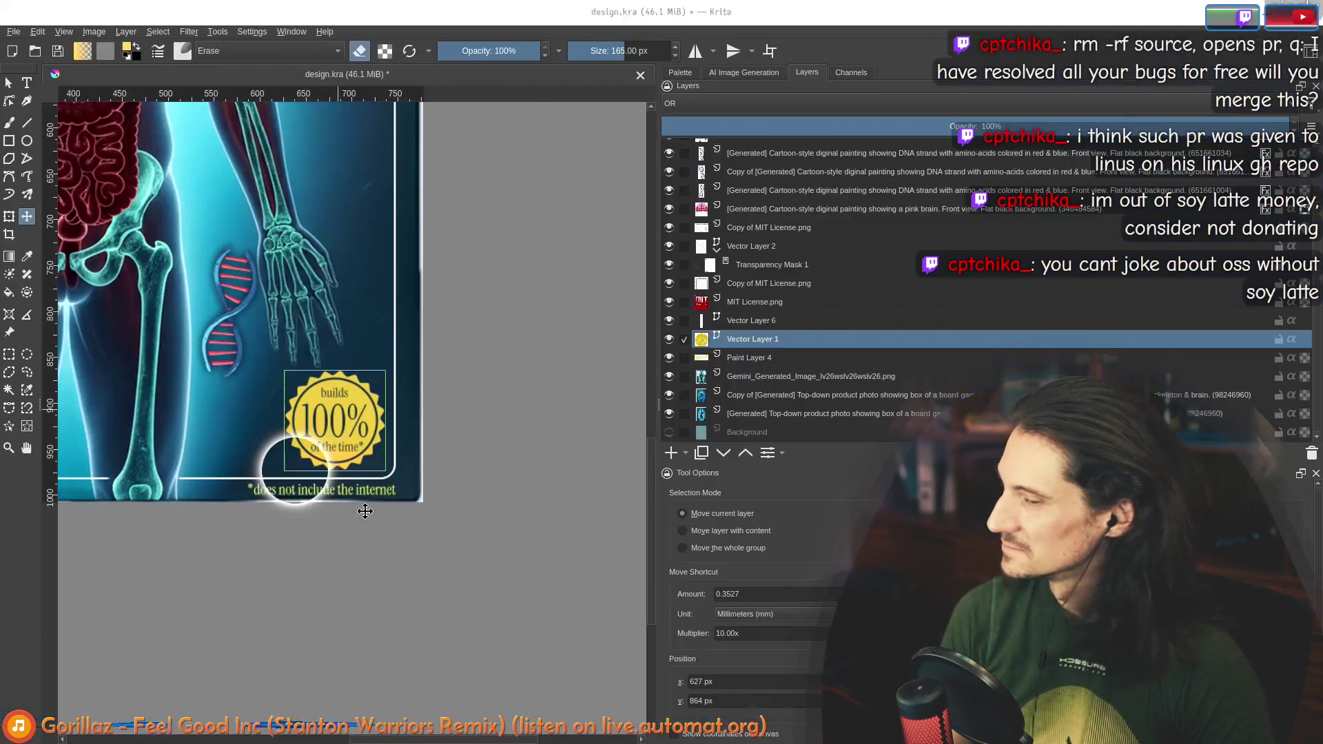
pyautogui.hotkey('alt', 'Tab')
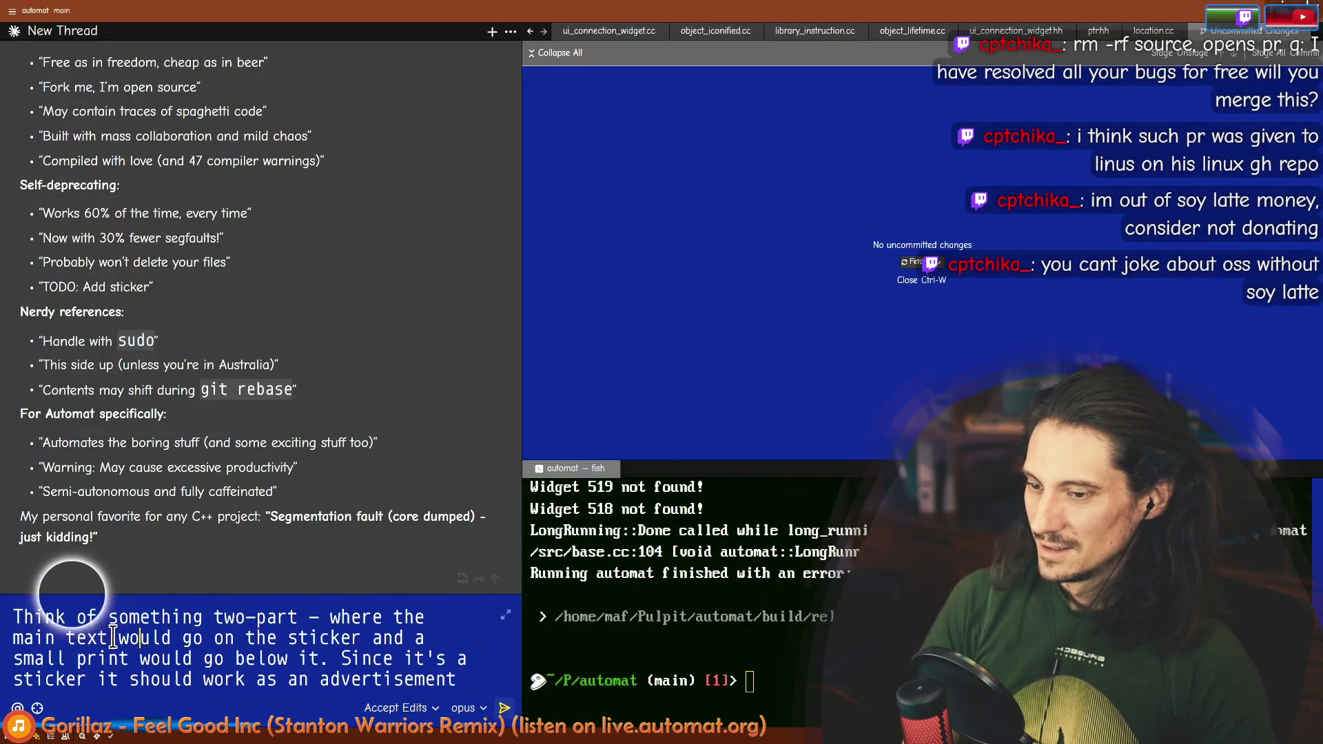
pyautogui.hotkey('alt', 'Tab')
pyautogui.scroll(-3, 381, 461)
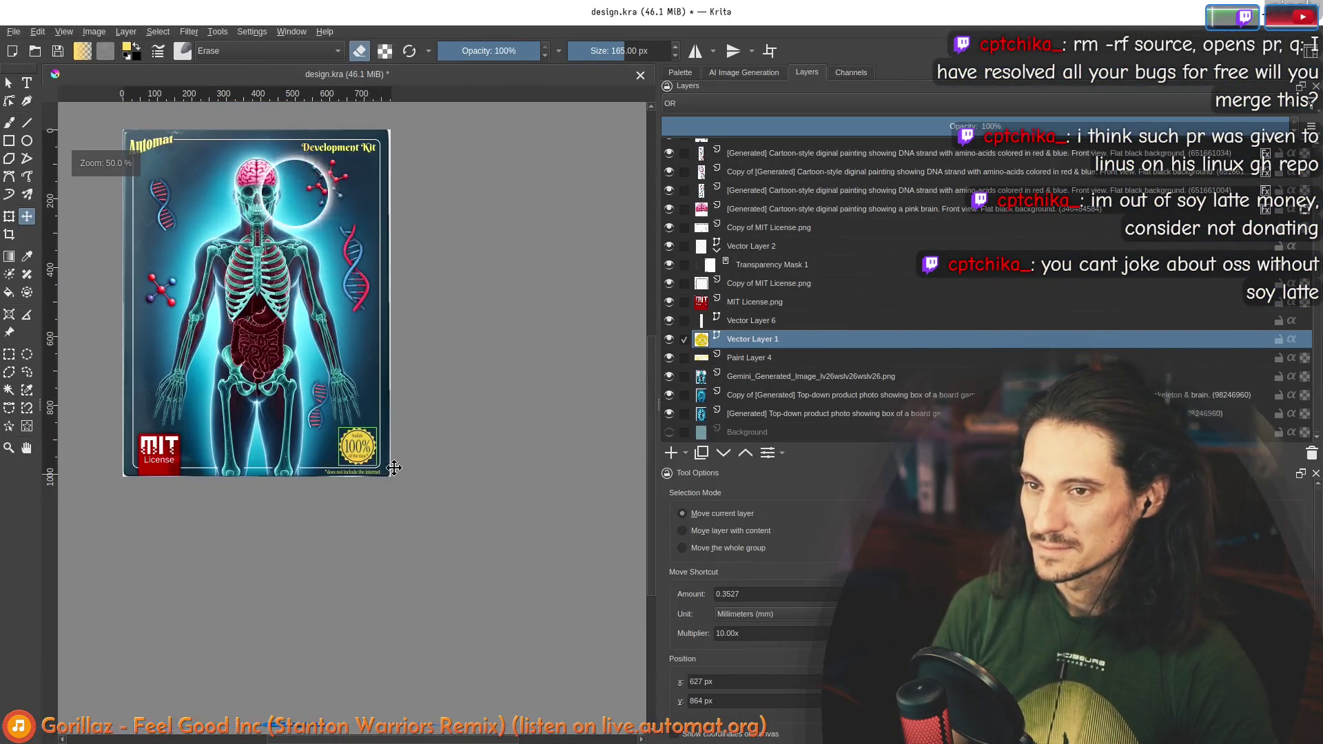
# Step: Try selecting different parts of the sticker prompt, ending with the selection cleared
pyautogui.scroll(5, 393, 468)
pyautogui.hotkey('alt', 'Tab')
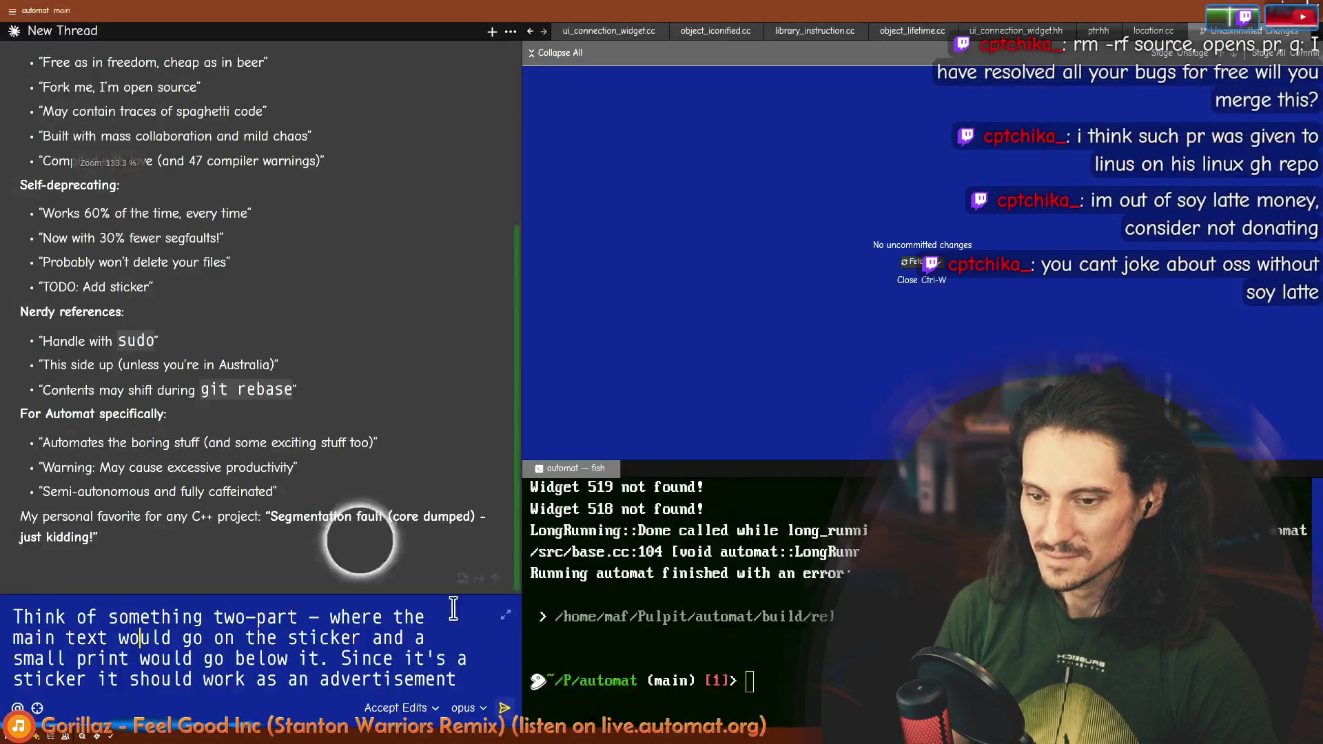
pyautogui.click(453, 659)
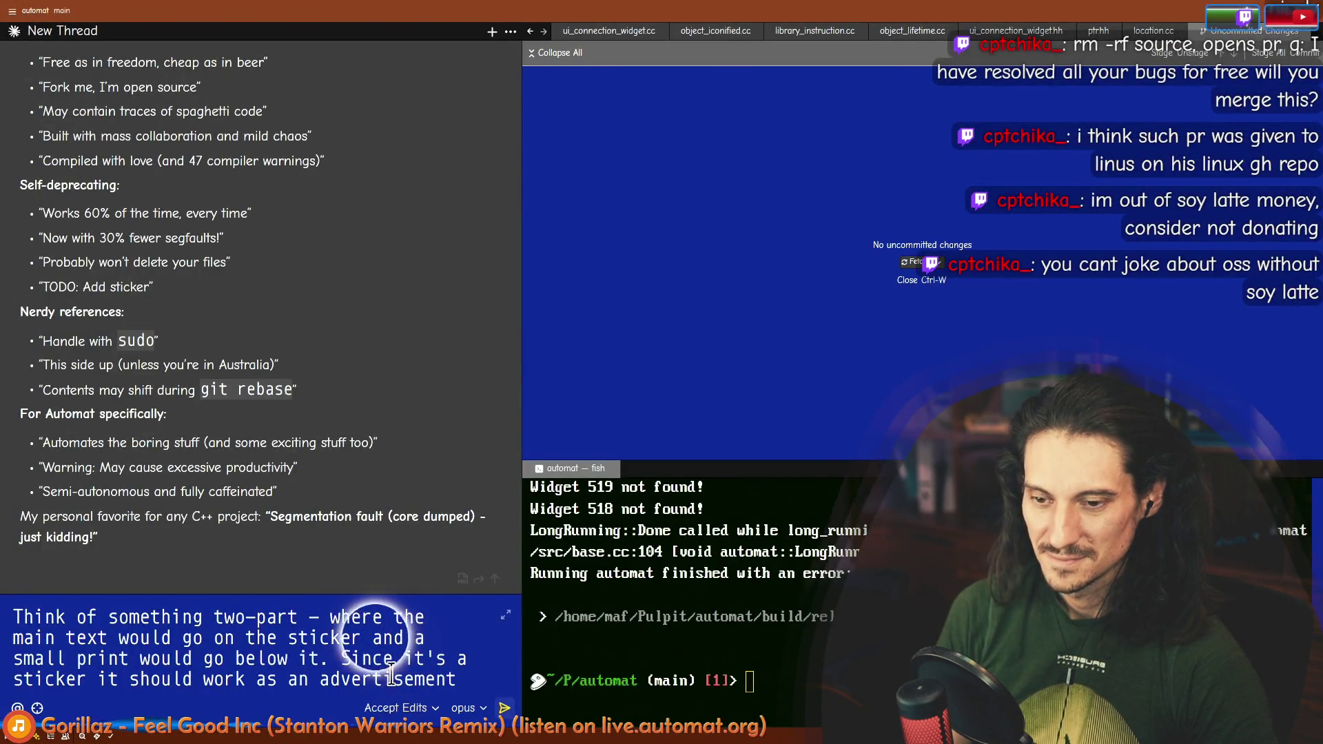
pyautogui.keyDown('shift'); pyautogui.click(321, 663); pyautogui.keyUp('shift')
pyautogui.moveTo(16, 617); pyautogui.dragTo(394, 659)
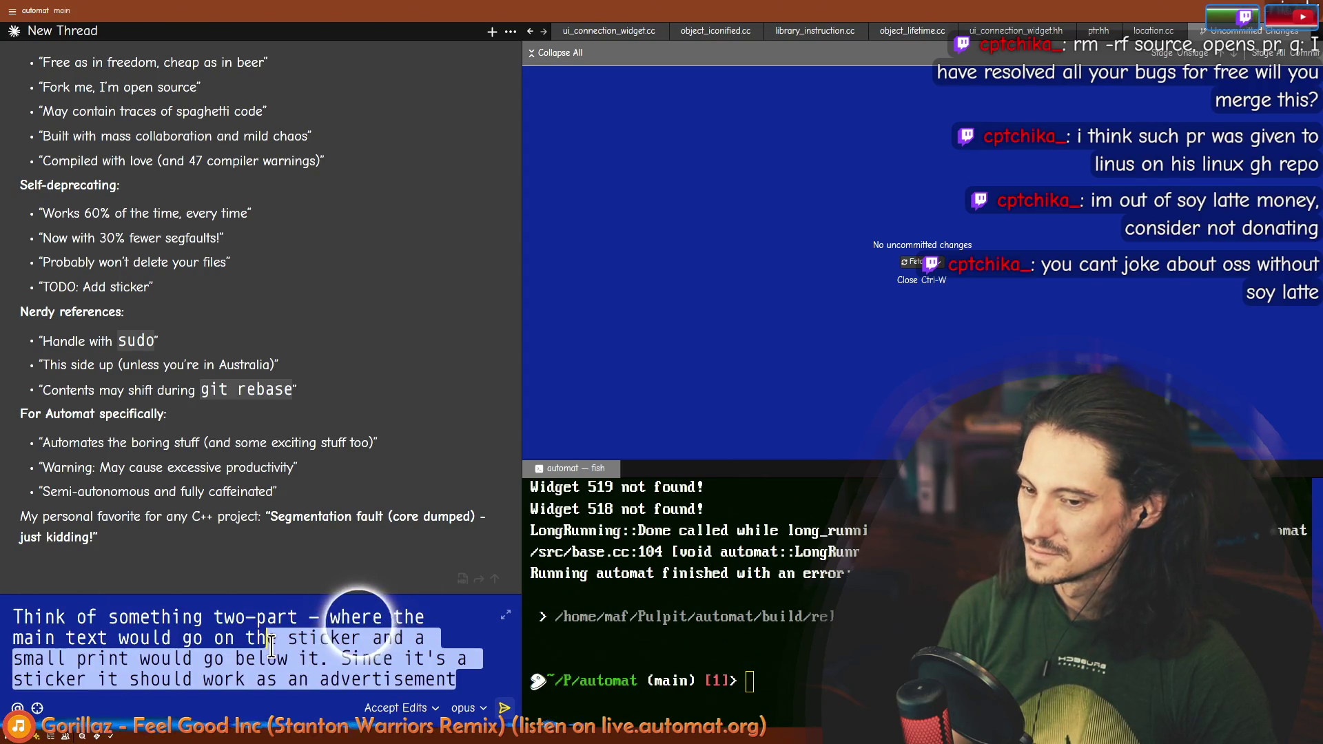
pyautogui.moveTo(15, 617)
pyautogui.mouseDown()
pyautogui.moveTo(444, 667)
pyautogui.moveTo(276, 638)
pyautogui.moveTo(20, 617)
pyautogui.moveTo(467, 683)
pyautogui.mouseUp()
pyautogui.click(467, 684)
pyautogui.moveTo(15, 617)
pyautogui.mouseDown()
pyautogui.moveTo(142, 634)
pyautogui.moveTo(40, 618)
pyautogui.mouseUp()
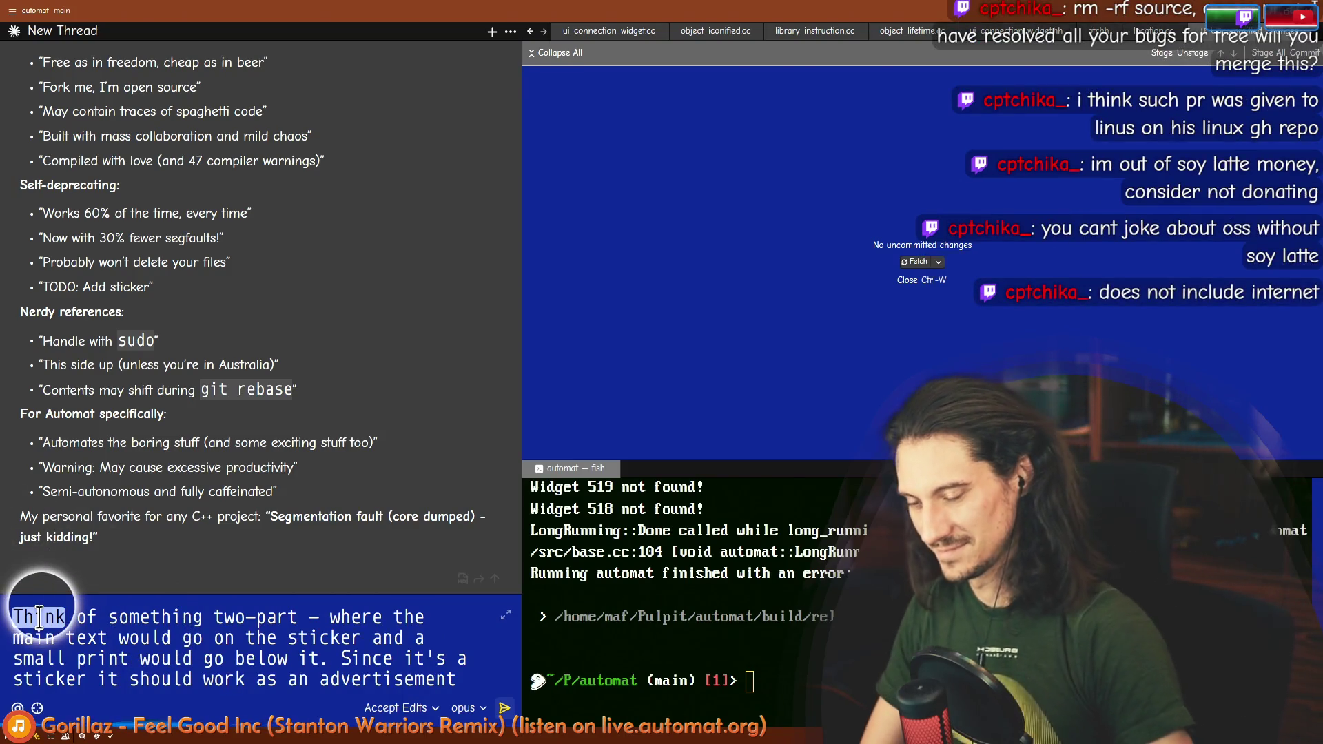
pyautogui.click(13, 617)
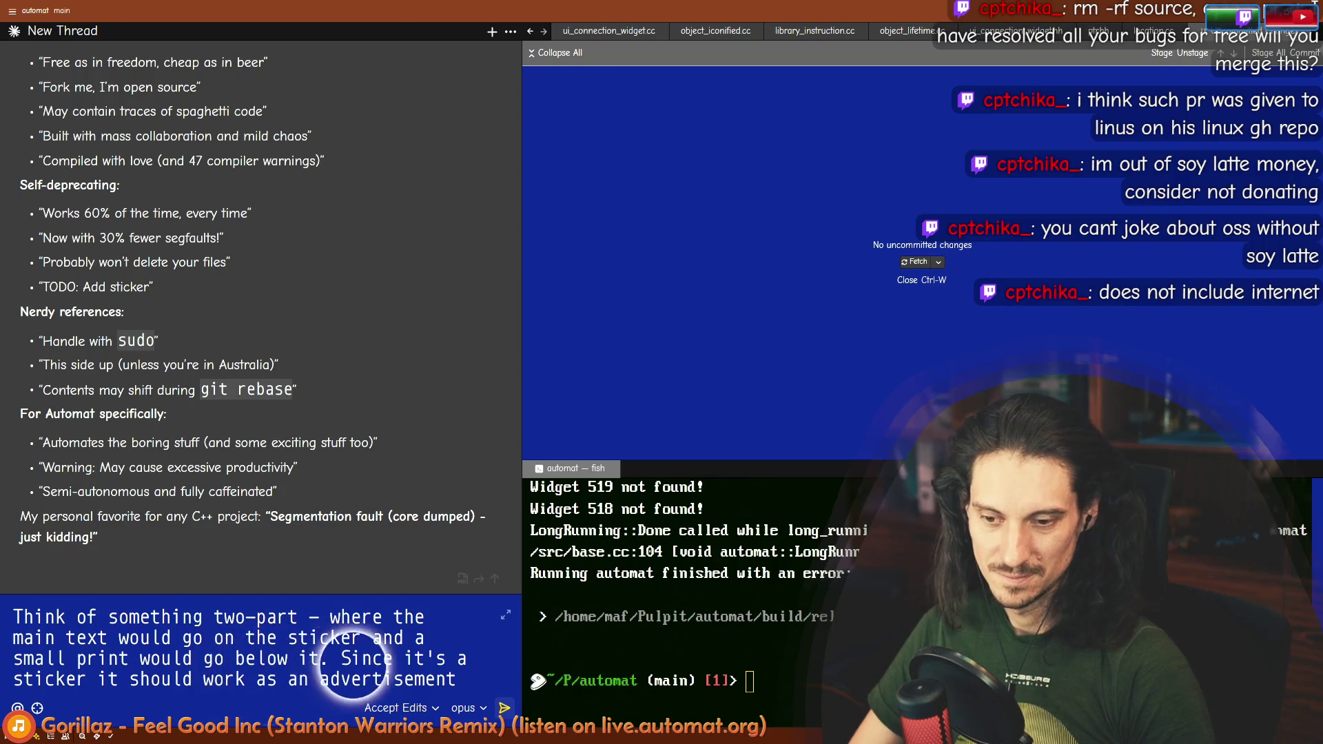
# Step: Replace 'work as an advertisement' with 'advertise the contents of the box' and send the prompt
pyautogui.moveTo(457, 679); pyautogui.dragTo(287, 679)
pyautogui.write('ad')
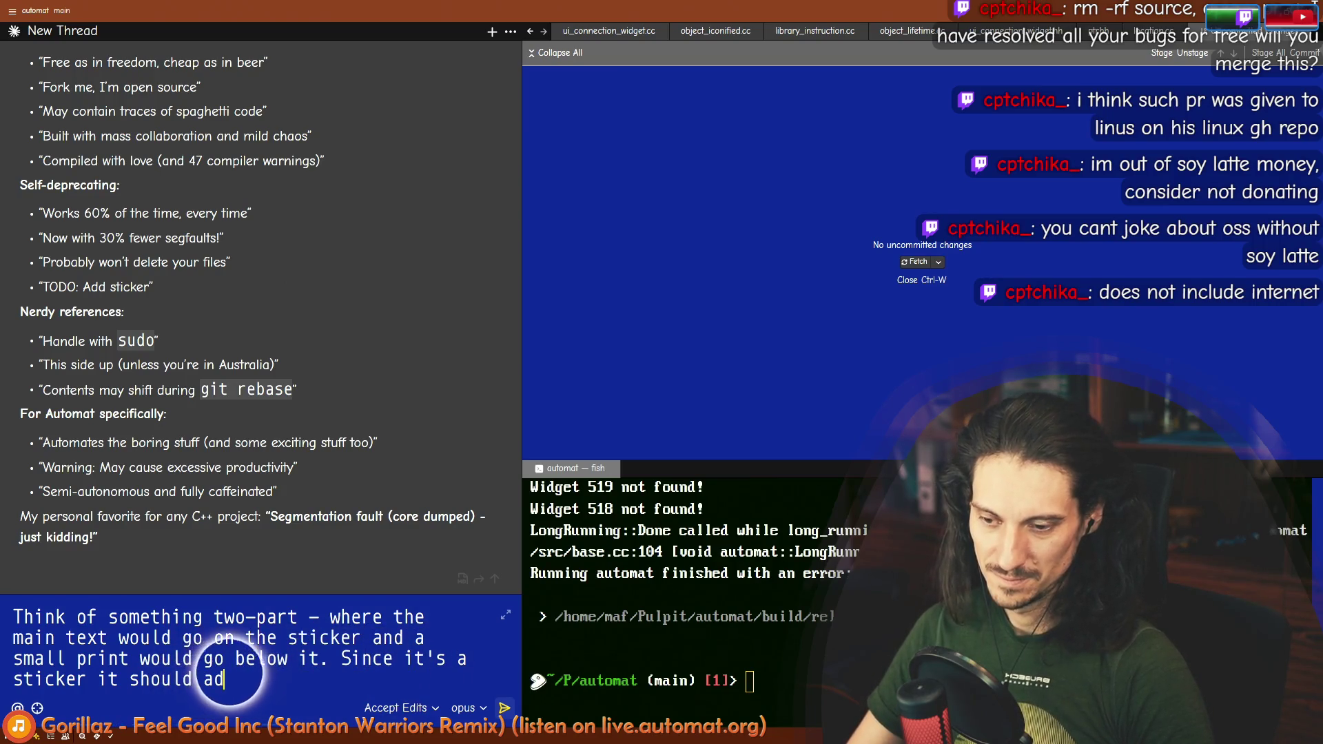
pyautogui.write('vertise the contents of the box.')
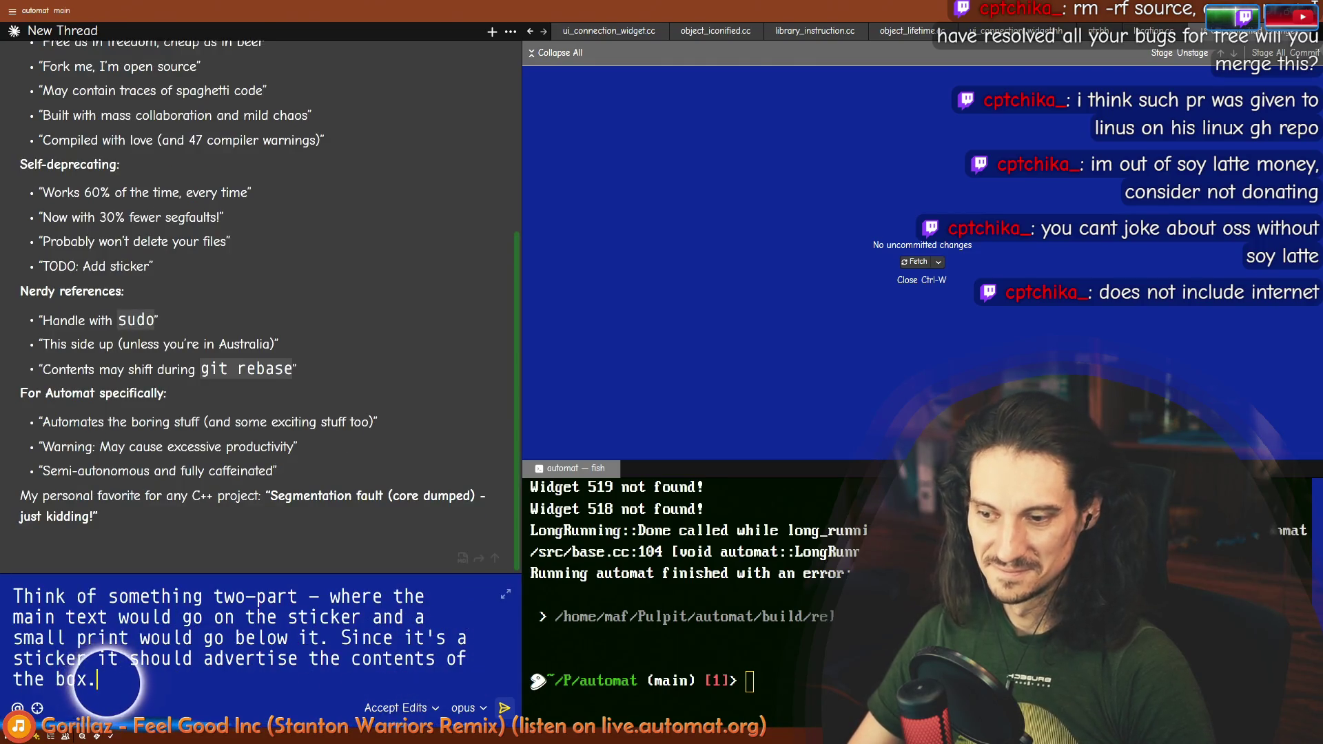
pyautogui.press('Return')
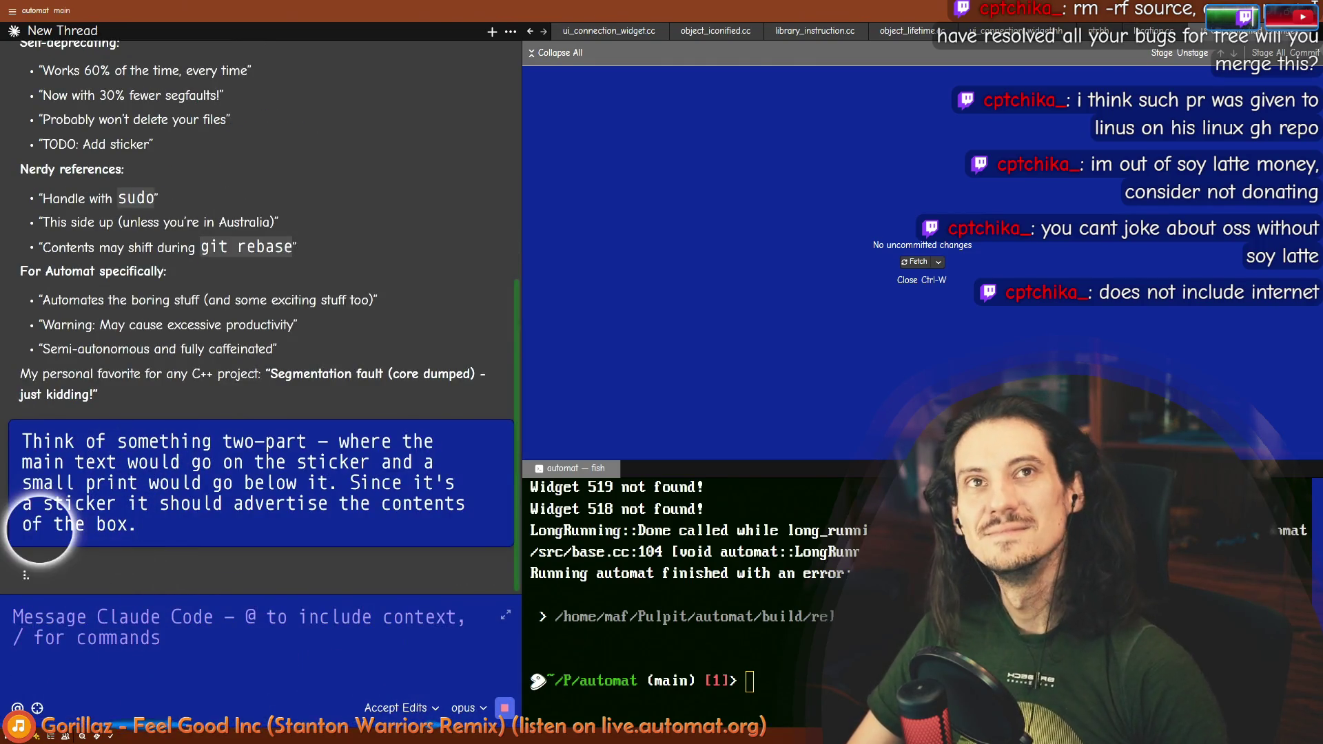
pyautogui.hotkey('alt', 'Tab')
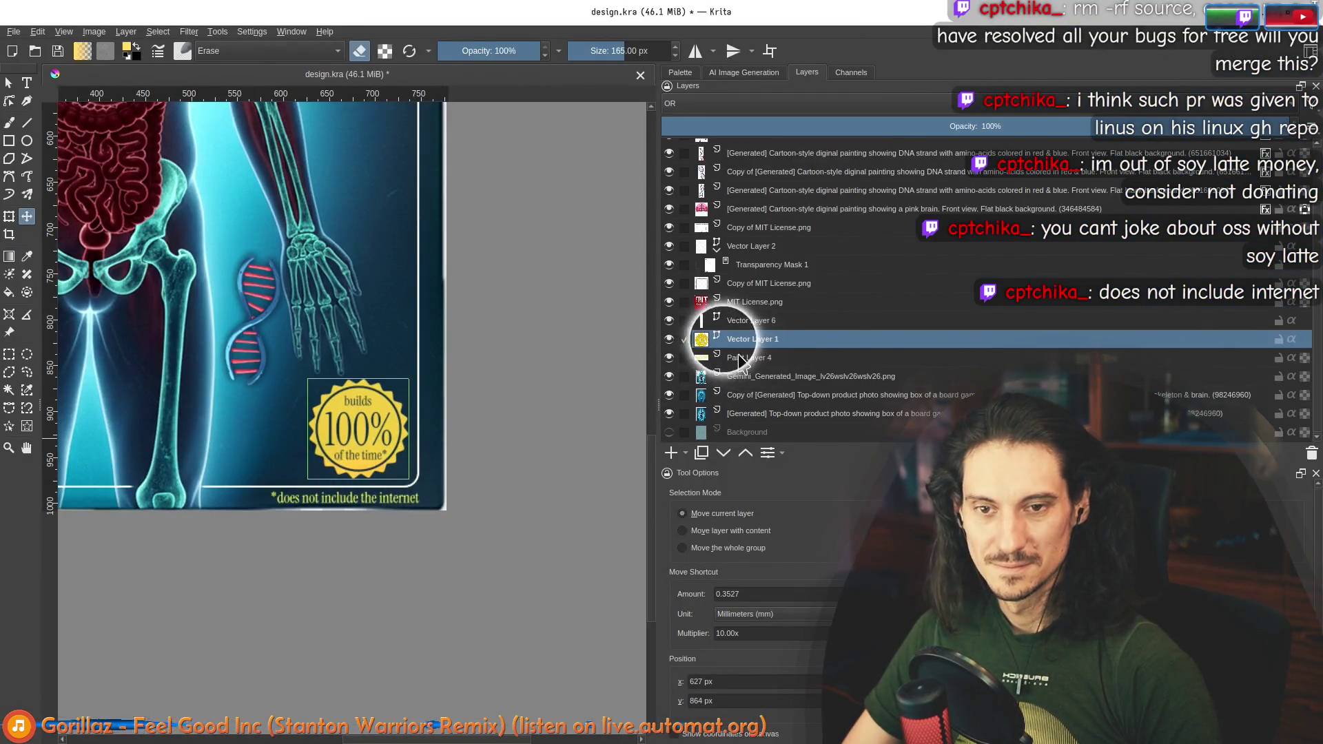
# Step: Select Vector Layer 6 and put the Text tool into the '*does not include the internet' small print
pyautogui.click(791, 361)
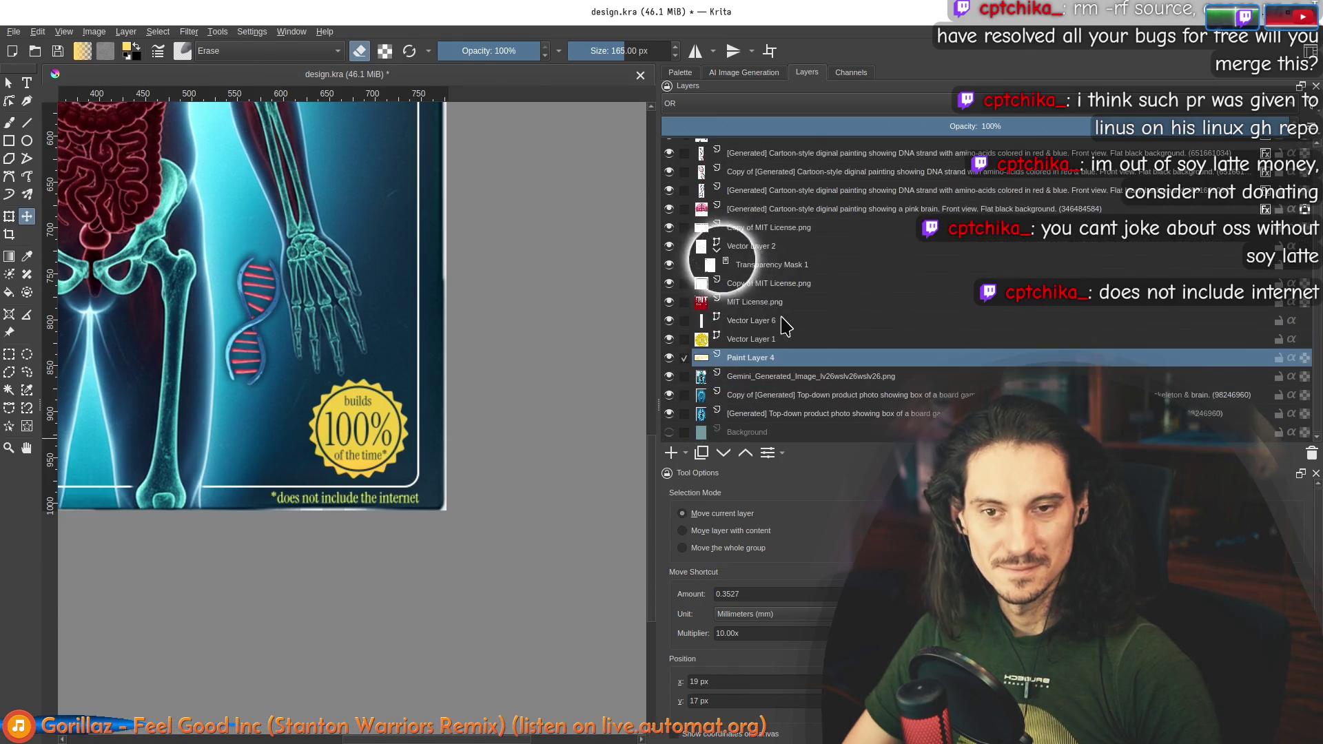
pyautogui.moveTo(785, 326)
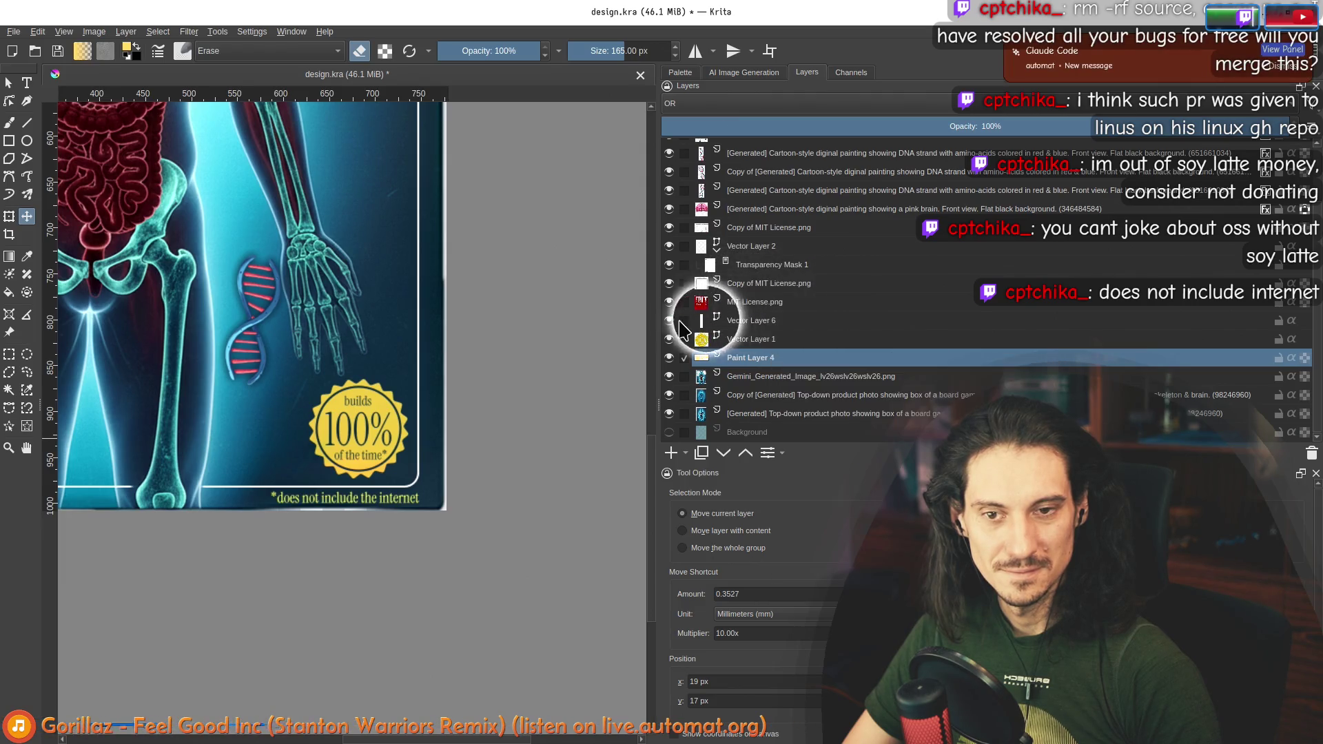
pyautogui.click(717, 322)
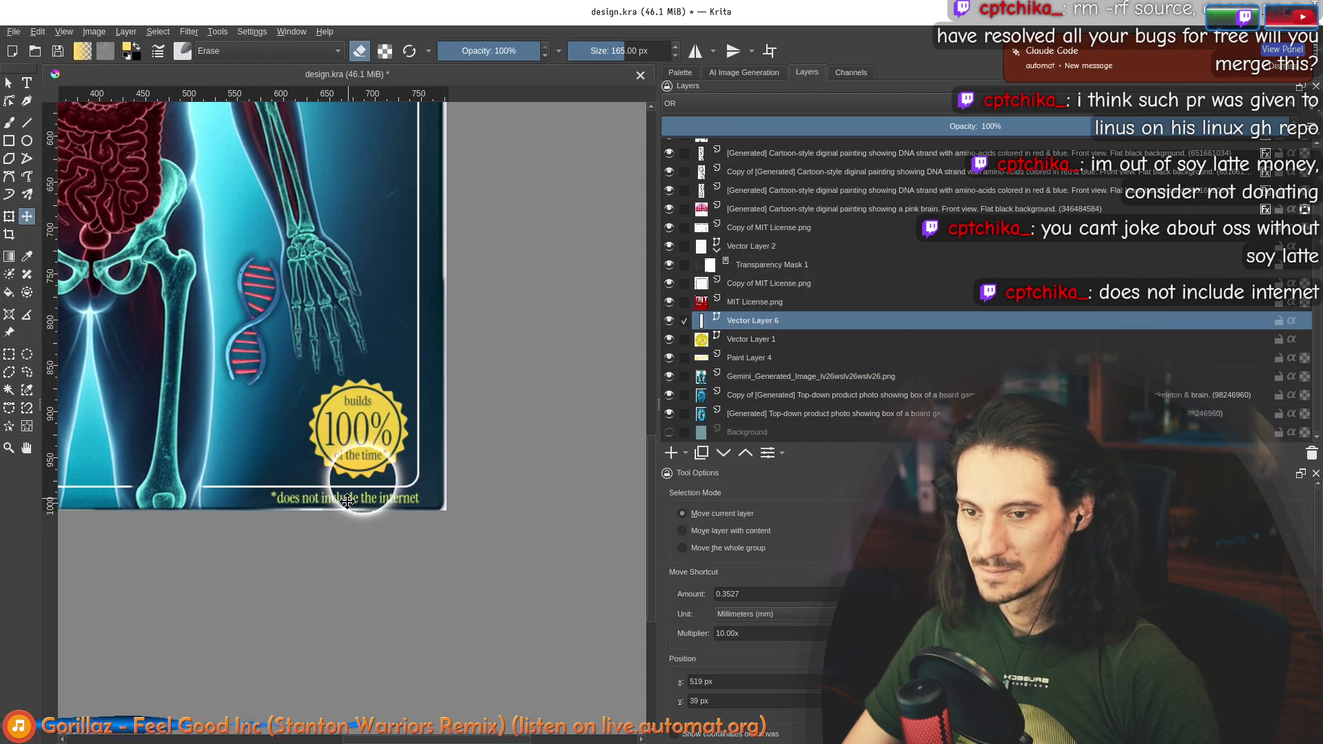
pyautogui.click(28, 84)
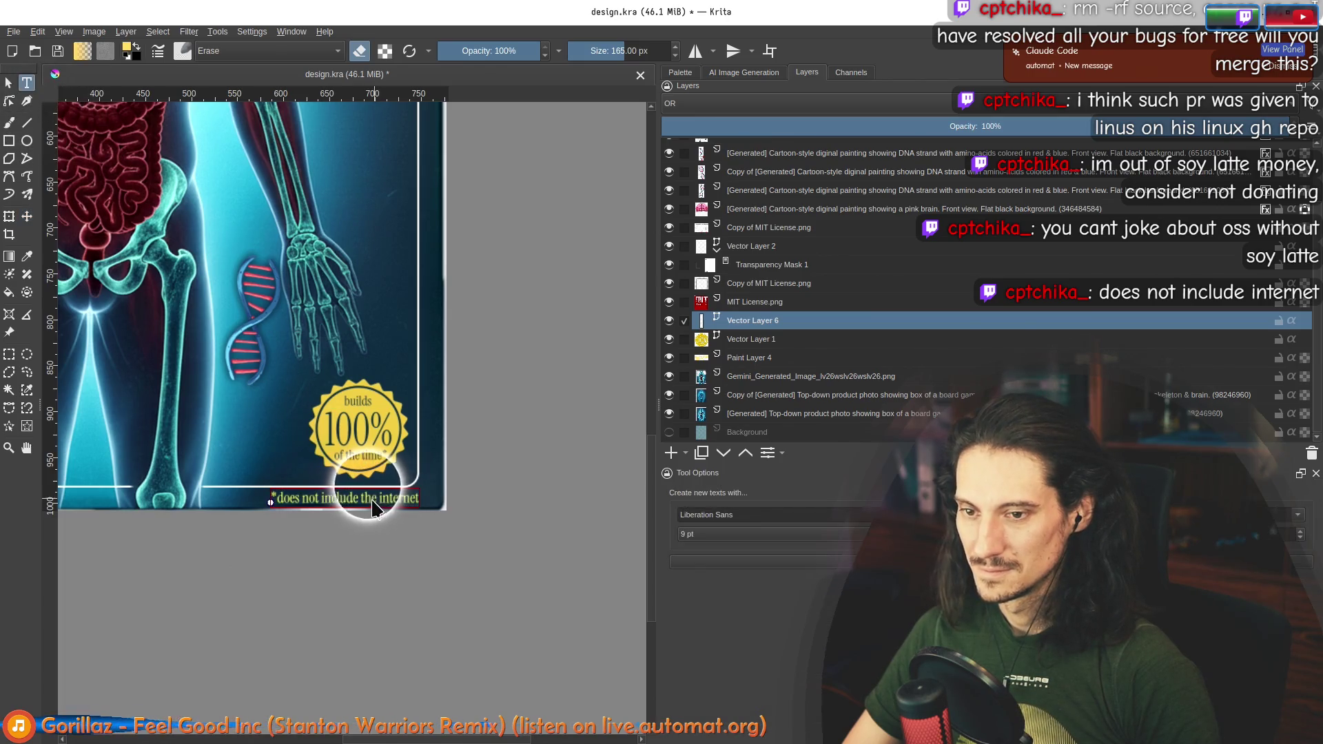
pyautogui.click(371, 500)
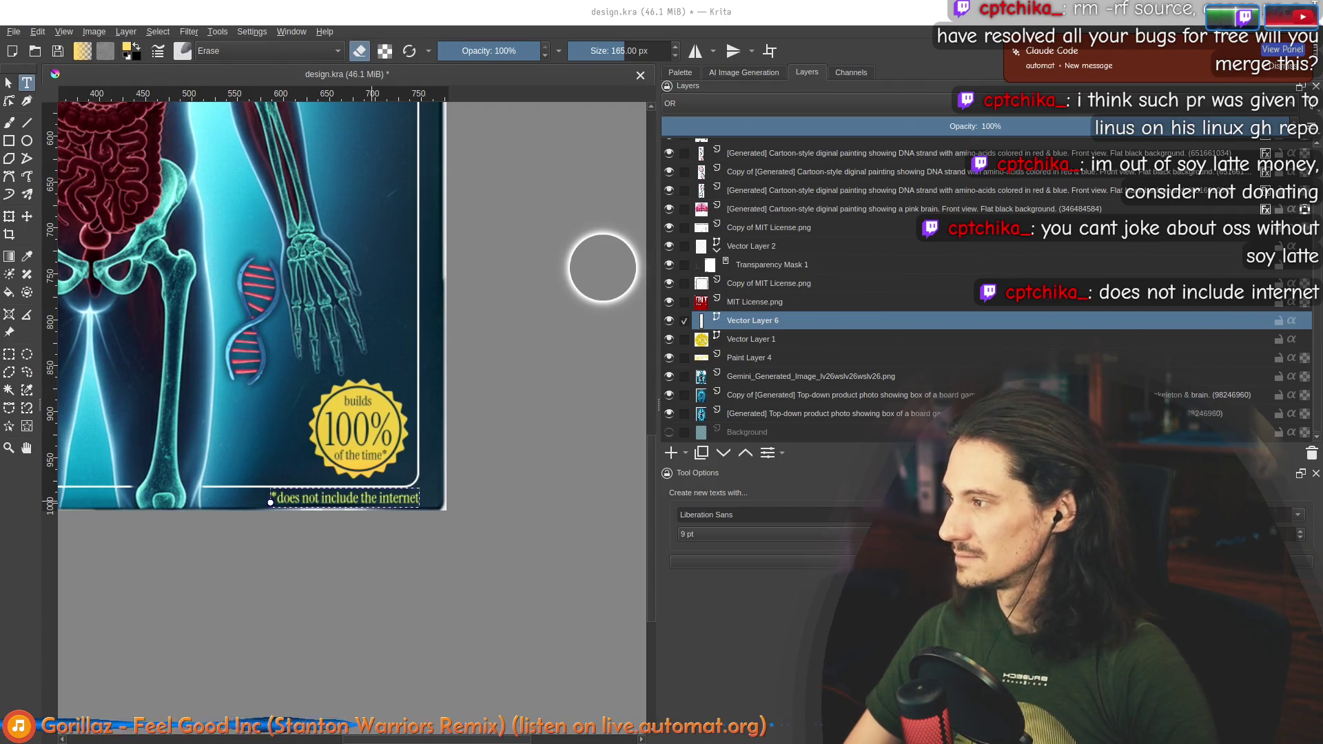
pyautogui.hotkey('alt', 'Tab')
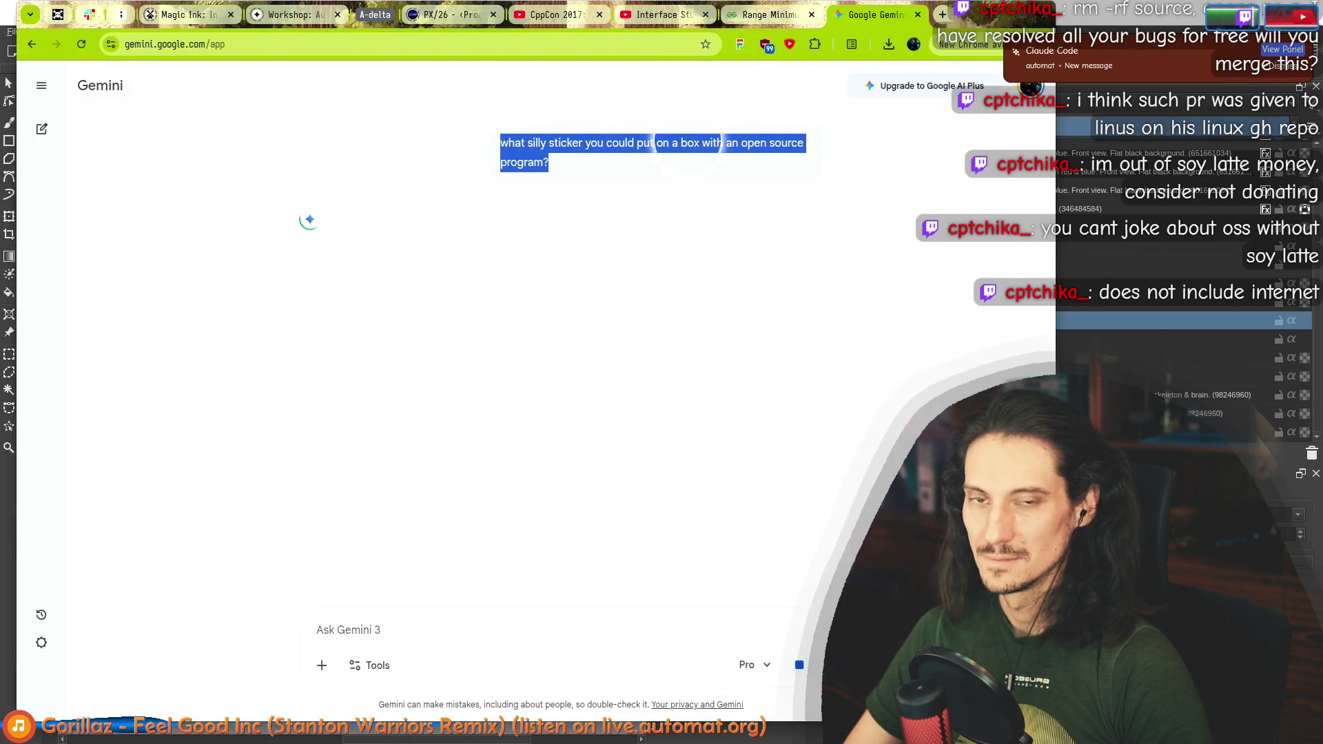
# Step: Switch between Gemini and the other windows, ending on Claude Code's sticker ideas
pyautogui.hotkey('alt', 'Tab')
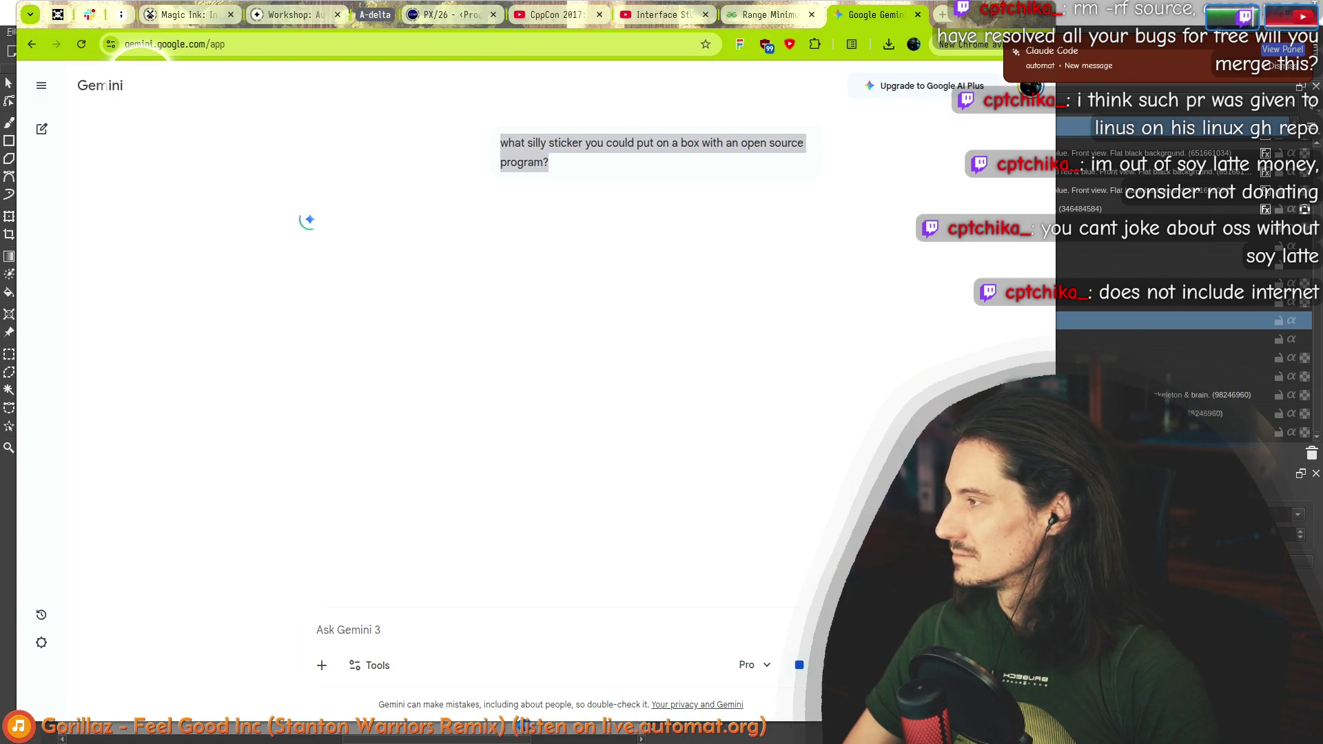
pyautogui.hotkey('alt', 'Tab')
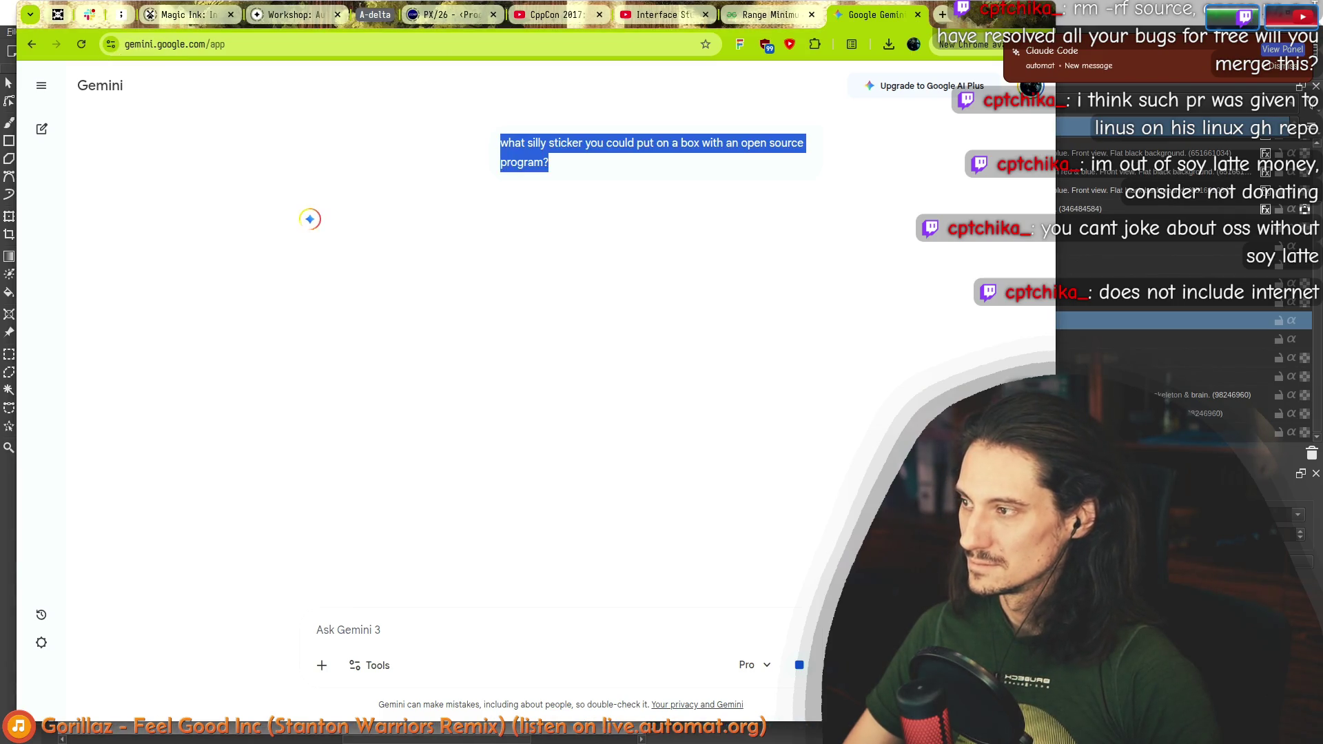
pyautogui.hotkey('alt', 'Tab')
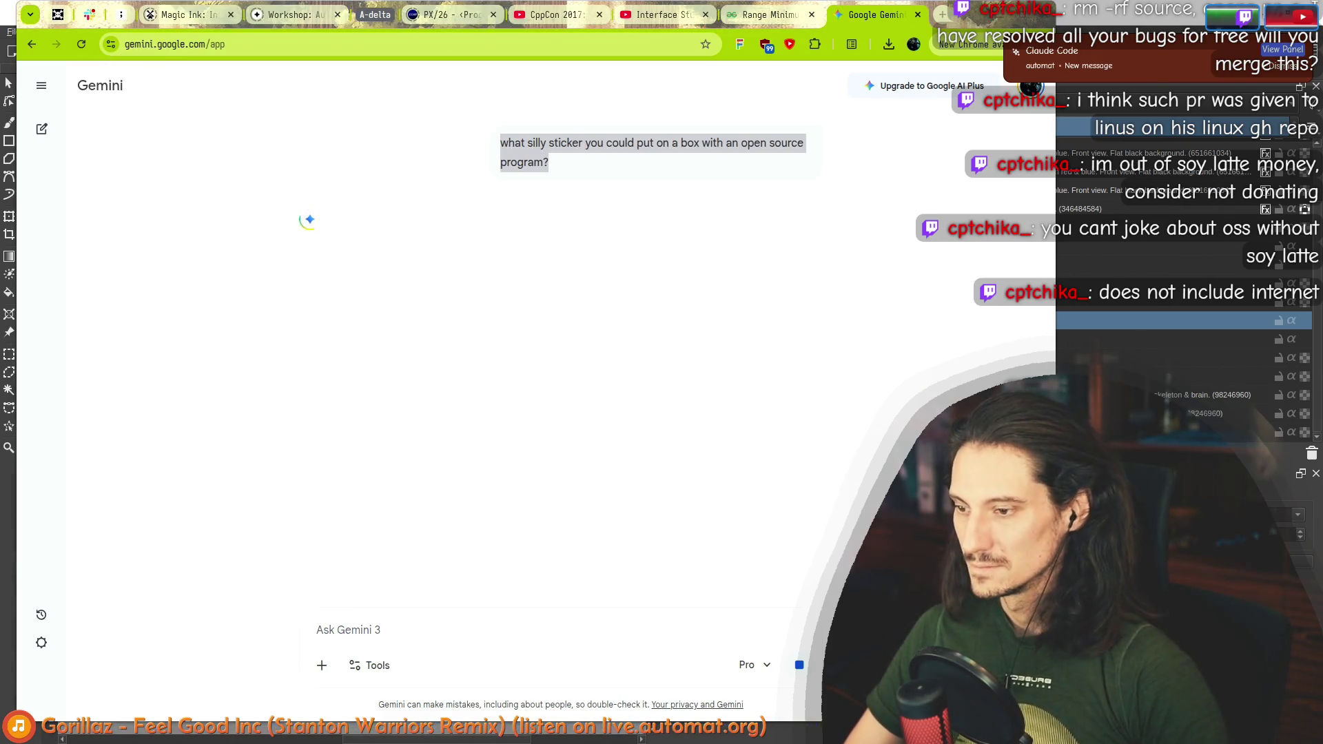
pyautogui.hotkey('alt', 'Tab')
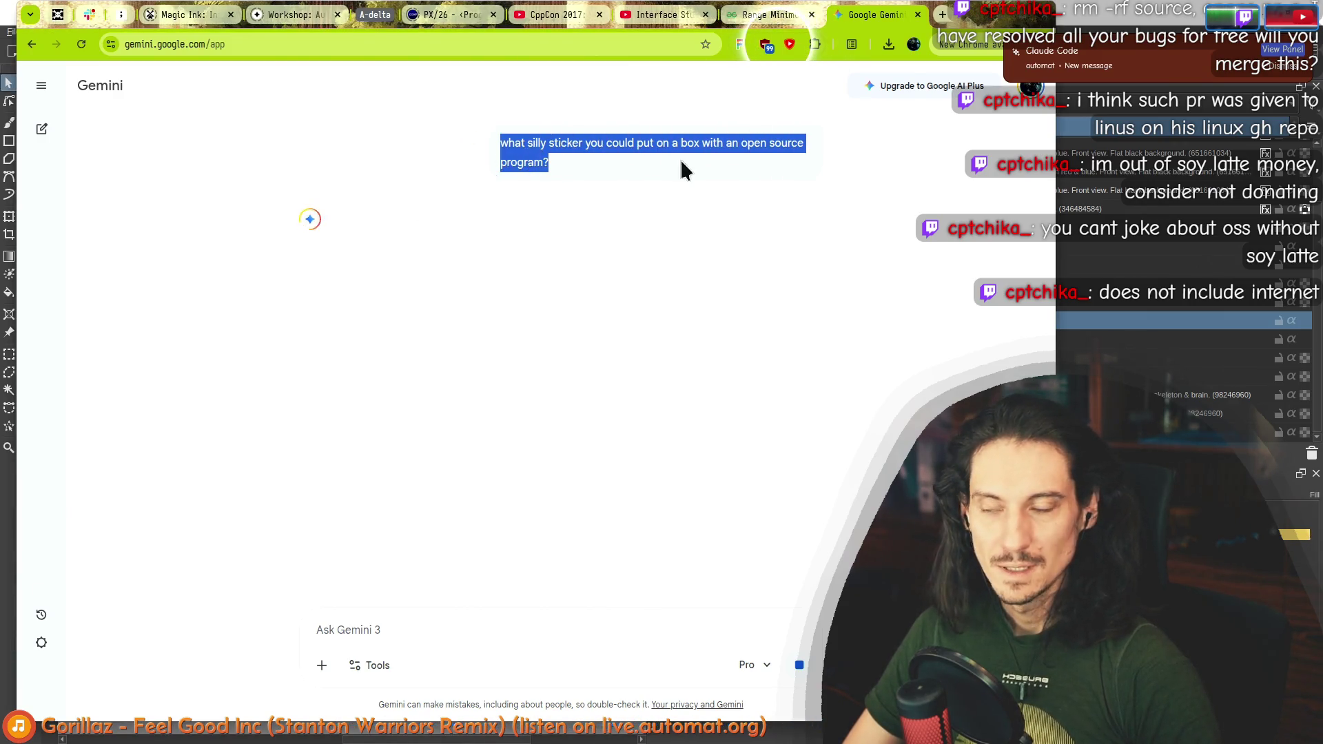
pyautogui.hotkey('alt', 'Tab')
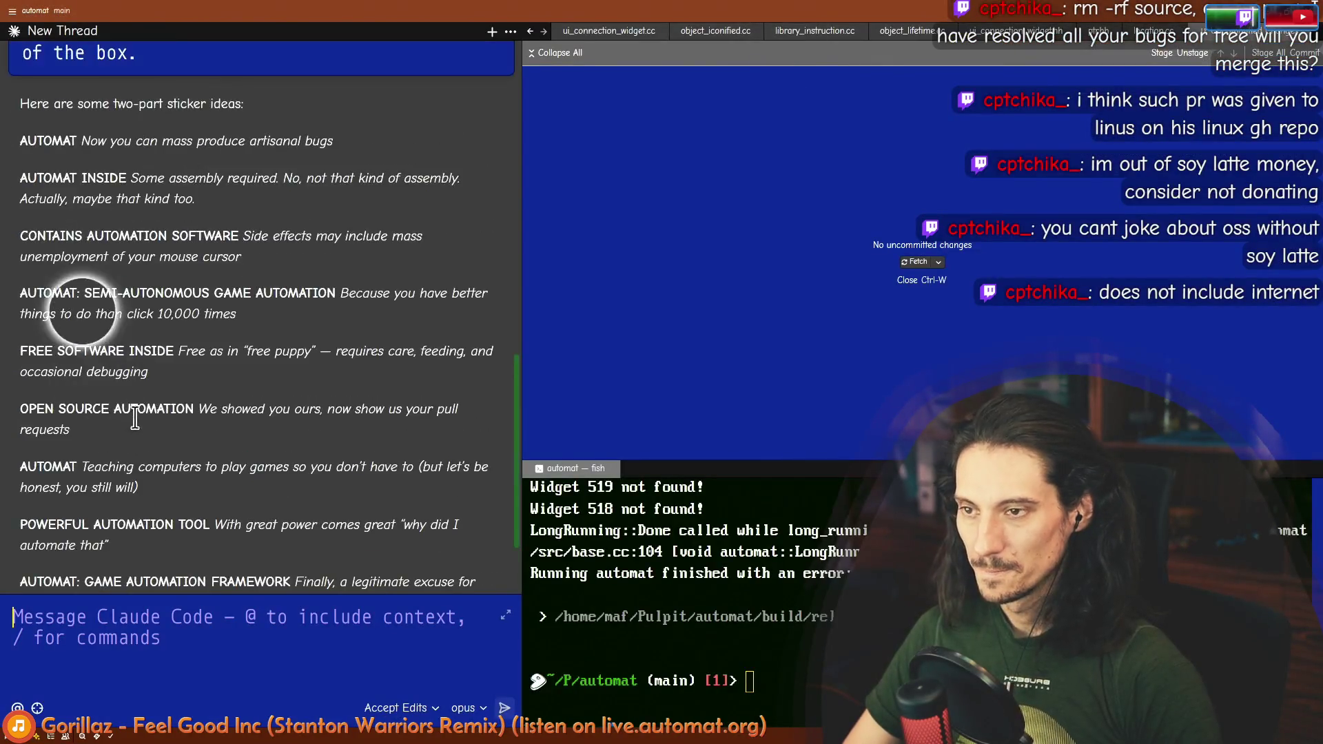
# Step: Read Claude's sticker list, highlighting ideas like CONTAINS AUTOMATION SOFTWARE and SOURCE AUTOMATION
pyautogui.scroll(3, 135, 419)
pyautogui.moveTo(20, 228); pyautogui.dragTo(77, 227)
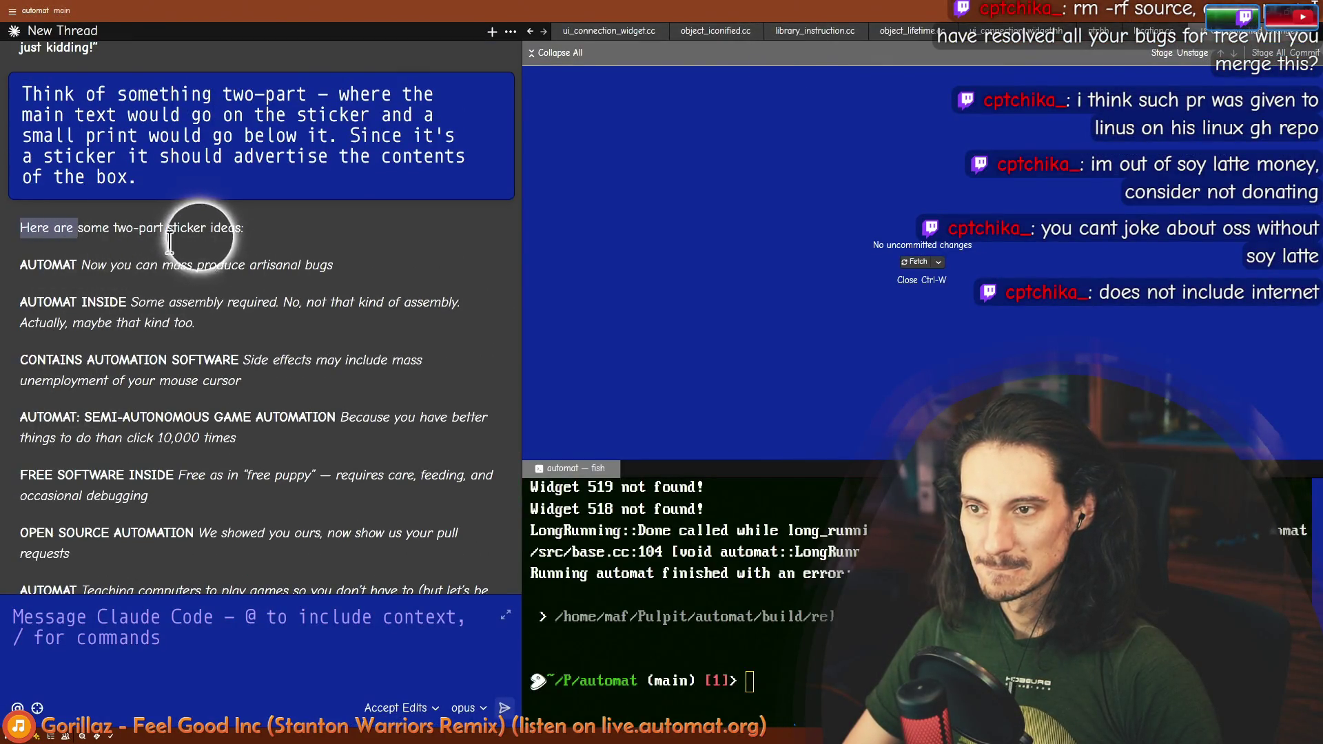
pyautogui.moveTo(21, 359)
pyautogui.mouseDown()
pyautogui.moveTo(110, 394)
pyautogui.moveTo(121, 431)
pyautogui.mouseUp()
pyautogui.scroll(-1, 114, 407)
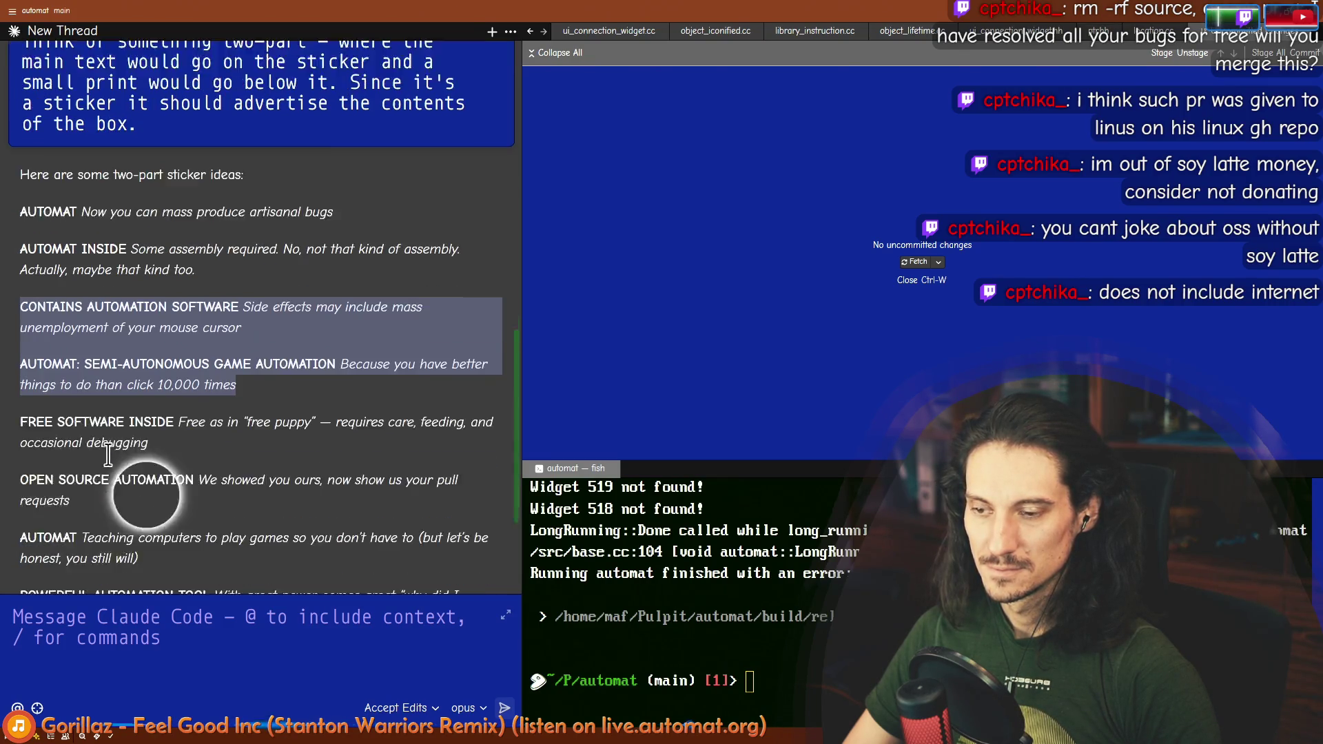
pyautogui.scroll(-1, 108, 453)
pyautogui.moveTo(28, 376); pyautogui.dragTo(145, 441)
pyautogui.click(228, 386)
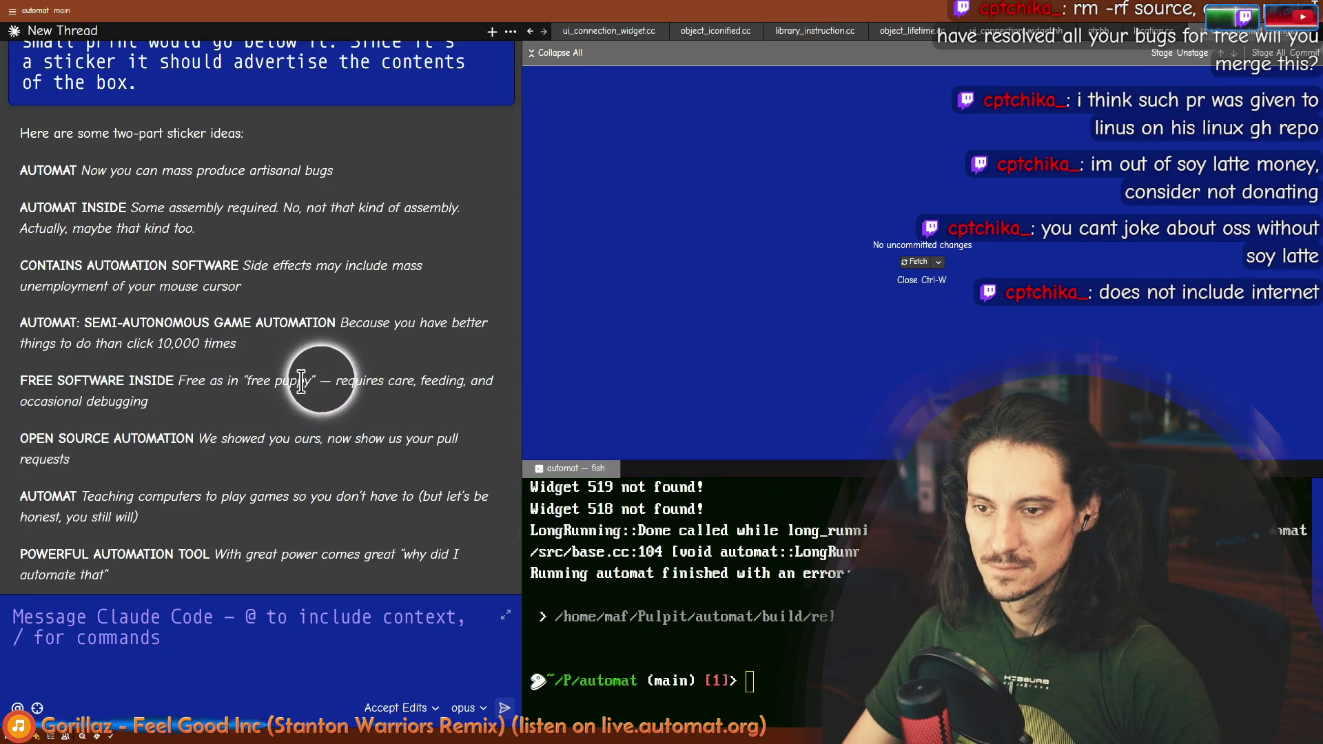
pyautogui.scroll(-2, 302, 383)
pyautogui.moveTo(29, 357); pyautogui.dragTo(335, 359)
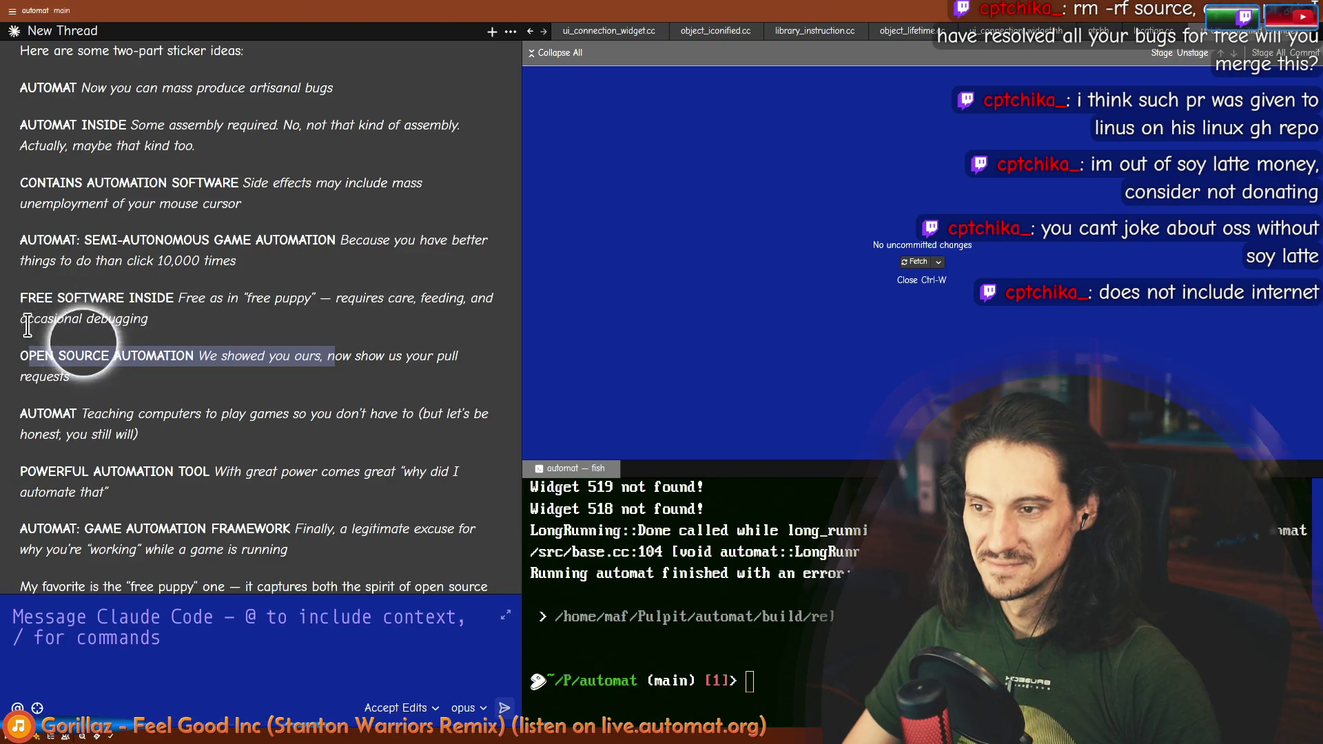
pyautogui.click(41, 360)
pyautogui.moveTo(58, 358); pyautogui.dragTo(194, 357)
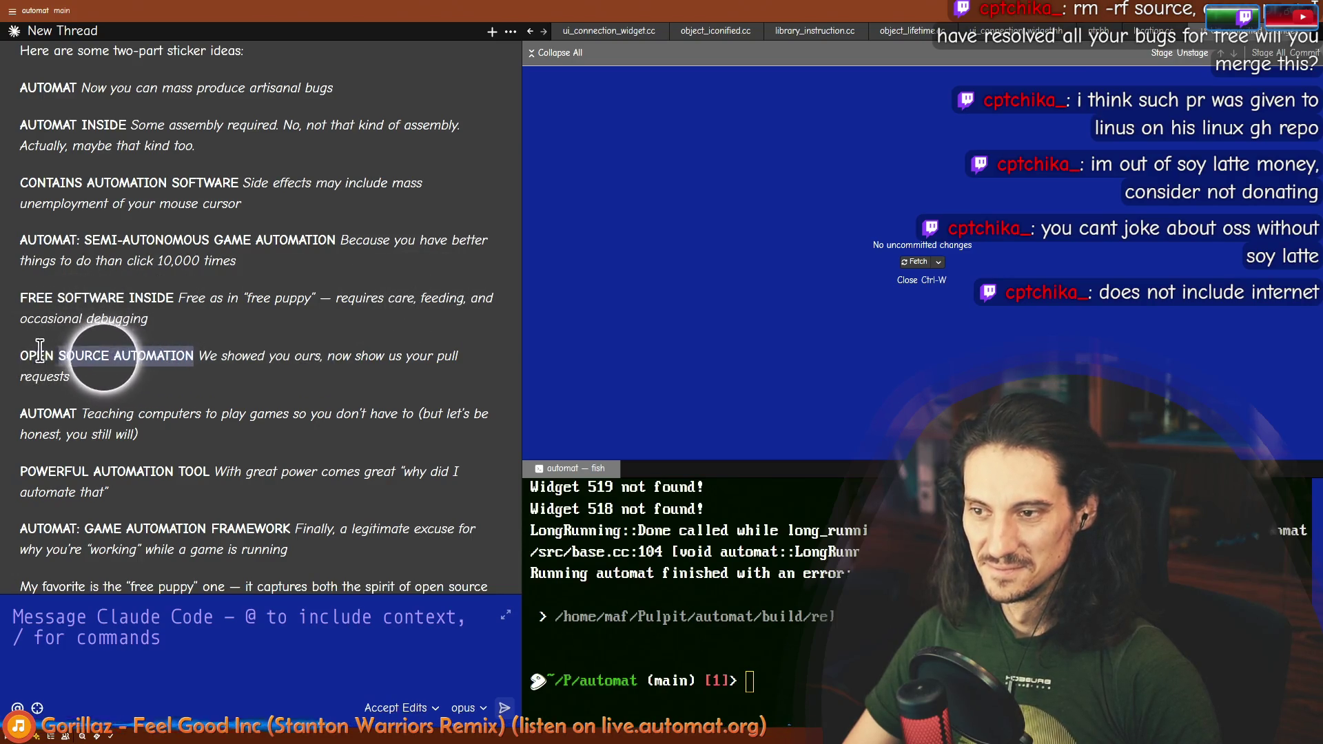
pyautogui.scroll(-2, 42, 359)
pyautogui.moveTo(20, 401); pyautogui.dragTo(227, 400)
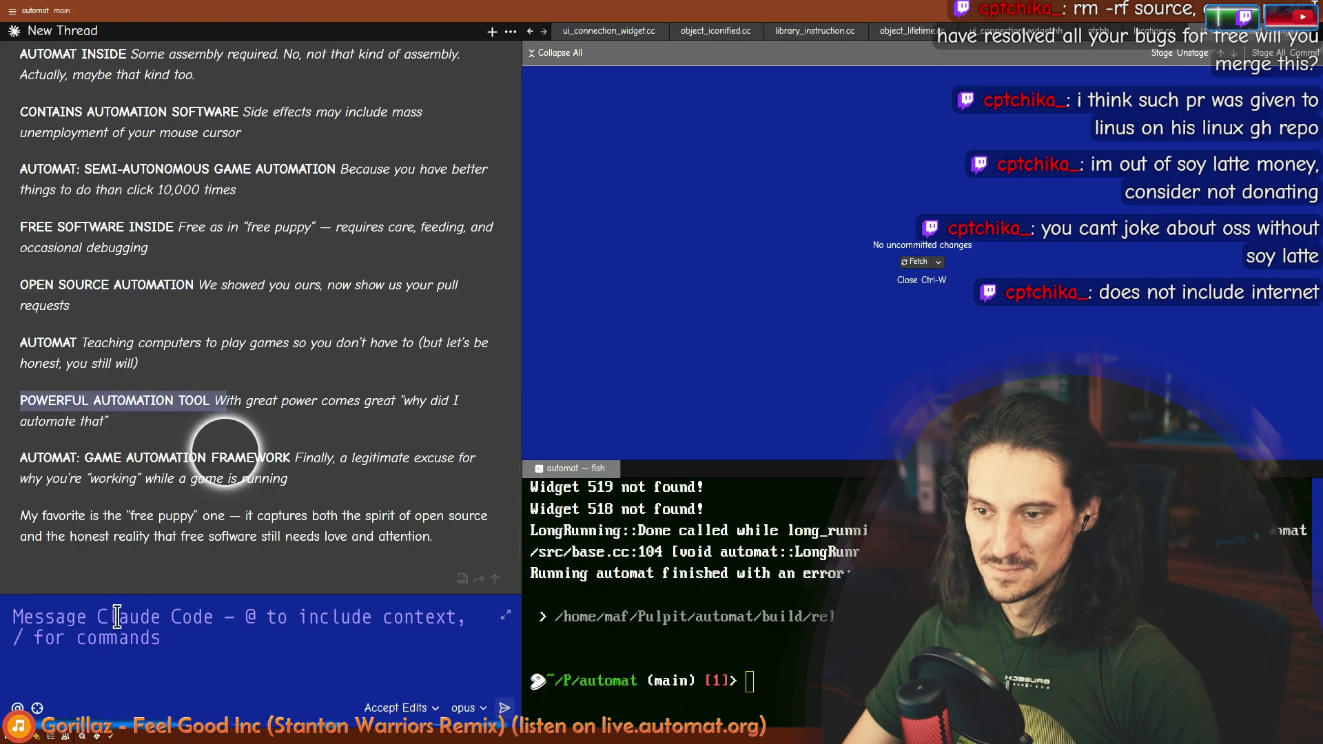
# Step: Reply 'these are too heavy handed. maybe give up references to automat?' and send it
pyautogui.click(117, 617)
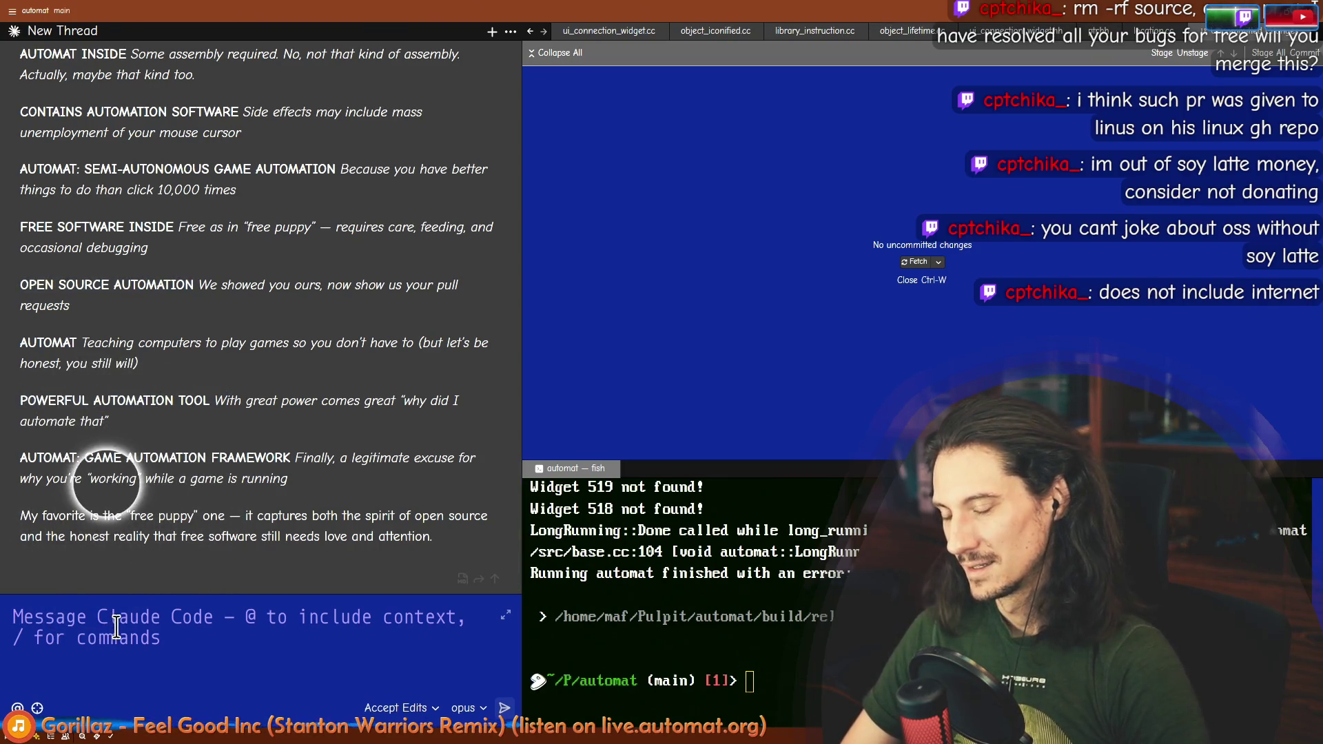
pyautogui.write('these a')
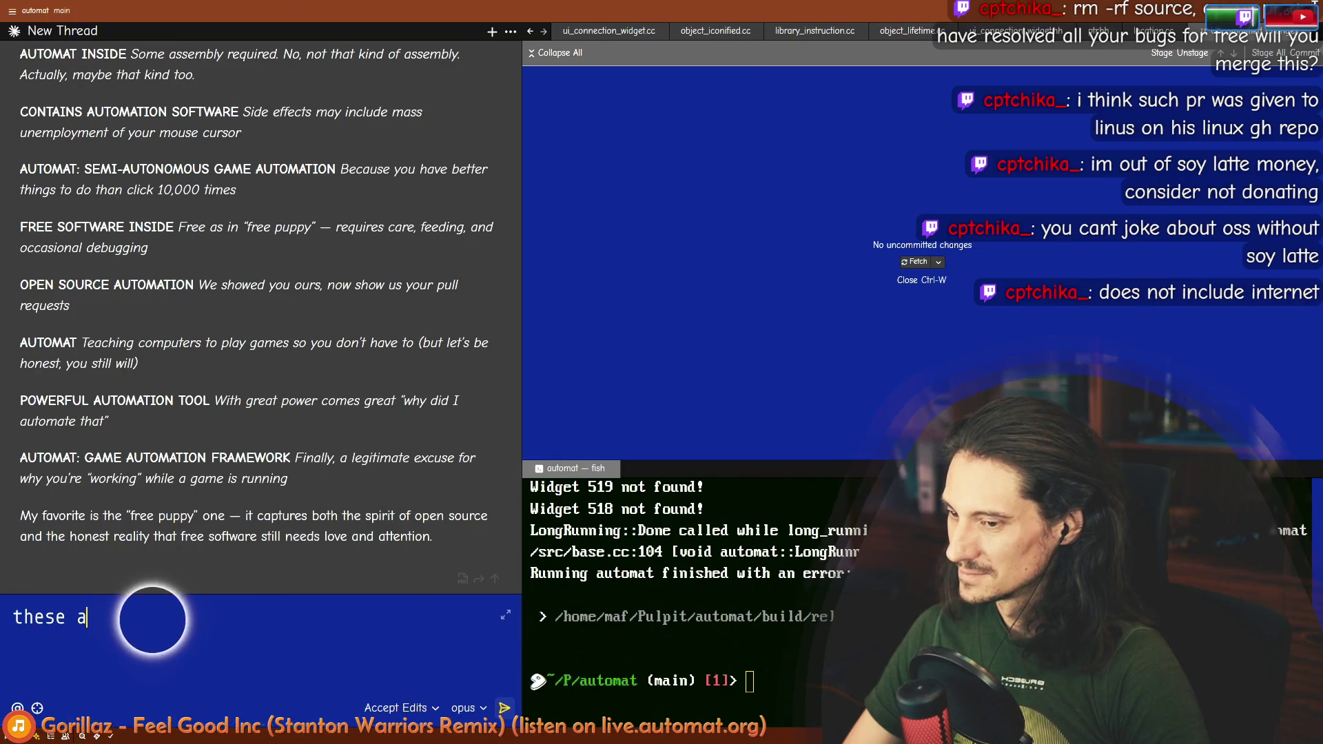
pyautogui.write('re too heavy han')
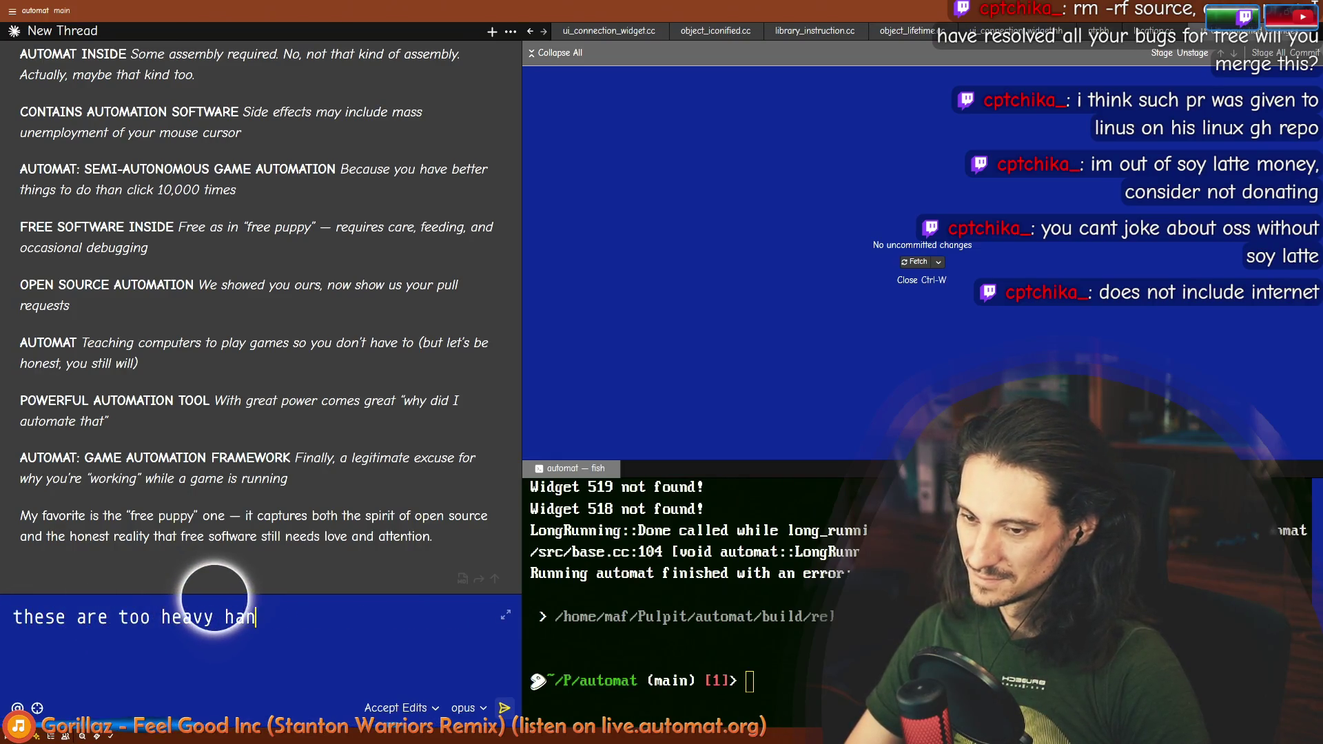
pyautogui.write('ded. maybe')
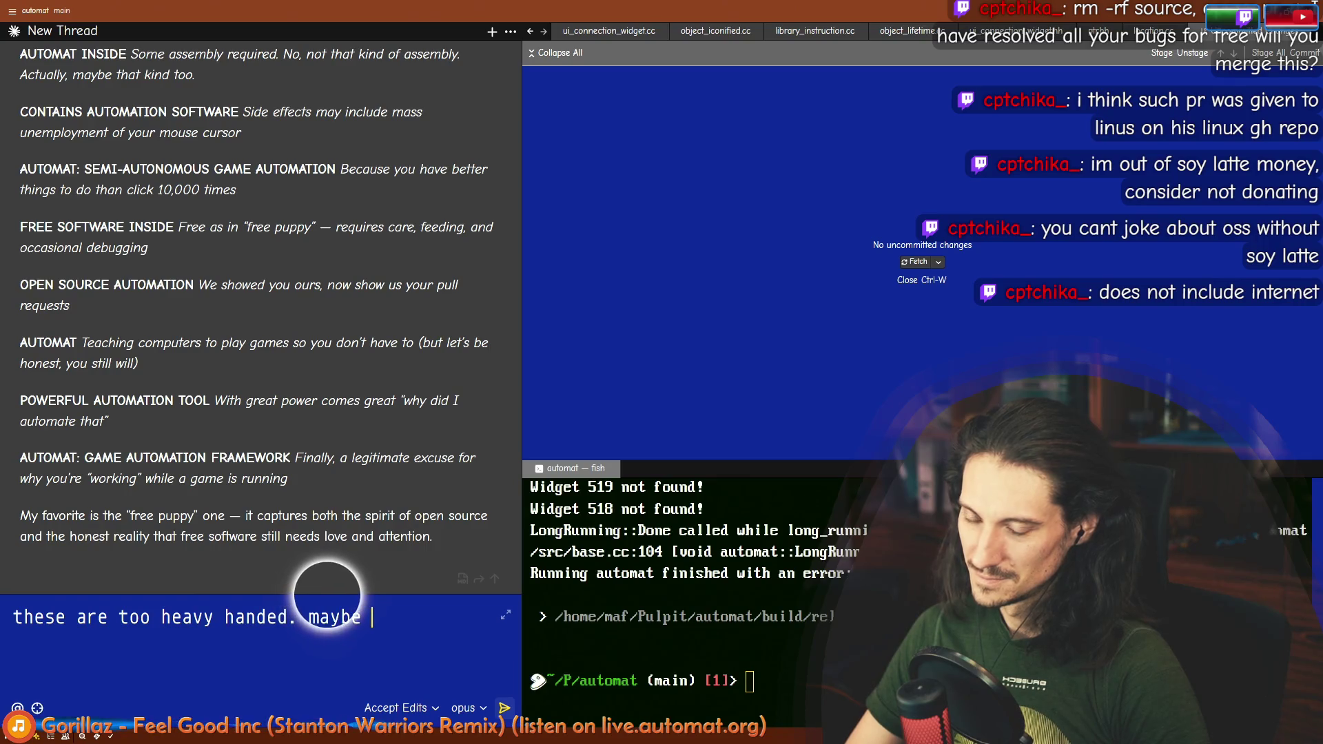
pyautogui.write('not')
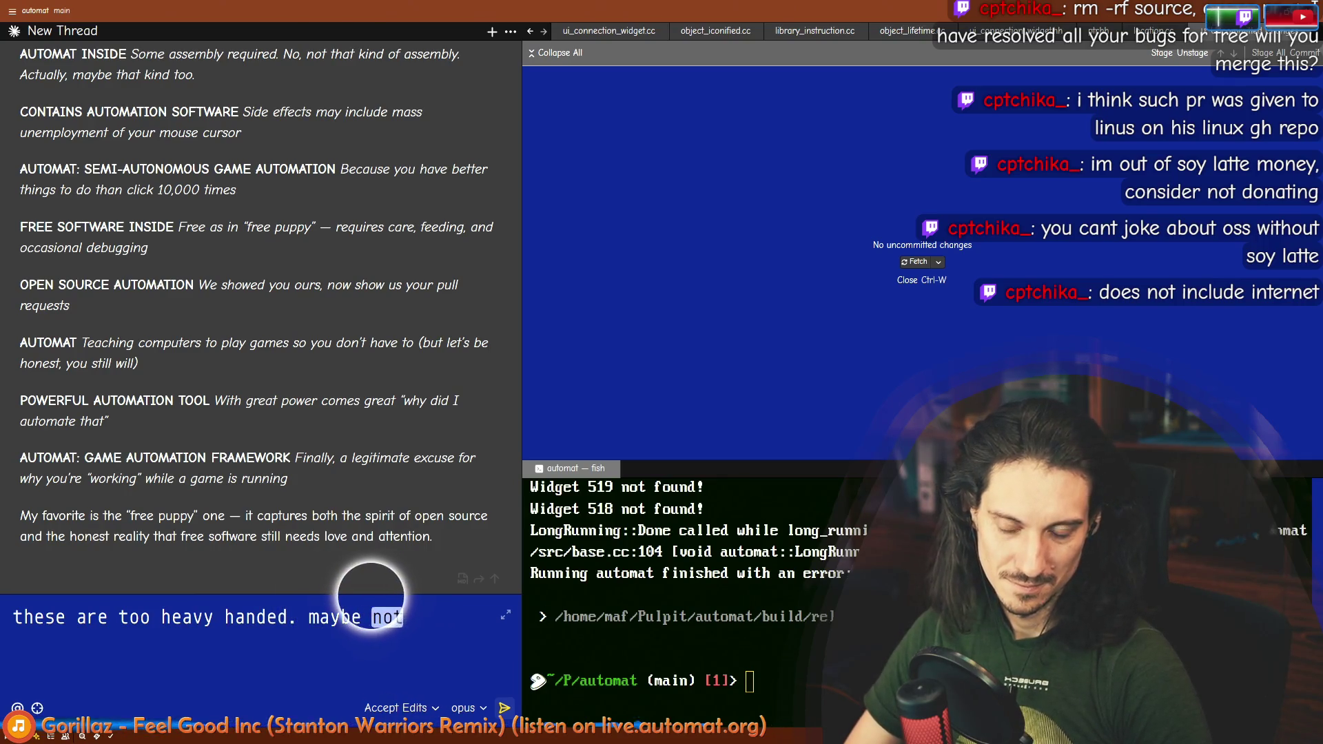
pyautogui.write('give up ')
pyautogui.write('references to ')
pyautogui.write('automat?')
pyautogui.press('Return')
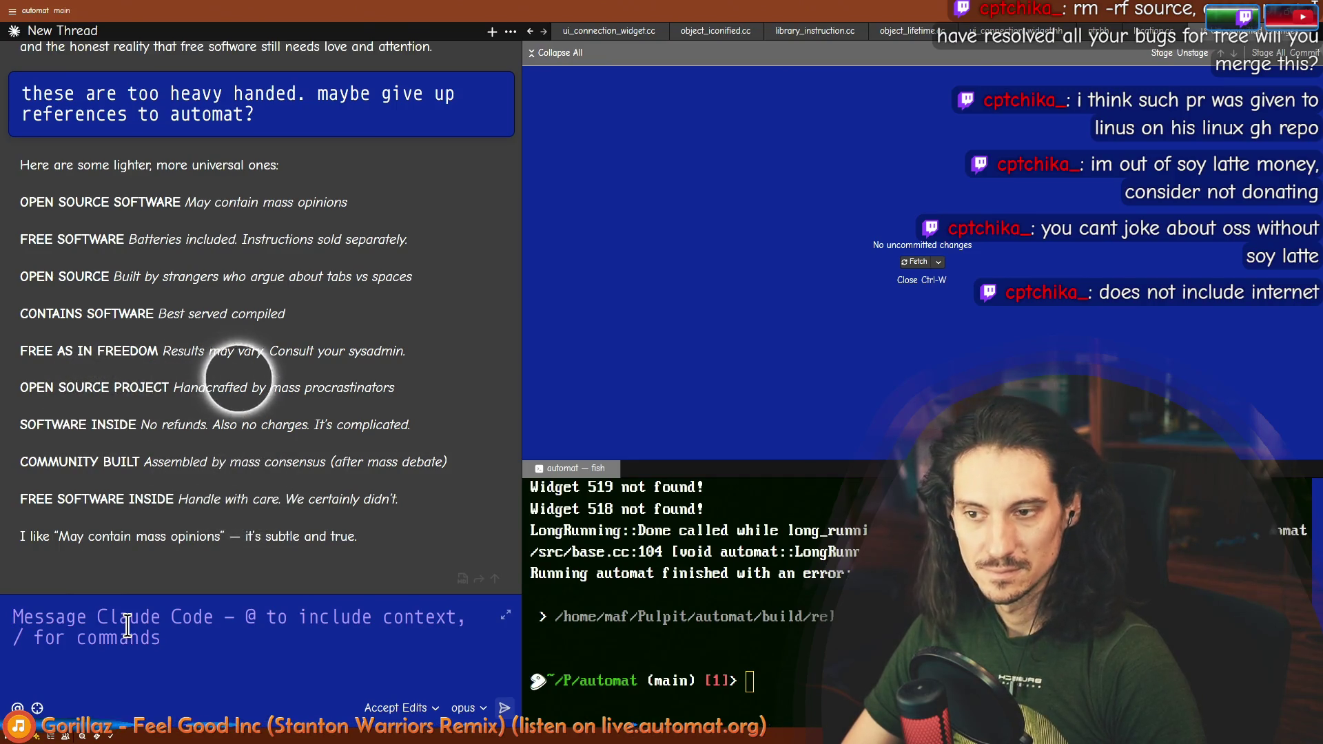
pyautogui.write('ma')
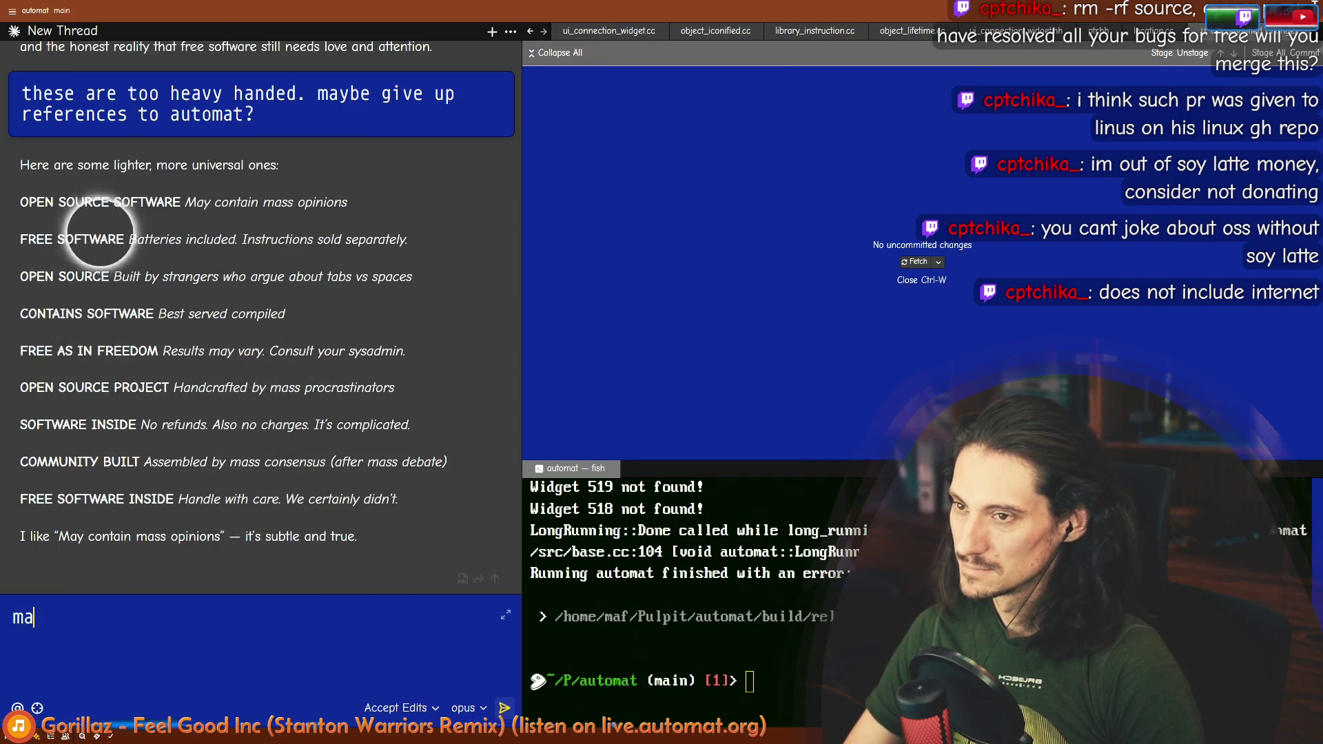
pyautogui.press('BackSpace')
pyautogui.press('BackSpace')
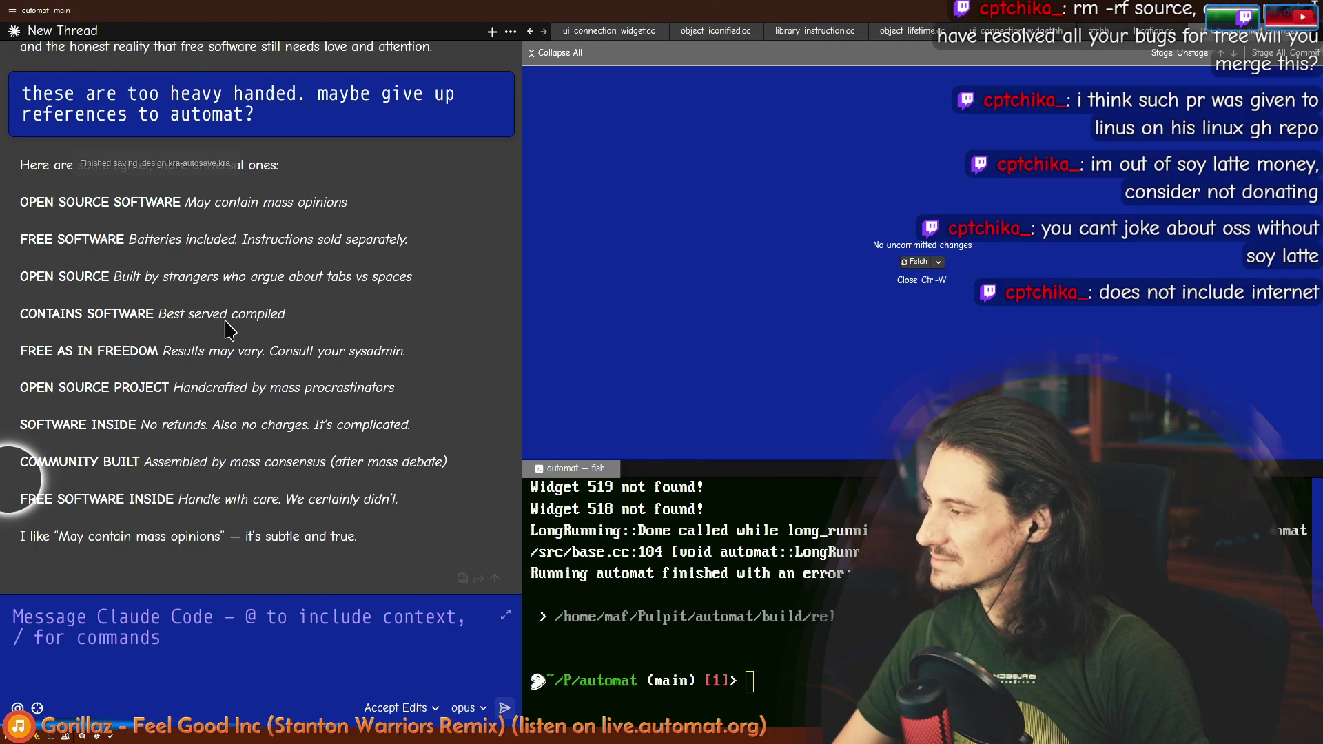
# Step: Check the Krita poster, Claude Code and Gemini, ending in the Inkscape badge document
pyautogui.hotkey('alt', 'Tab')
pyautogui.scroll(3, 350, 400)
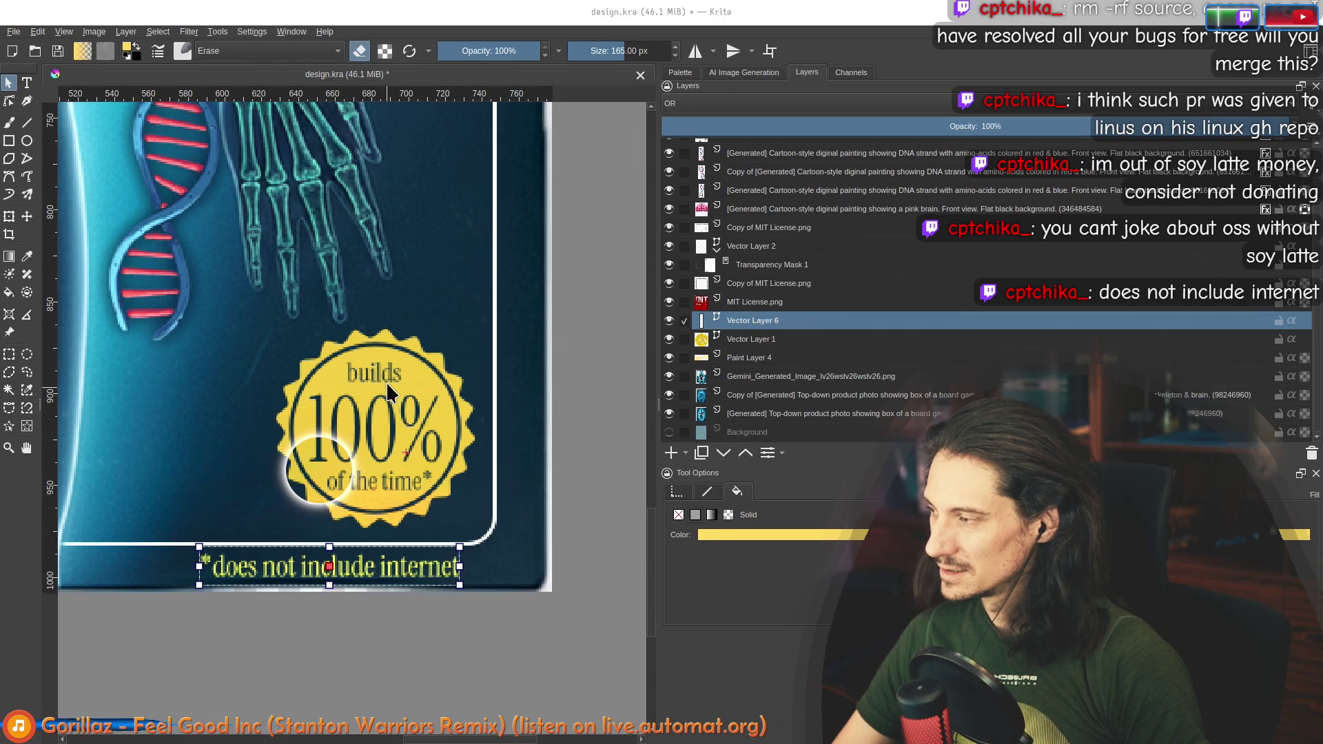
pyautogui.hotkey('alt', 'Tab')
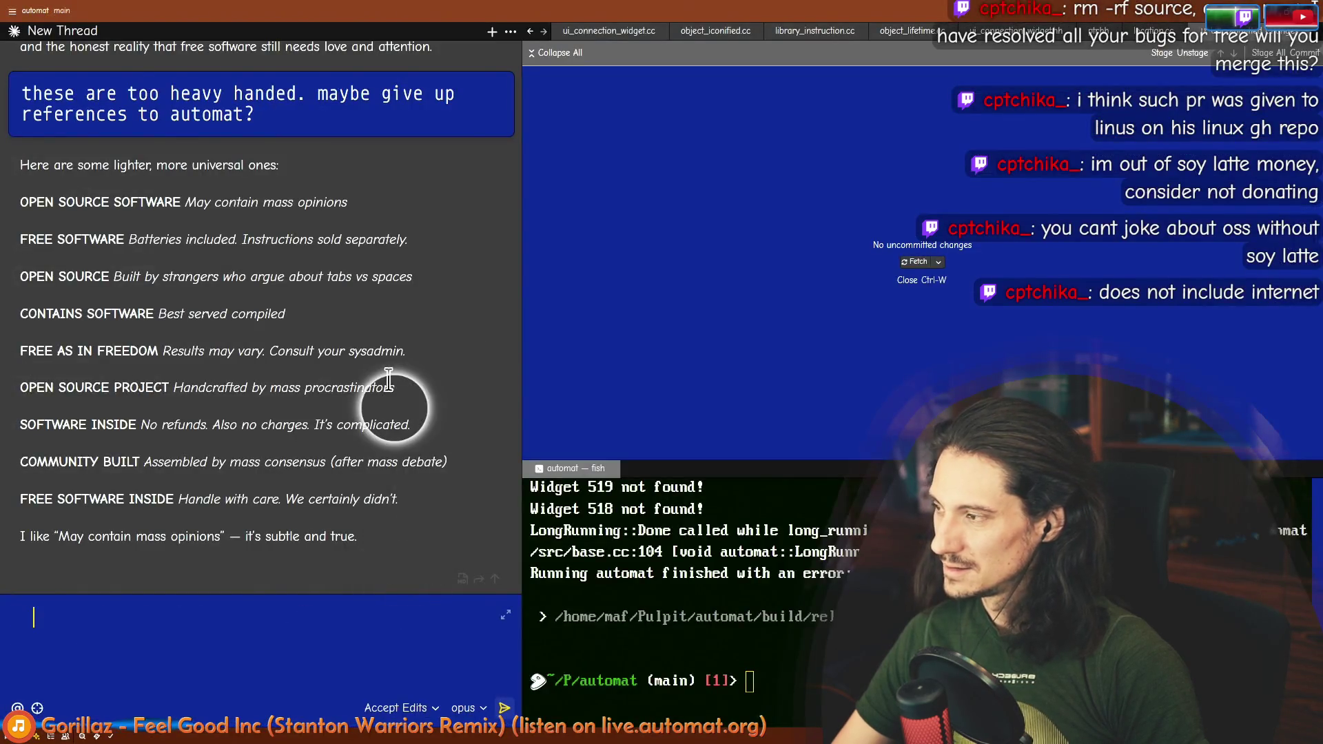
pyautogui.hotkey('alt', 'Tab')
pyautogui.hotkey('alt', 'Tab')
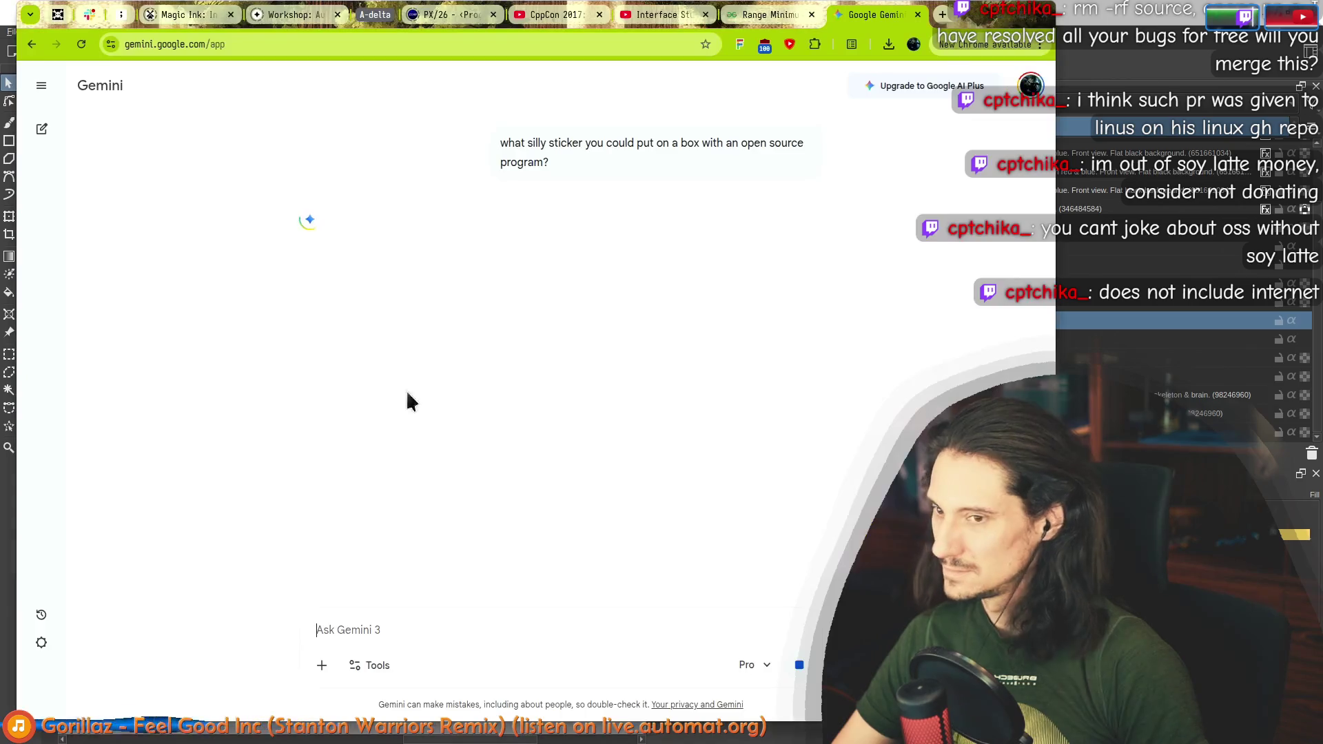
pyautogui.hotkey('alt', 'Tab')
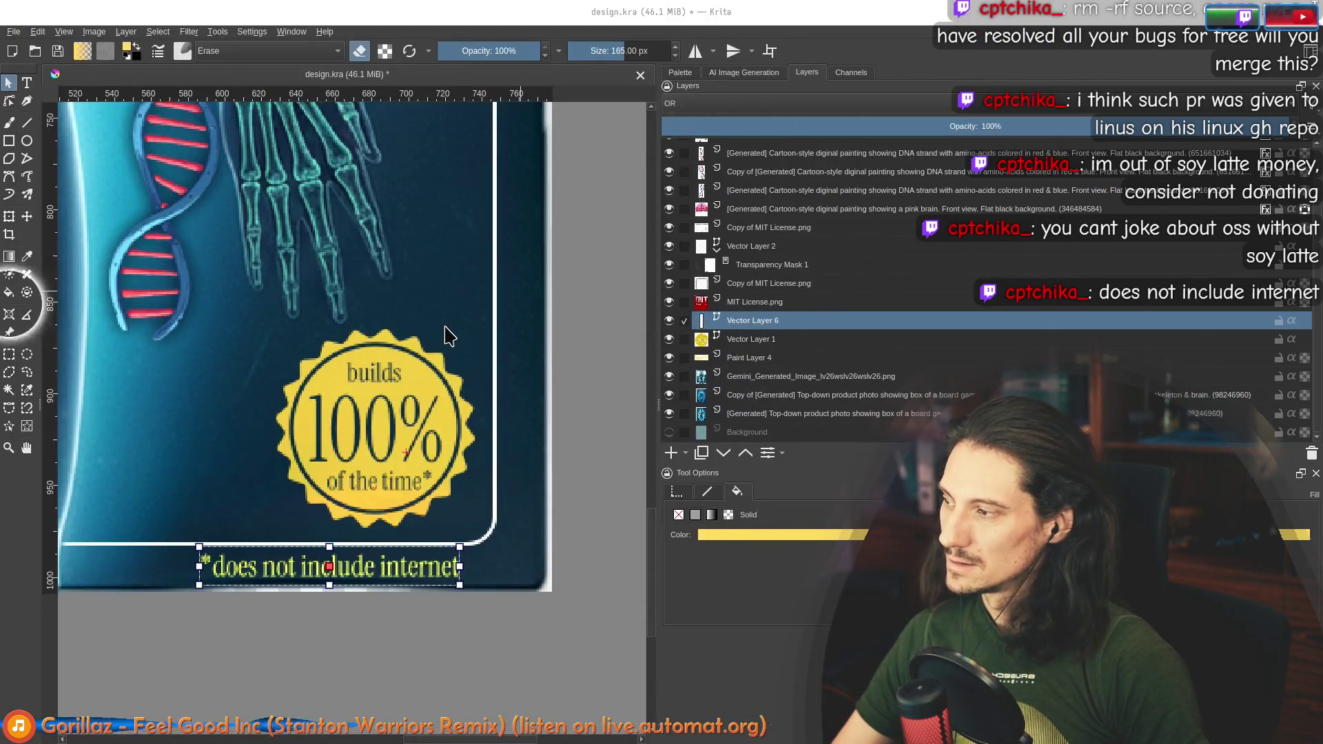
pyautogui.hotkey('alt', 'Tab')
# Step: Change the left badge's 'builds' to 'includes' and 'of the time' to 'sources'
pyautogui.doubleClick(476, 351)
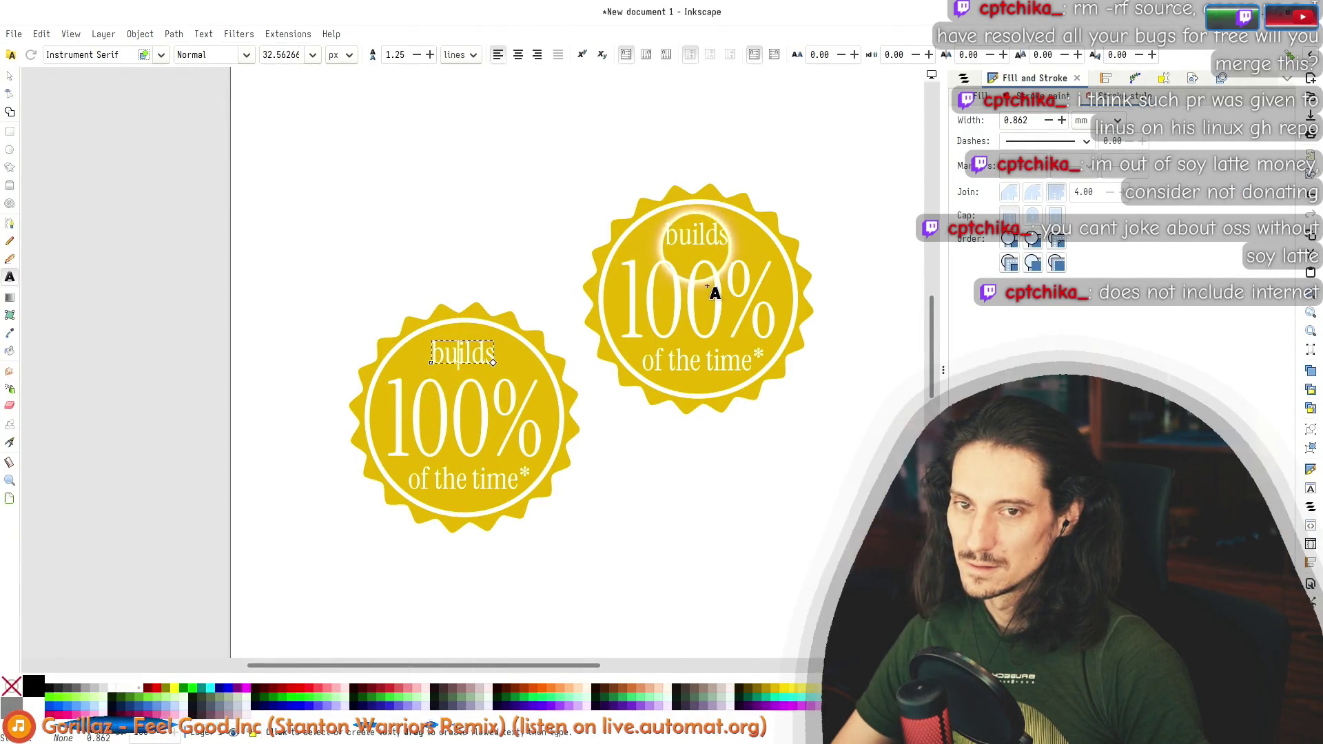
pyautogui.hotkey('ctrl', 'a')
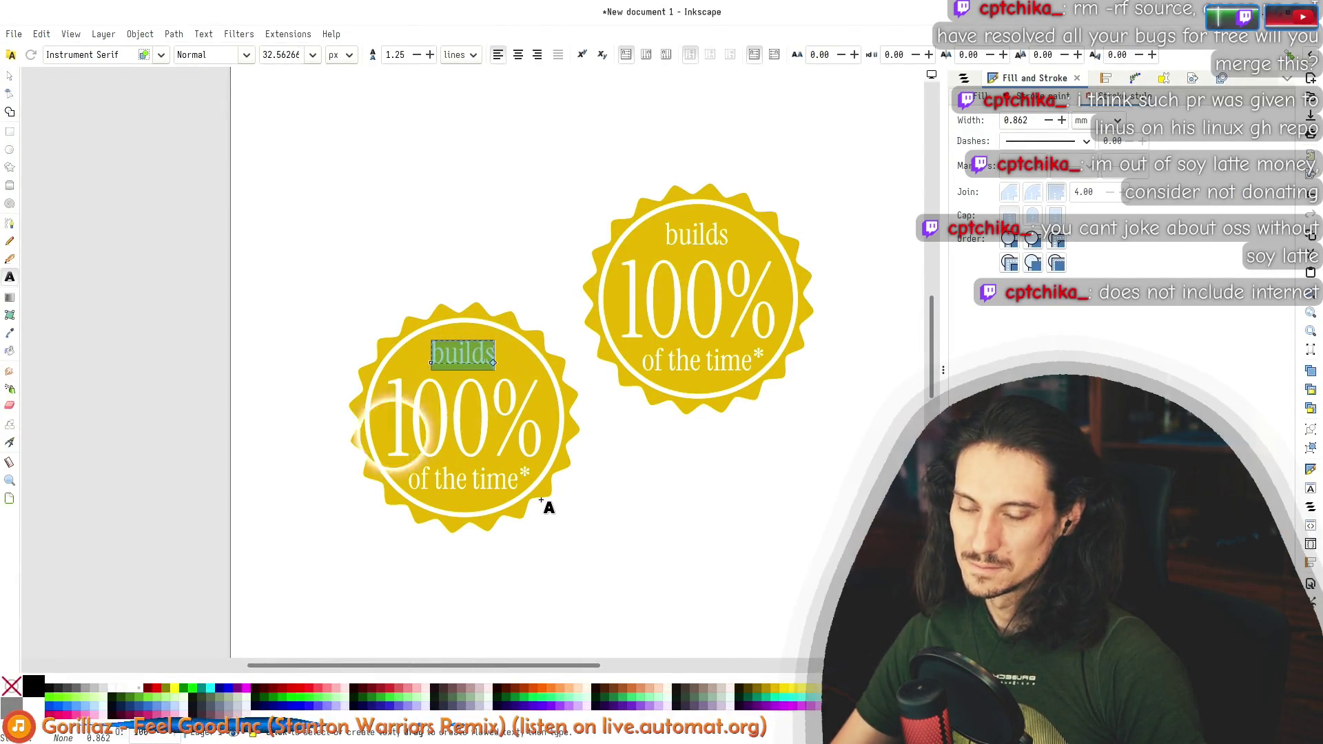
pyautogui.press('BackSpace')
pyautogui.write('includes')
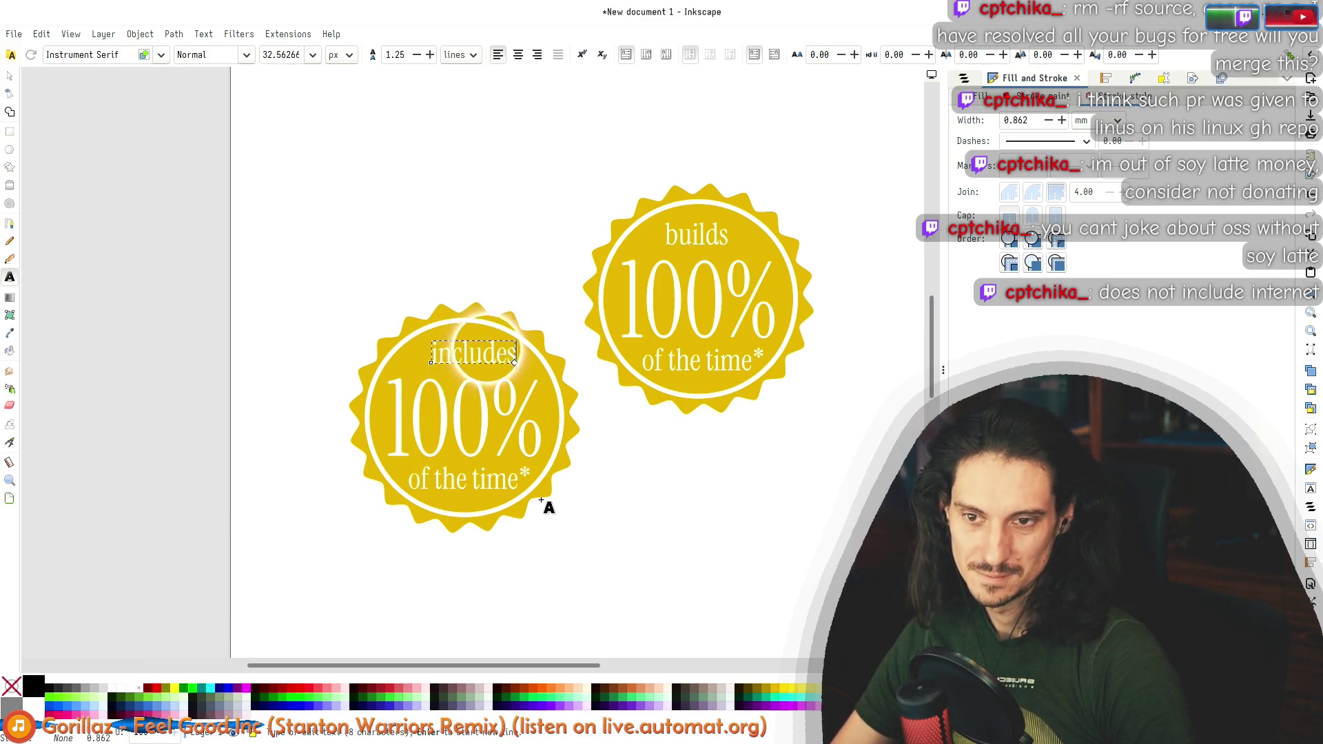
pyautogui.moveTo(410, 481); pyautogui.dragTo(519, 482)
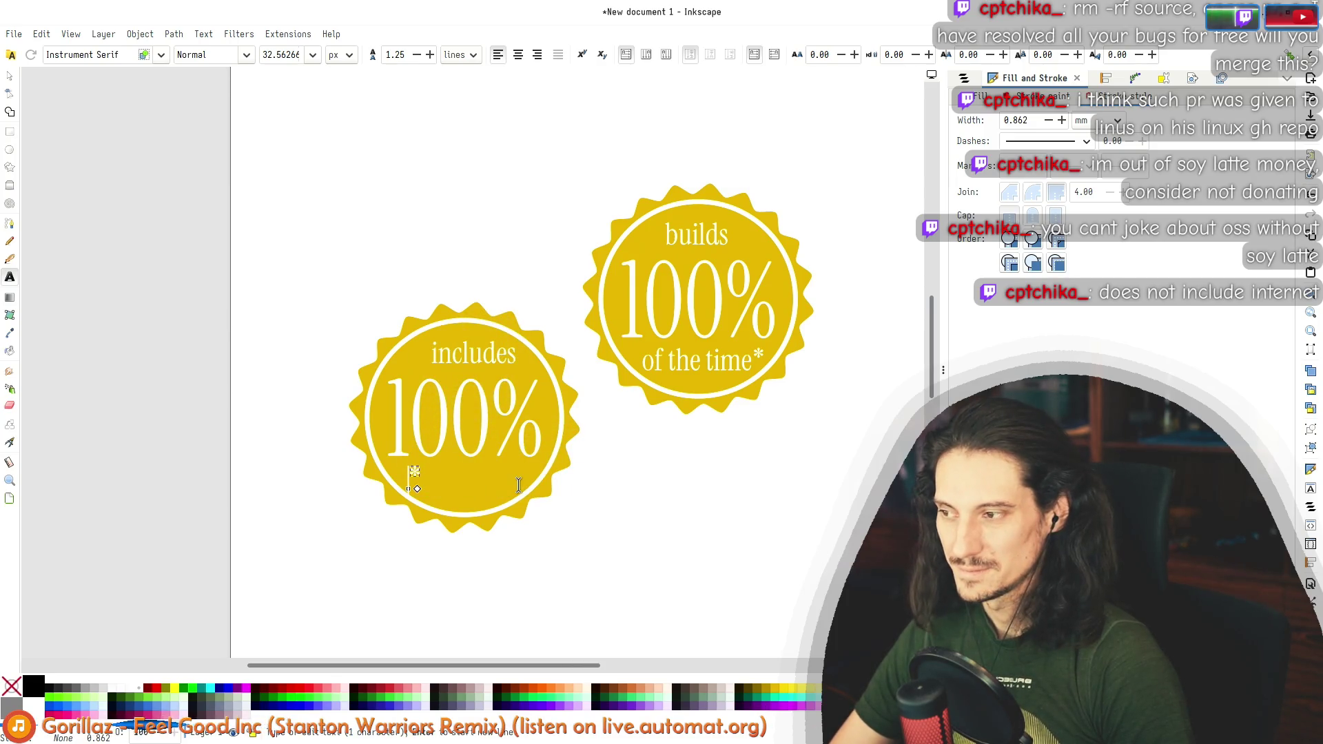
pyautogui.write('sources')
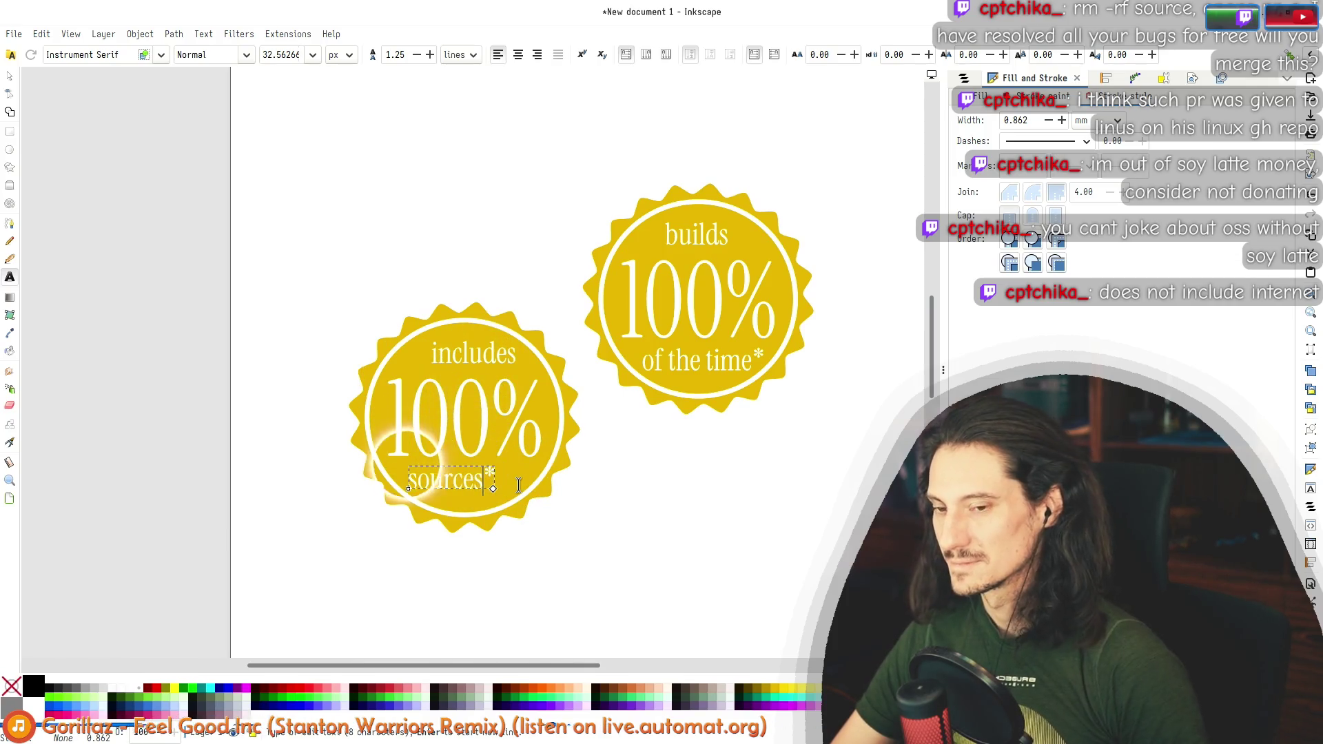
# Step: Nudge the 'sources*' line toward the badge centre and select the whole left badge
pyautogui.click(10, 76)
pyautogui.moveTo(476, 353); pyautogui.dragTo(465, 355)
pyautogui.moveTo(457, 485); pyautogui.dragTo(470, 487)
pyautogui.click(466, 354)
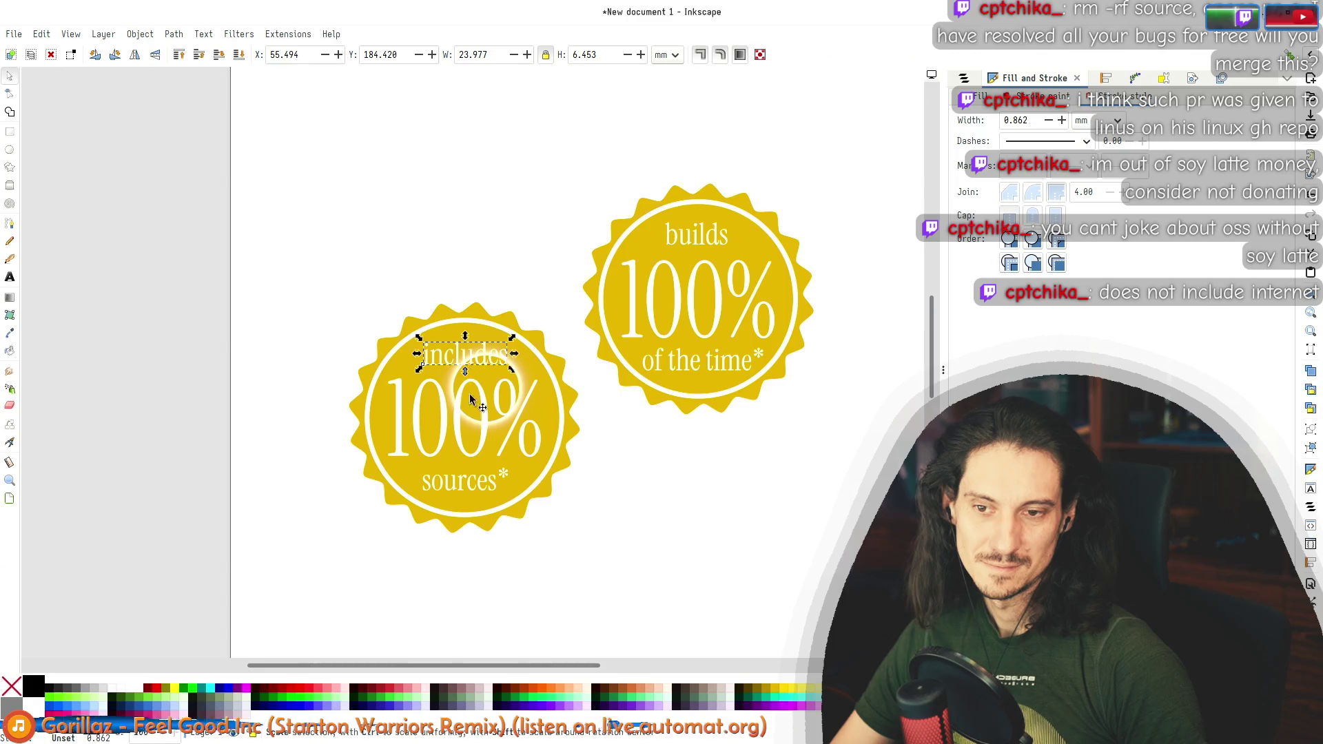
pyautogui.click(460, 481)
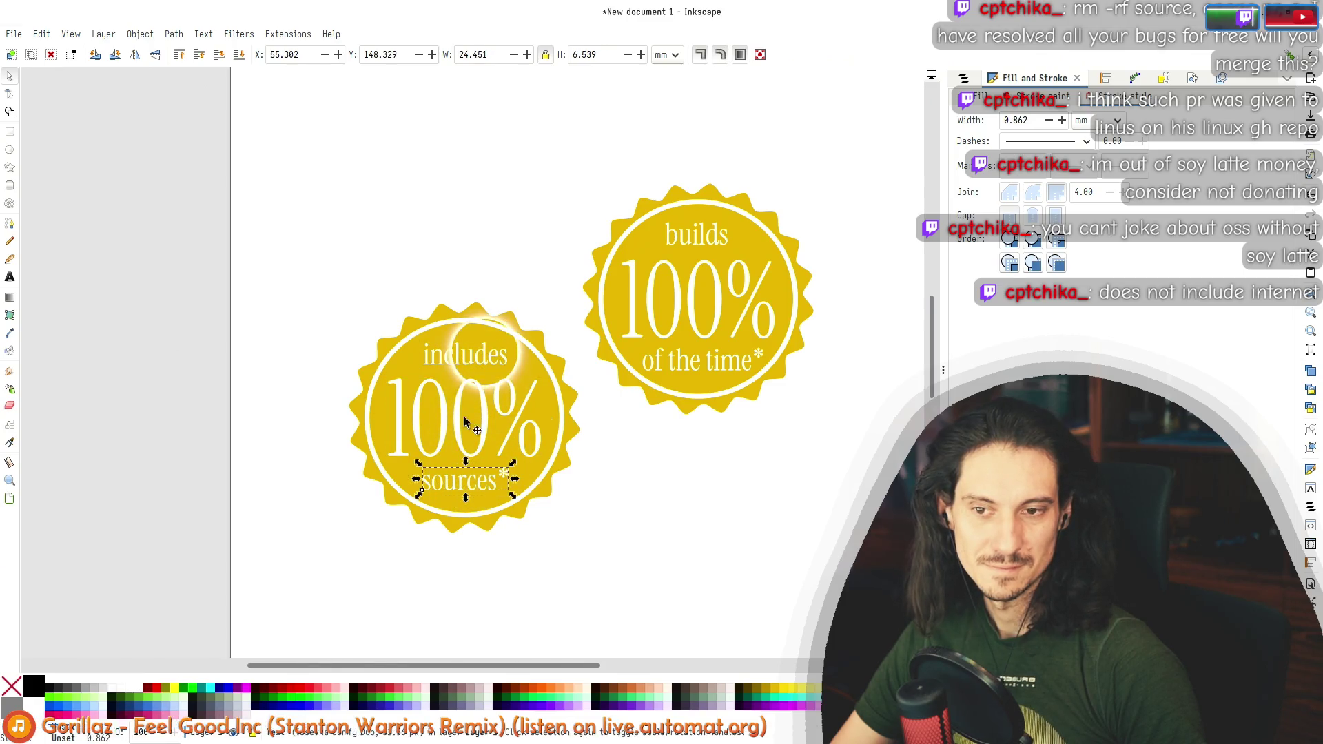
pyautogui.click(557, 379)
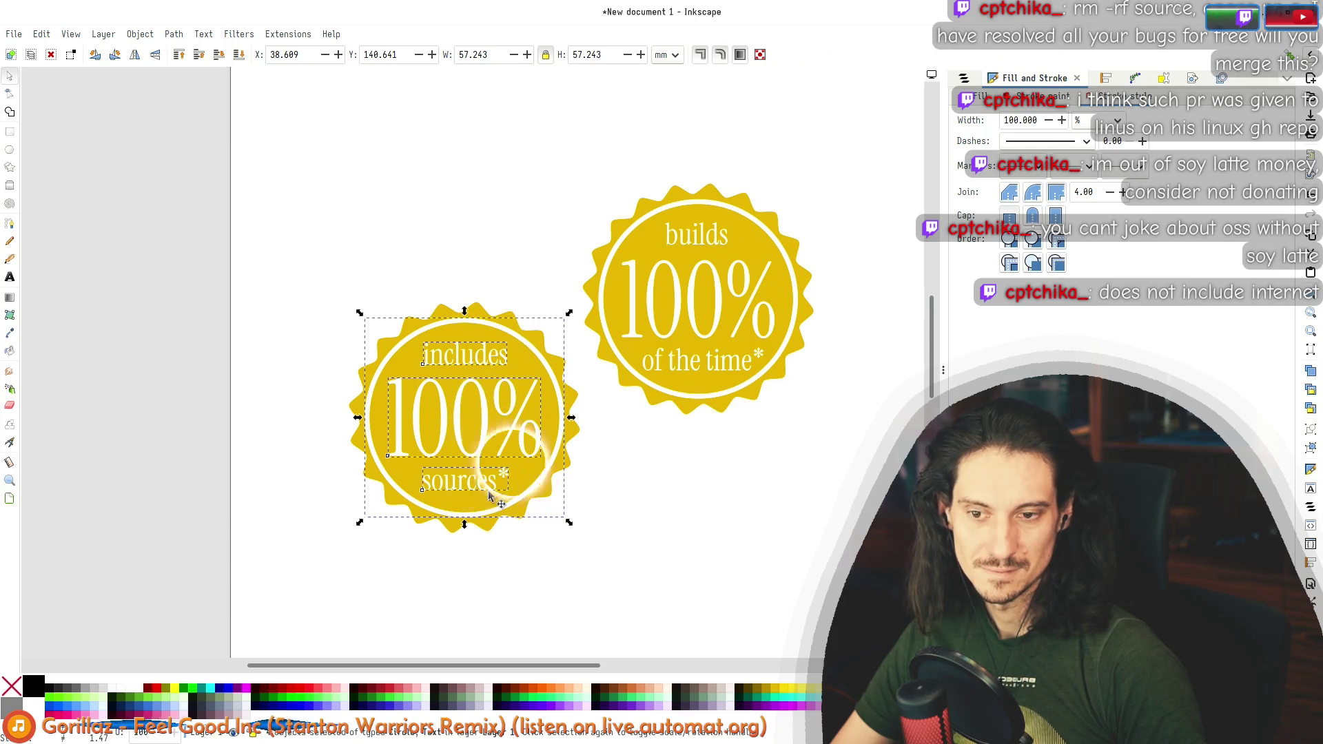
# Step: Move the right badge upward and shift the view so both badges sit further left
pyautogui.hotkey('ctrl', 'shift', 'a')
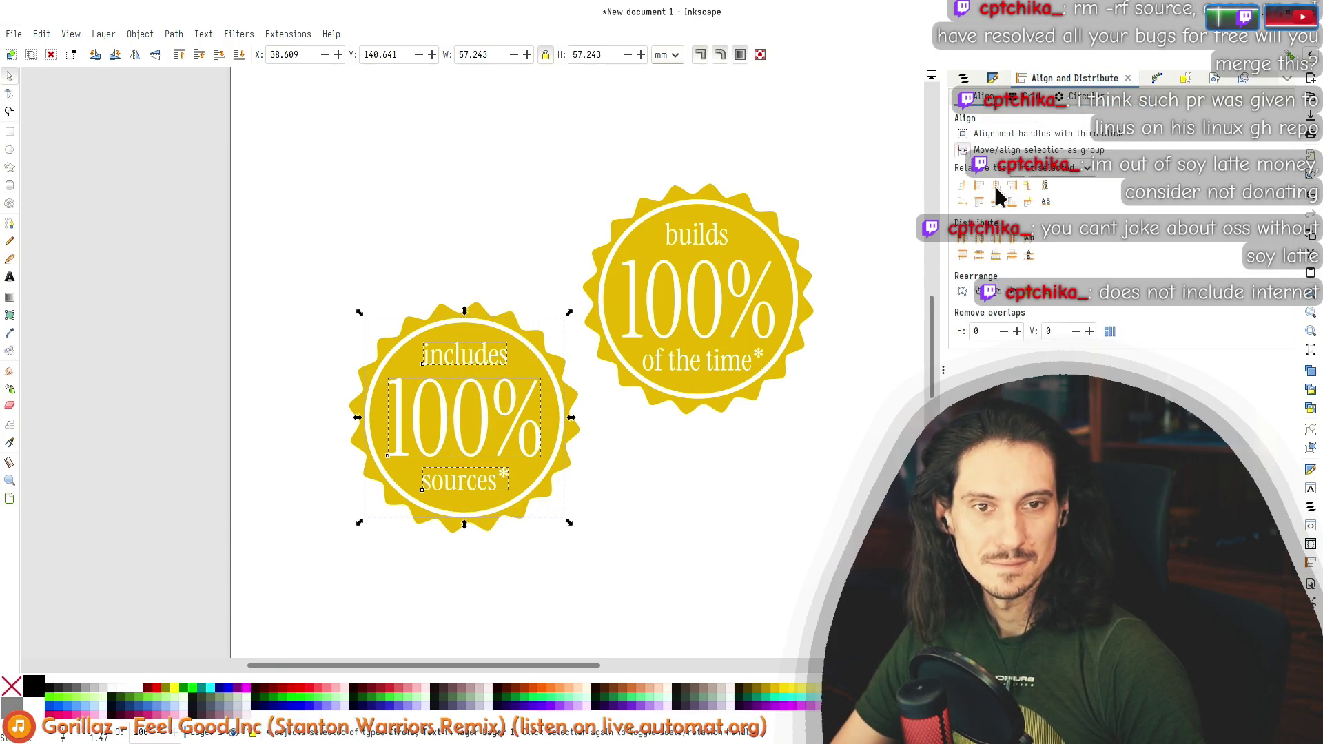
pyautogui.click(735, 581)
pyautogui.moveTo(763, 388); pyautogui.dragTo(769, 223)
pyautogui.moveTo(792, 411); pyautogui.dragTo(535, 372)
pyautogui.moveTo(109, 264); pyautogui.dragTo(102, 240)
pyautogui.press('Escape')
# Step: Convert the left badge's circle outline with Stroke to Path, then select the whole badge
pyautogui.click(280, 289)
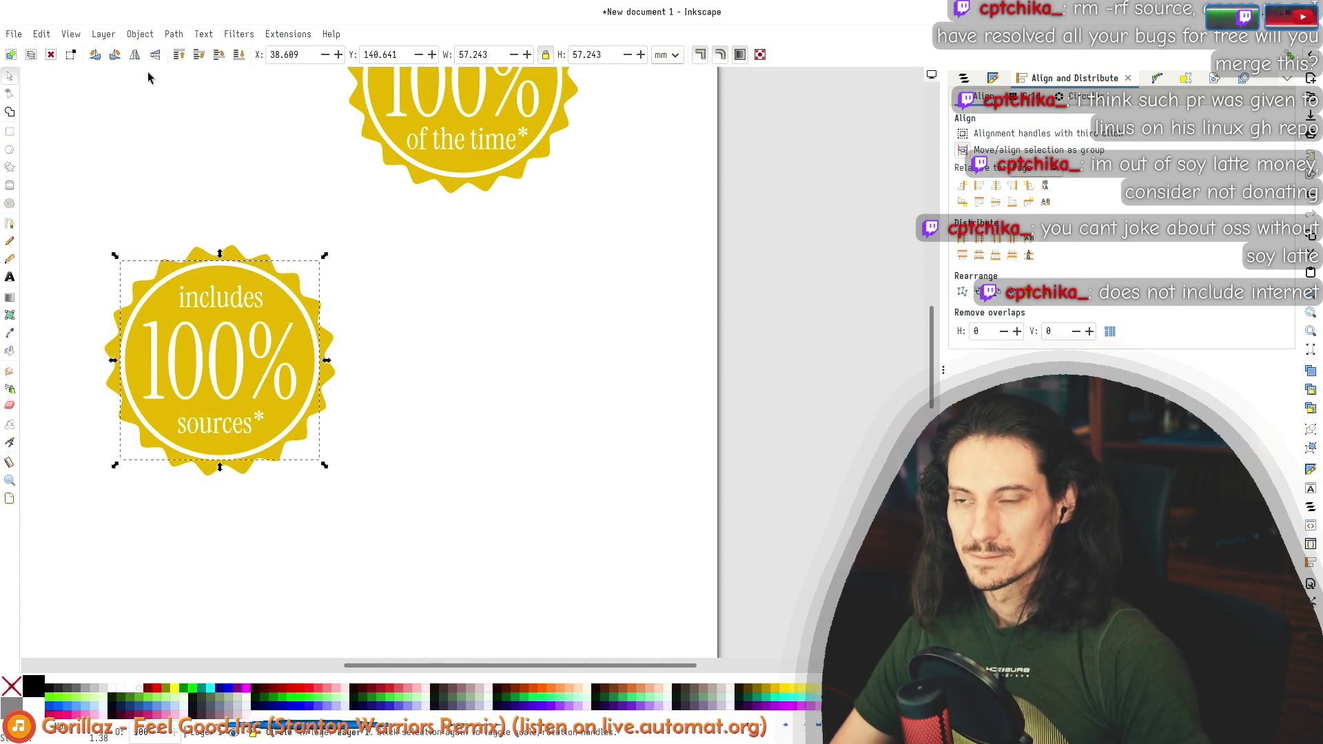
pyautogui.click(148, 36)
pyautogui.moveTo(185, 32)
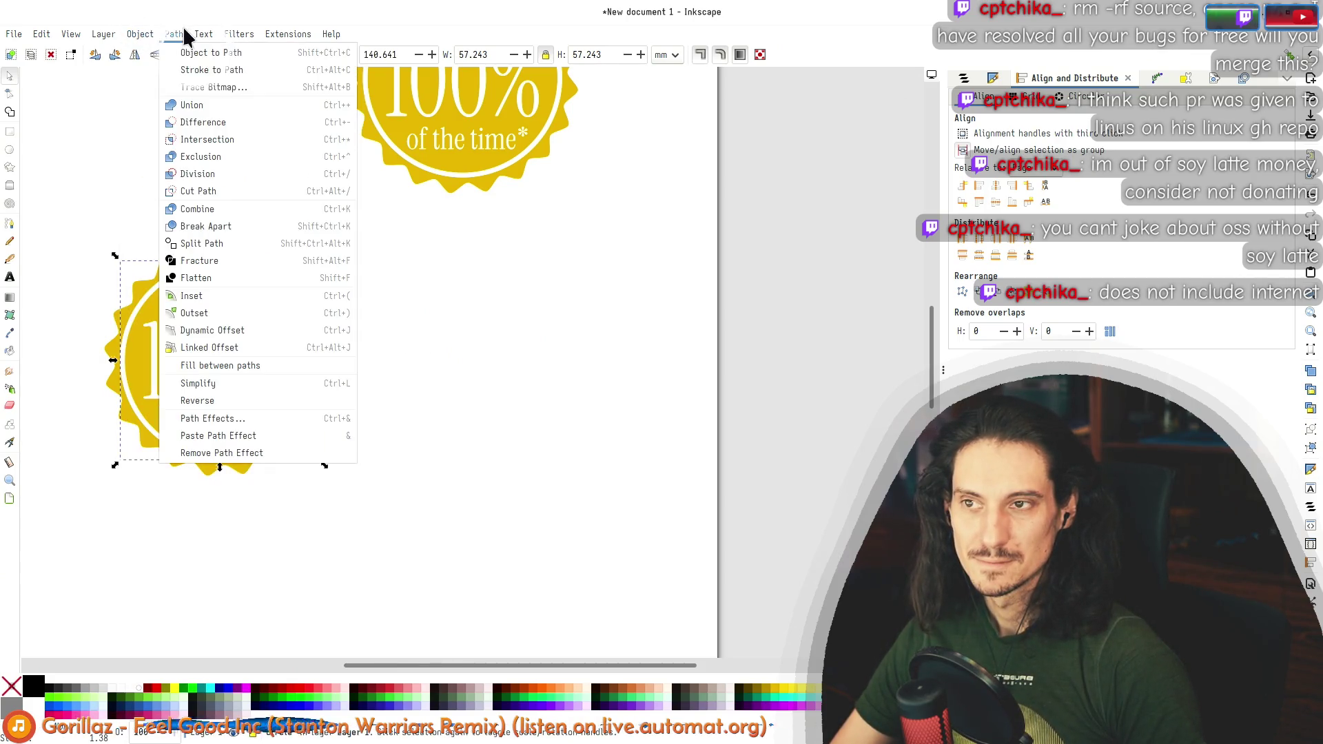
pyautogui.click(190, 73)
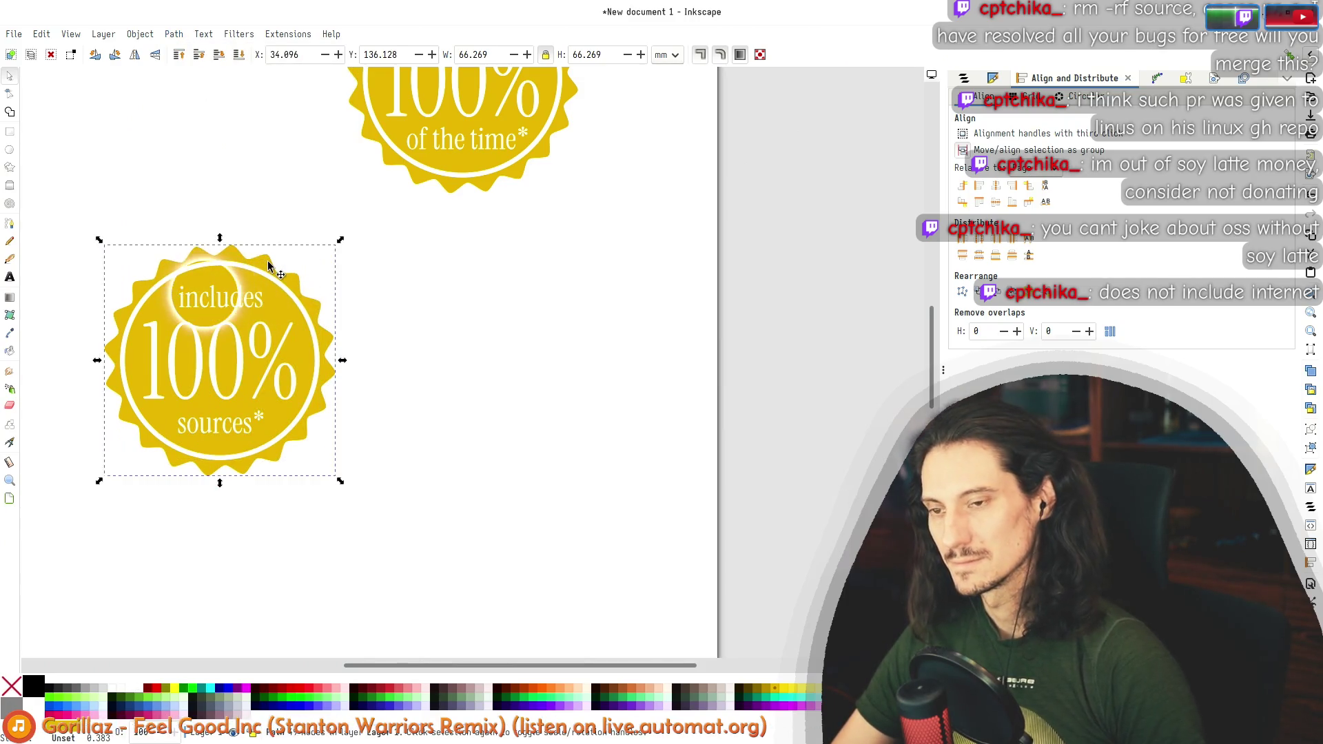
pyautogui.click(225, 301)
pyautogui.moveTo(525, 541)
pyautogui.mouseDown()
pyautogui.moveTo(407, 495)
pyautogui.moveTo(60, 231)
pyautogui.mouseUp()
pyautogui.hotkey('alt', 'Tab')
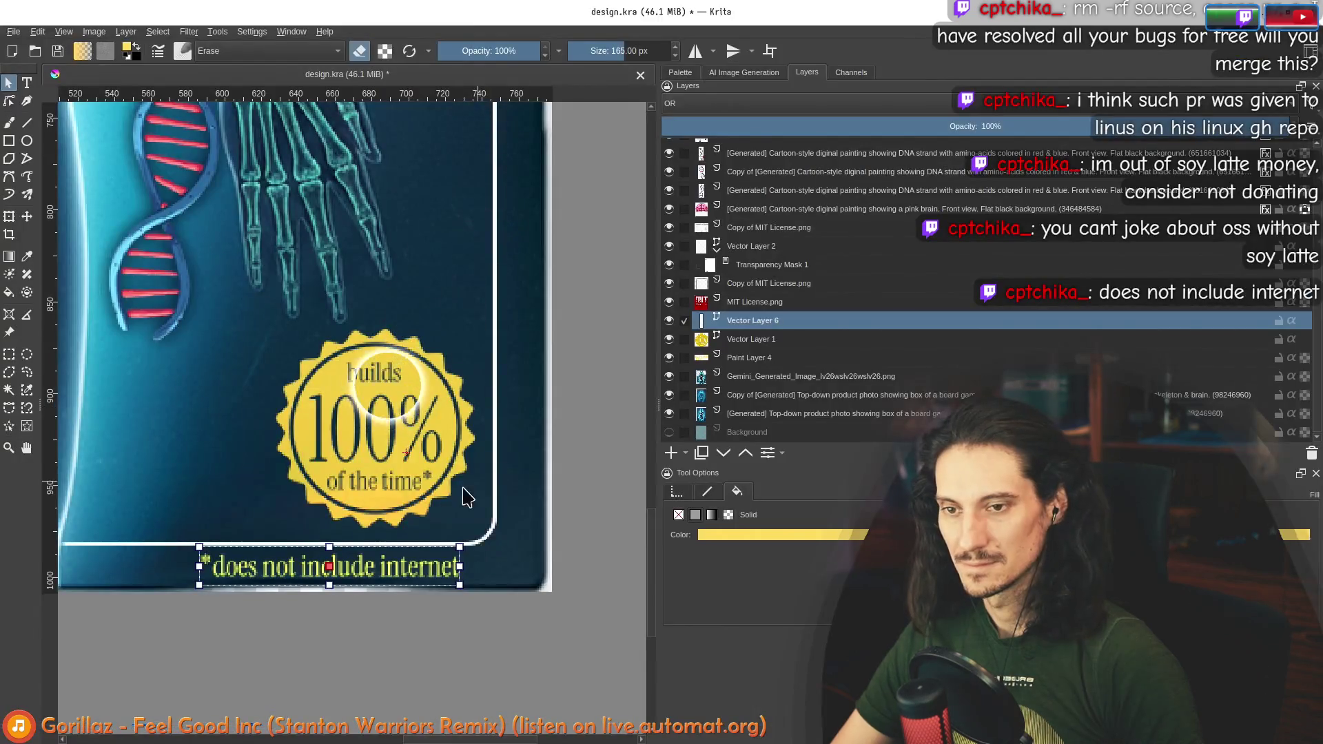
# Step: Zoom the Krita canvas out and in to inspect the full poster and its small yellow badge
pyautogui.scroll(-8, 441, 483)
pyautogui.scroll(7, 421, 474)
pyautogui.scroll(-2, 432, 445)
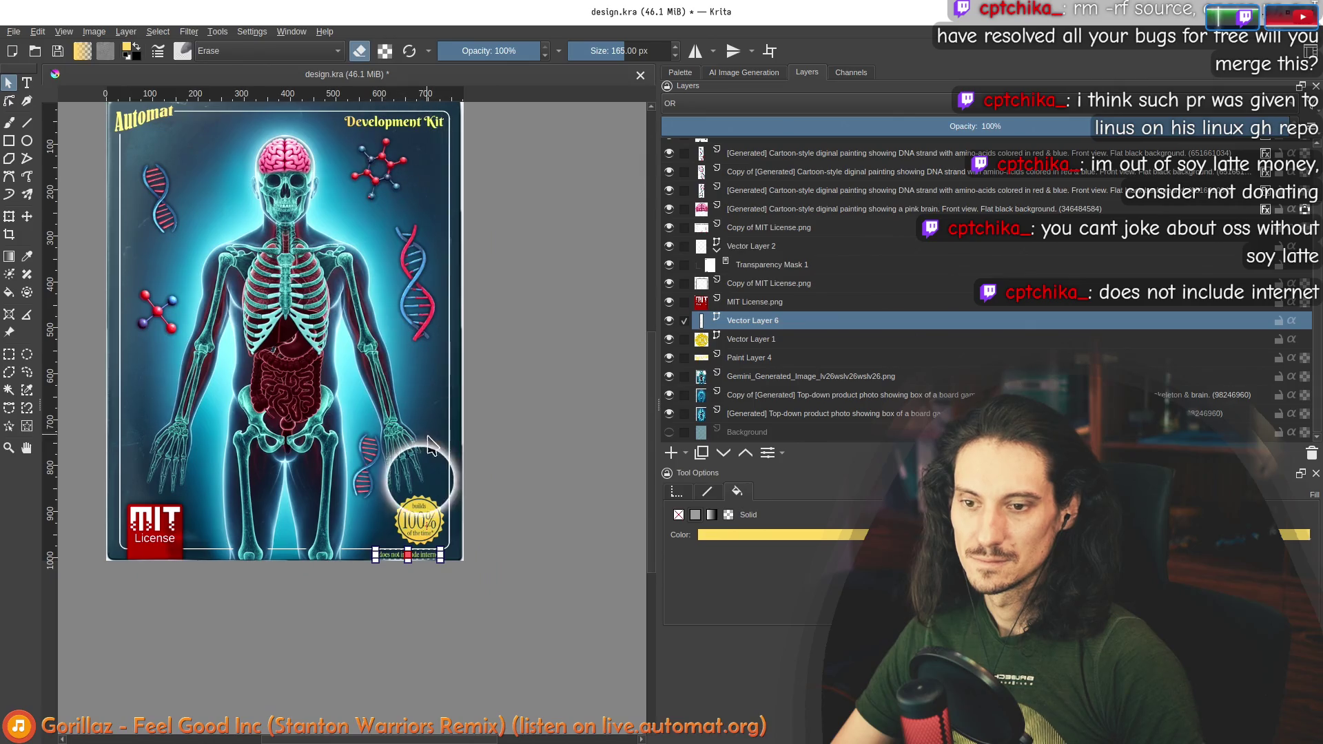
pyautogui.scroll(1, 431, 475)
pyautogui.scroll(-1, 452, 493)
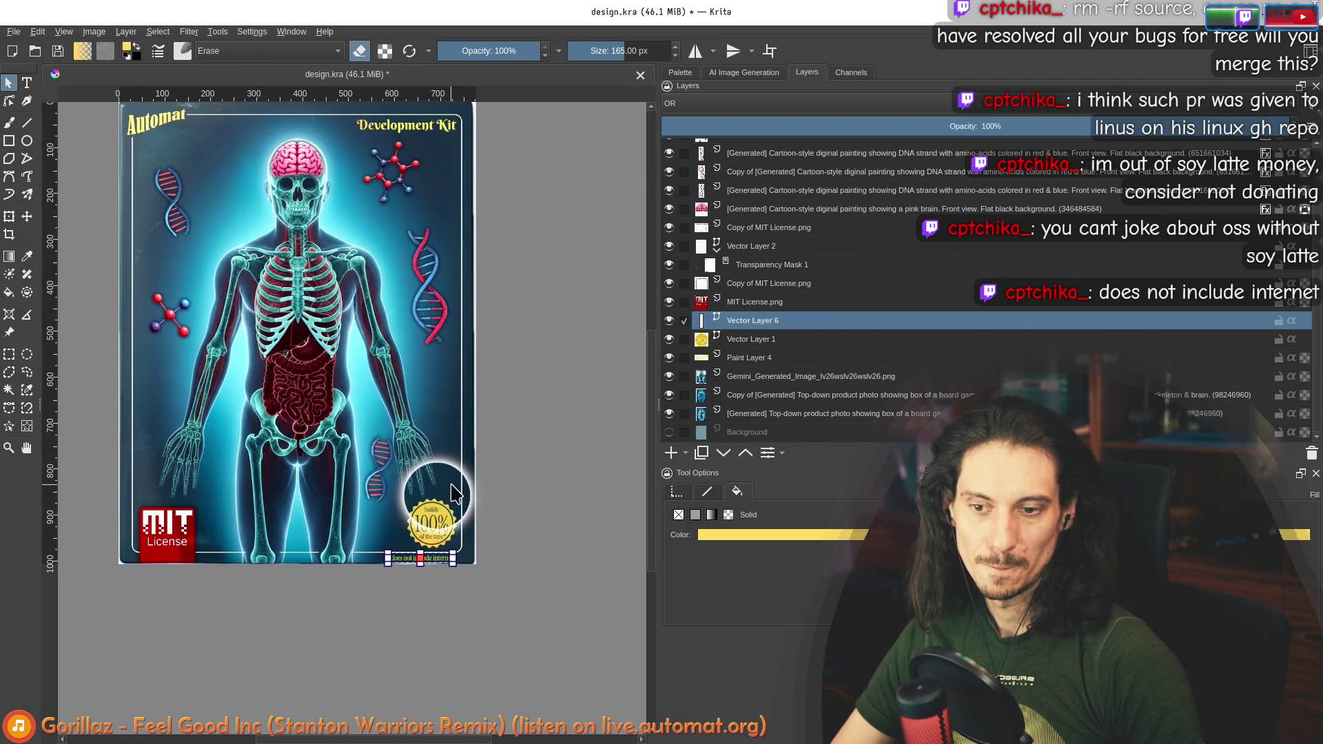
pyautogui.hotkey('alt', 'Tab')
pyautogui.scroll(-2, 376, 435)
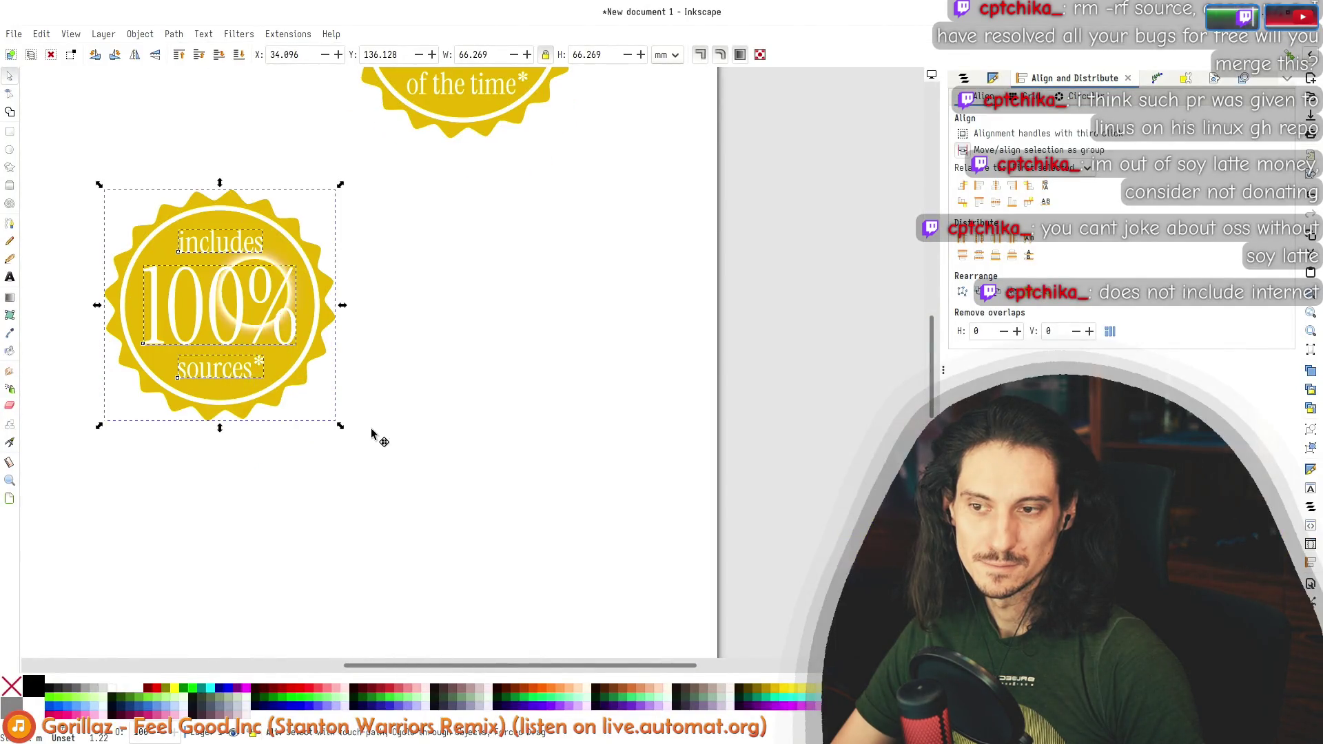
pyautogui.click(477, 451)
pyautogui.doubleClick(227, 375)
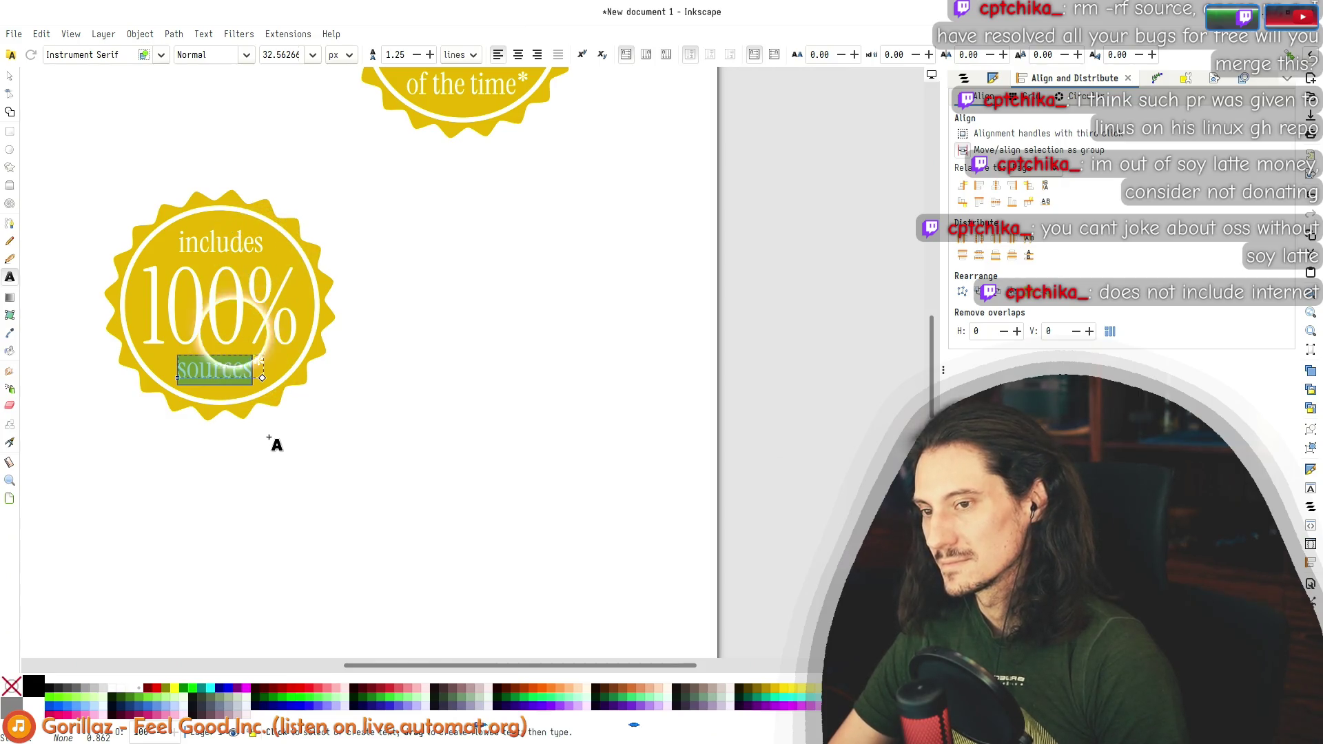
pyautogui.press('Right')
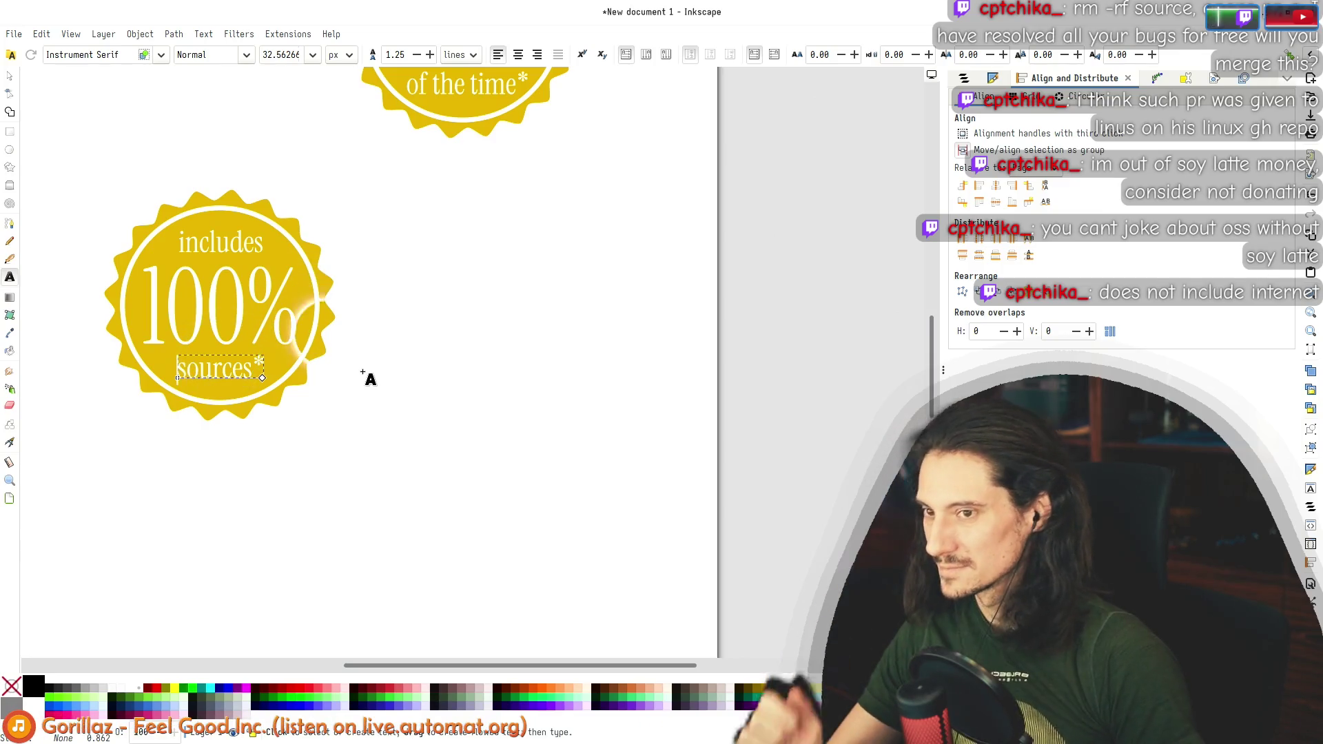
pyautogui.press('s')
pyautogui.press('Escape')
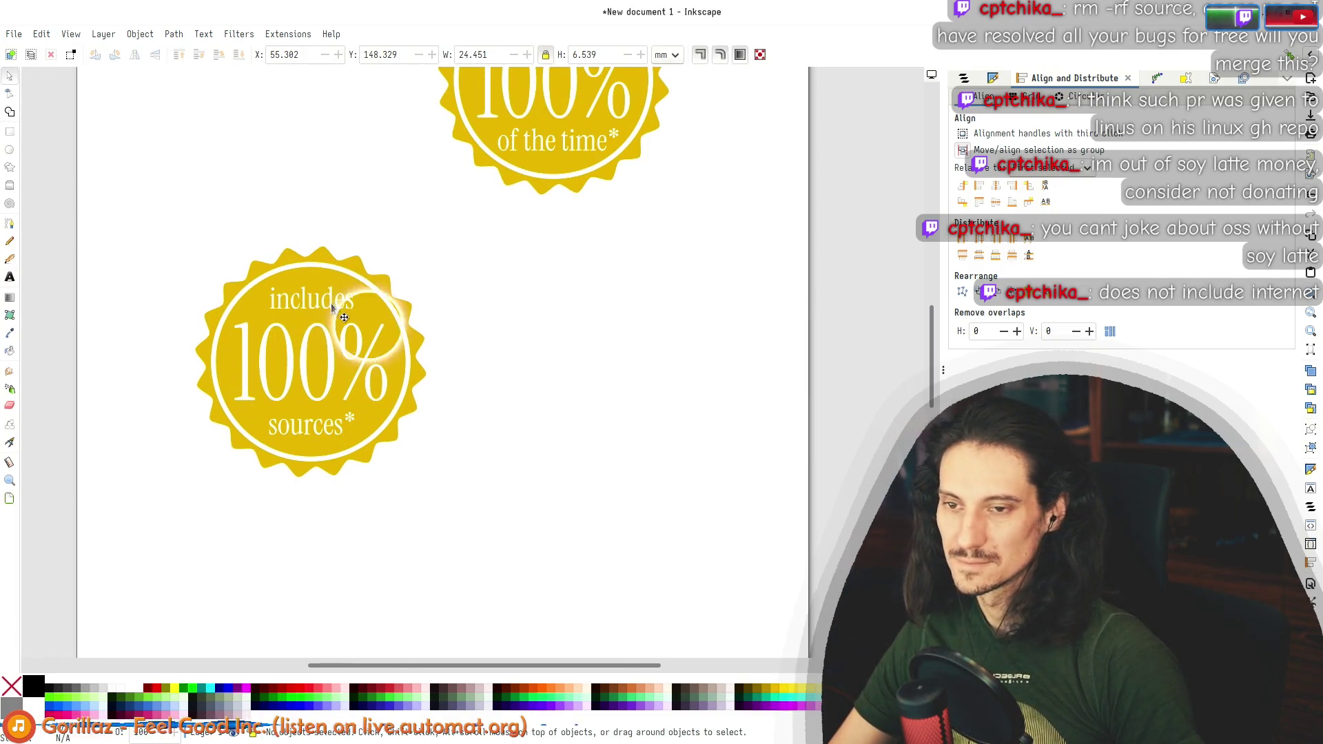
pyautogui.doubleClick(308, 300)
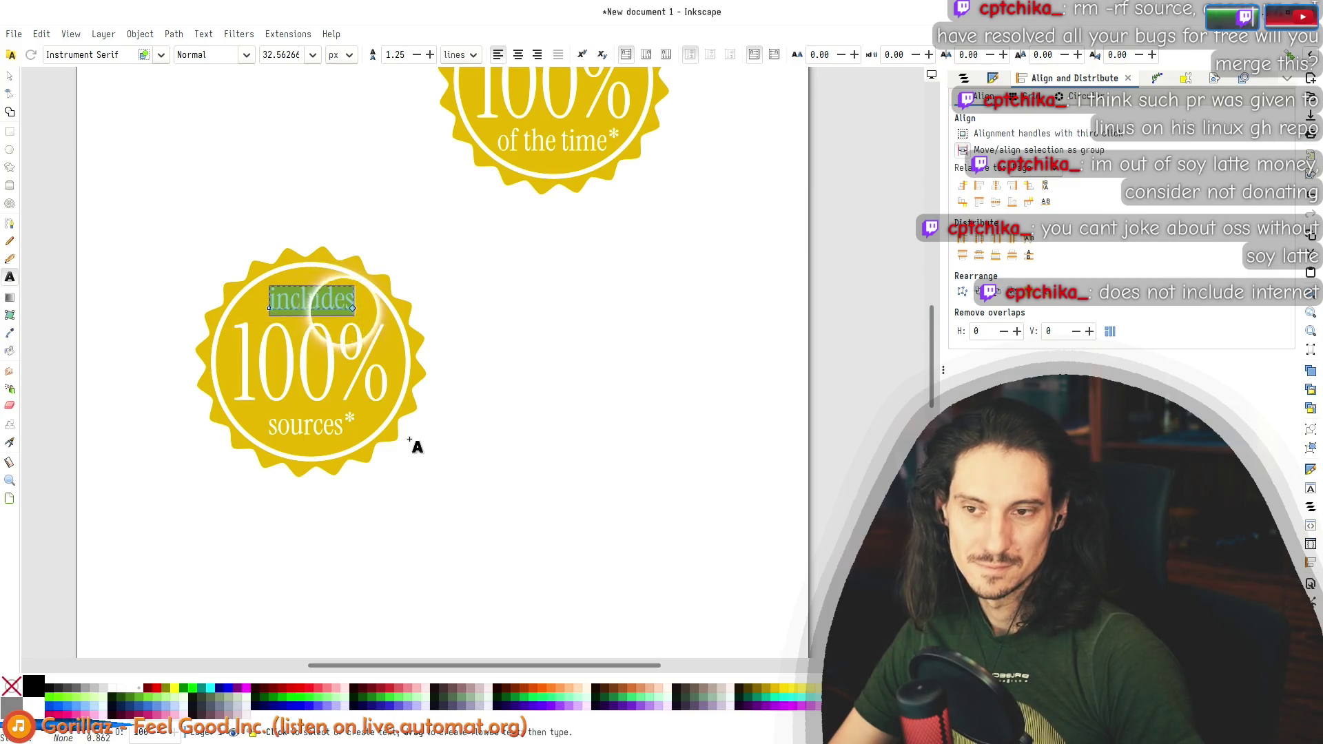
pyautogui.click(304, 426)
pyautogui.click(271, 429)
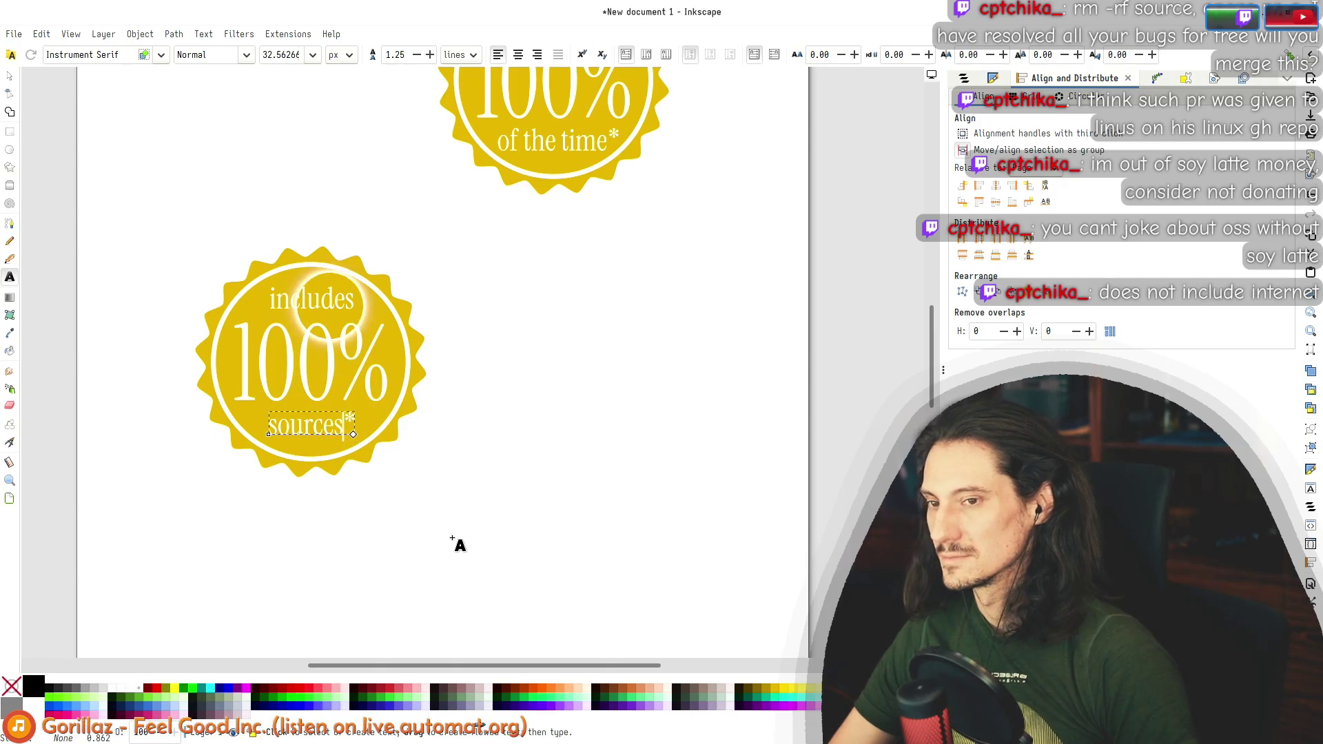
pyautogui.click(8, 77)
pyautogui.moveTo(78, 180)
pyautogui.mouseDown()
pyautogui.moveTo(234, 316)
pyautogui.moveTo(540, 544)
pyautogui.mouseUp()
pyautogui.click(539, 490)
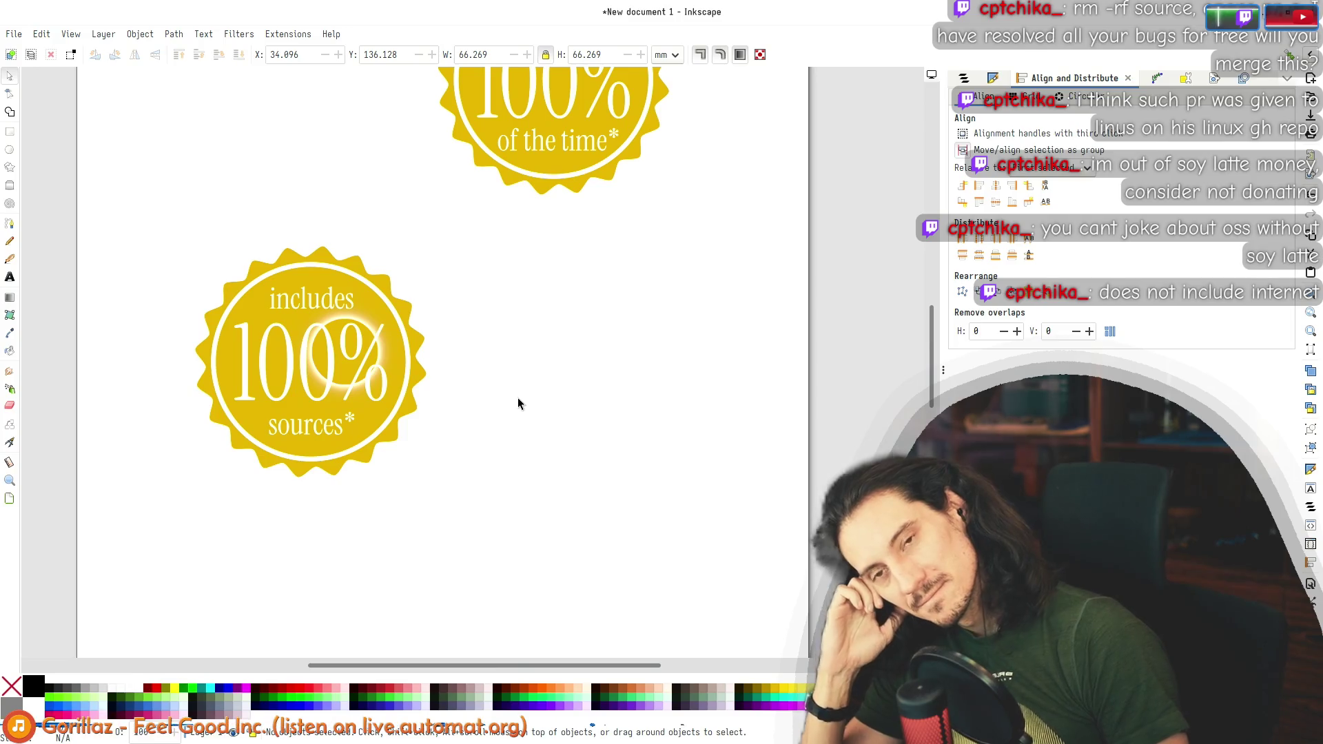
# Step: Draft 'Something with 100%? My current ones are:' and quote 'Compiles 100% of the time… works on my machine'
pyautogui.hotkey('alt', 'Tab')
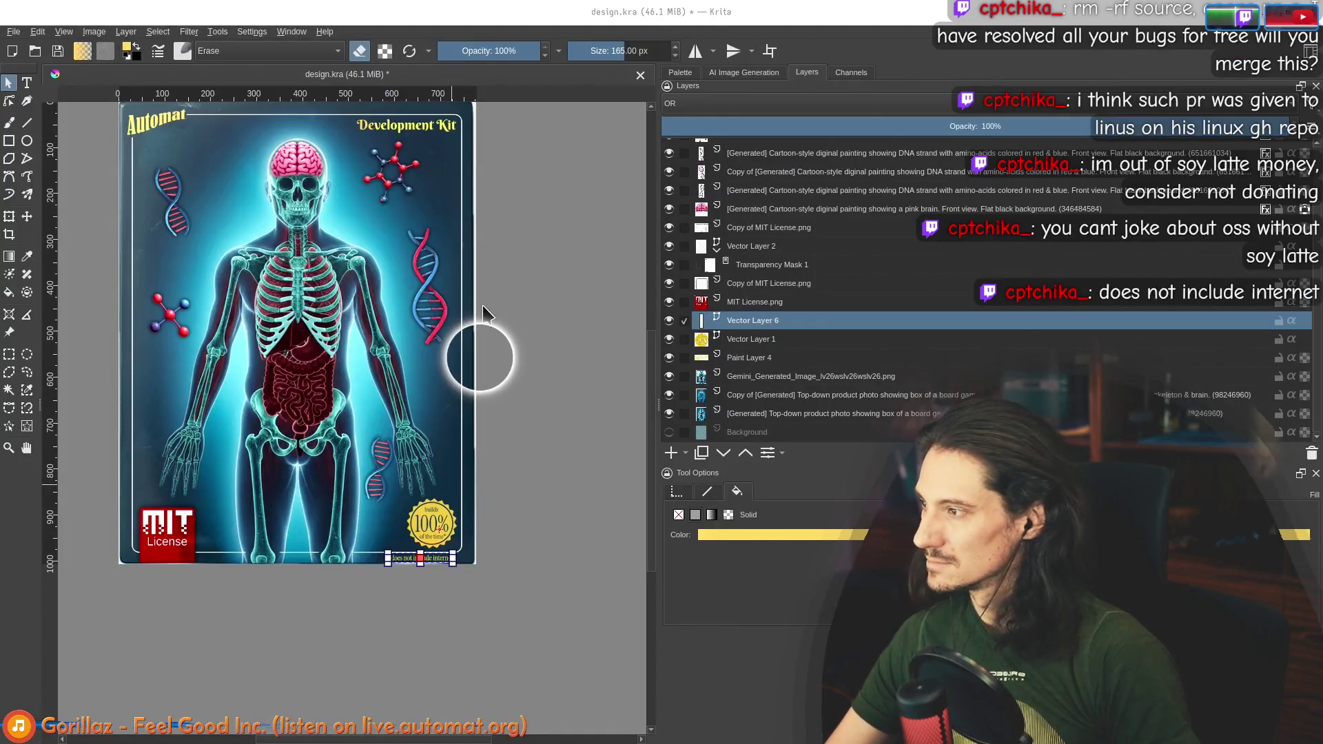
pyautogui.hotkey('alt', 'Tab')
pyautogui.write('Something with 100%? ')
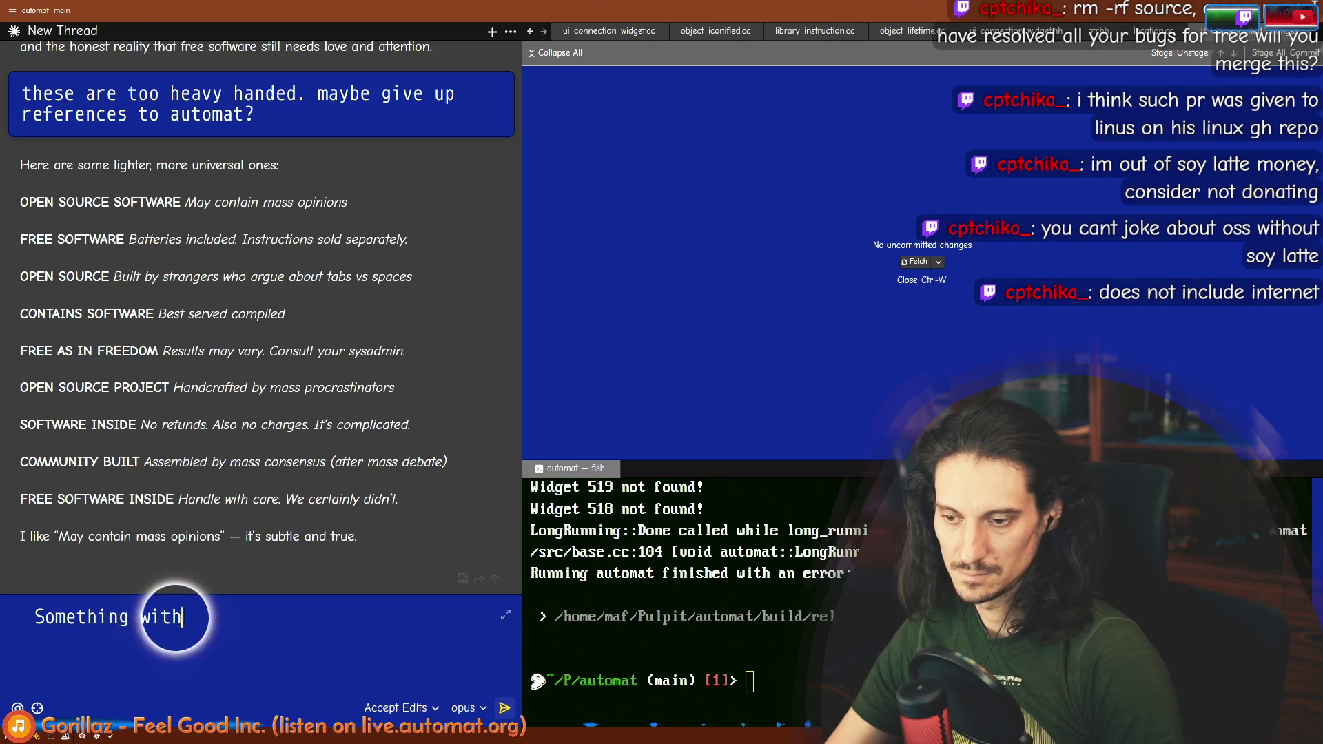
pyautogui.write('My current ones are:')
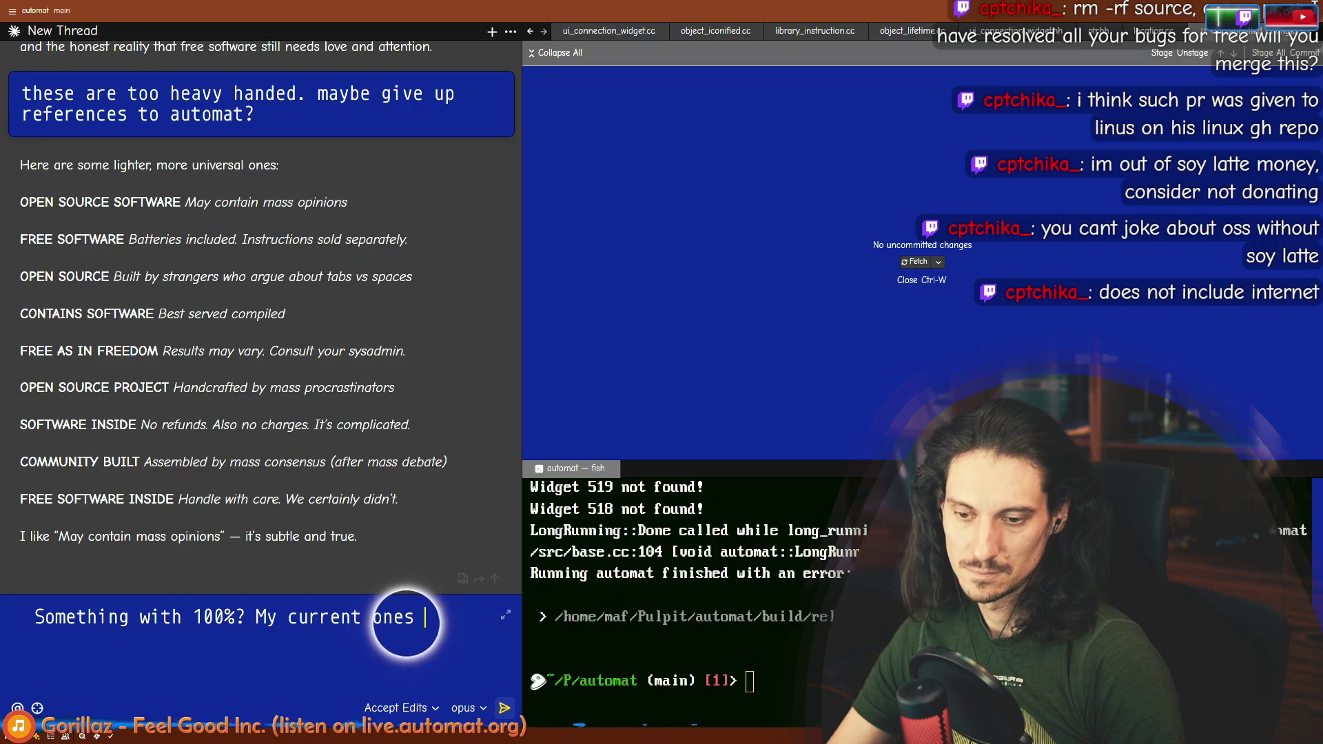
pyautogui.hotkey('shift', 'Return')
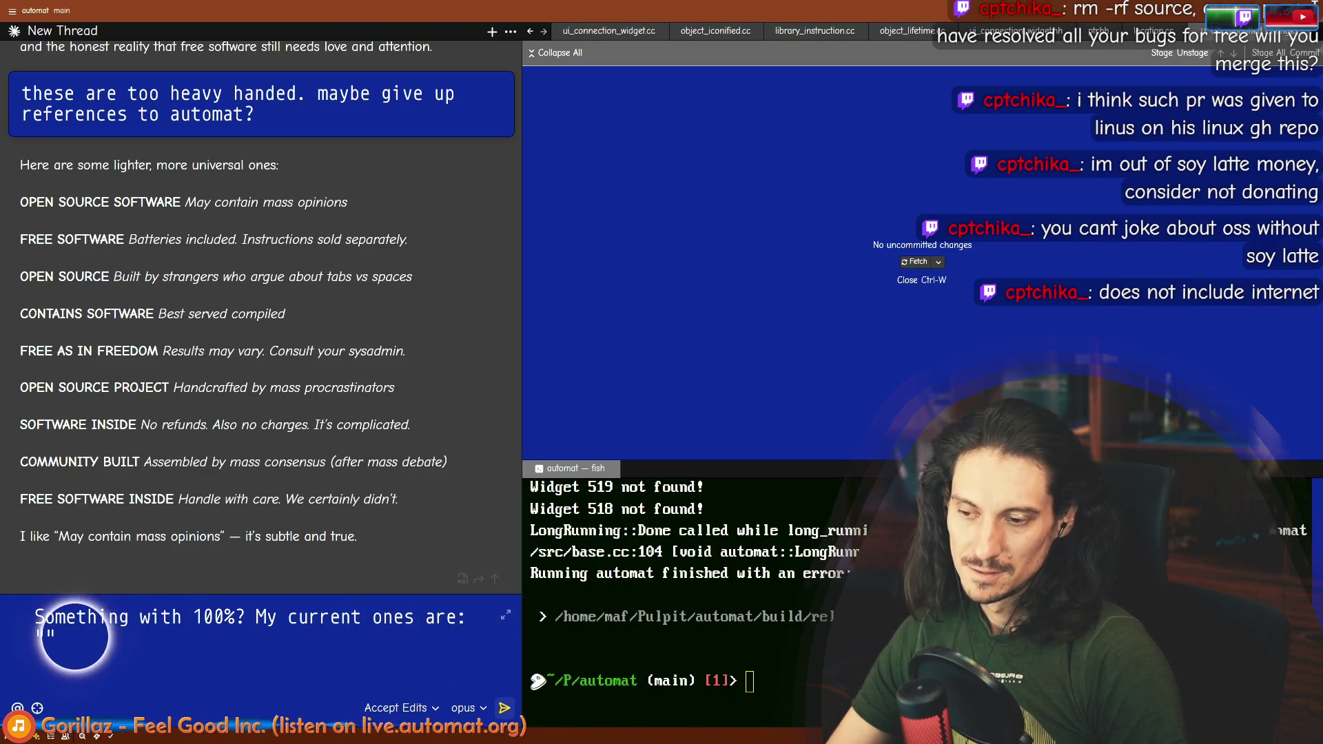
pyautogui.write('BUi l')
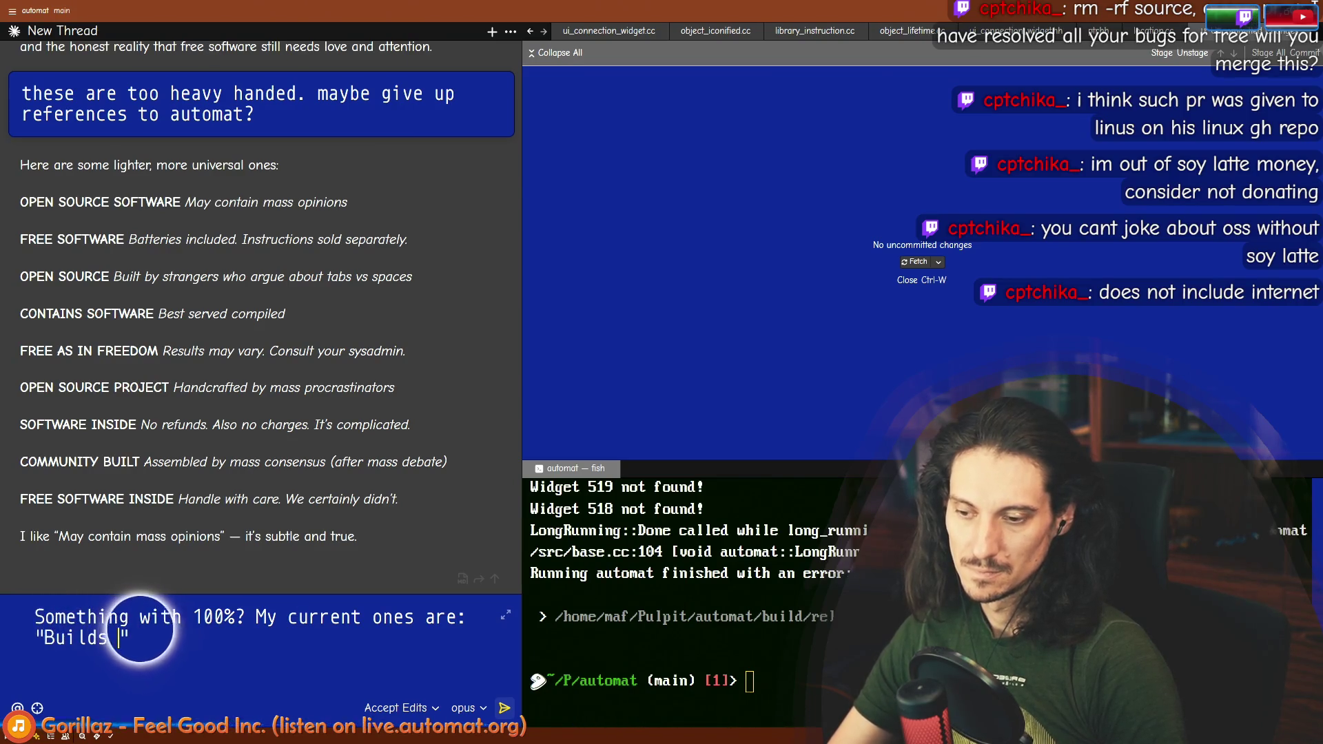
pyautogui.write(' % of the time* (*')
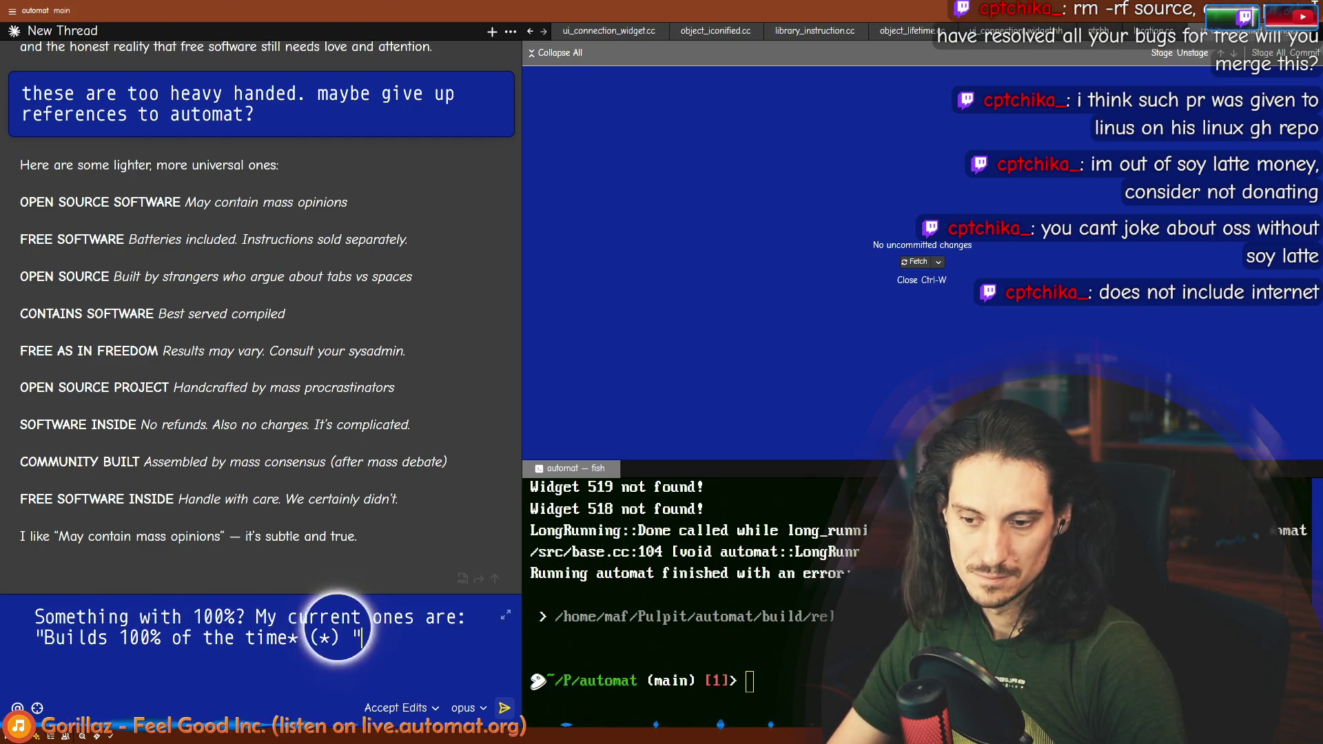
pyautogui.hotkey('ctrl', 'shift', 'Right')
pyautogui.write('Compiles')
pyautogui.press('End')
pyautogui.press('Left')
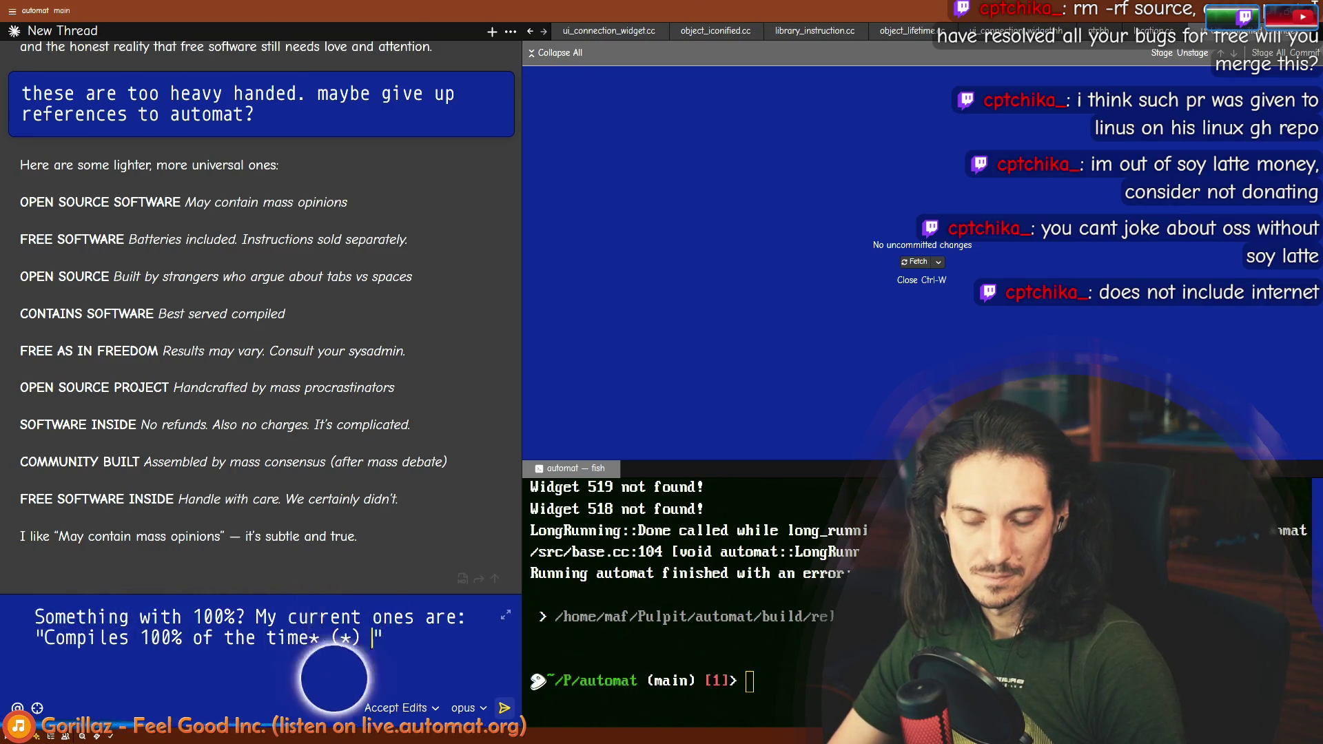
pyautogui.write('works on my machine')
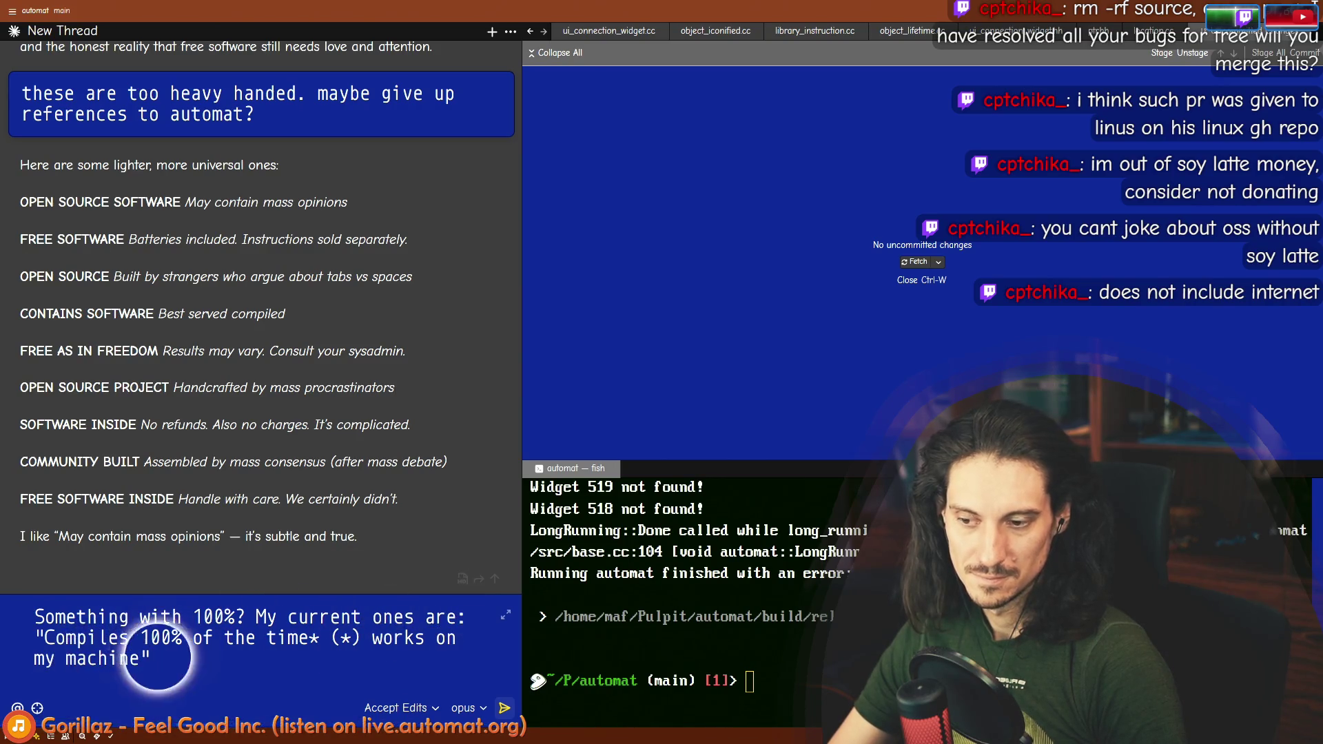
pyautogui.press('End')
# Step: Add the second slogan 'Includes 100% of sources (*) does not include internet' and begin the dissatisfaction note
pyautogui.write('and "  "')
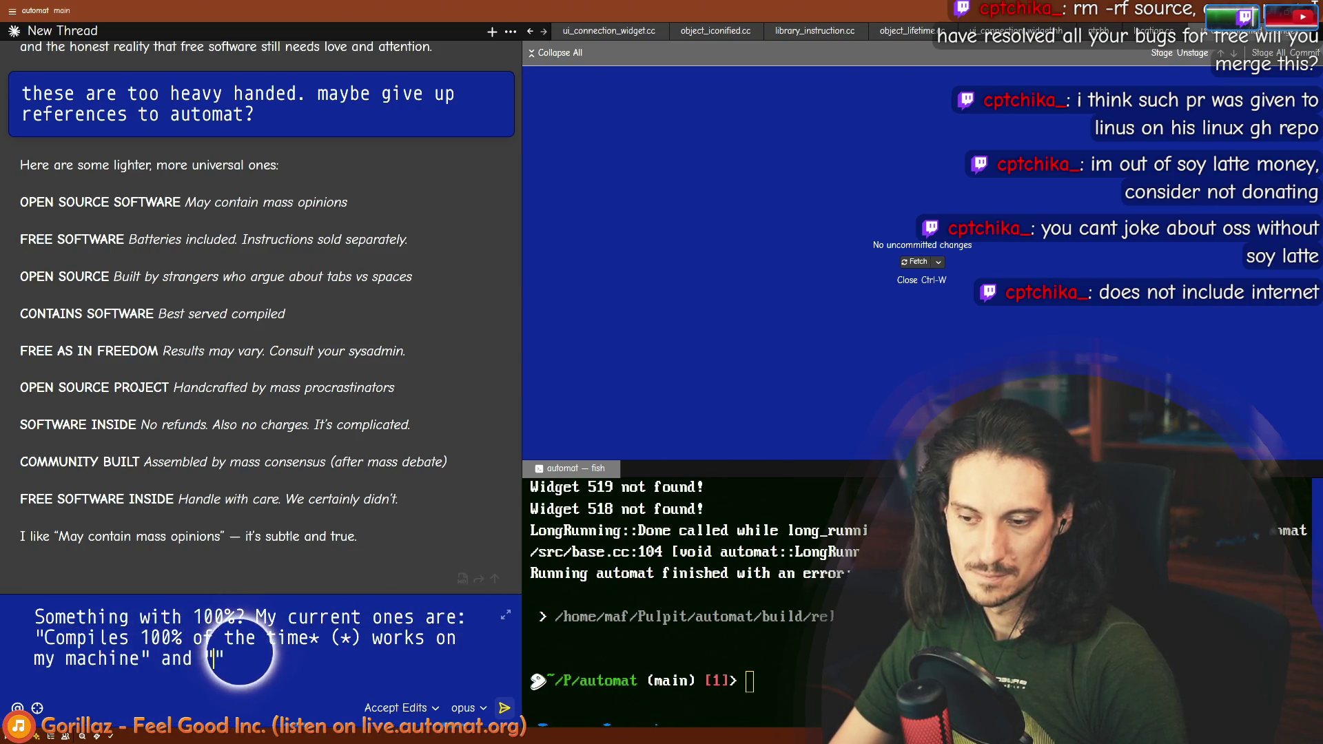
pyautogui.hotkey('alt', 'Tab')
pyautogui.hotkey('alt', 'Tab')
pyautogui.press('BackSpace')
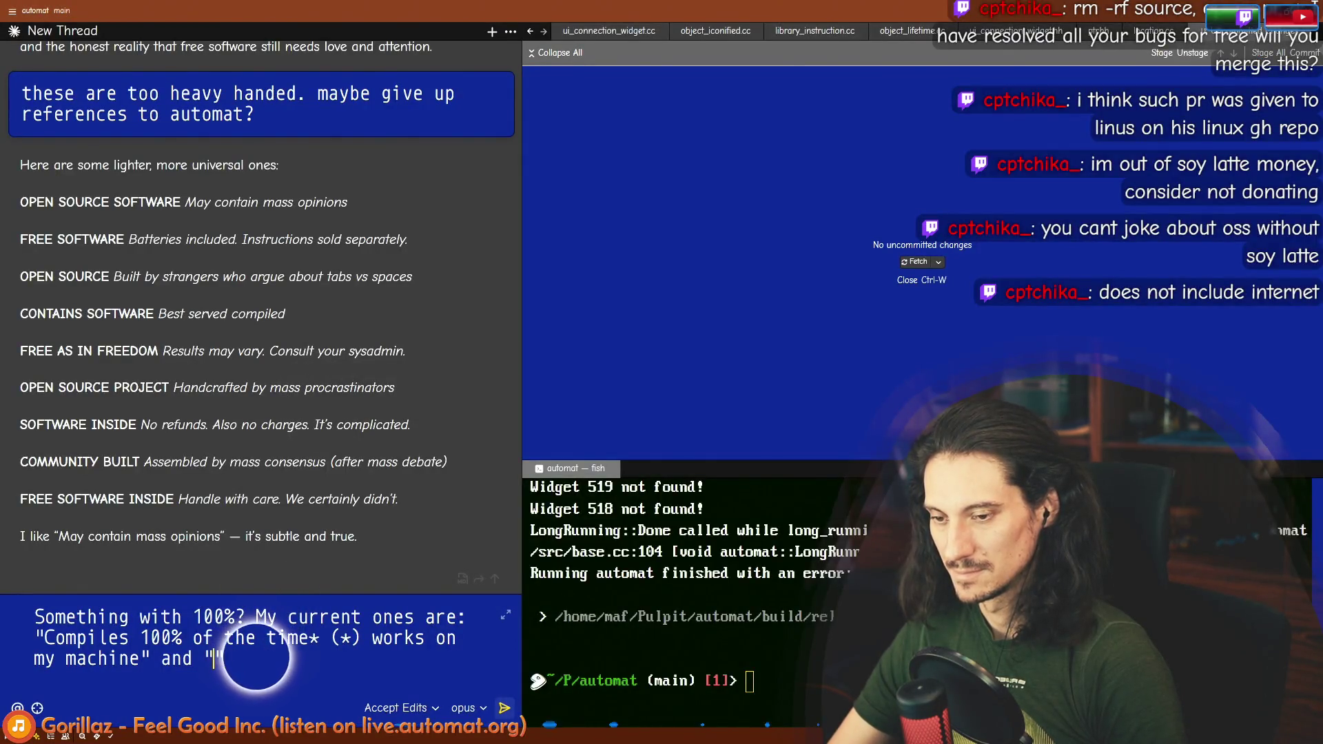
pyautogui.write('Includes 100')
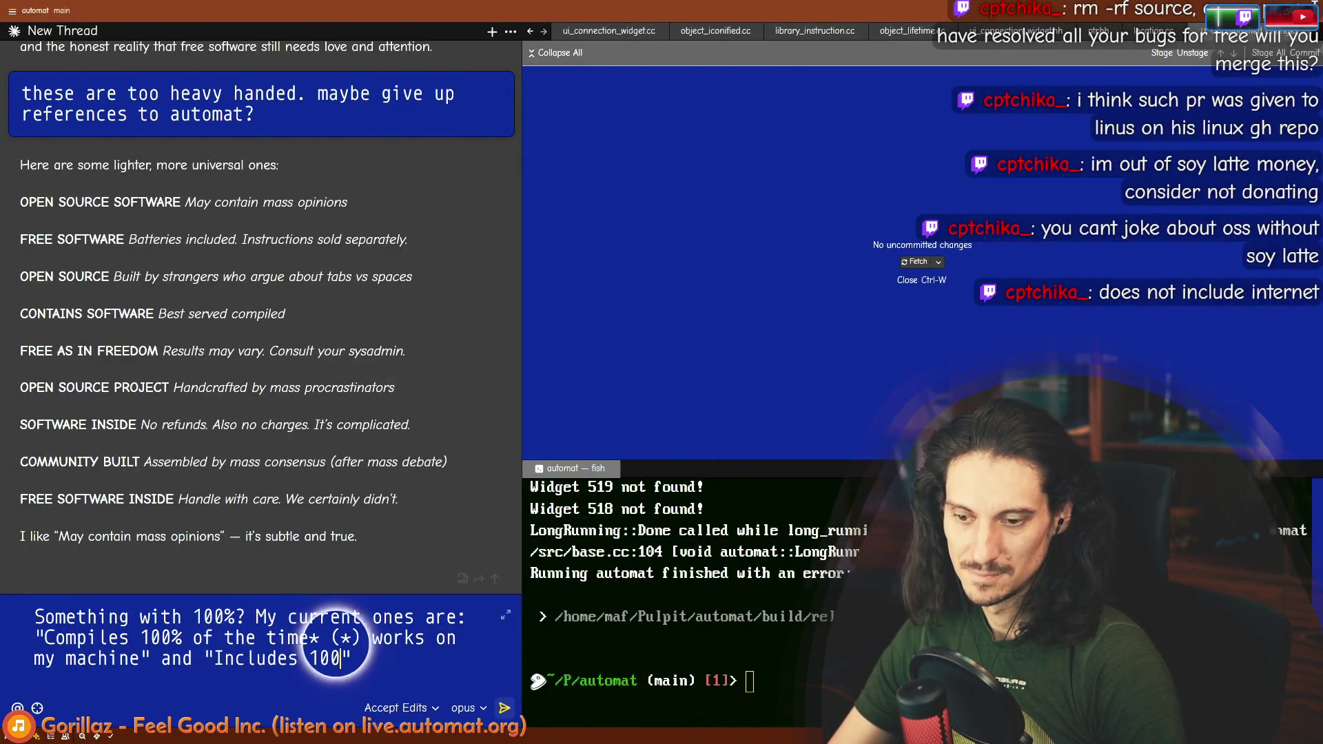
pyautogui.write('% of sources')
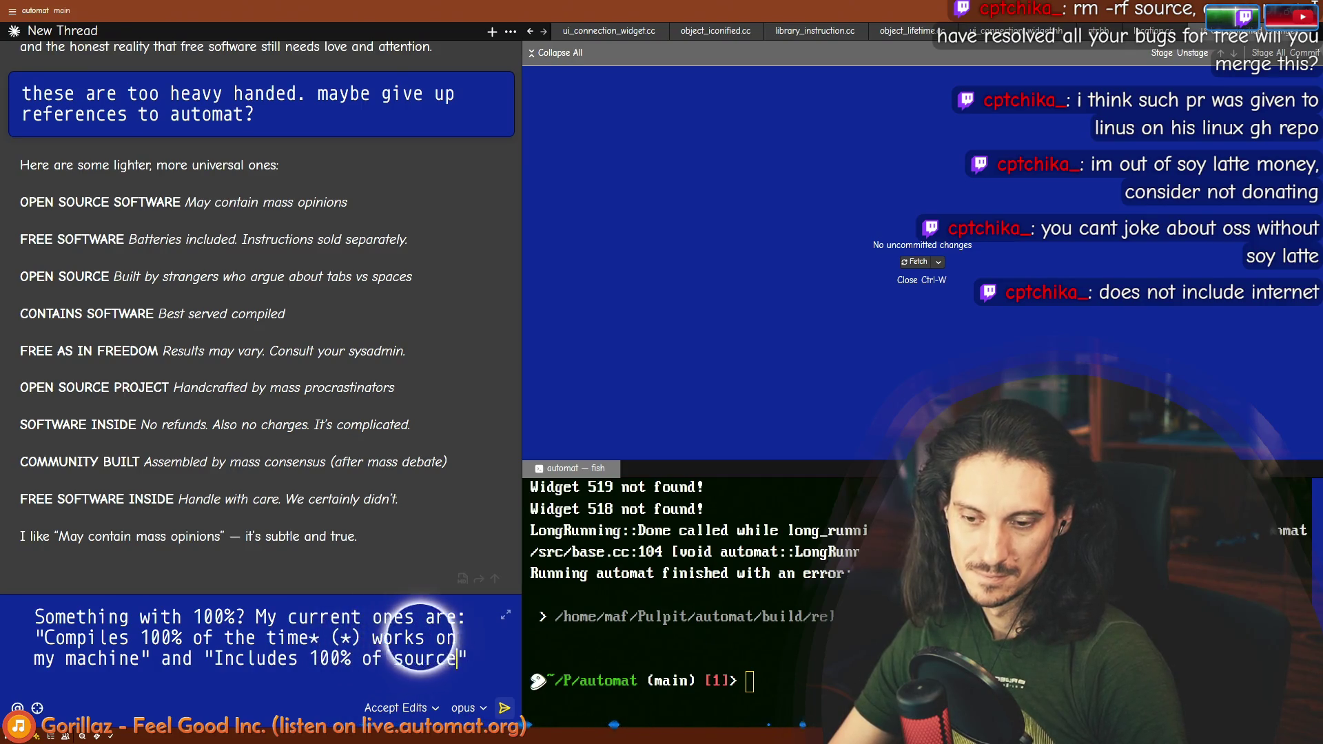
pyautogui.write('build')
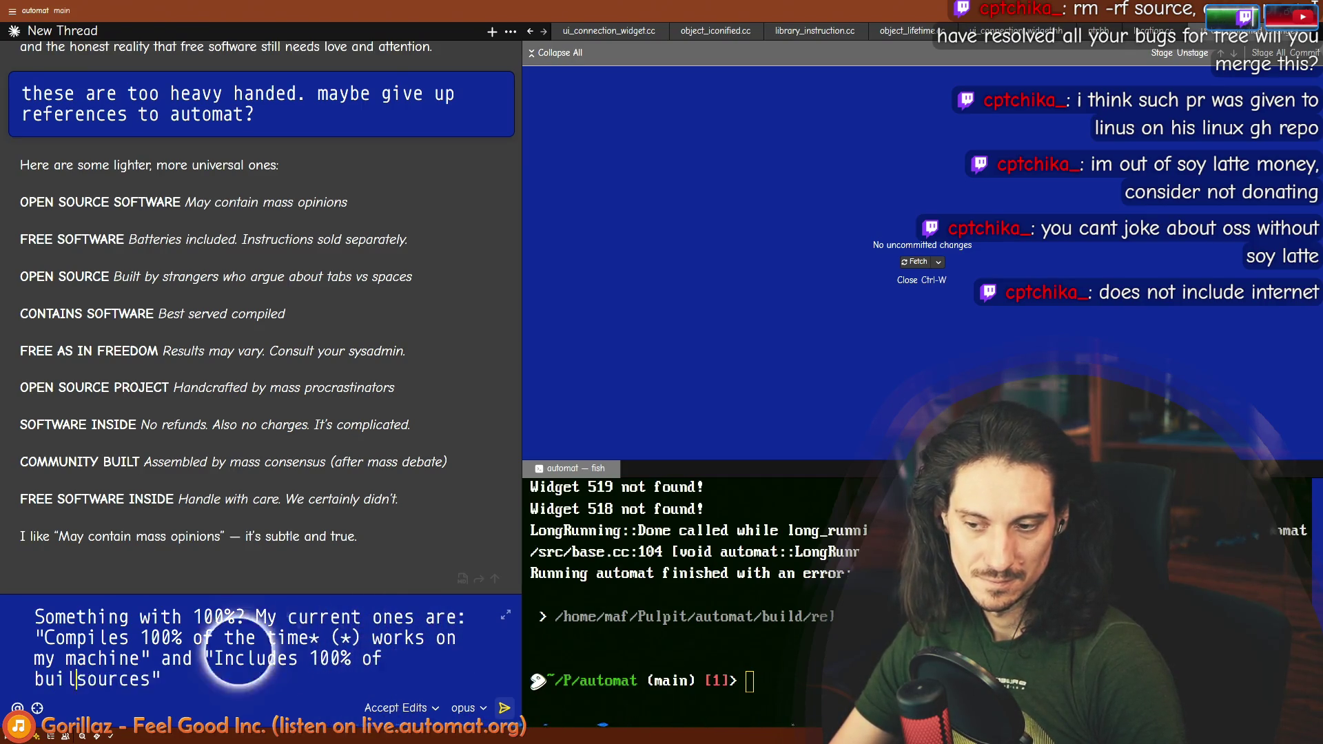
pyautogui.hotkey('ctrl', 'Right')
pyautogui.write('(*')
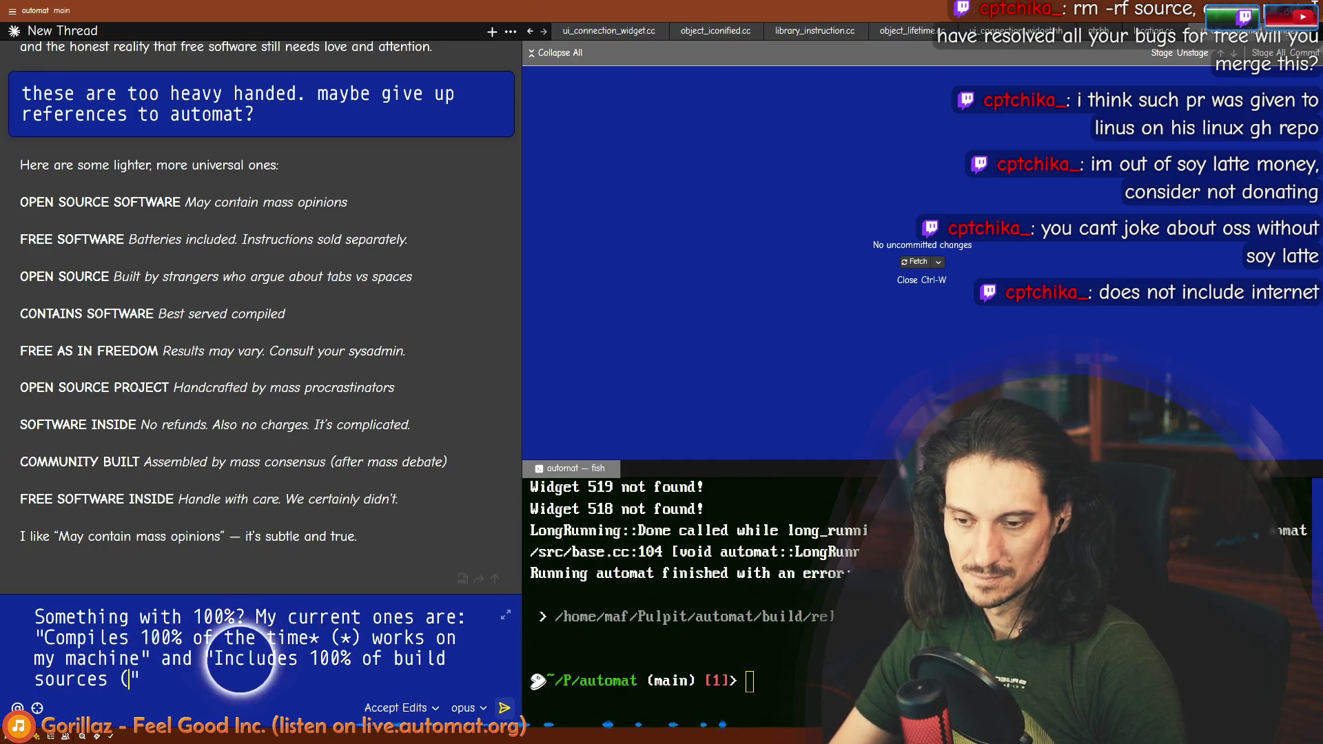
pyautogui.write(') does not include internet"')
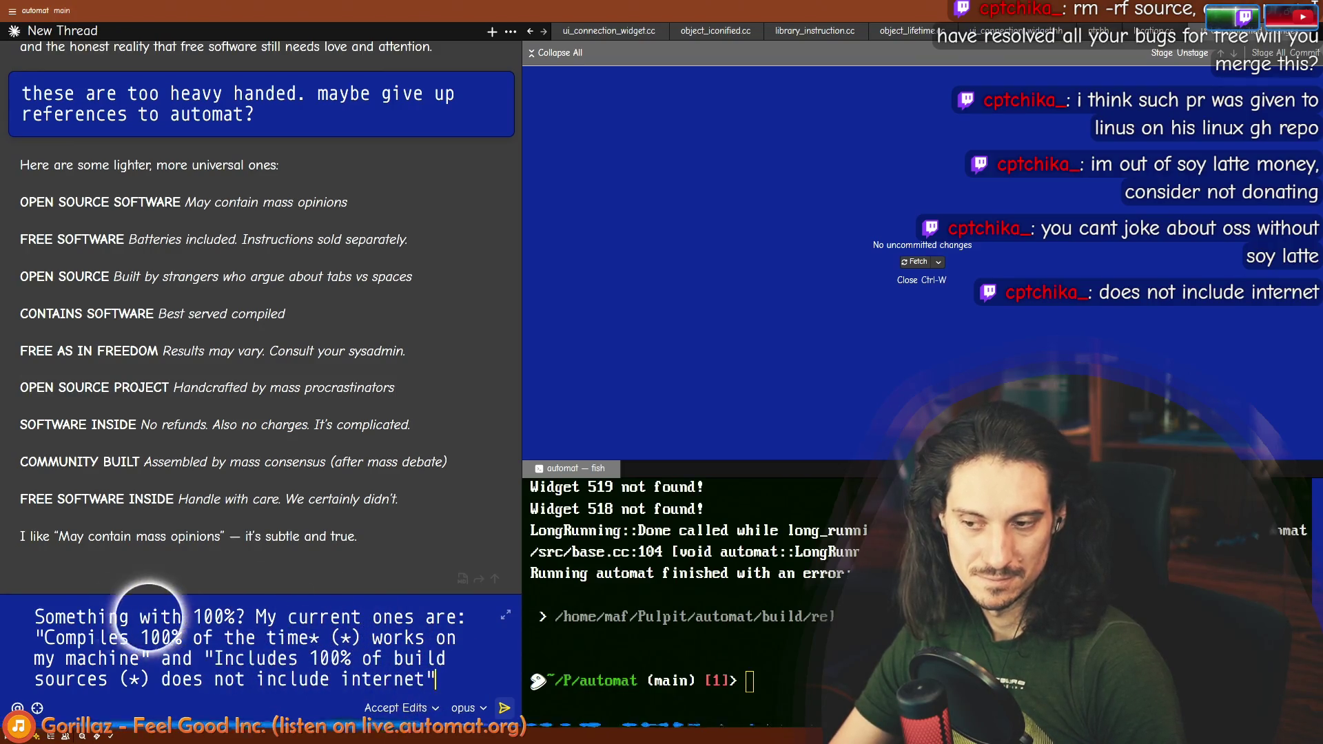
pyautogui.write(". But I'm not happy with them")
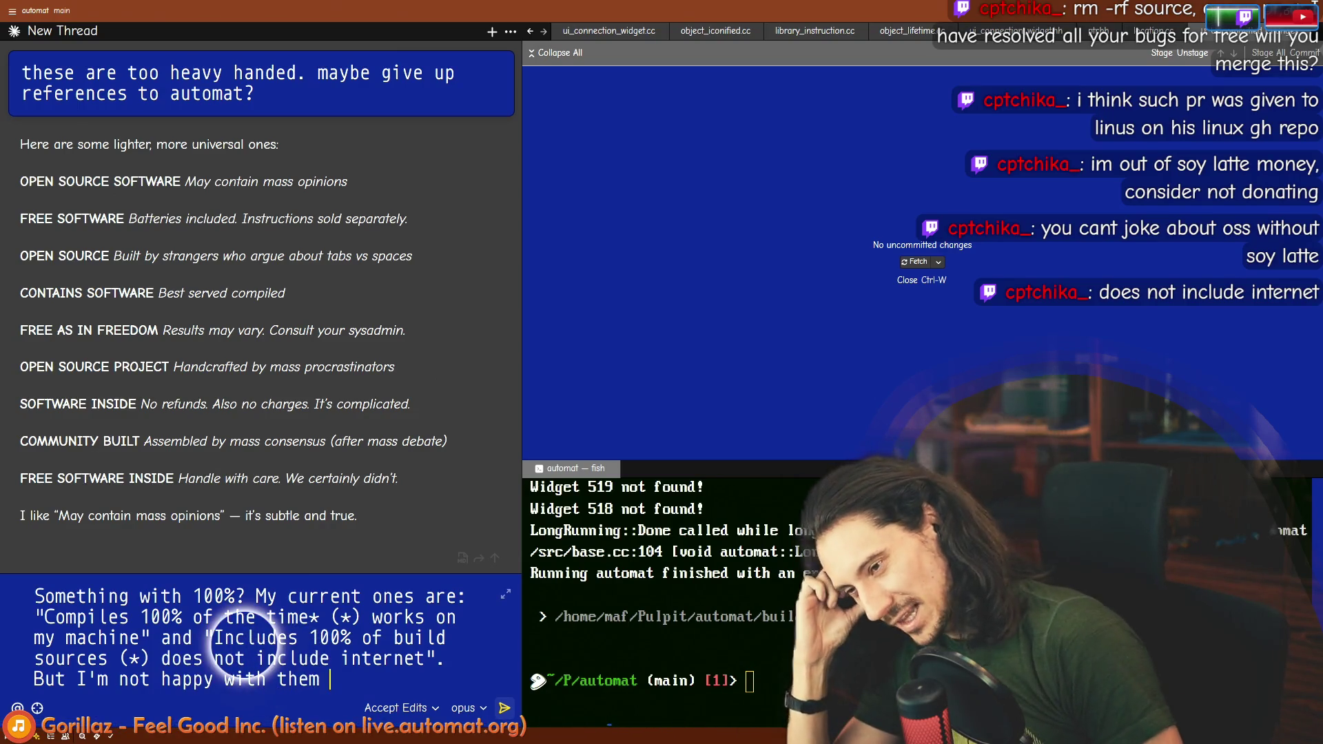
pyautogui.moveTo(38, 618)
pyautogui.mouseDown()
pyautogui.moveTo(400, 619)
pyautogui.moveTo(142, 638)
pyautogui.mouseUp()
# Step: Fix 'works' in the first slogan and add '(but compiles/works doesn't click together)' after it
pyautogui.doubleClick(93, 617)
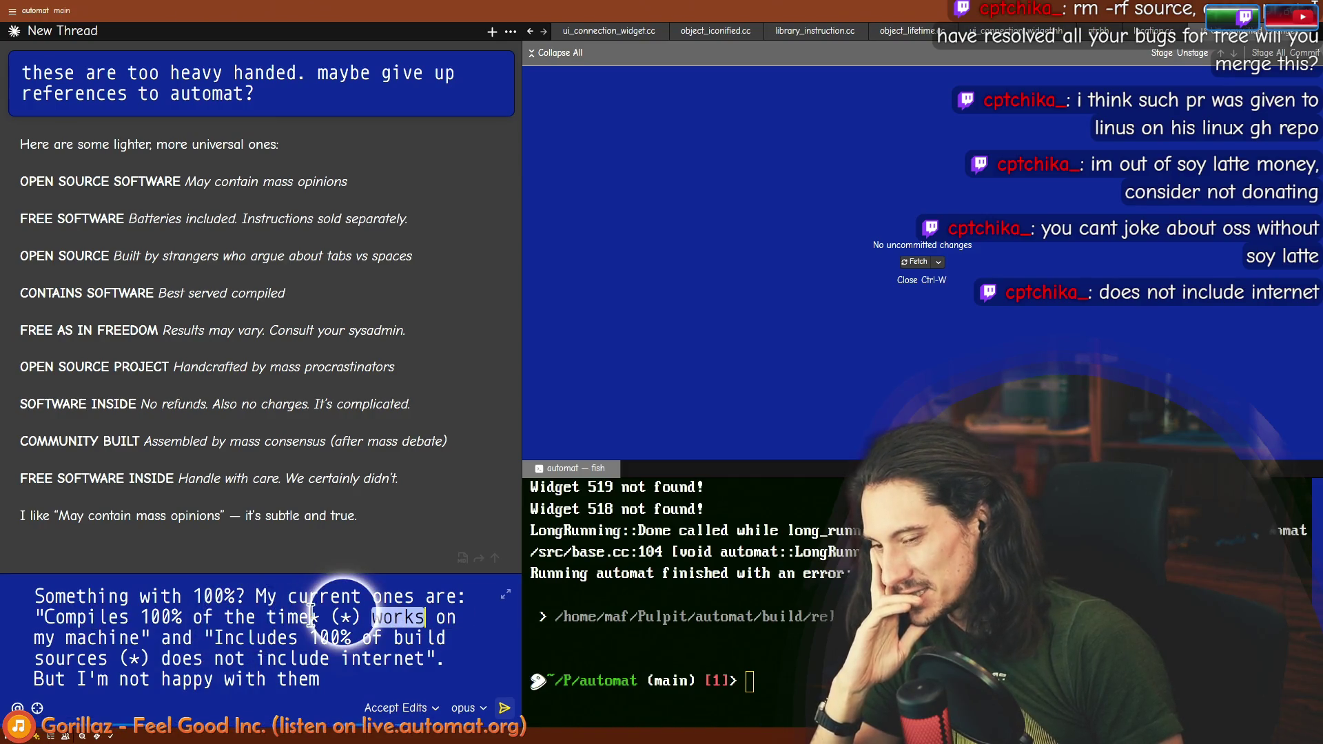
pyautogui.click(74, 618)
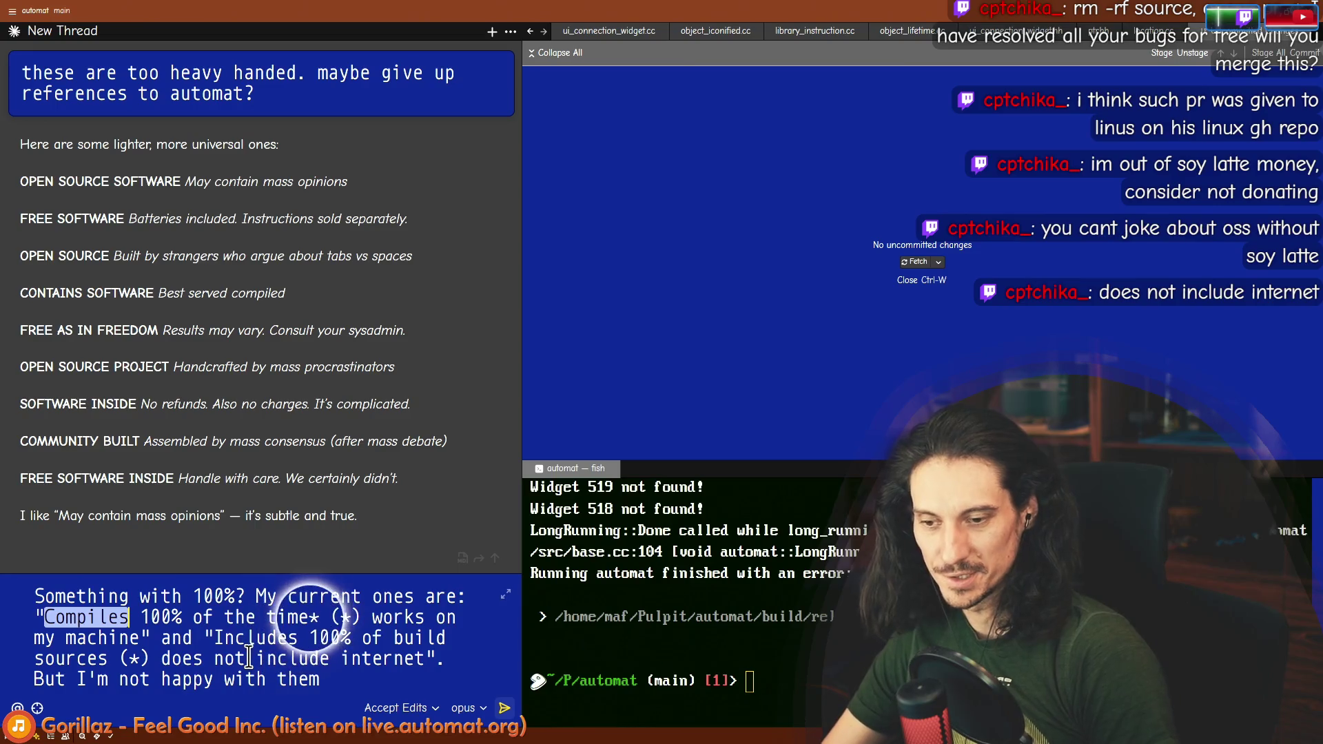
pyautogui.click(118, 616)
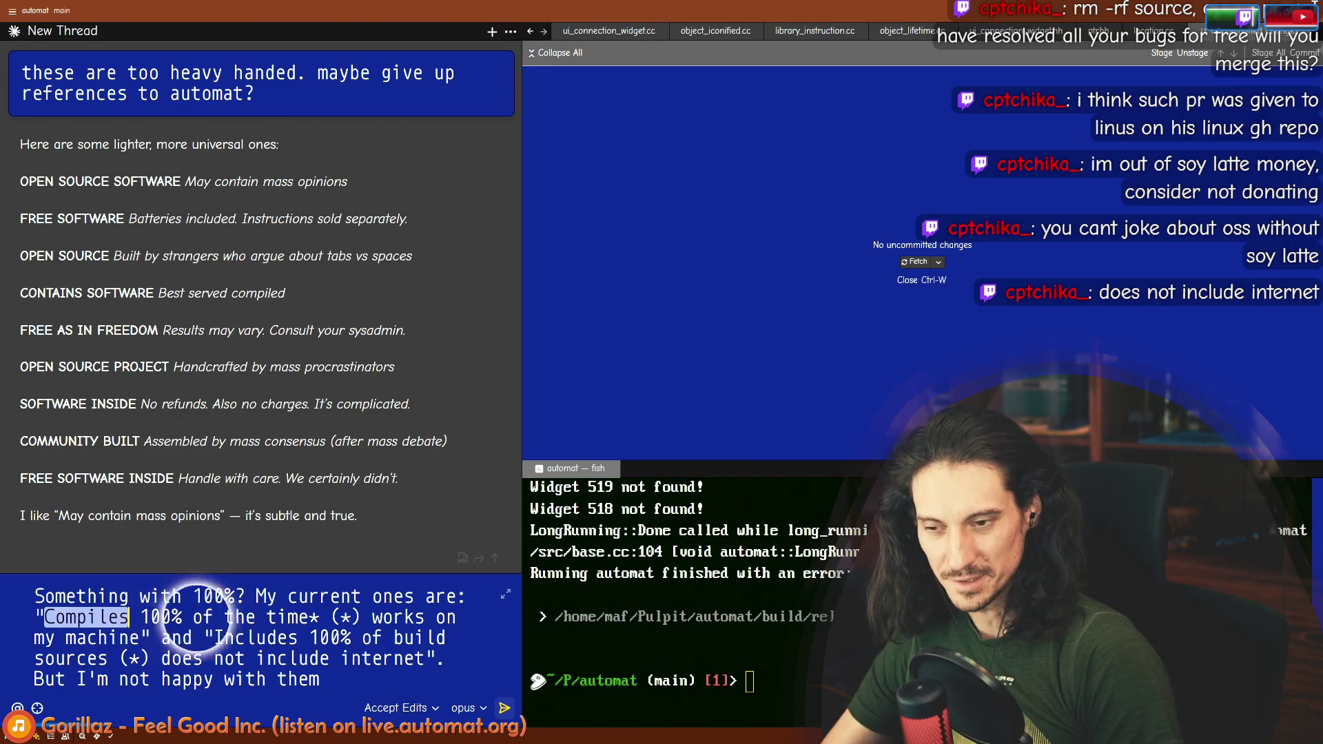
pyautogui.click(179, 617)
pyautogui.click(424, 617)
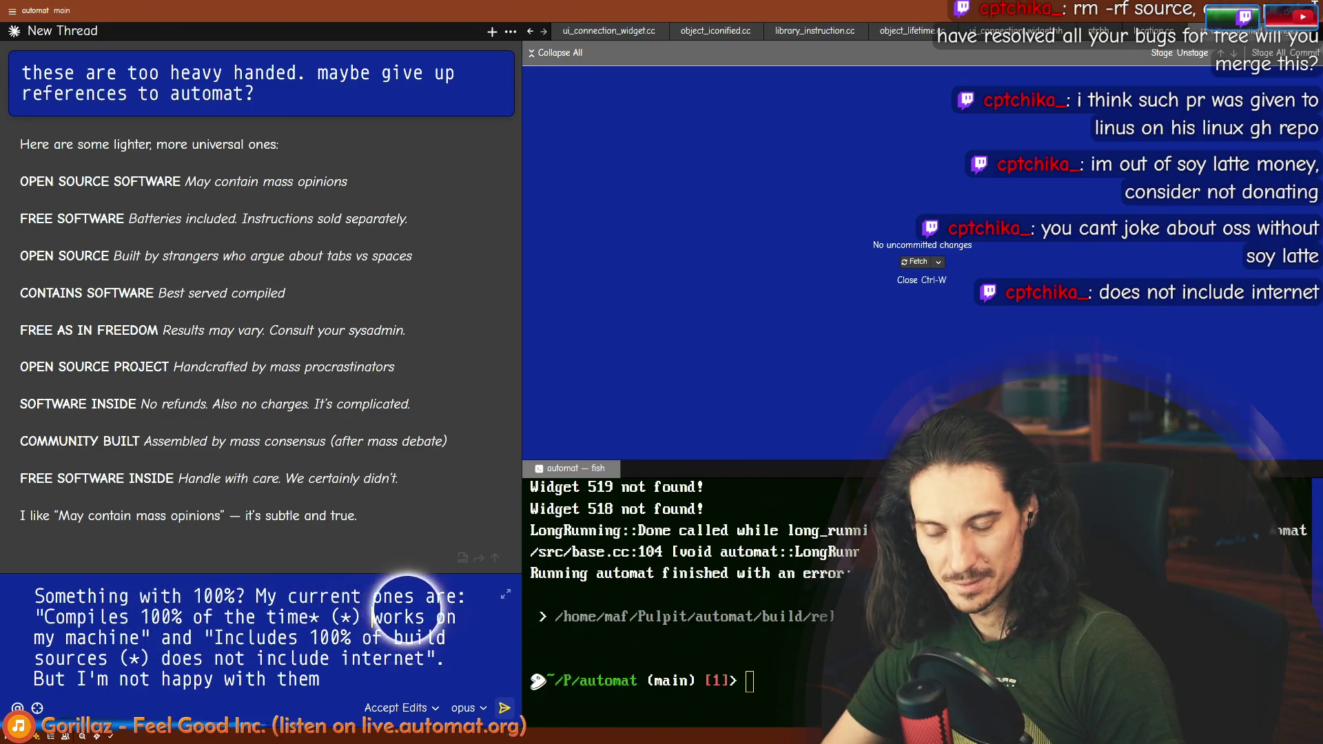
pyautogui.doubleClick(414, 615)
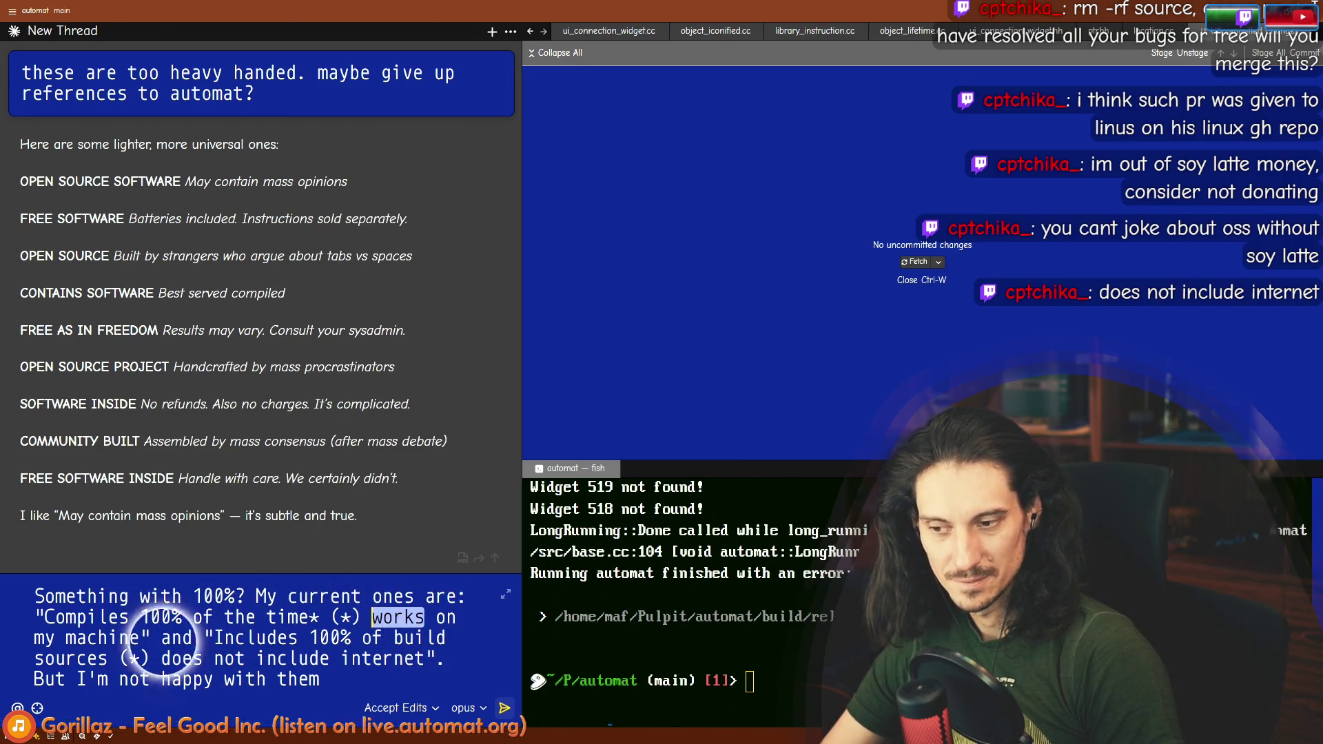
pyautogui.write('comp')
pyautogui.hotkey('ctrl', 'shift', 'Left')
pyautogui.hotkey('ctrl', 'shift', 'Left')
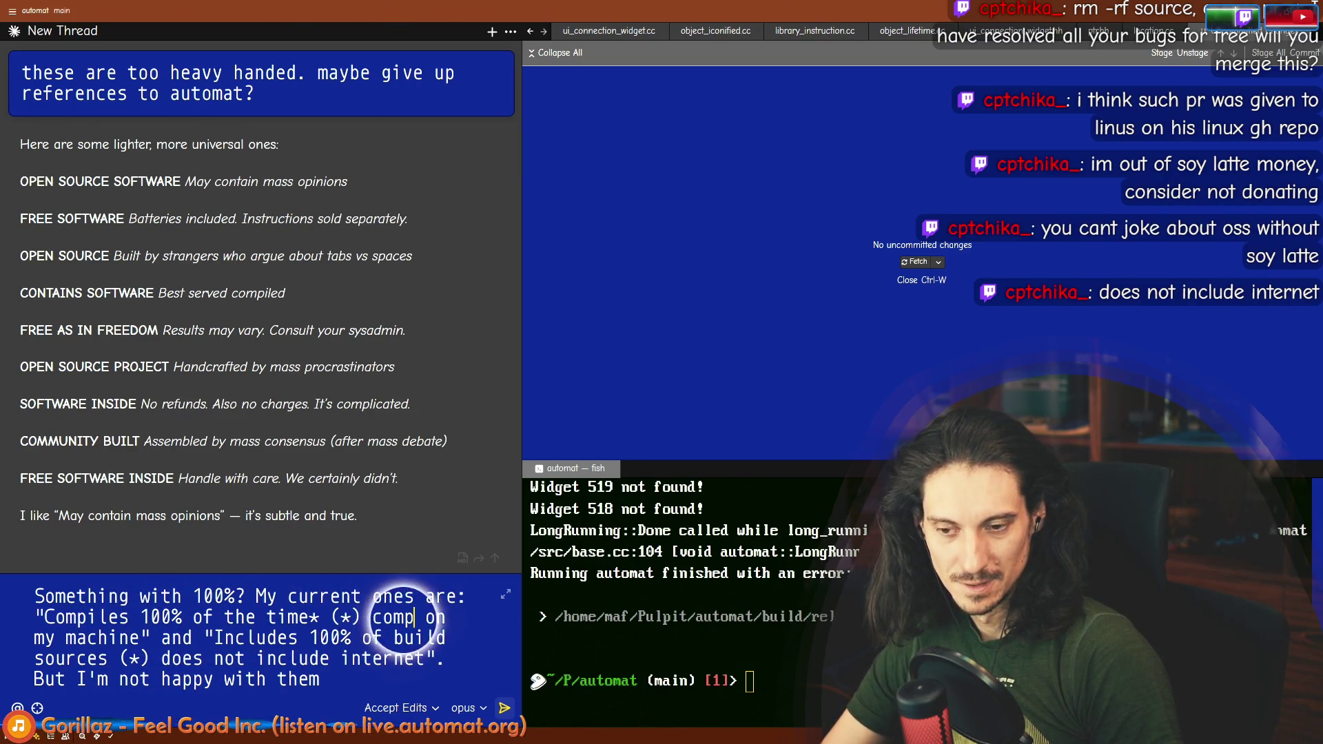
pyautogui.write('works')
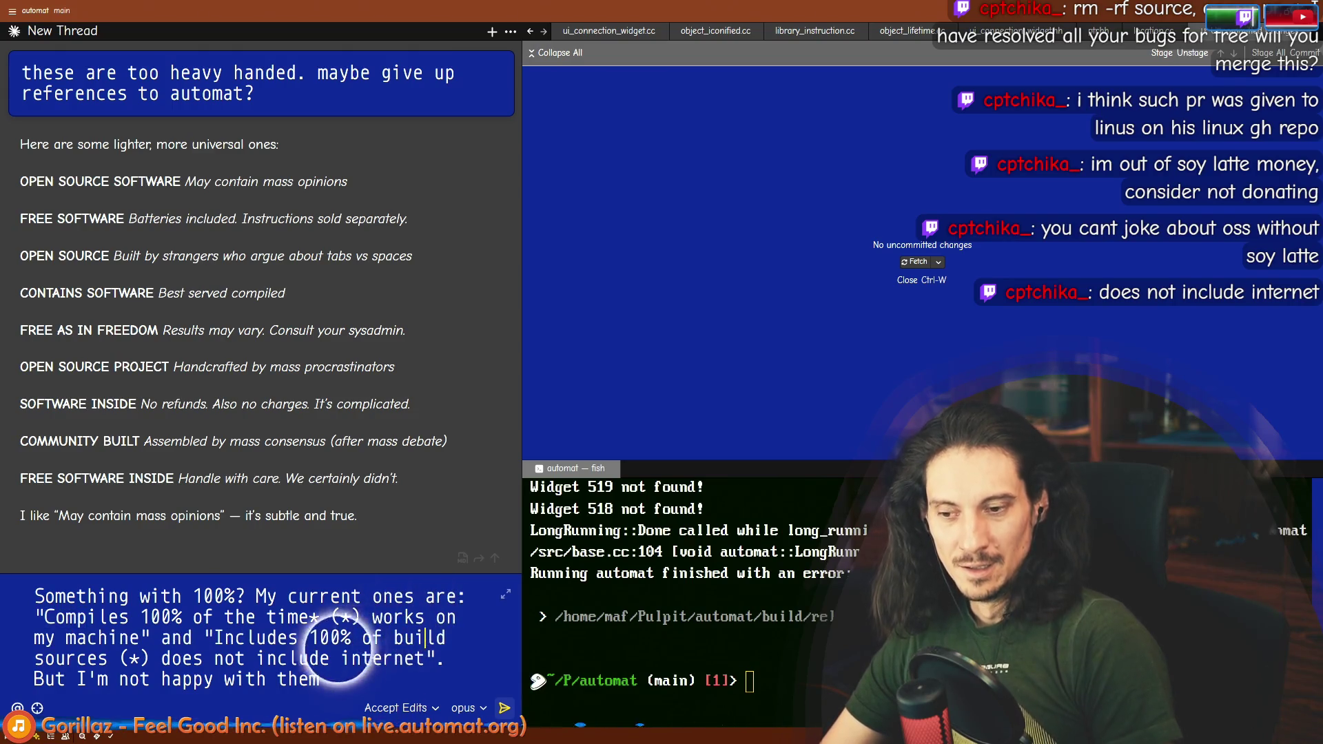
pyautogui.hotkey('ctrl', 'Right')
pyautogui.hotkey('ctrl', 'Right')
pyautogui.press('Right')
pyautogui.write('(b')
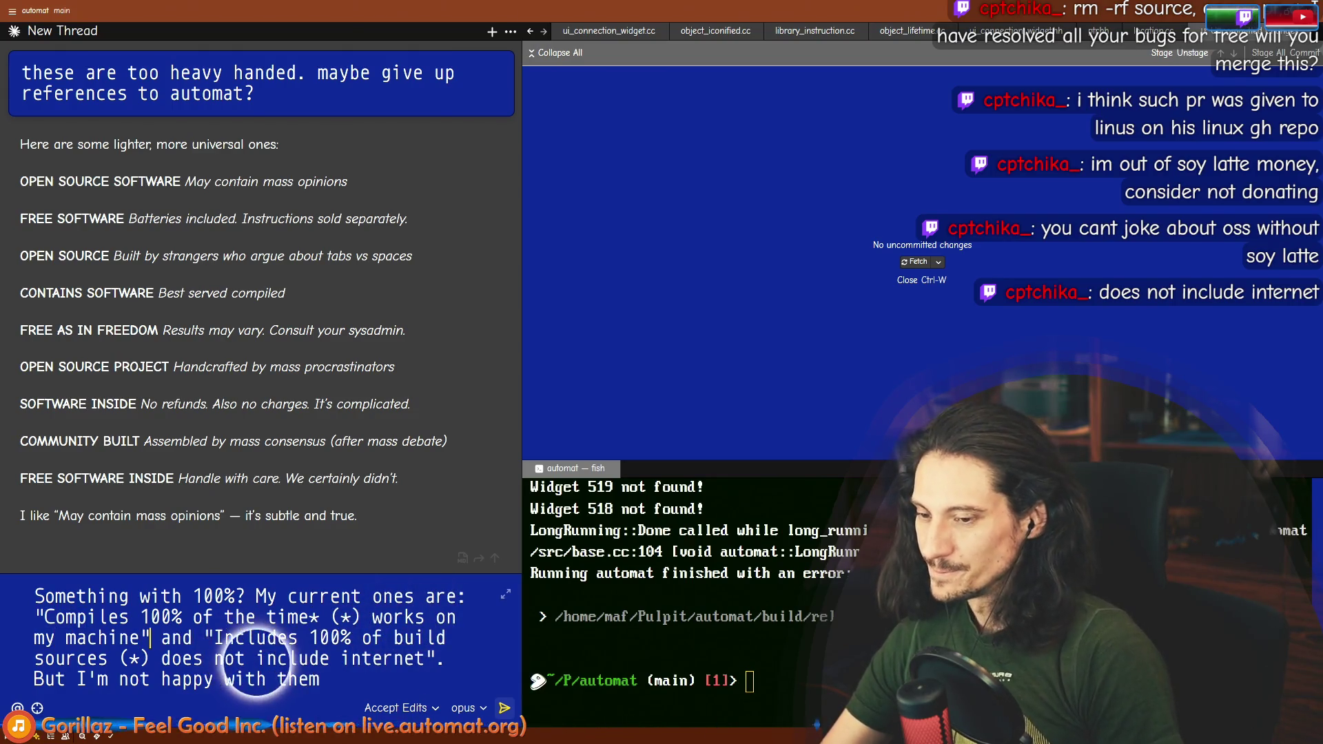
pyautogui.write('ut ')
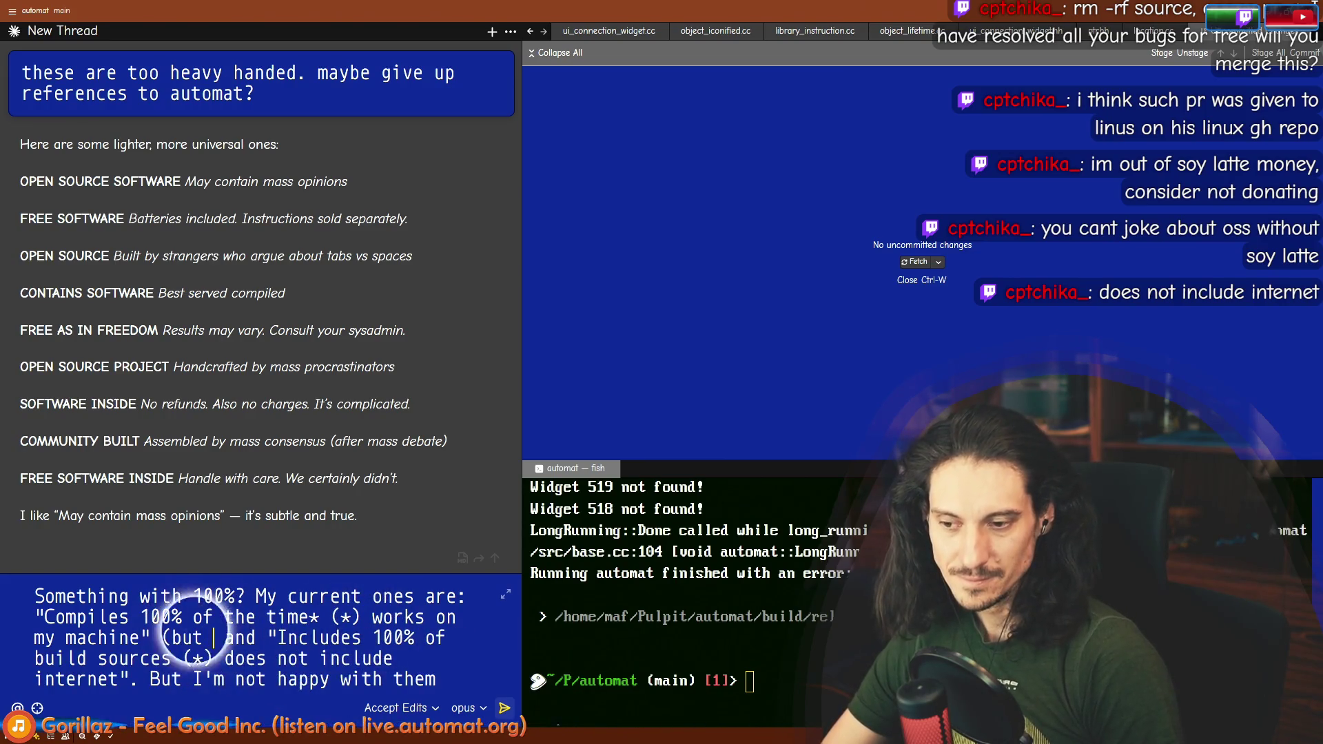
pyautogui.write('compiles/works dosen')
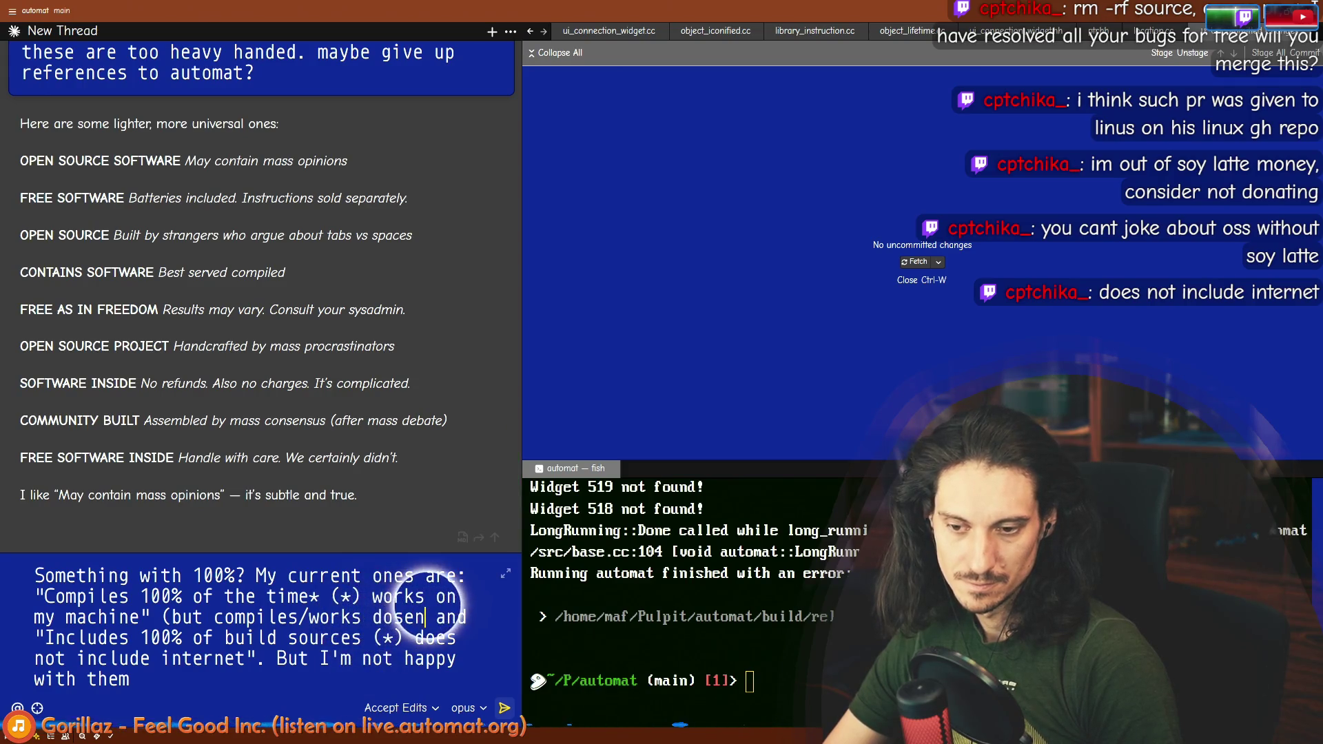
pyautogui.write("'")
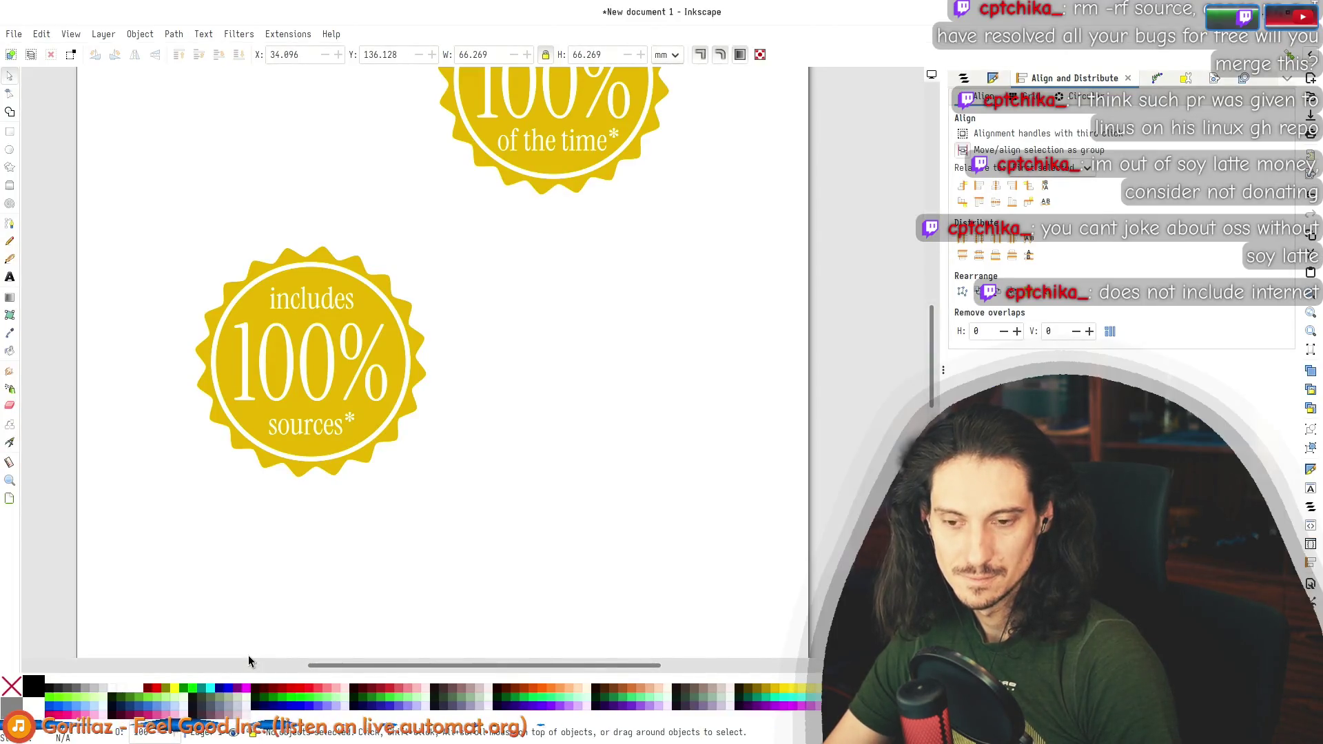
pyautogui.write('e')
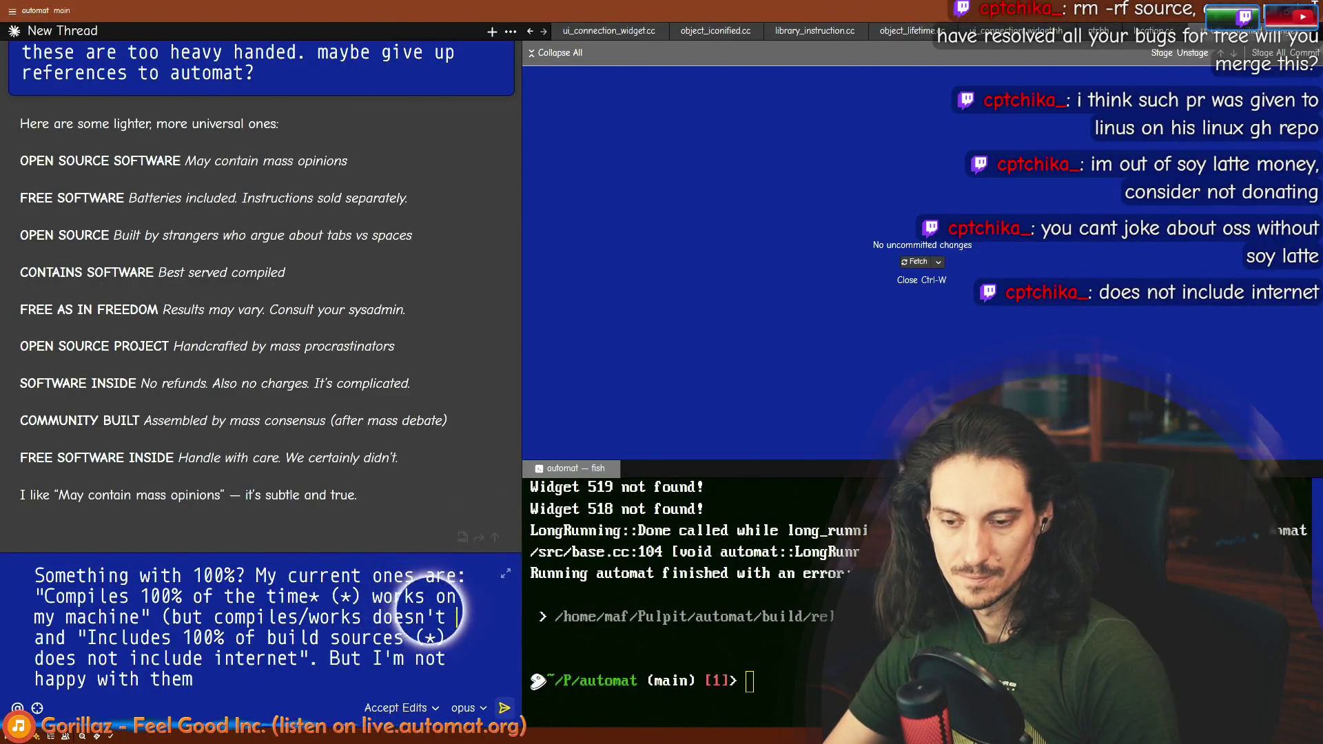
pyautogui.write(' click together)')
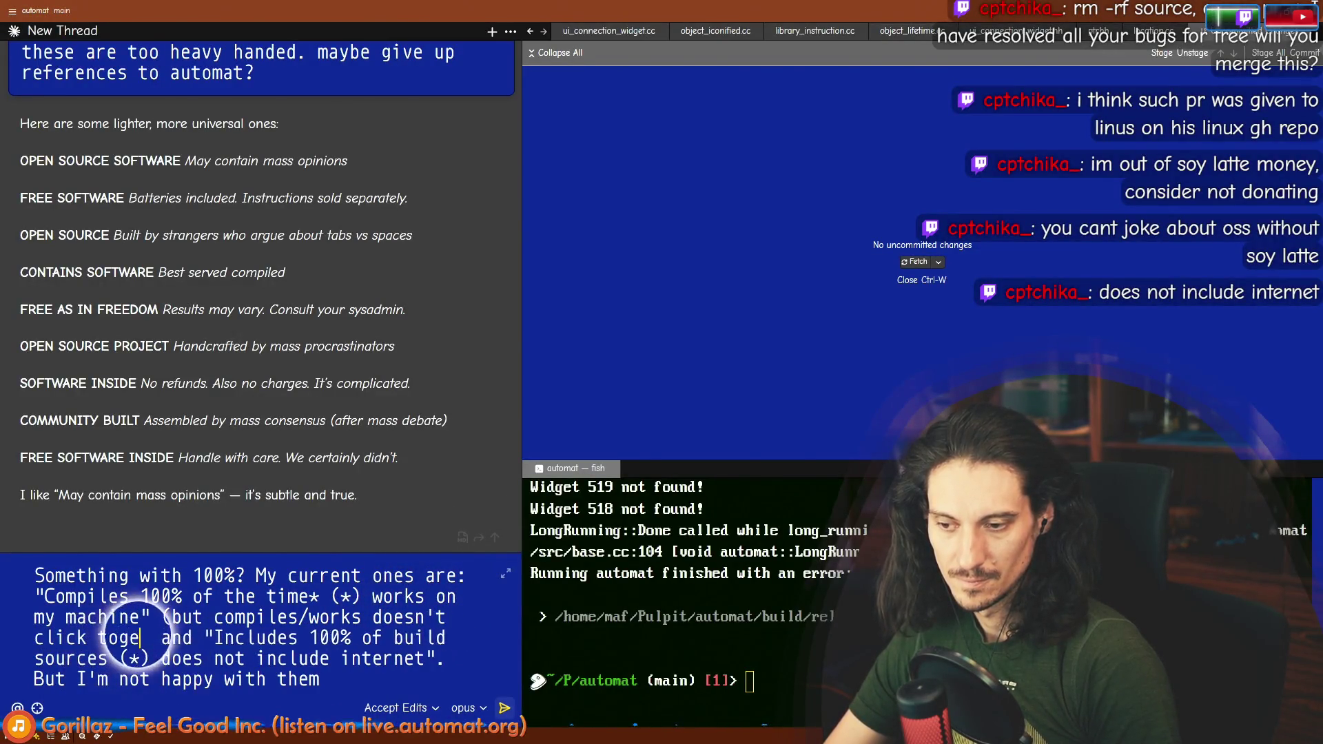
# Step: Note that 'internet' relates to dependencies, append '. Any ideas to improve?' and send the message
pyautogui.press('Delete')
pyautogui.press('Down')
pyautogui.press('End')
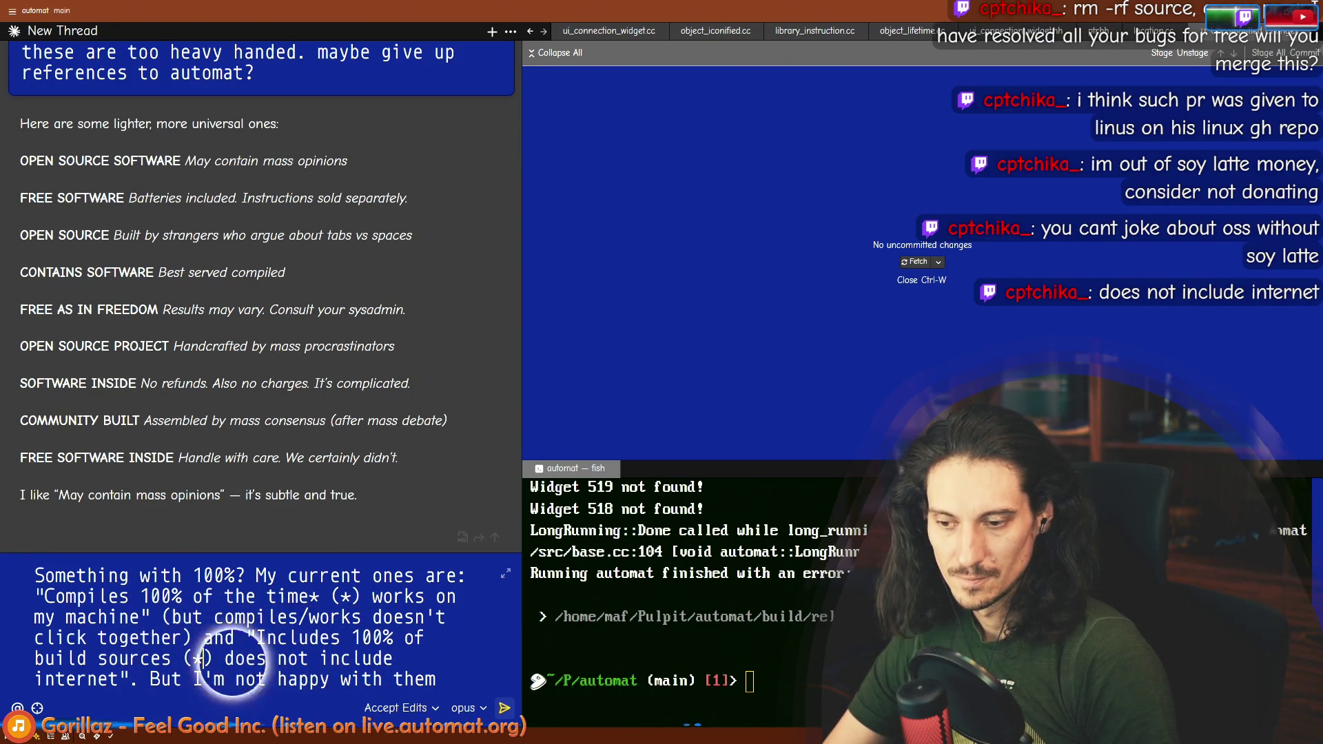
pyautogui.press('Right')
pyautogui.press('Left')
pyautogui.write("(it's not o")
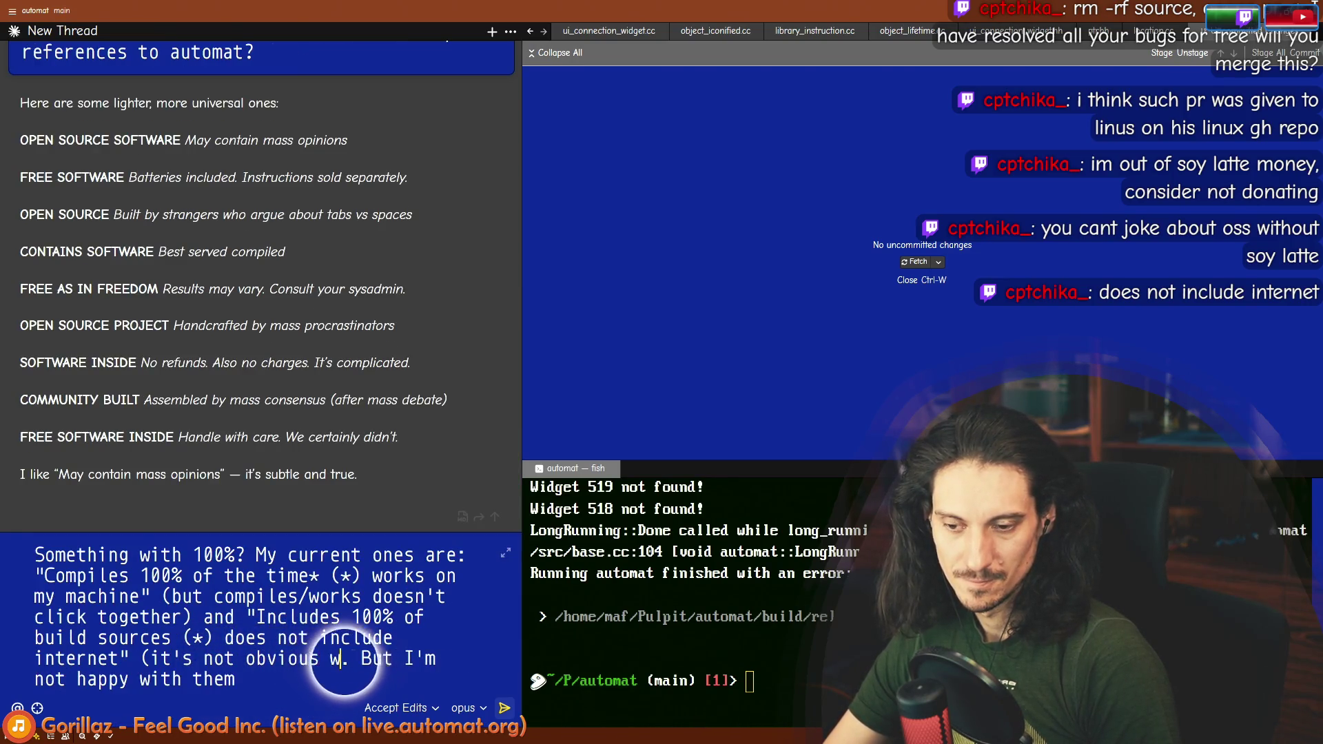
pyautogui.write(" is related to build s. But I'm not happy")
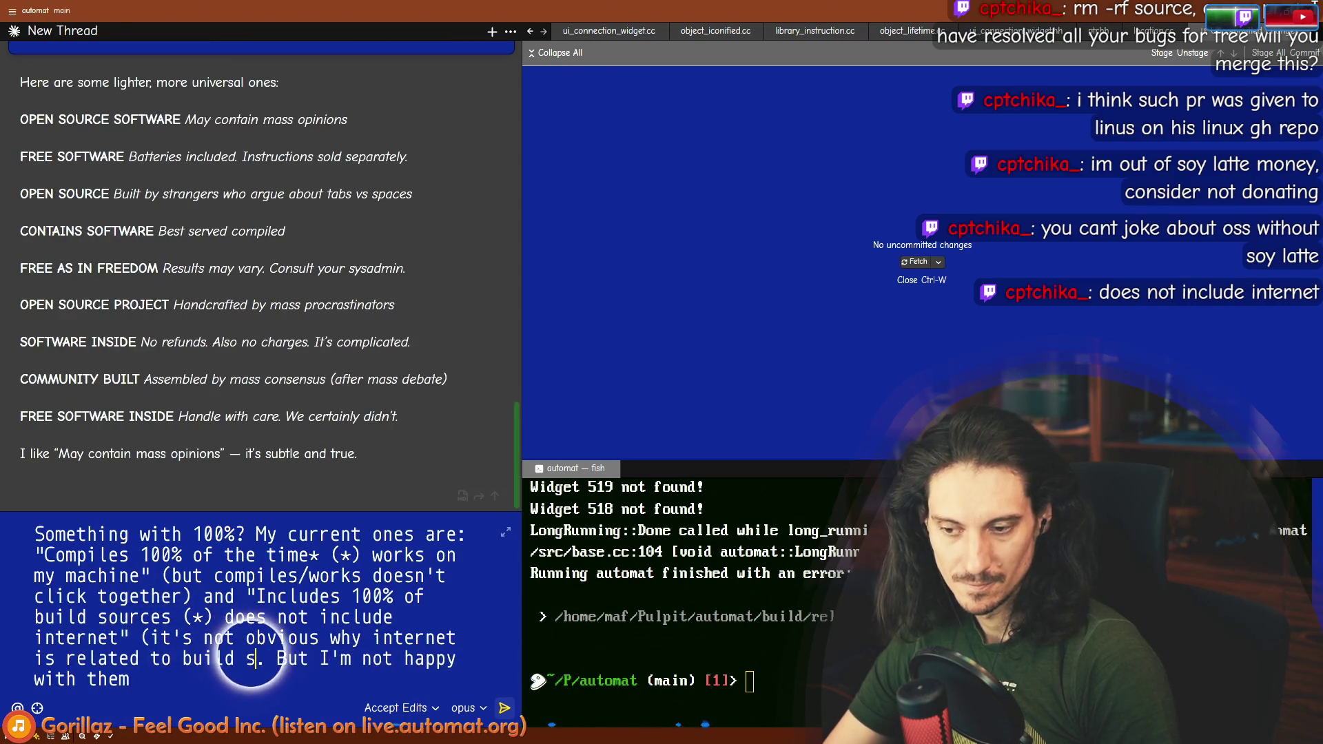
pyautogui.write('peneddencies)')
pyautogui.press('End')
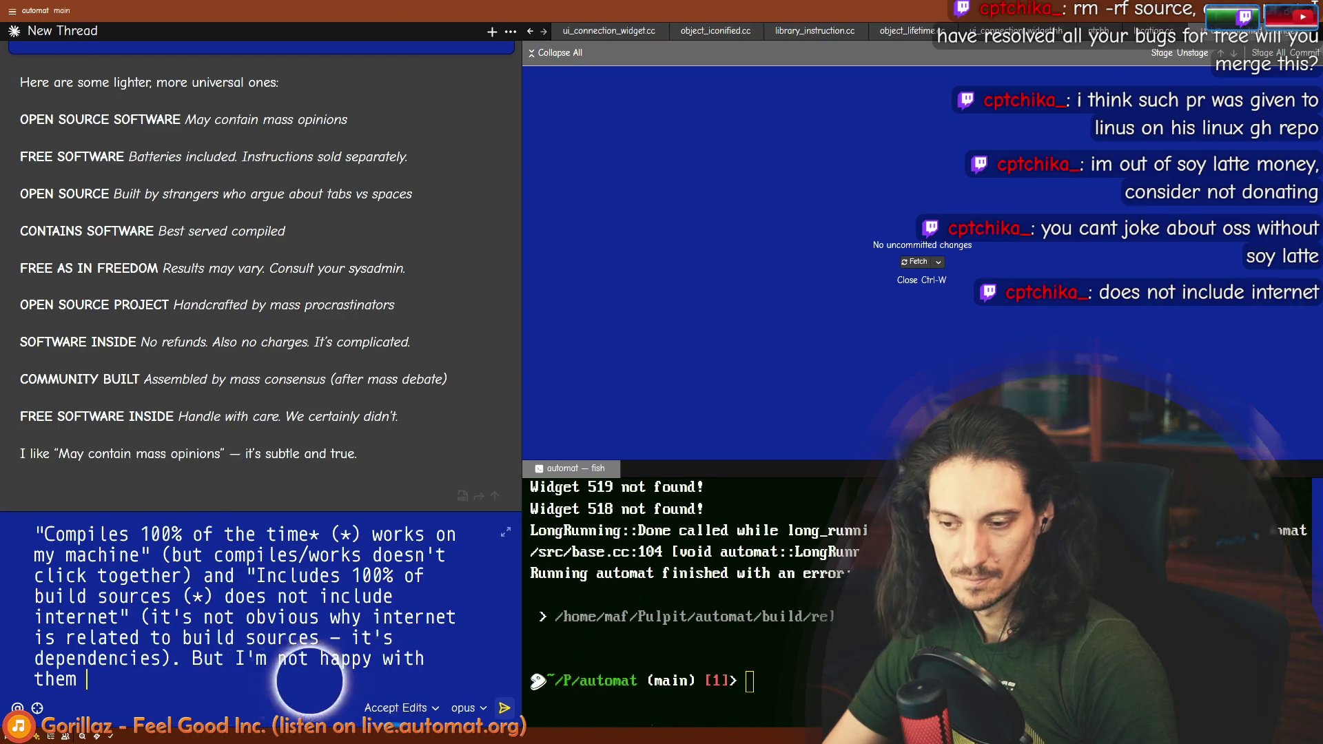
pyautogui.write('.')
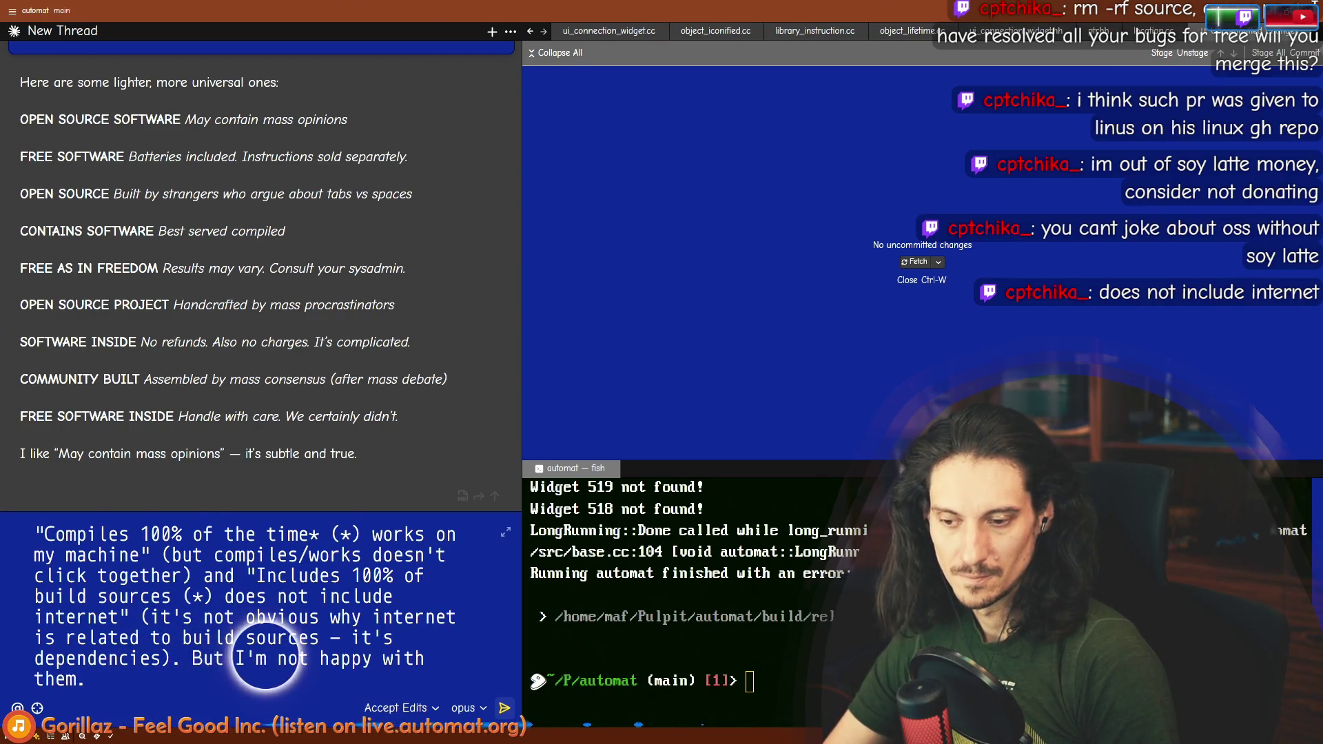
pyautogui.write(' Any ideas')
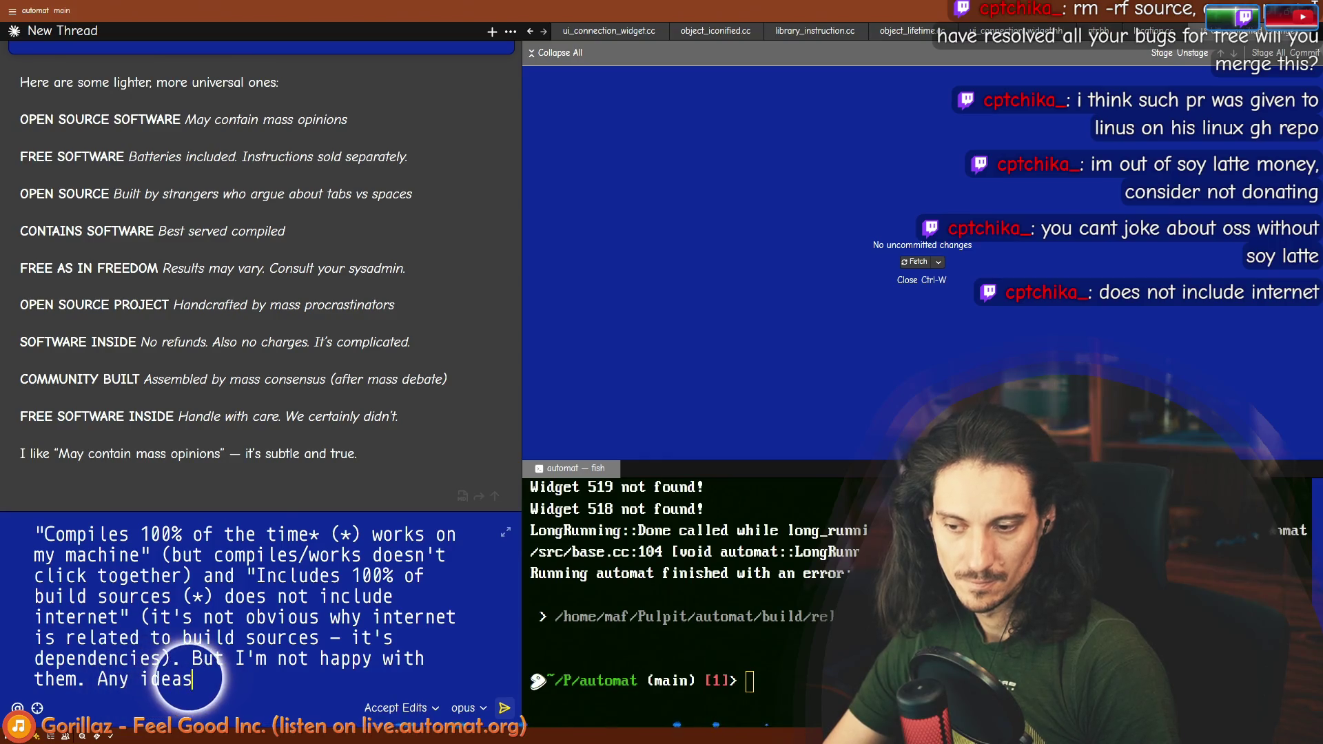
pyautogui.write(' to improve')
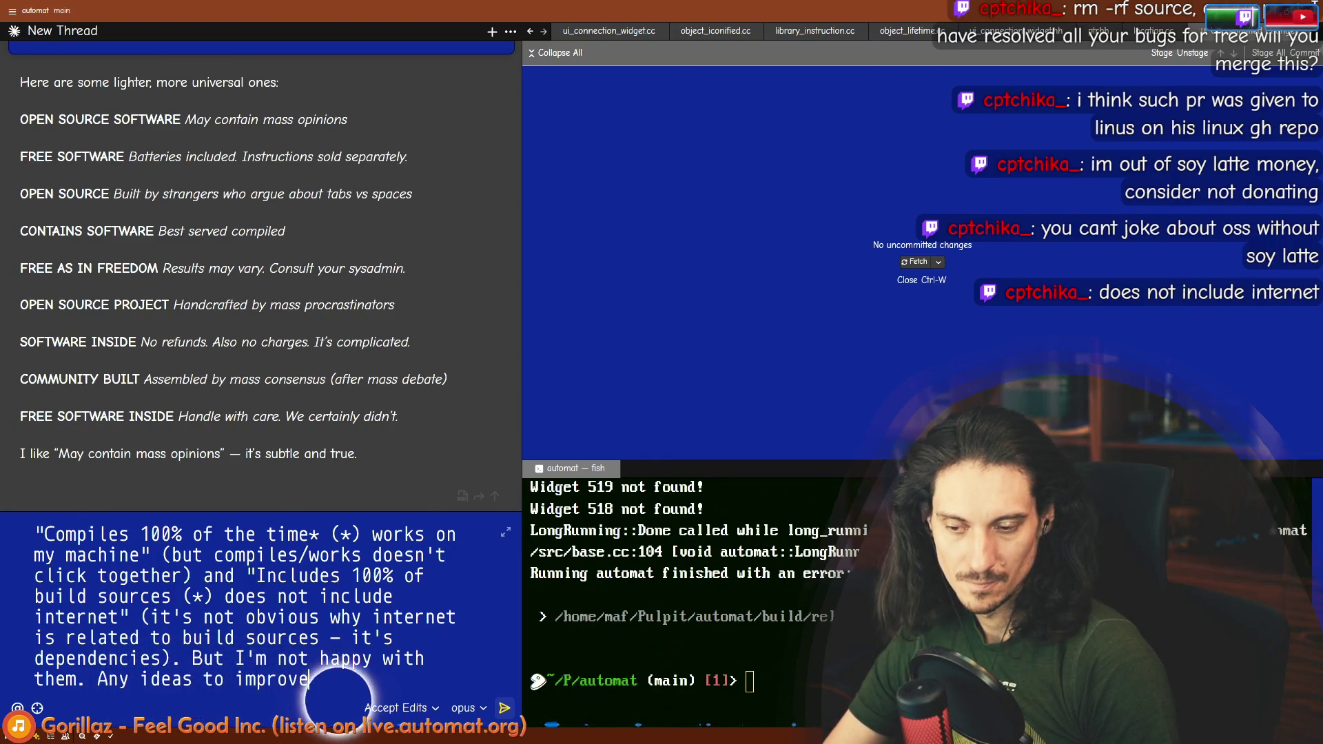
pyautogui.write('?')
pyautogui.press('Return')
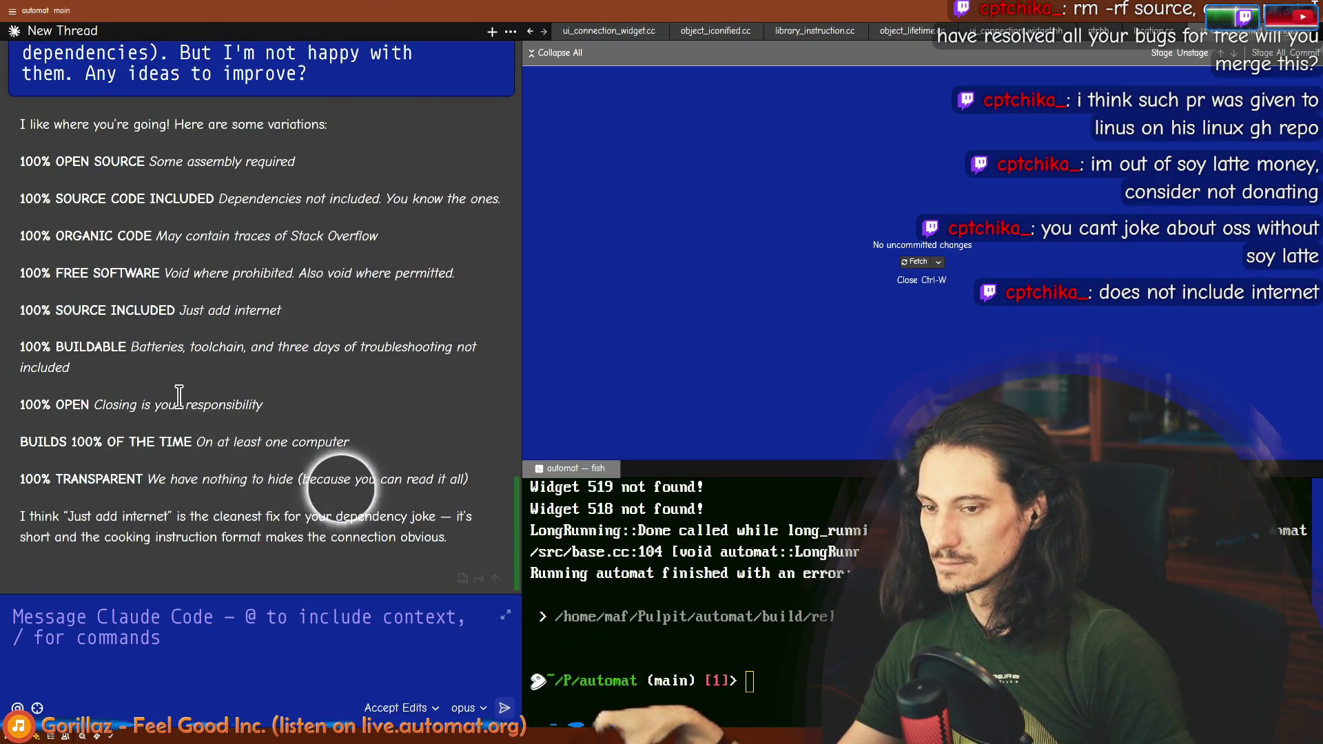
# Step: Select the 'BUILDS 100% OF THE TIME' and 'On at least one computer' suggestions in the reply
pyautogui.moveTo(327, 442)
pyautogui.mouseDown()
pyautogui.moveTo(21, 442)
pyautogui.moveTo(178, 445)
pyautogui.mouseUp()
pyautogui.click(23, 442)
pyautogui.moveTo(44, 441)
pyautogui.mouseDown()
pyautogui.moveTo(348, 442)
pyautogui.moveTo(20, 442)
pyautogui.mouseUp()
pyautogui.hotkey('alt', 'Tab')
pyautogui.hotkey('alt', 'Tab')
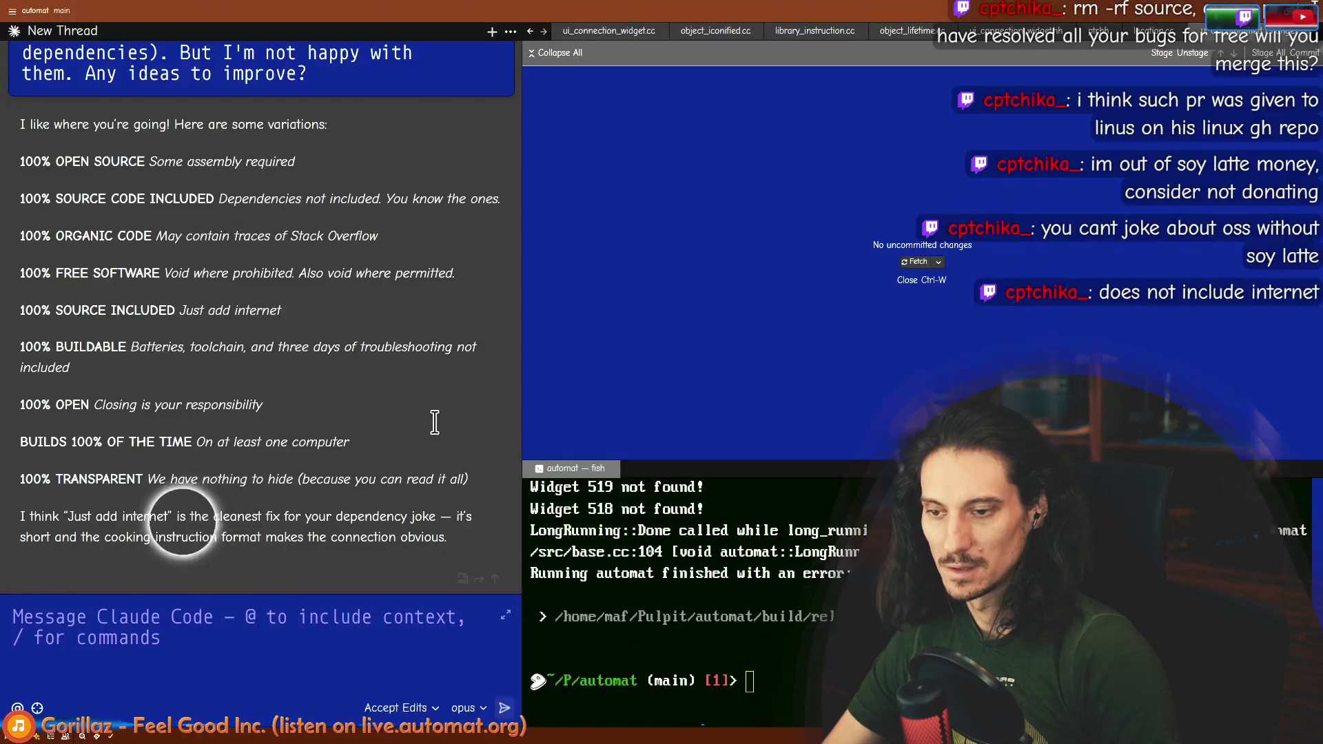
pyautogui.hotkey('alt', 'Tab')
# Step: Change the lower badge's words to 'compiles' and 'of the time'
pyautogui.write('compiles')
pyautogui.doubleClick(259, 543)
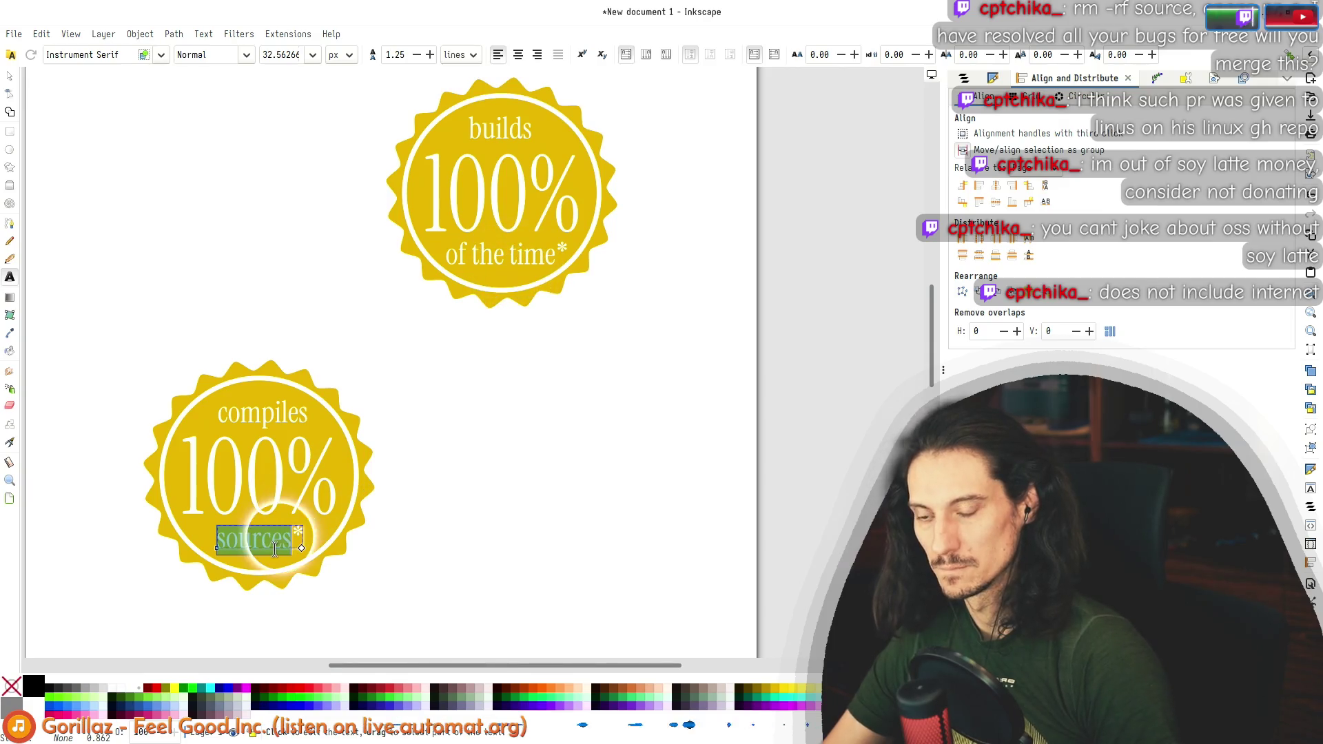
pyautogui.write('of the time*')
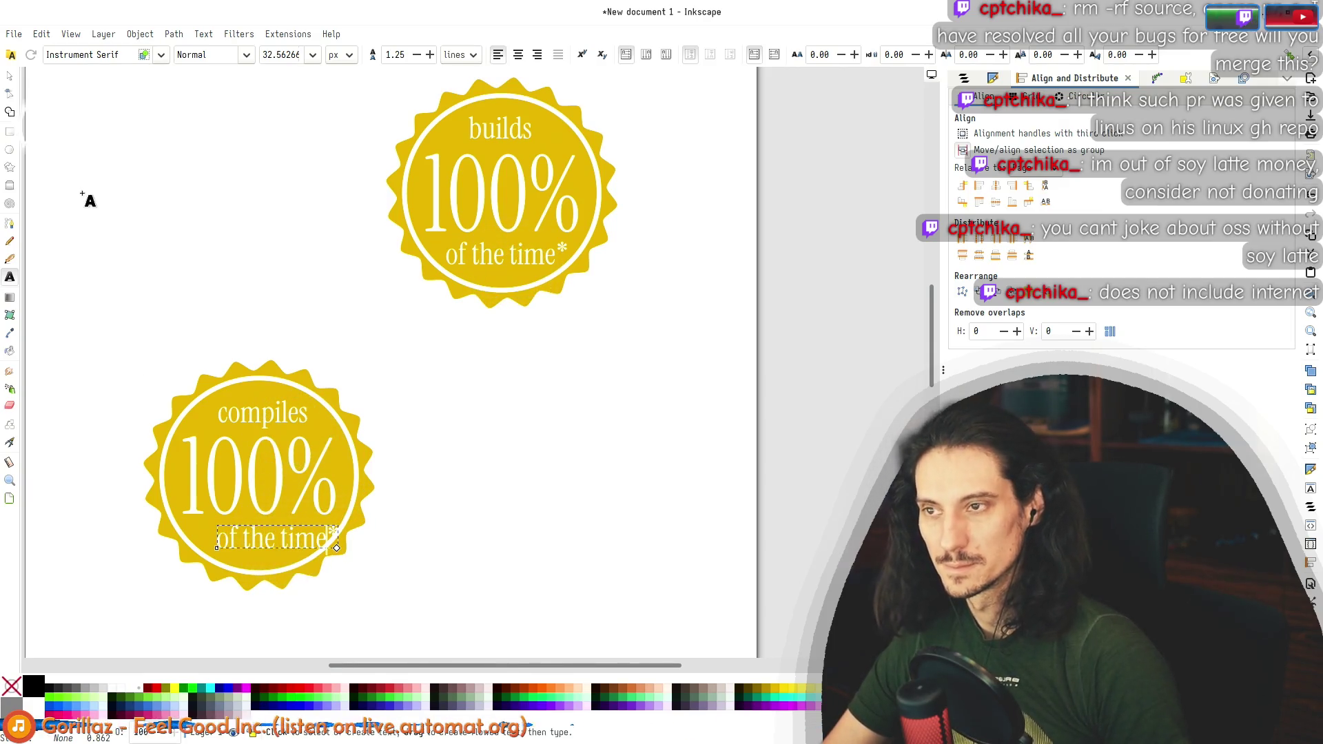
# Step: Centre the 'compiles' text horizontally over the '100%' text with Align and Distribute
pyautogui.click(11, 76)
pyautogui.click(289, 473)
pyautogui.keyDown('shift'); pyautogui.click(283, 414); pyautogui.keyUp('shift')
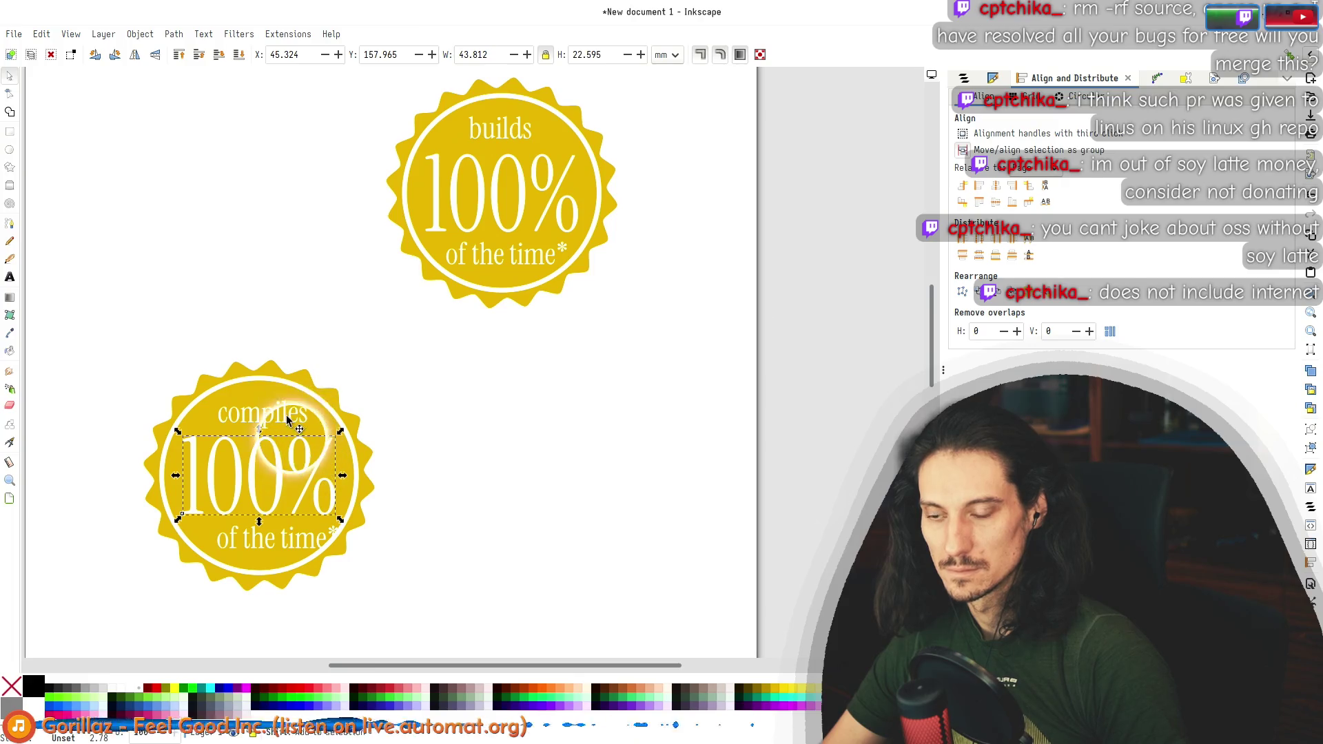
pyautogui.click(1000, 198)
pyautogui.moveTo(444, 647); pyautogui.dragTo(81, 333)
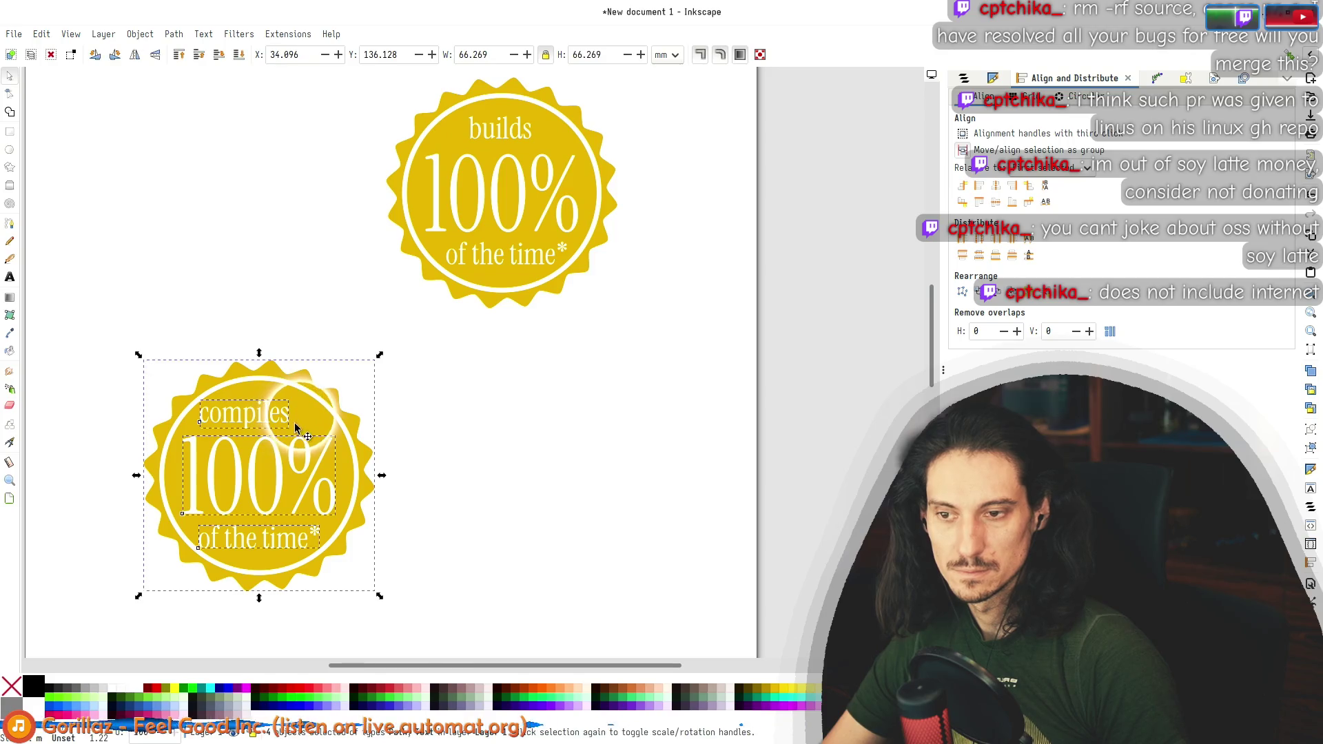
pyautogui.click(284, 470)
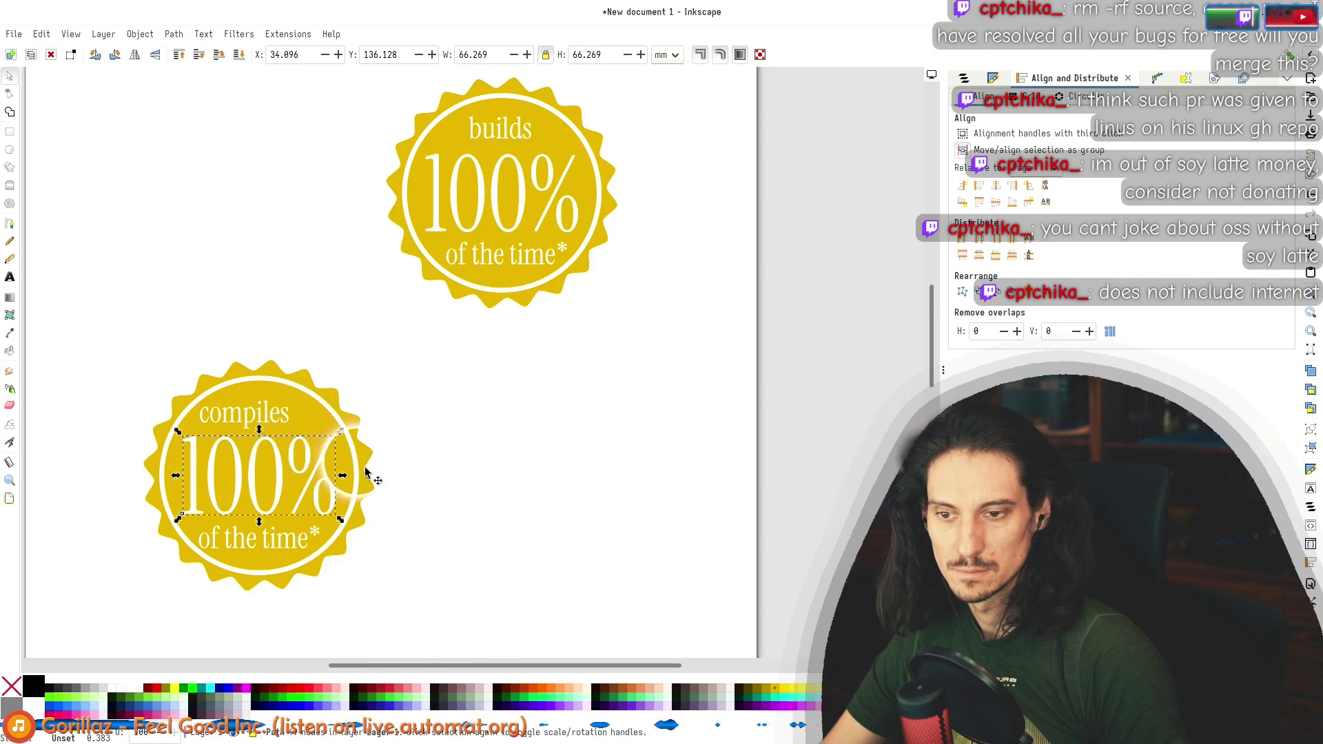
pyautogui.keyDown('shift'); pyautogui.click(238, 413); pyautogui.keyUp('shift')
pyautogui.click(996, 189)
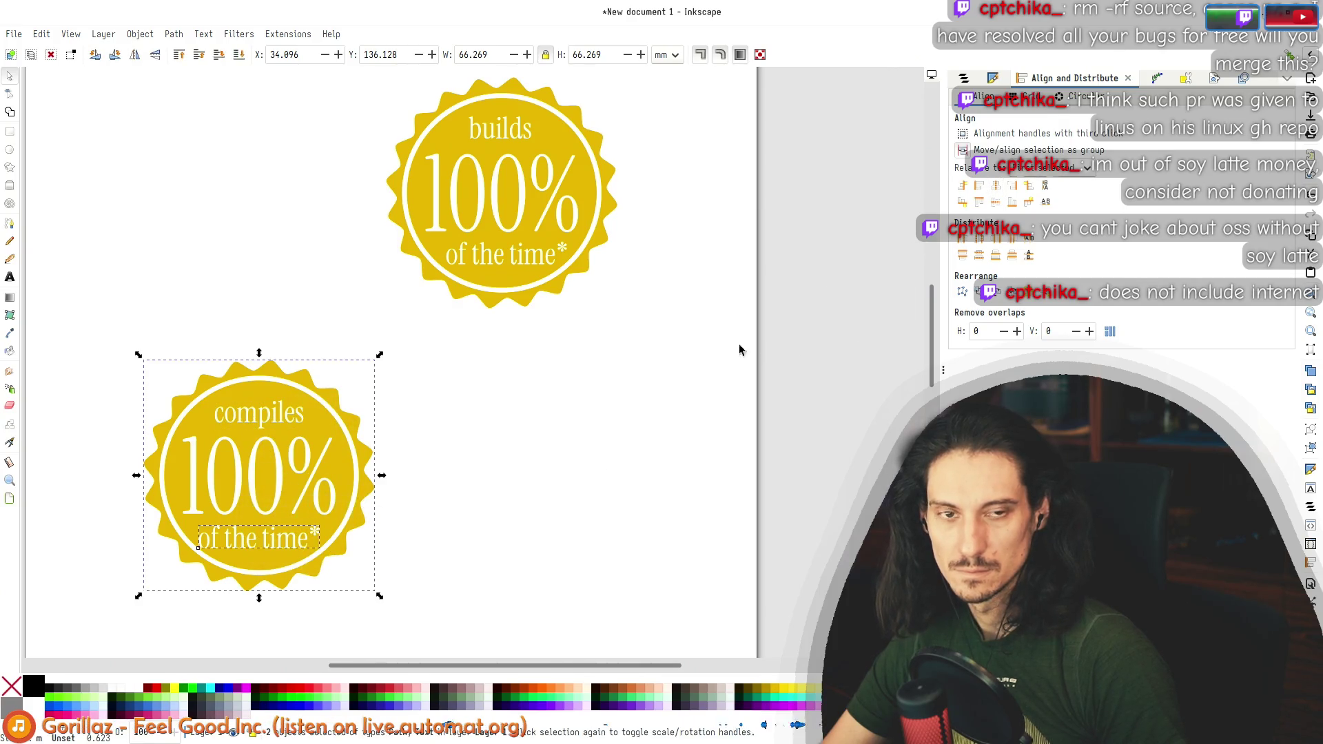
# Step: Duplicate the whole lower badge and move the copy to the right
pyautogui.moveTo(453, 602)
pyautogui.mouseDown()
pyautogui.moveTo(77, 360)
pyautogui.moveTo(113, 316)
pyautogui.mouseUp()
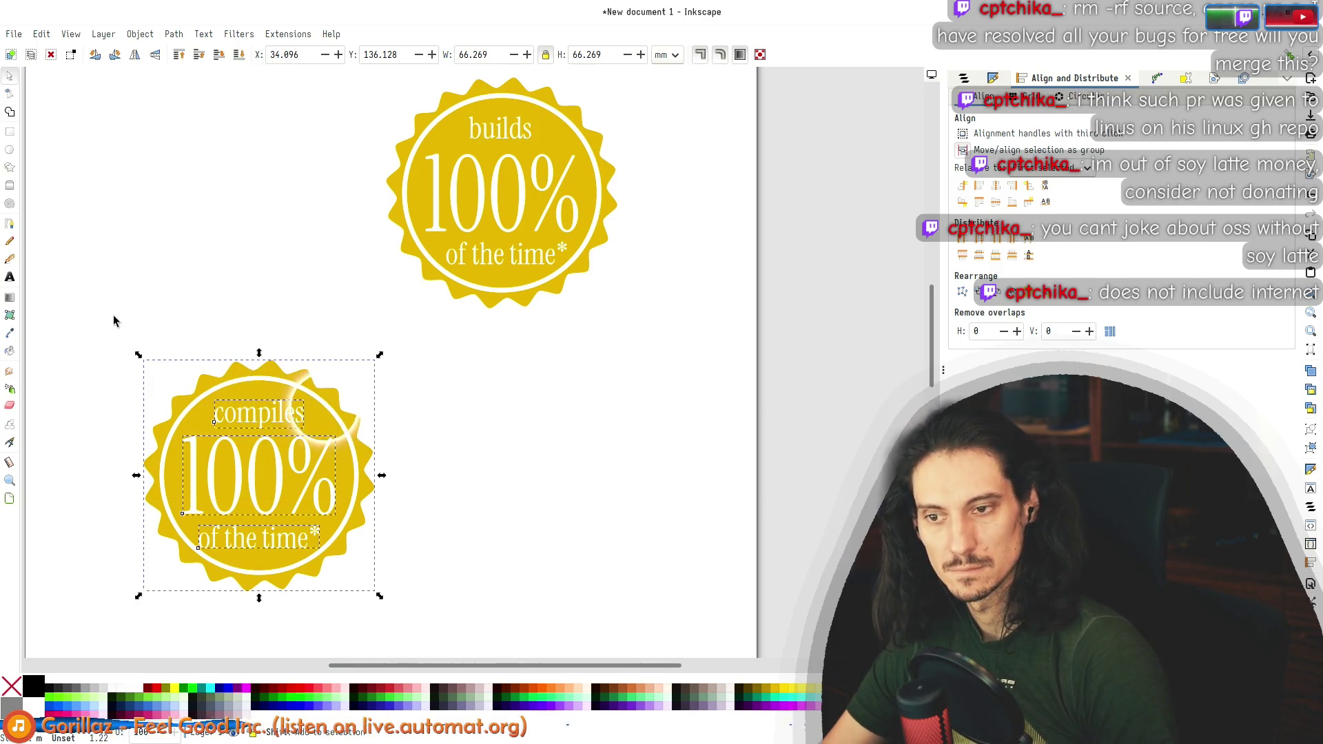
pyautogui.hotkey('ctrl', 'd')
pyautogui.hotkey('shift', 'Right')
pyautogui.hotkey('shift', 'Right')
pyautogui.hotkey('shift', 'Right')
pyautogui.hotkey('shift', 'Right')
pyautogui.hotkey('shift', 'Right')
pyautogui.hotkey('shift', 'Right')
pyautogui.moveTo(823, 591)
pyautogui.mouseDown()
pyautogui.moveTo(466, 410)
pyautogui.moveTo(466, 395)
pyautogui.mouseUp()
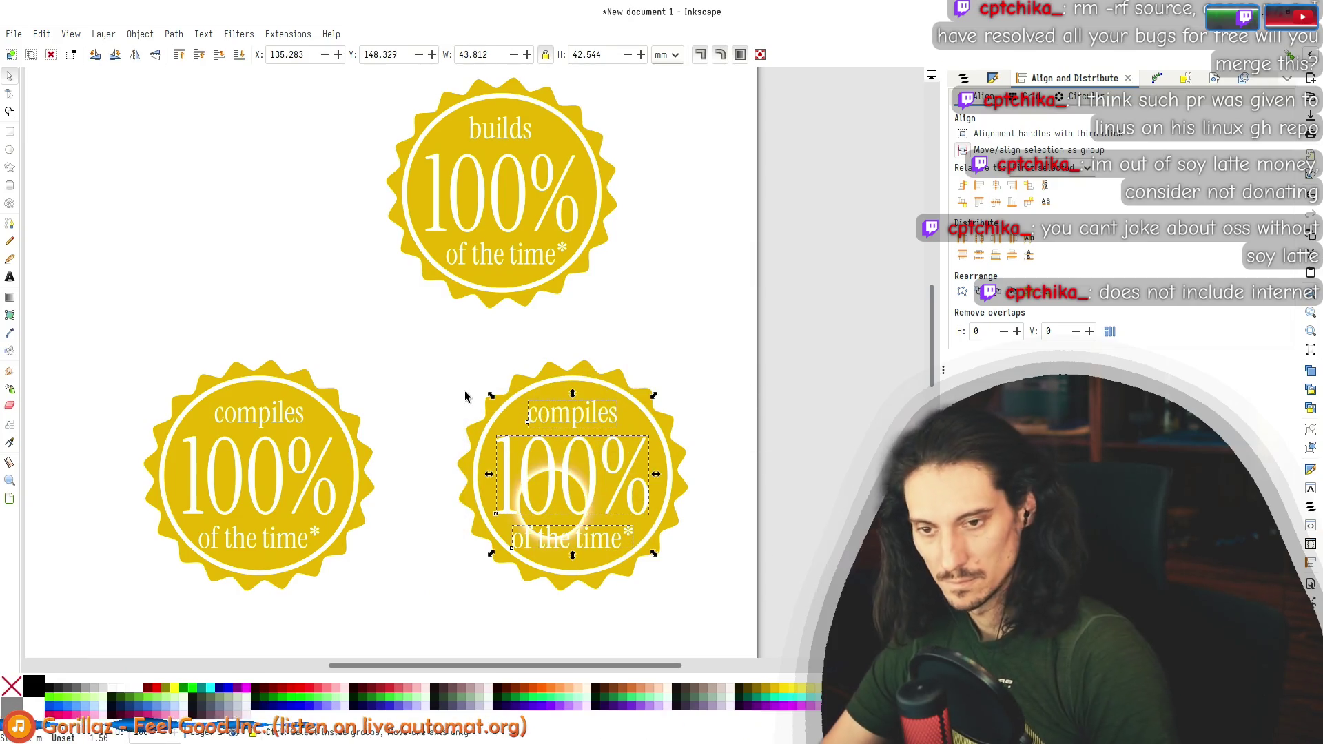
# Step: Select the right-hand badge and check the foreground colour in Krita's colour picker
pyautogui.click(579, 379)
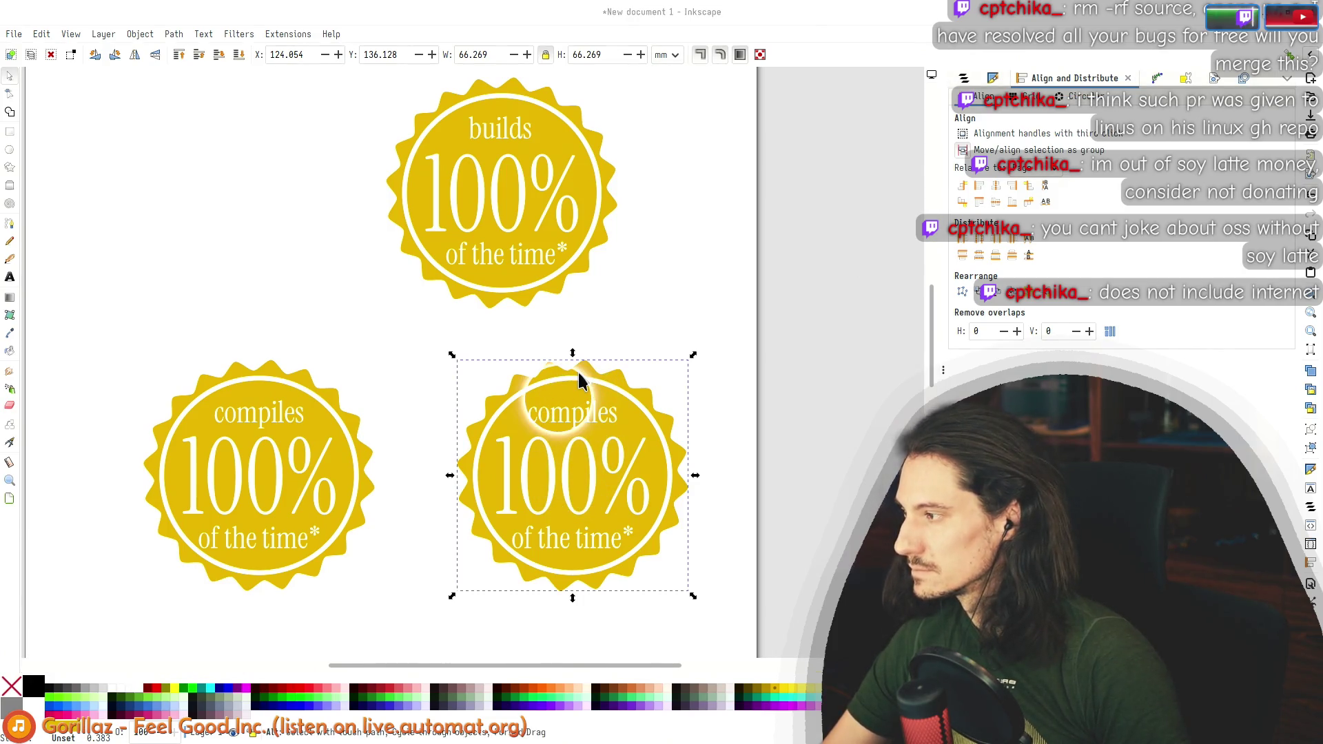
pyautogui.hotkey('alt', 'Tab')
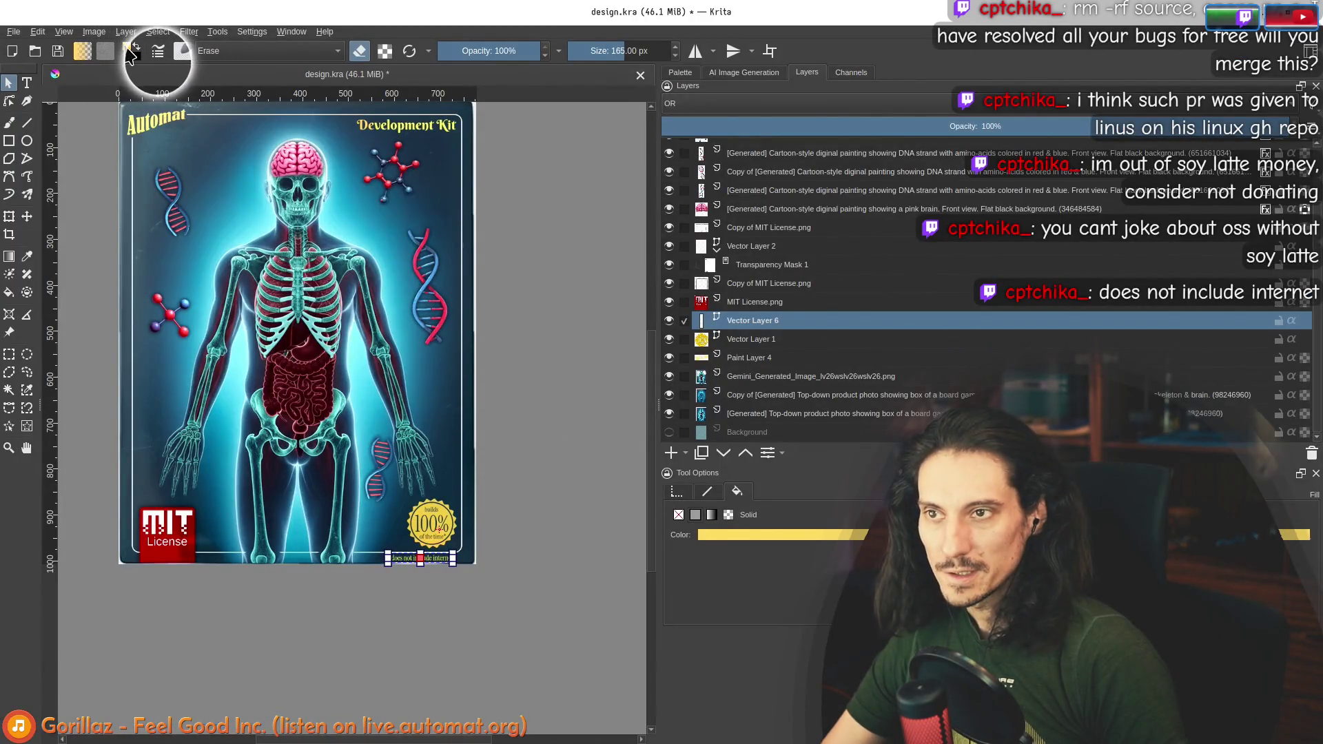
pyautogui.click(131, 56)
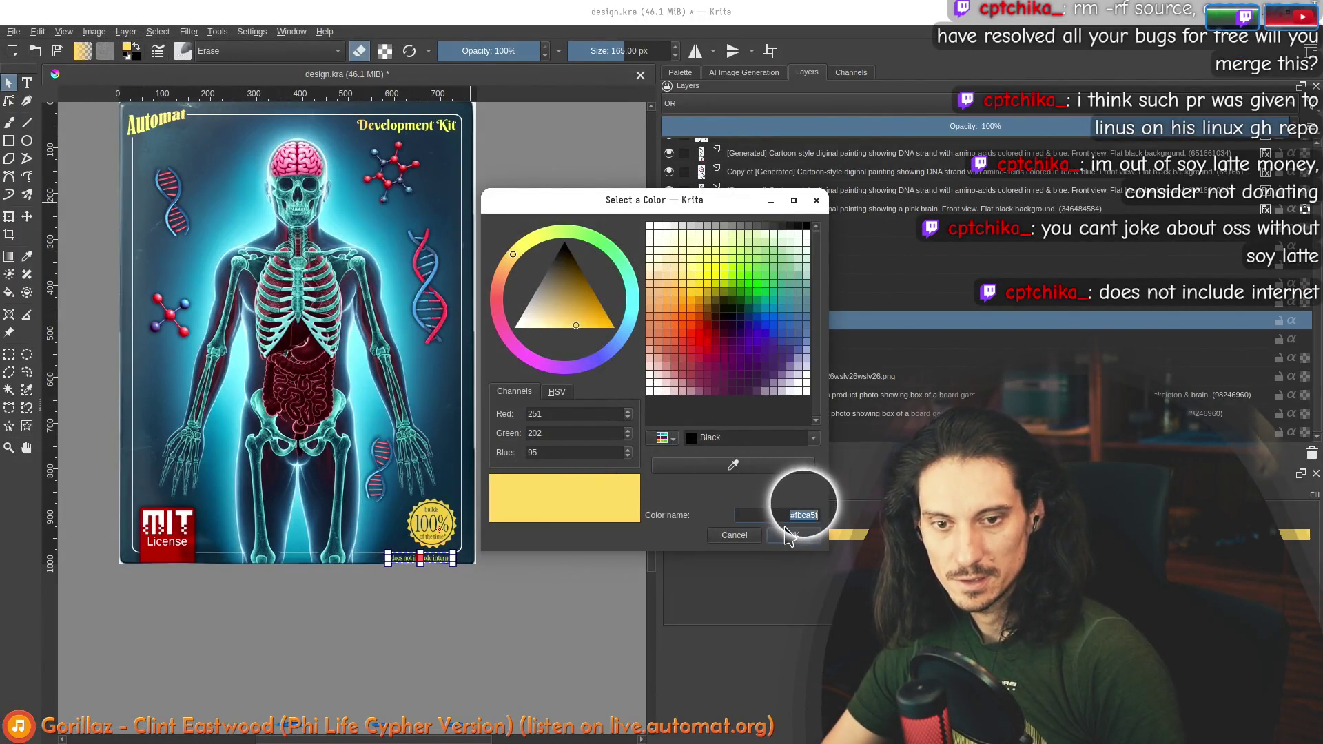
pyautogui.hotkey('alt', 'Tab')
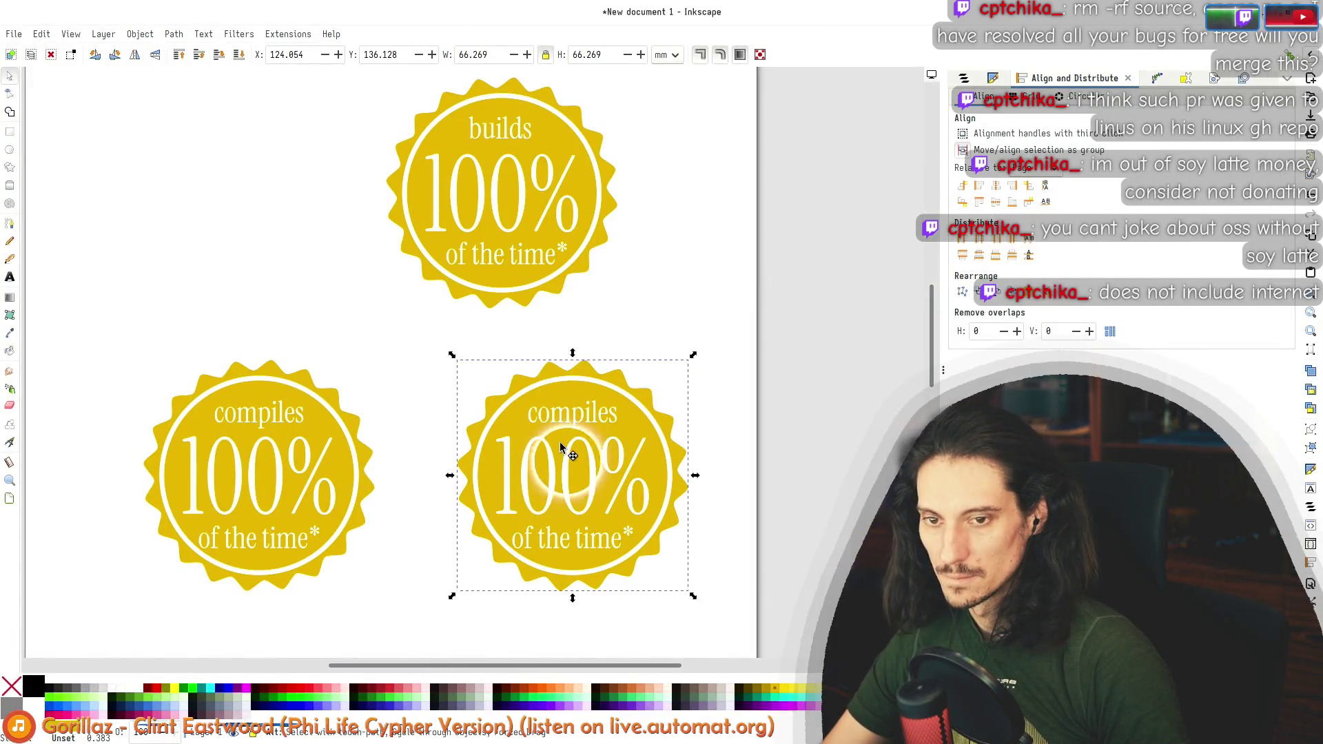
# Step: Raise the right badge's fill Lightness to a paler yellow, compare with the poster, and reselect it
pyautogui.press('n')
pyautogui.click(12, 77)
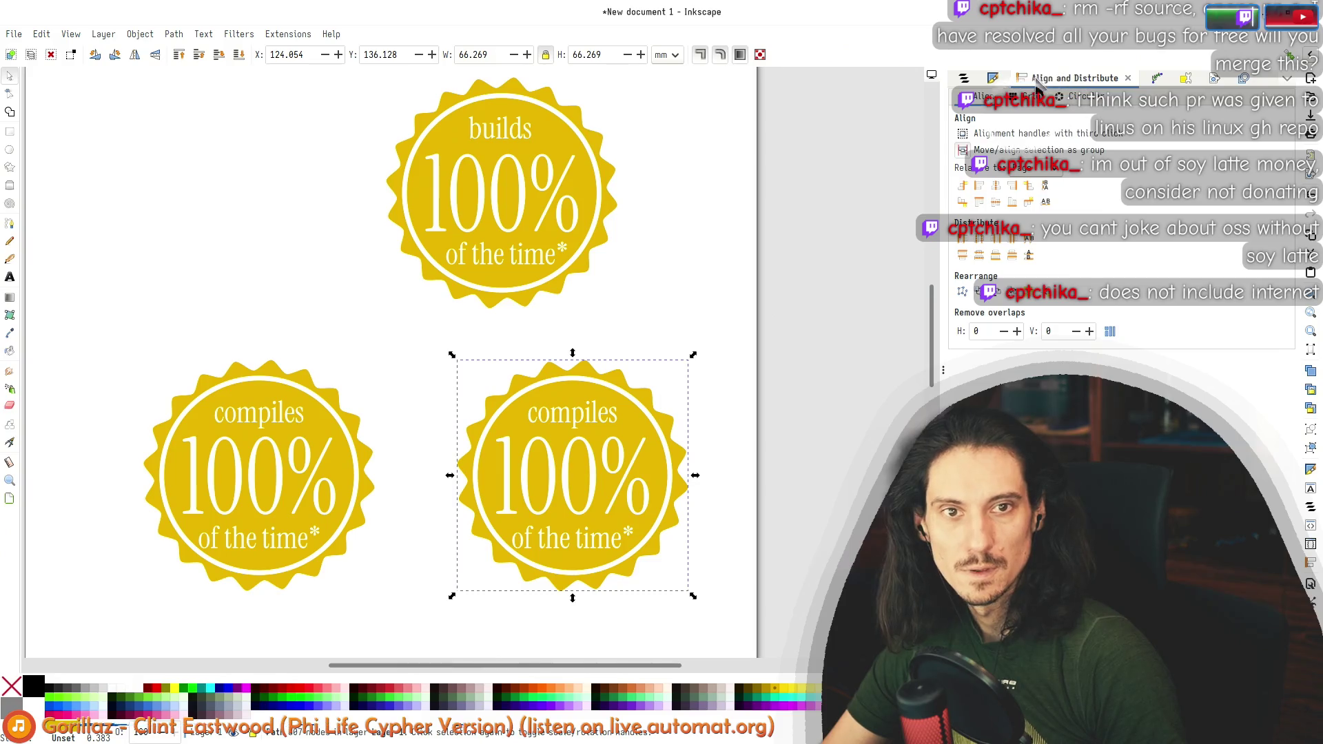
pyautogui.hotkey('ctrl', 'shift', 'f')
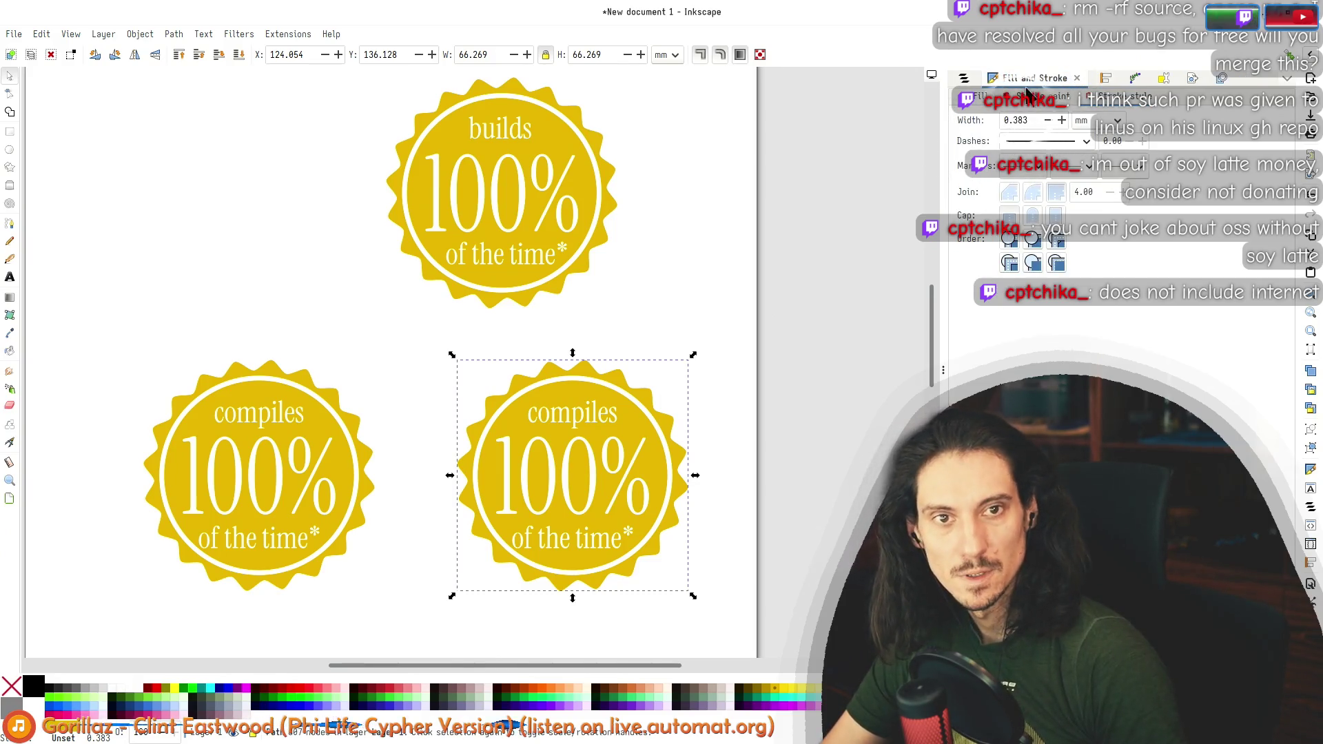
pyautogui.click(986, 95)
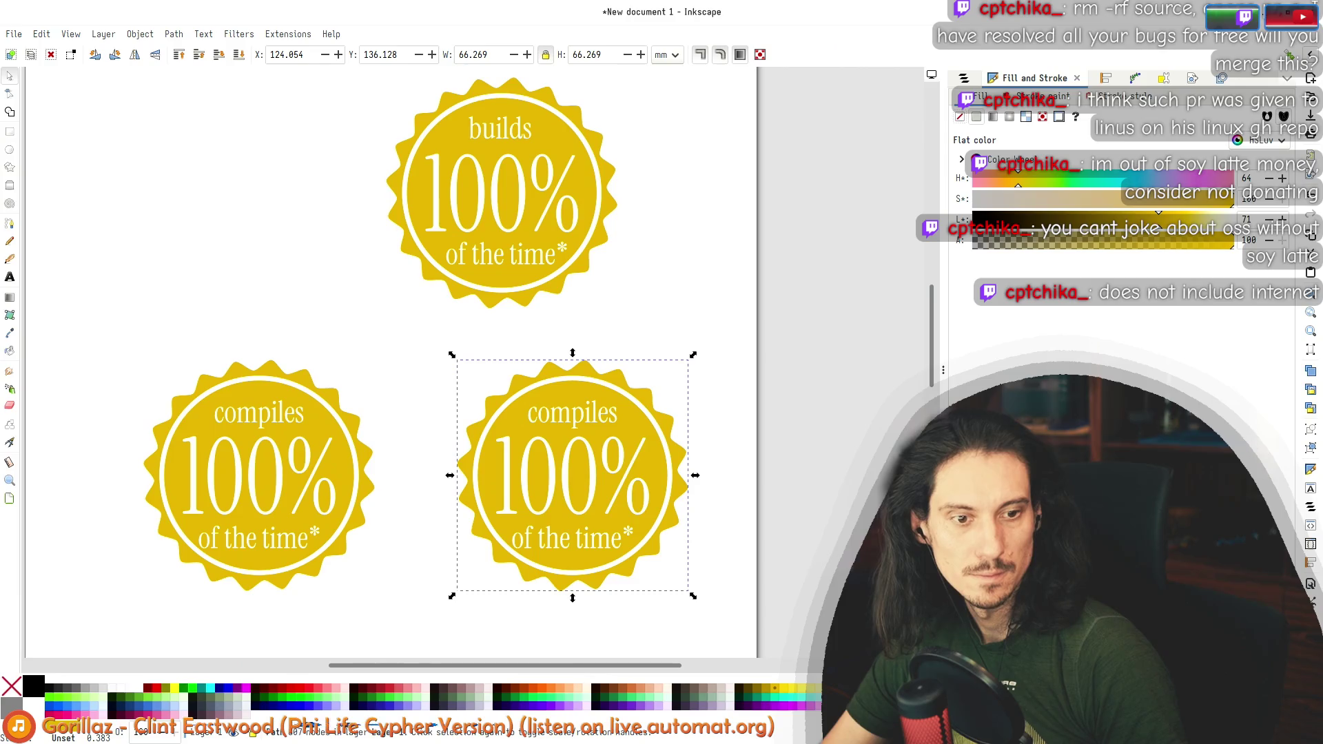
pyautogui.click(1191, 220)
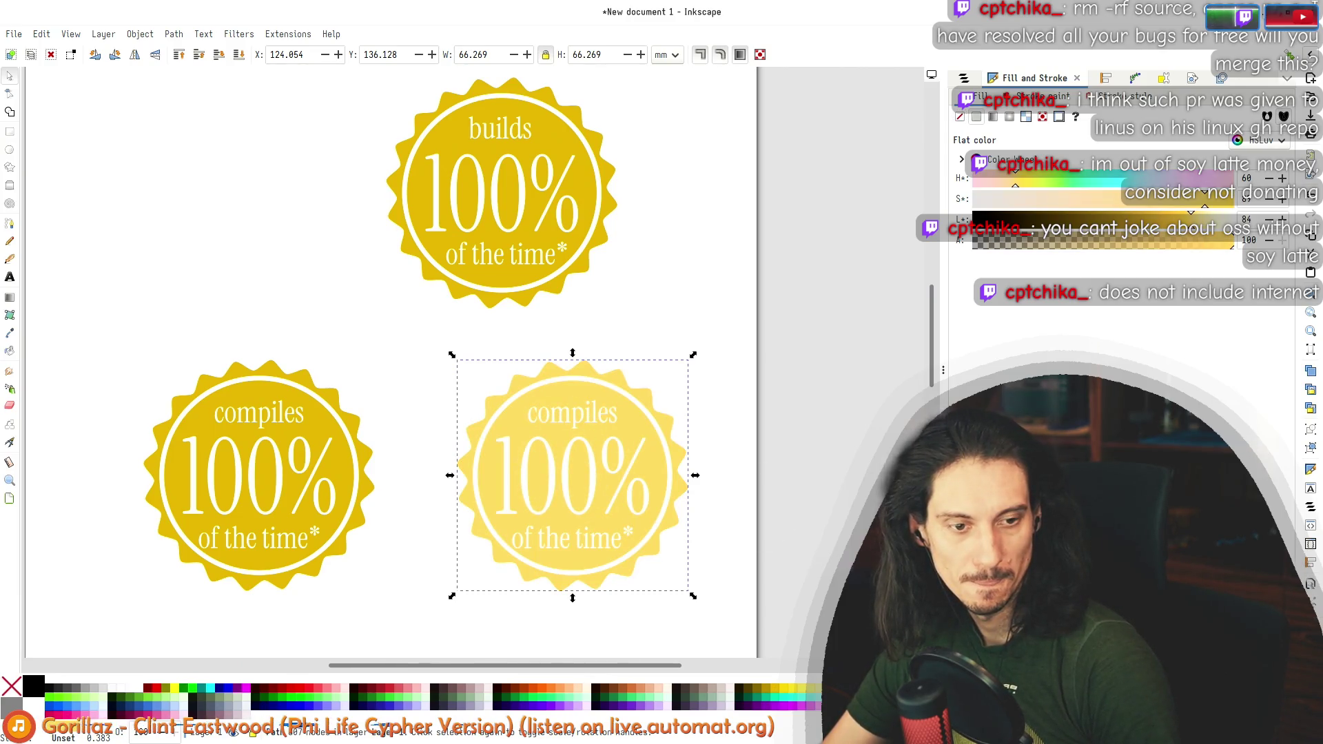
pyautogui.hotkey('alt', 'Tab')
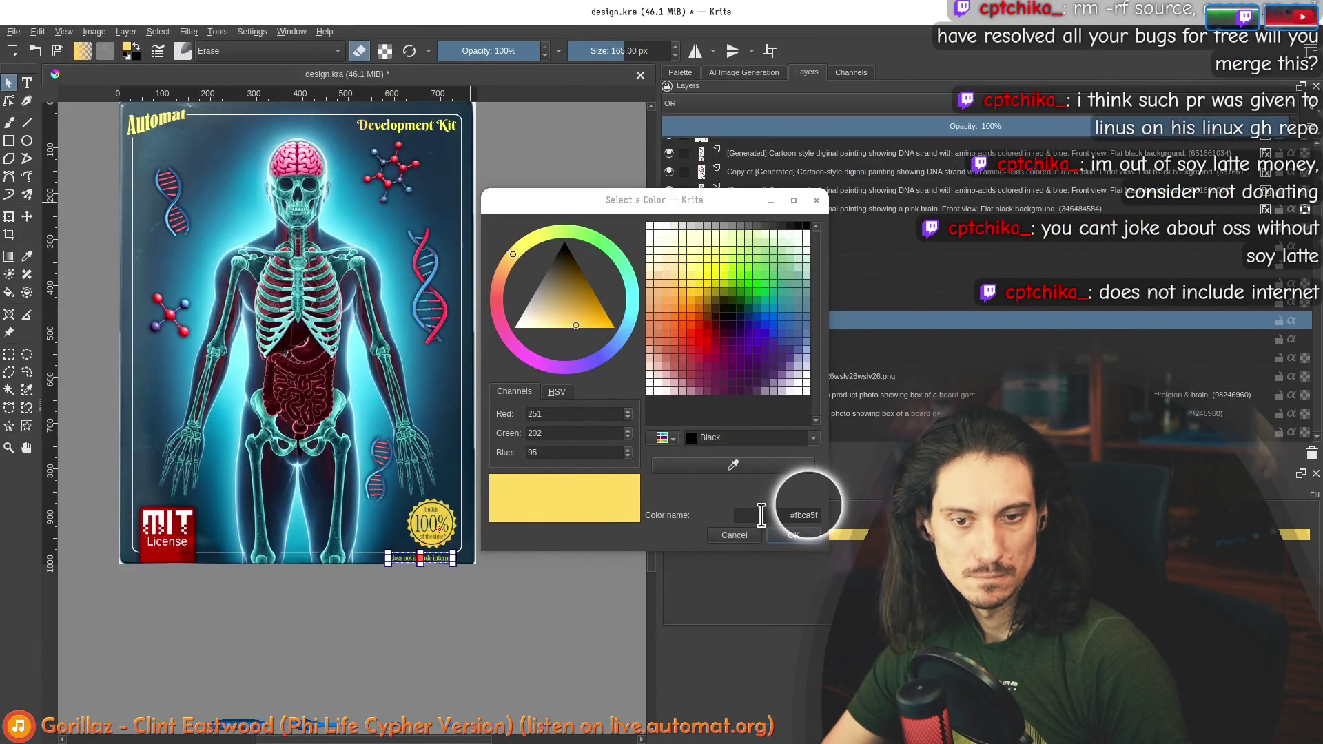
pyautogui.hotkey('alt', 'Tab')
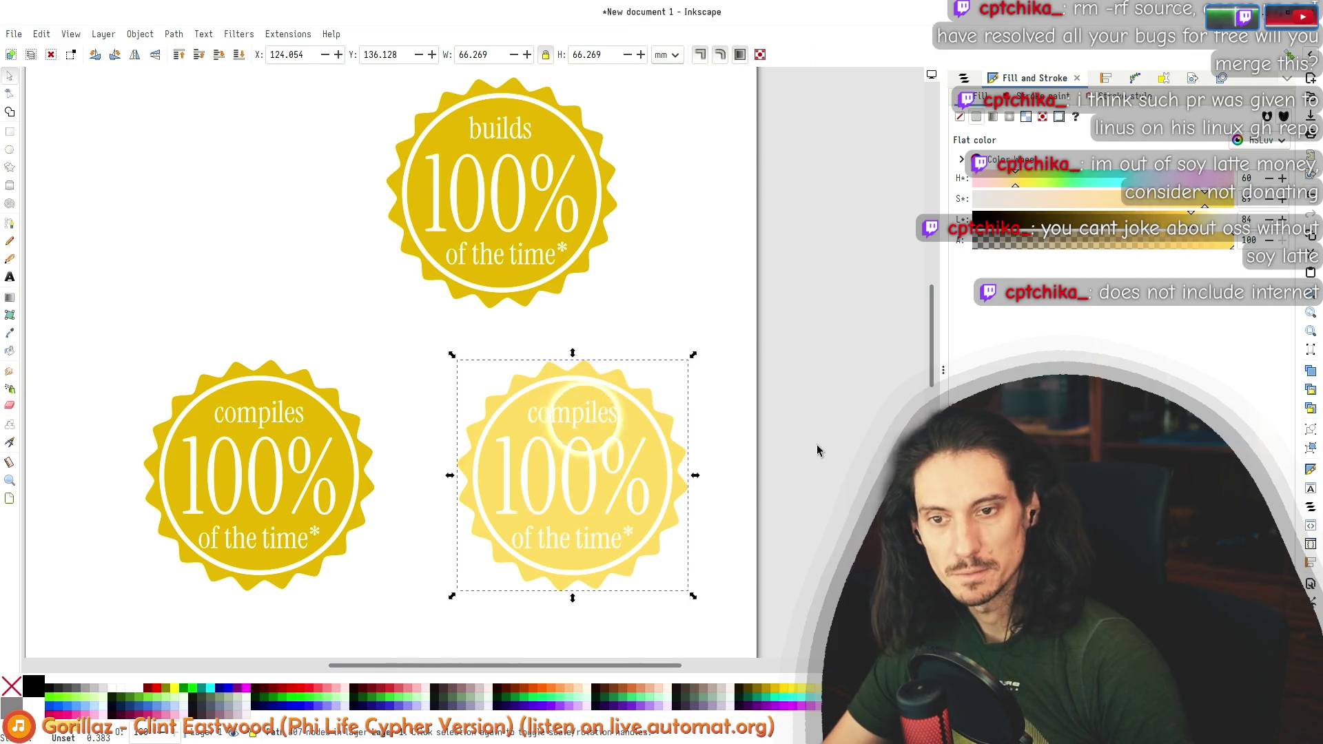
pyautogui.click(744, 450)
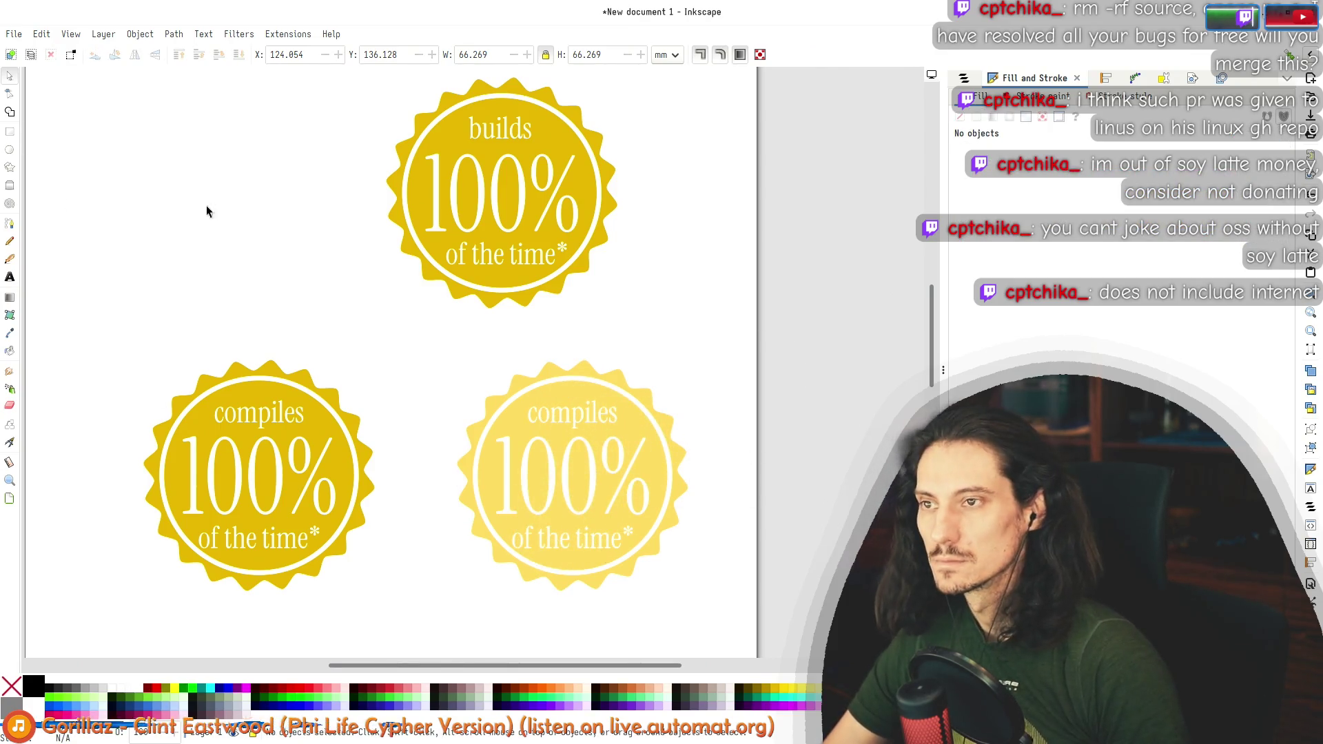
pyautogui.click(570, 482)
pyautogui.hotkey('alt', 'Tab')
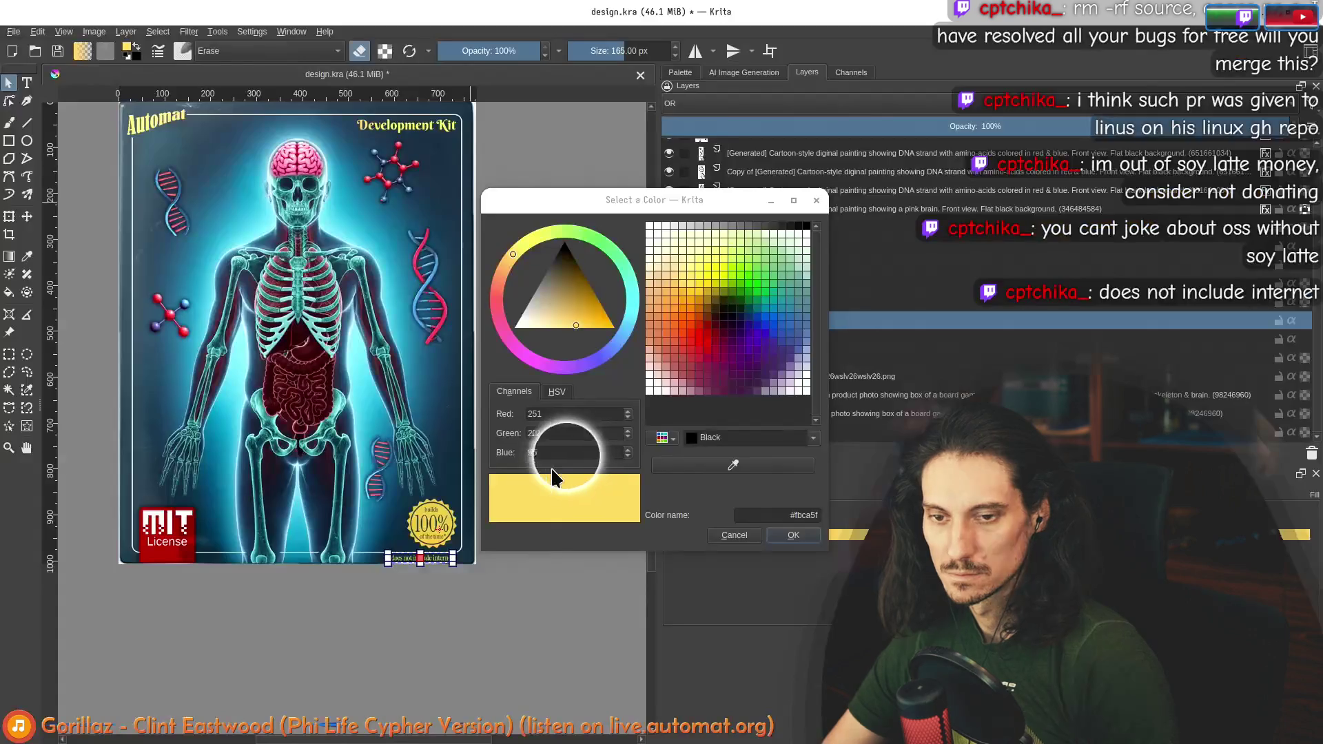
# Step: Paste the light-yellow badge into the poster and delete the old small badge layer
pyautogui.hotkey('ctrl', 'v')
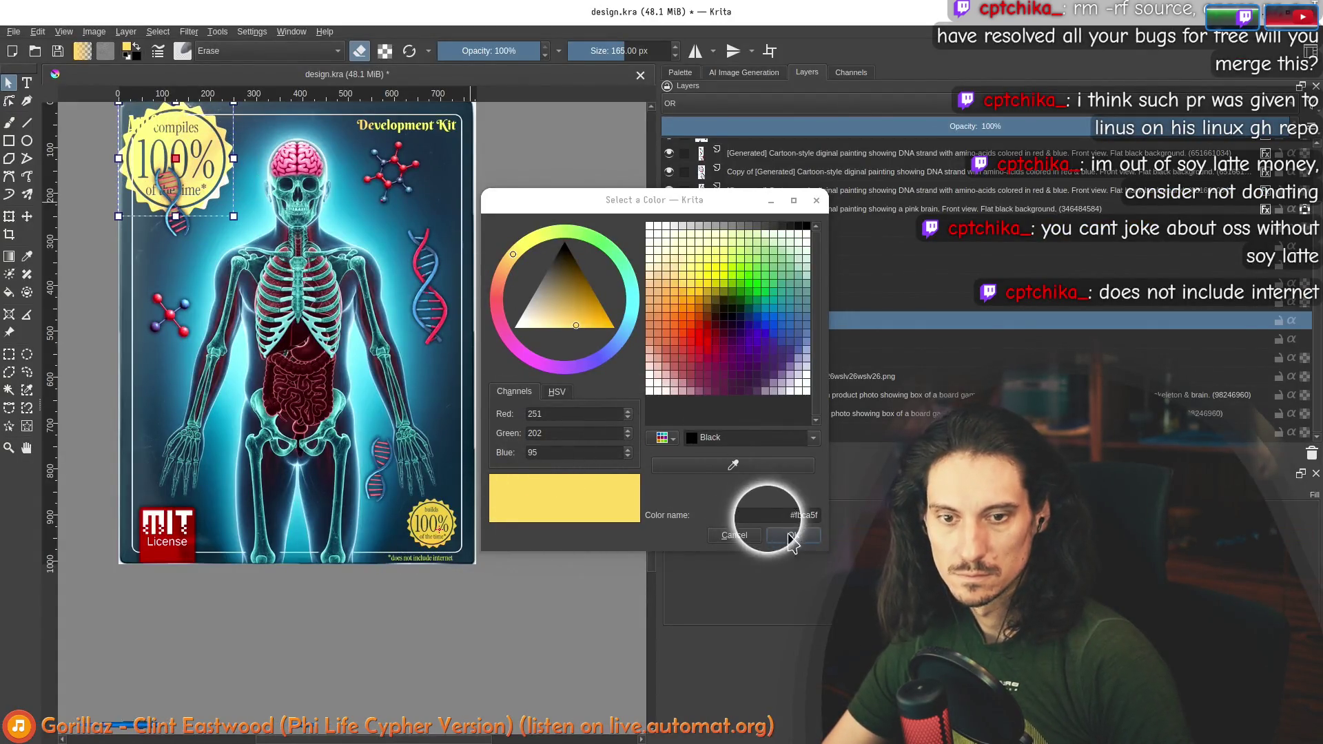
pyautogui.click(214, 158)
pyautogui.moveTo(214, 160)
pyautogui.mouseDown()
pyautogui.moveTo(338, 328)
pyautogui.moveTo(482, 486)
pyautogui.moveTo(374, 462)
pyautogui.mouseUp()
pyautogui.click(689, 340)
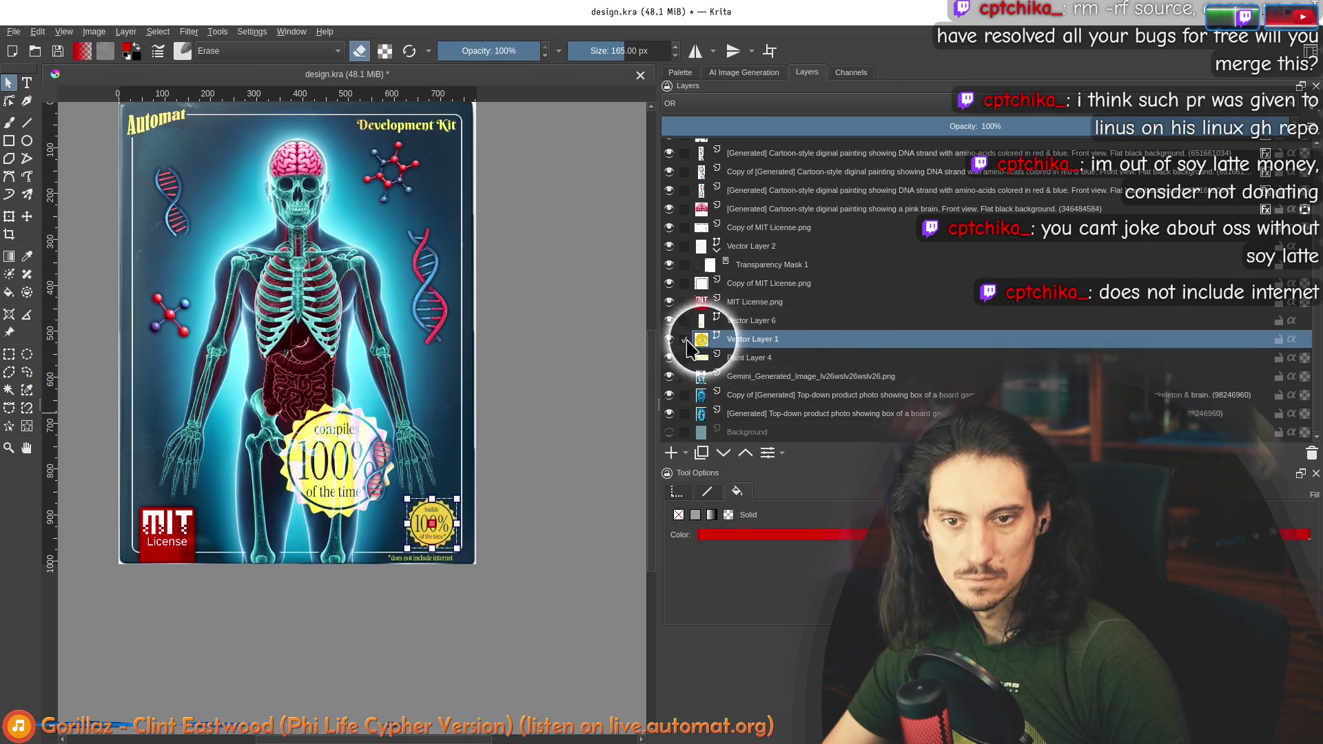
pyautogui.click(1311, 454)
pyautogui.click(753, 338)
# Step: Move and scale the badge into the poster's bottom-right corner
pyautogui.moveTo(386, 486)
pyautogui.mouseDown()
pyautogui.moveTo(451, 517)
pyautogui.moveTo(410, 494)
pyautogui.mouseUp()
pyautogui.moveTo(348, 435); pyautogui.dragTo(418, 508)
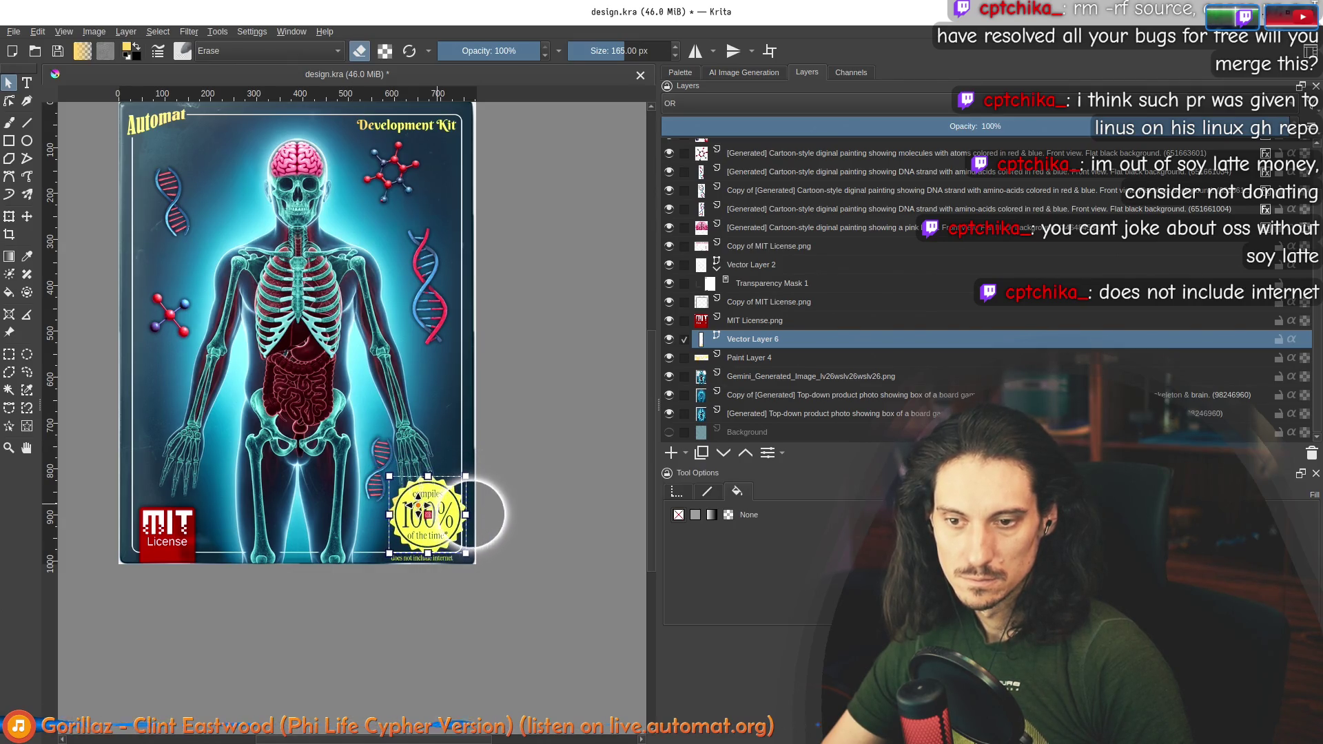
pyautogui.scroll(5, 432, 527)
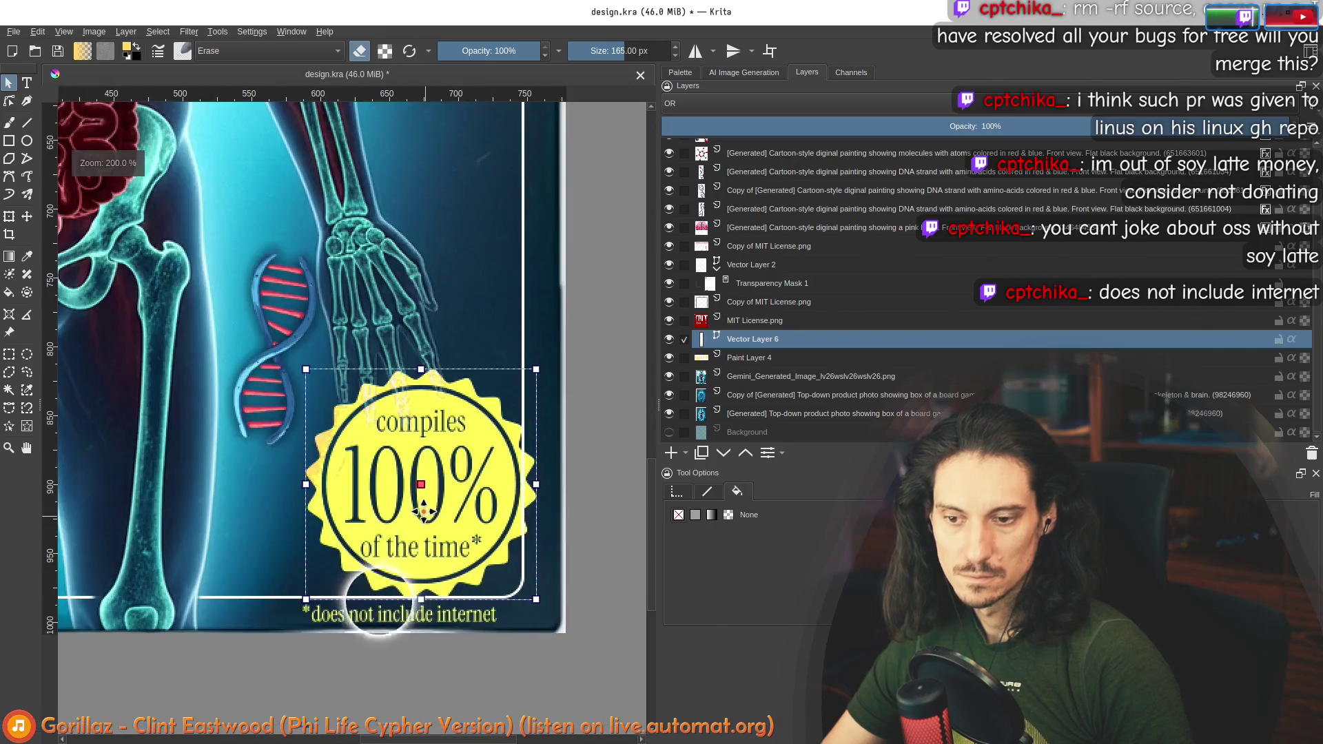
pyautogui.moveTo(413, 461); pyautogui.dragTo(390, 440)
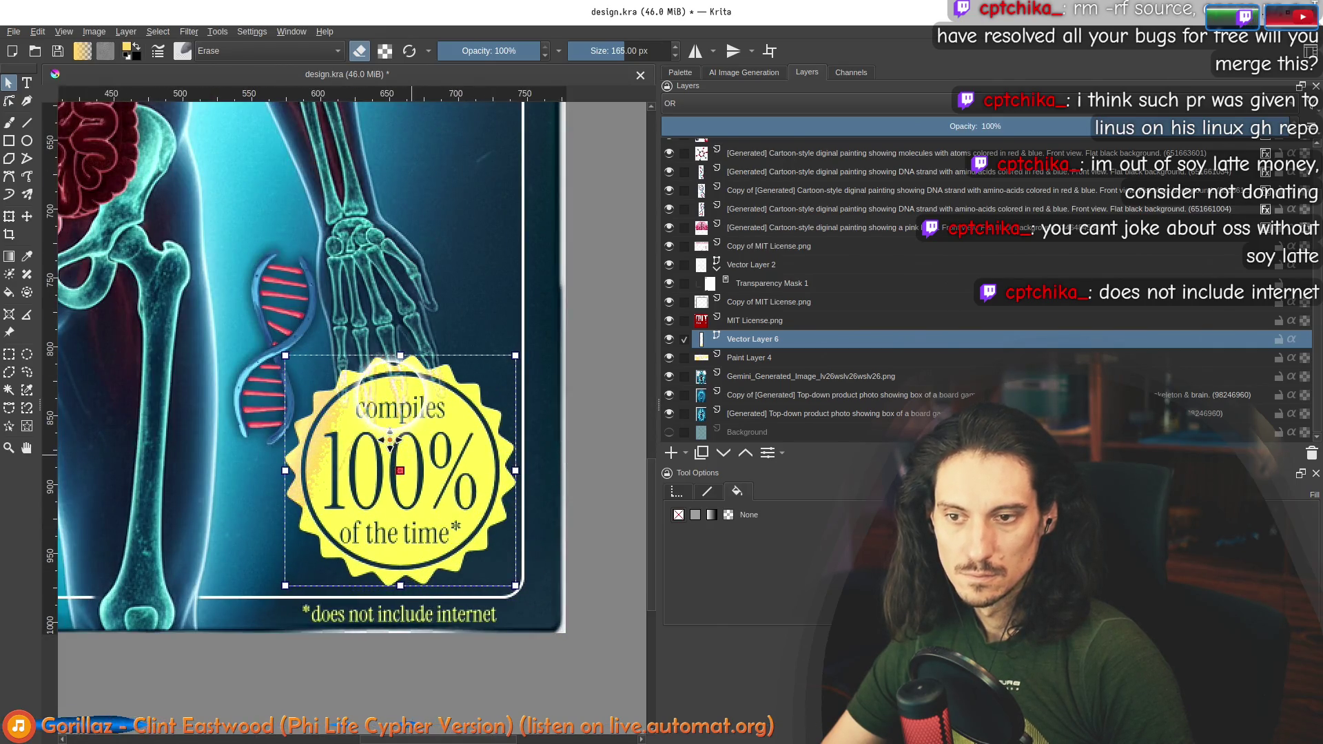
pyautogui.hotkey('ctrl', 'z')
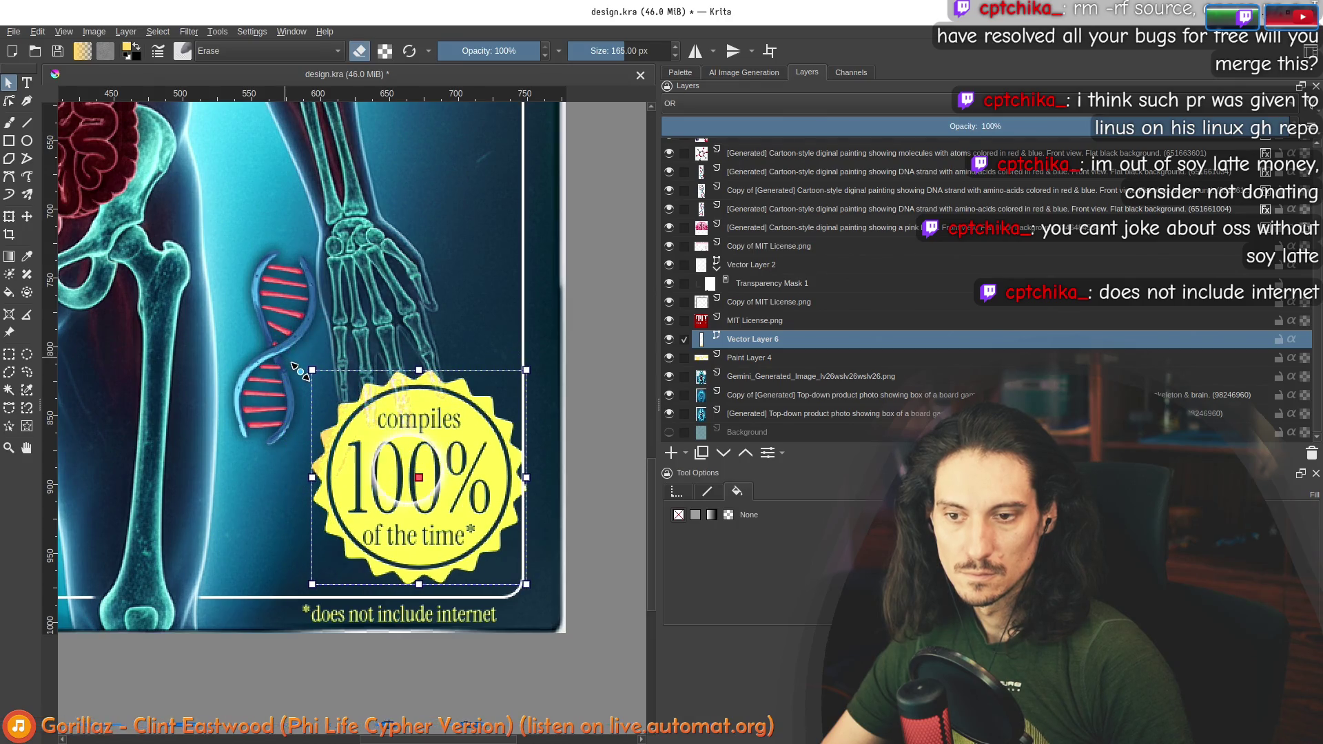
pyautogui.moveTo(301, 372)
pyautogui.mouseDown()
pyautogui.moveTo(233, 324)
pyautogui.moveTo(292, 359)
pyautogui.mouseUp()
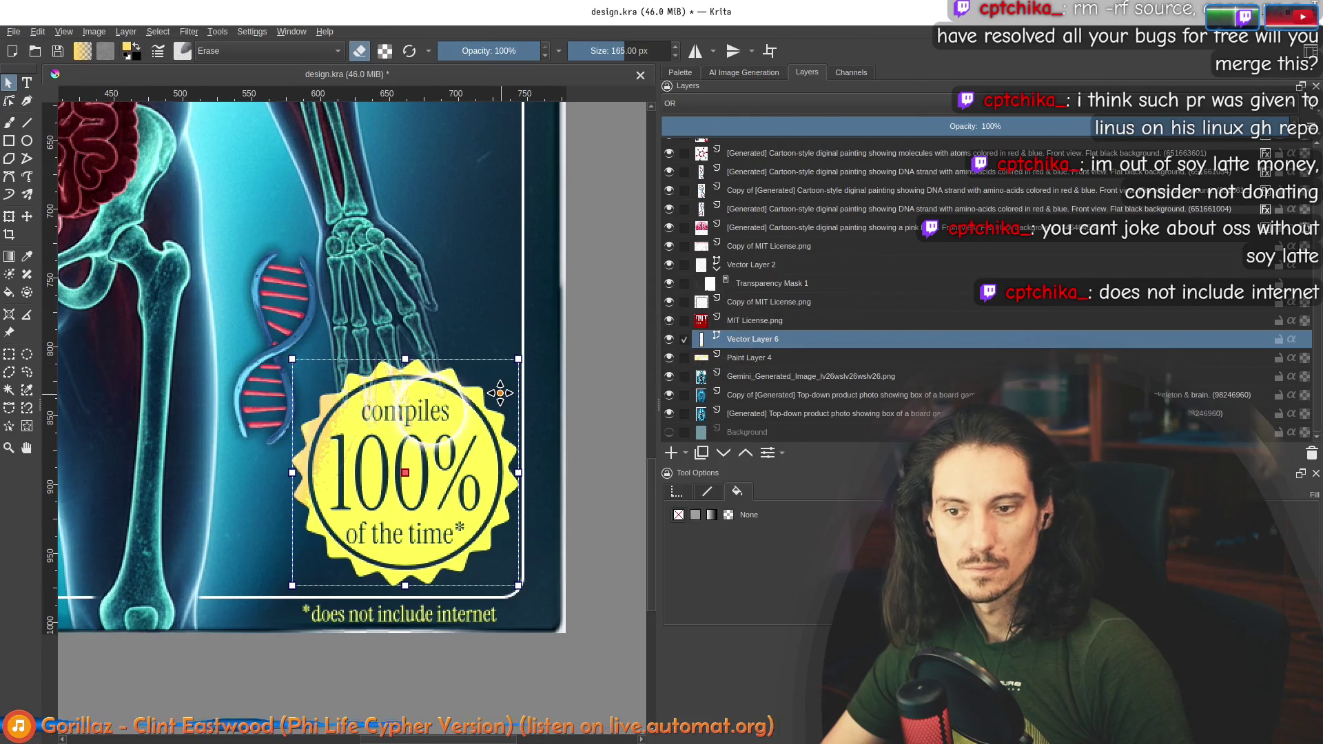
pyautogui.scroll(-3, 501, 393)
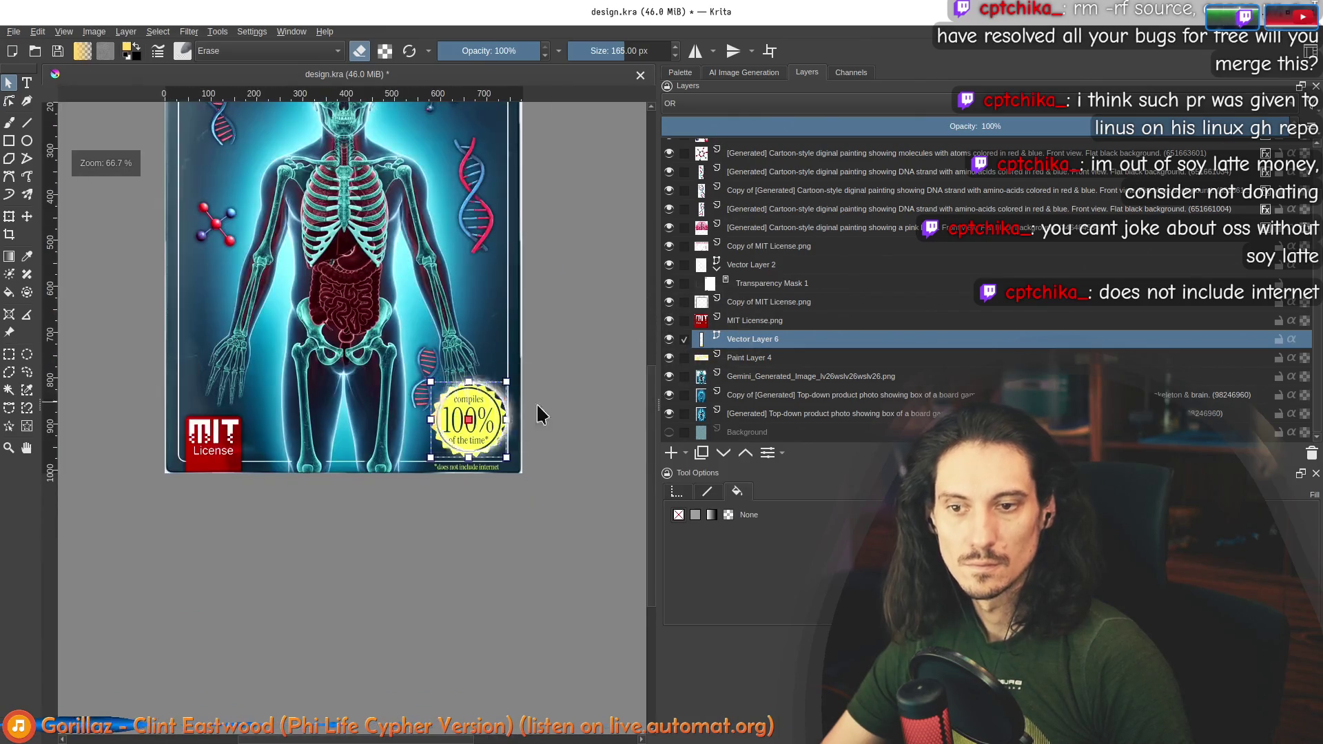
# Step: Raise the badge layer above the MIT License layers and fine-tune its position
pyautogui.click(746, 453)
pyautogui.click(745, 454)
pyautogui.moveTo(483, 411)
pyautogui.mouseDown()
pyautogui.moveTo(493, 415)
pyautogui.moveTo(464, 405)
pyautogui.mouseUp()
pyautogui.scroll(3, 494, 416)
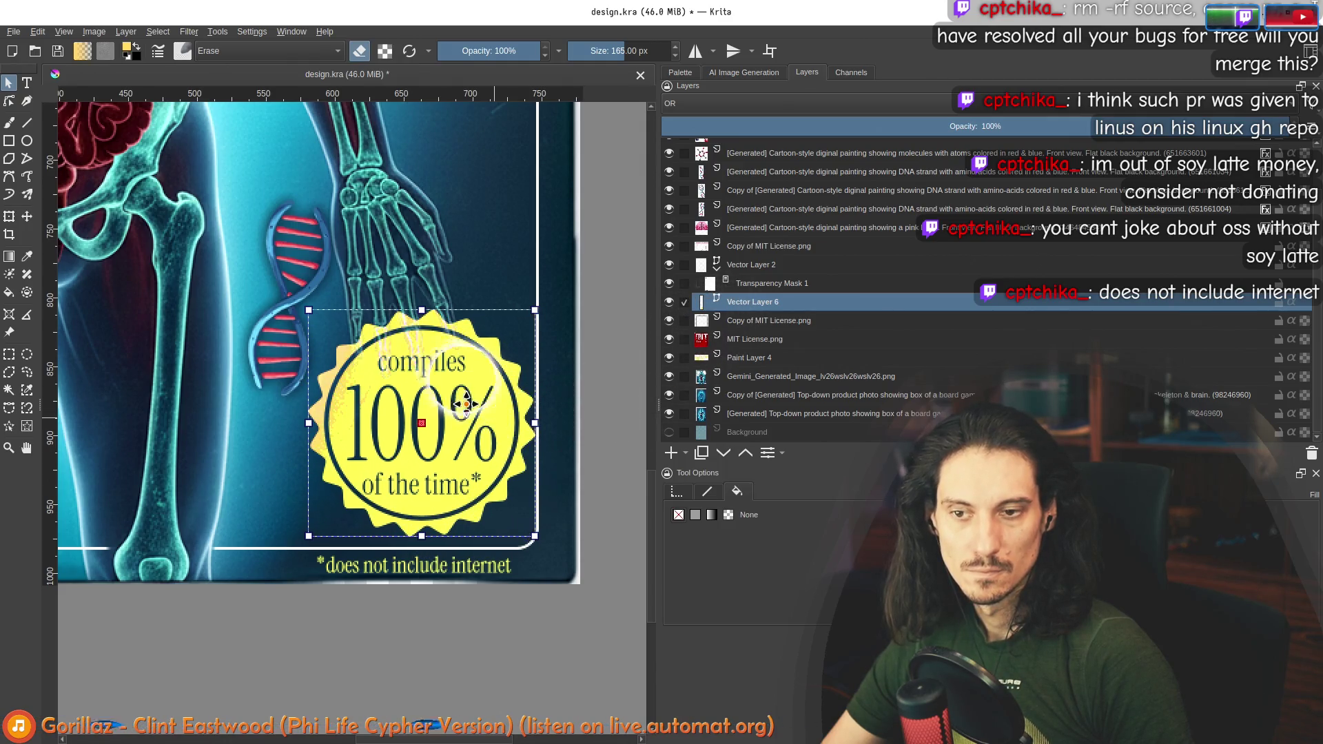
pyautogui.scroll(-4, 463, 408)
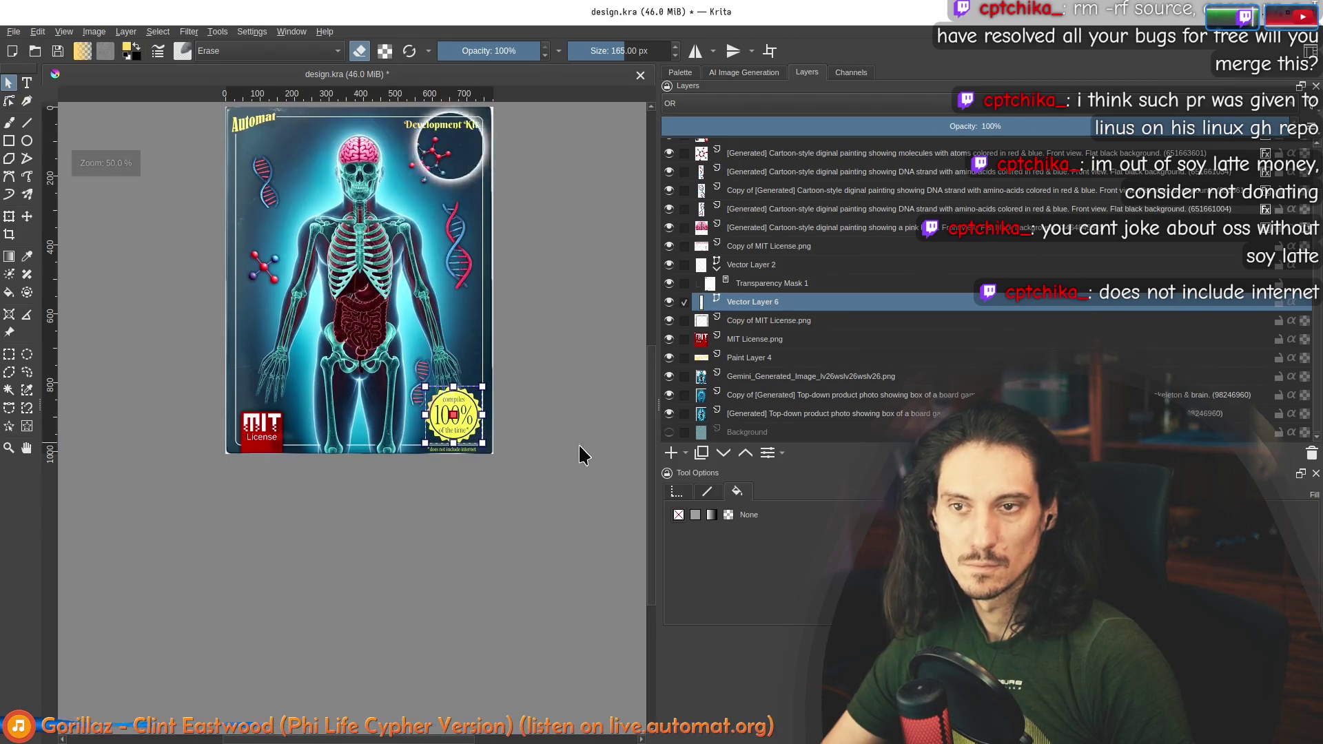
pyautogui.scroll(2, 490, 407)
pyautogui.moveTo(448, 423); pyautogui.dragTo(448, 423)
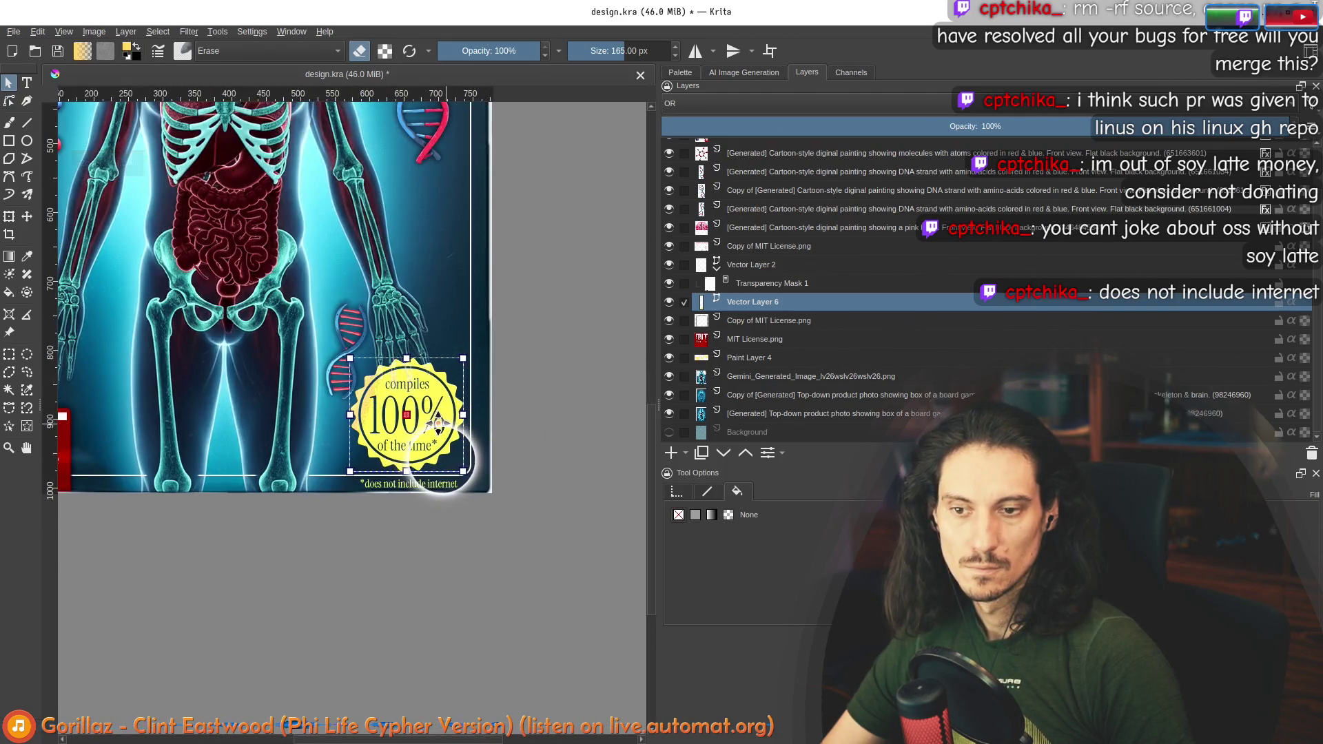
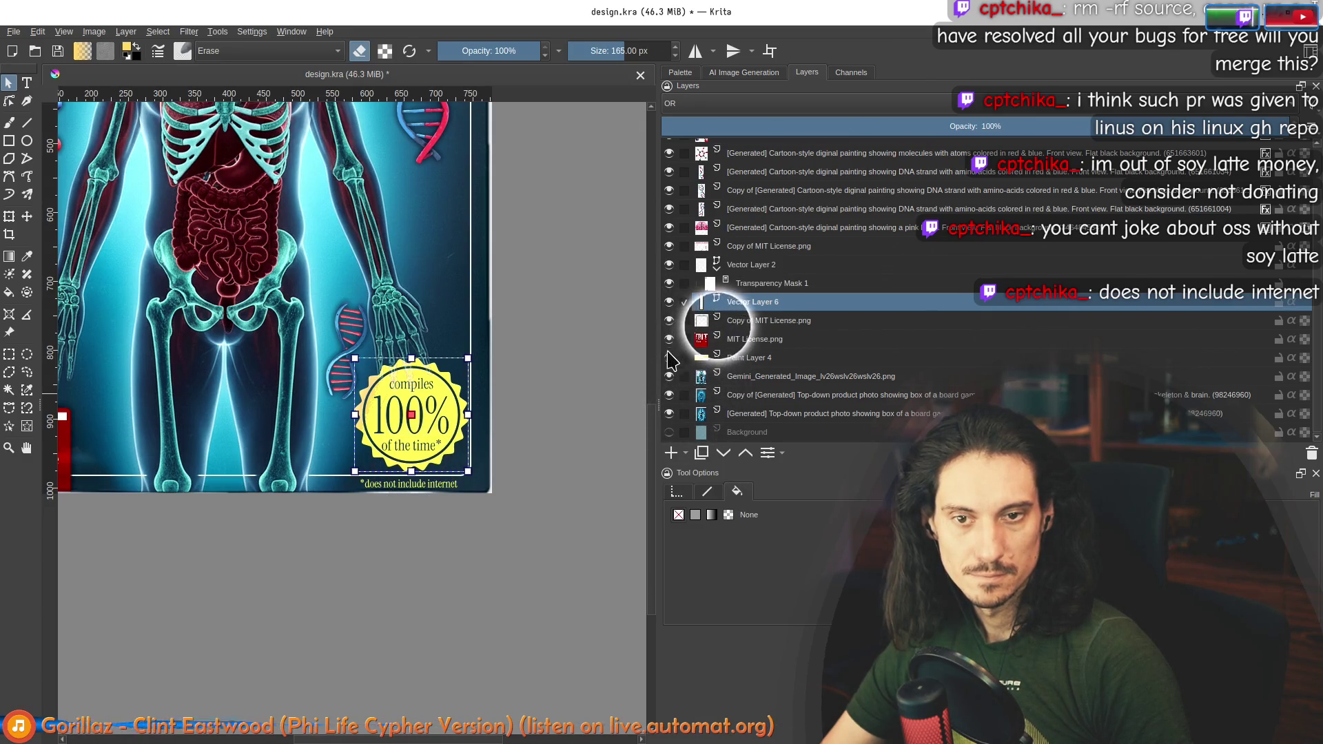
# Step: Check the badge layer by toggling its visibility and inspecting the badge shape's actions
pyautogui.scroll(1, 673, 267)
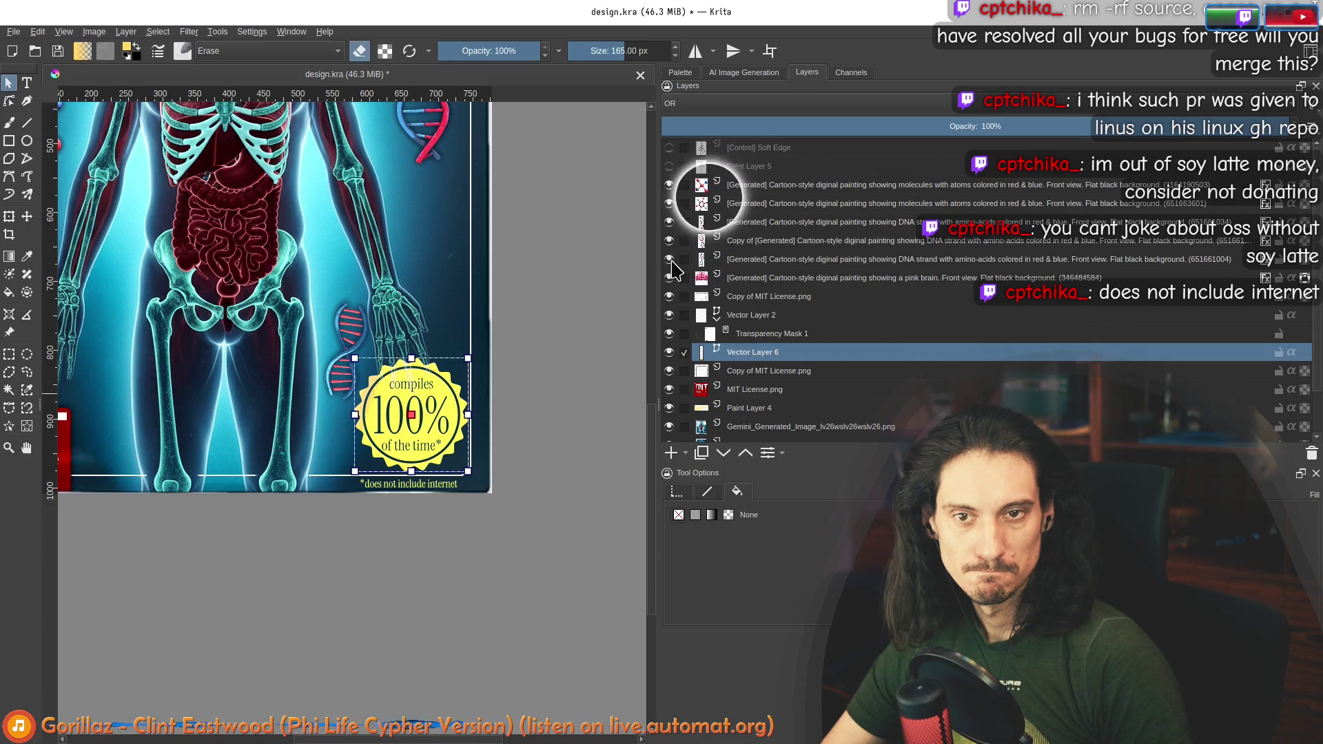
pyautogui.scroll(-1, 673, 269)
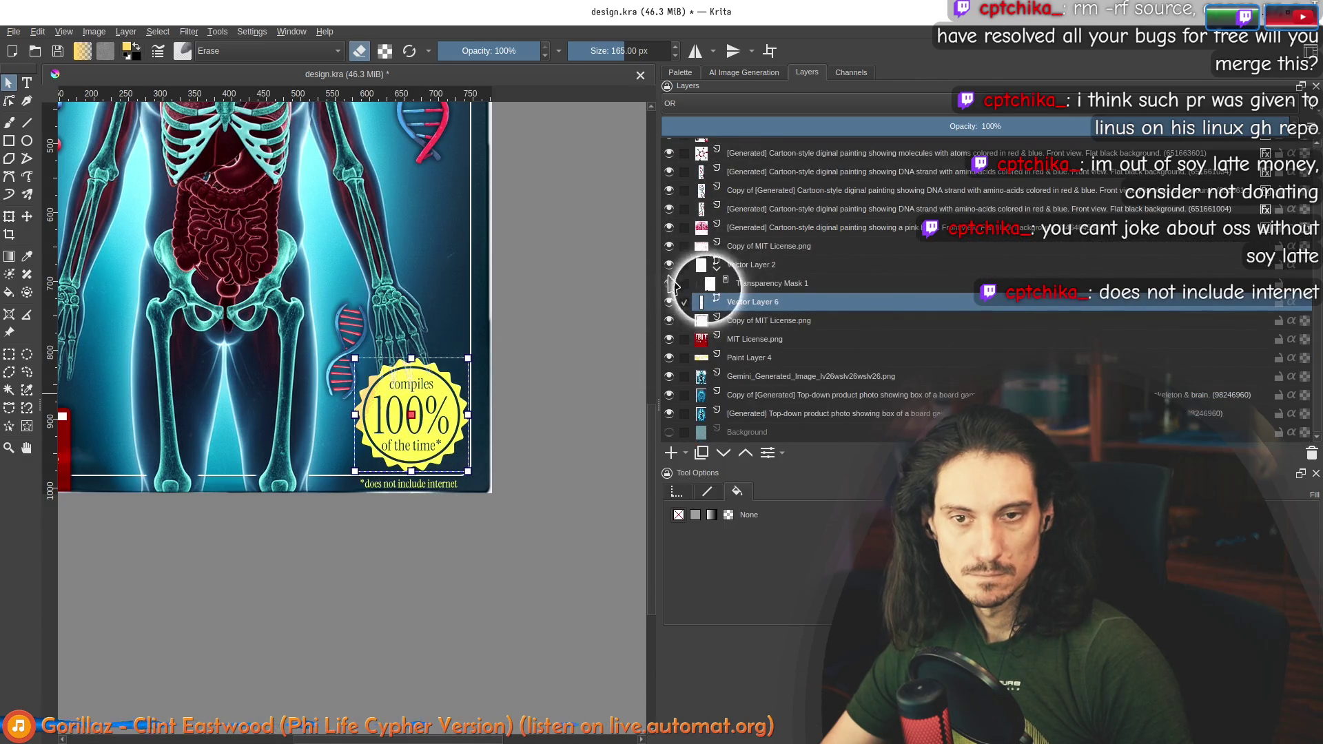
pyautogui.click(669, 303)
pyautogui.click(670, 302)
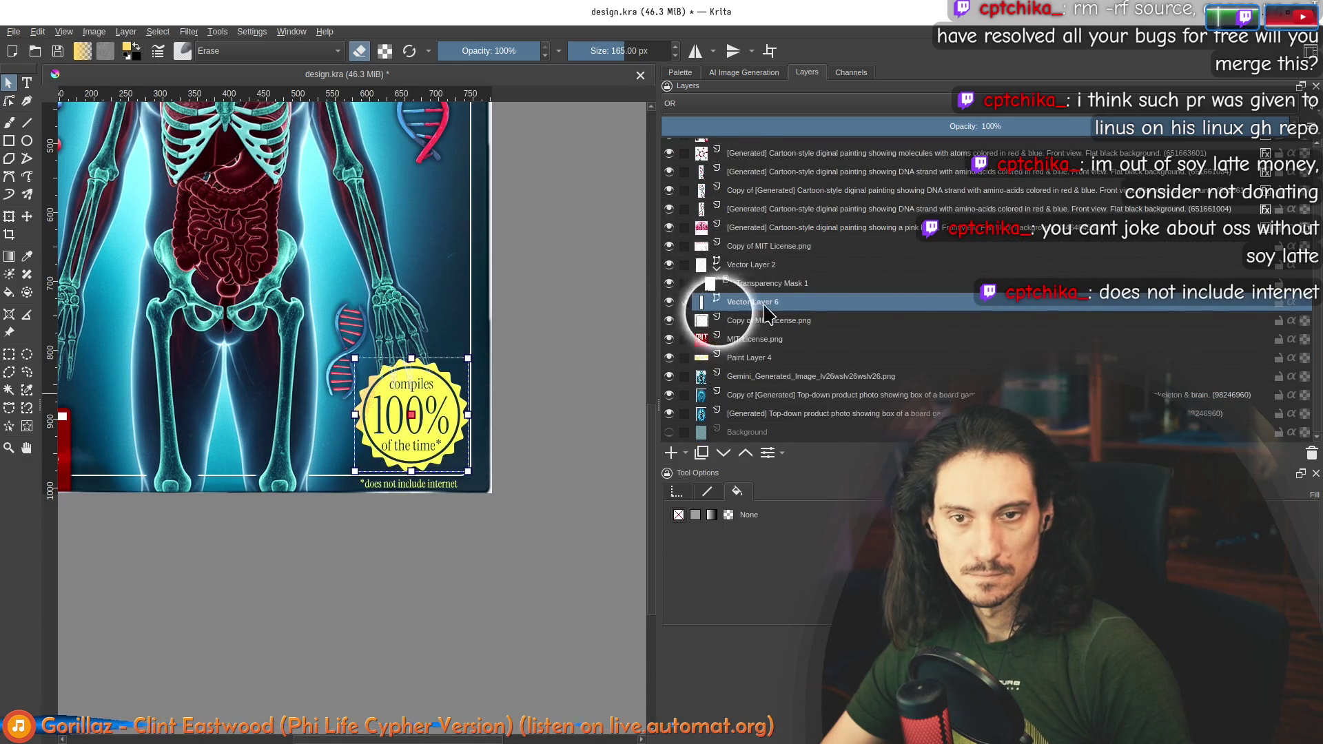
pyautogui.click(432, 482)
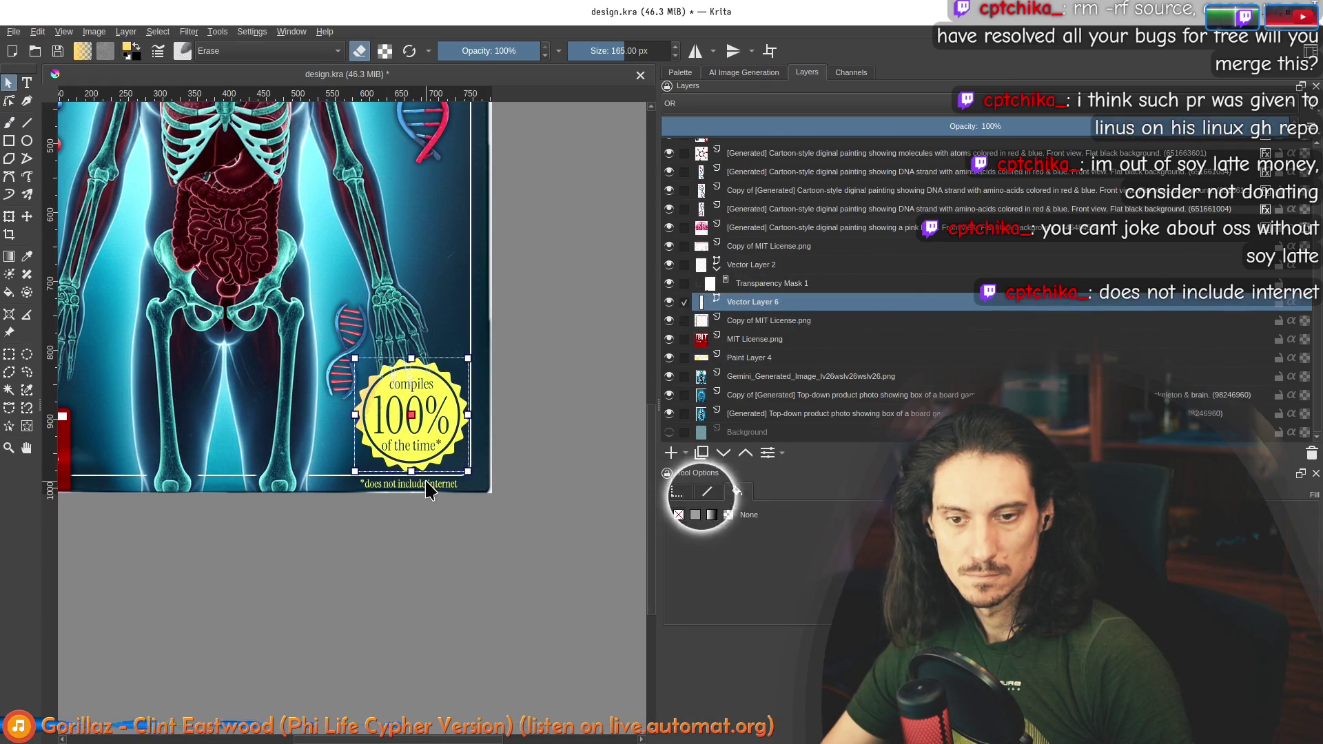
pyautogui.rightClick(441, 422)
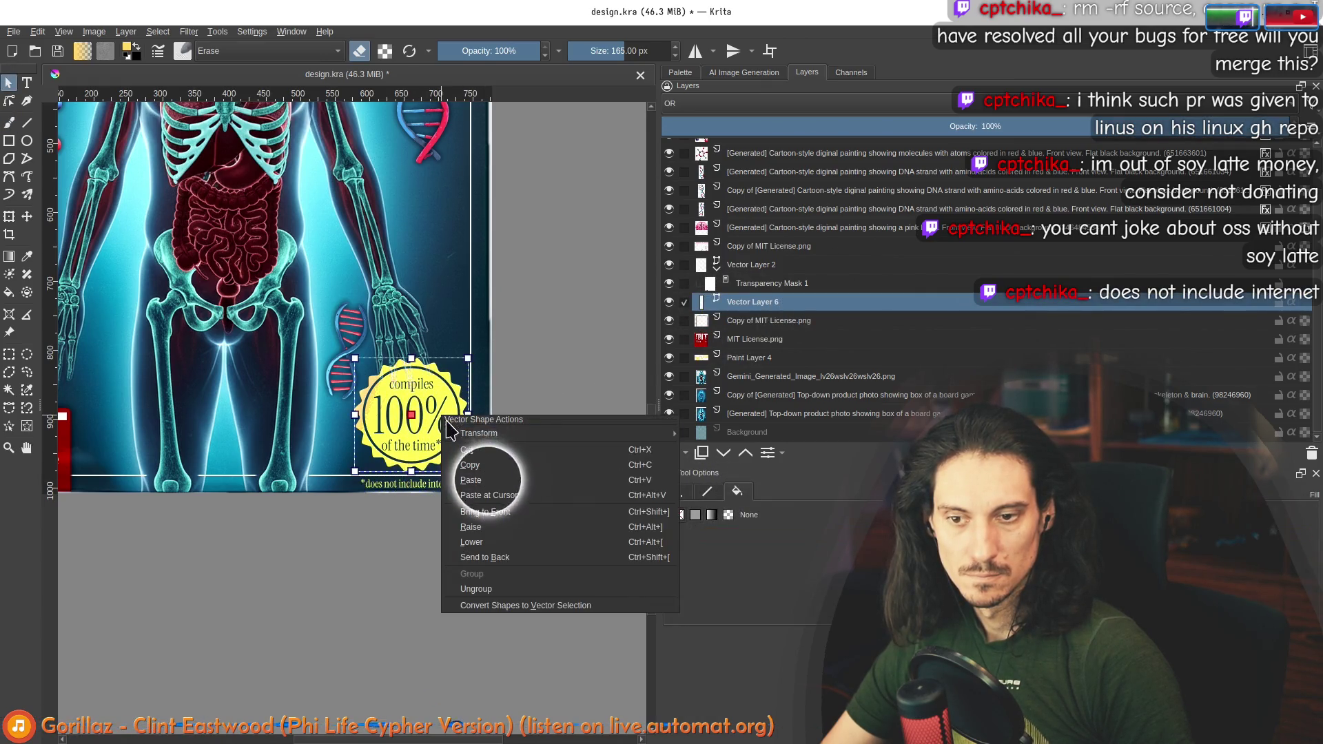
pyautogui.click(536, 590)
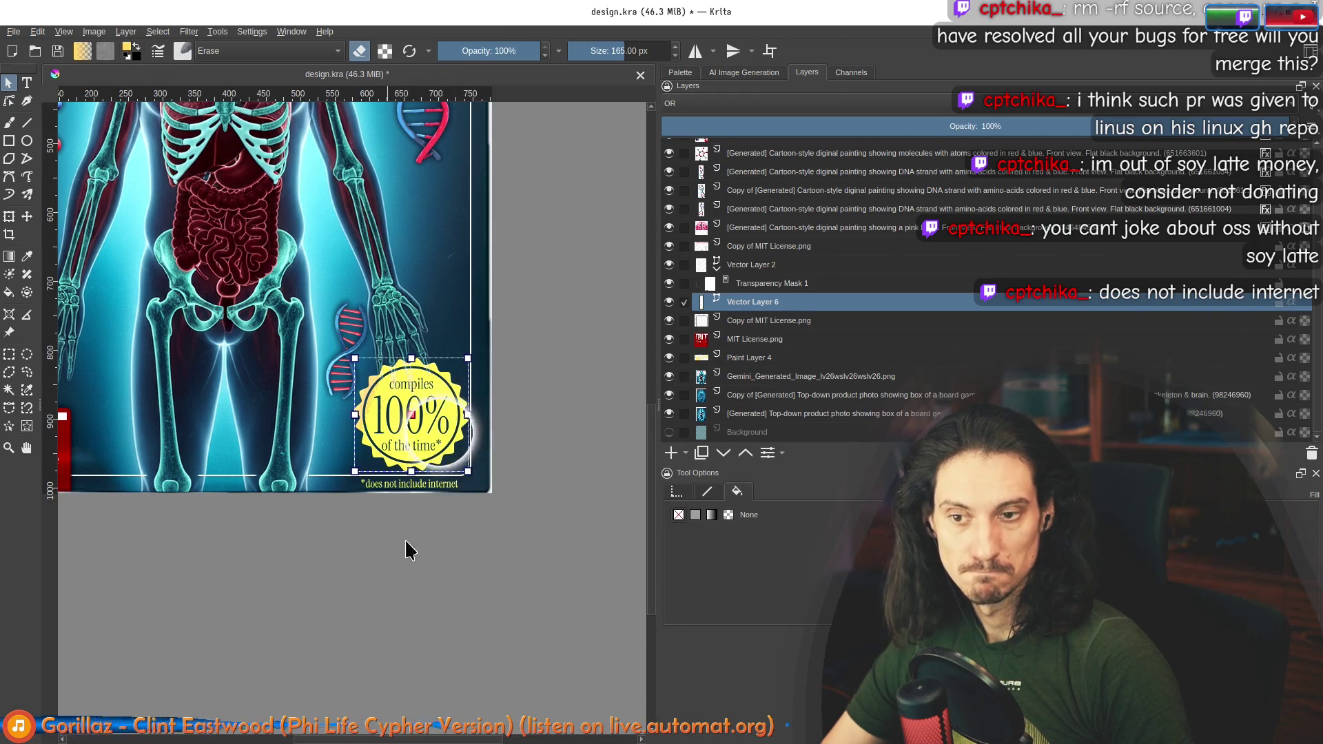
# Step: Open the '*does not include internet' footnote for editing and check Claude Code for new wording
pyautogui.click(416, 485)
pyautogui.doubleClick(434, 484)
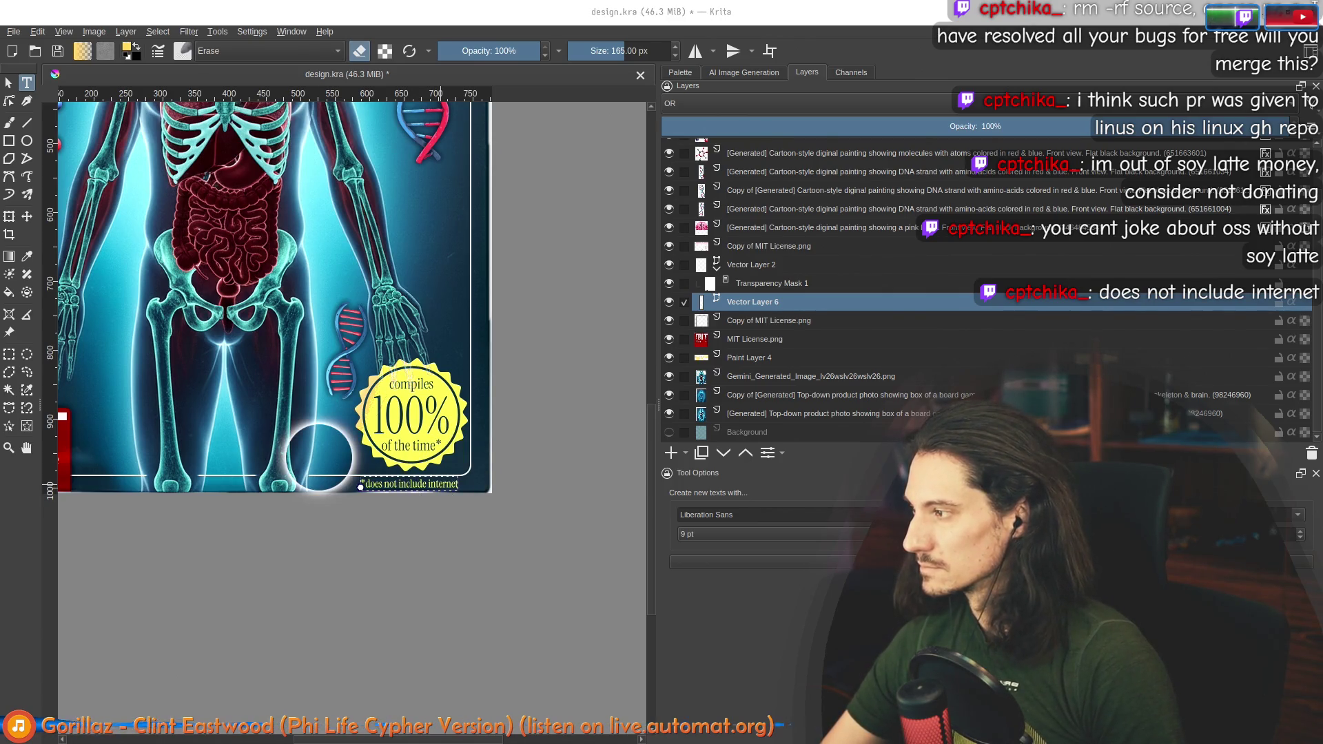
pyautogui.hotkey('alt', 'Tab')
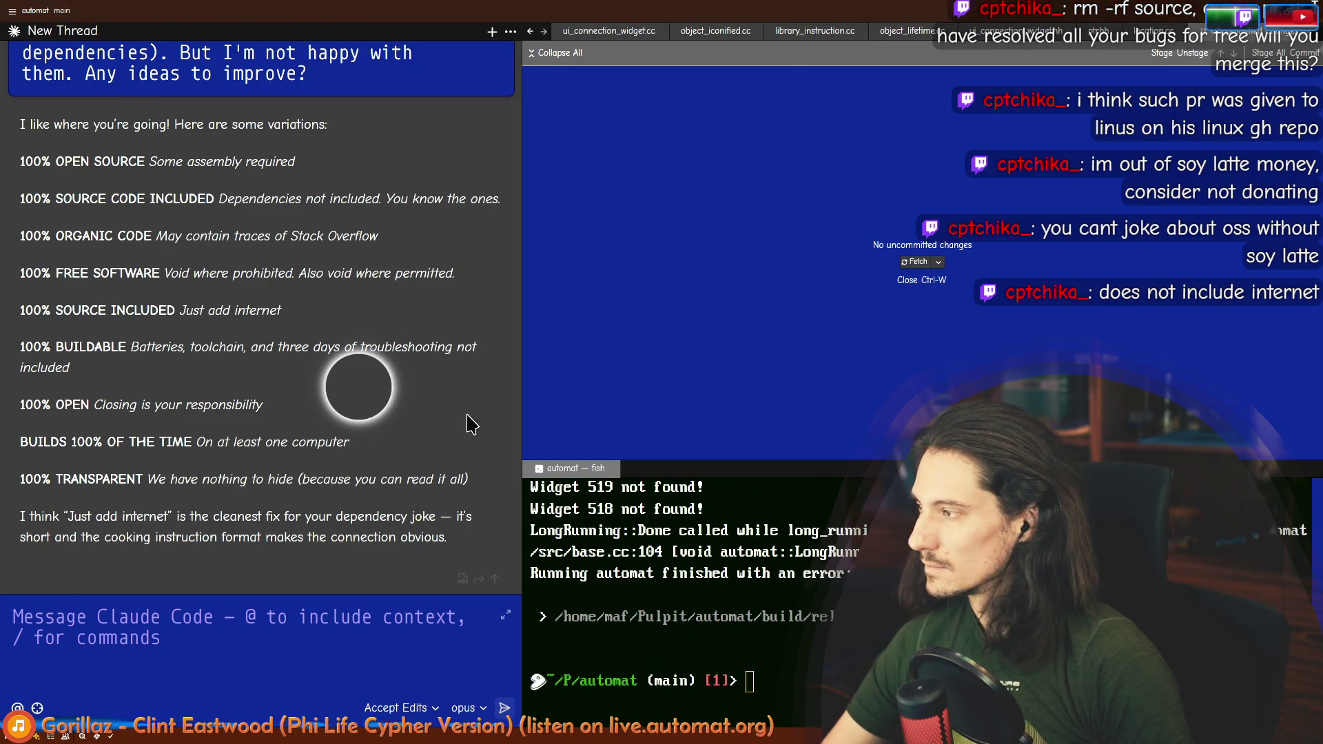
pyautogui.hotkey('alt', 'Tab')
pyautogui.scroll(4, 448, 518)
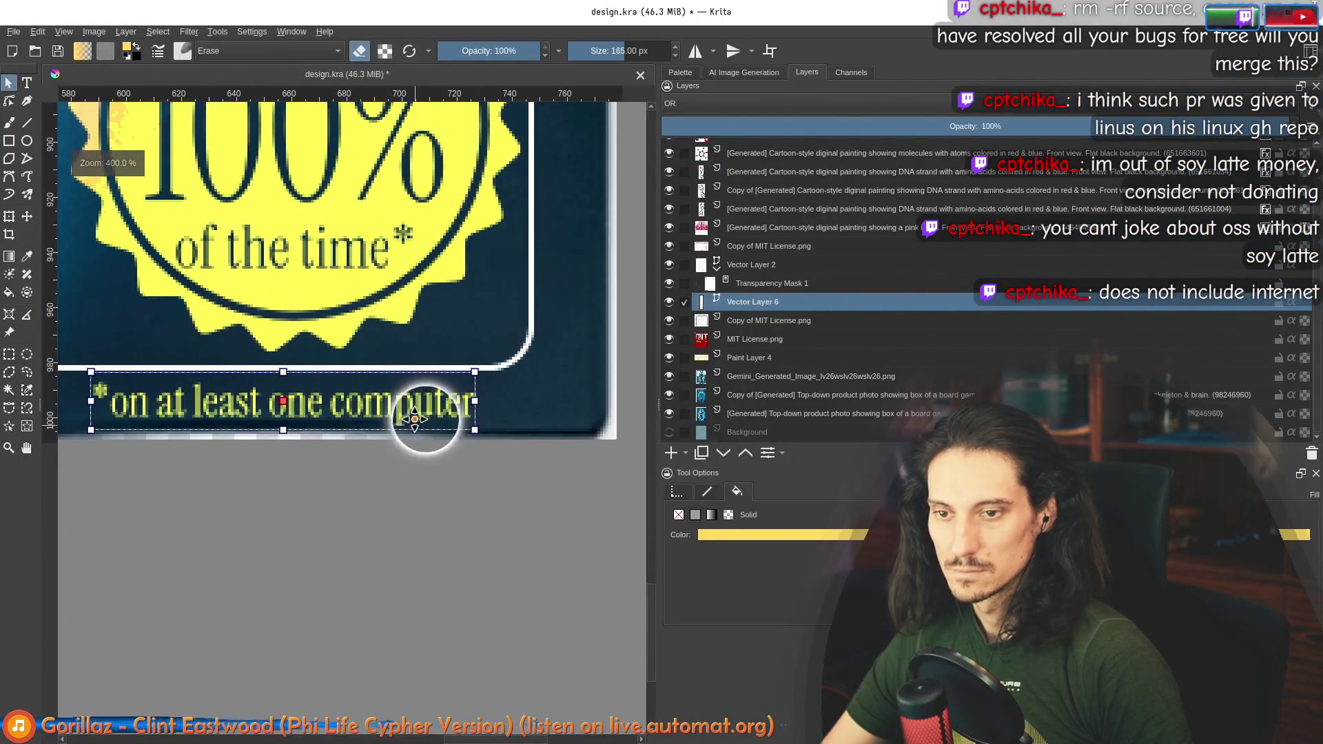
# Step: Shift the '*on at least one computer' footnote slightly right, review the poster, then go to Inkscape
pyautogui.moveTo(440, 381)
pyautogui.mouseDown()
pyautogui.moveTo(452, 381)
pyautogui.moveTo(447, 324)
pyautogui.moveTo(457, 401)
pyautogui.moveTo(473, 407)
pyautogui.mouseUp()
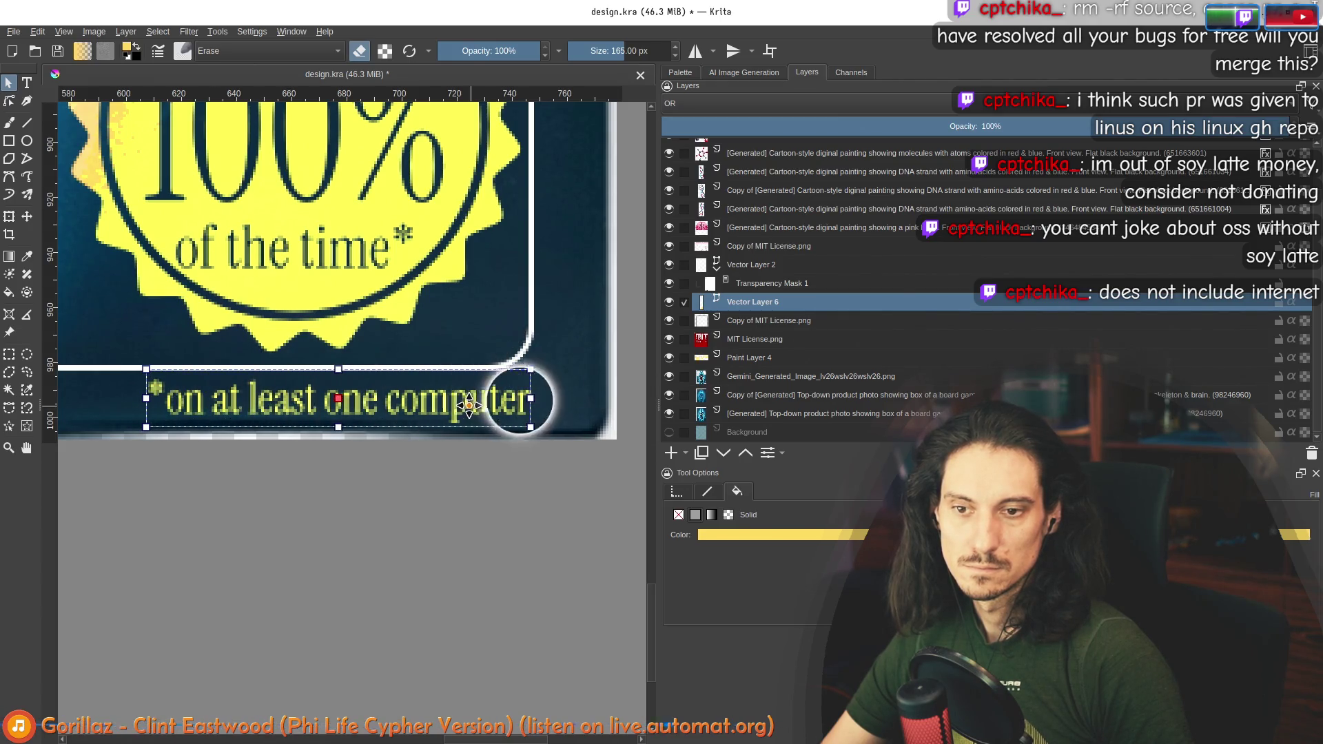
pyautogui.scroll(-6, 463, 408)
pyautogui.scroll(-3, 548, 428)
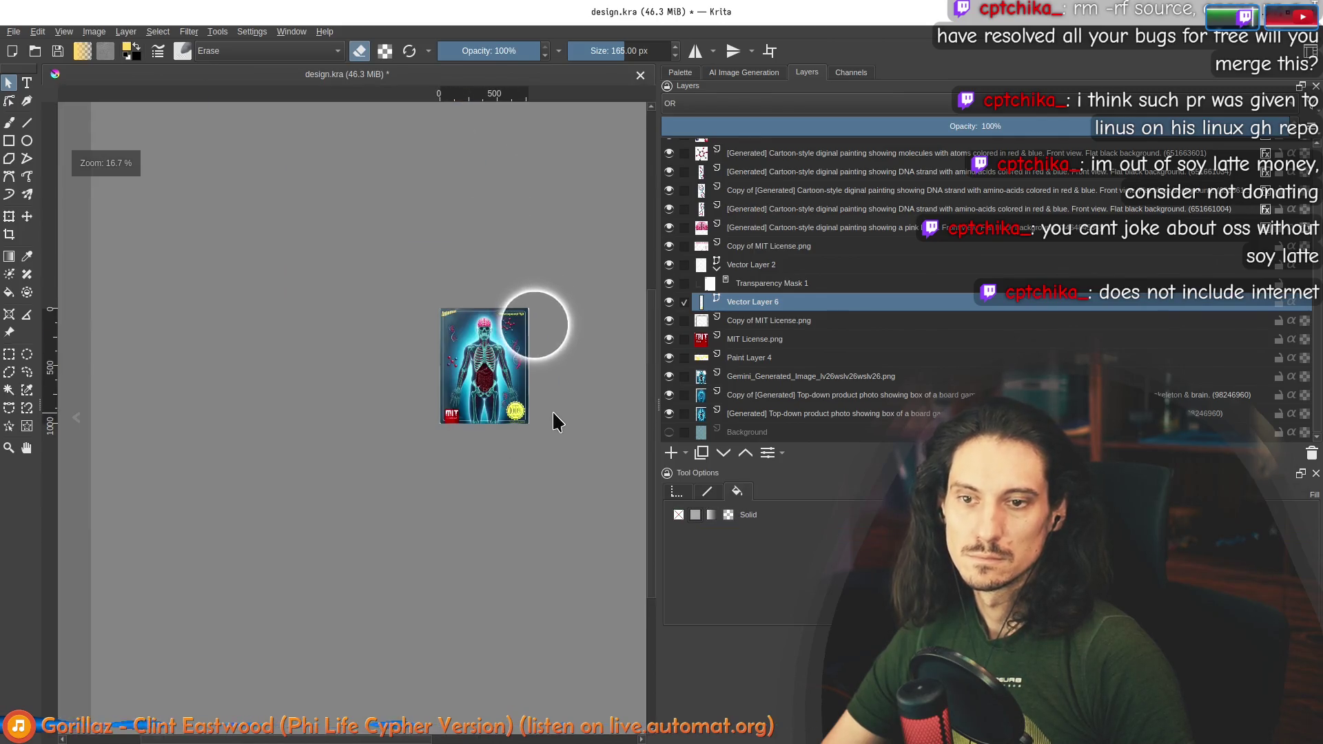
pyautogui.scroll(3, 551, 413)
pyautogui.click(525, 456)
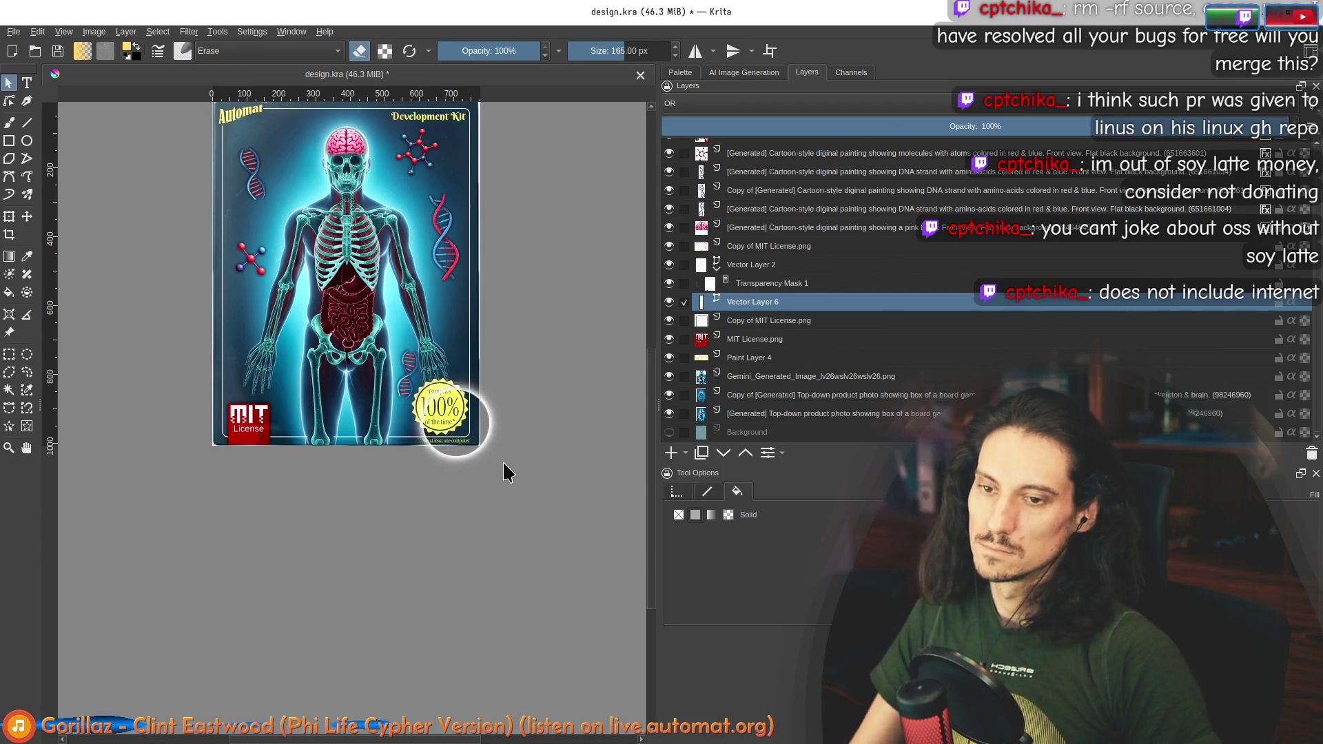
pyautogui.scroll(3, 472, 451)
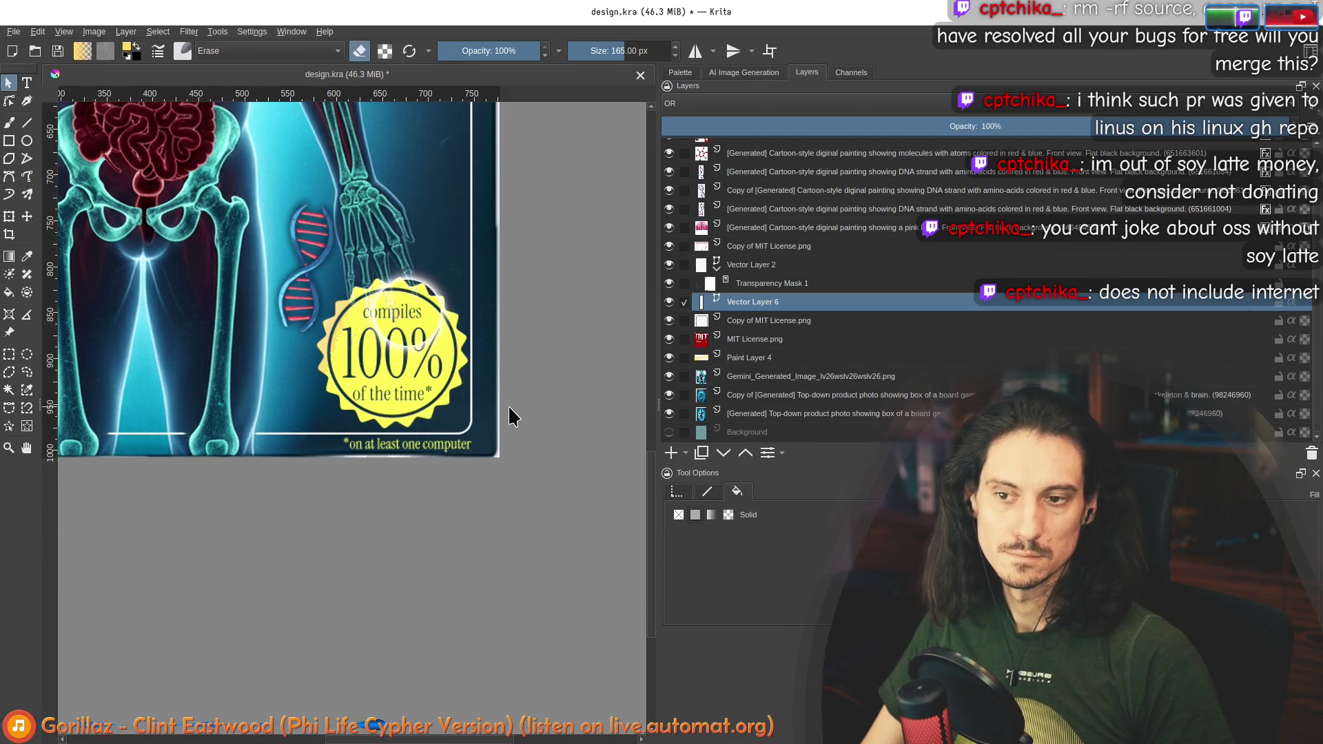
pyautogui.scroll(-3, 508, 403)
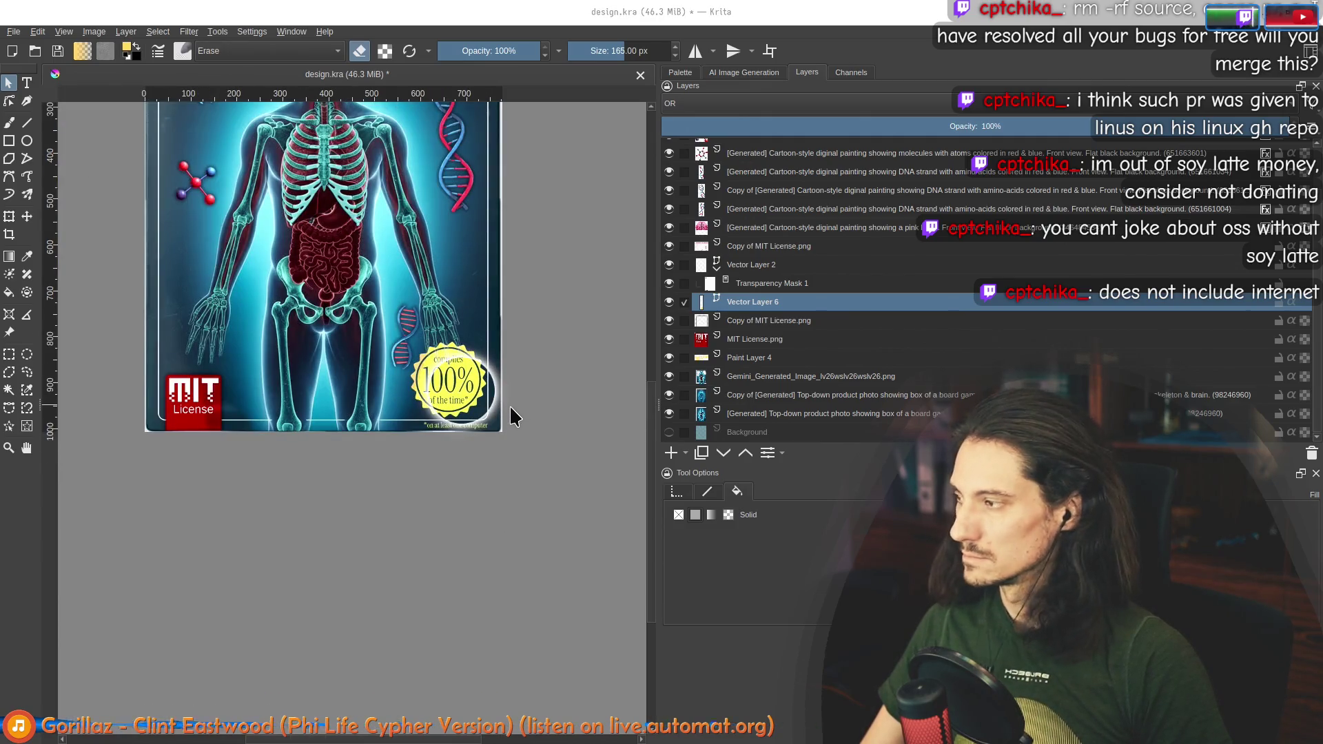
pyautogui.hotkey('alt', 'Tab')
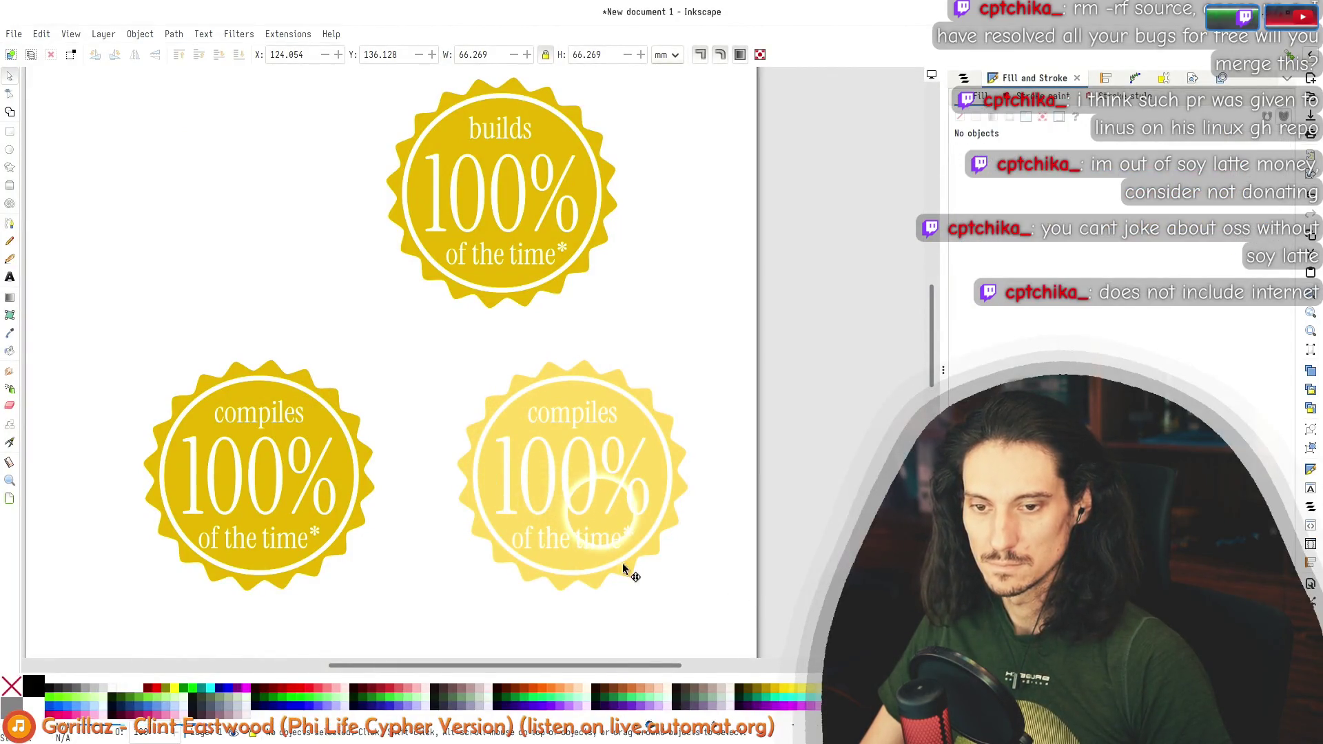
# Step: Paste the right badge's style onto the left badge's star, making it the same light yellow
pyautogui.press('n')
pyautogui.click(678, 614)
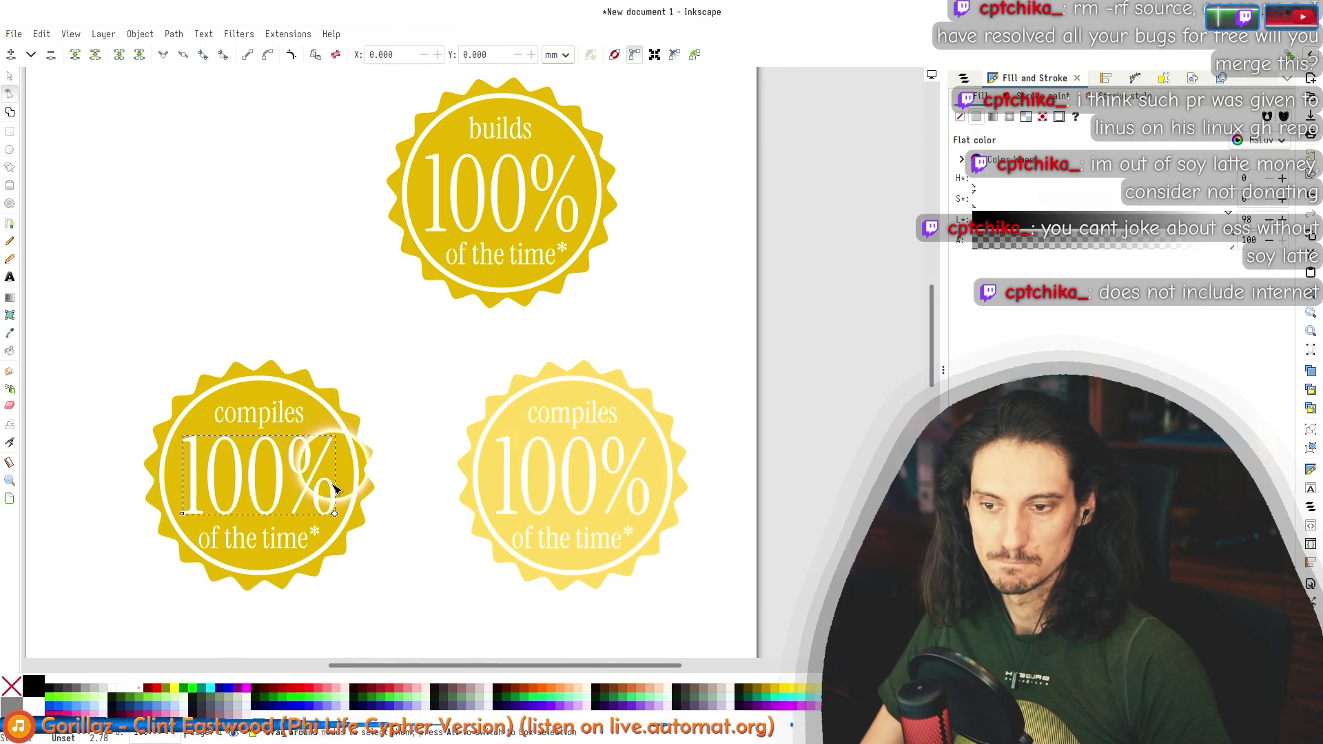
pyautogui.click(369, 465)
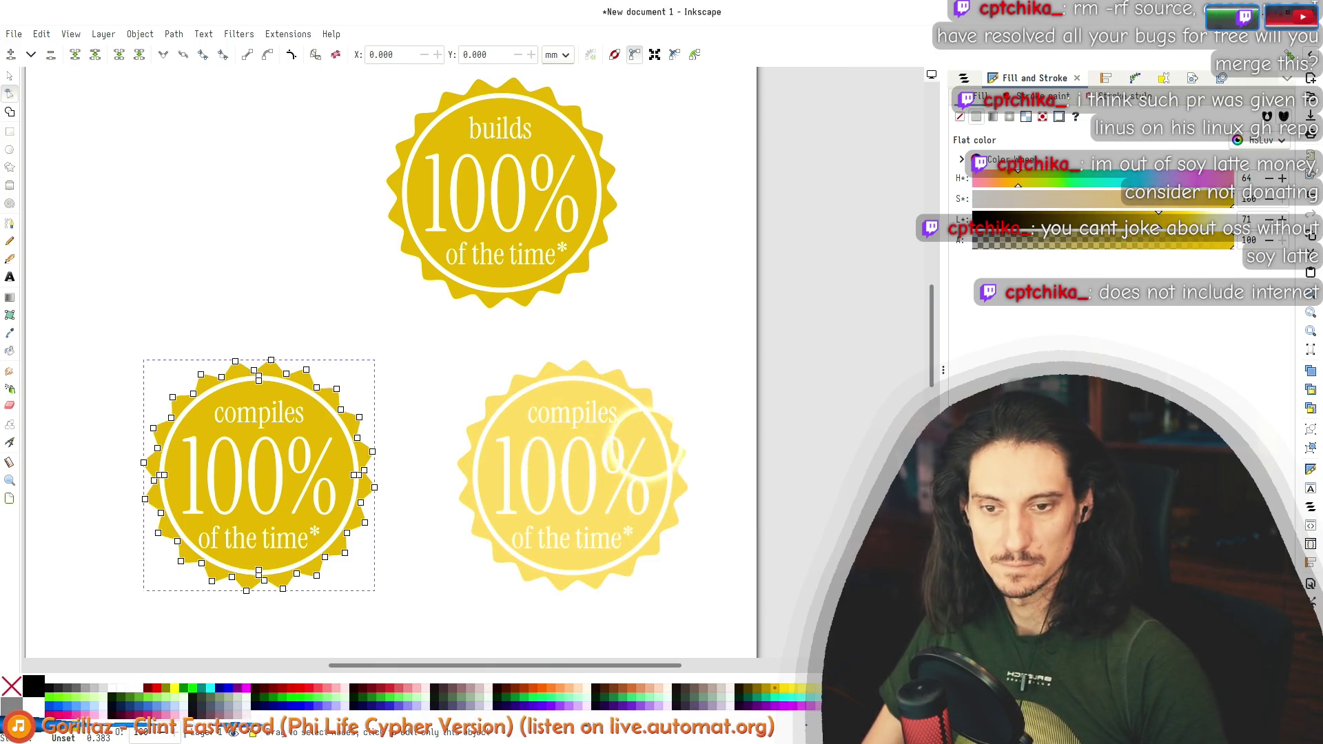
pyautogui.click(620, 443)
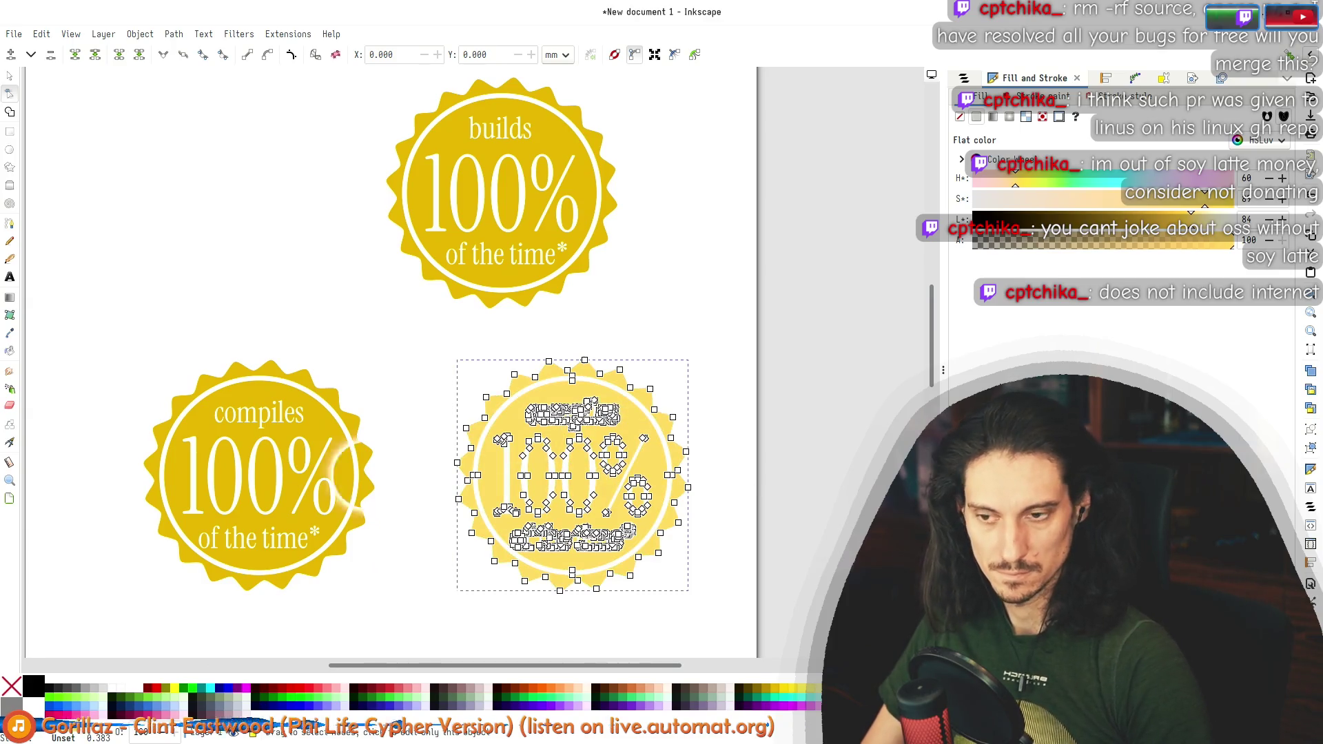
pyautogui.click(303, 424)
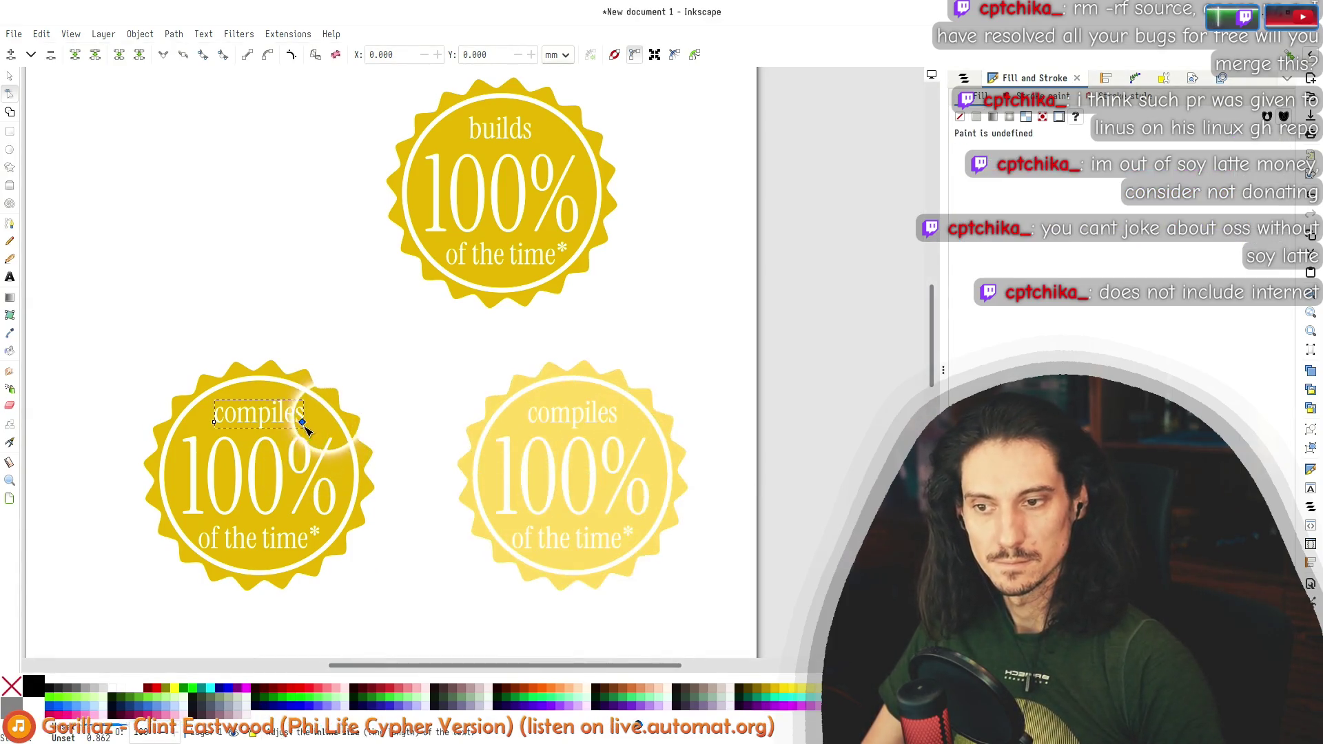
pyautogui.click(365, 451)
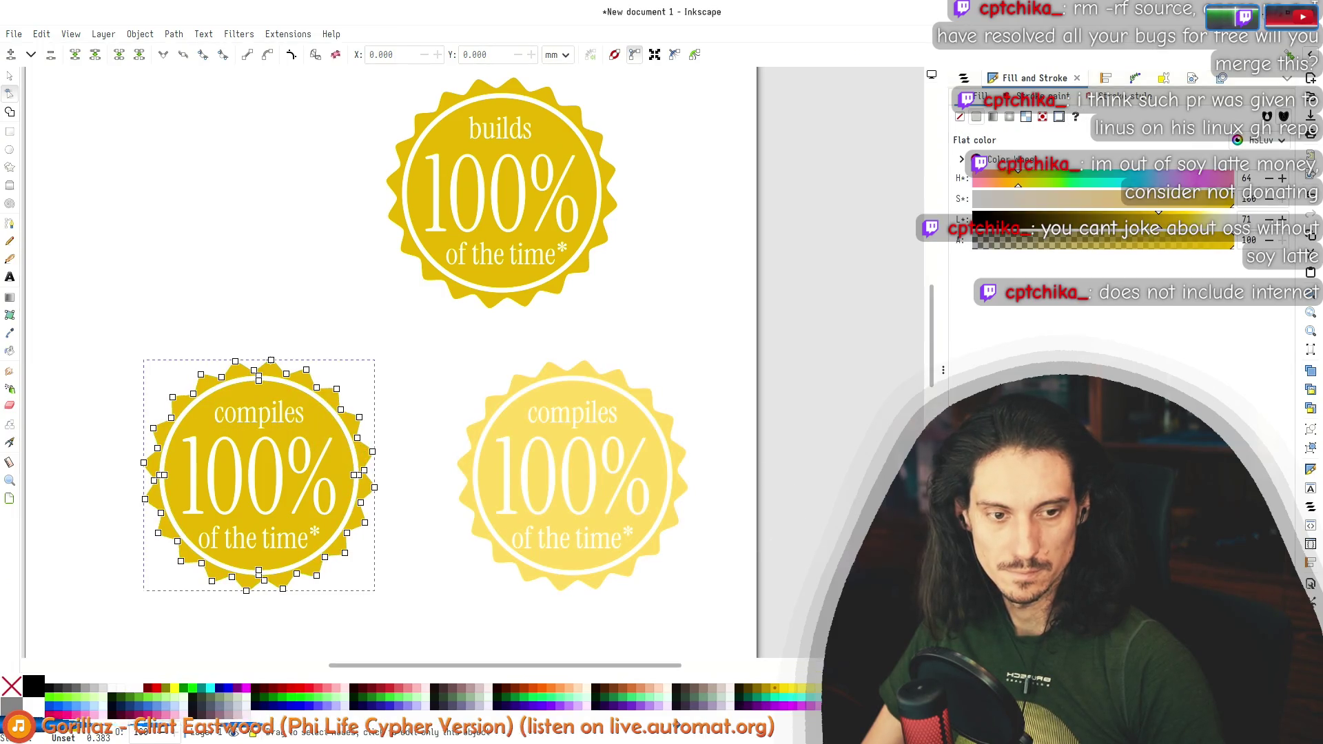
pyautogui.hotkey('ctrl', 'shift', 'v')
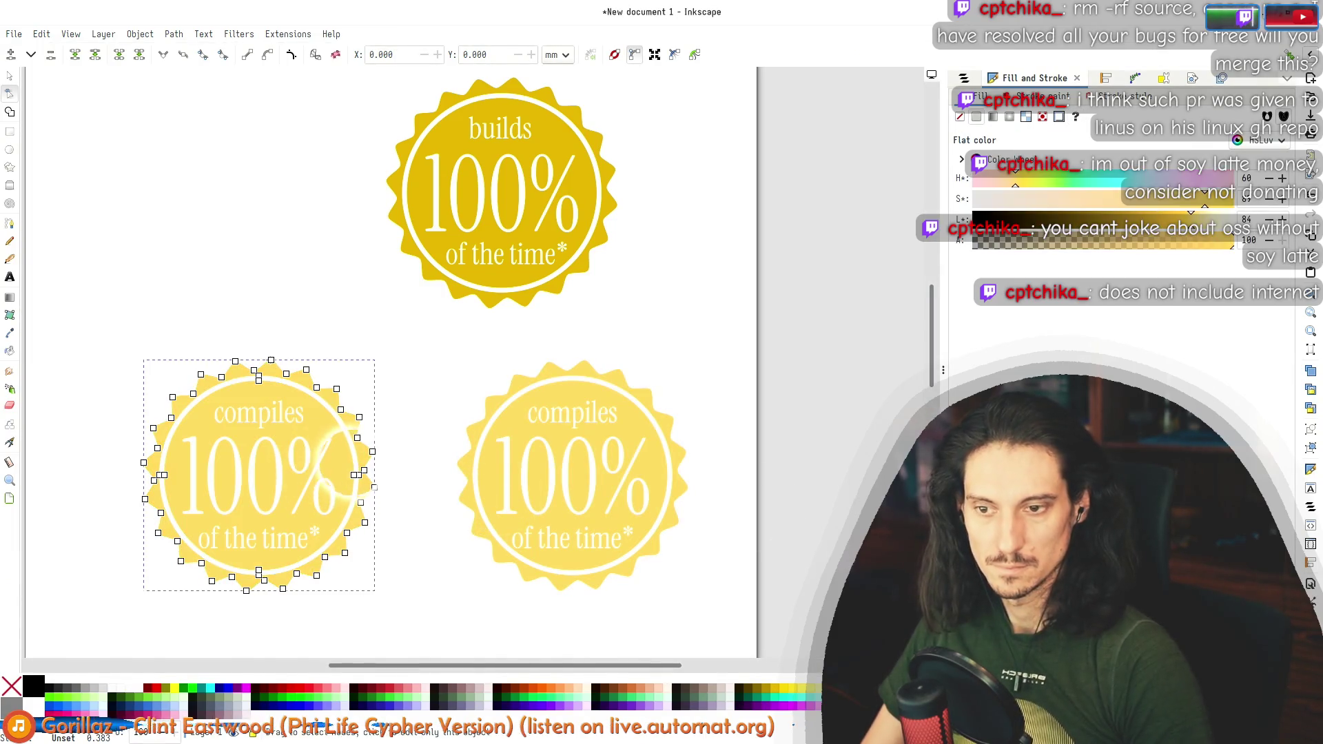
pyautogui.click(210, 301)
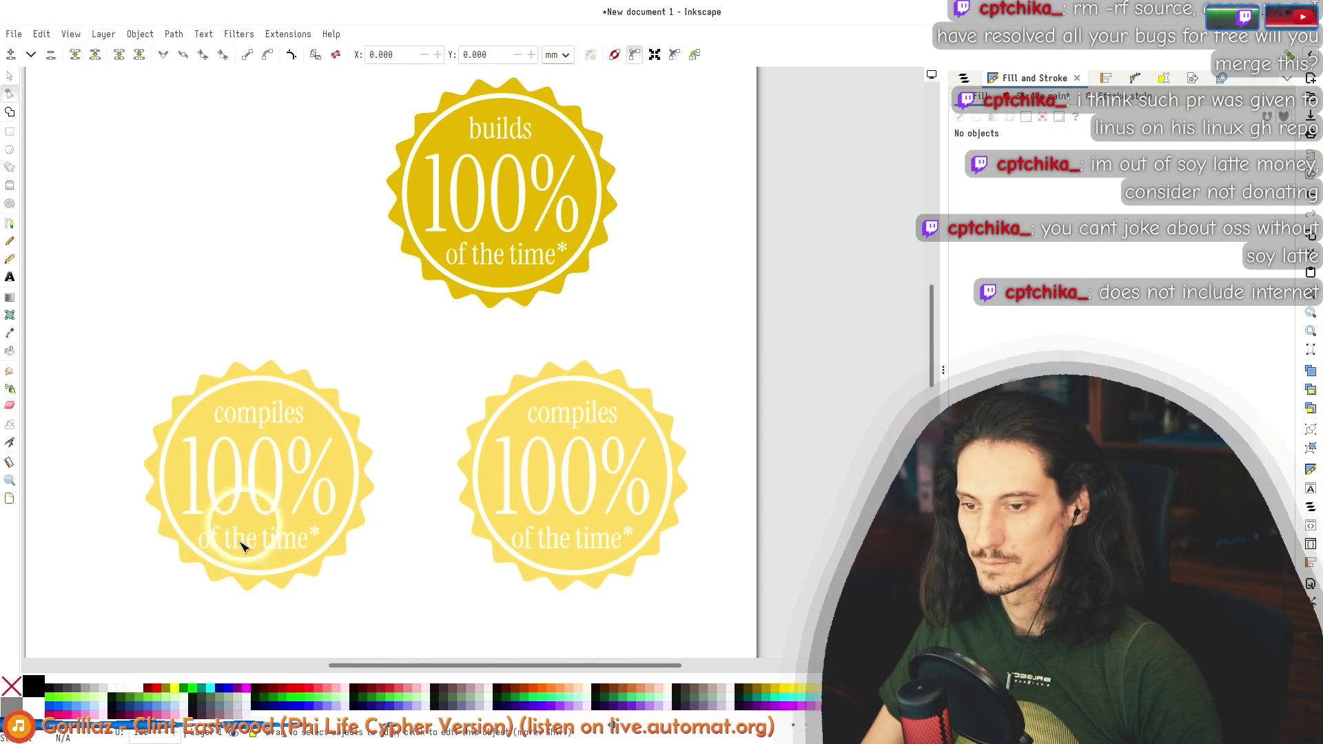
# Step: Nudge the left badge's 'of the time*' line right to X 52.056 mm
pyautogui.press('s')
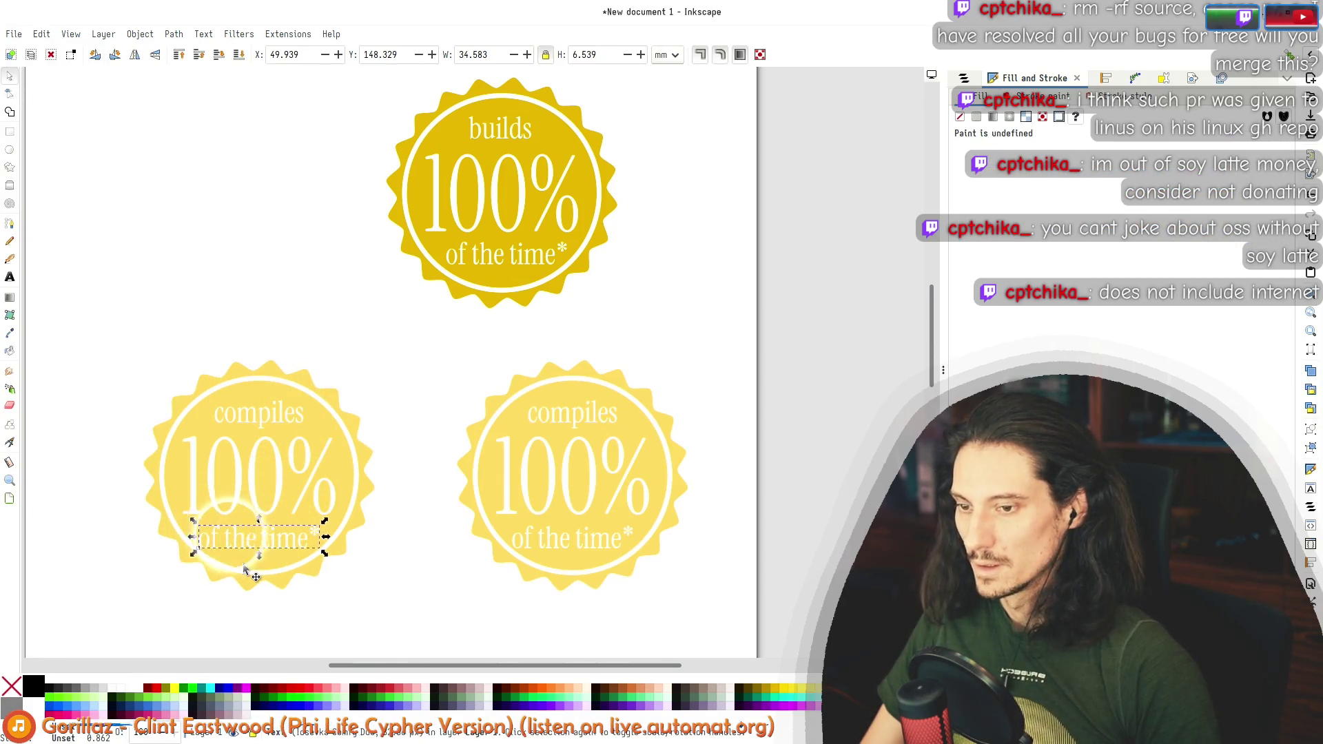
pyautogui.scroll(3, 241, 568)
pyautogui.scroll(-5, 275, 496)
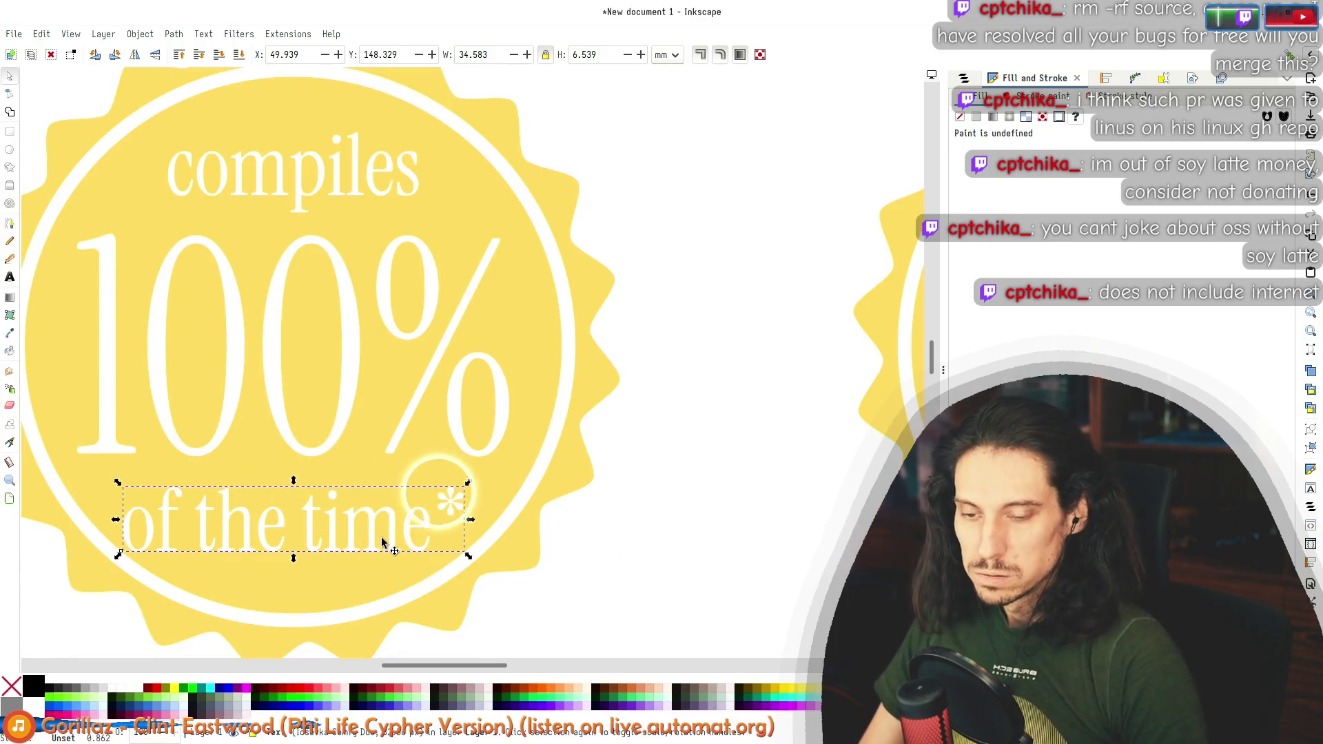
pyautogui.press('Right')
pyautogui.press('Right')
pyautogui.press('Right')
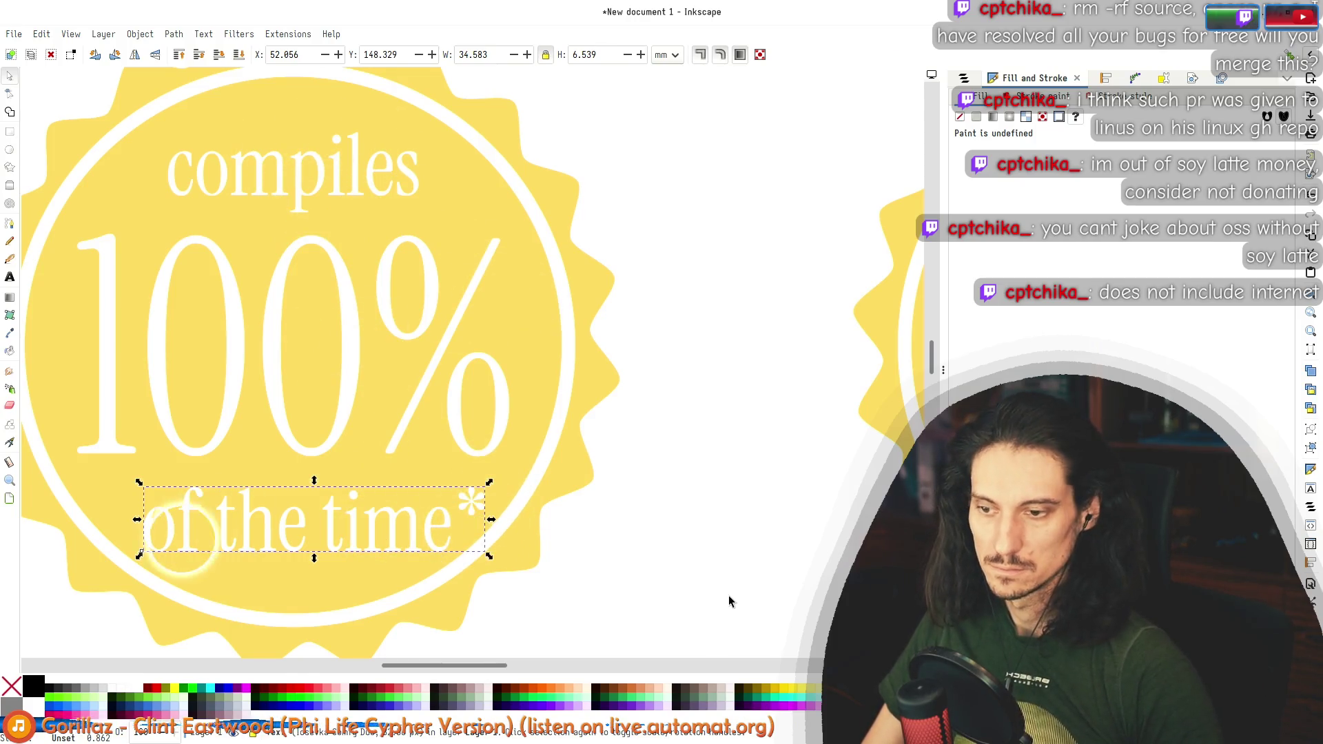
pyautogui.click(739, 555)
pyautogui.scroll(-8, 689, 531)
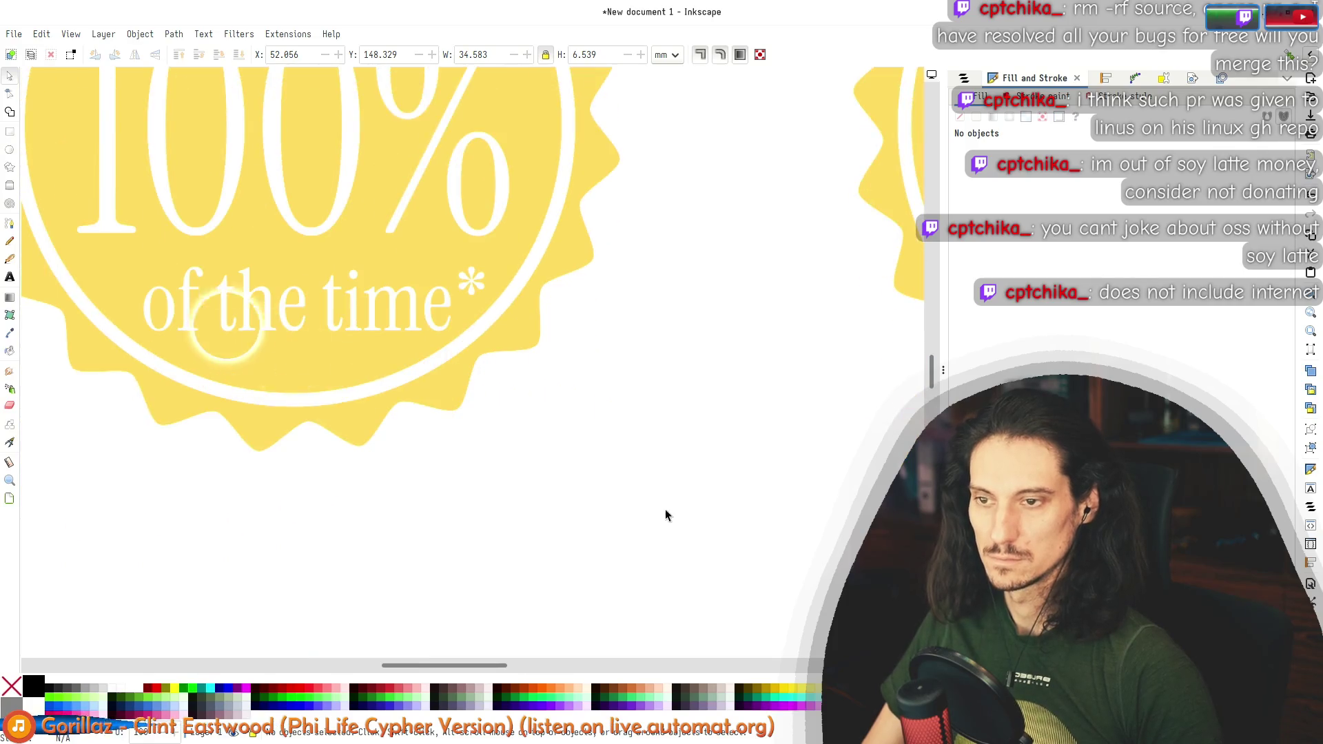
pyautogui.scroll(-4, 666, 514)
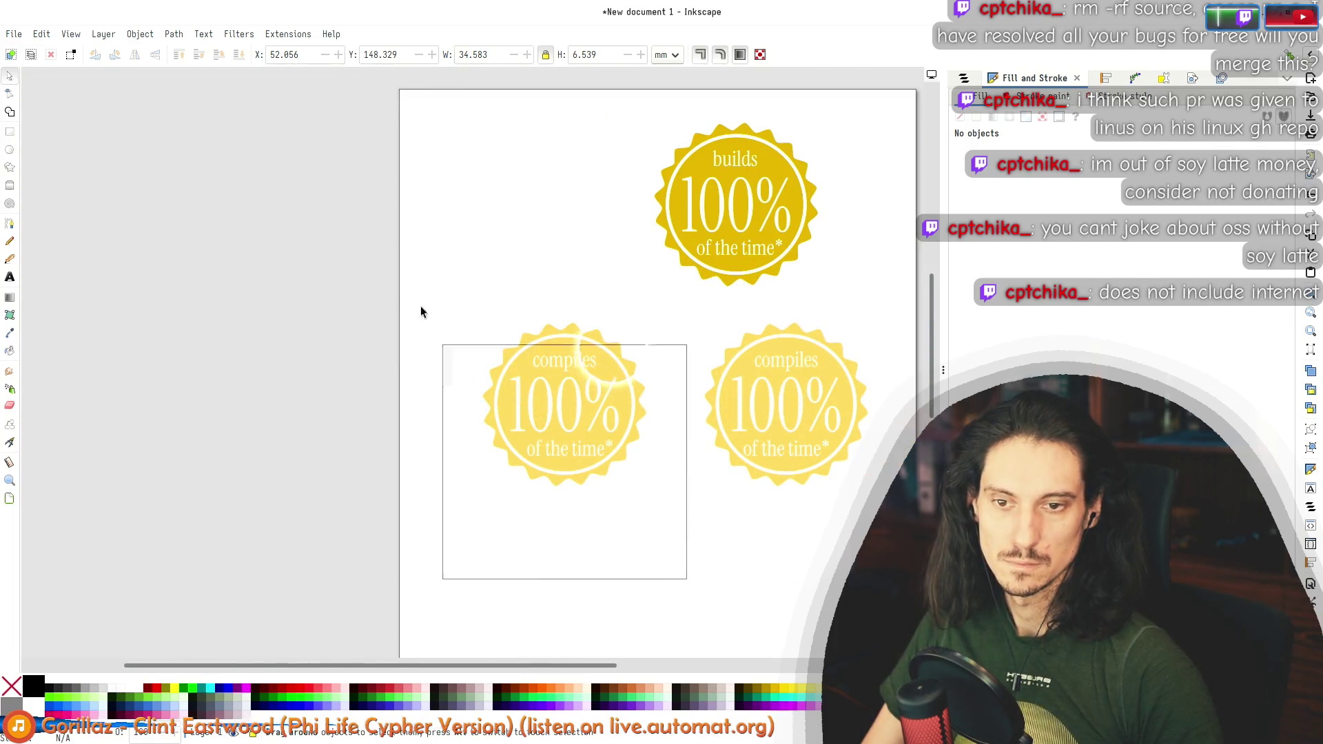
# Step: Copy the compiles badge below the others, tint it slightly darker yellow, and return to Krita
pyautogui.moveTo(421, 312); pyautogui.dragTo(402, 287)
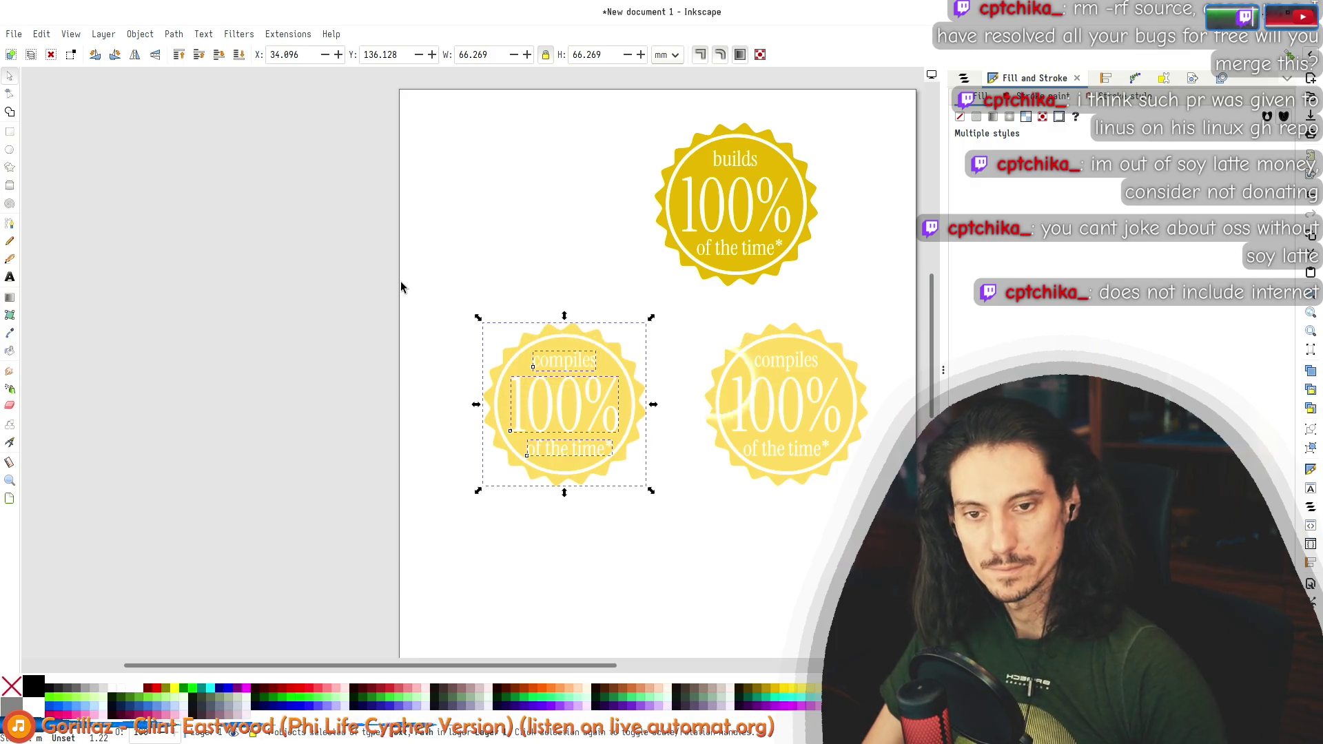
pyautogui.moveTo(576, 447); pyautogui.dragTo(714, 569)
pyautogui.scroll(-3, 714, 504)
pyautogui.hscroll(2, 714, 504)
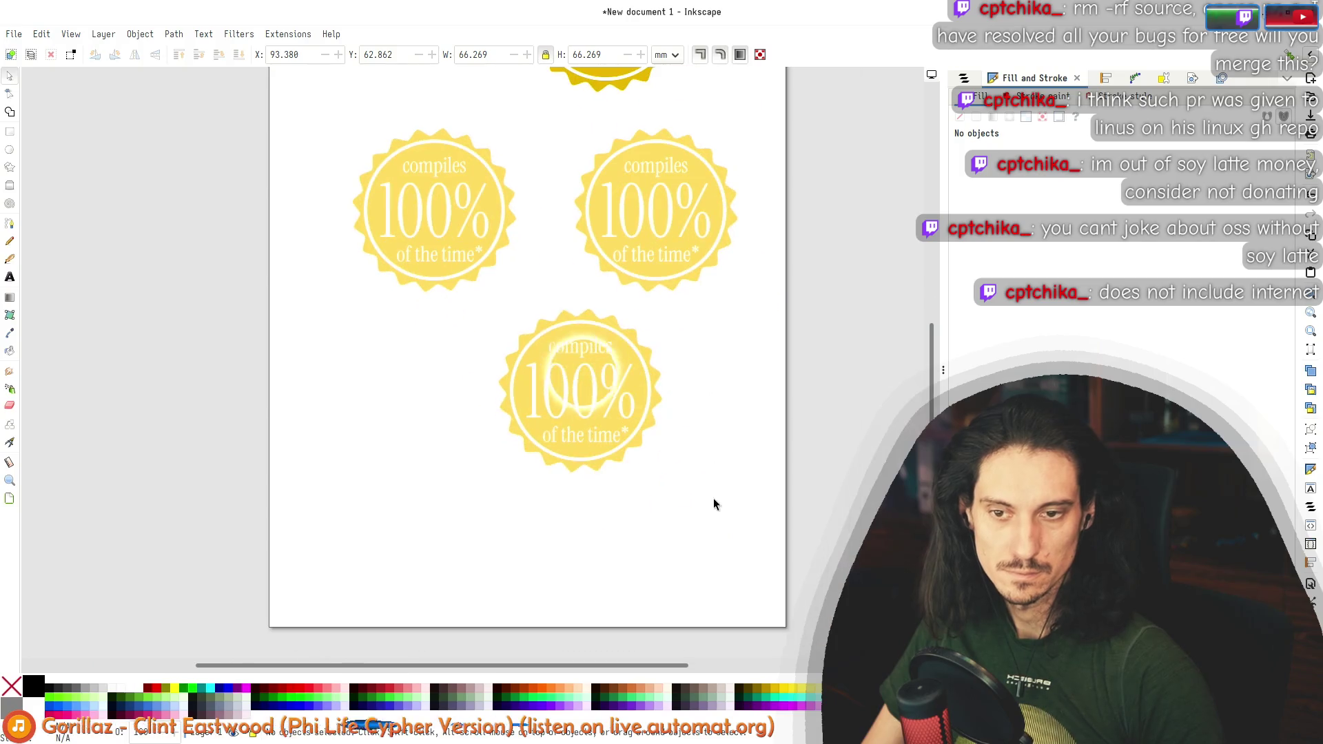
pyautogui.moveTo(475, 337); pyautogui.dragTo(473, 334)
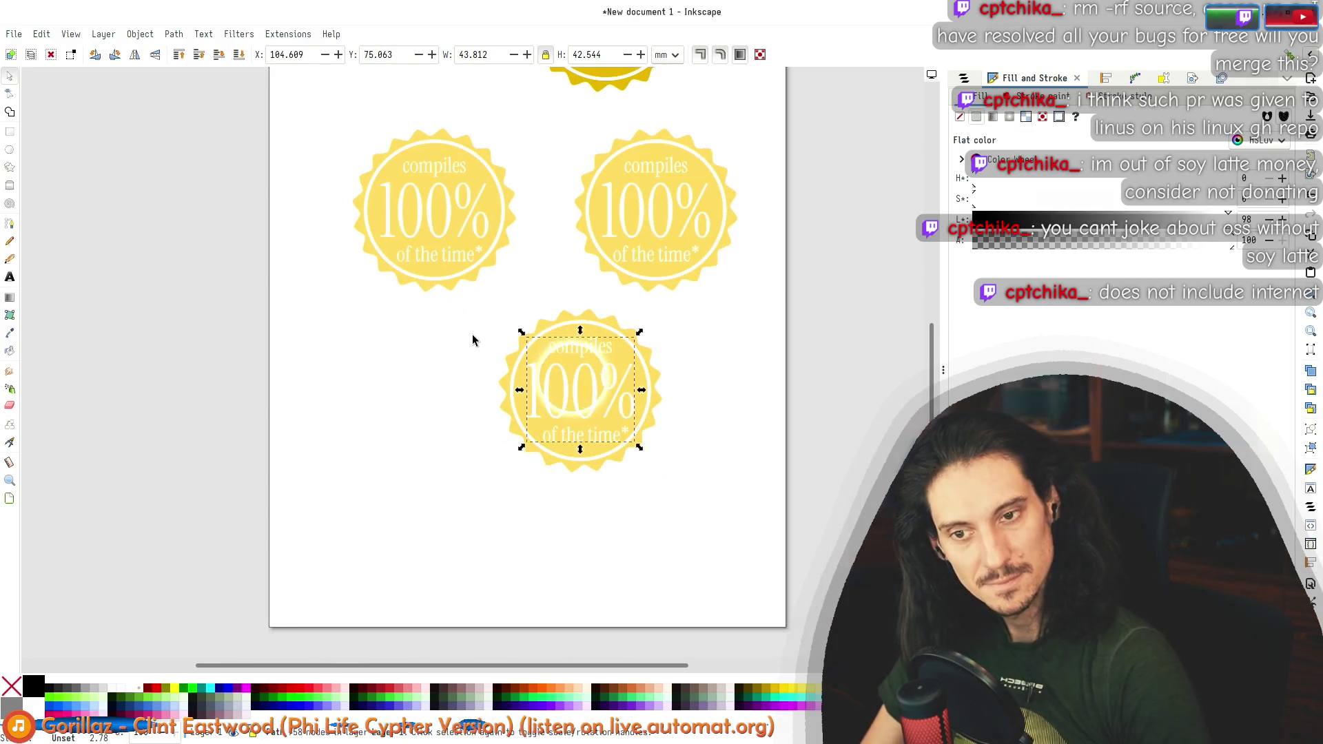
pyautogui.keyDown('shift'); pyautogui.click(589, 324); pyautogui.keyUp('shift')
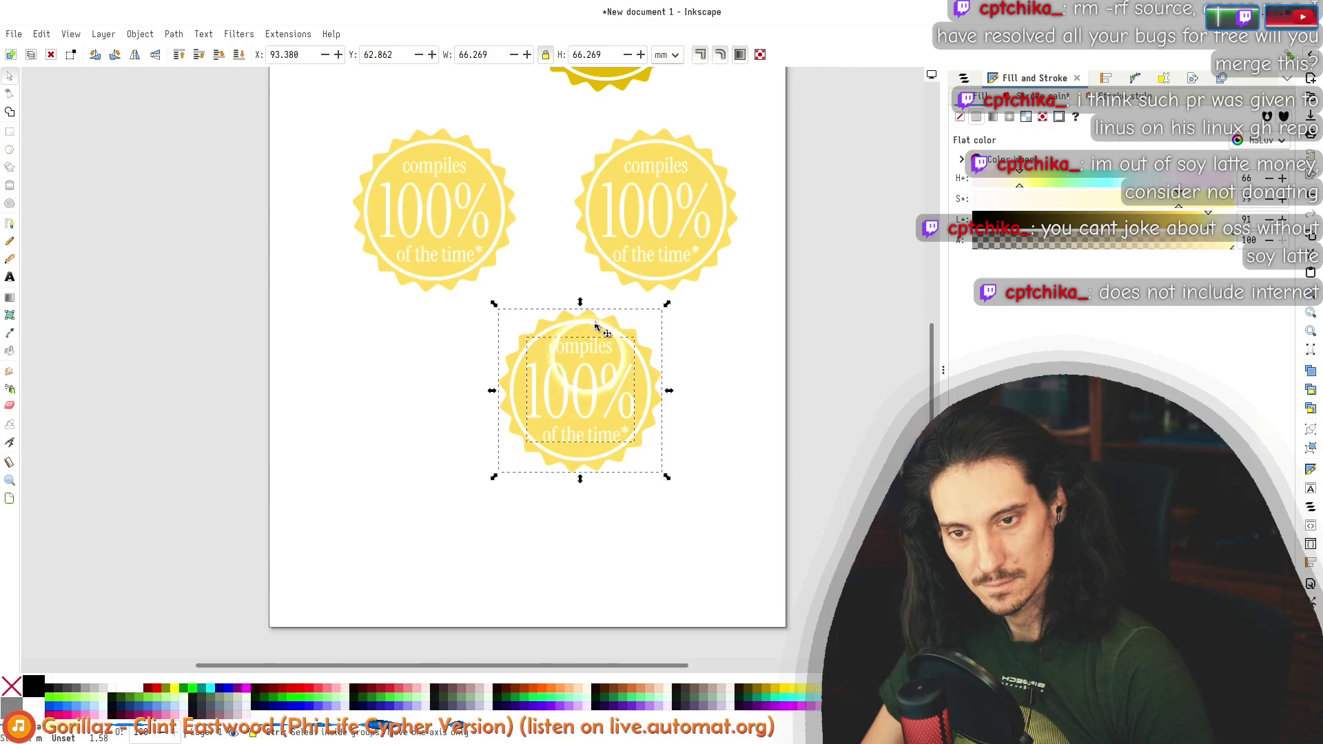
pyautogui.keyDown('alt'); pyautogui.click(594, 323); pyautogui.keyUp('alt')
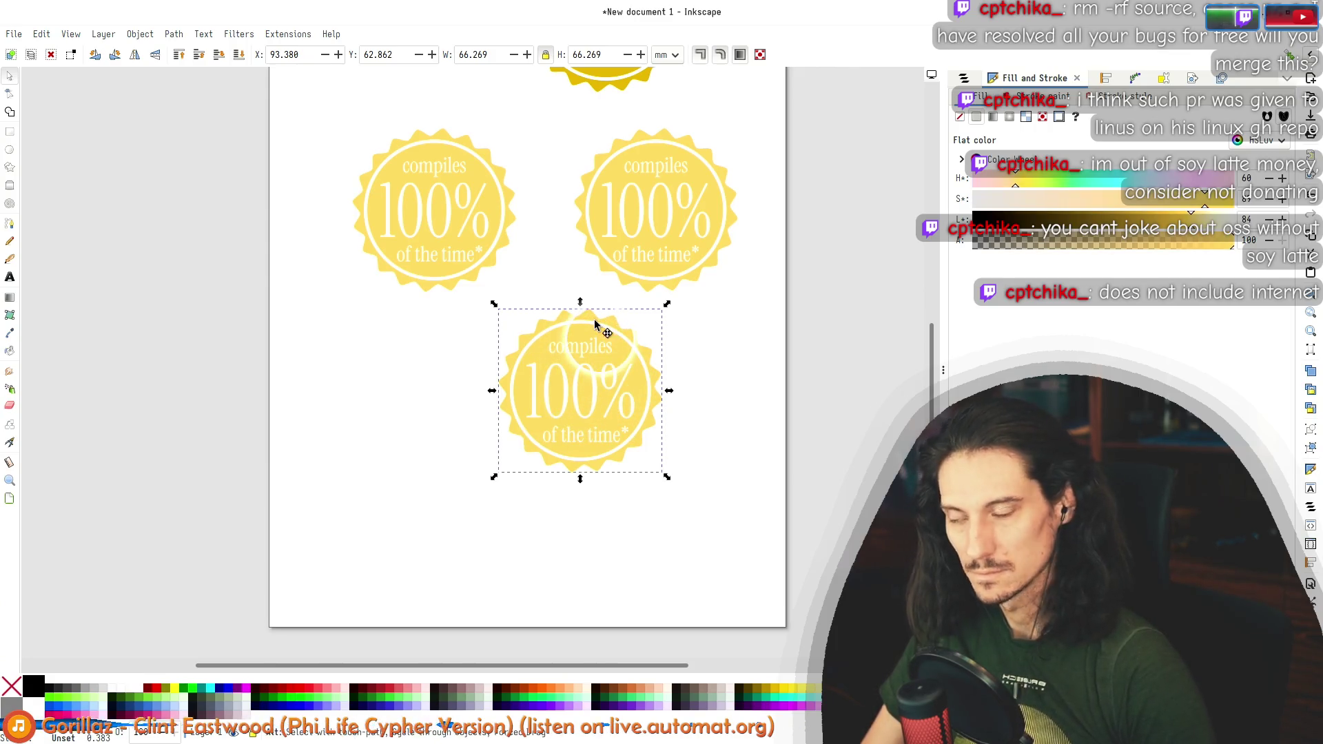
pyautogui.hotkey('alt', 'Tab')
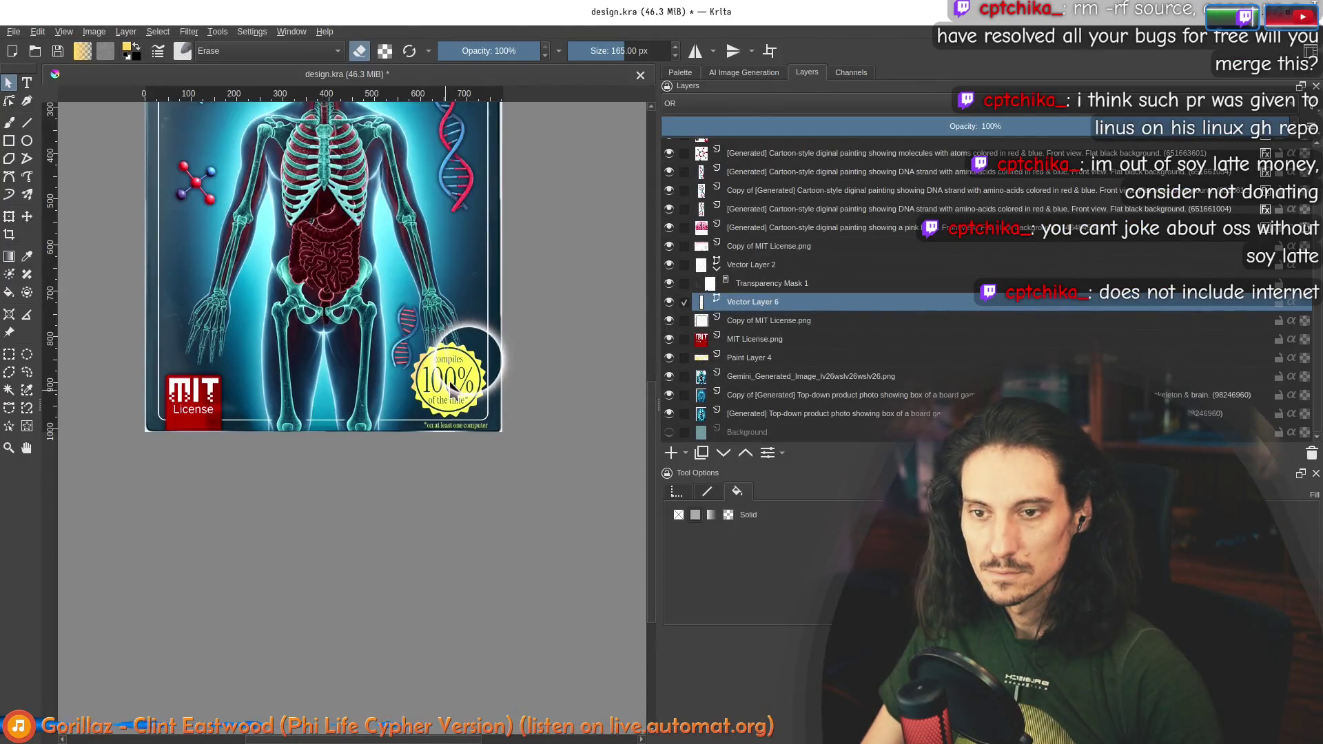
# Step: Paste the compiles 100% badge and move it, scaled down, into the cover's bottom-right corner
pyautogui.moveTo(460, 367)
pyautogui.mouseDown()
pyautogui.moveTo(448, 352)
pyautogui.moveTo(469, 373)
pyautogui.mouseUp()
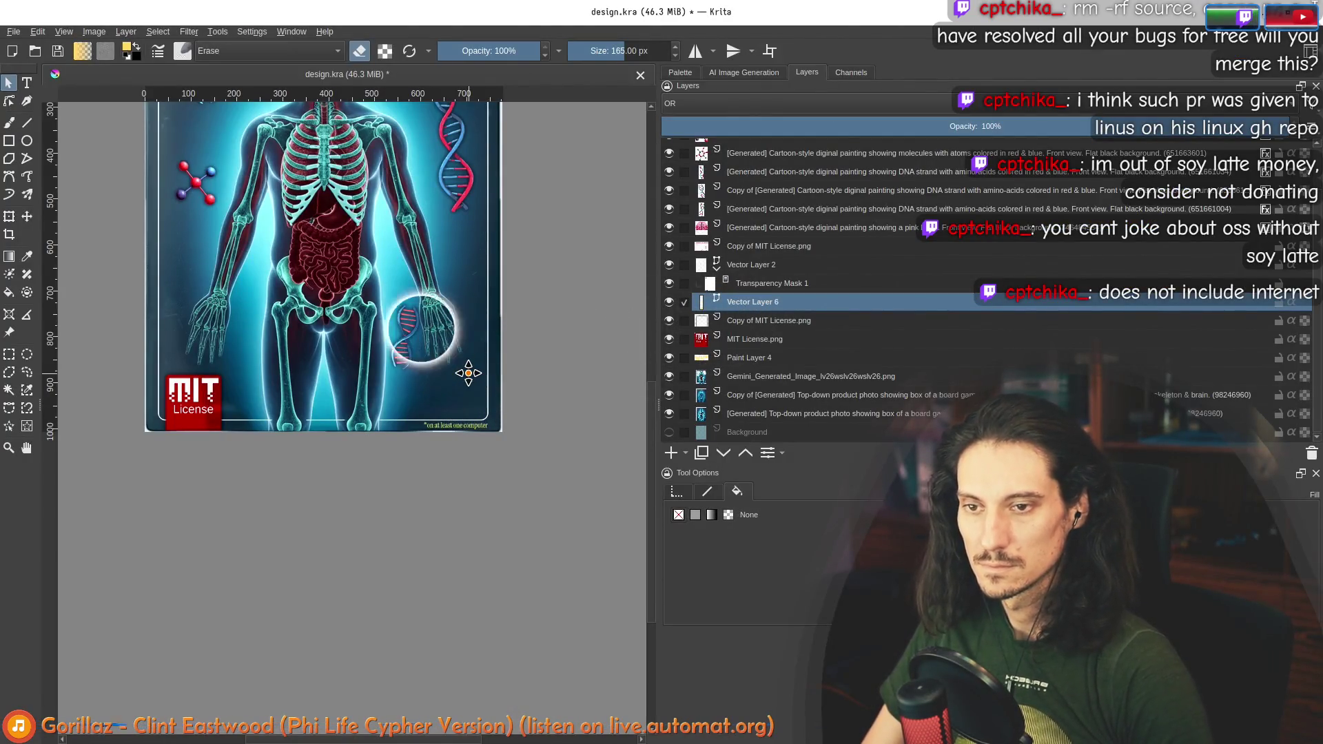
pyautogui.hotkey('ctrl', 'z')
pyautogui.scroll(3, 431, 517)
pyautogui.moveTo(219, 183)
pyautogui.mouseDown()
pyautogui.moveTo(362, 482)
pyautogui.moveTo(452, 524)
pyautogui.mouseUp()
pyautogui.moveTo(351, 449); pyautogui.dragTo(424, 496)
pyautogui.moveTo(469, 545); pyautogui.dragTo(445, 545)
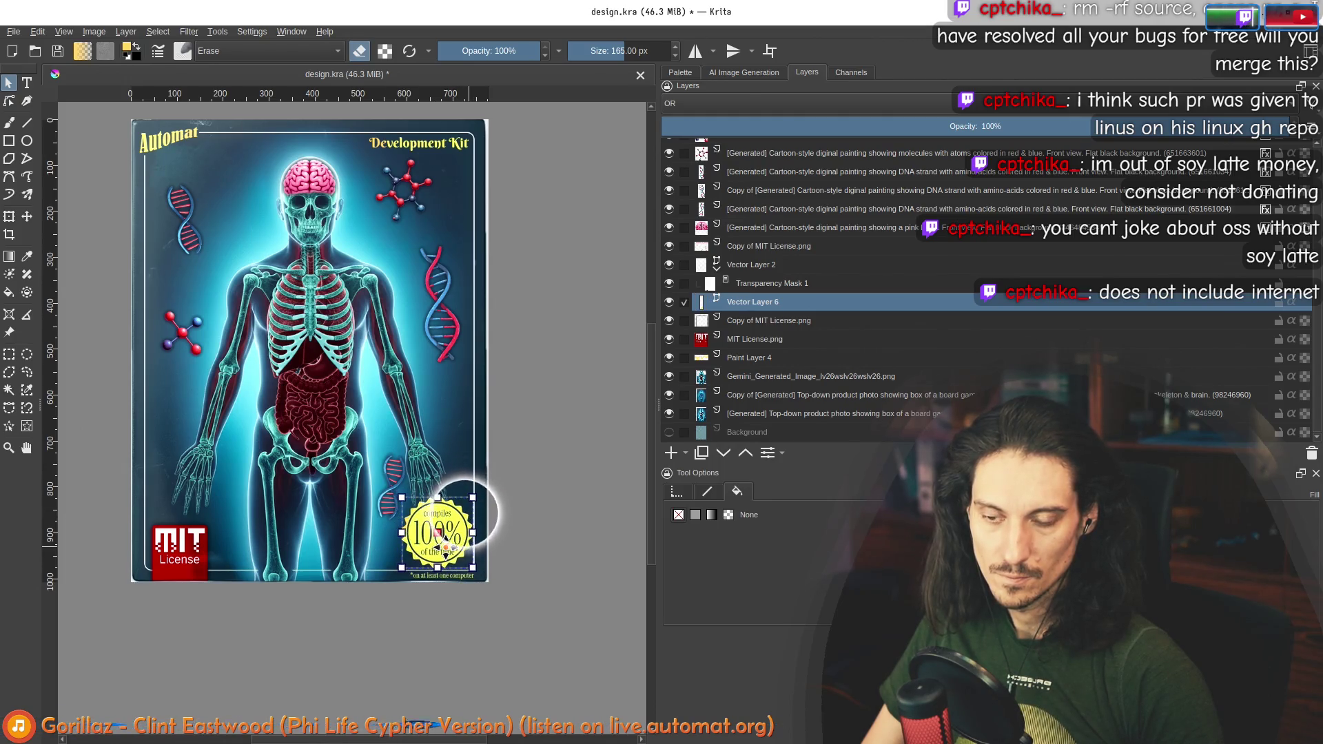
pyautogui.scroll(4, 446, 548)
pyautogui.moveTo(459, 551); pyautogui.dragTo(458, 549)
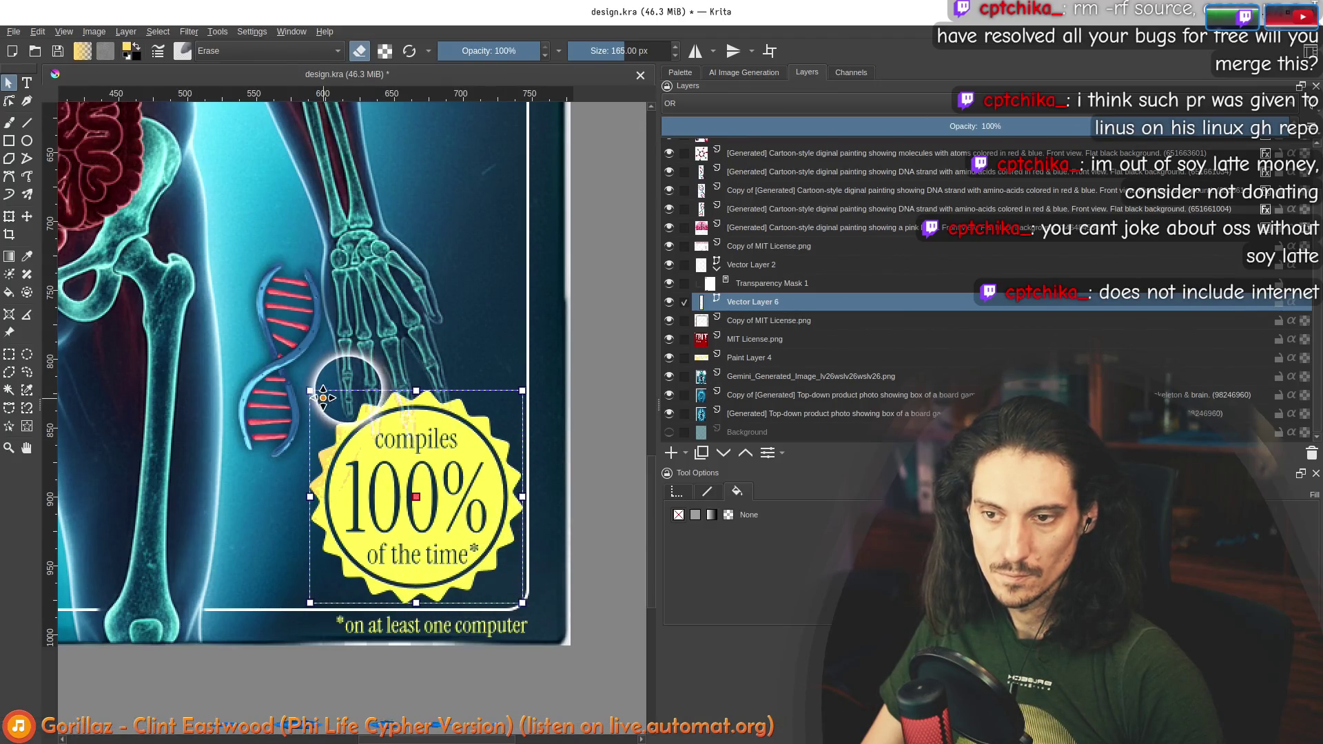
pyautogui.moveTo(311, 391)
pyautogui.mouseDown()
pyautogui.moveTo(335, 429)
pyautogui.moveTo(295, 368)
pyautogui.mouseUp()
pyautogui.scroll(-5, 458, 134)
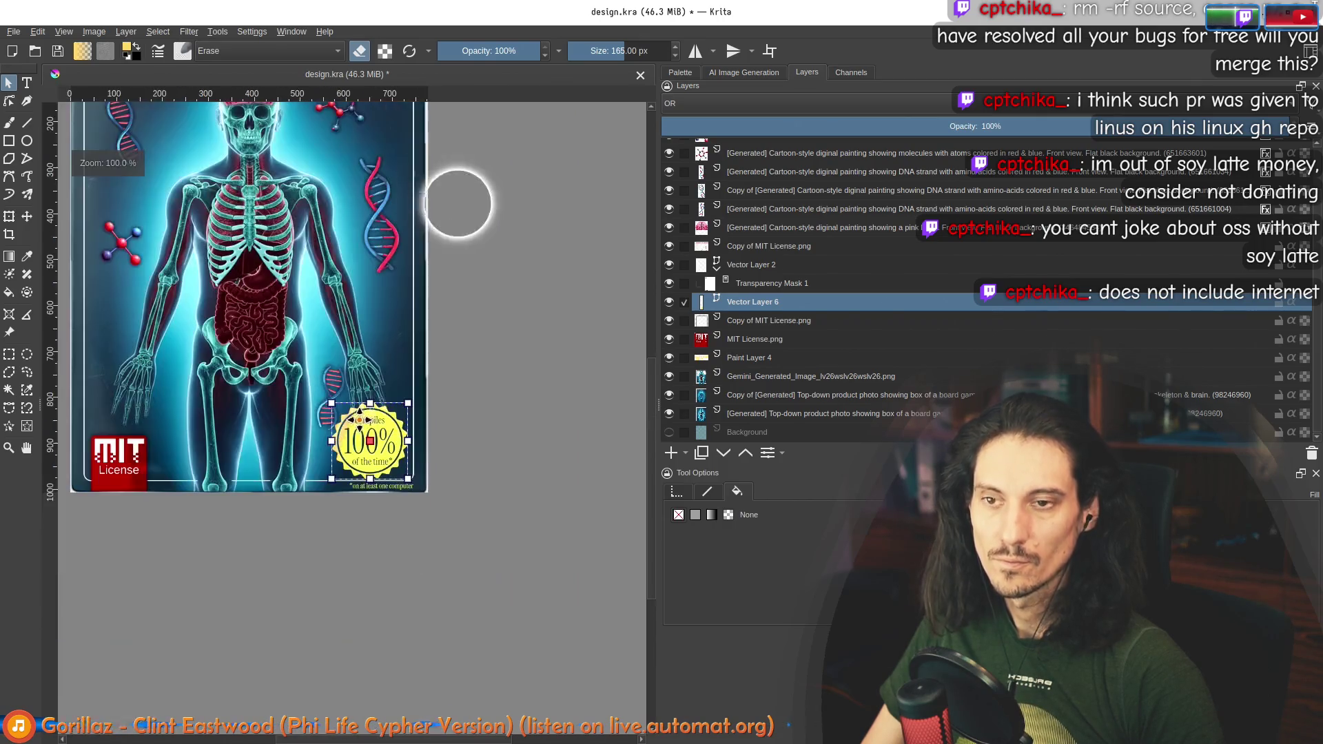
pyautogui.press('1')
# Step: Fine-tune the badge's size and position in the corner while viewing the whole card
pyautogui.moveTo(402, 471); pyautogui.dragTo(415, 473)
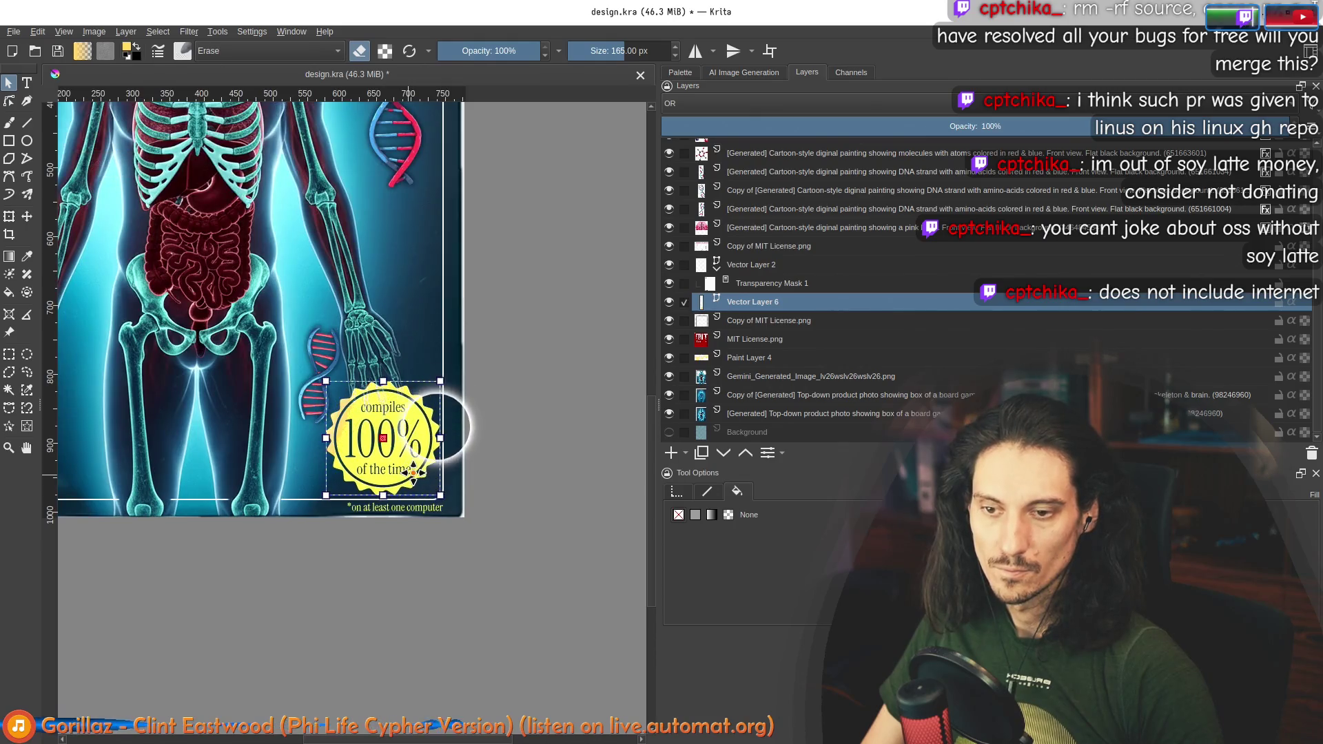
pyautogui.scroll(-2, 534, 460)
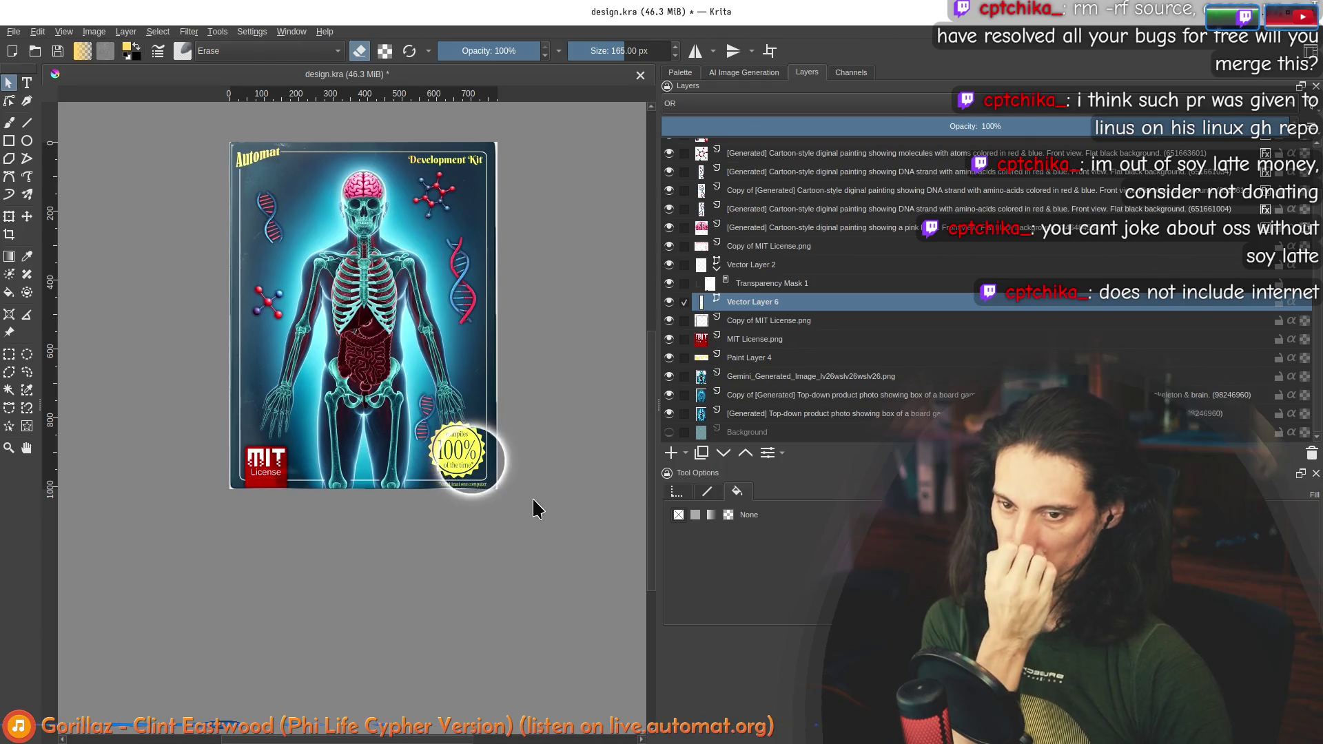
pyautogui.scroll(1, 545, 455)
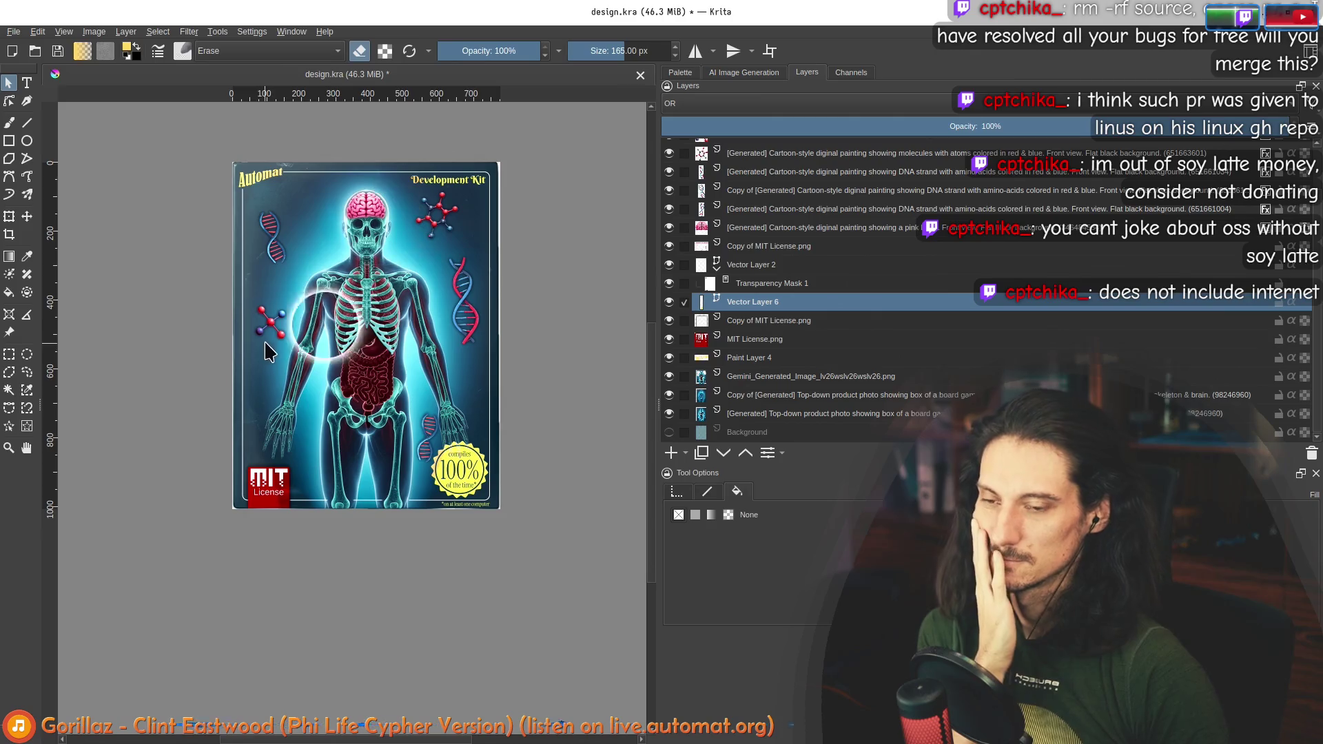
pyautogui.moveTo(583, 373); pyautogui.dragTo(520, 415)
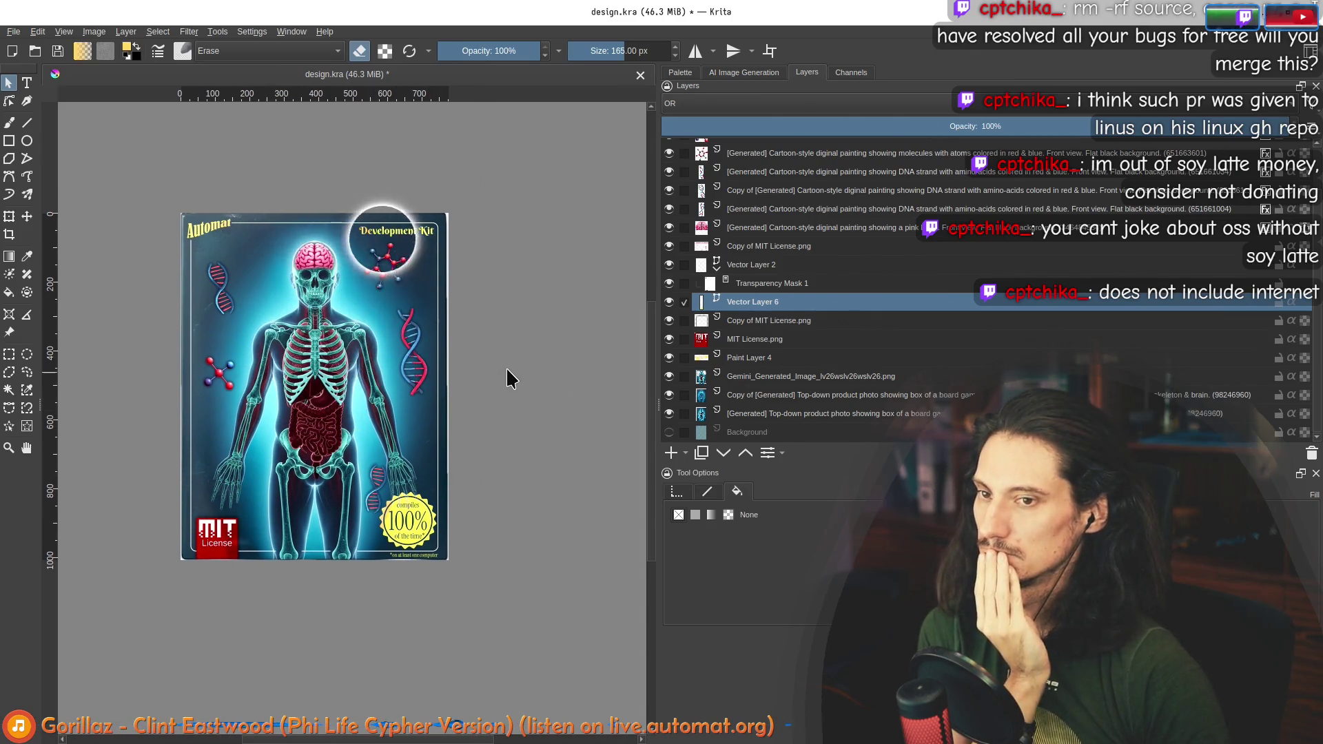
pyautogui.scroll(-5, 507, 370)
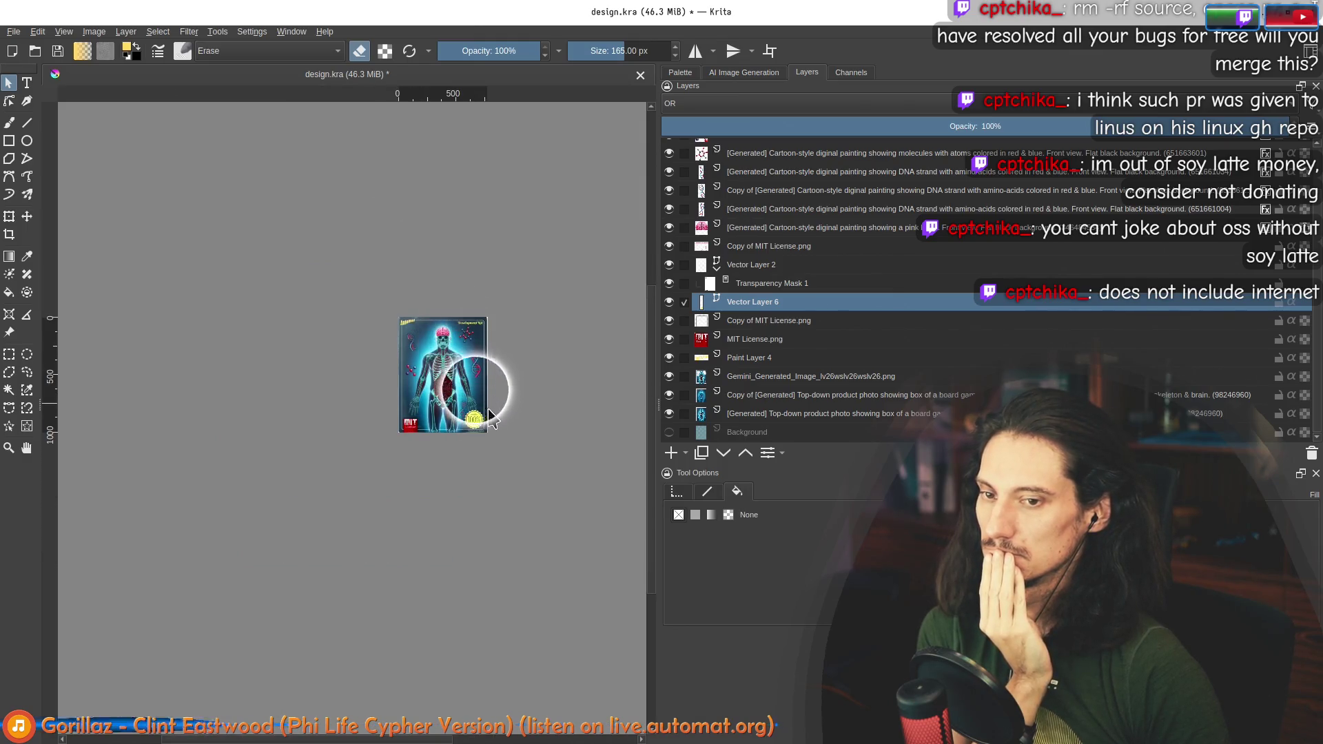
pyautogui.scroll(5, 491, 415)
pyautogui.moveTo(433, 318); pyautogui.dragTo(446, 343)
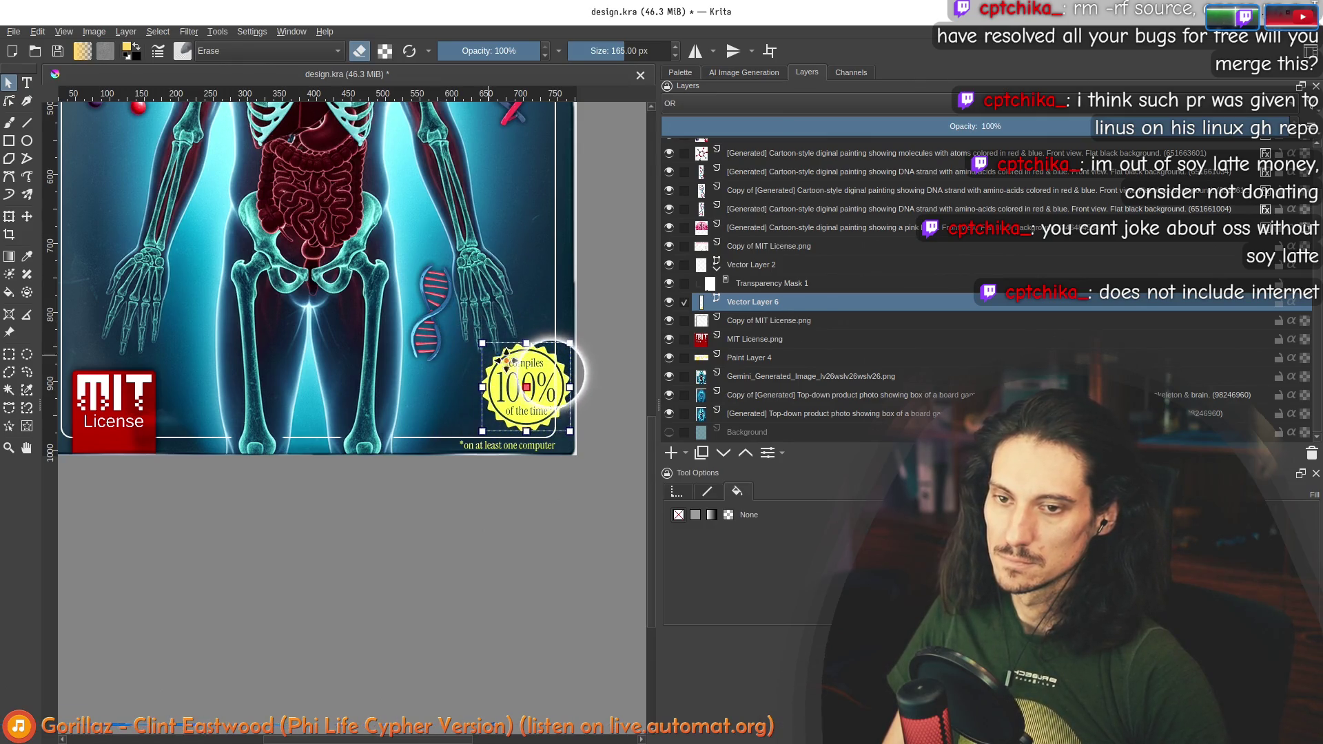
pyautogui.moveTo(536, 398); pyautogui.dragTo(517, 399)
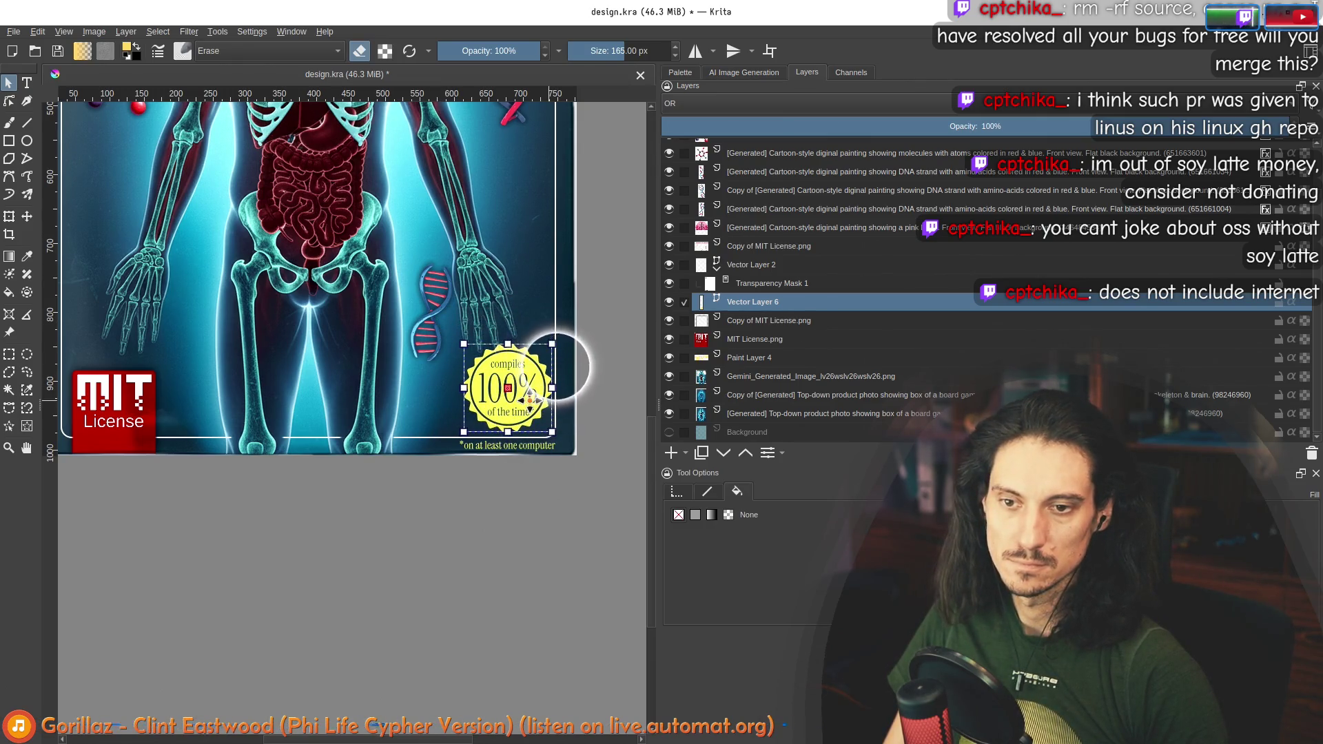
pyautogui.scroll(-5, 533, 400)
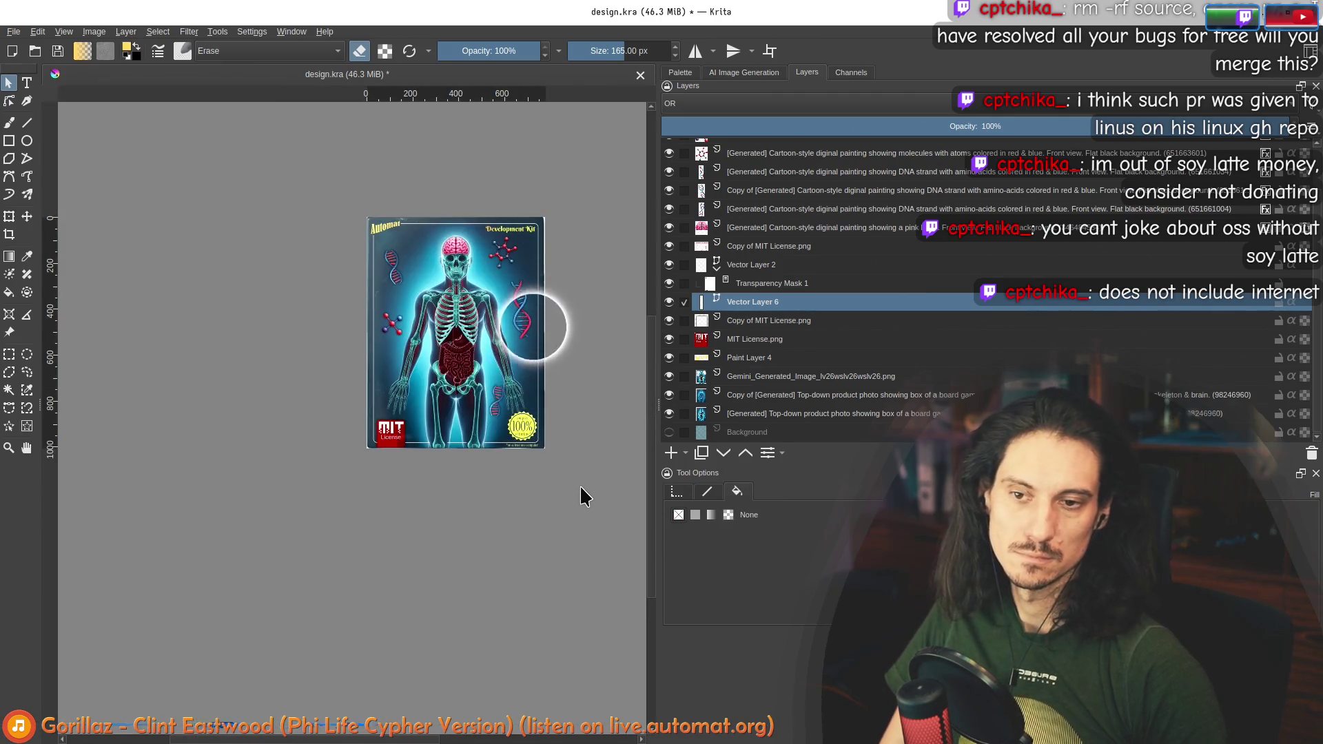
pyautogui.scroll(5, 556, 457)
# Step: Move the '*on at least one computer' caption up and left beneath the badge
pyautogui.click(467, 421)
pyautogui.moveTo(467, 422)
pyautogui.mouseDown()
pyautogui.moveTo(422, 421)
pyautogui.moveTo(502, 425)
pyautogui.mouseUp()
pyautogui.scroll(-4, 537, 479)
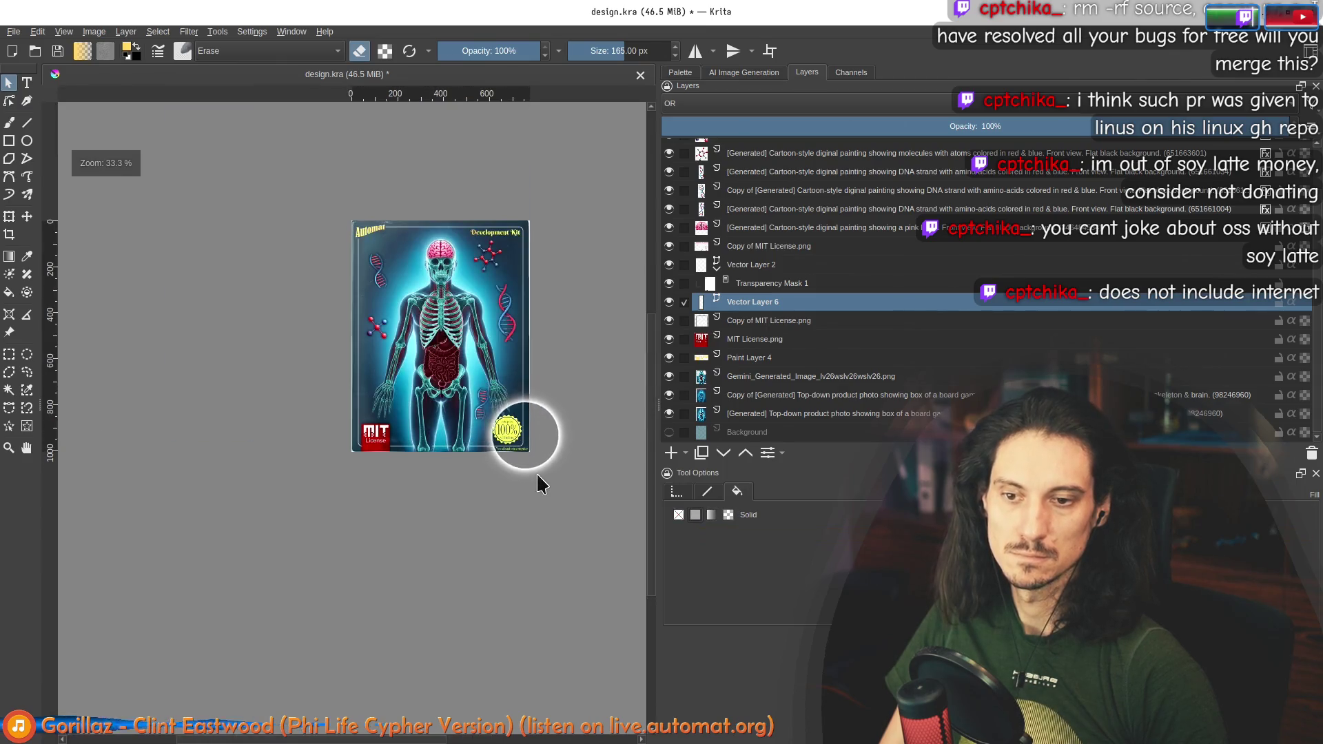
pyautogui.scroll(7, 522, 458)
pyautogui.moveTo(536, 406)
pyautogui.mouseDown()
pyautogui.moveTo(470, 374)
pyautogui.moveTo(499, 369)
pyautogui.mouseUp()
pyautogui.scroll(-4, 469, 364)
pyautogui.scroll(-3, 514, 437)
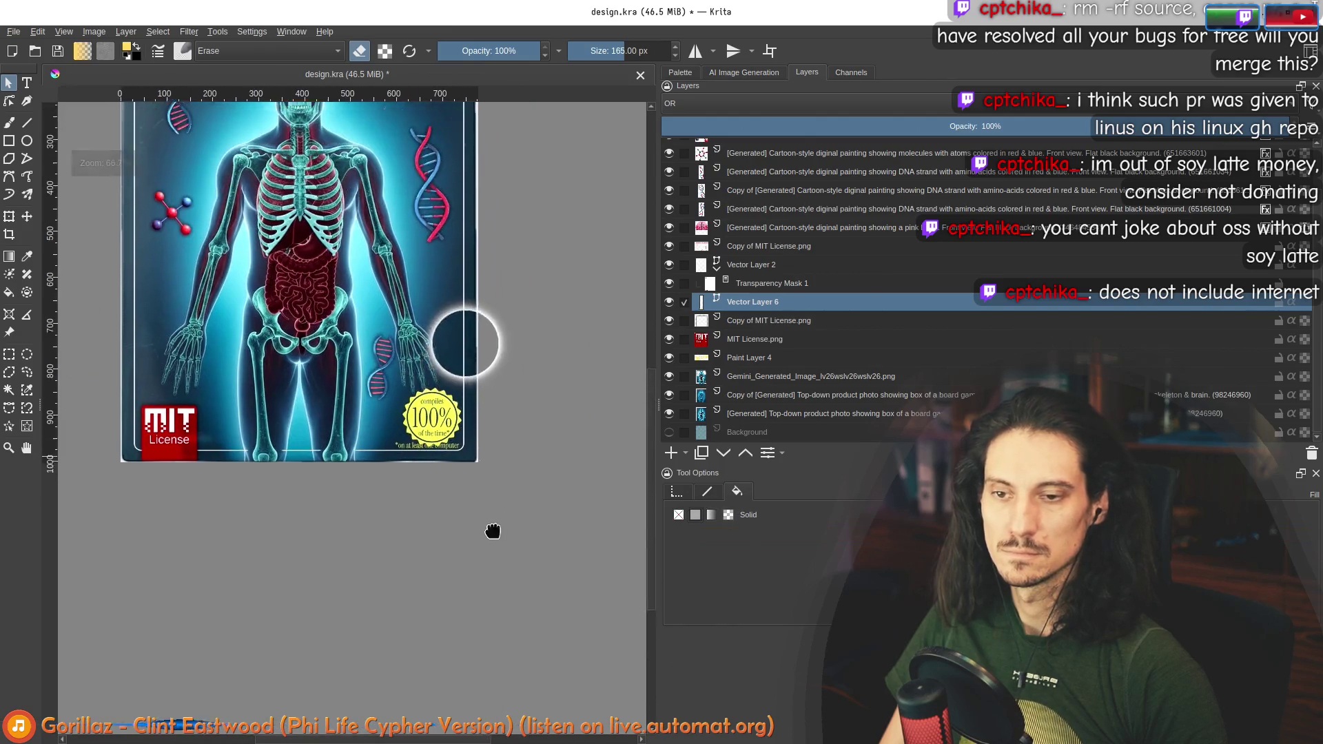
pyautogui.scroll(9, 476, 502)
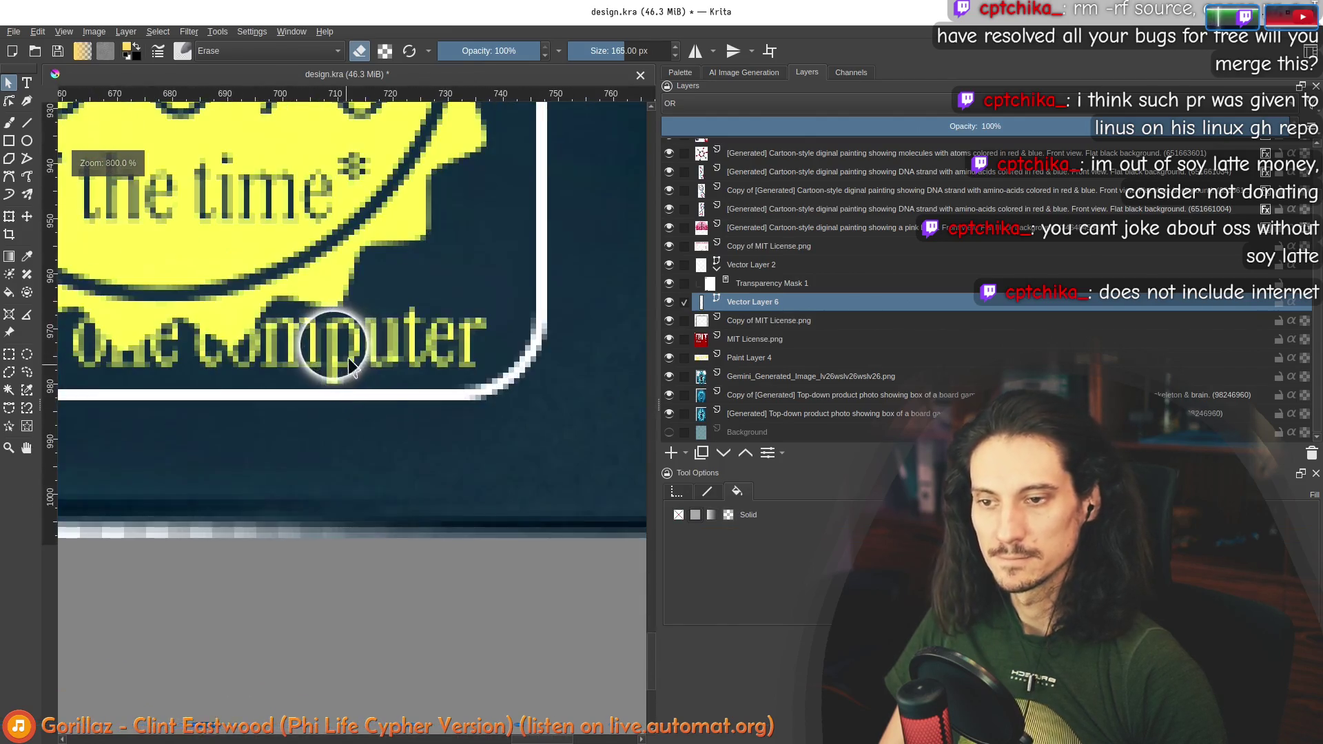
# Step: Nudge the caption slightly right and save design.kra
pyautogui.click(353, 448)
pyautogui.scroll(-5, 441, 415)
pyautogui.moveTo(365, 457); pyautogui.dragTo(409, 419)
pyautogui.click(384, 510)
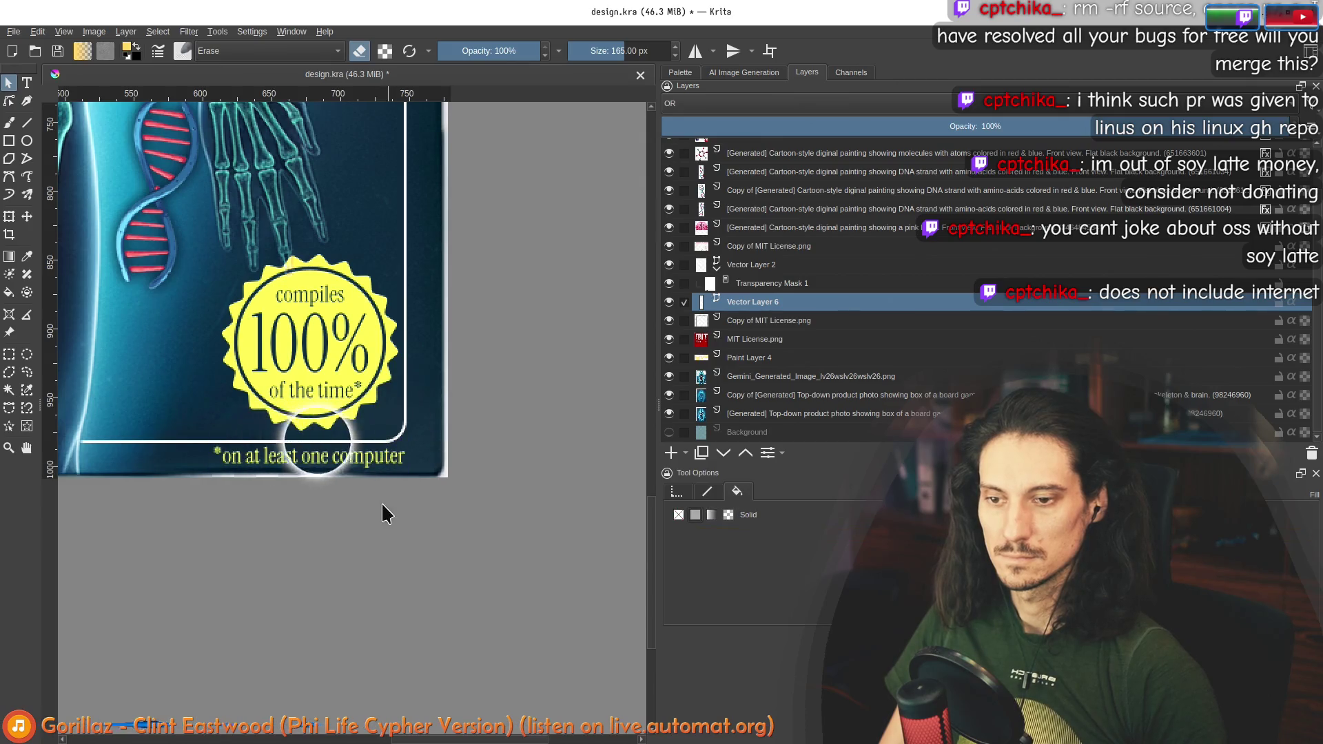
pyautogui.scroll(-5, 437, 494)
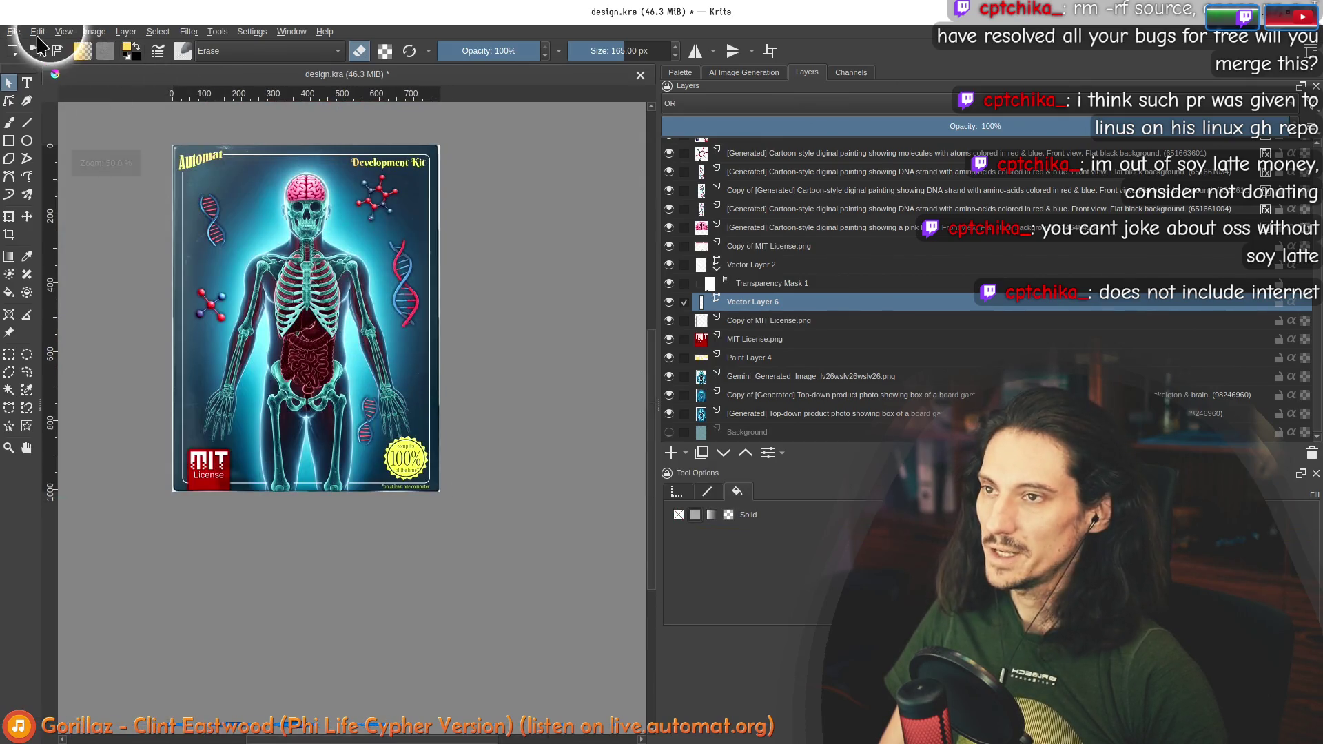
pyautogui.click(23, 36)
pyautogui.click(40, 99)
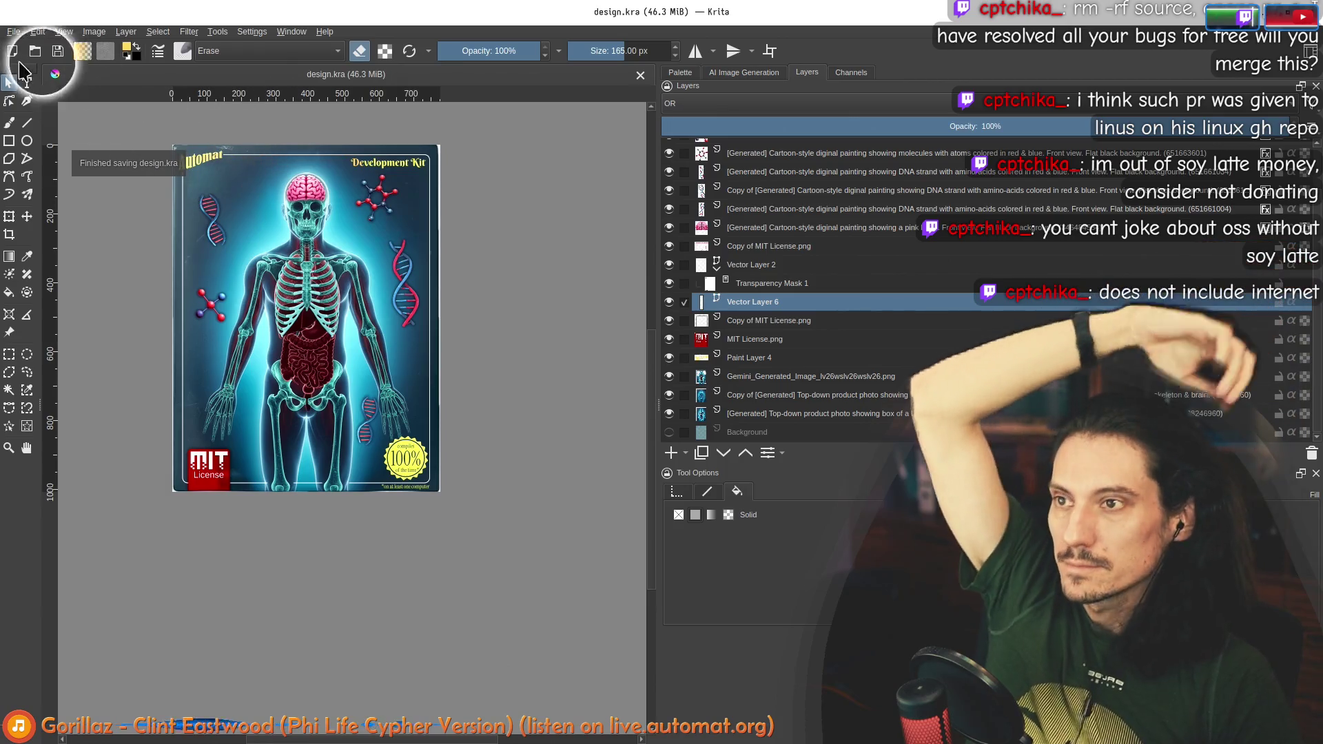
# Step: Start exporting the cover into the automat/assets folder with WebP as the file type
pyautogui.click(13, 32)
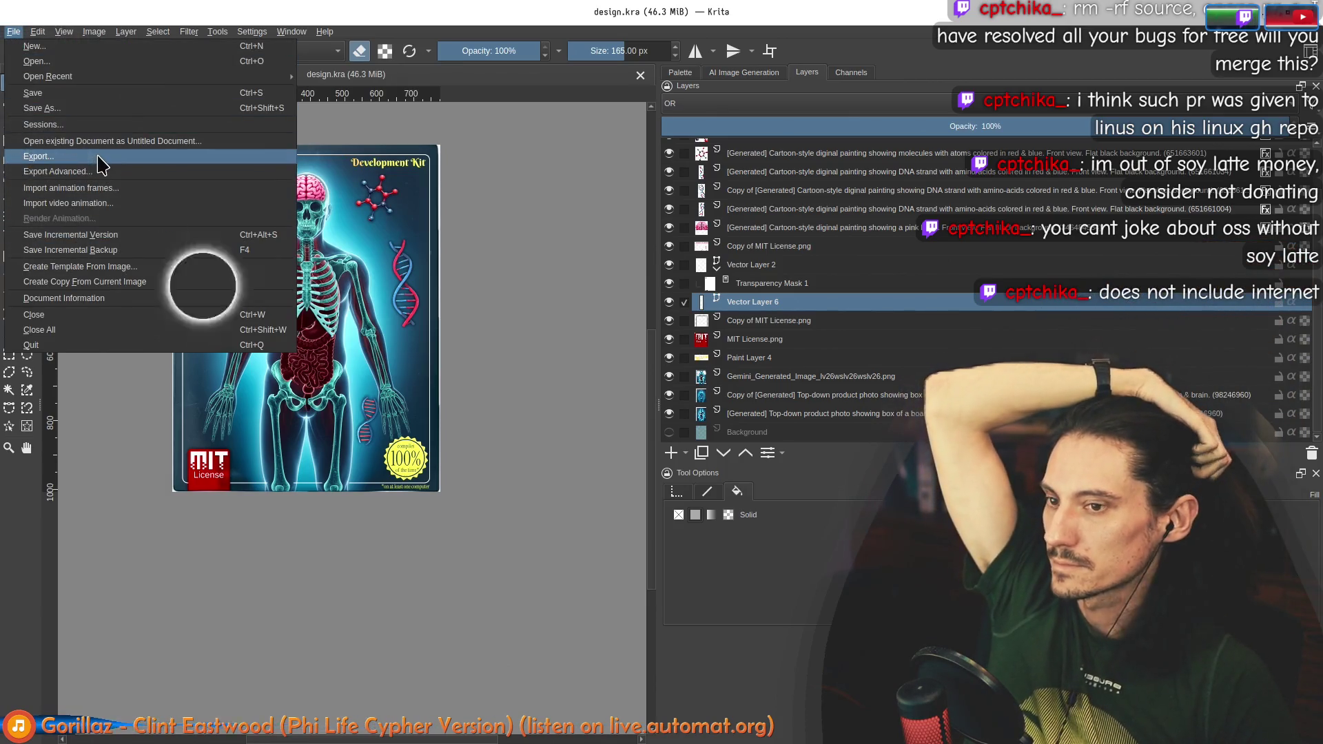
pyautogui.click(103, 158)
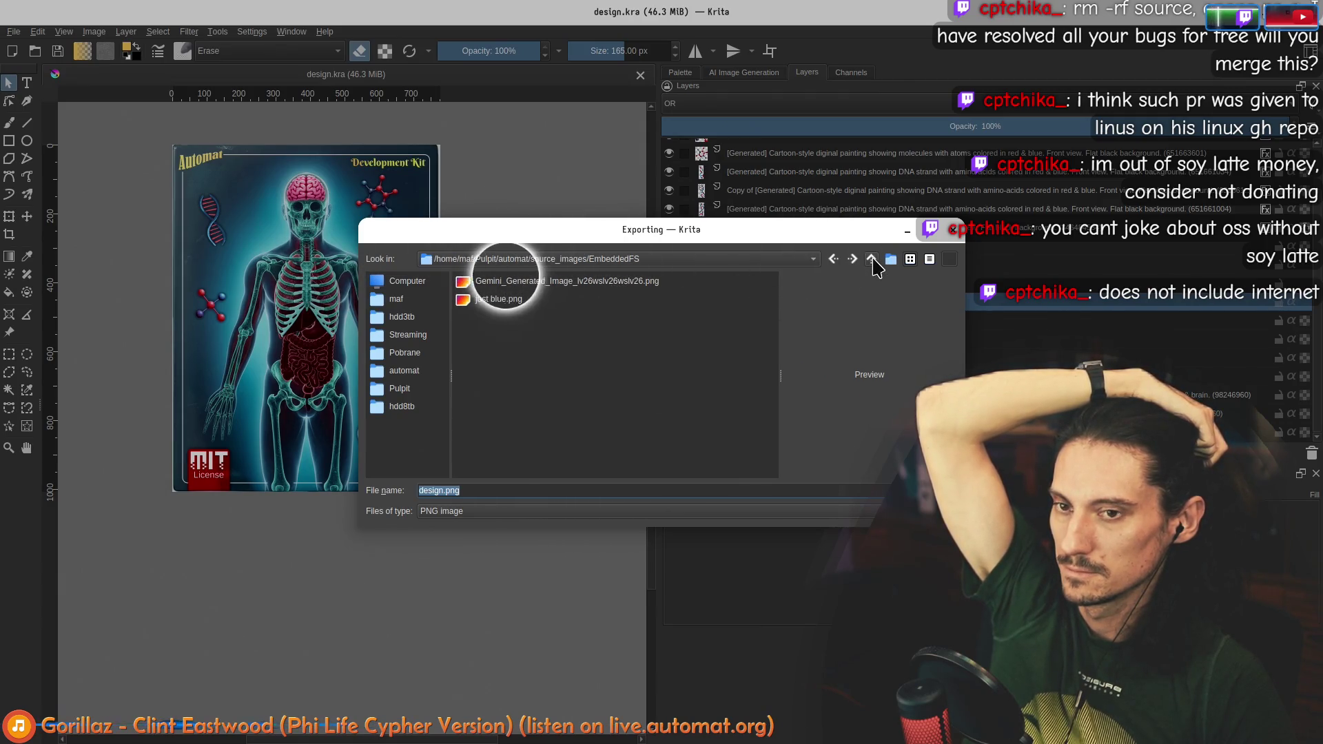
pyautogui.click(872, 260)
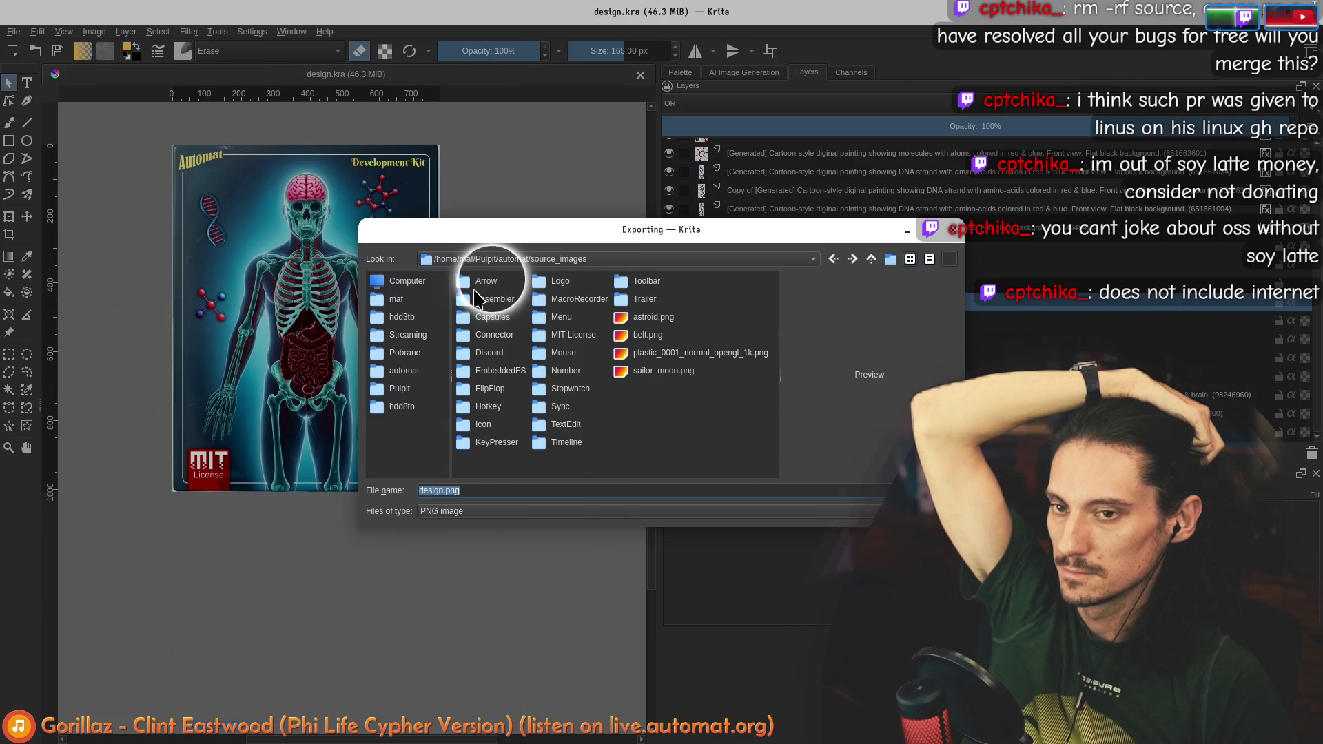
pyautogui.click(870, 260)
pyautogui.doubleClick(482, 282)
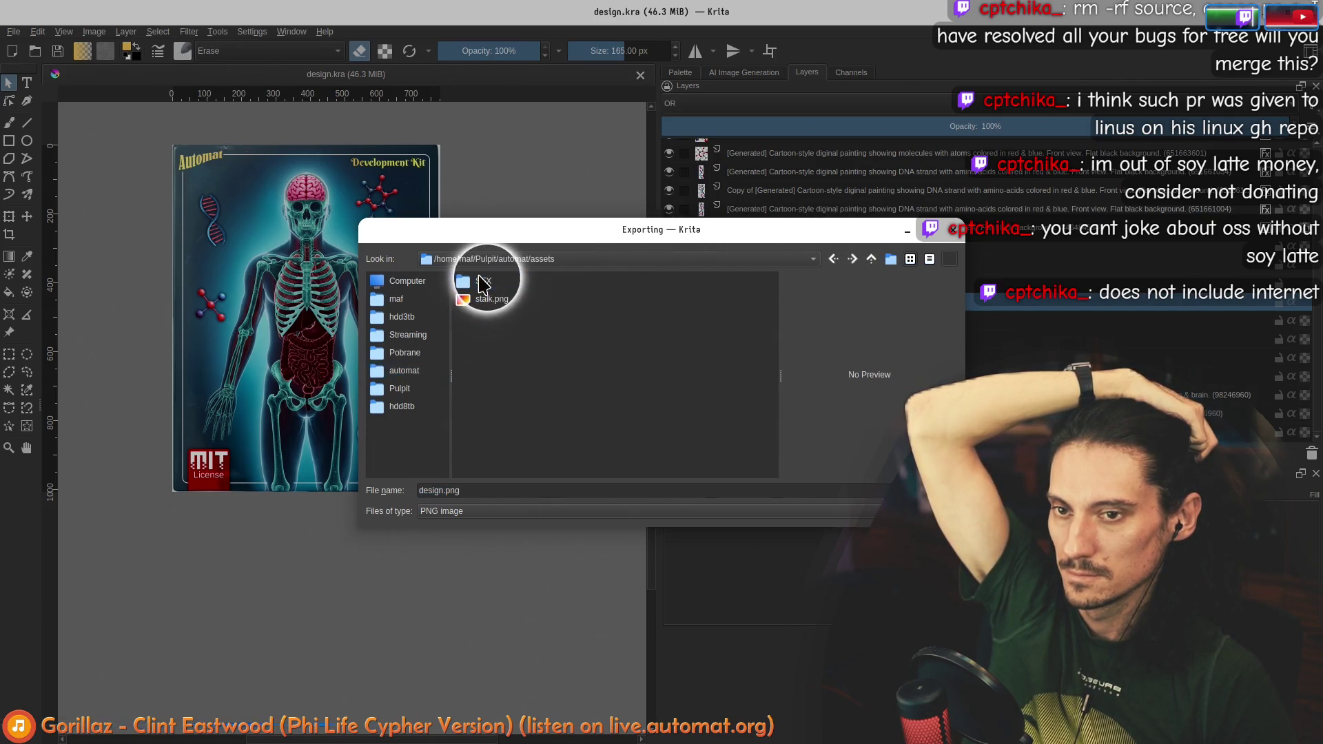
pyautogui.click(513, 512)
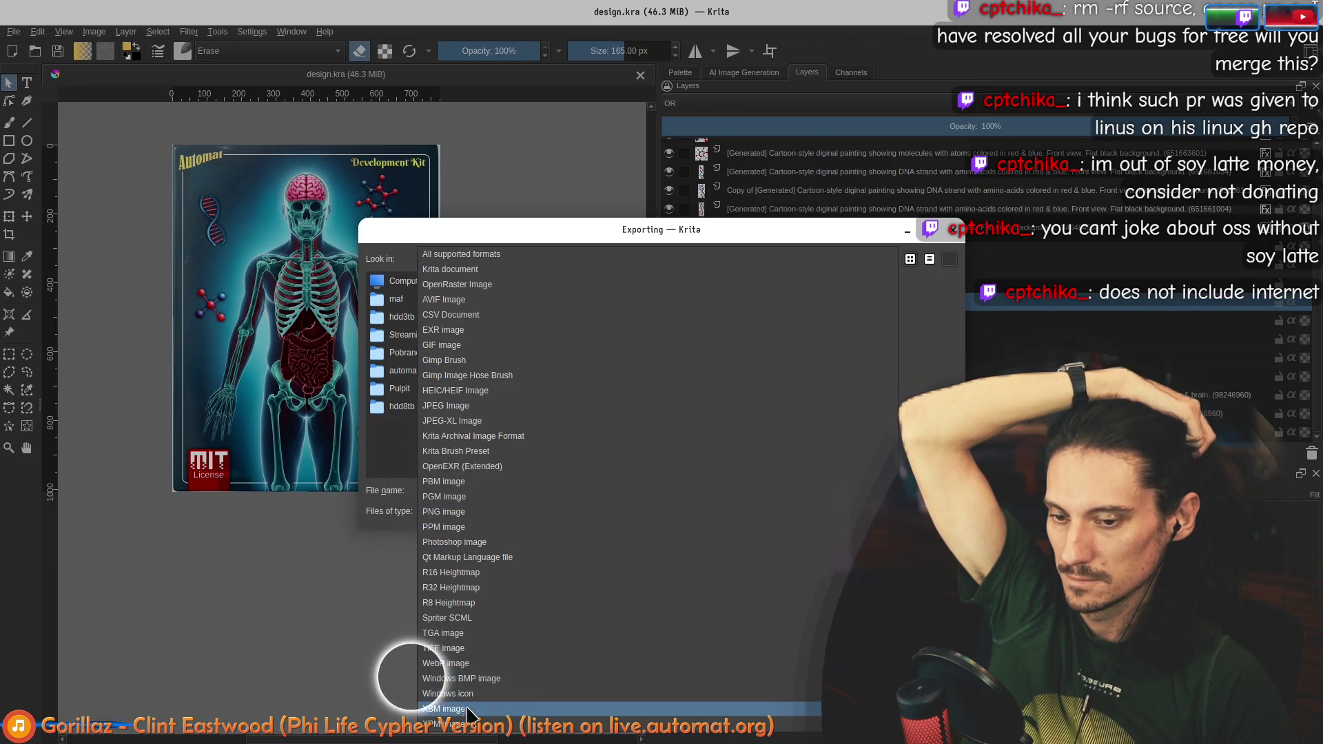
pyautogui.click(448, 663)
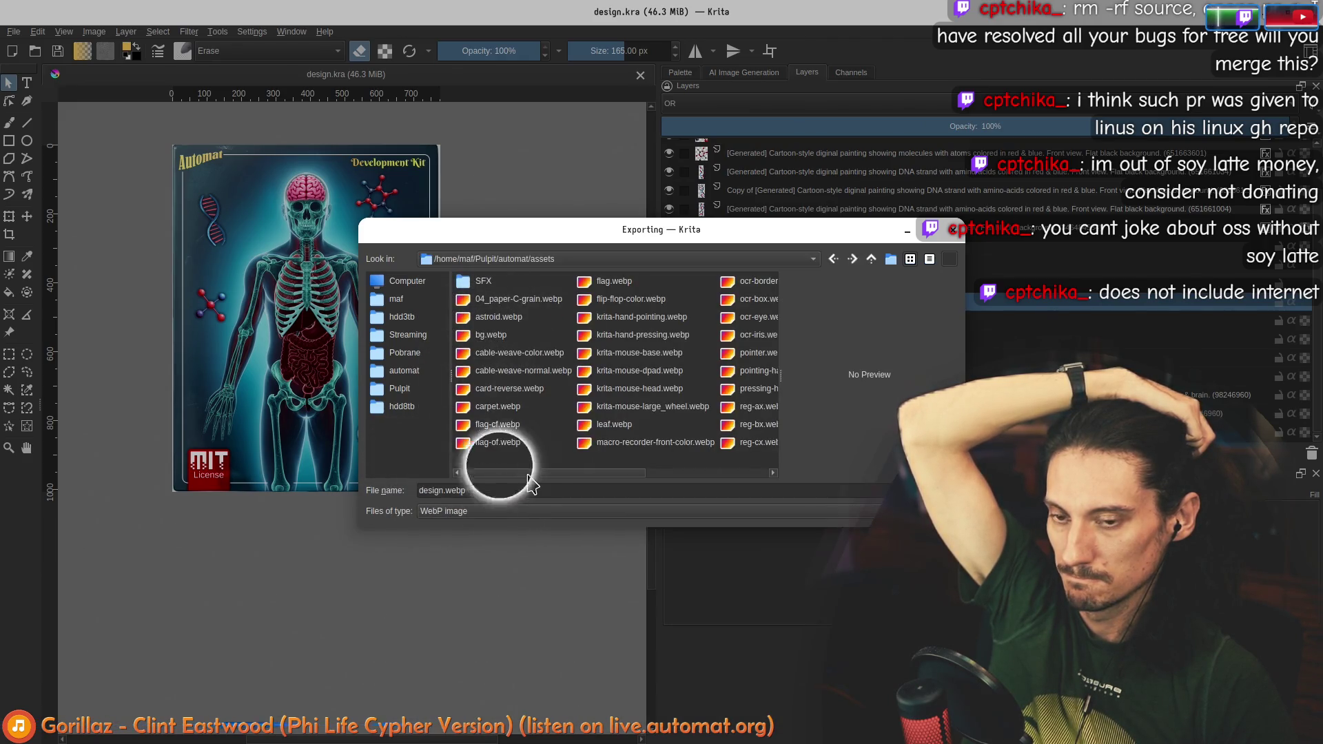
# Step: Overwrite sources.webp with the cover, accepting the WebP export settings
pyautogui.moveTo(541, 473); pyautogui.dragTo(658, 480)
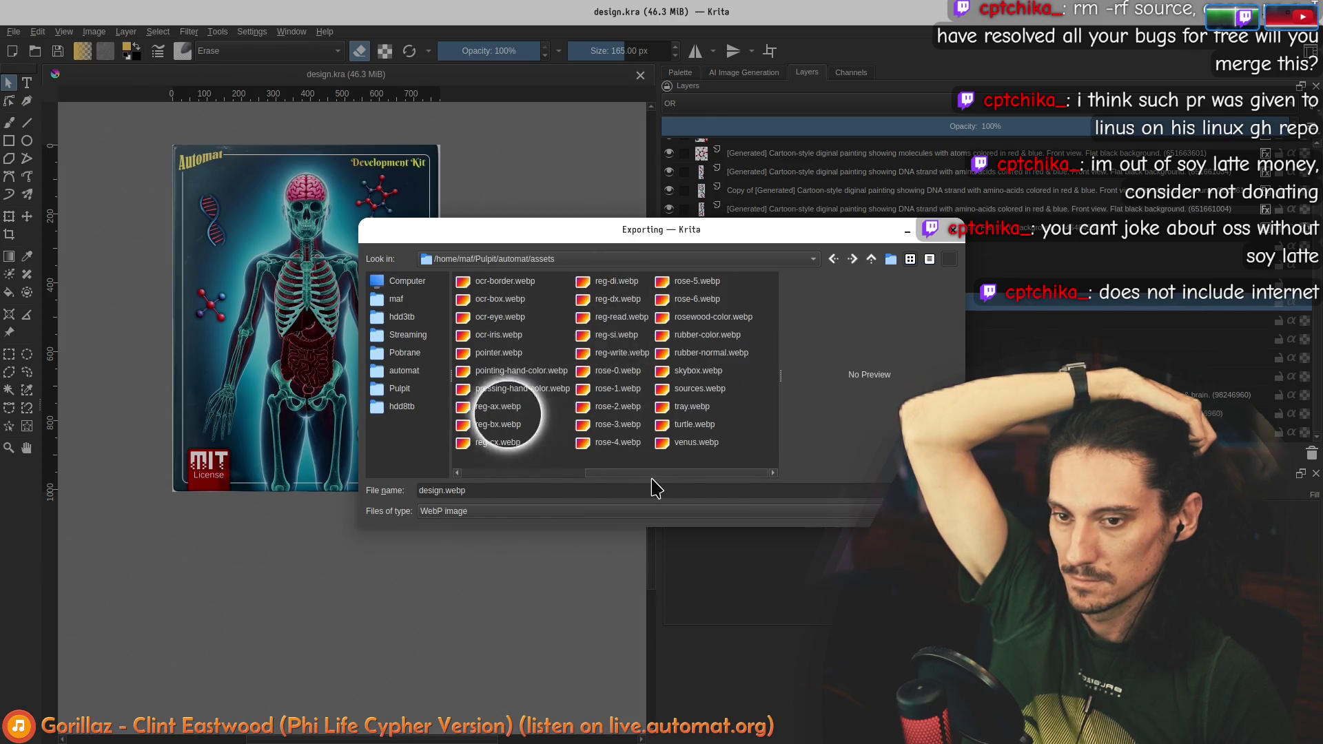
pyautogui.click(697, 388)
pyautogui.press('Return')
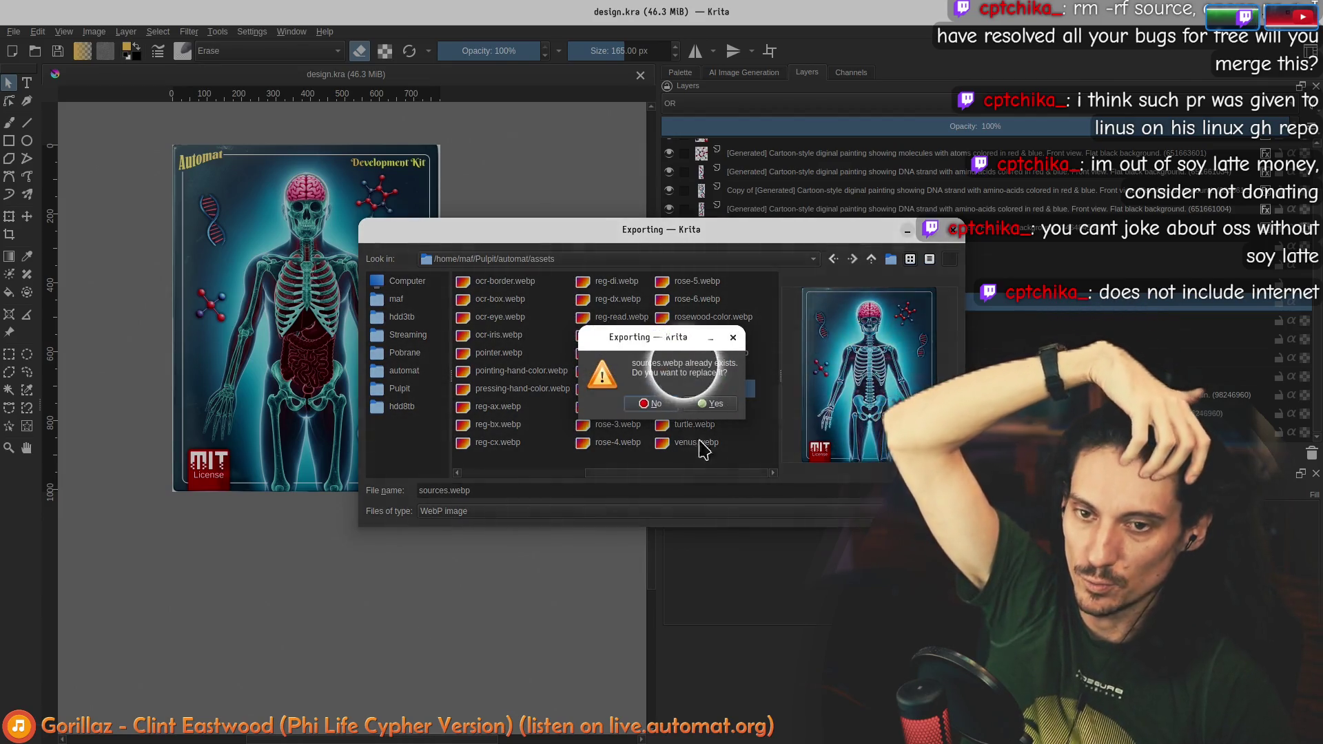
pyautogui.click(708, 416)
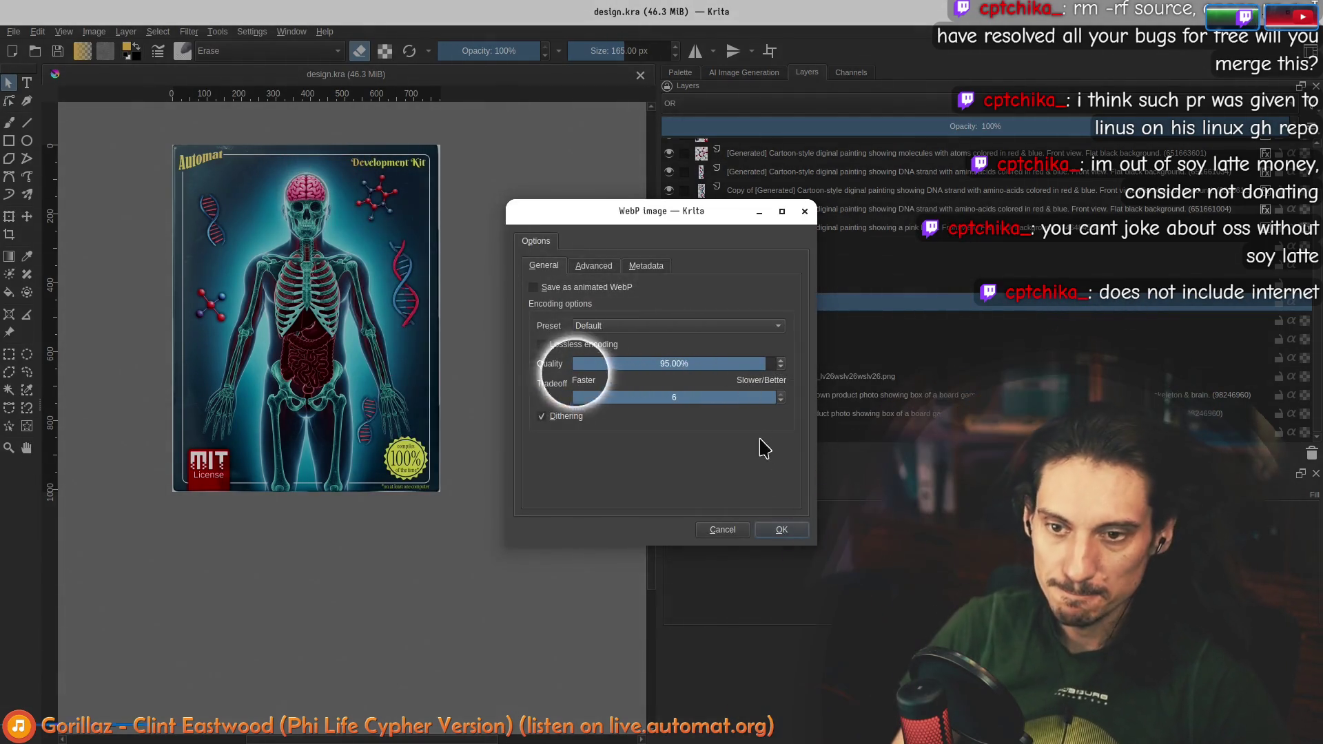
pyautogui.click(786, 531)
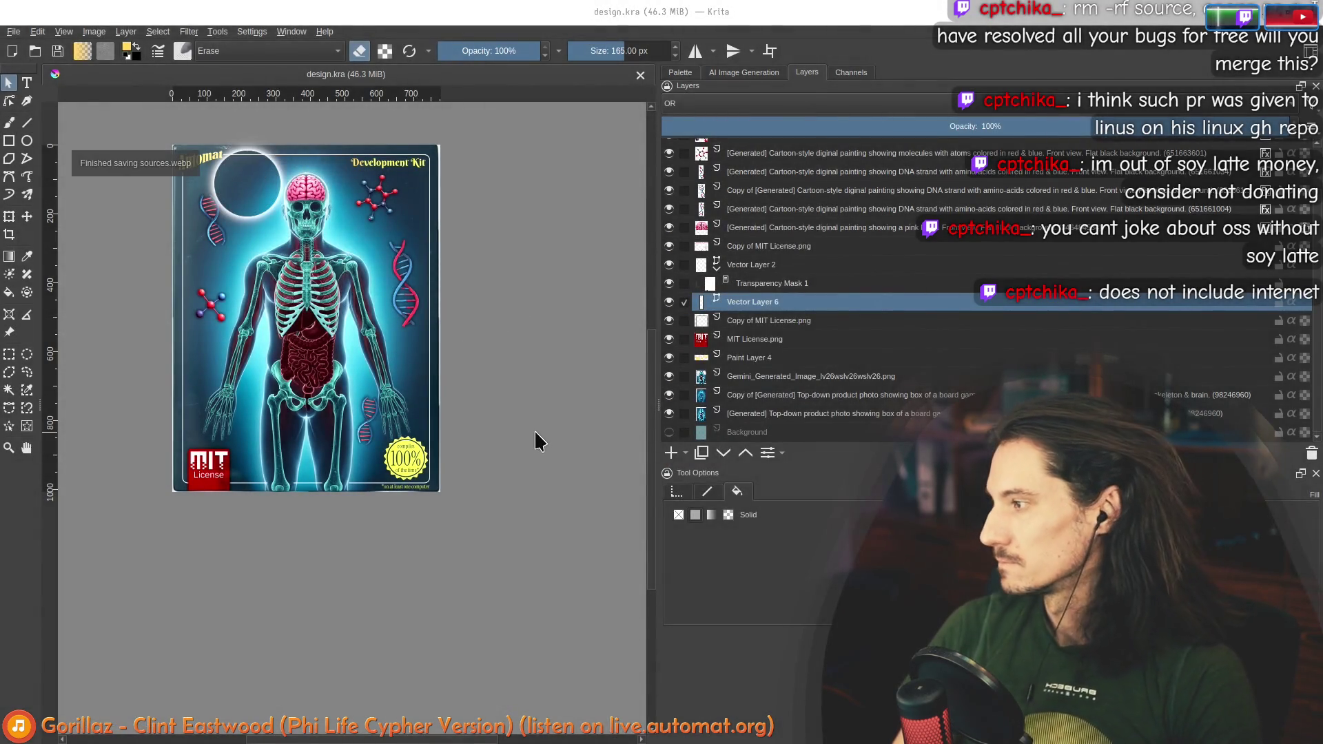
pyautogui.hotkey('alt', 'Tab')
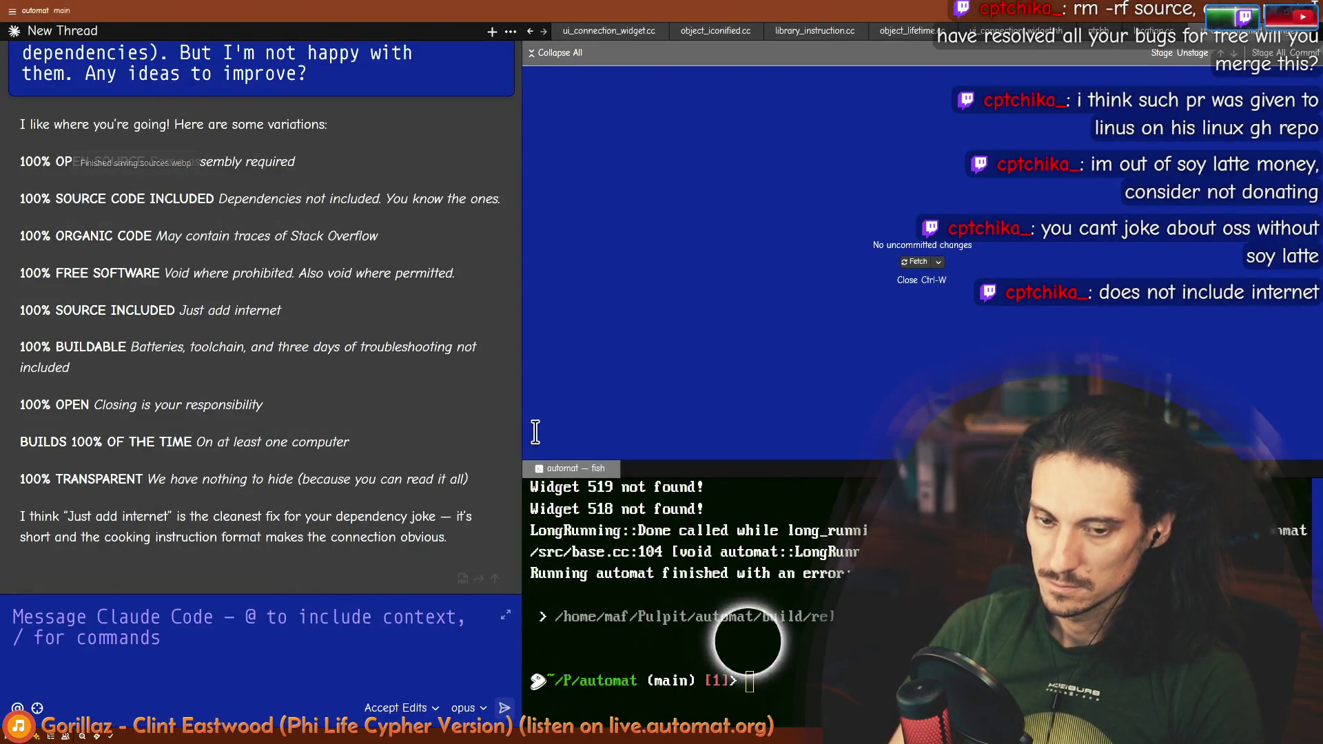
# Step: Rerun ./run.py automat from the fish terminal history to launch Automat with the new cover
pyautogui.click(649, 533)
pyautogui.press('Return')
pyautogui.press('Return')
pyautogui.press('Return')
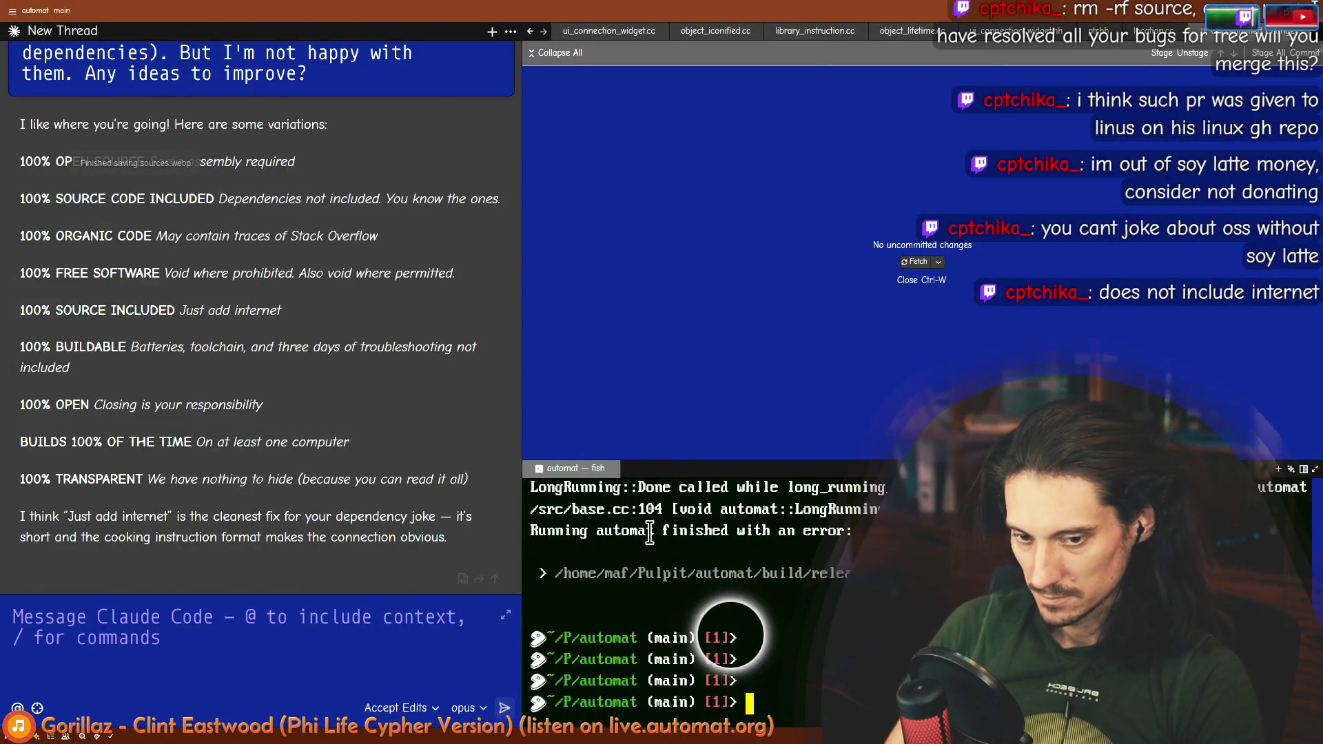
pyautogui.press('Up')
pyautogui.press('Return')
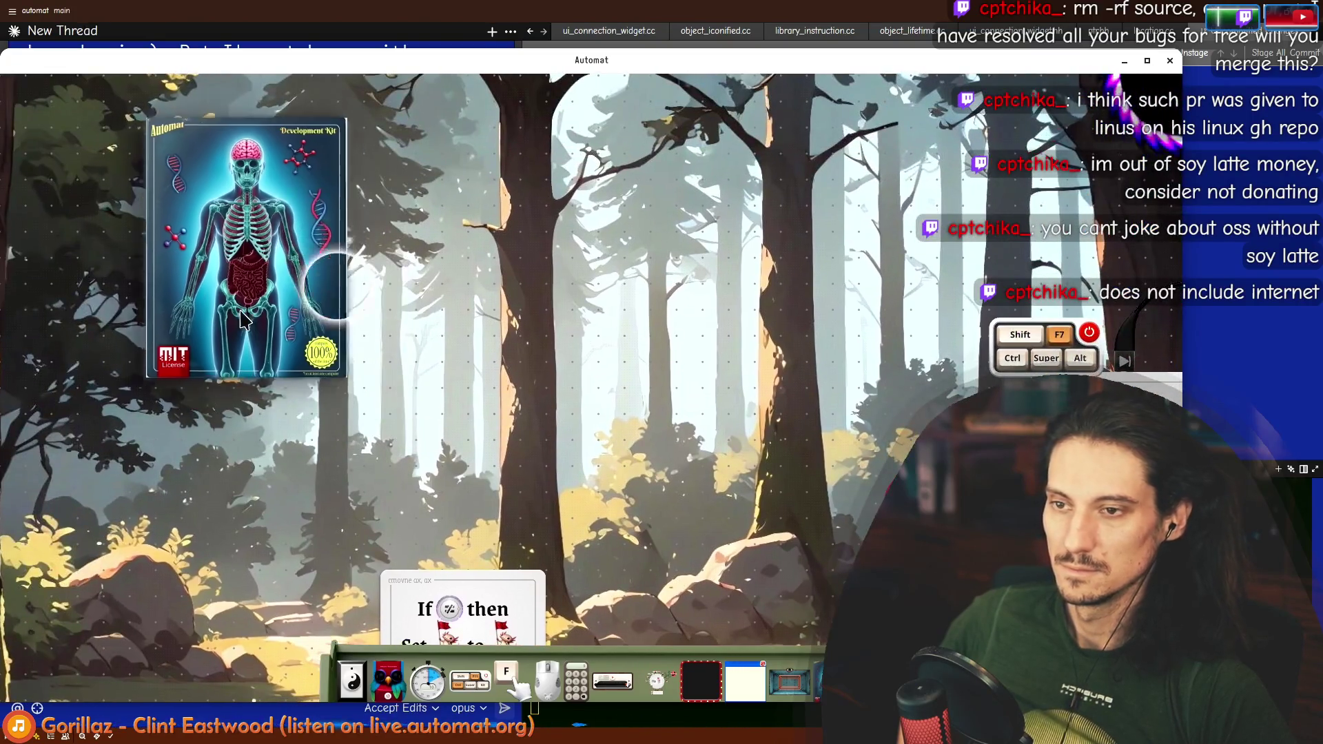
# Step: Move the Development Kit card to the middle of the desktop and zoom in to inspect it
pyautogui.moveTo(242, 317); pyautogui.dragTo(682, 503)
pyautogui.scroll(3, 810, 477)
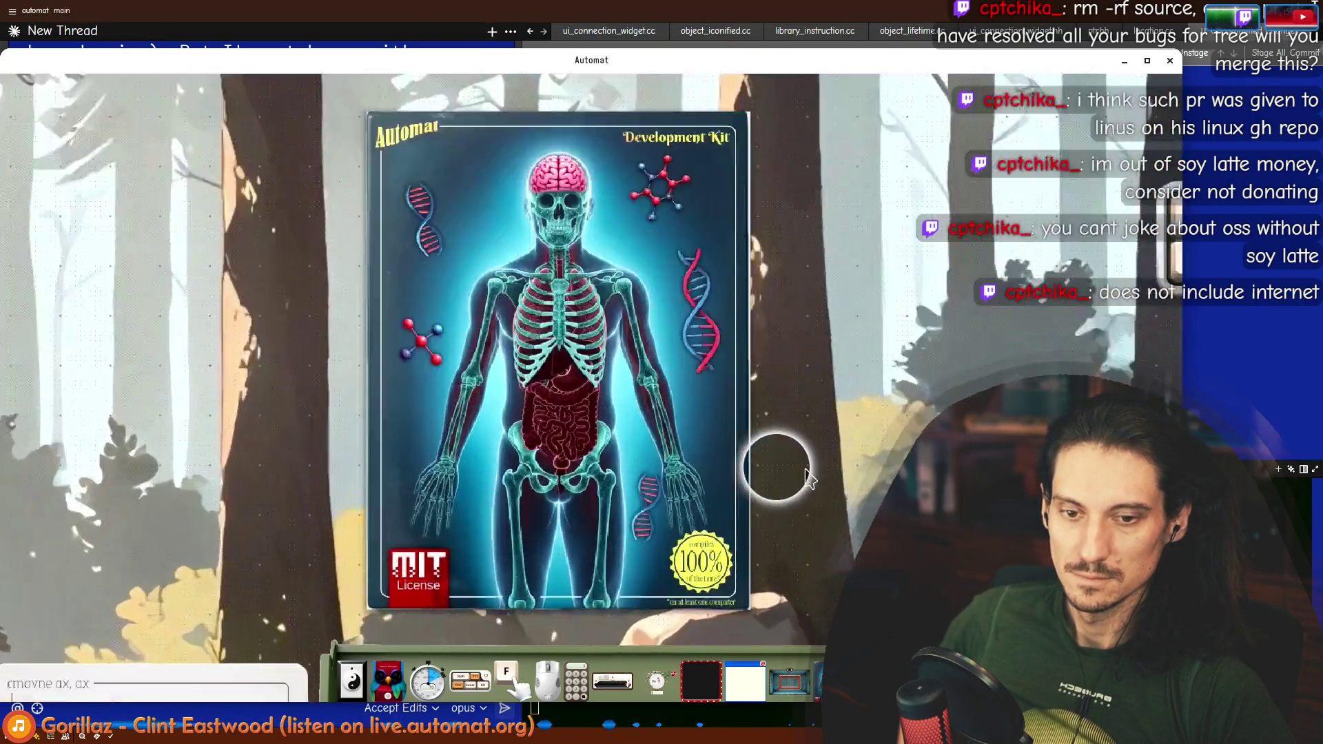
pyautogui.scroll(5, 710, 159)
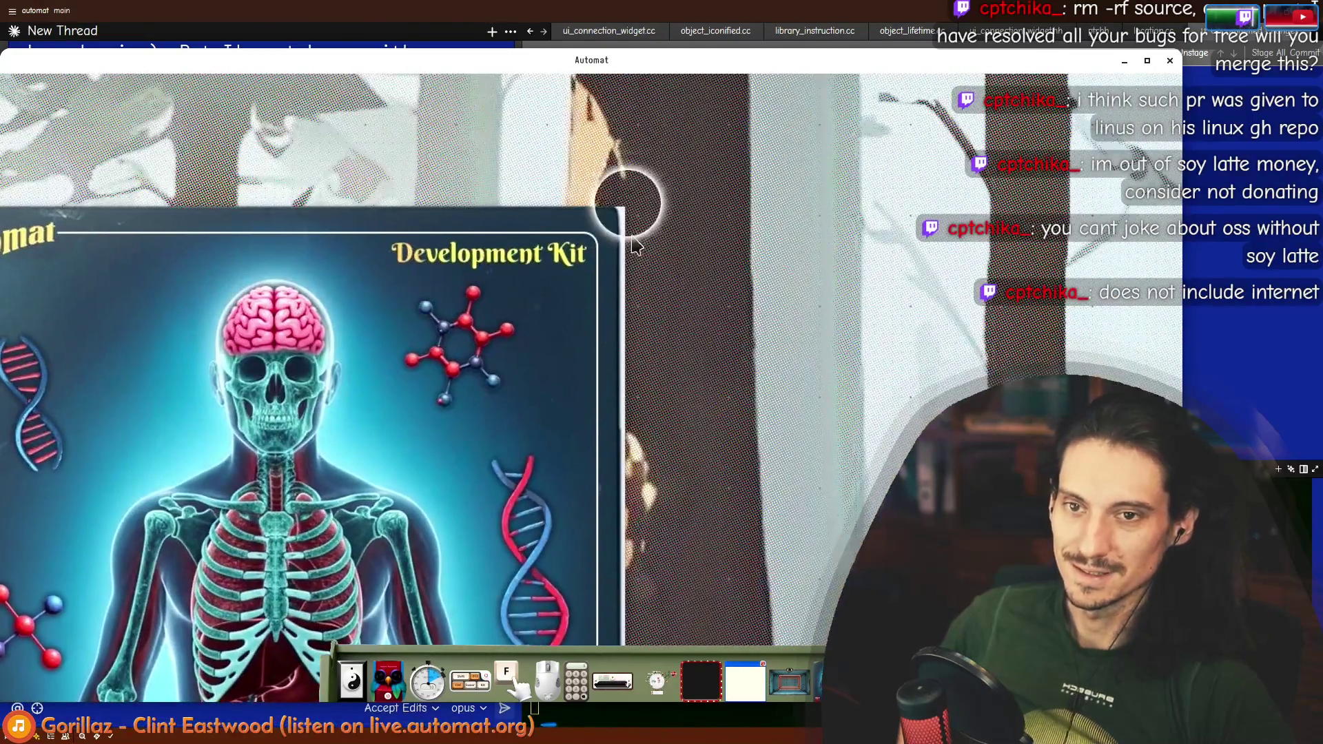
pyautogui.scroll(3, 624, 220)
pyautogui.scroll(-5, 630, 349)
pyautogui.scroll(-5, 620, 358)
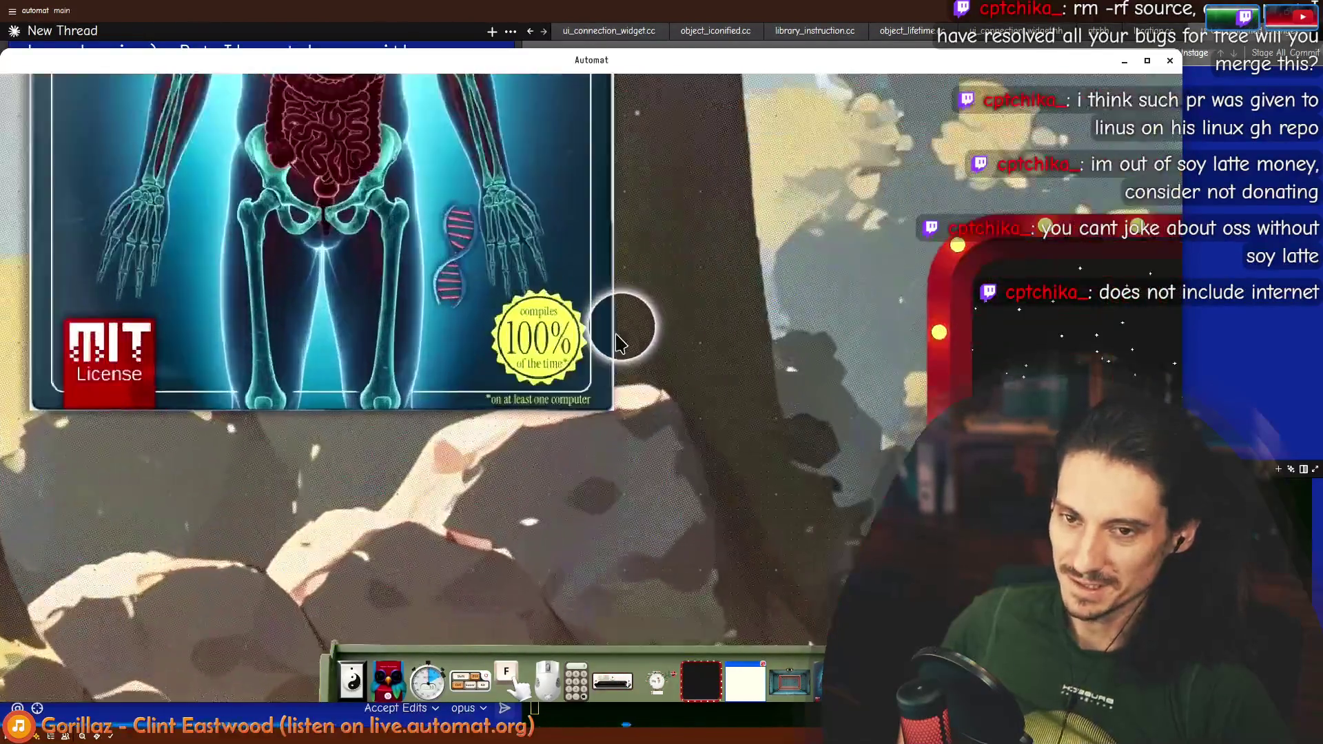
pyautogui.scroll(-5, 619, 343)
pyautogui.scroll(3, 483, 345)
# Step: Iconify and restore the card a couple of times, then return to Krita
pyautogui.rightClick(535, 383)
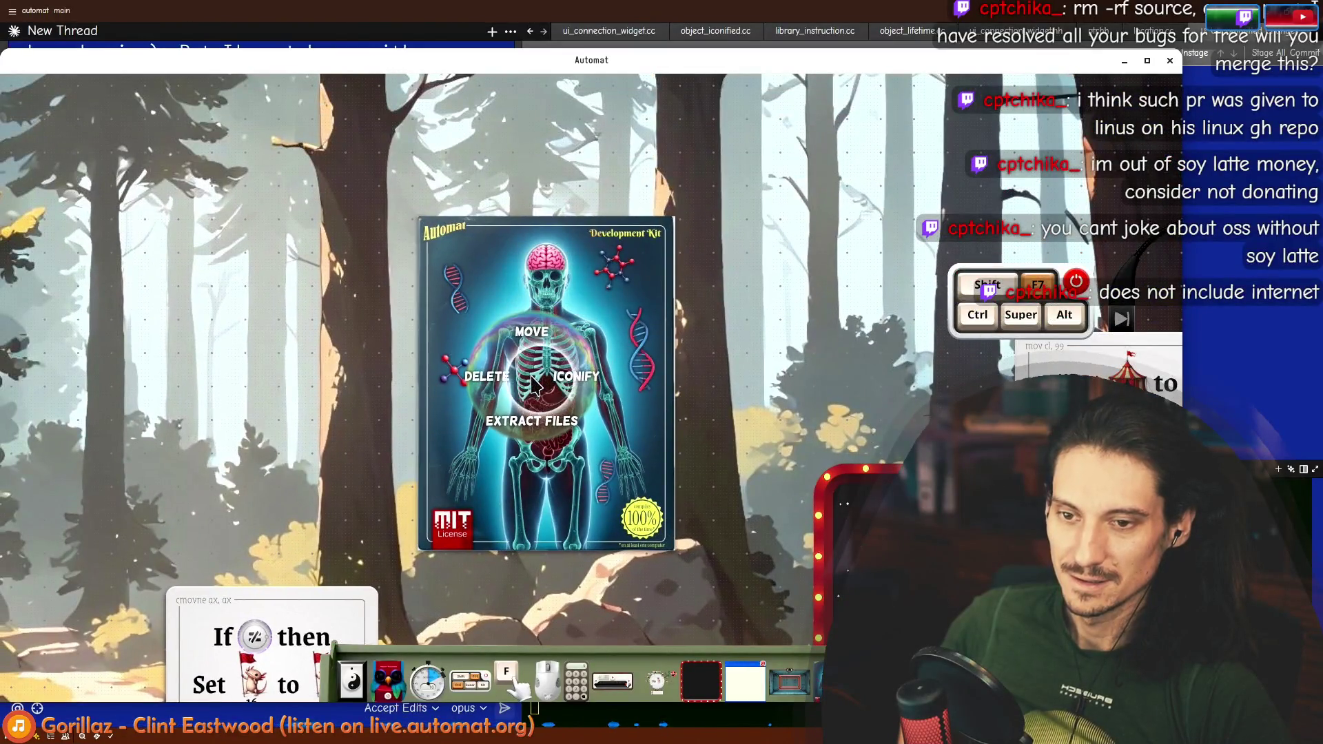
pyautogui.click(576, 377)
pyautogui.rightClick(541, 373)
pyautogui.click(586, 379)
pyautogui.click(576, 393)
pyautogui.click(550, 391)
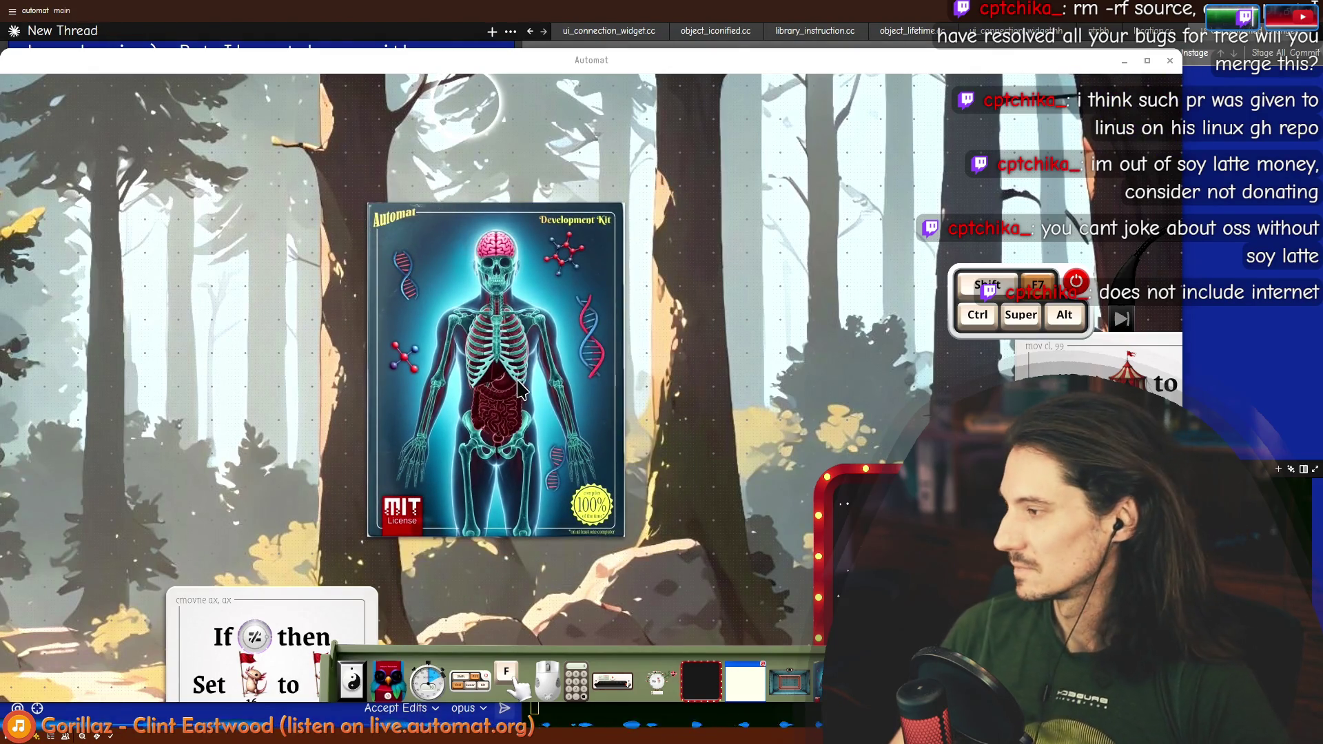
pyautogui.hotkey('alt', 'Tab')
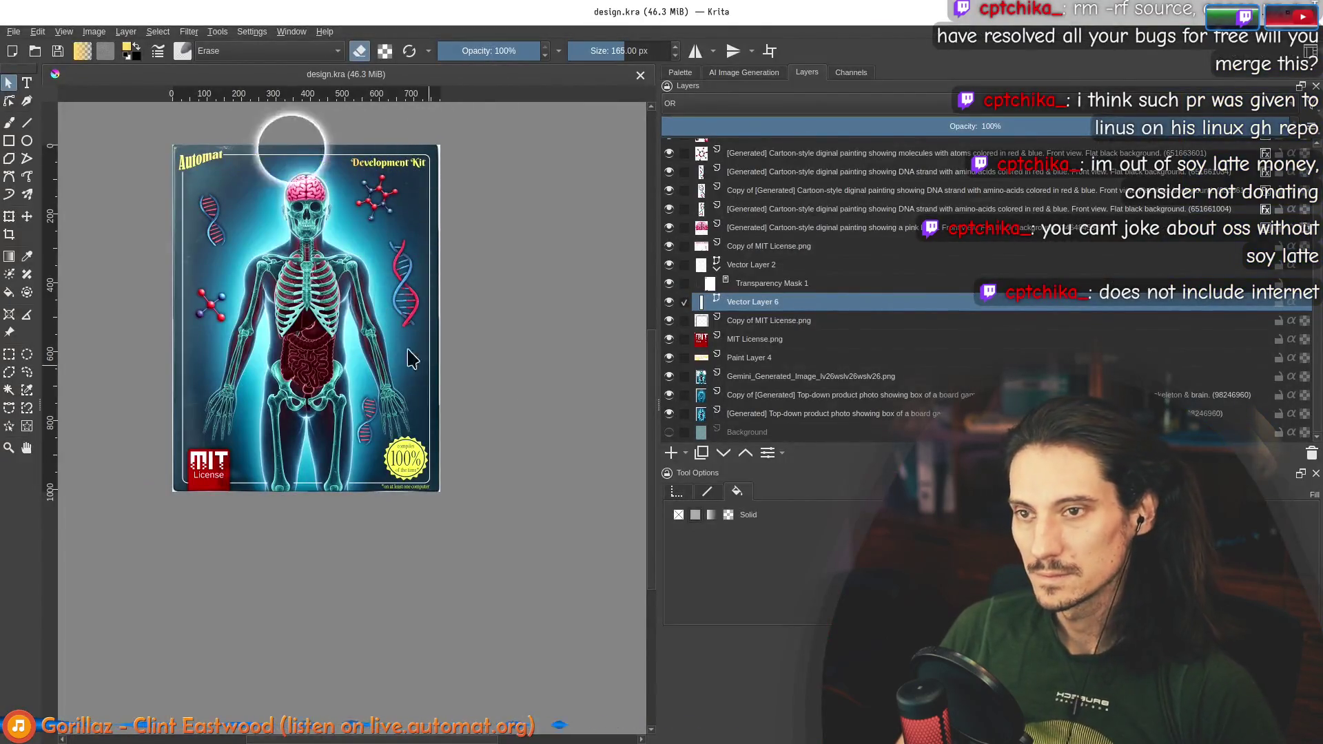
# Step: Hide the Background layer and toggle the lower and Gemini organs layers, zoomed out to the whole cover
pyautogui.scroll(2, 277, 193)
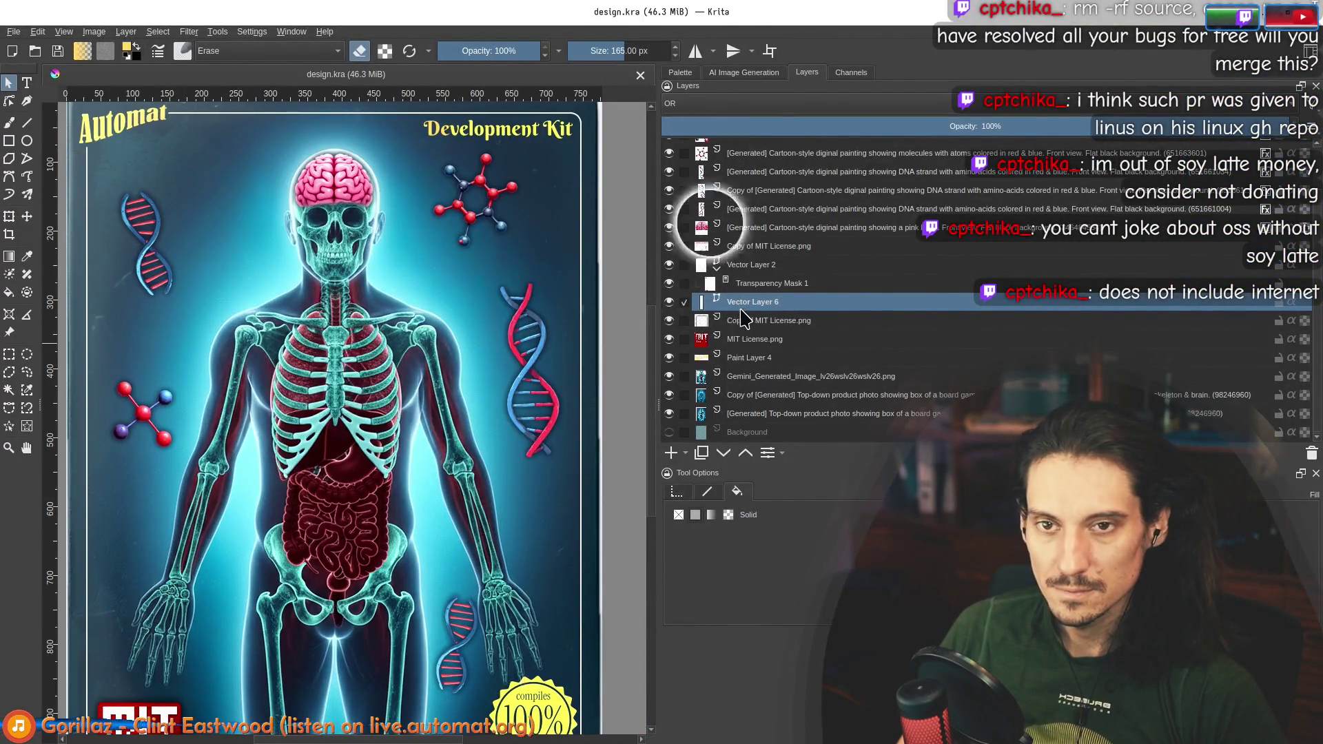
pyautogui.click(669, 432)
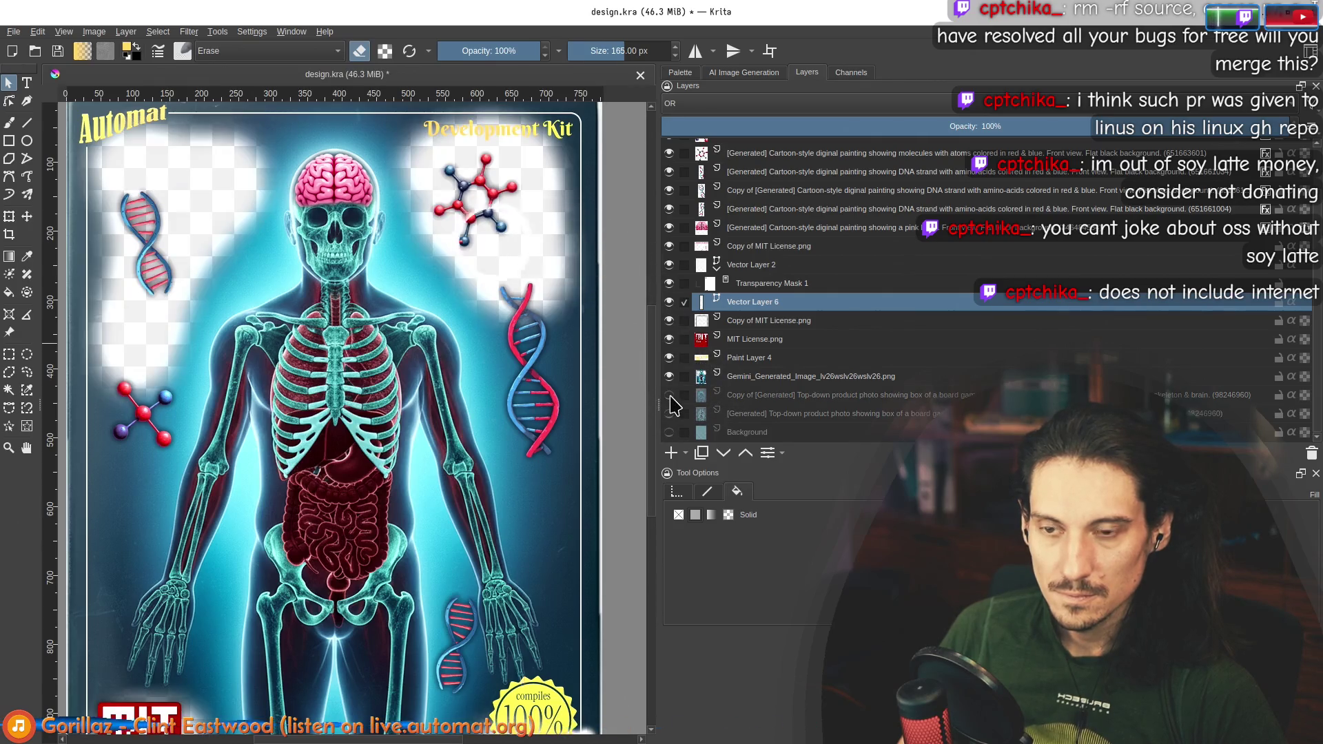
pyautogui.click(669, 414)
pyautogui.click(669, 377)
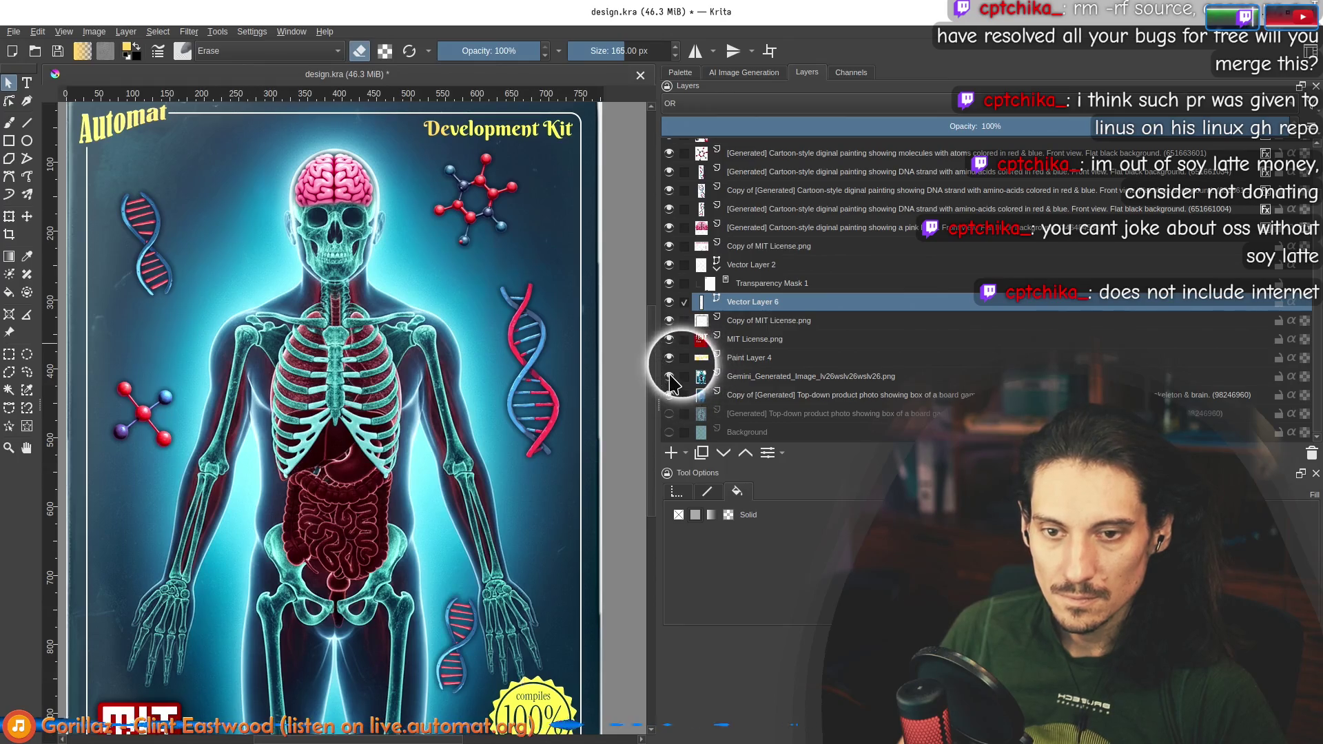
pyautogui.press('-')
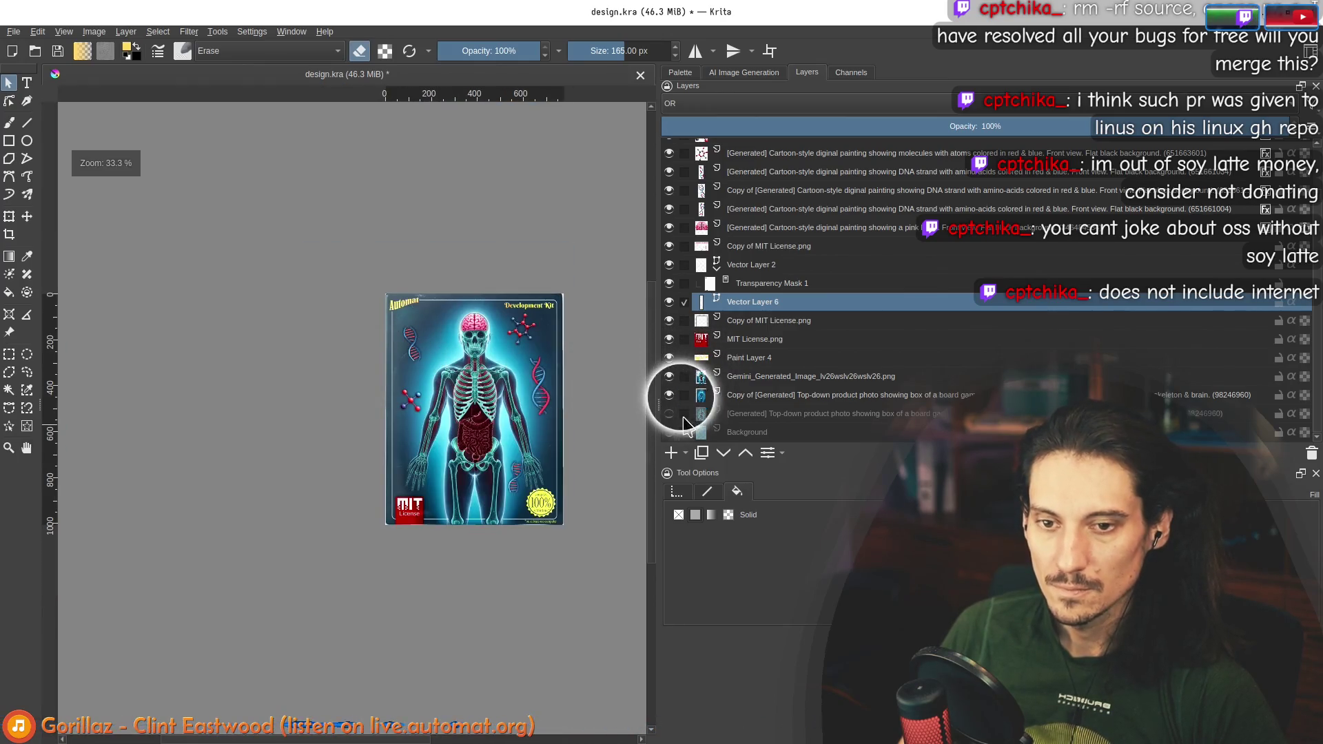
# Step: Compare the cover with and without the Gemini organs layer, leaving it visible and selected at 100%
pyautogui.click(670, 376)
pyautogui.click(669, 377)
pyautogui.press('+')
pyautogui.press('+')
pyautogui.press('+')
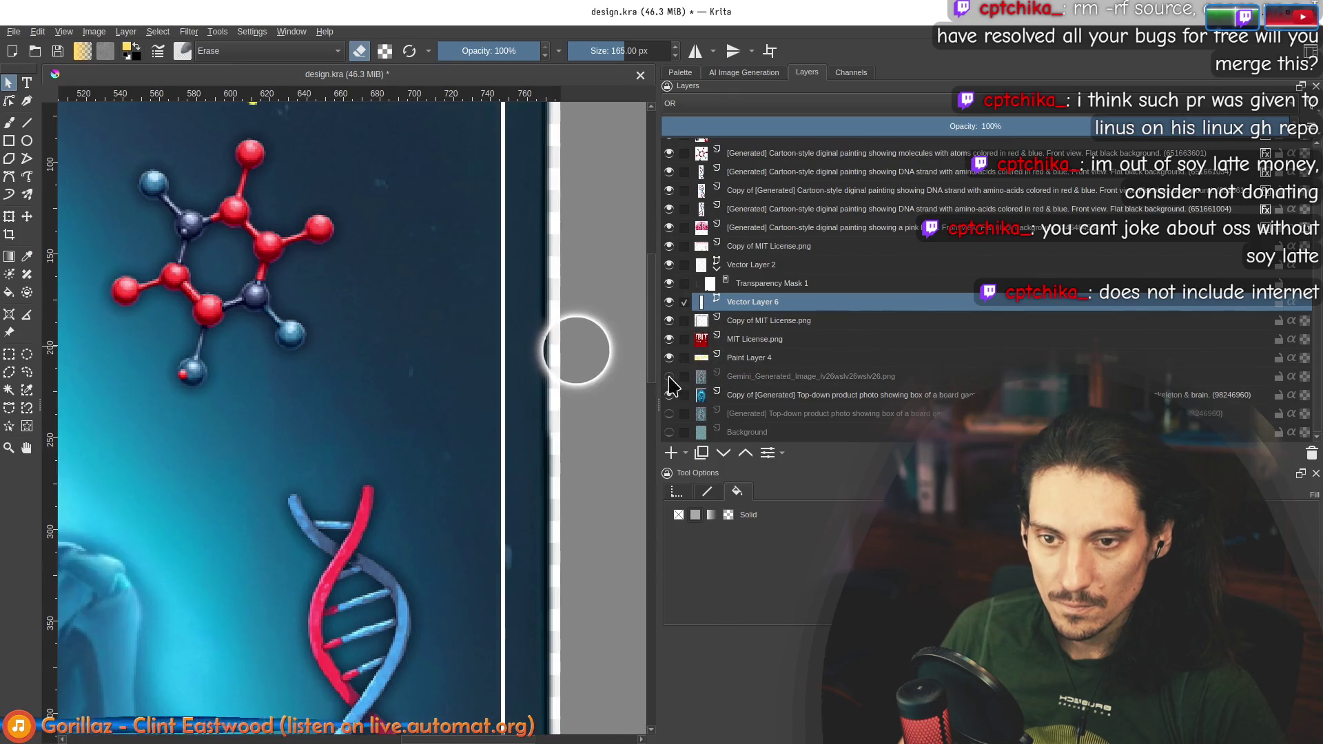
pyautogui.press('1')
pyautogui.click(682, 376)
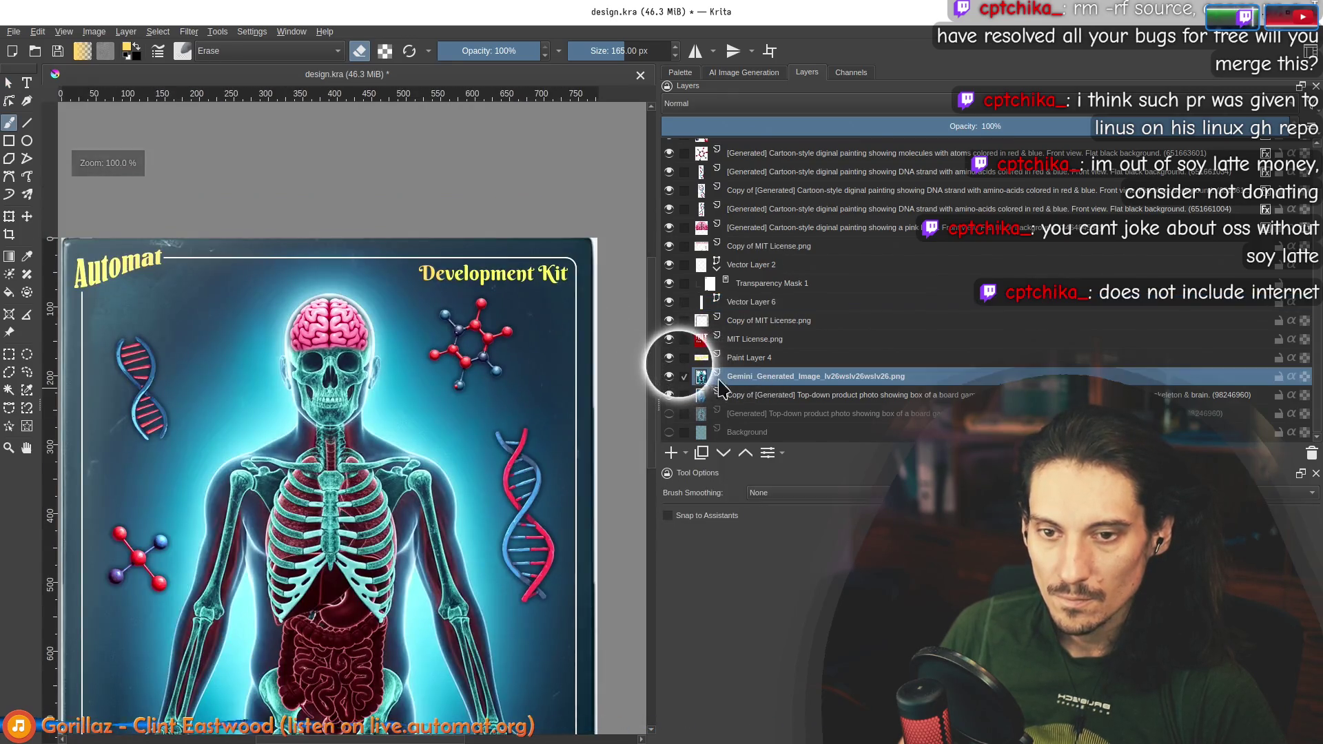
# Step: Shrink the eraser slightly and erase stray organs-layer pixels along the bottom edge
pyautogui.click(669, 377)
pyautogui.click(670, 377)
pyautogui.press('-')
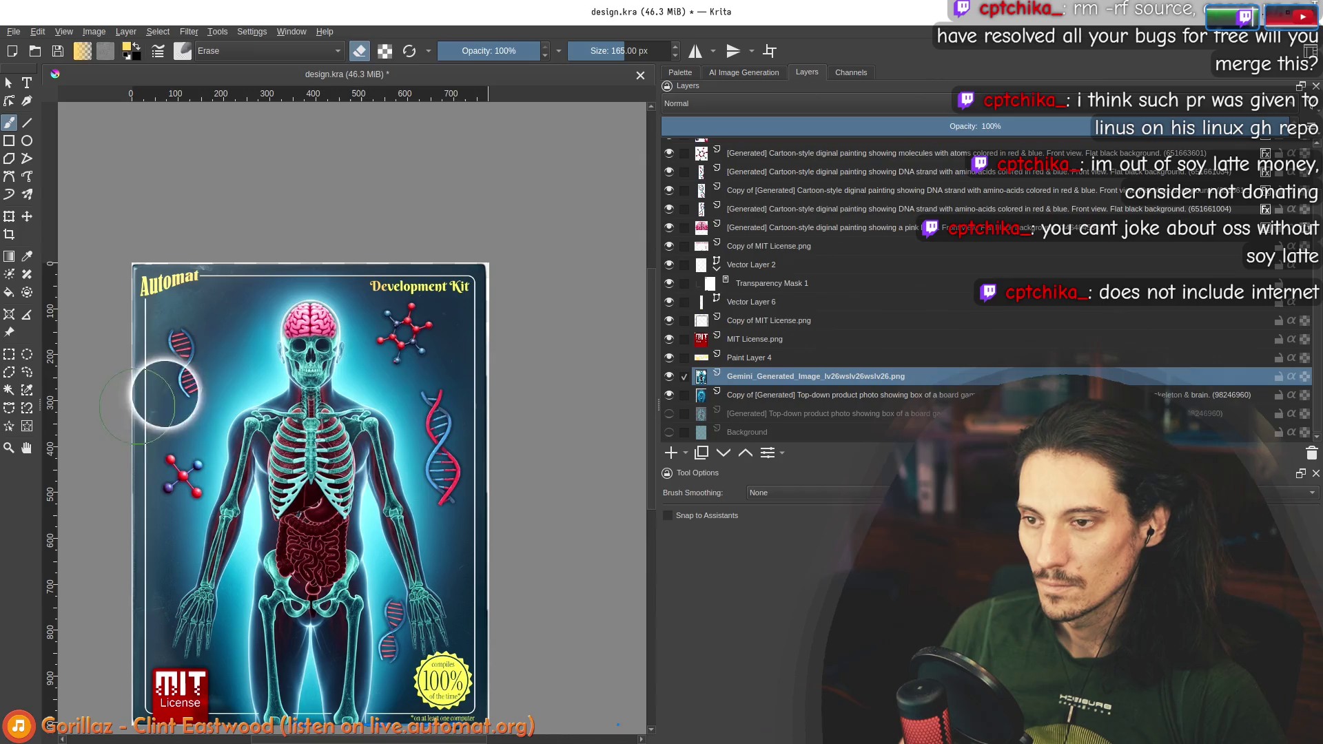
pyautogui.scroll(-3, 463, 207)
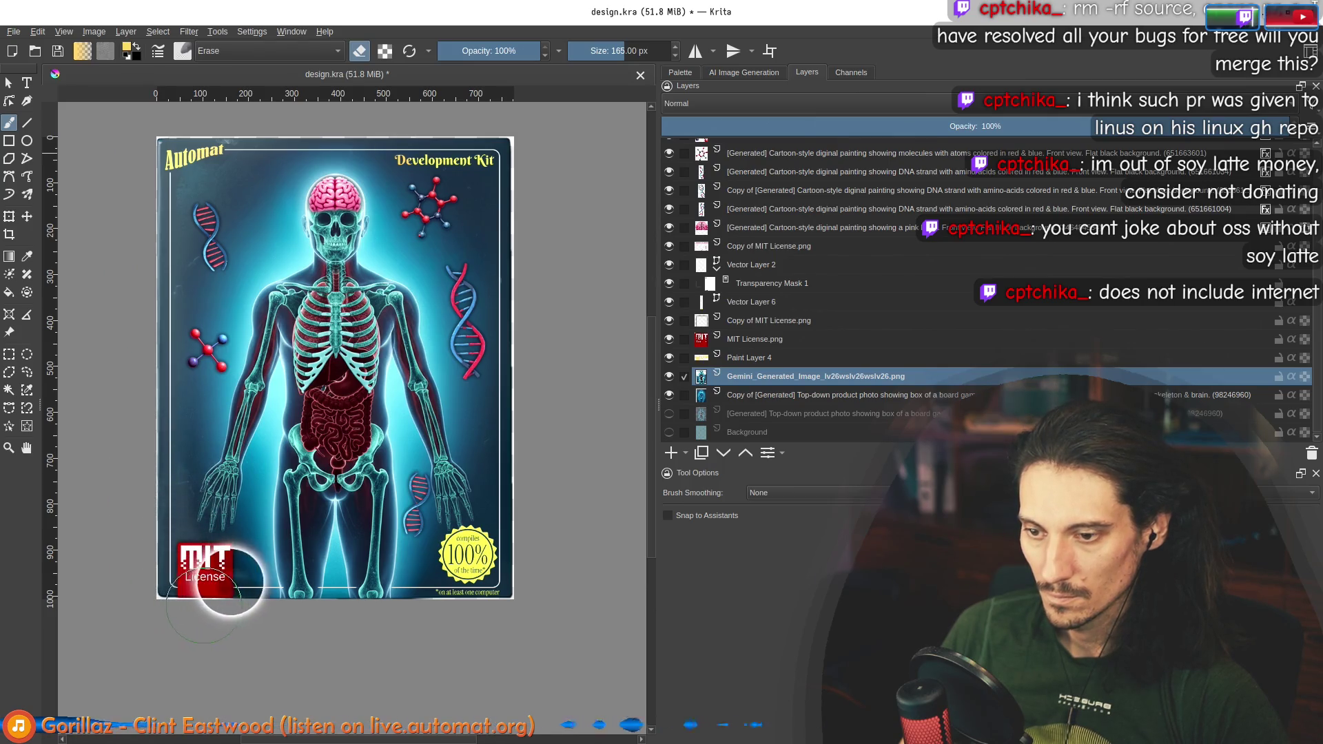
pyautogui.scroll(5, 296, 591)
pyautogui.press('[')
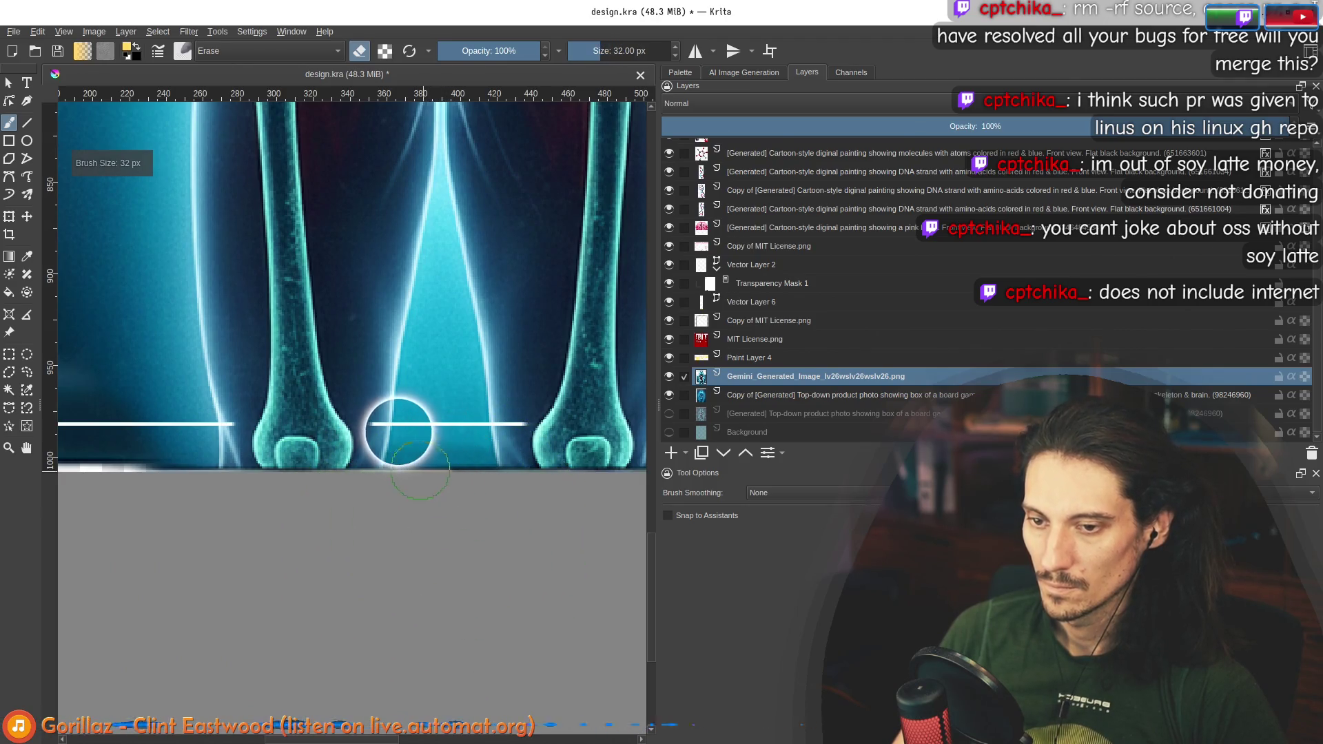
pyautogui.moveTo(446, 468); pyautogui.dragTo(470, 469)
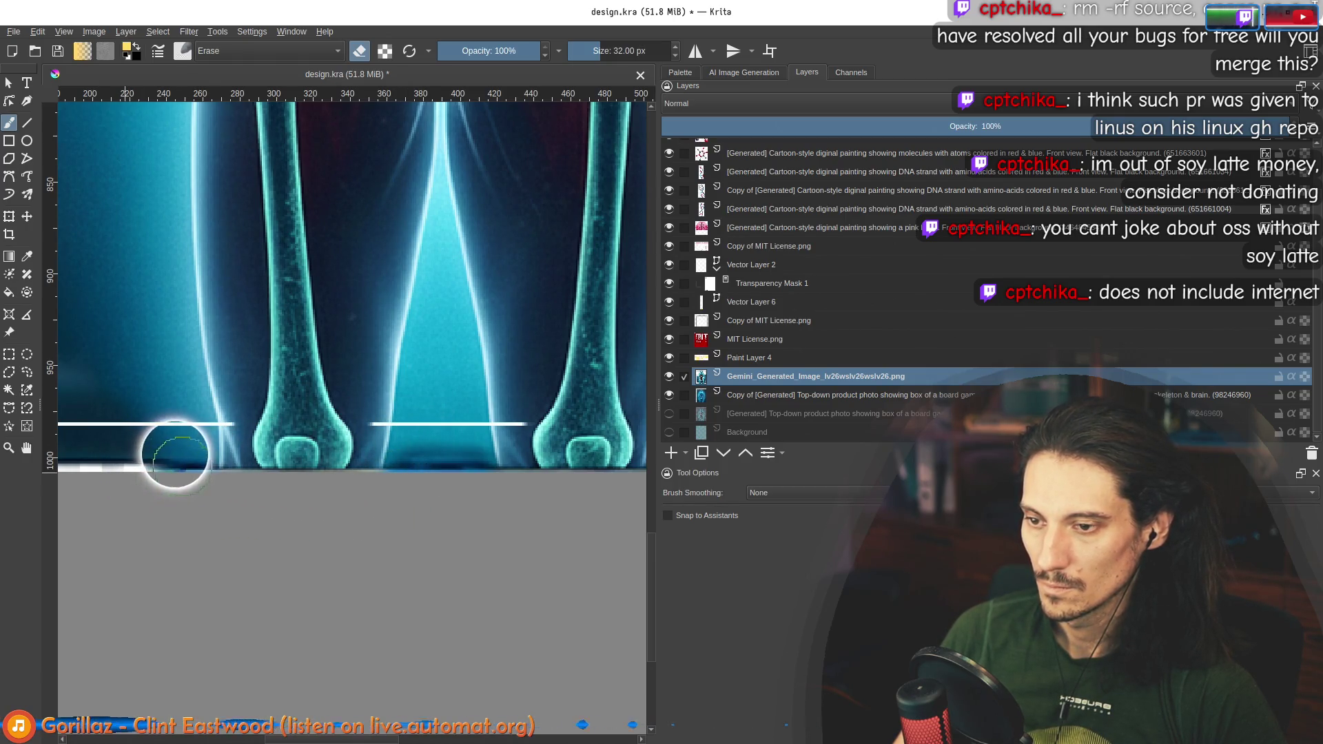
pyautogui.scroll(-4, 196, 472)
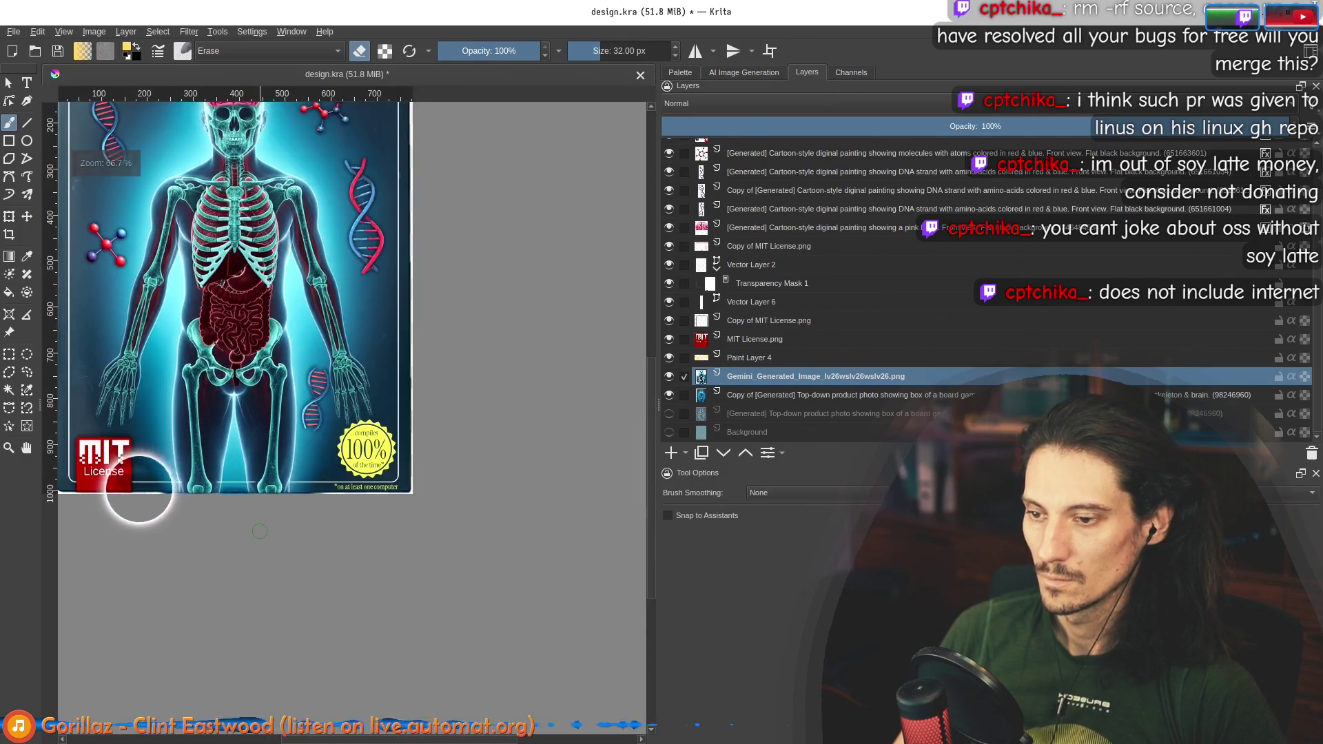
# Step: Swap which product-photo layer is visible and erase the dark strip along the bottom edge
pyautogui.click(669, 377)
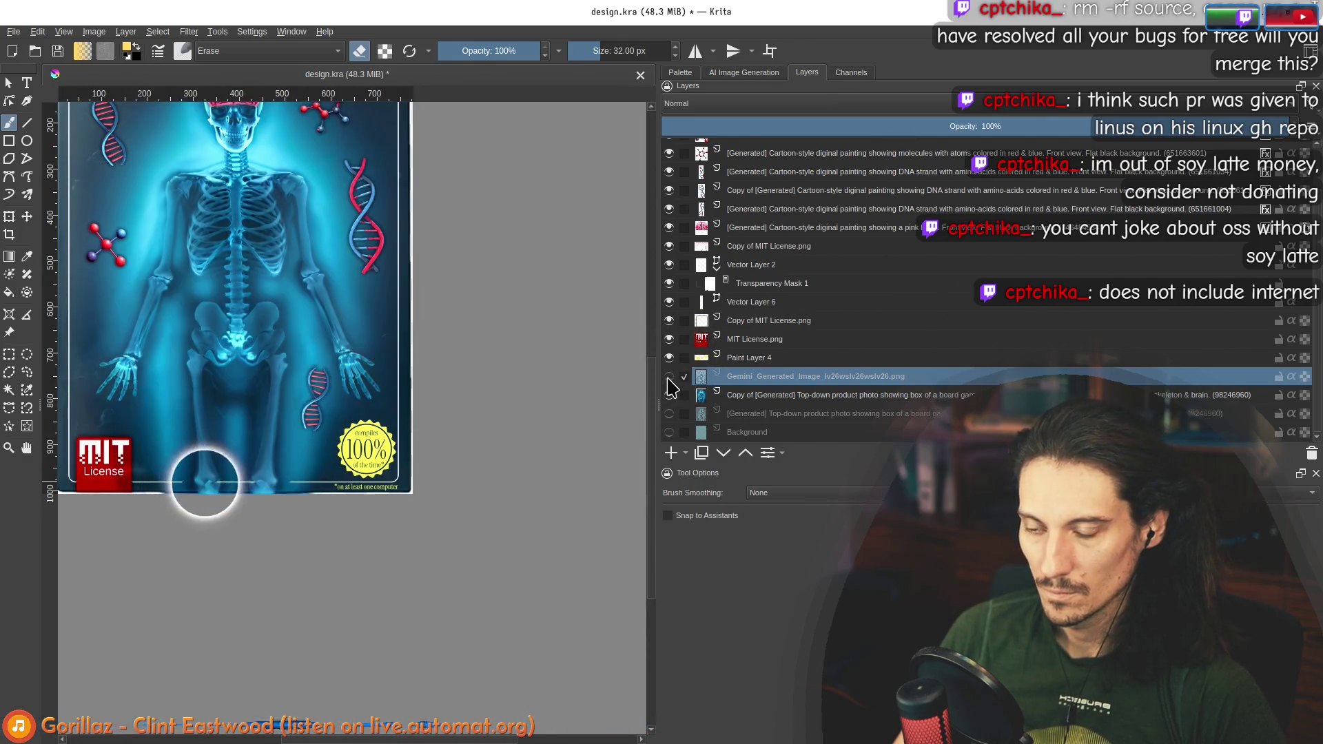
pyautogui.click(669, 377)
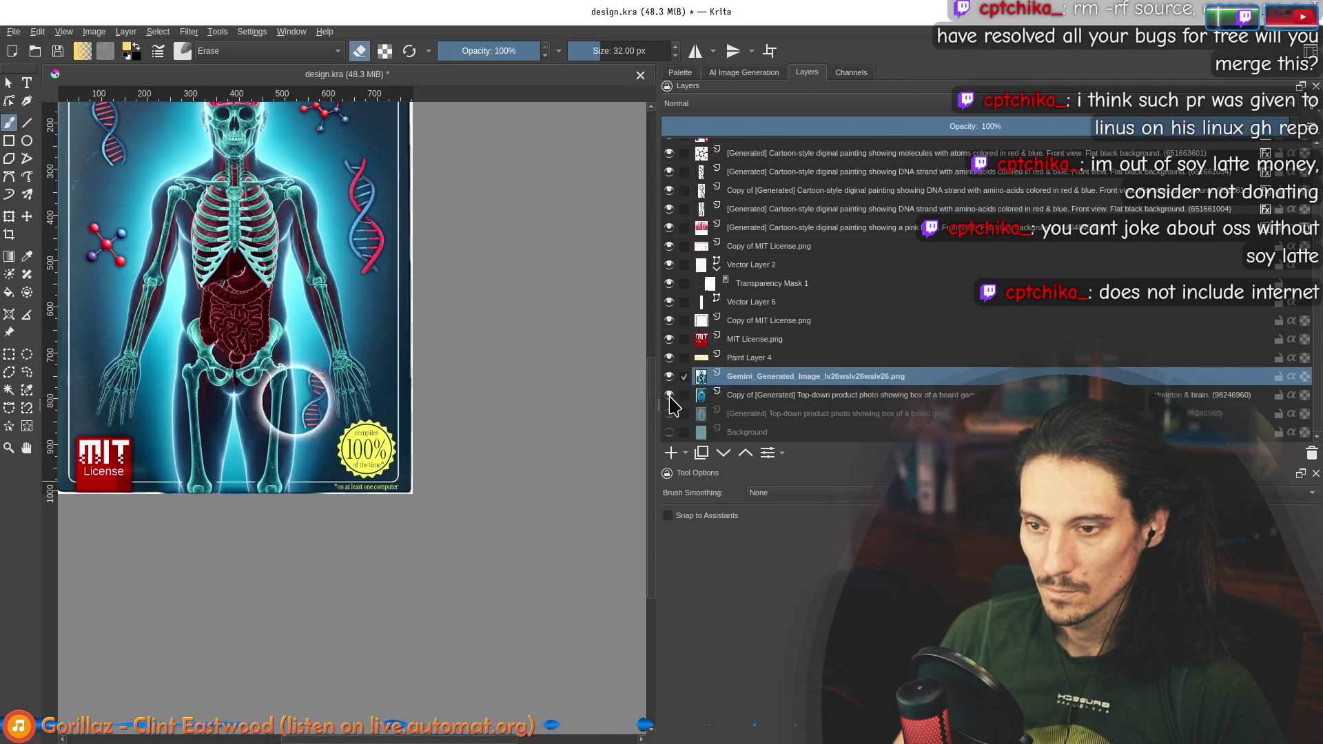
pyautogui.click(669, 395)
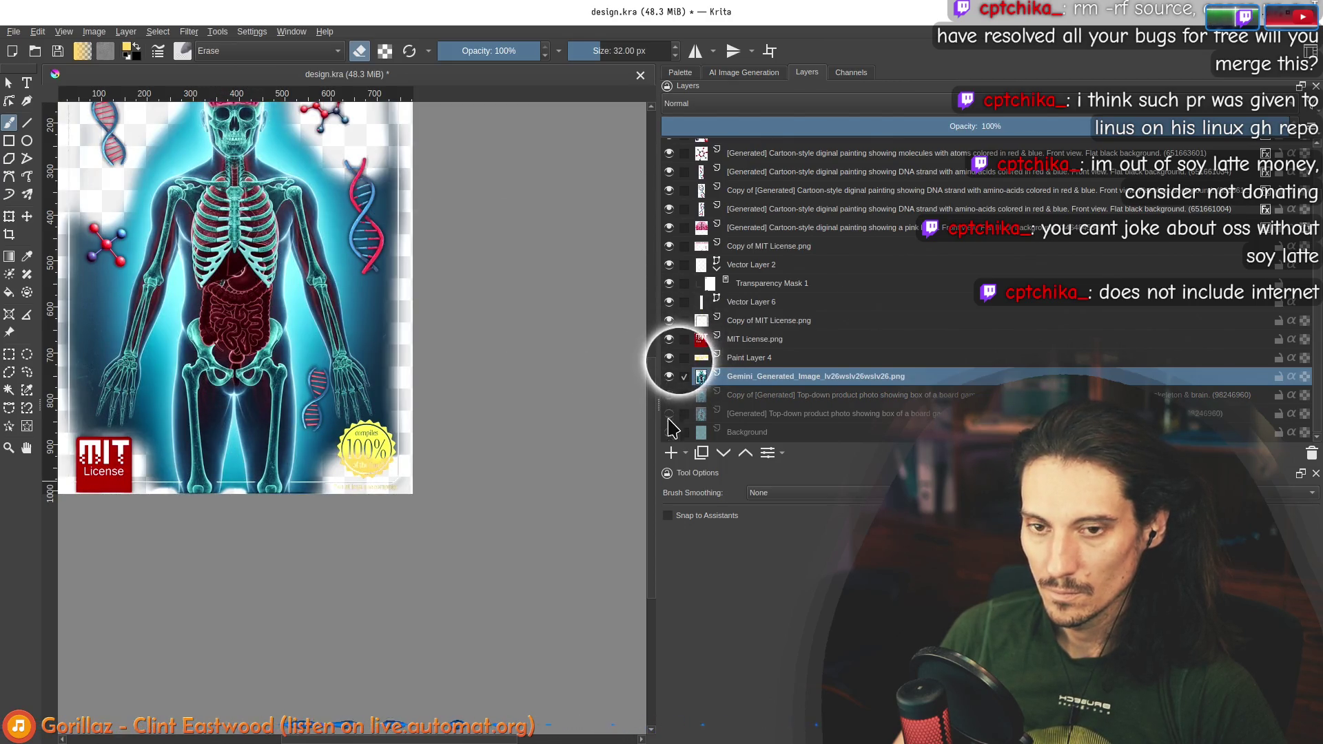
pyautogui.click(668, 414)
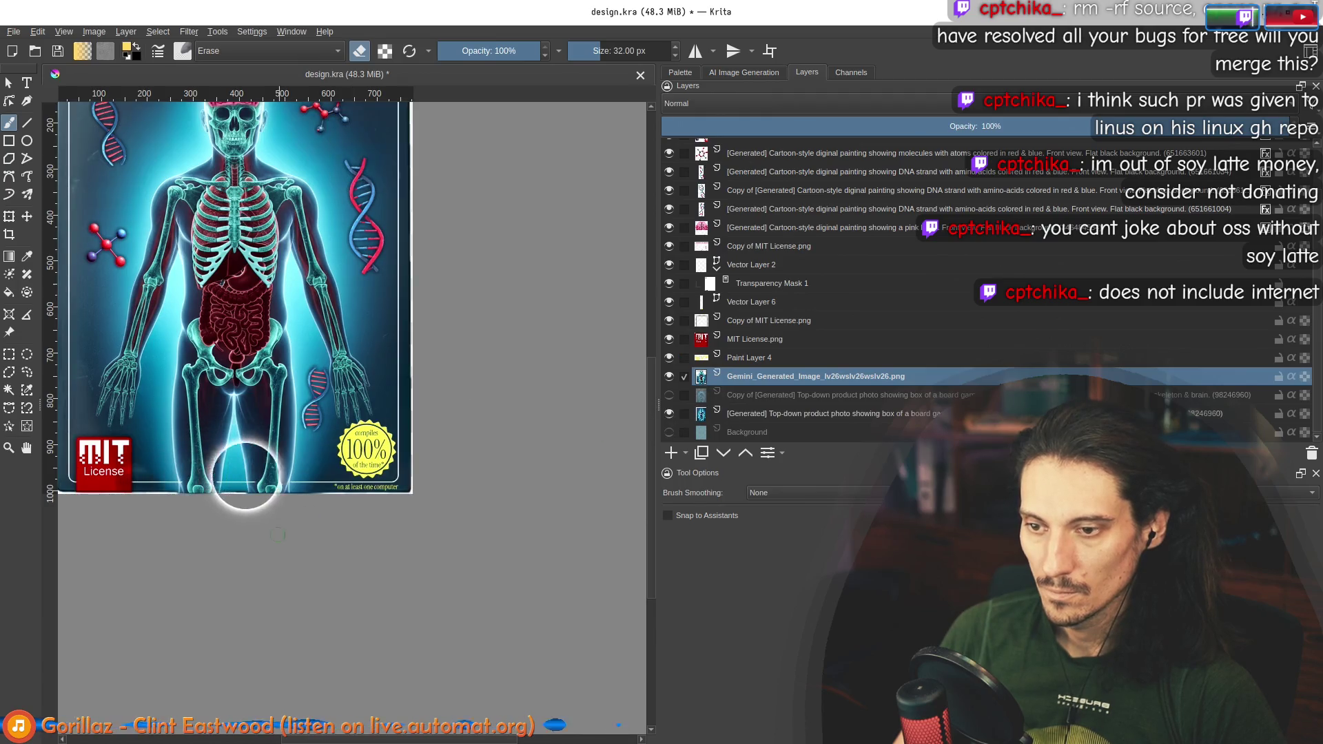
pyautogui.scroll(2, 278, 535)
pyautogui.scroll(4, 406, 463)
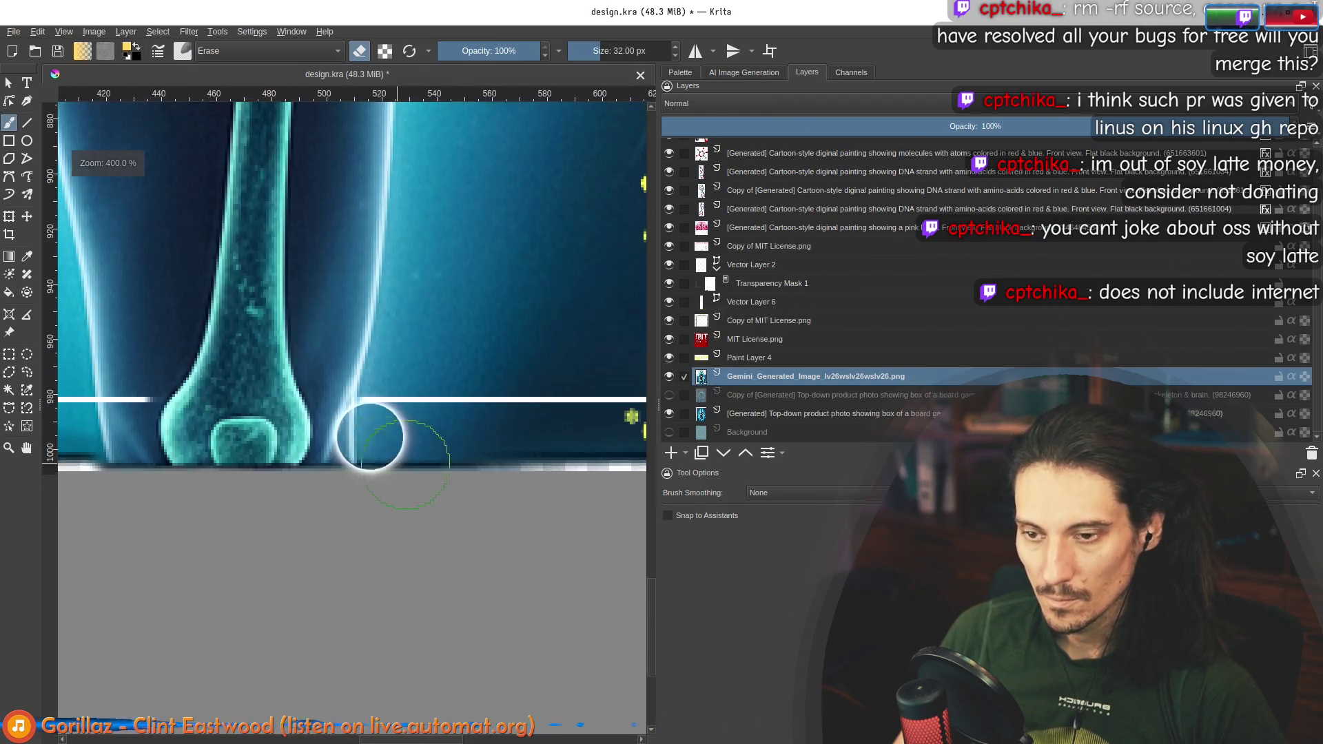
pyautogui.moveTo(408, 470); pyautogui.dragTo(583, 473)
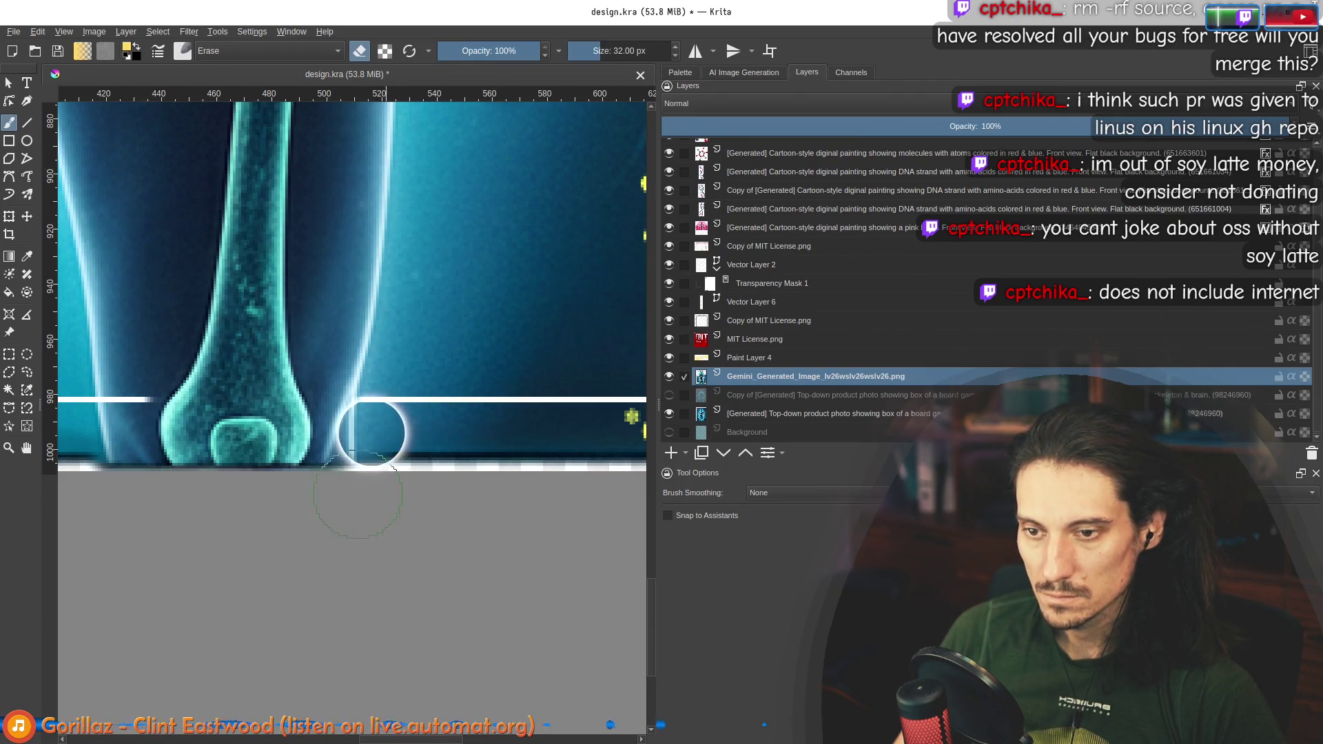
pyautogui.moveTo(127, 443)
pyautogui.mouseDown()
pyautogui.moveTo(237, 464)
pyautogui.moveTo(366, 455)
pyautogui.mouseUp()
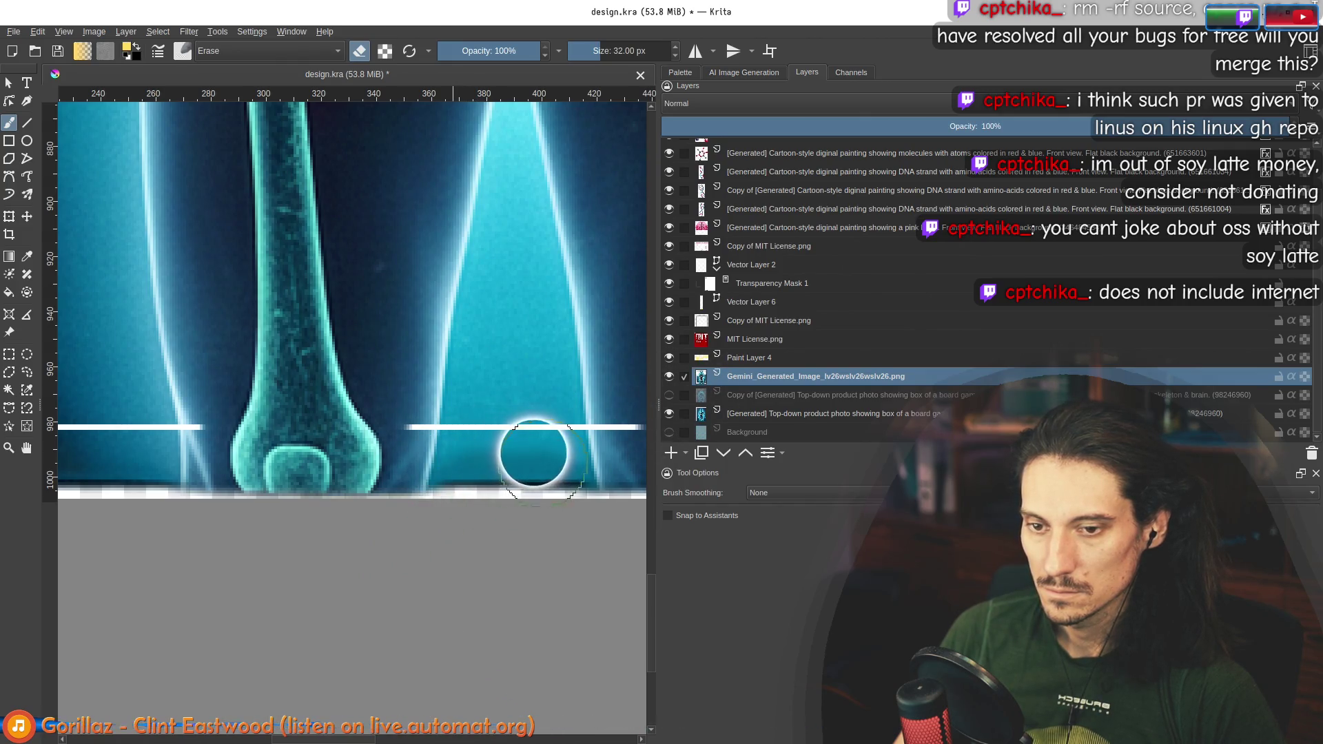
pyautogui.moveTo(541, 500)
pyautogui.mouseDown()
pyautogui.moveTo(559, 517)
pyautogui.moveTo(532, 486)
pyautogui.mouseUp()
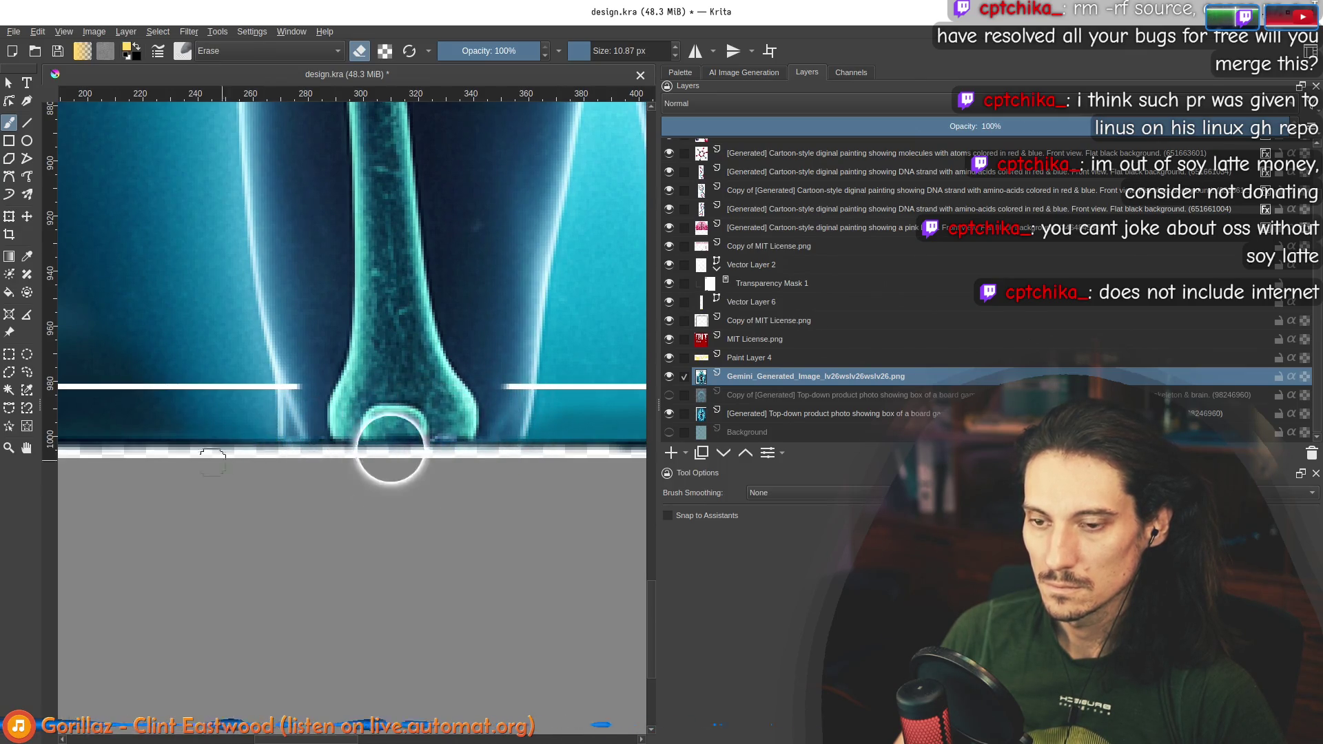
# Step: At 100% zoom, erase a straight line along the cover's bottom edge, then return to freehand mode
pyautogui.press('1')
pyautogui.scroll(5, 256, 452)
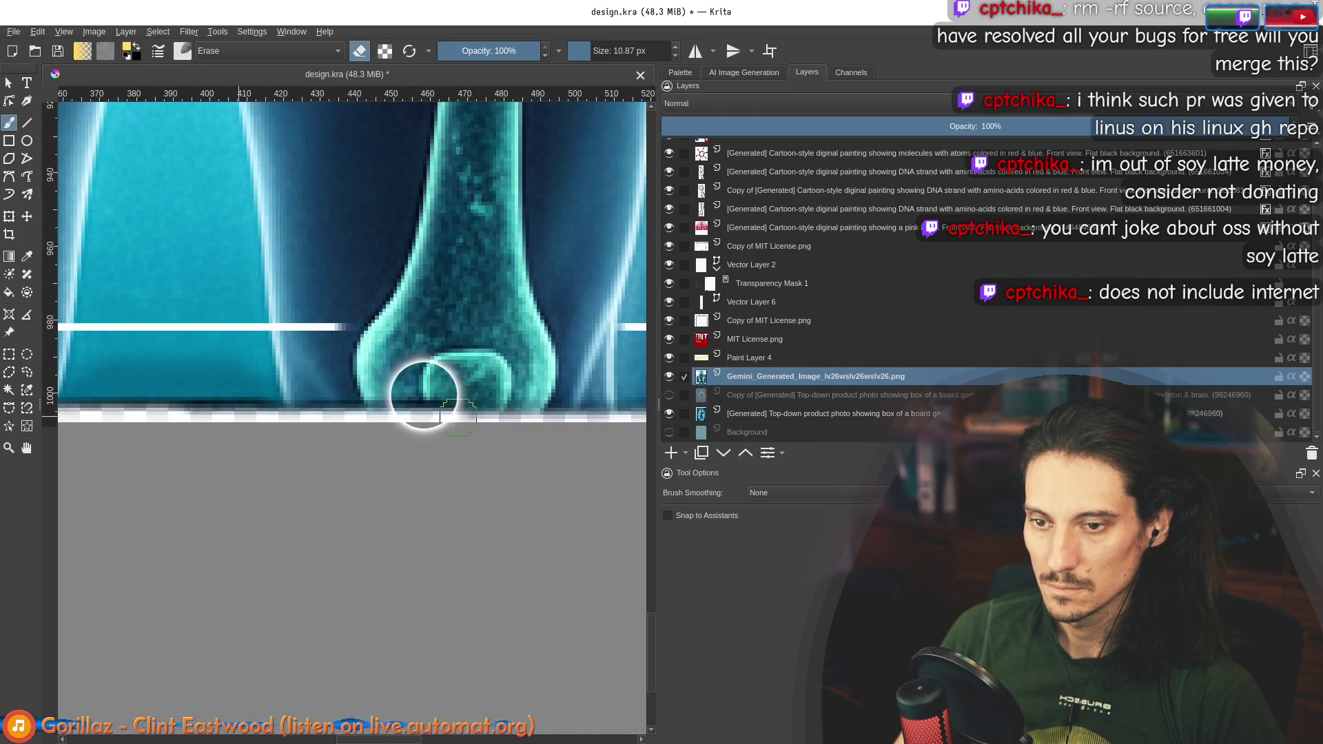
pyautogui.scroll(-5, 424, 395)
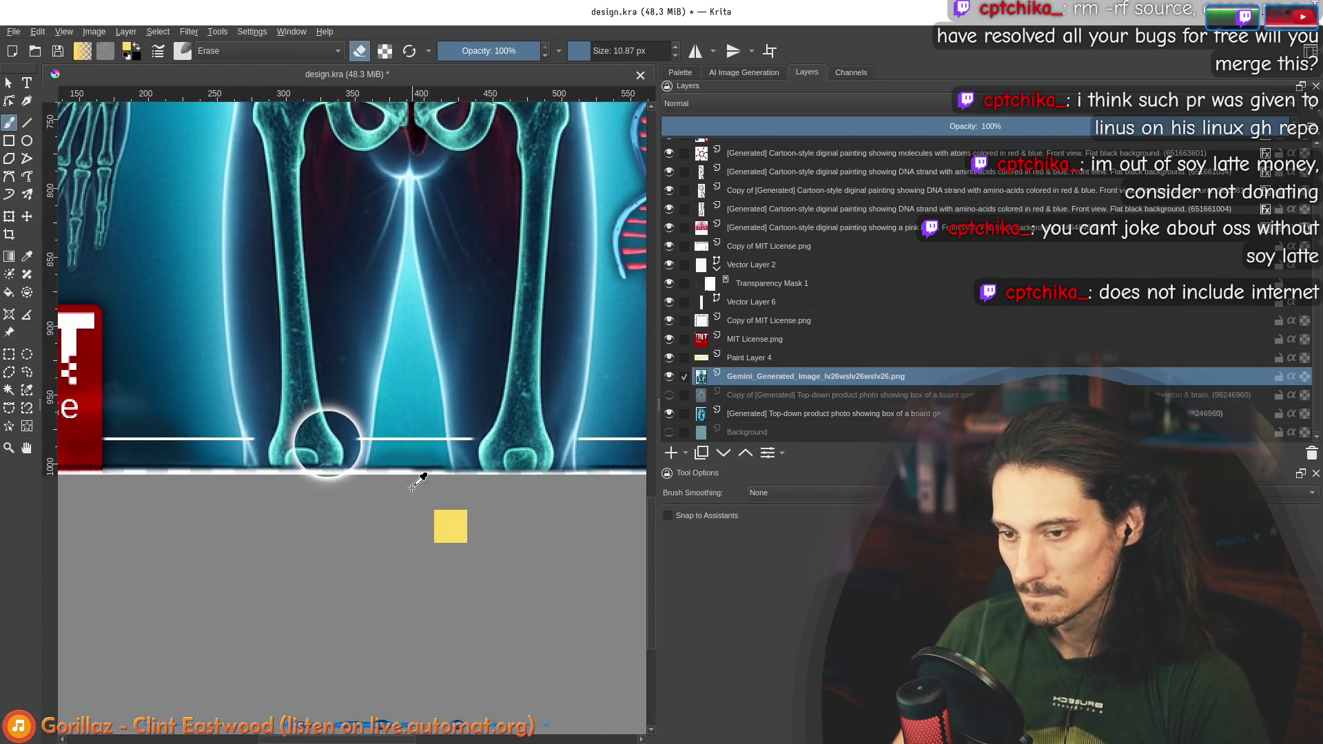
pyautogui.click(27, 123)
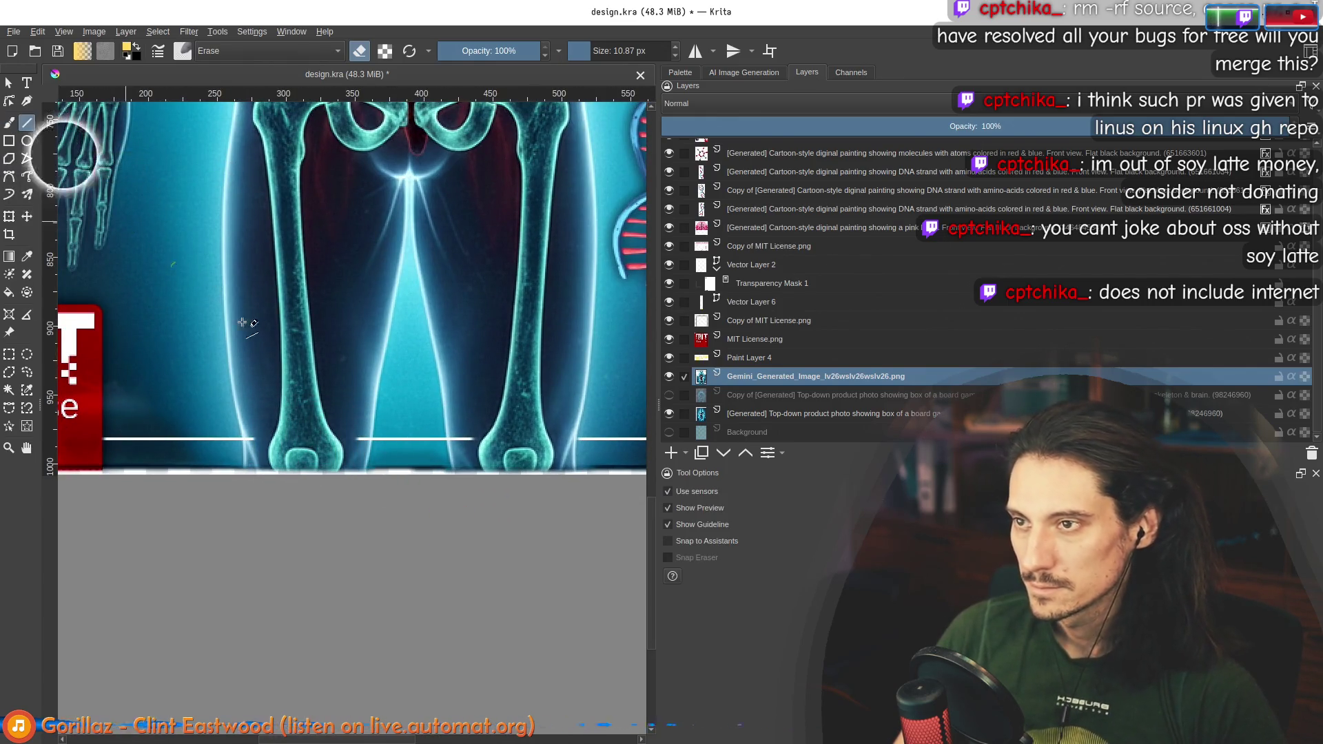
pyautogui.scroll(2, 222, 483)
pyautogui.scroll(-2, 90, 442)
pyautogui.moveTo(77, 463); pyautogui.dragTo(441, 469)
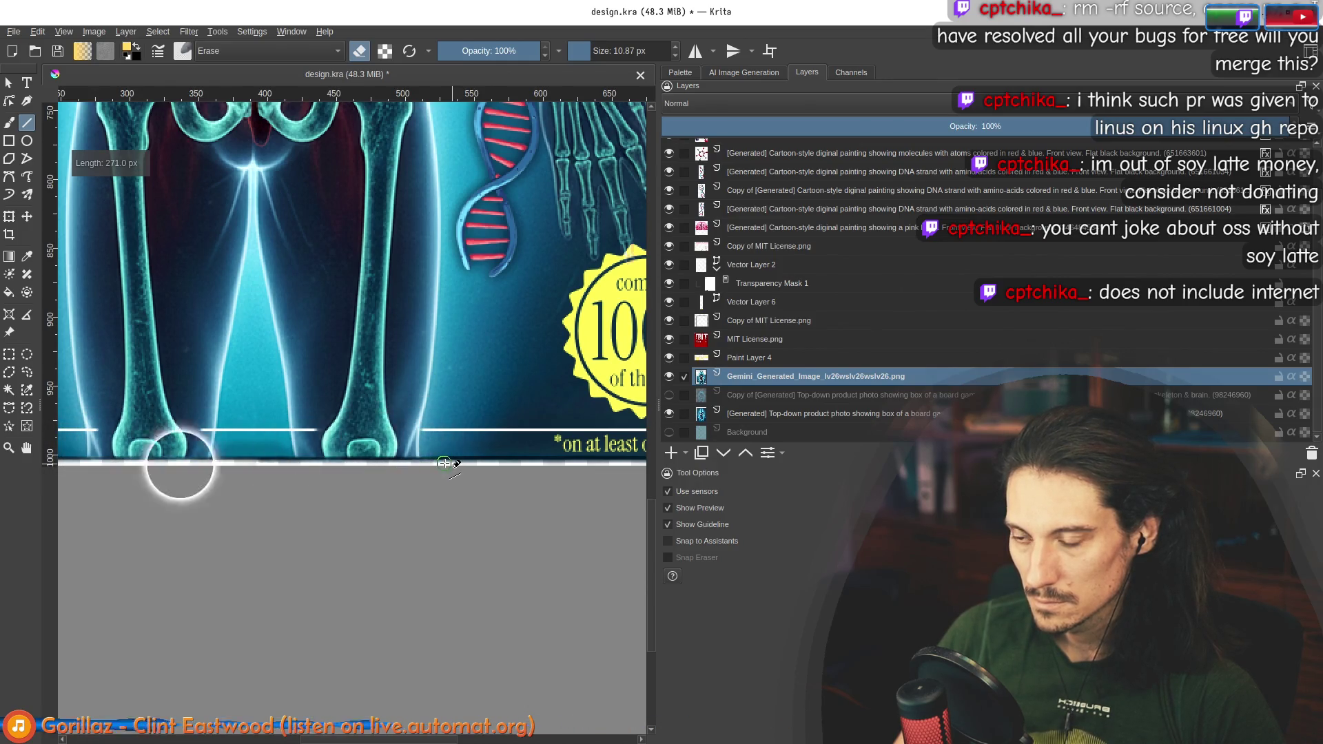
pyautogui.scroll(-3, 425, 494)
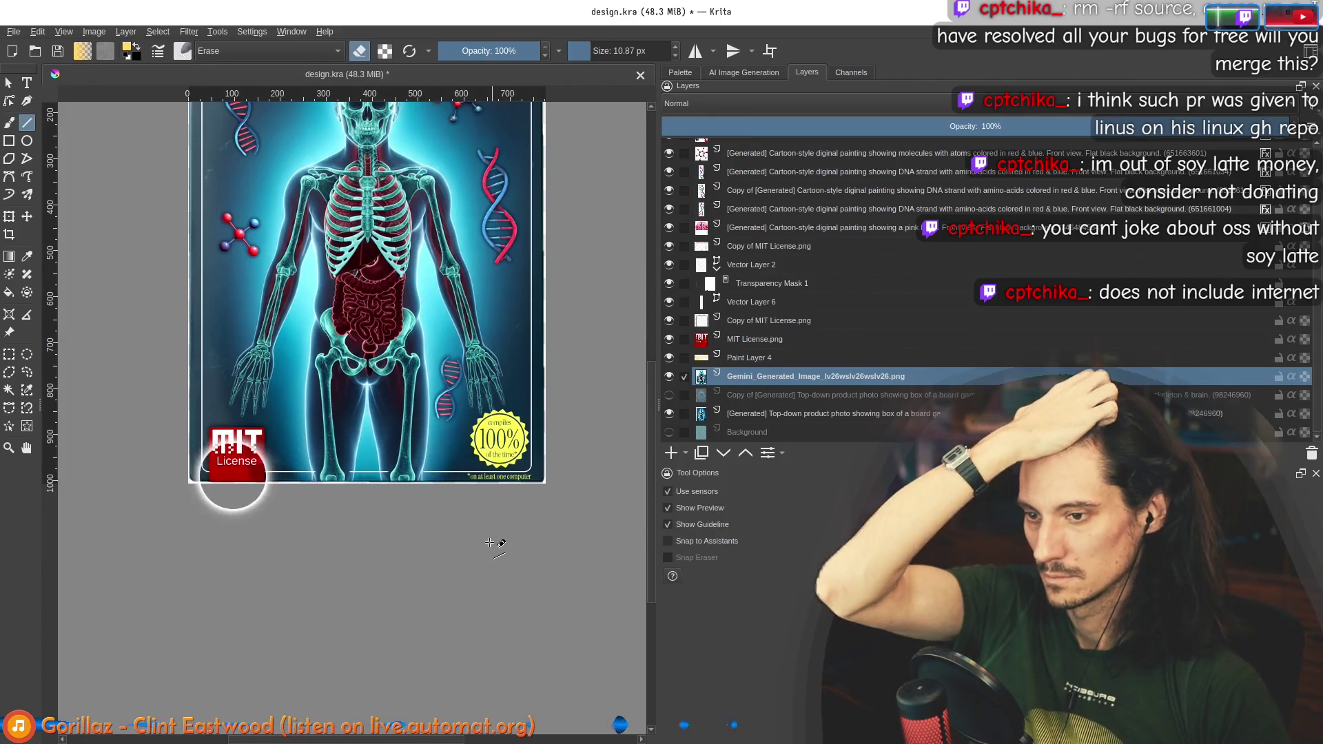
pyautogui.scroll(3, 514, 491)
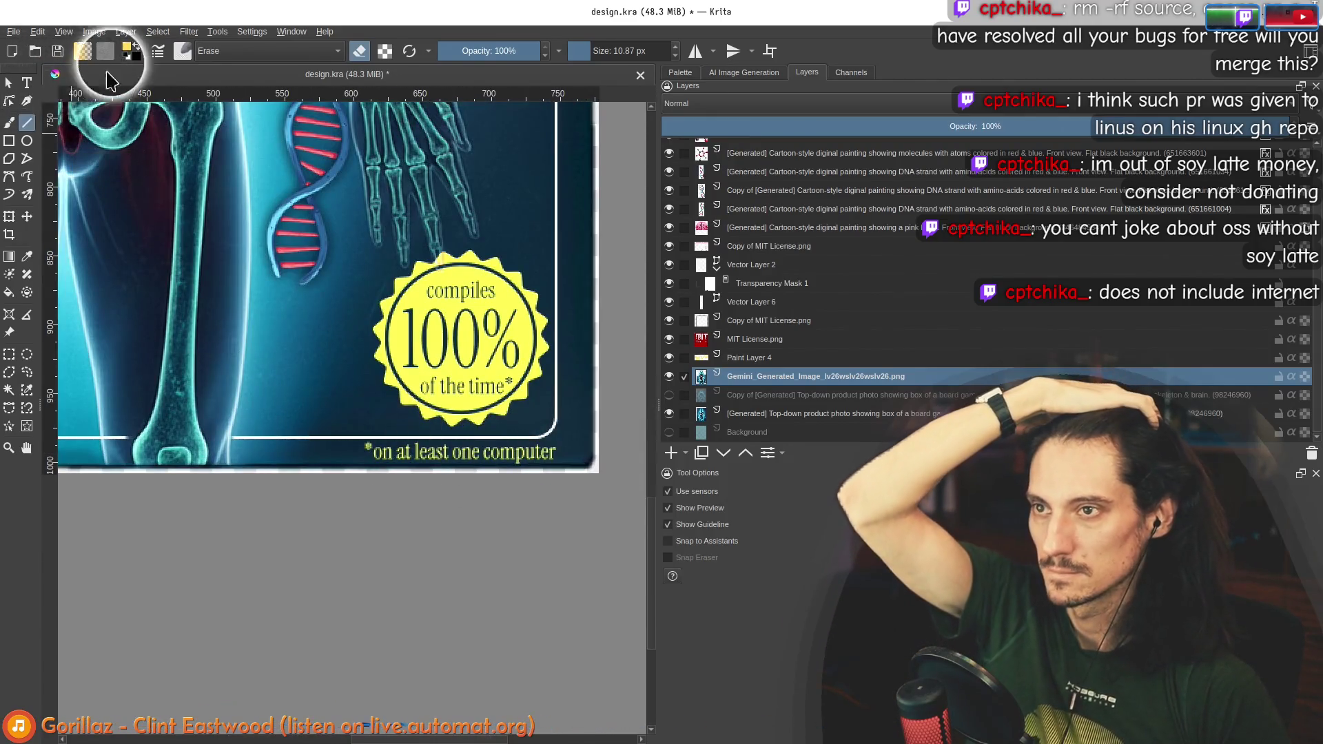
pyautogui.click(9, 122)
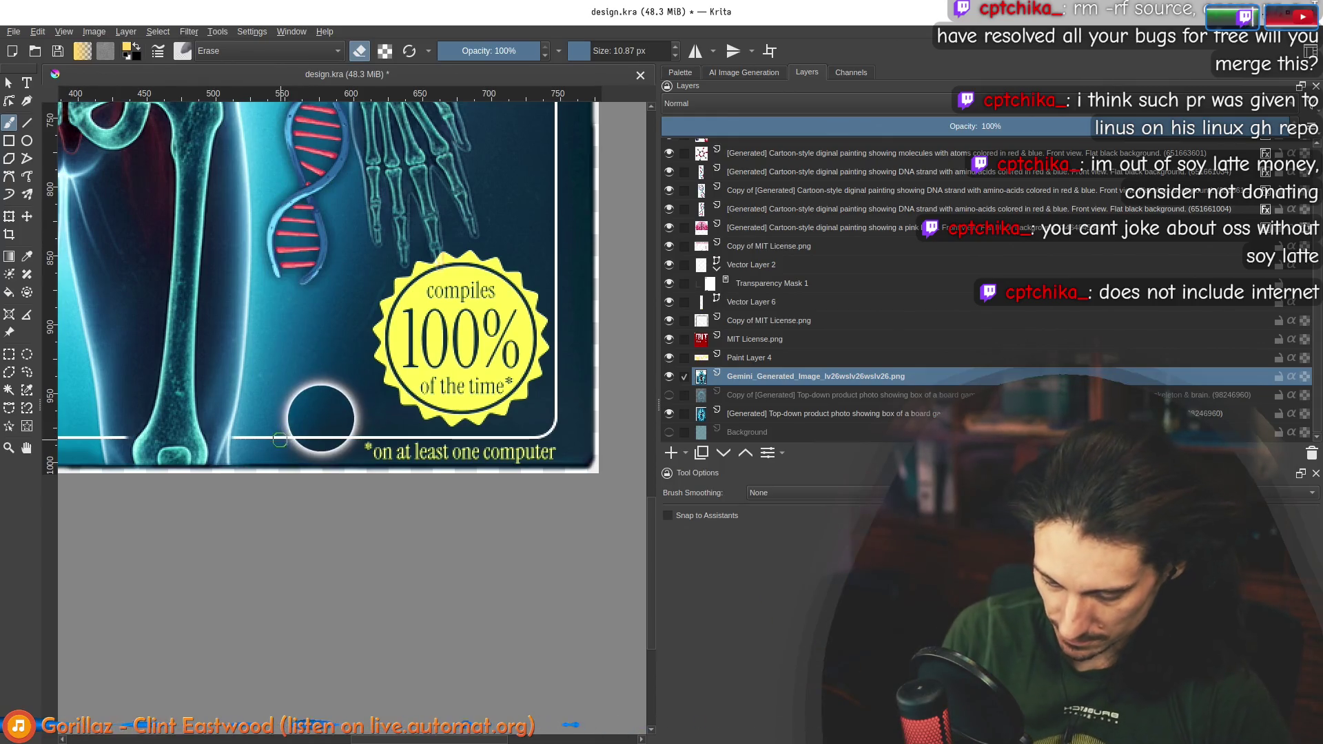
pyautogui.press(']')
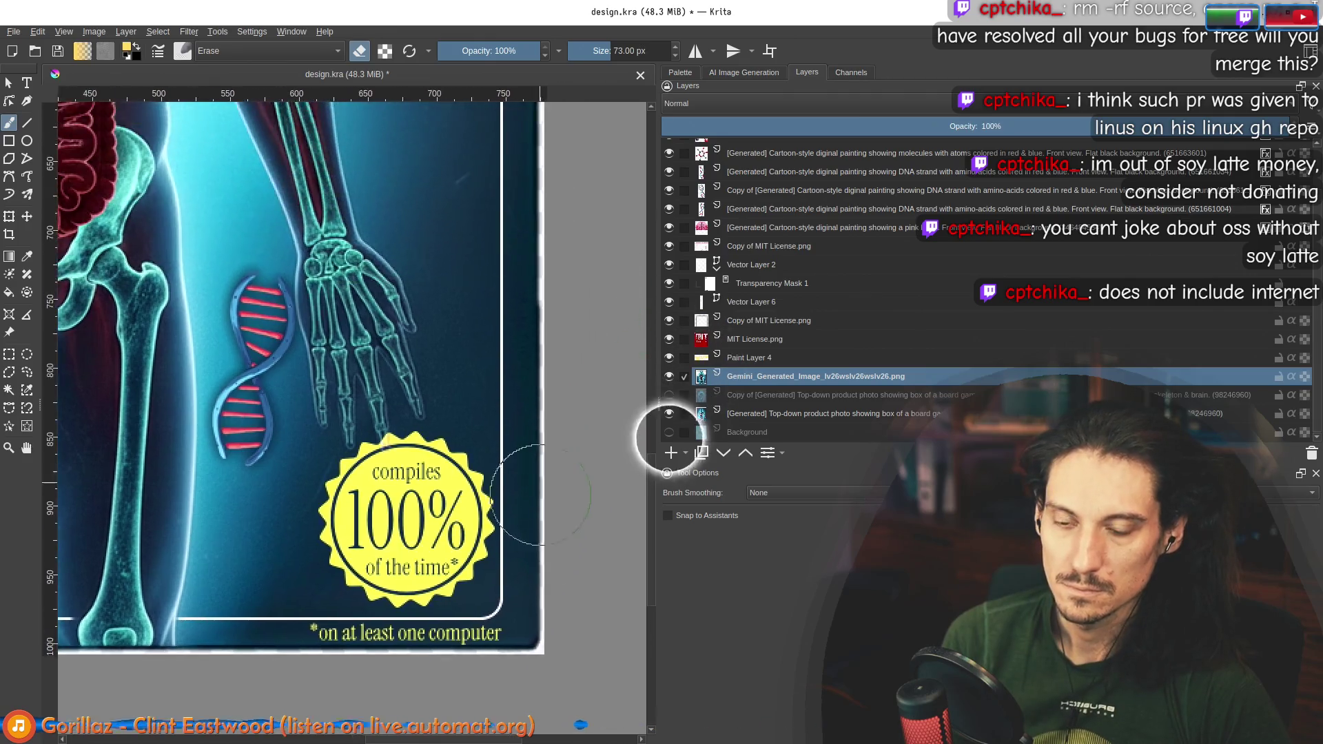
# Step: Inspect every poster edge with the Gemini layer toggled, then save design.kra
pyautogui.press('-')
pyautogui.click(669, 376)
pyautogui.click(670, 376)
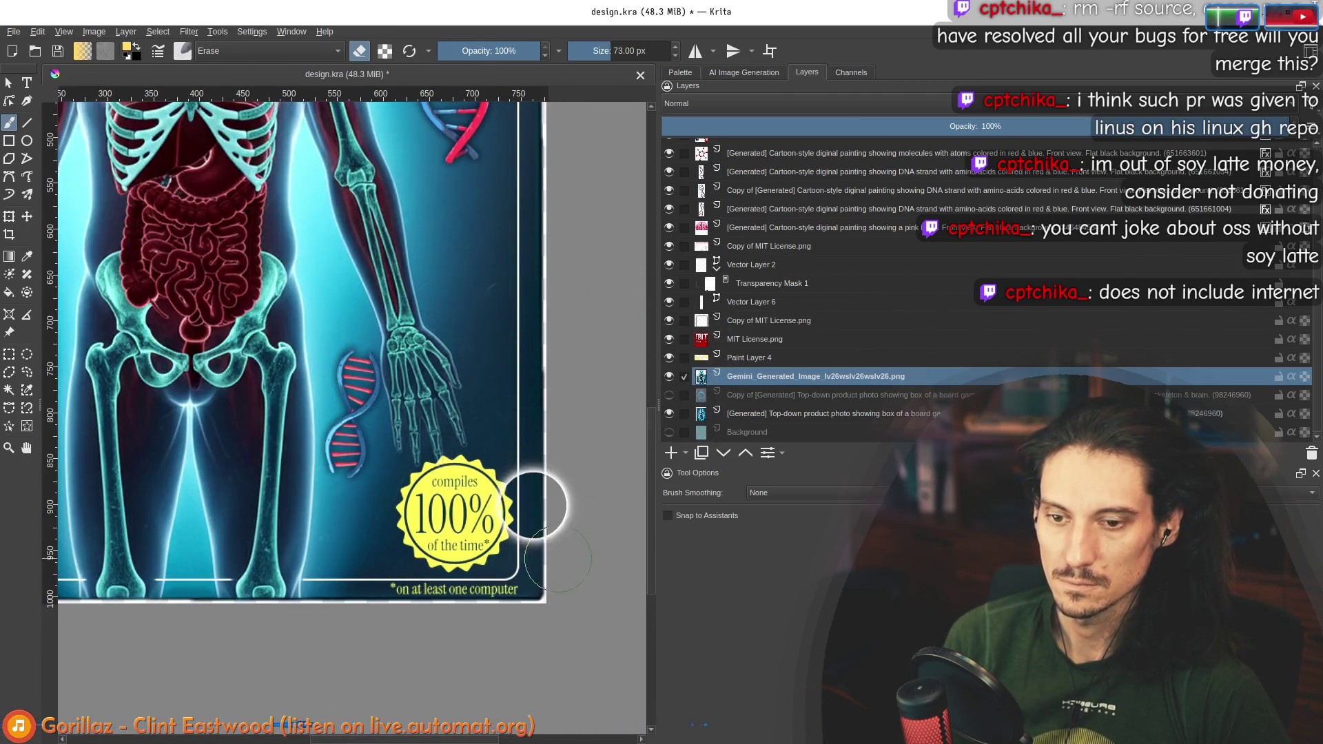
pyautogui.scroll(7, 546, 278)
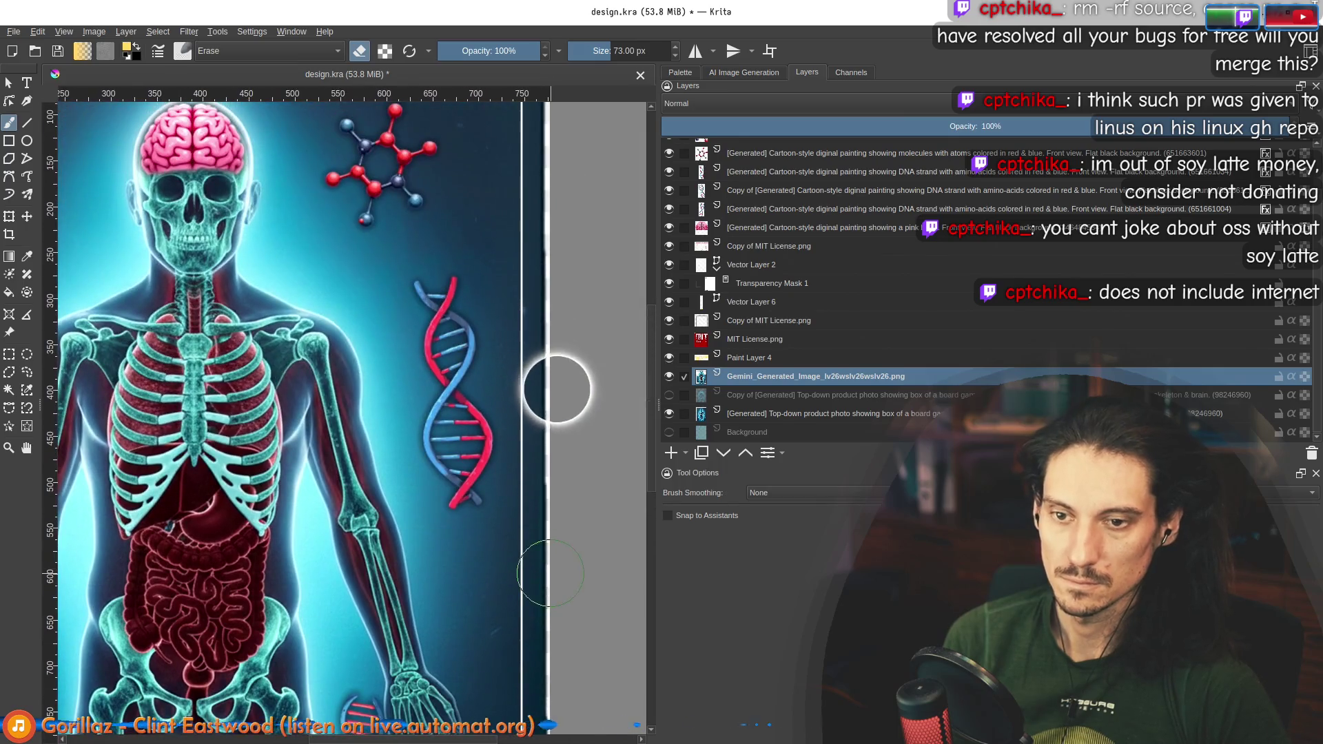
pyautogui.moveTo(561, 313); pyautogui.dragTo(581, 532)
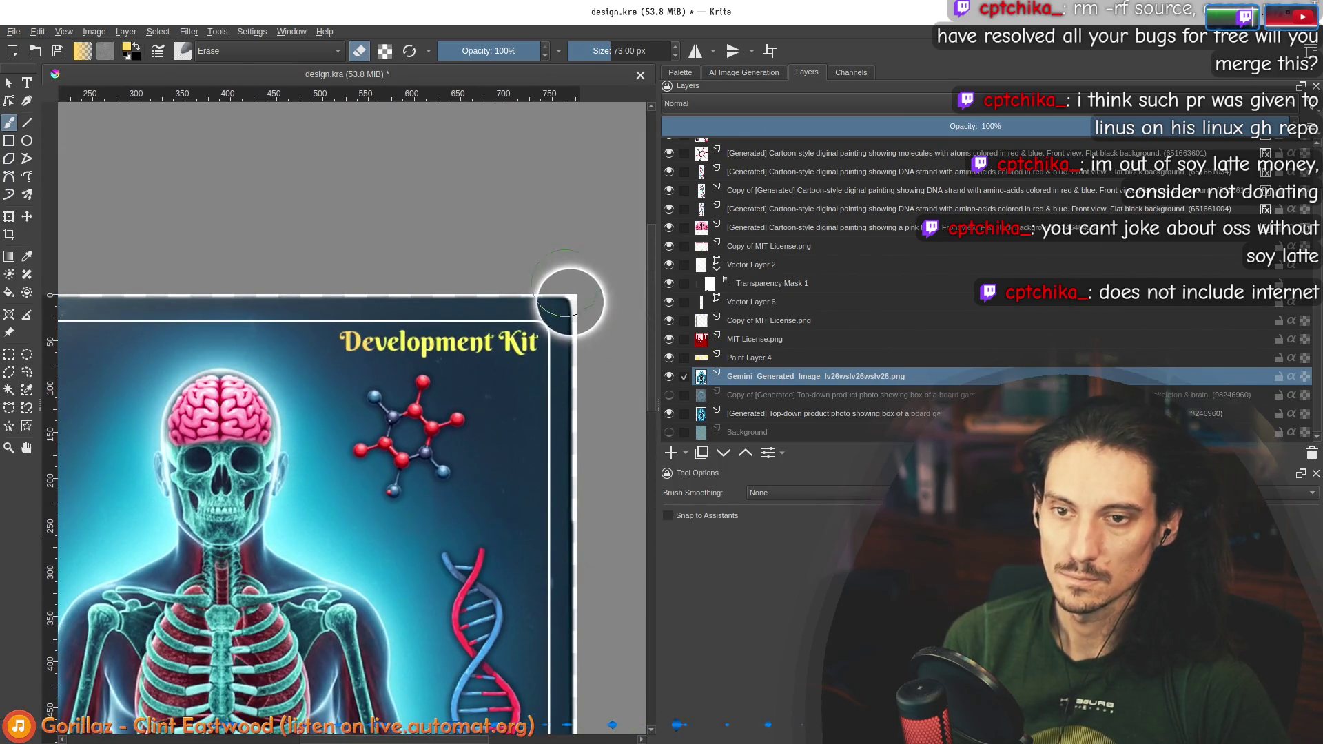
pyautogui.hscroll(-5, 306, 287)
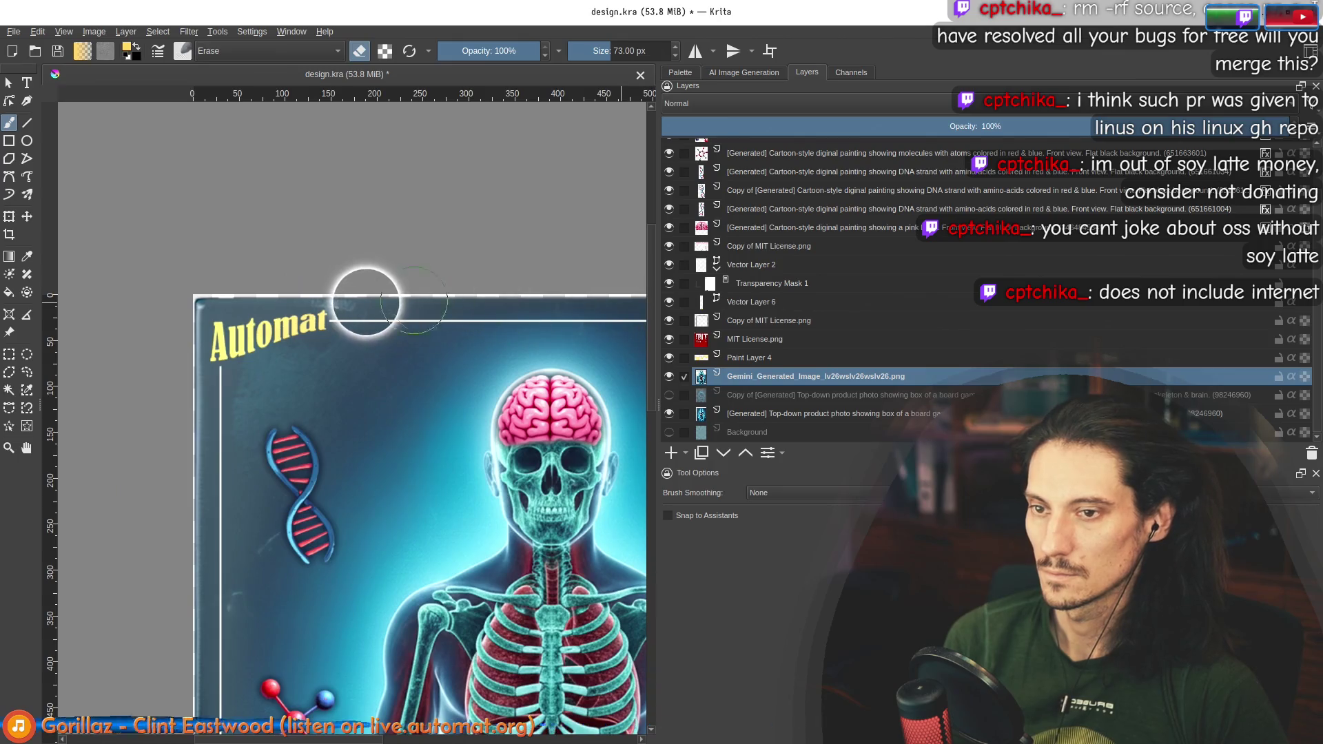
pyautogui.scroll(-5, 212, 547)
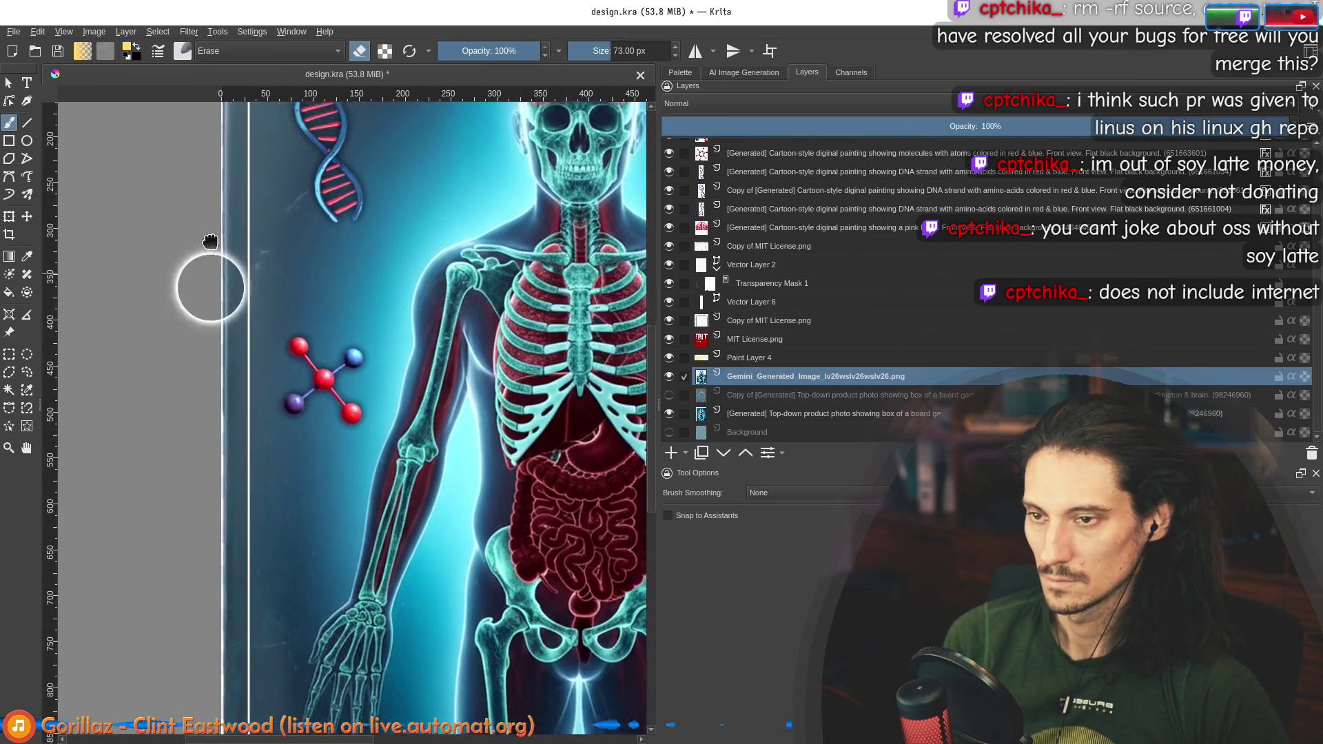
pyautogui.scroll(-5, 260, 547)
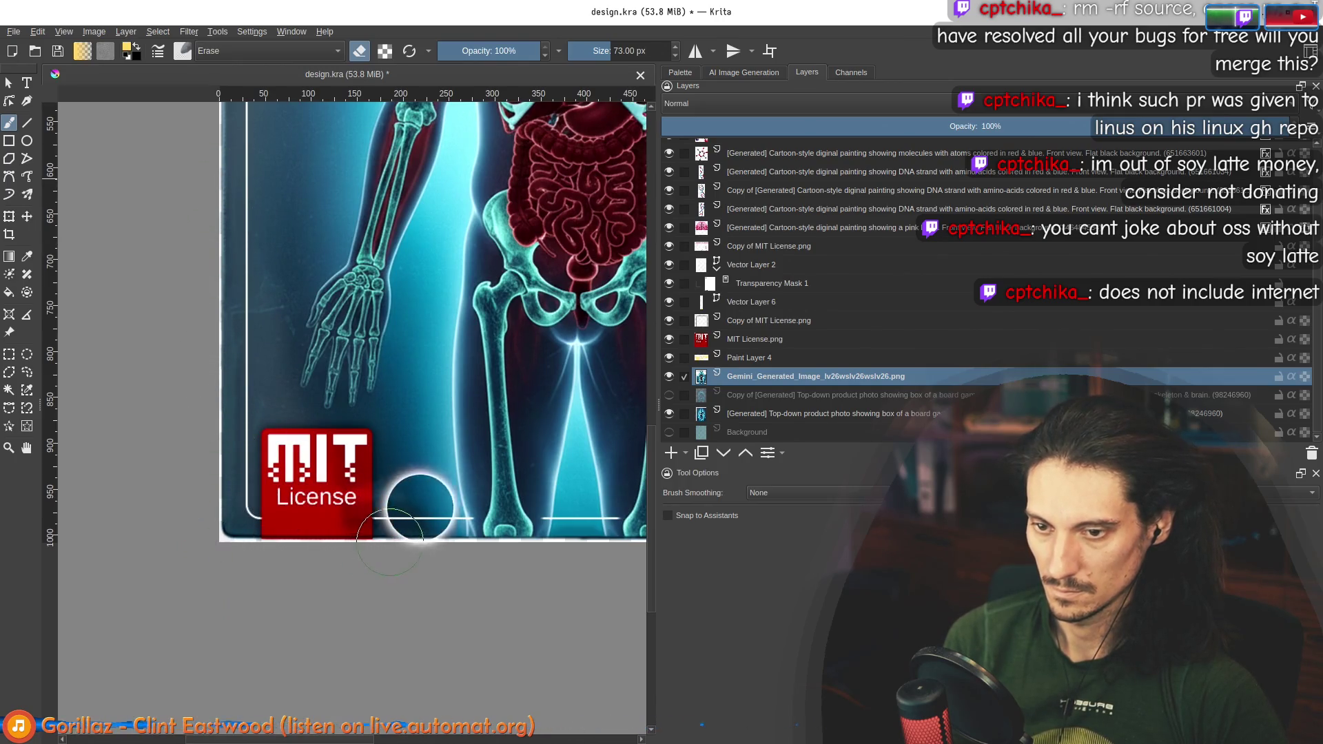
pyautogui.scroll(-4, 426, 560)
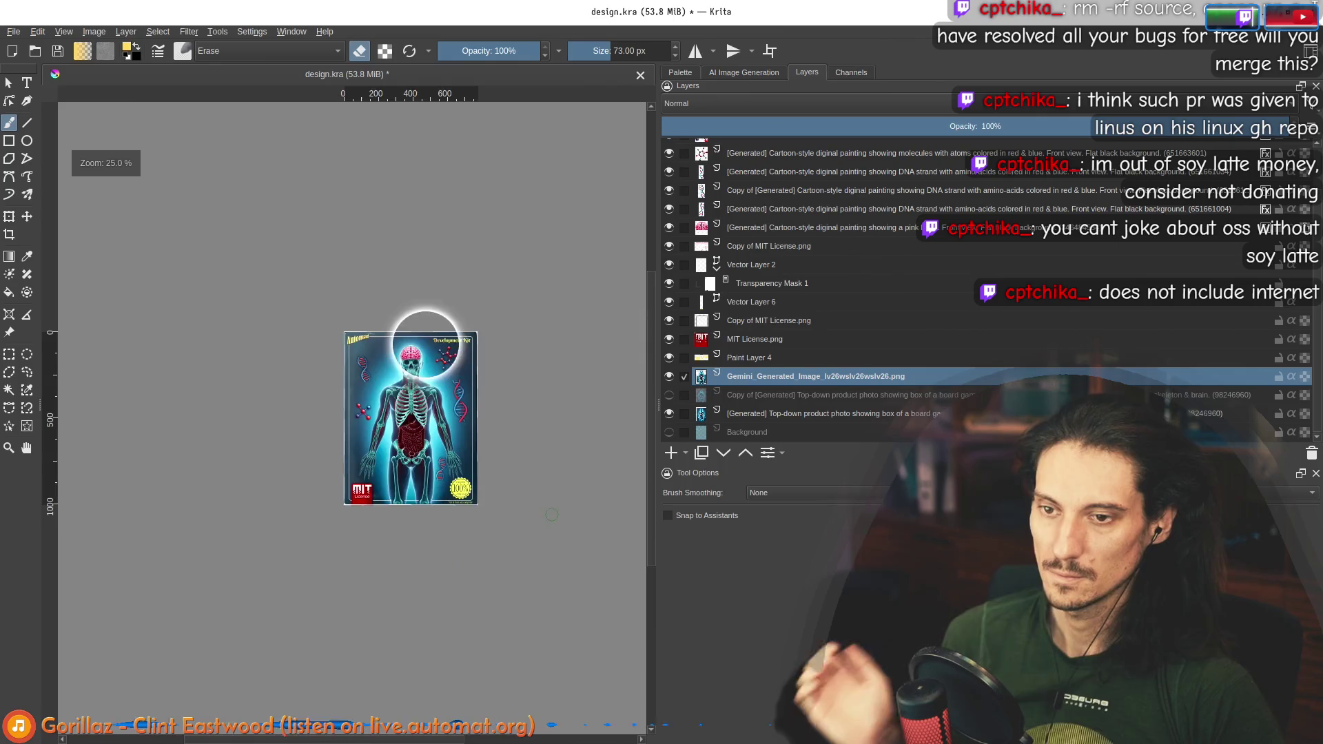
pyautogui.scroll(1, 422, 260)
pyautogui.click(14, 32)
pyautogui.click(32, 92)
# Step: Export the cover over sources.webp in the assets folder at 95% WebP quality, confirming the overwrite
pyautogui.click(14, 32)
pyautogui.click(69, 157)
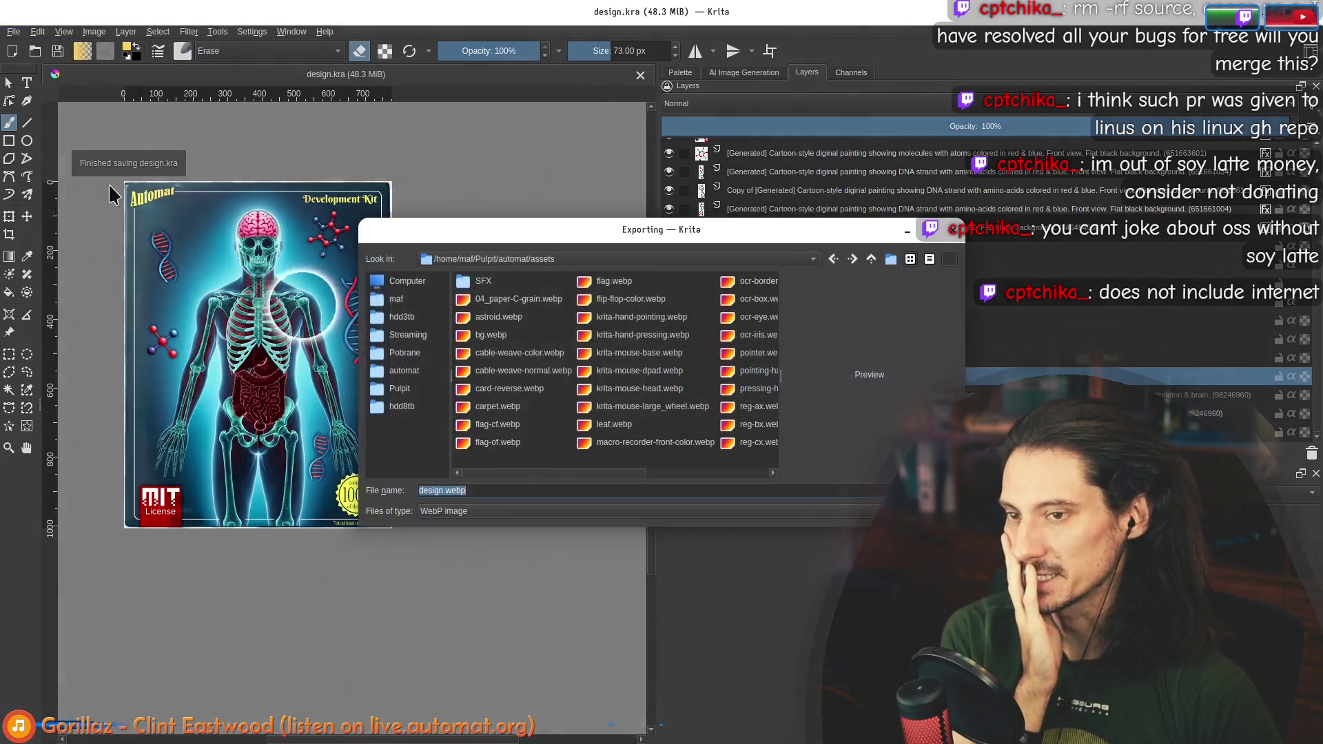
pyautogui.scroll(-5, 630, 328)
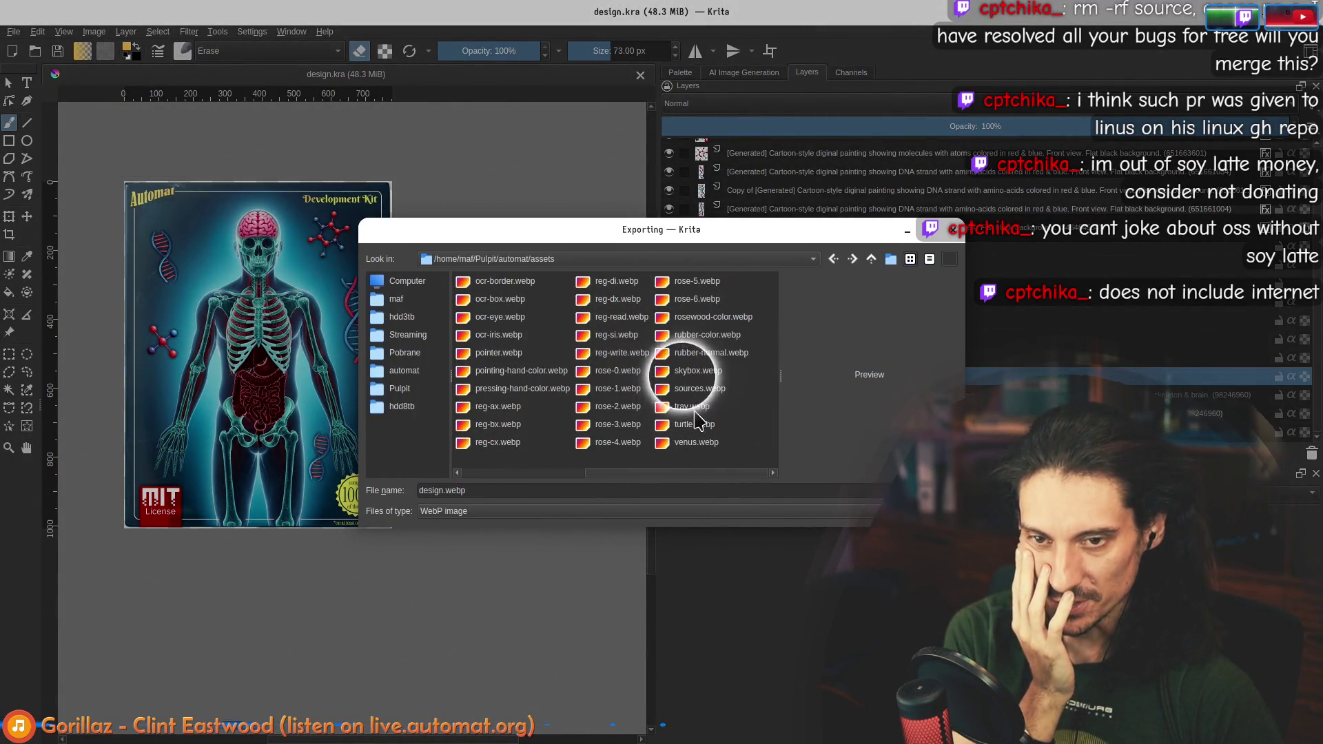
pyautogui.click(700, 388)
pyautogui.doubleClick(710, 388)
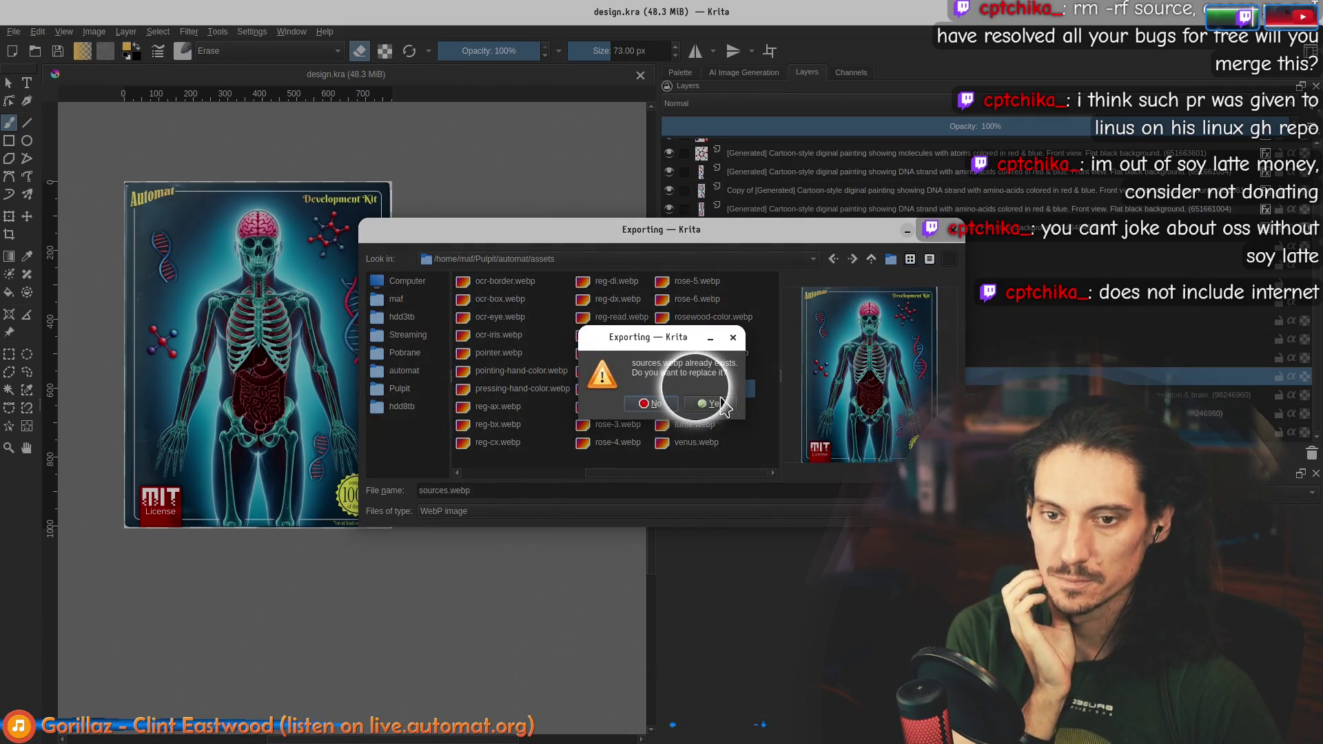
pyautogui.click(695, 394)
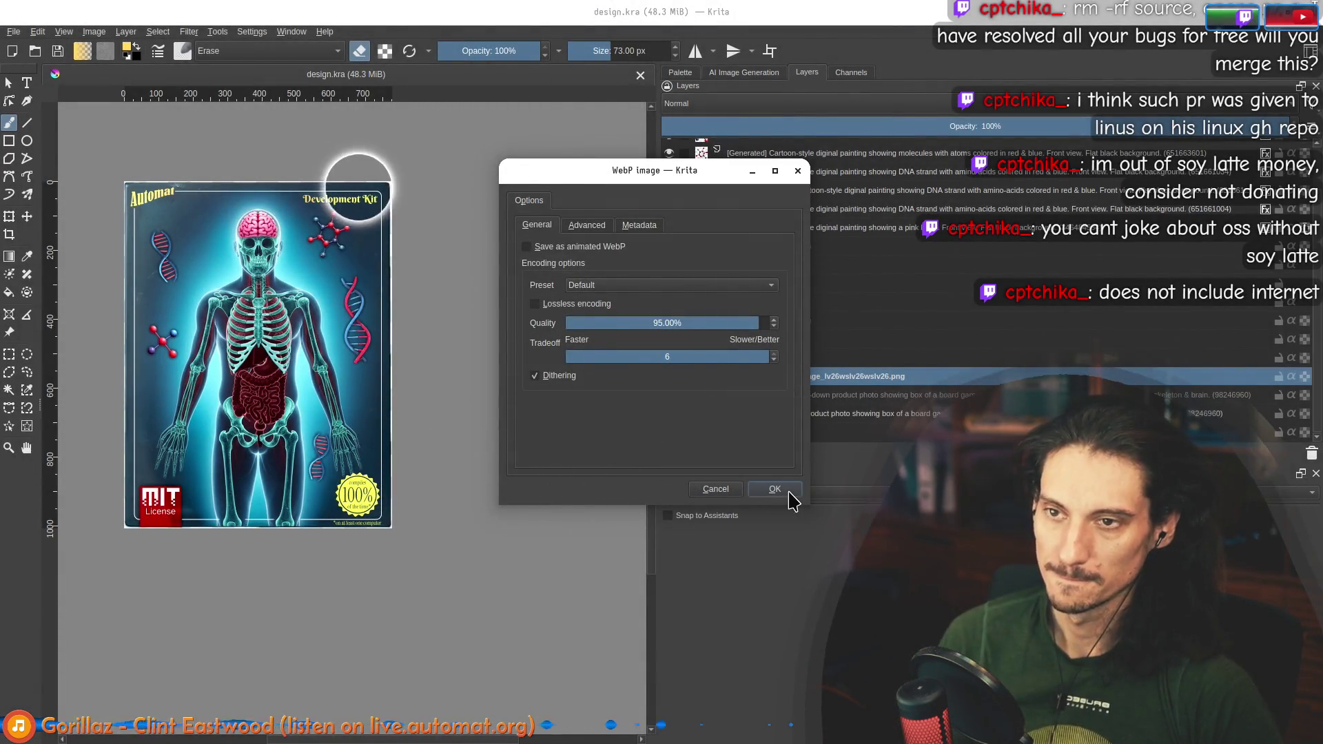
pyautogui.click(784, 492)
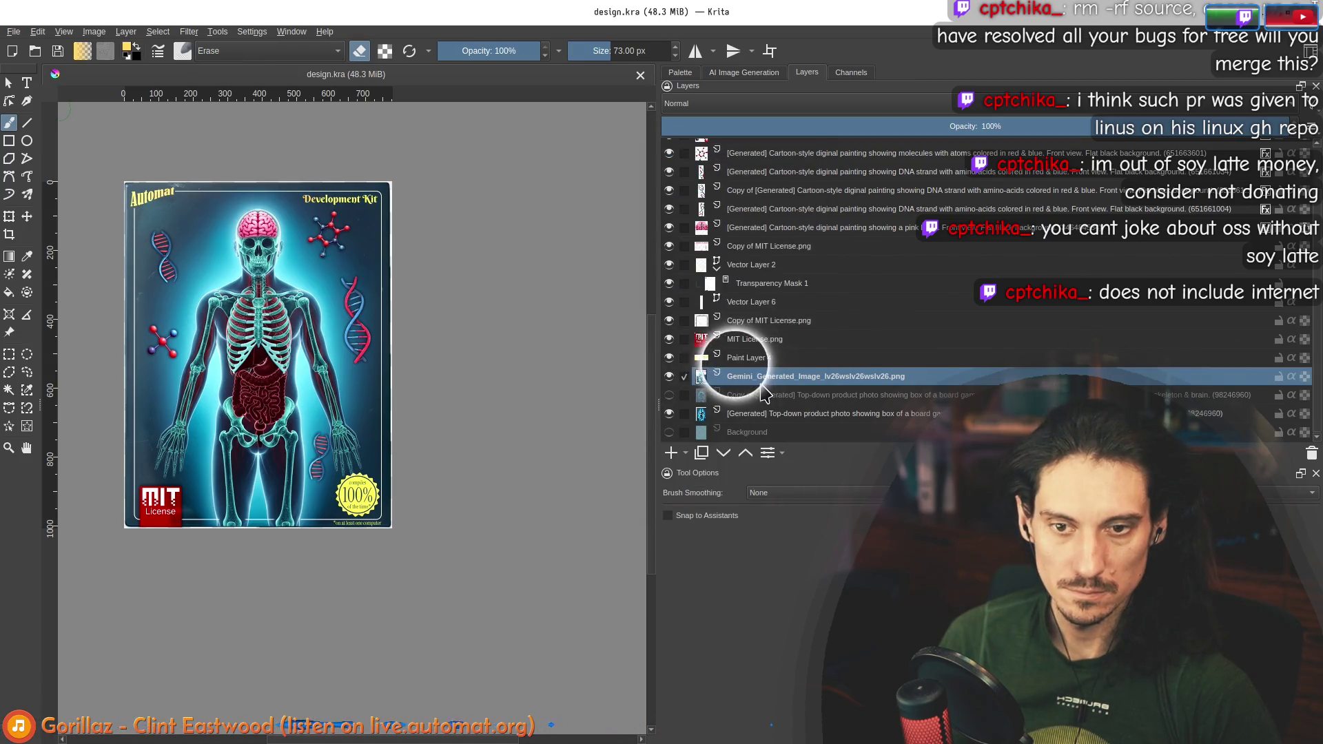
pyautogui.click(768, 303)
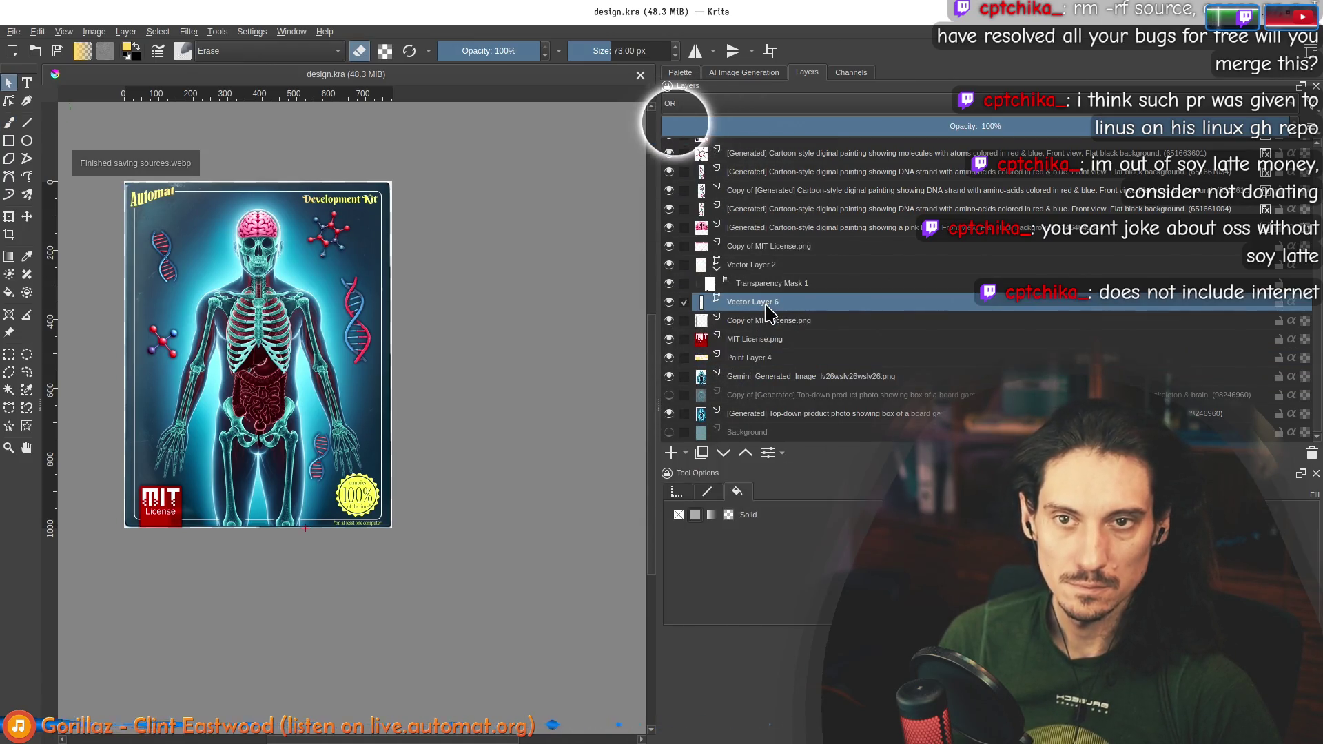
pyautogui.hotkey('alt', 'Tab')
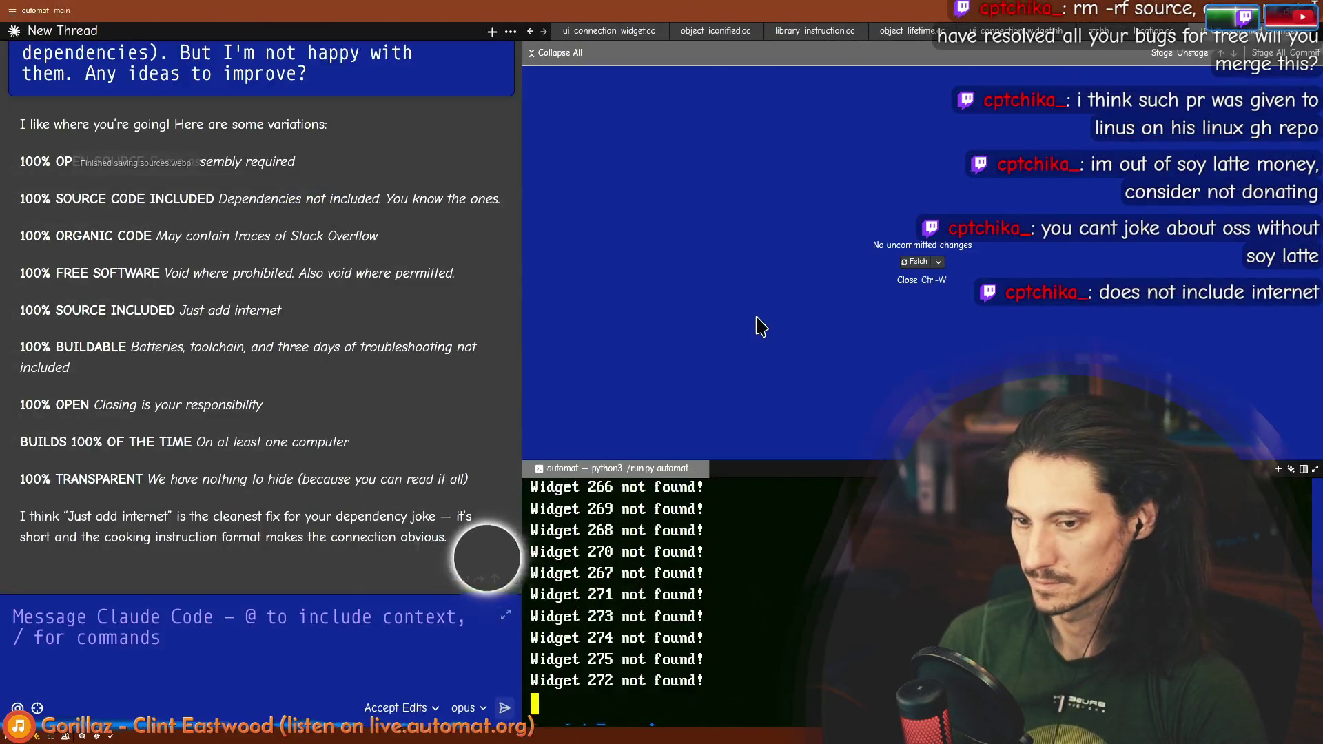
# Step: Stop Automat with Ctrl+C, relaunch it via run.py, and drag the skeleton card onto the canvas
pyautogui.hotkey('ctrl', 'c')
pyautogui.press('Up')
pyautogui.press('Return')
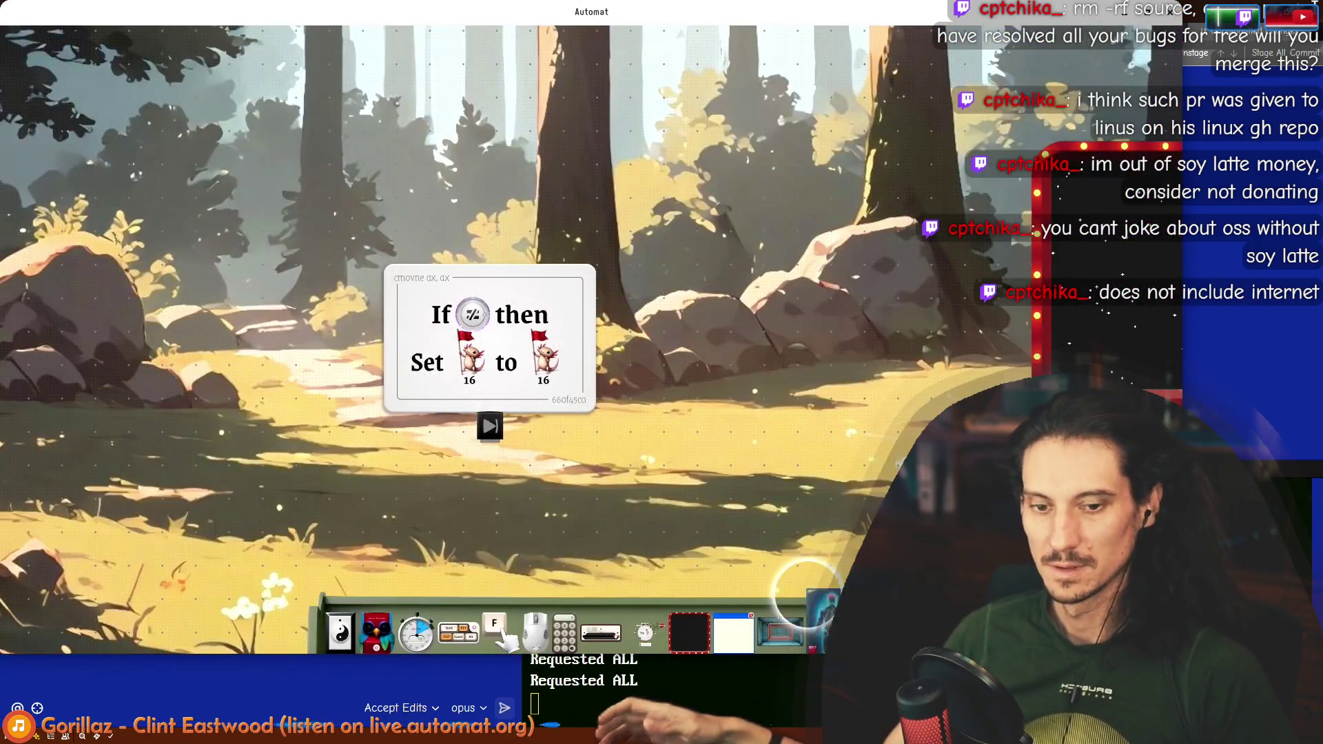
pyautogui.moveTo(819, 621)
pyautogui.mouseDown()
pyautogui.moveTo(684, 209)
pyautogui.moveTo(572, 417)
pyautogui.mouseUp()
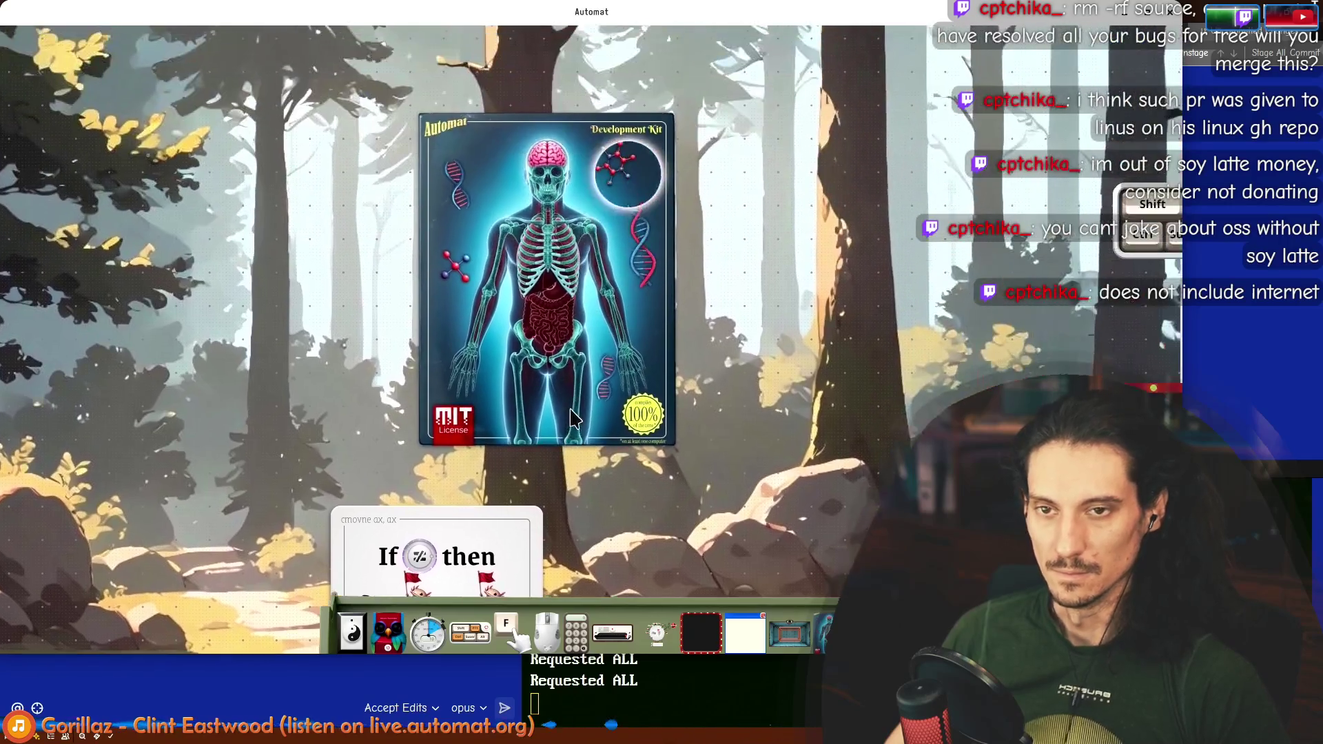
# Step: Zoom in to inspect the skeleton cover card and pull another one onto the canvas
pyautogui.scroll(5, 654, 448)
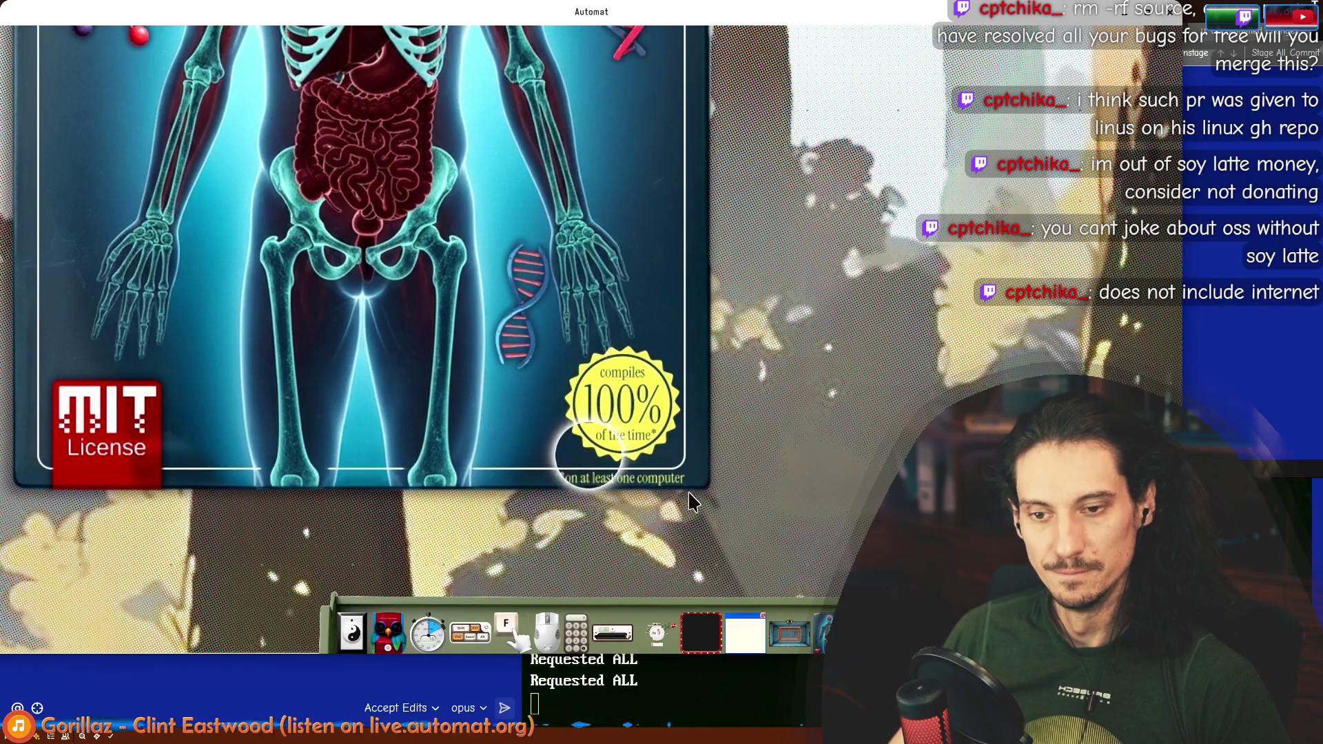
pyautogui.scroll(-5, 692, 502)
pyautogui.scroll(2, 624, 207)
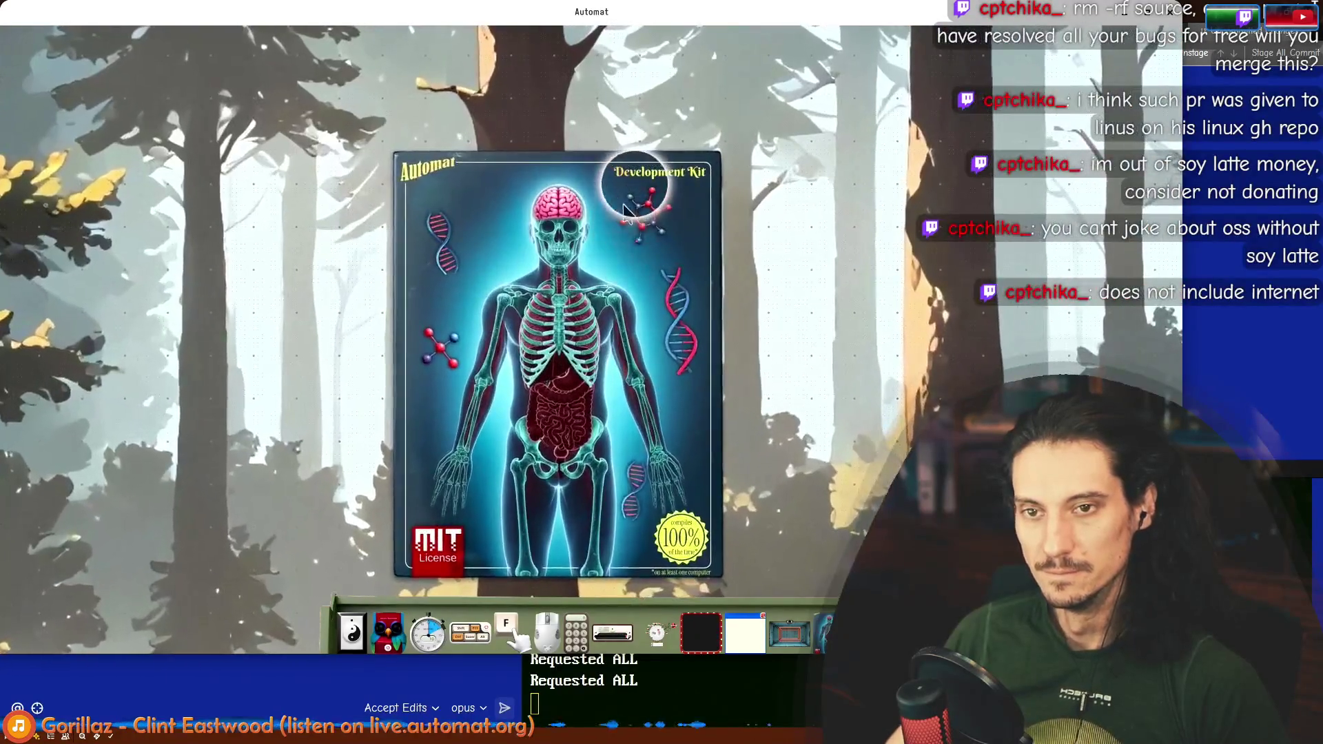
pyautogui.scroll(-6, 624, 206)
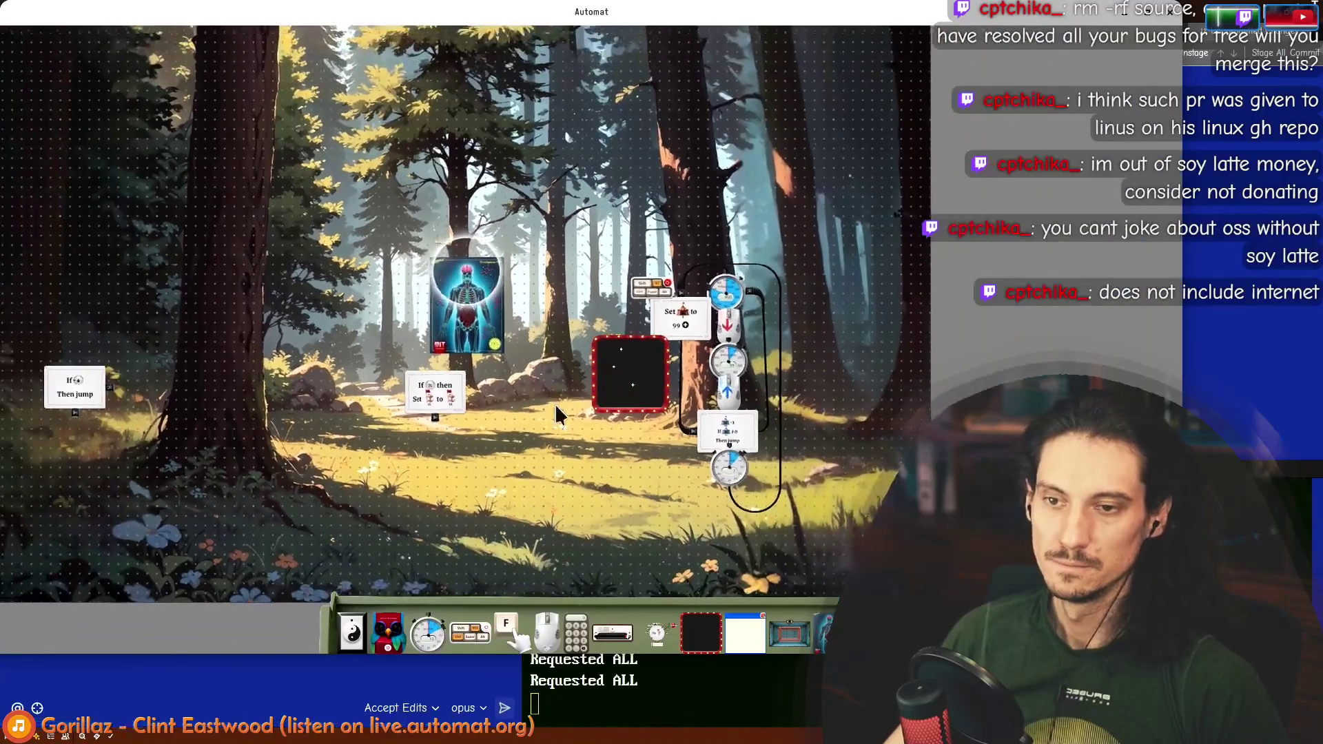
pyautogui.scroll(5, 555, 403)
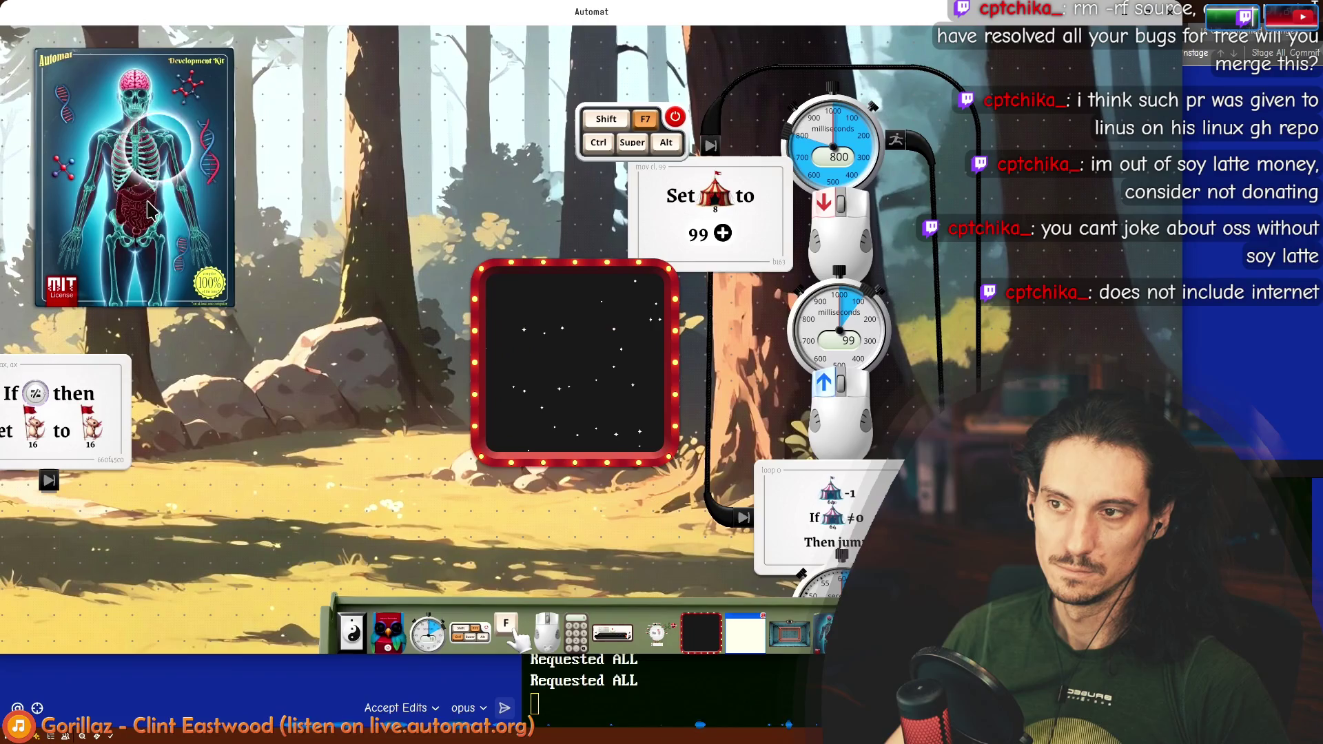
pyautogui.moveTo(135, 244); pyautogui.dragTo(556, 300)
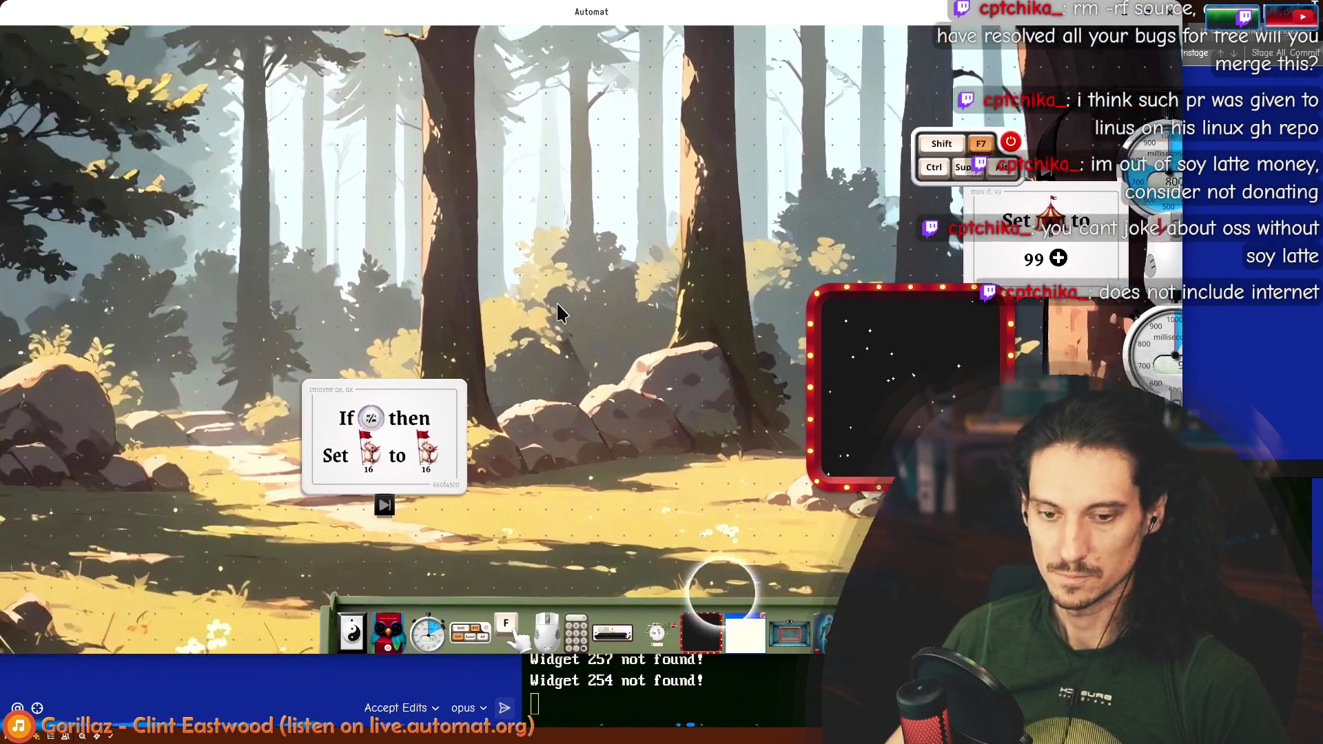
pyautogui.moveTo(823, 630); pyautogui.dragTo(648, 282)
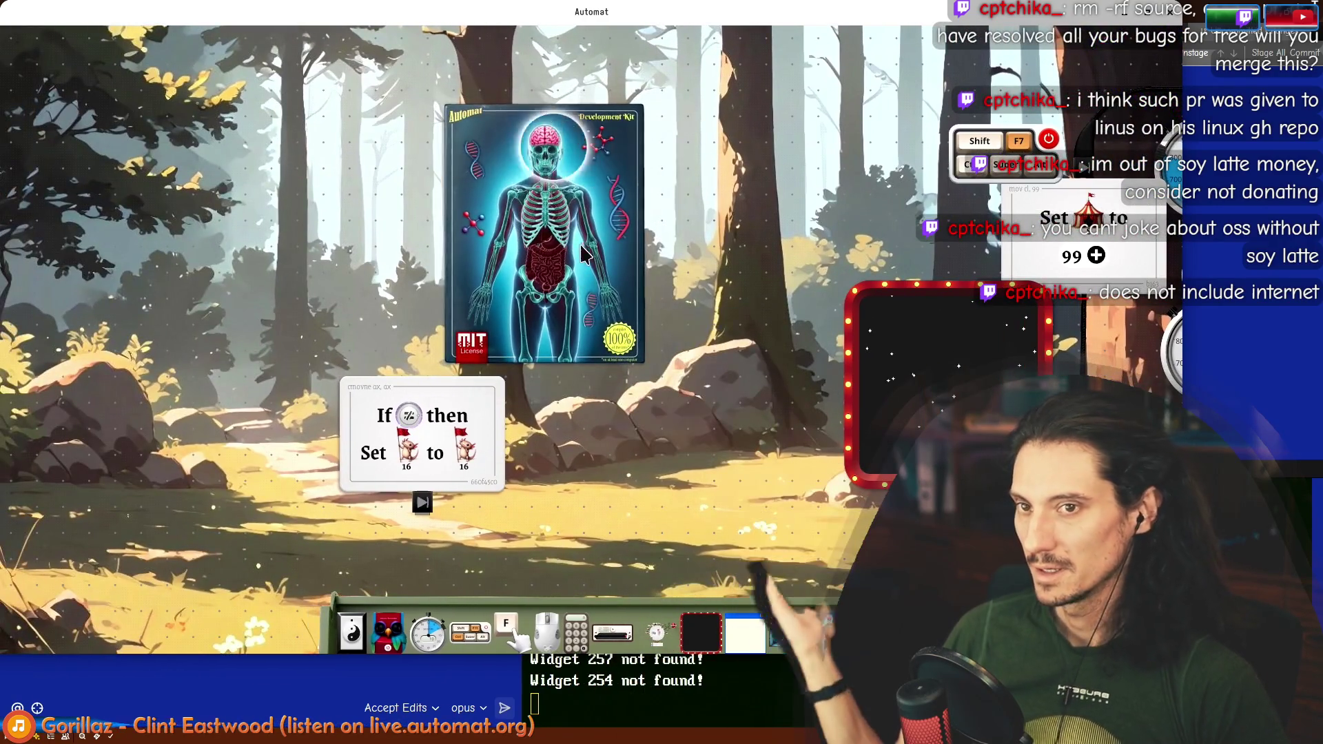
# Step: Pan across the Set card and timer loop, moving the If/then card further left
pyautogui.moveTo(744, 299); pyautogui.dragTo(222, 260)
pyautogui.scroll(-10, 461, 213)
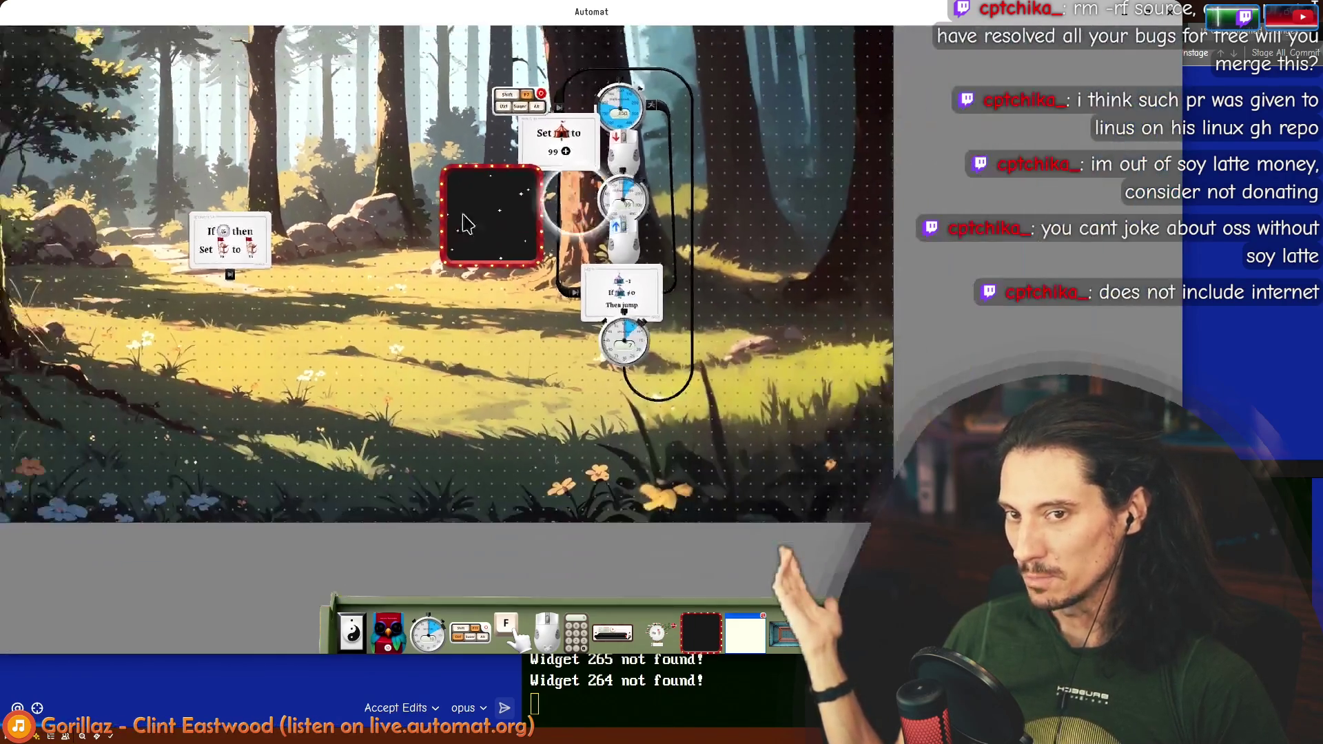
pyautogui.scroll(10, 756, 425)
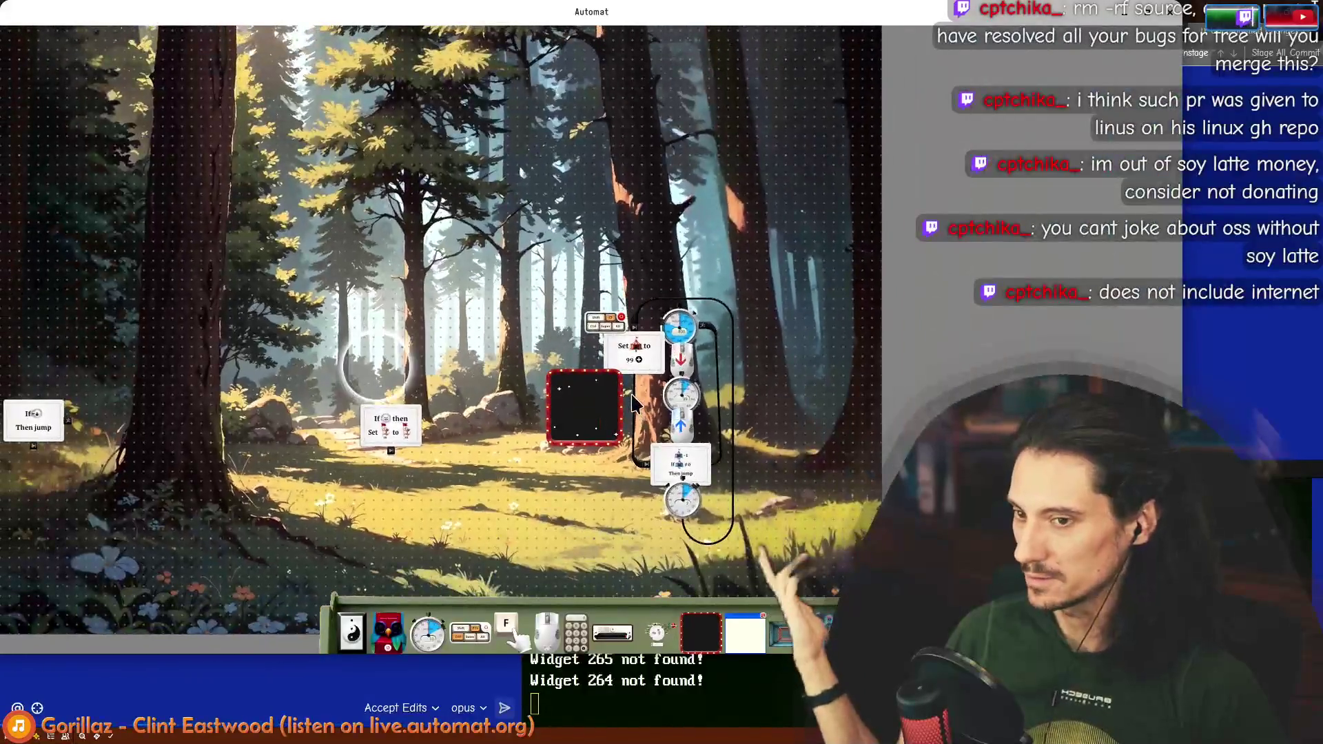
pyautogui.moveTo(270, 392); pyautogui.dragTo(508, 393)
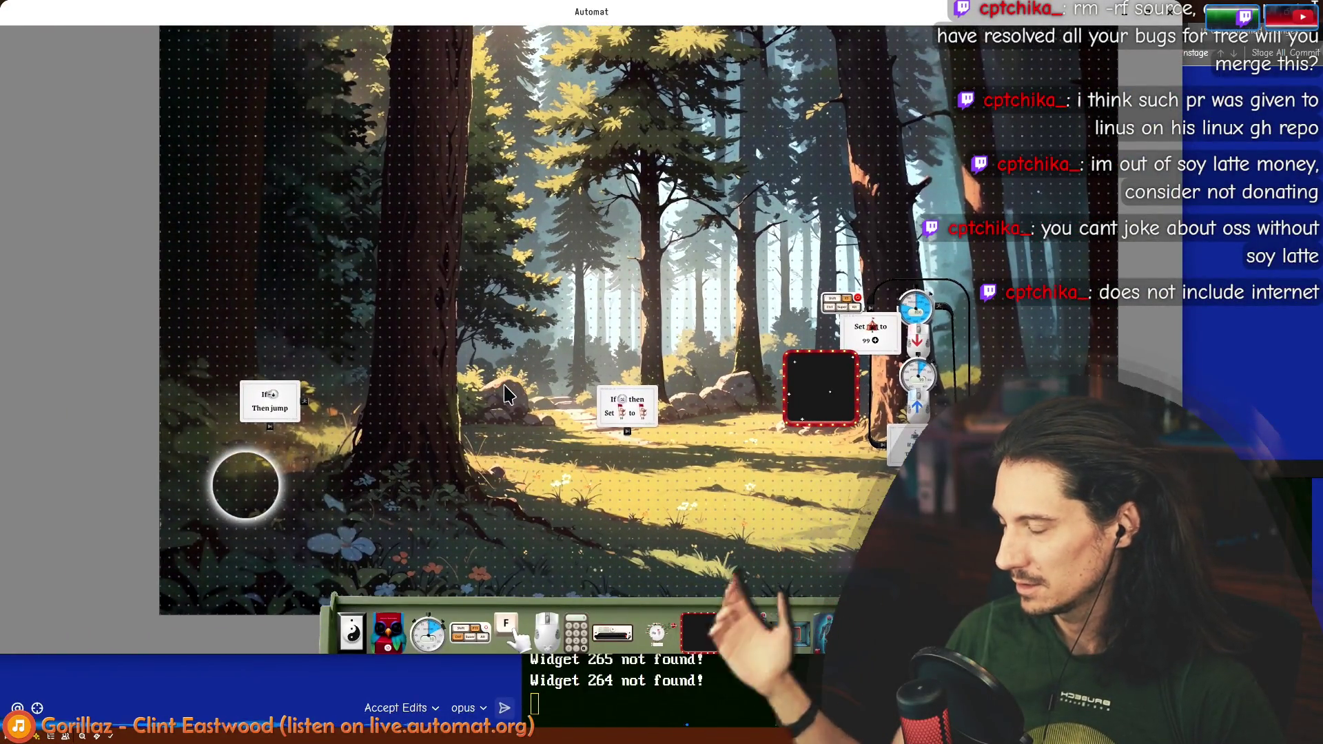
pyautogui.scroll(4, 629, 424)
pyautogui.moveTo(629, 424); pyautogui.dragTo(408, 416)
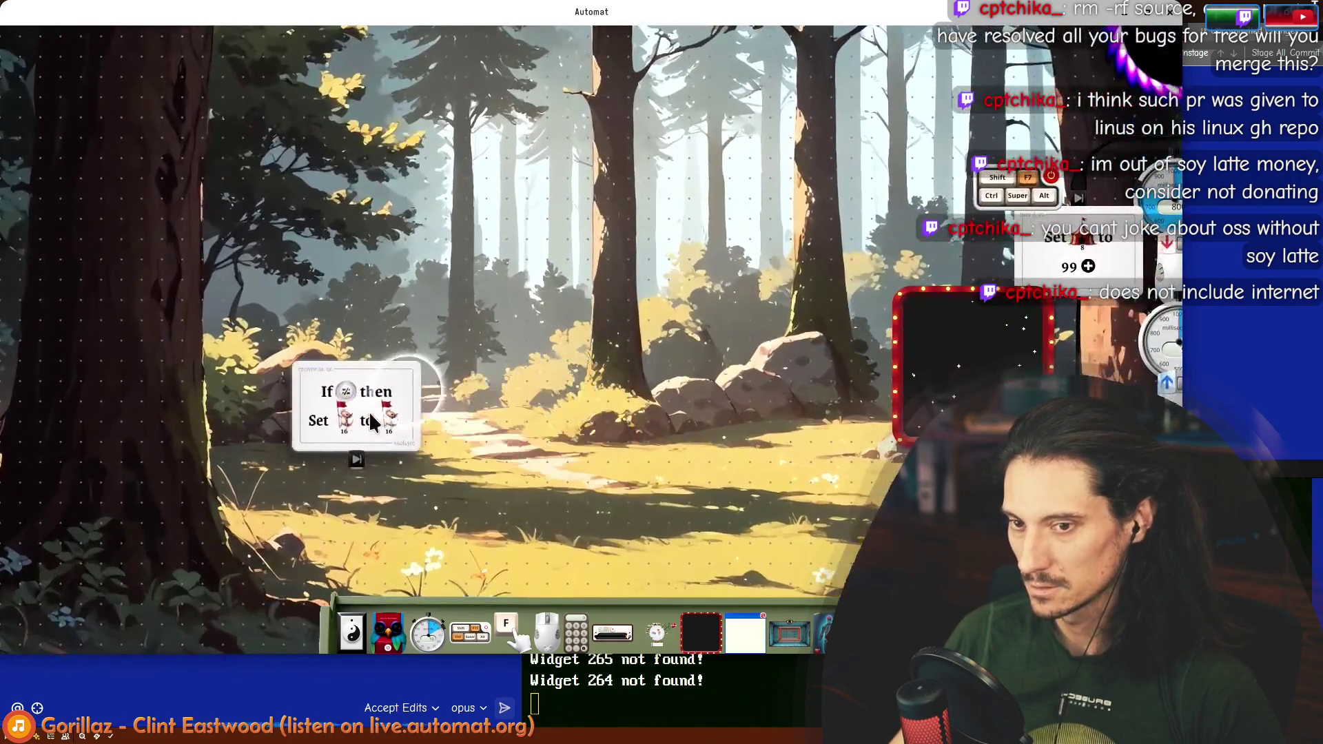
pyautogui.scroll(-5, 276, 461)
pyautogui.scroll(5, 276, 460)
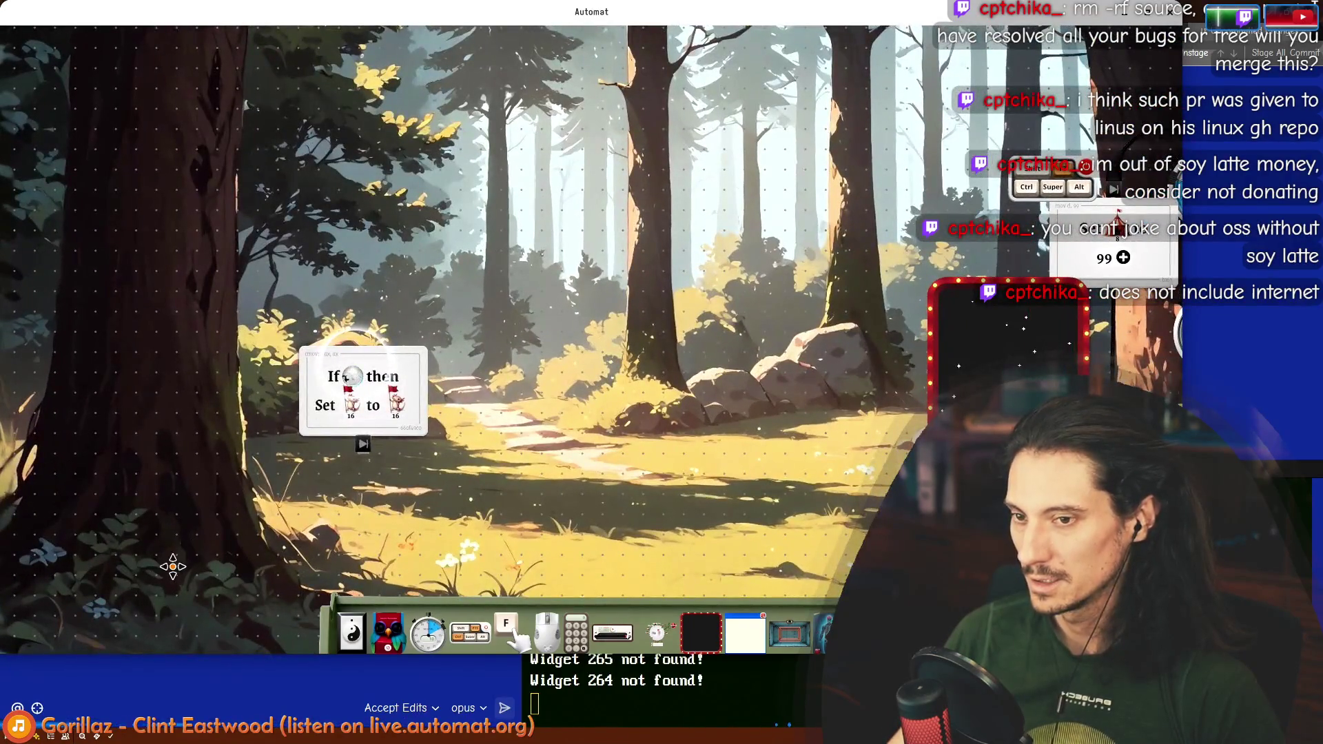
pyautogui.moveTo(412, 402)
pyautogui.mouseDown()
pyautogui.moveTo(69, 403)
pyautogui.moveTo(89, 399)
pyautogui.moveTo(157, 410)
pyautogui.moveTo(41, 414)
pyautogui.mouseUp()
pyautogui.scroll(-4, 206, 406)
pyautogui.scroll(3, 373, 435)
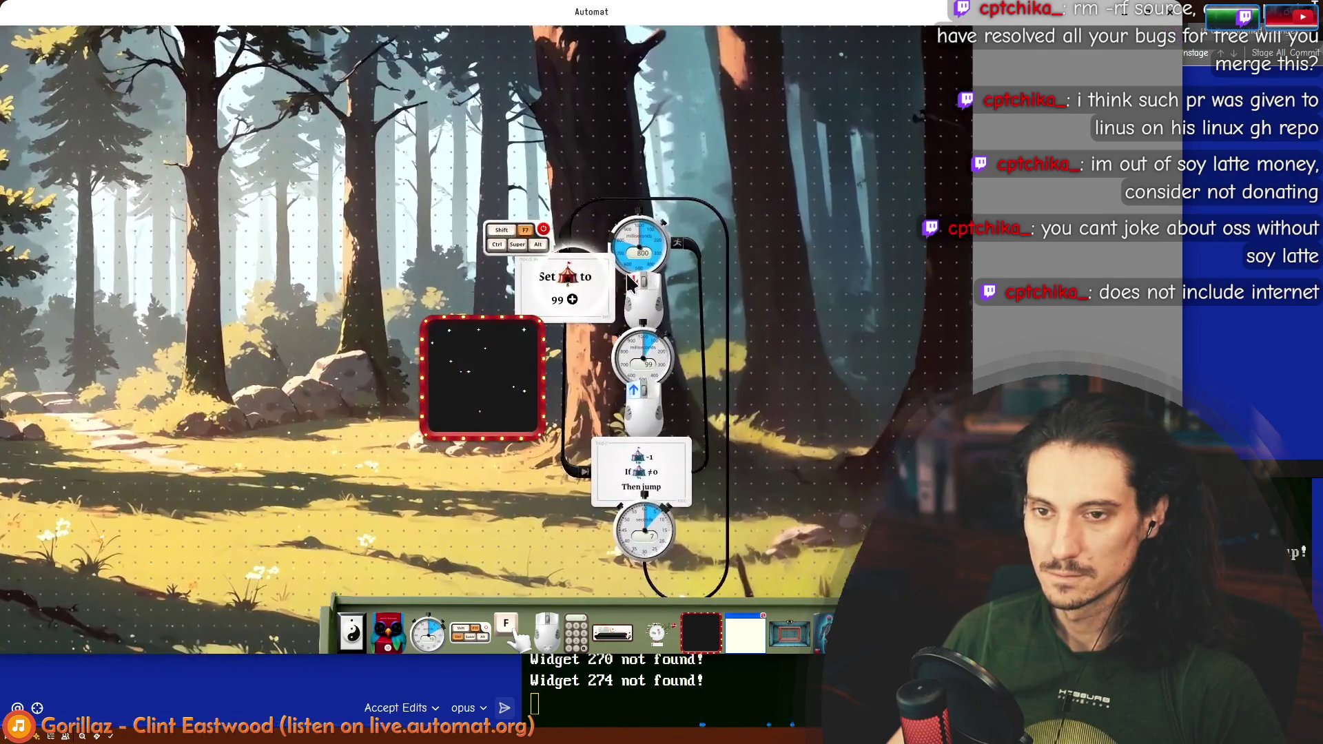
pyautogui.scroll(2, 445, 560)
# Step: Place an F key, a 10-second stopwatch and a yin-yang switch on the canvas
pyautogui.moveTo(491, 624)
pyautogui.mouseDown()
pyautogui.moveTo(500, 607)
pyautogui.moveTo(514, 622)
pyautogui.moveTo(487, 340)
pyautogui.moveTo(414, 295)
pyautogui.mouseUp()
pyautogui.scroll(3, 448, 310)
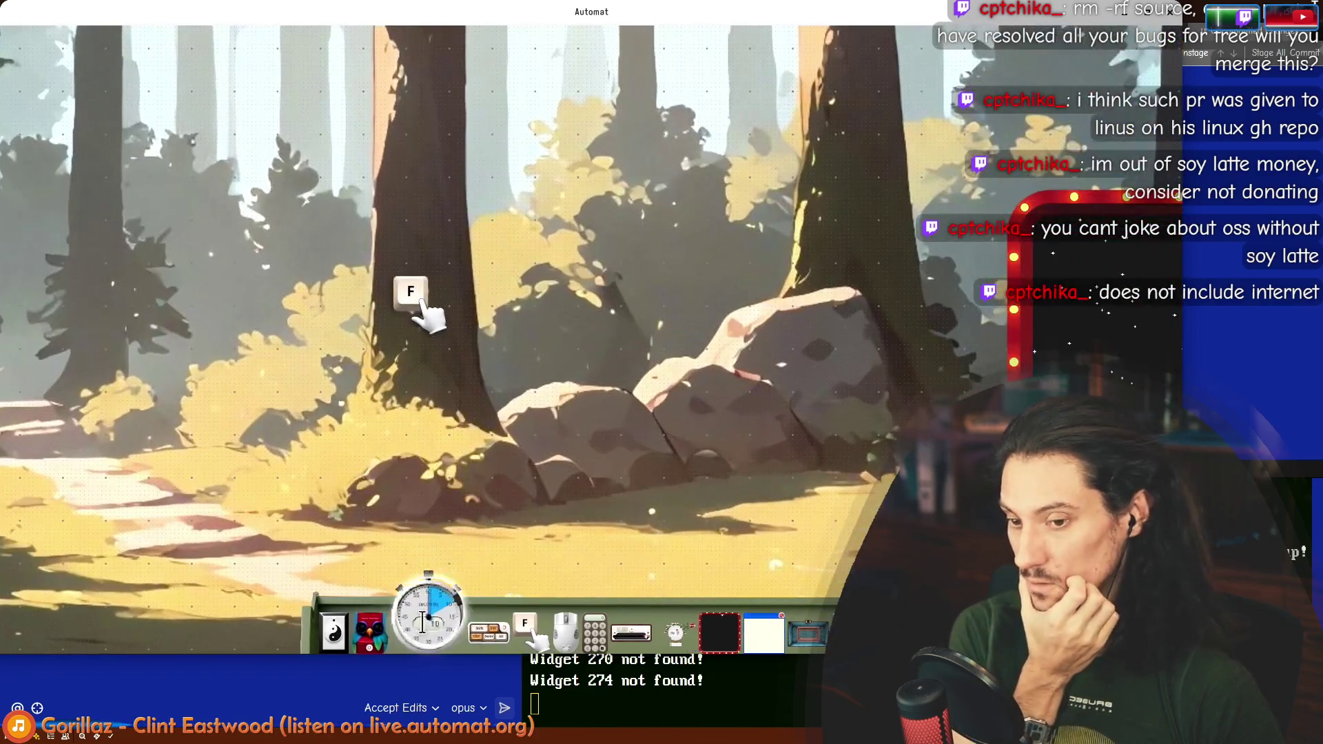
pyautogui.moveTo(421, 624); pyautogui.dragTo(624, 310)
pyautogui.moveTo(334, 632); pyautogui.dragTo(415, 483)
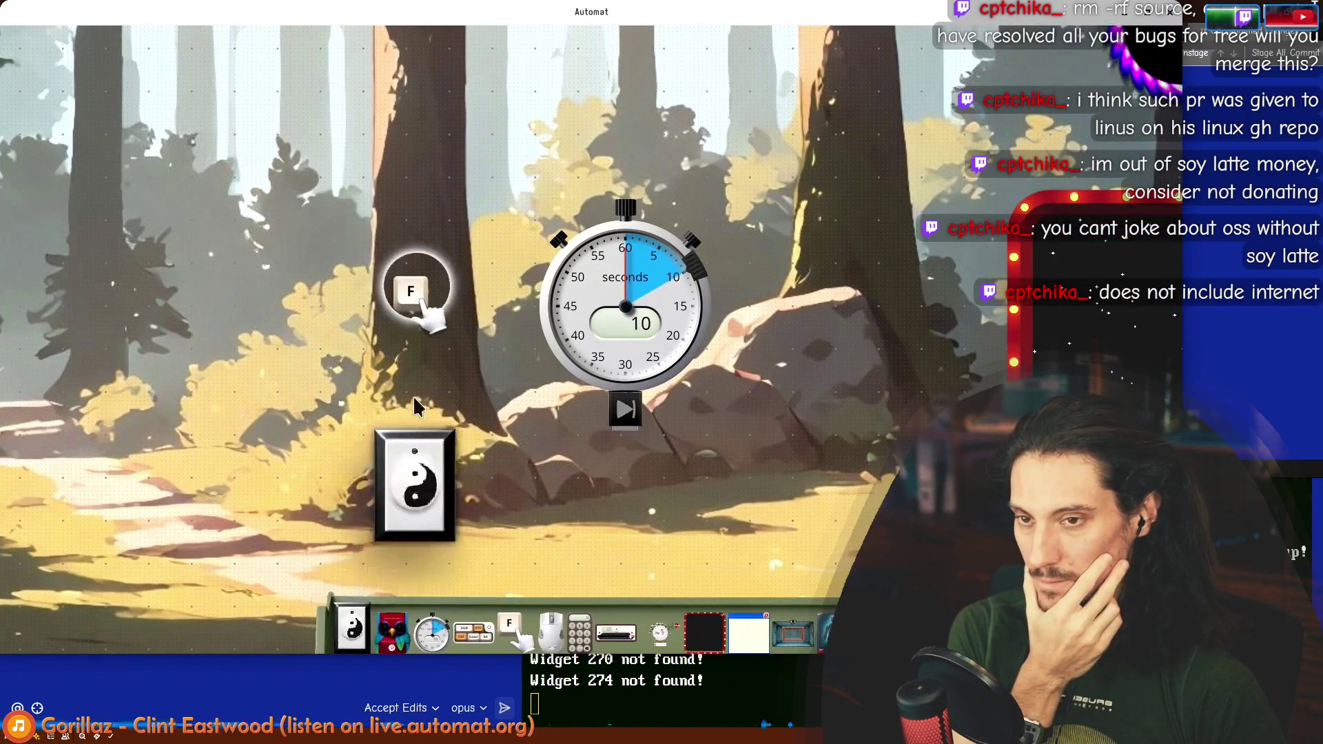